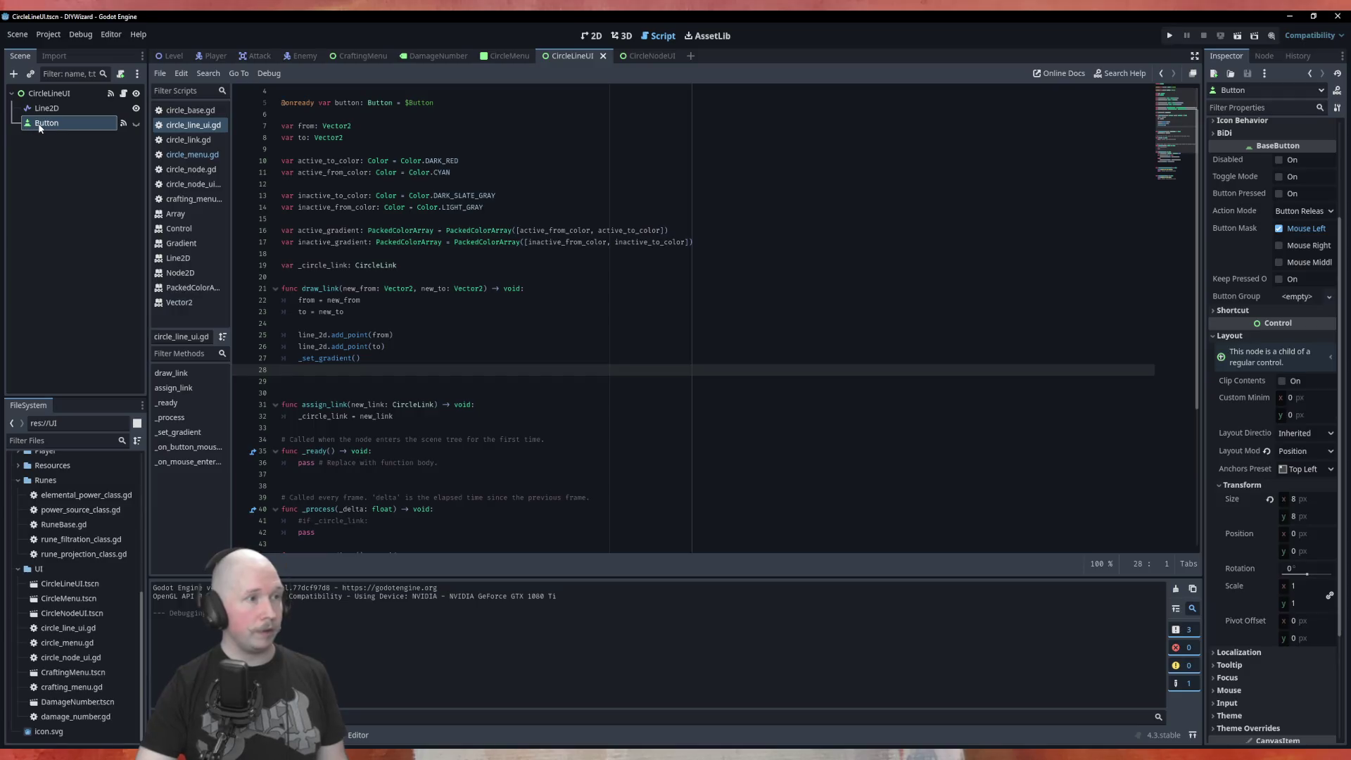
Delete the Button node from the CircleLineUI scene.
{"action": "right_click", "coordinate": [34, 124]}
{"action": "left_click", "coordinate": [89, 446]}
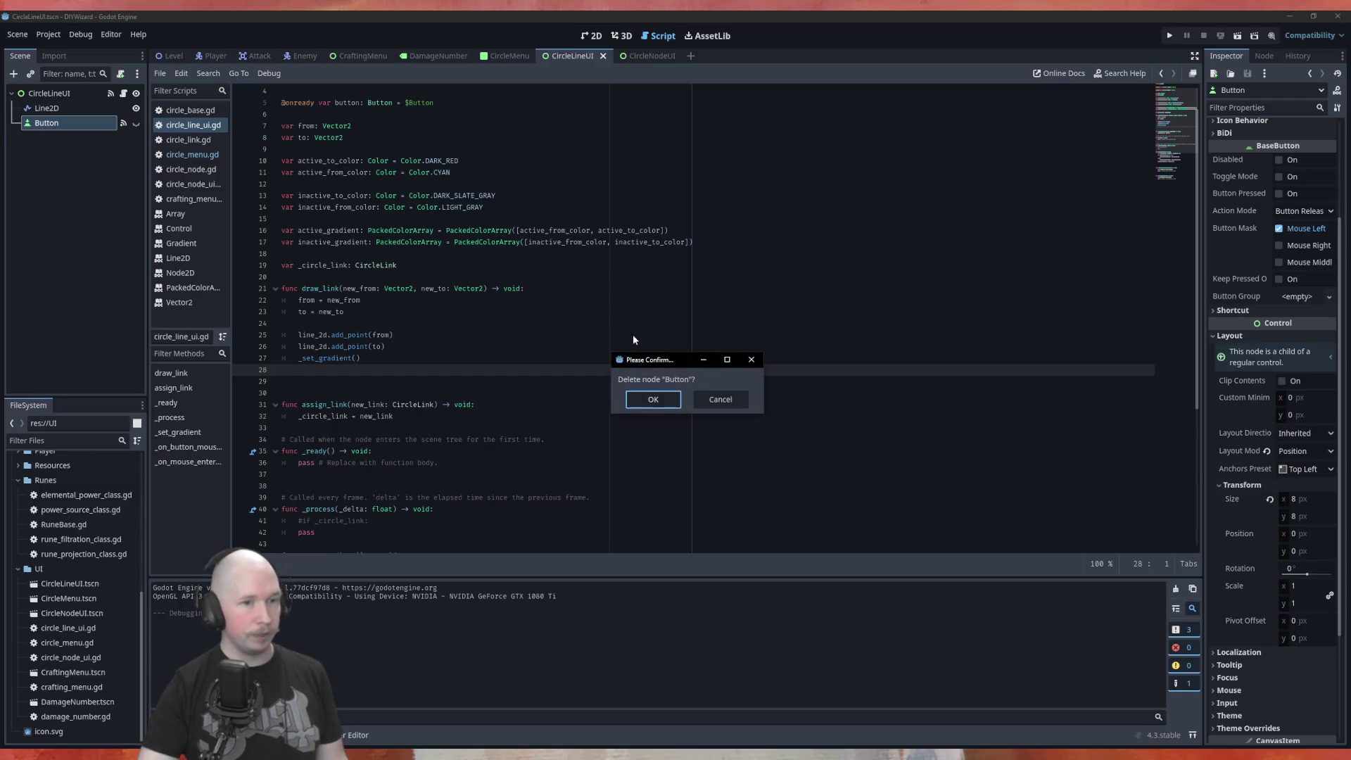
{"action": "left_click", "coordinate": [654, 400]}
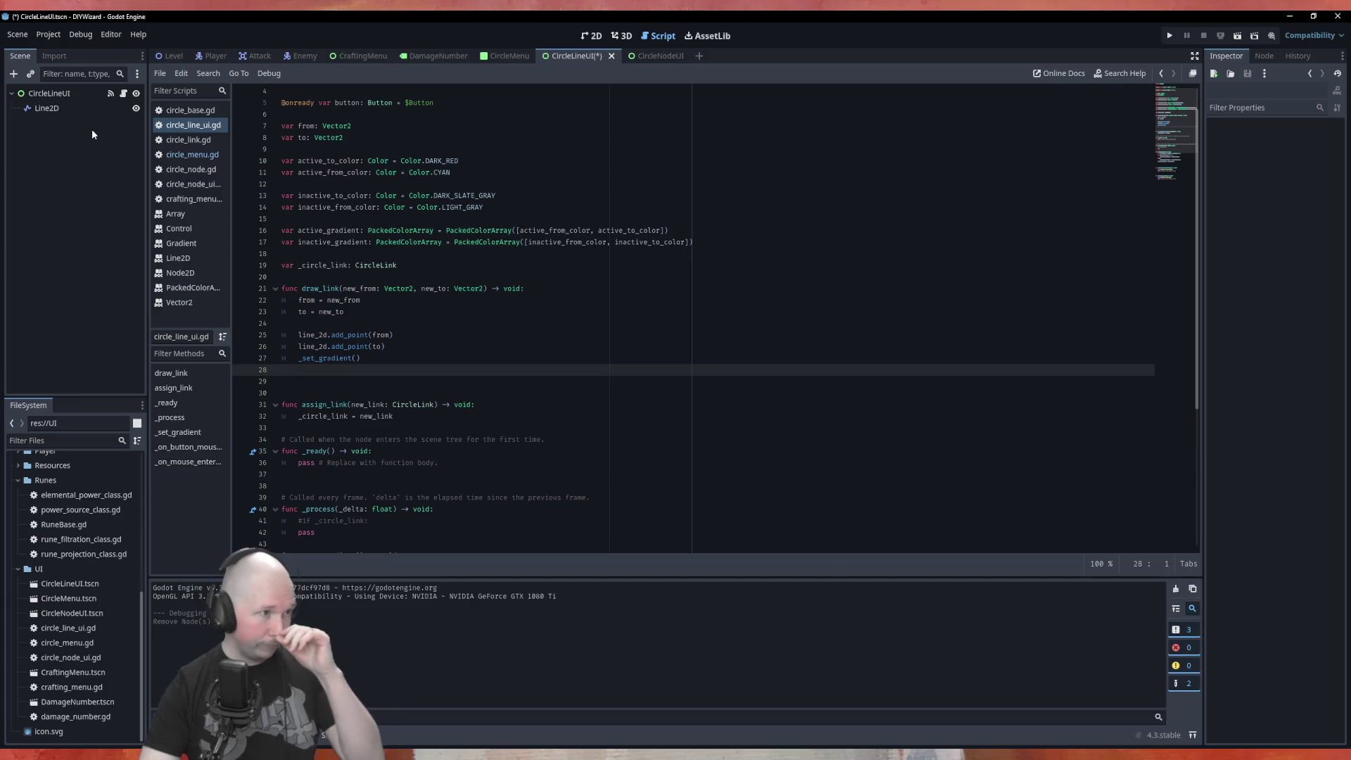
Add an Area2D child node under Line2D.
{"action": "right_click", "coordinate": [48, 111]}
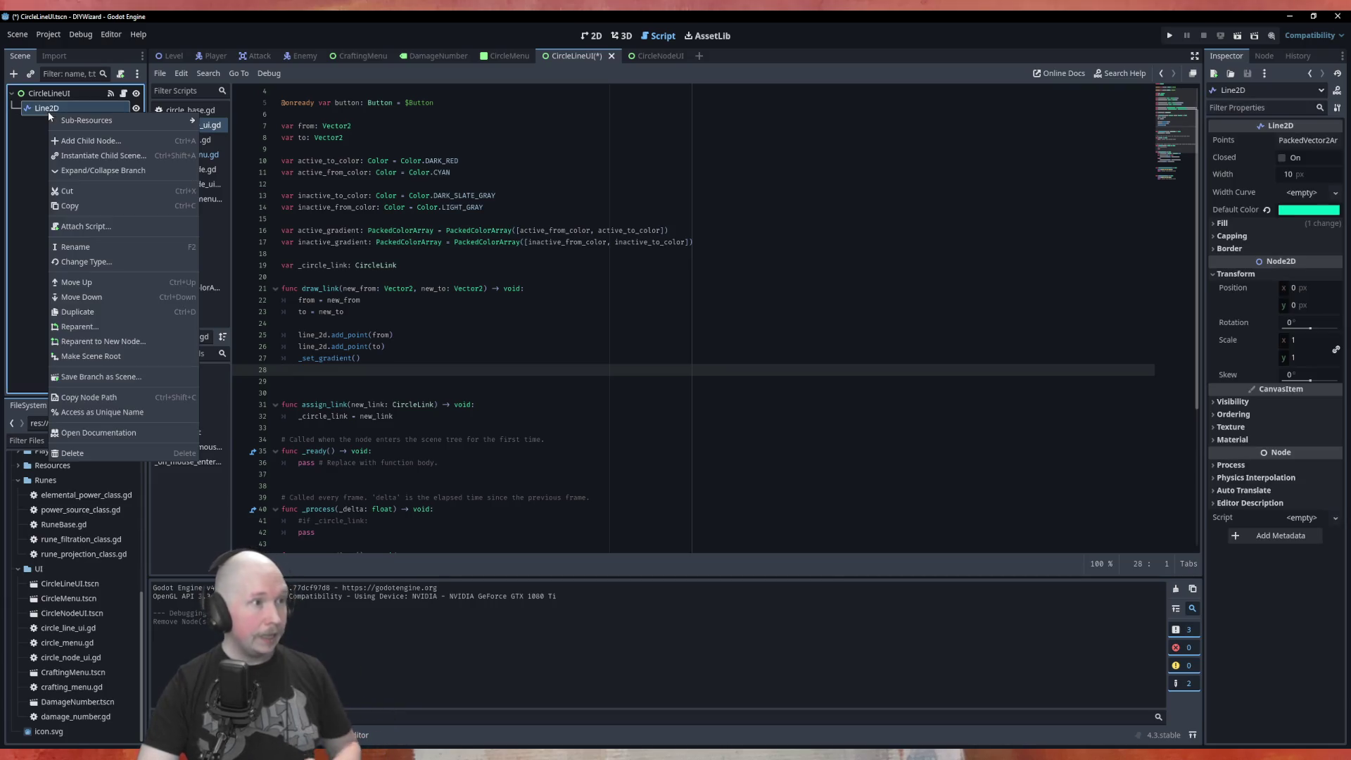
{"action": "left_click", "coordinate": [79, 142]}
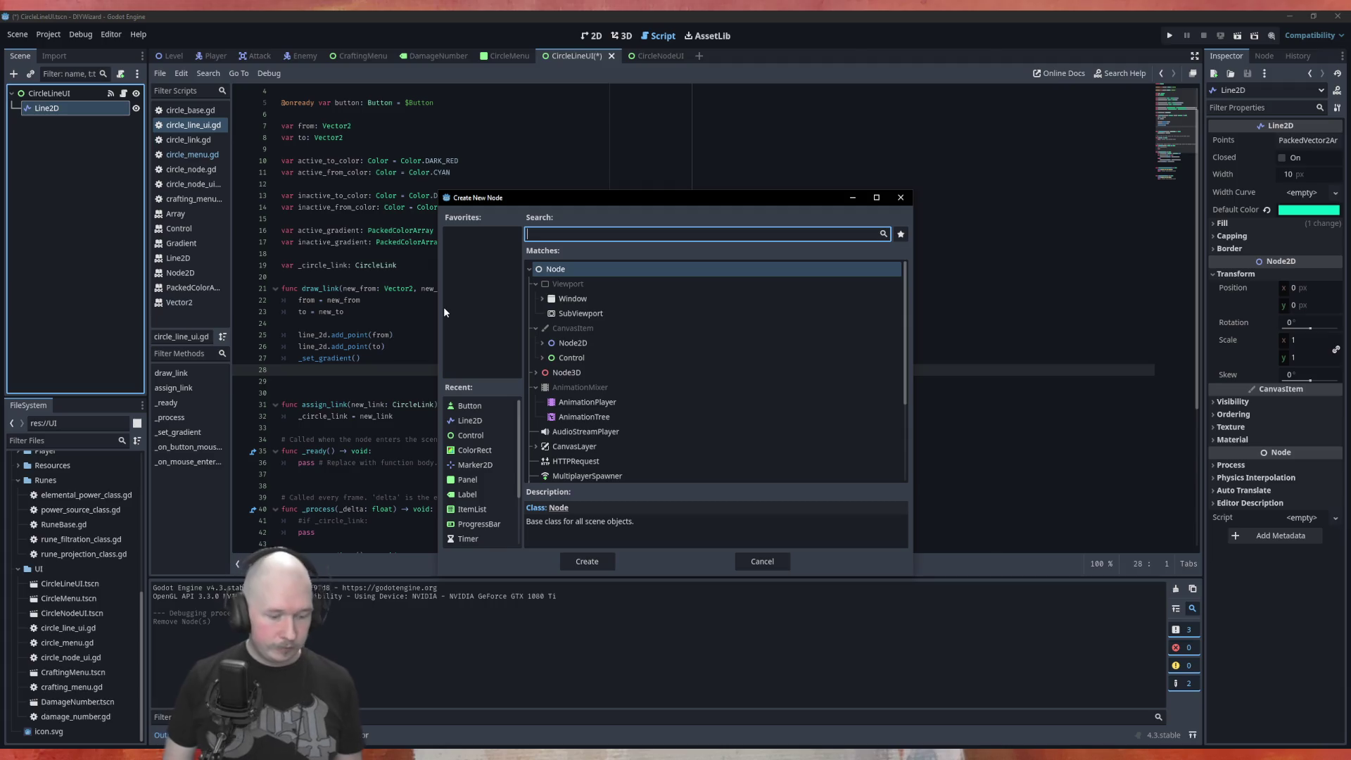
{"action": "type", "text": "area"}
{"action": "key", "text": "Return"}
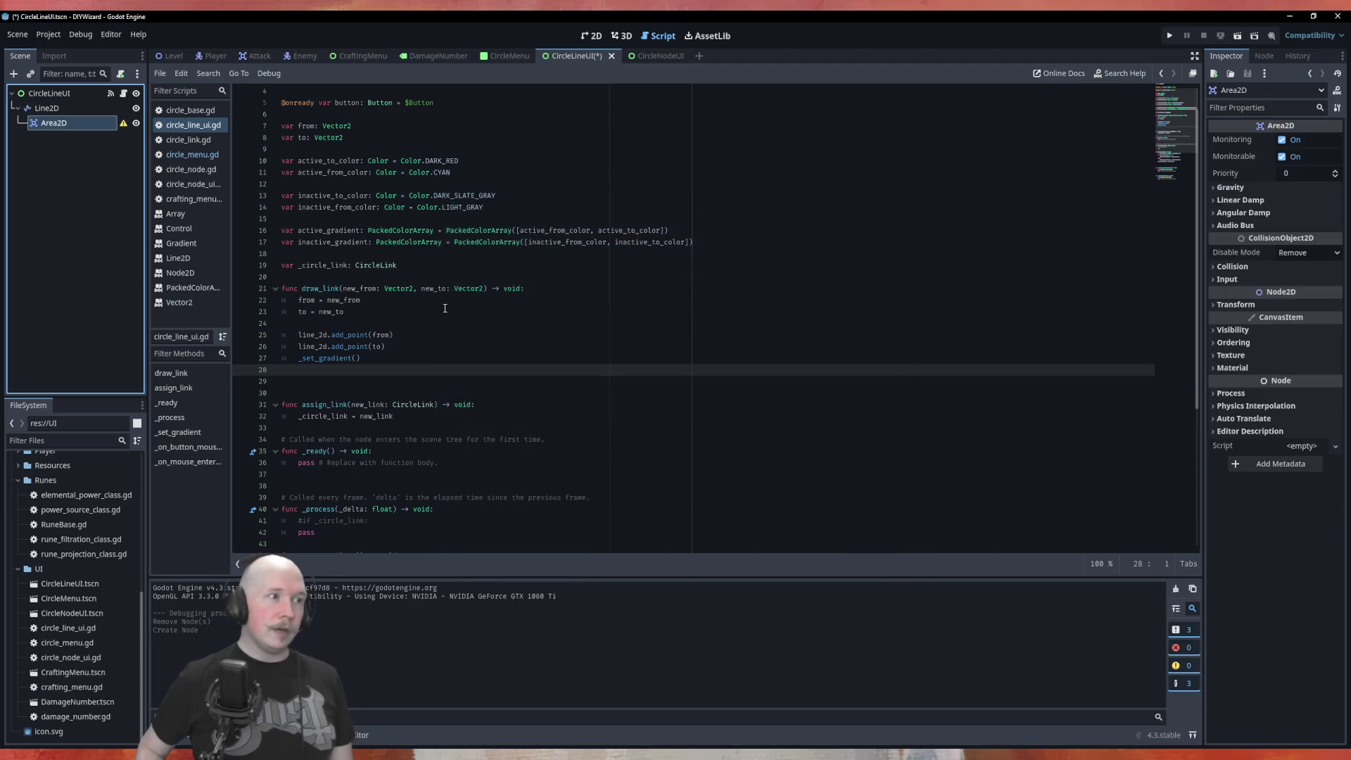
Add a CollisionShape2D child node under Area2D.
{"action": "right_click", "coordinate": [90, 118]}
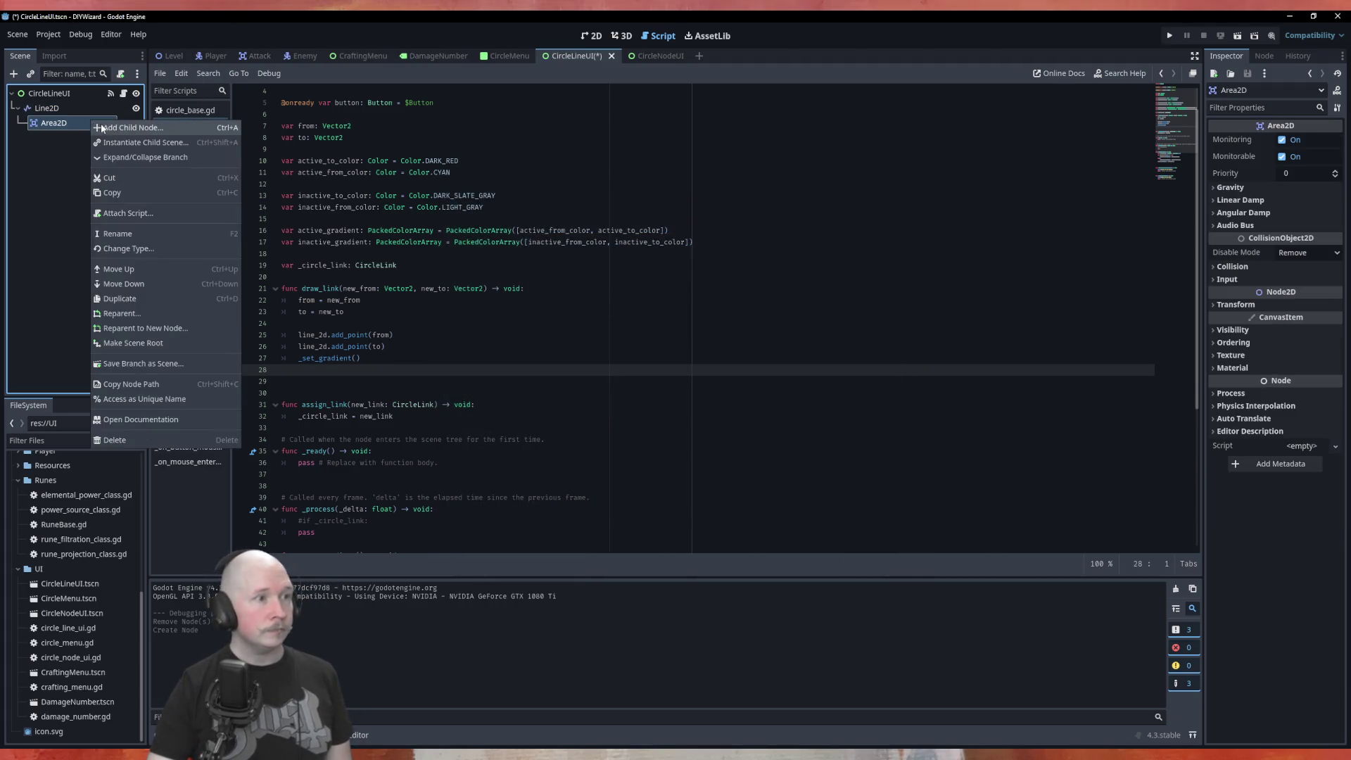
{"action": "left_click", "coordinate": [118, 124]}
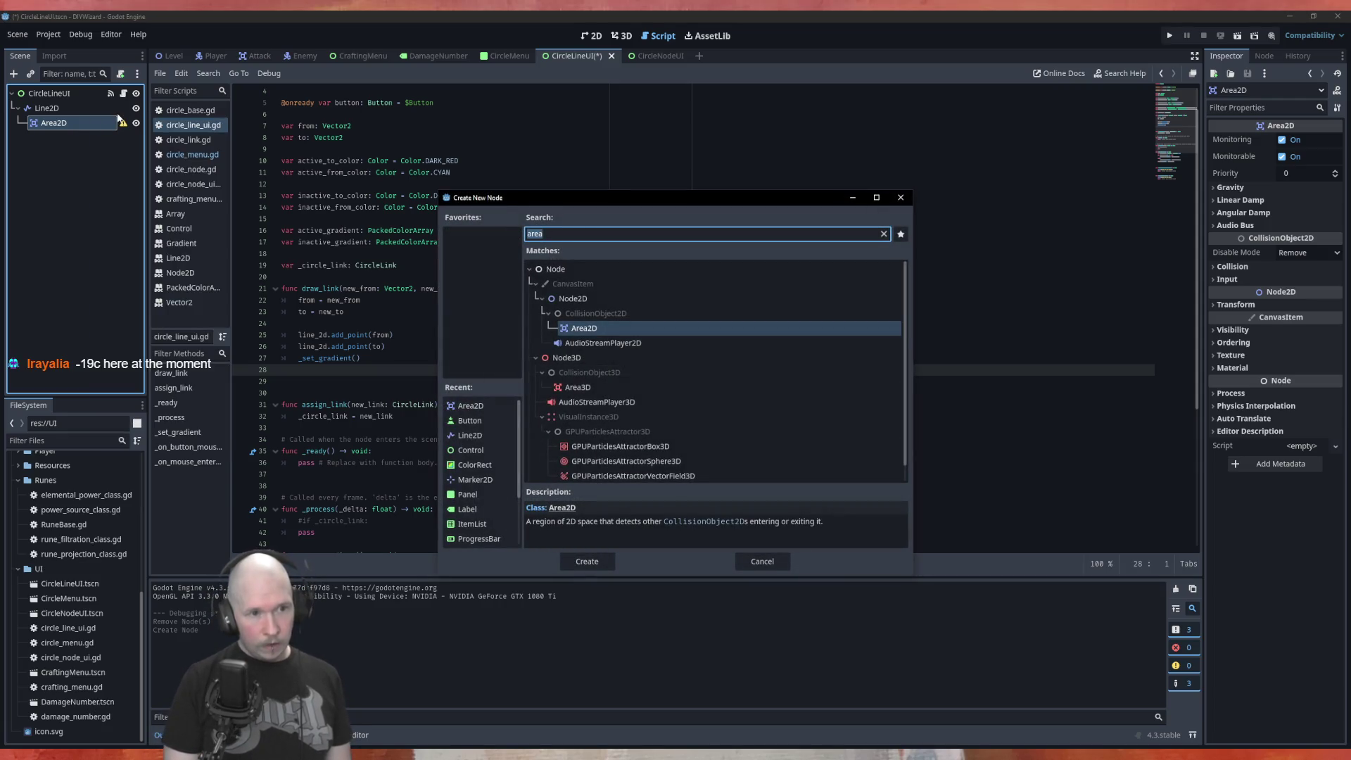
{"action": "type", "text": "coll"}
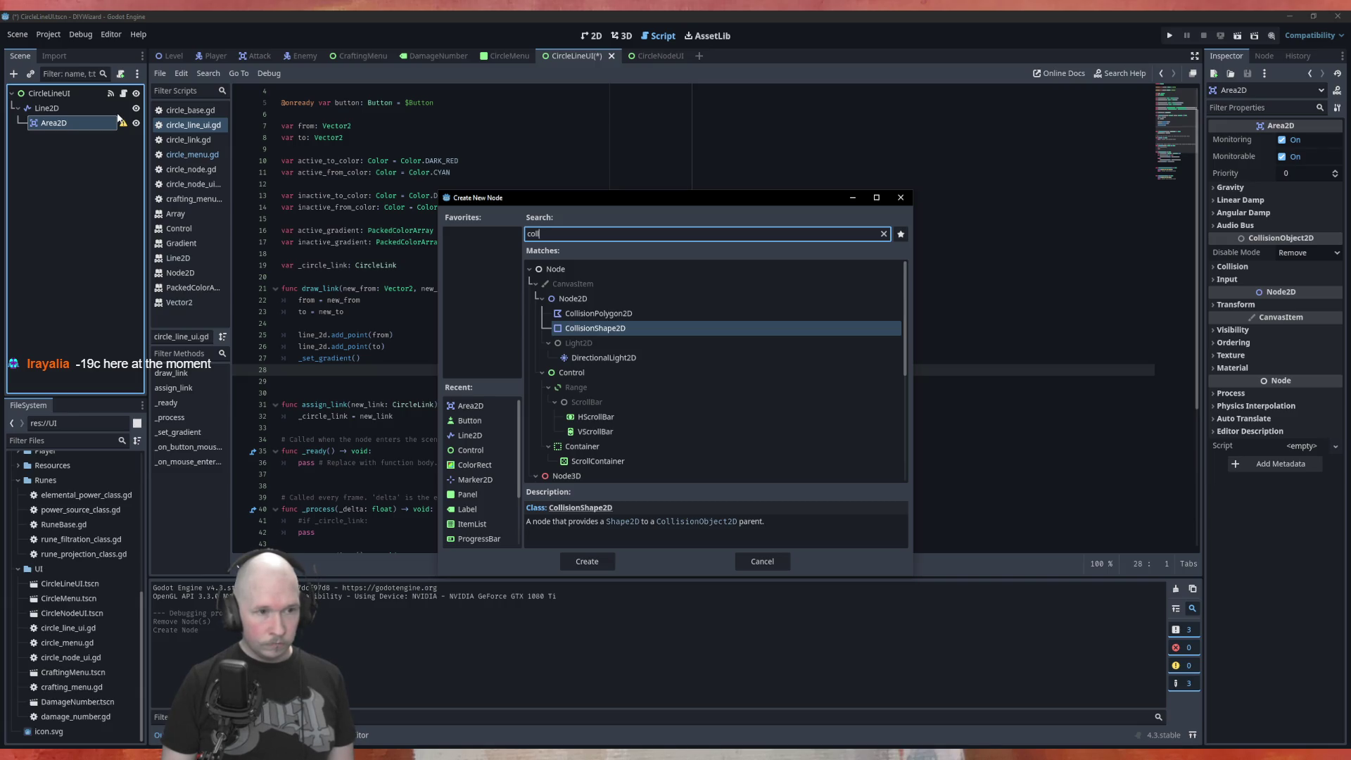
{"action": "key", "text": "Return"}
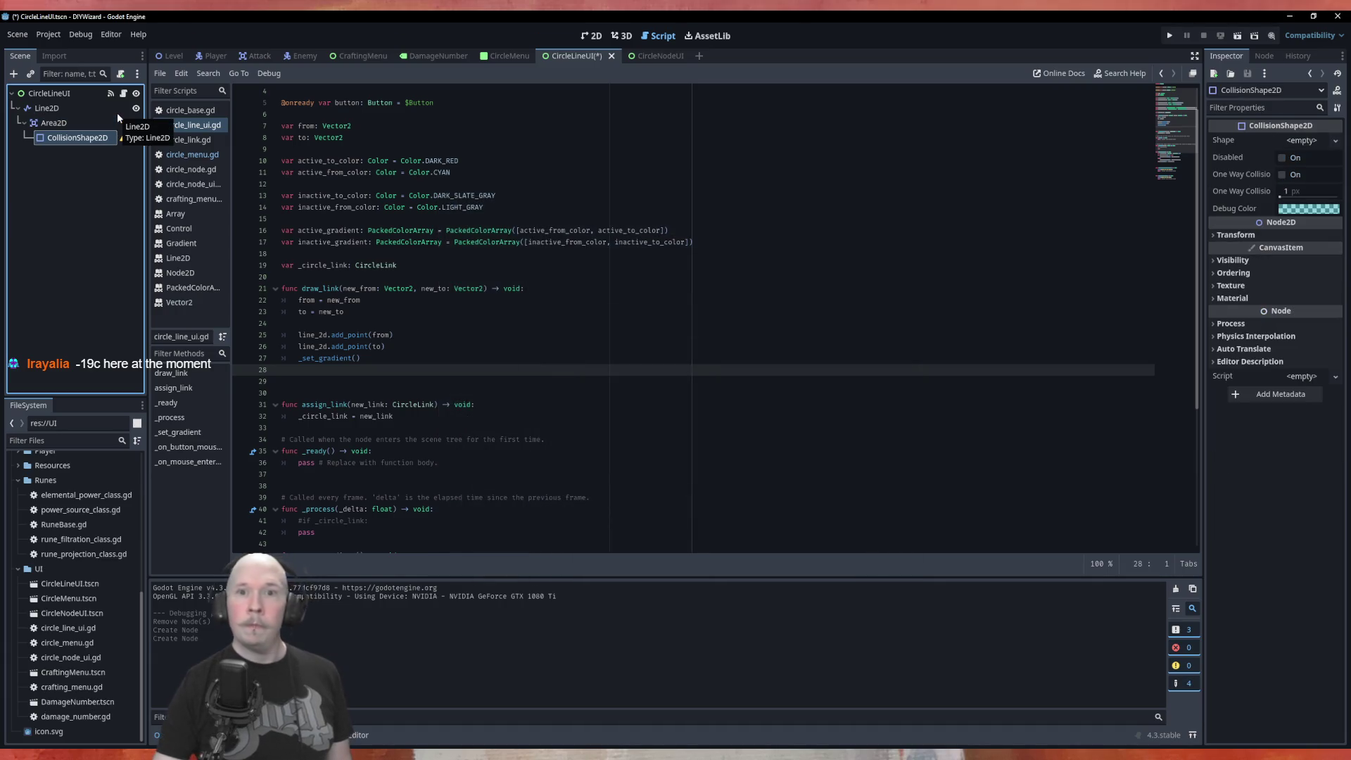
Assign a New RectangleShape2D to the CollisionShape2D and expand its 20×20 size settings.
{"action": "left_click", "coordinate": [1316, 140]}
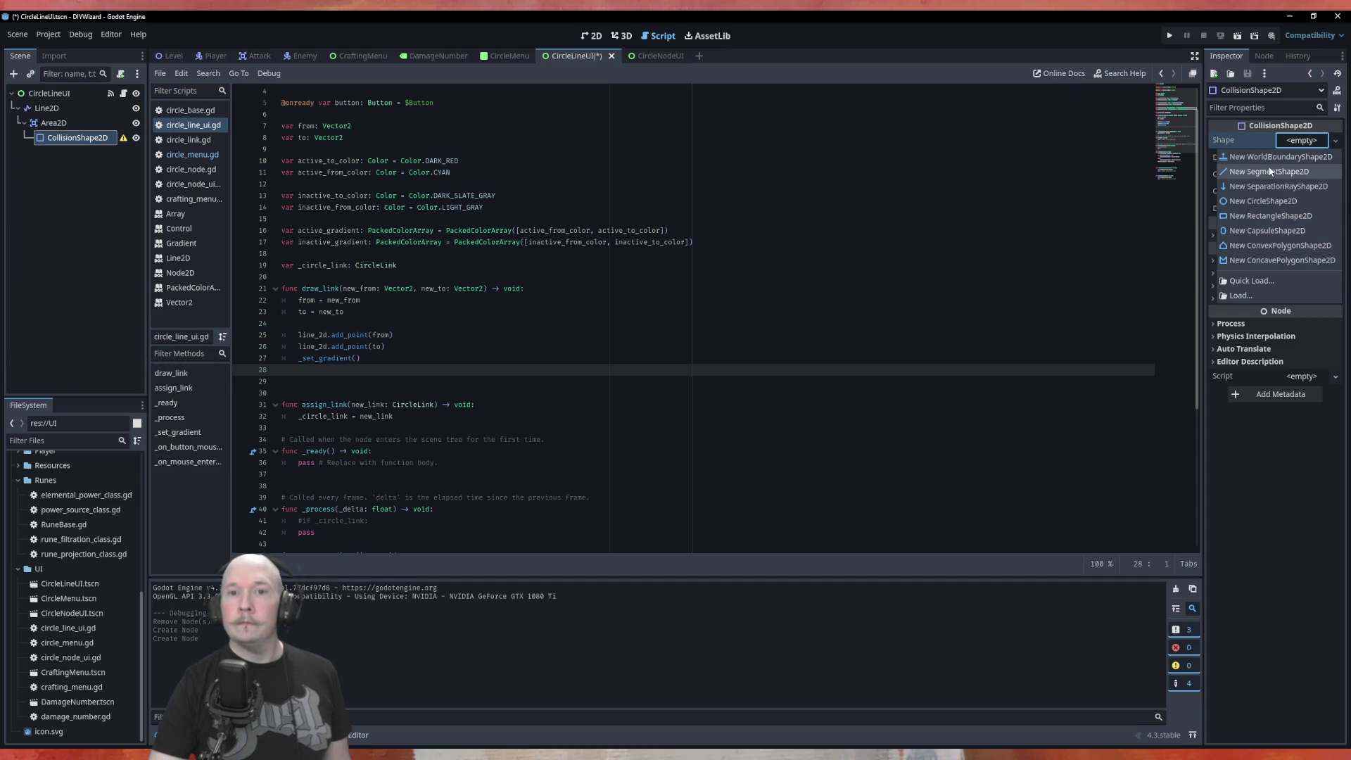
{"action": "left_click", "coordinate": [1267, 217]}
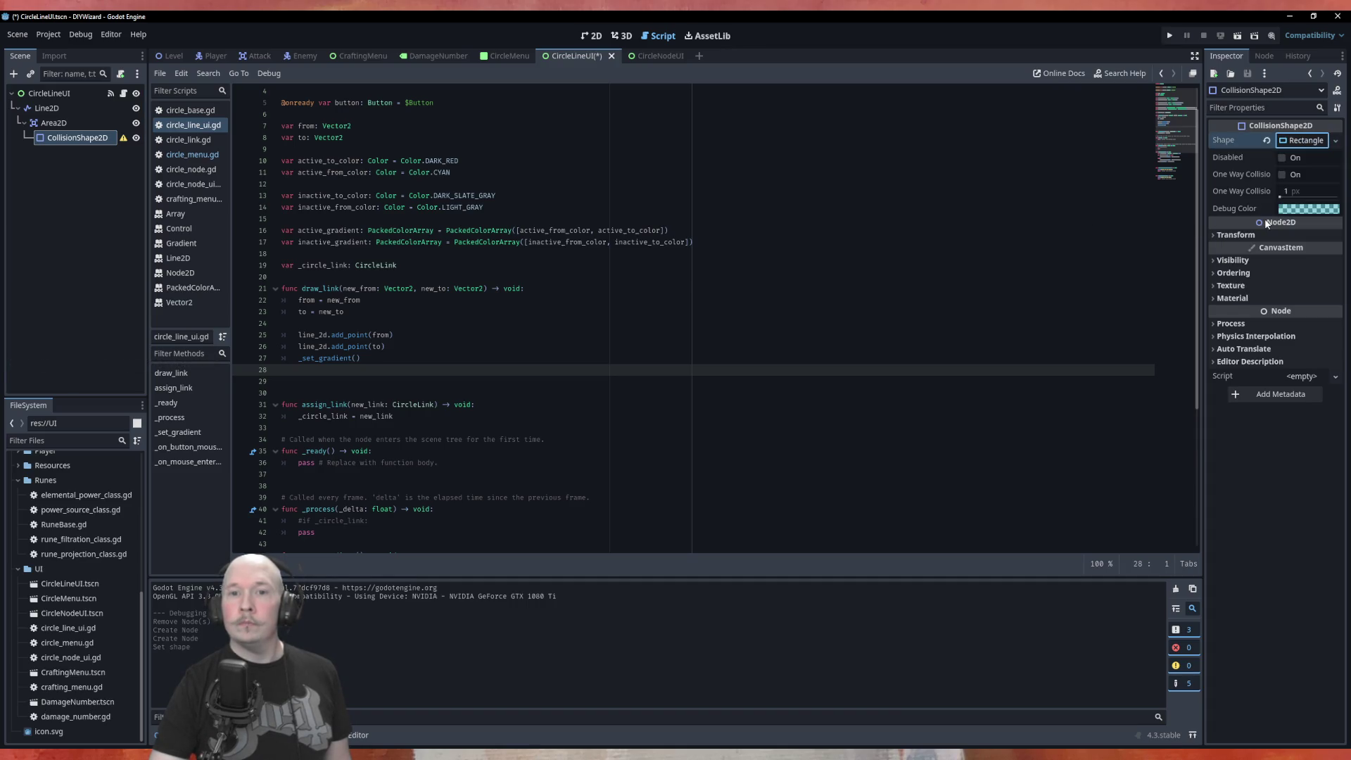
{"action": "left_click", "coordinate": [59, 162]}
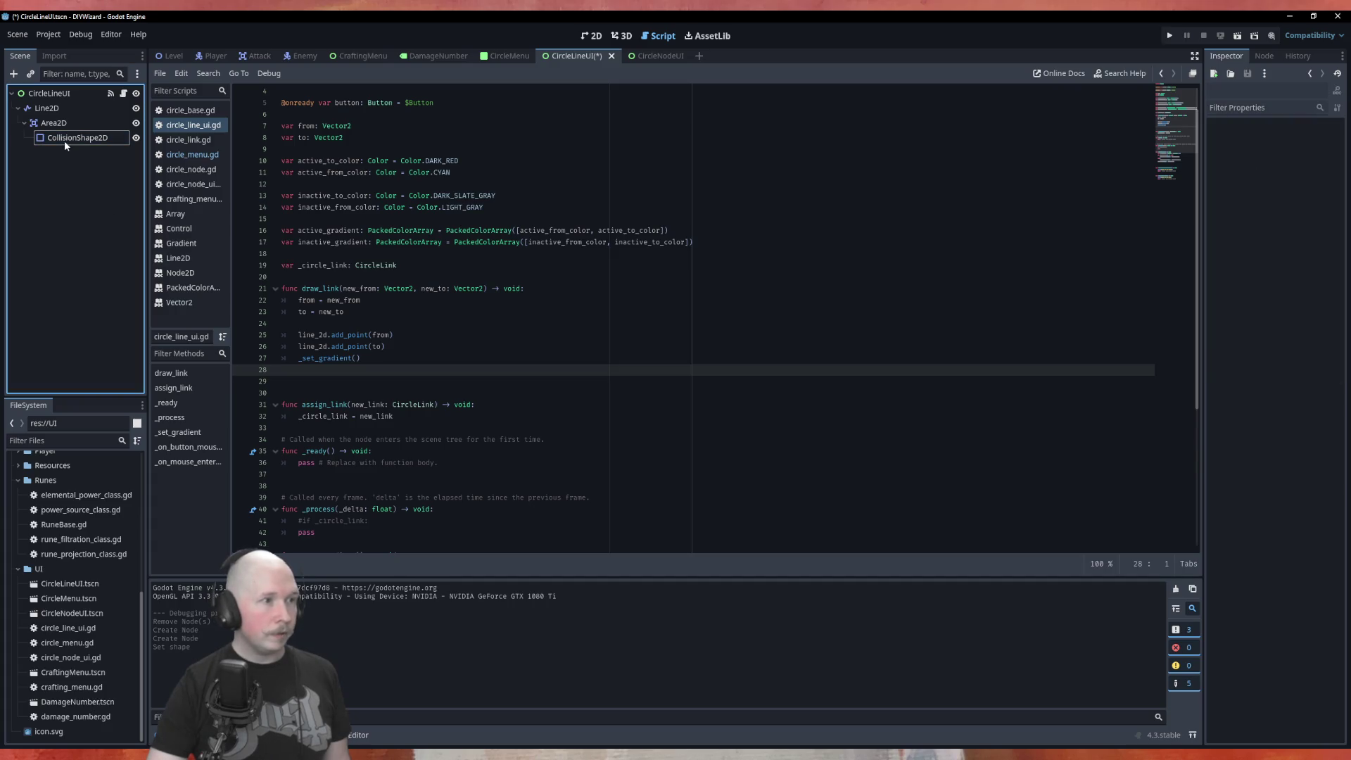
{"action": "left_click", "coordinate": [55, 123]}
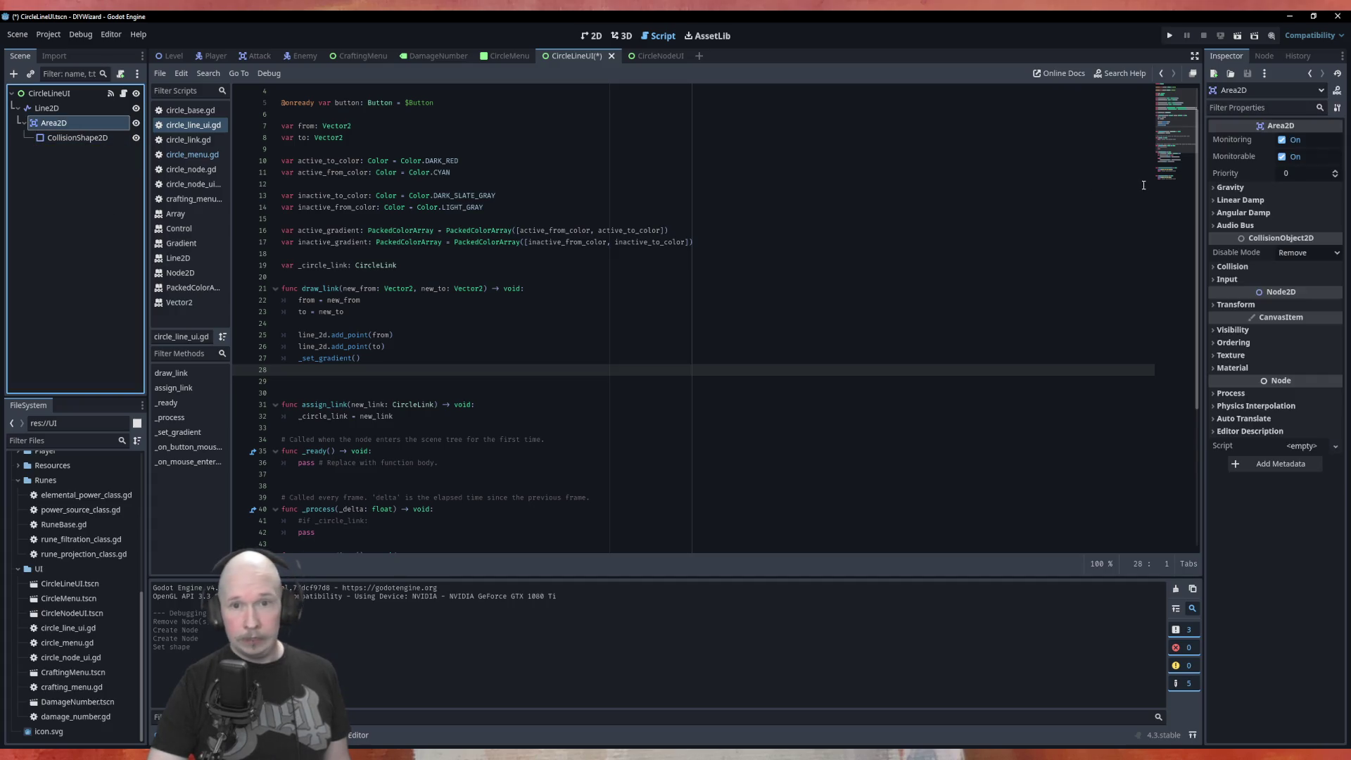
{"action": "left_click", "coordinate": [64, 137]}
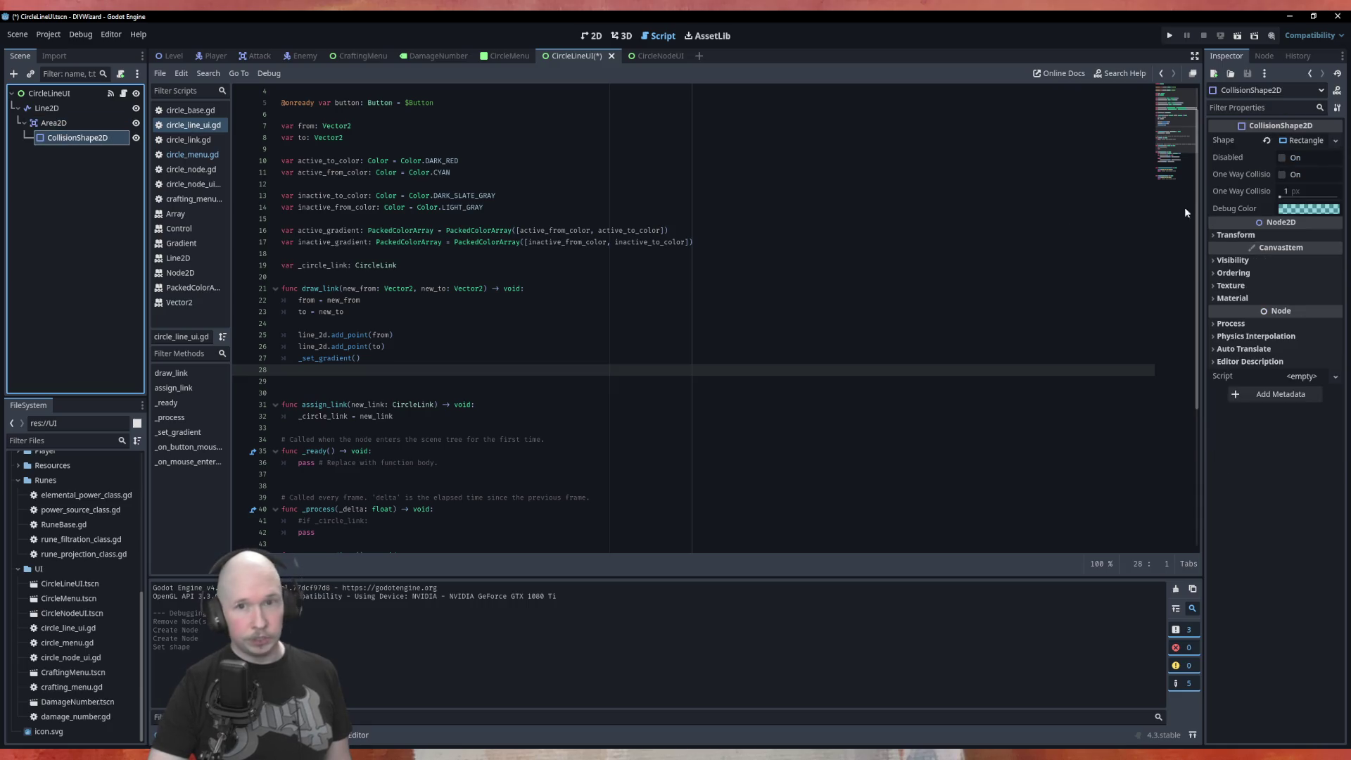
{"action": "left_click", "coordinate": [1296, 141]}
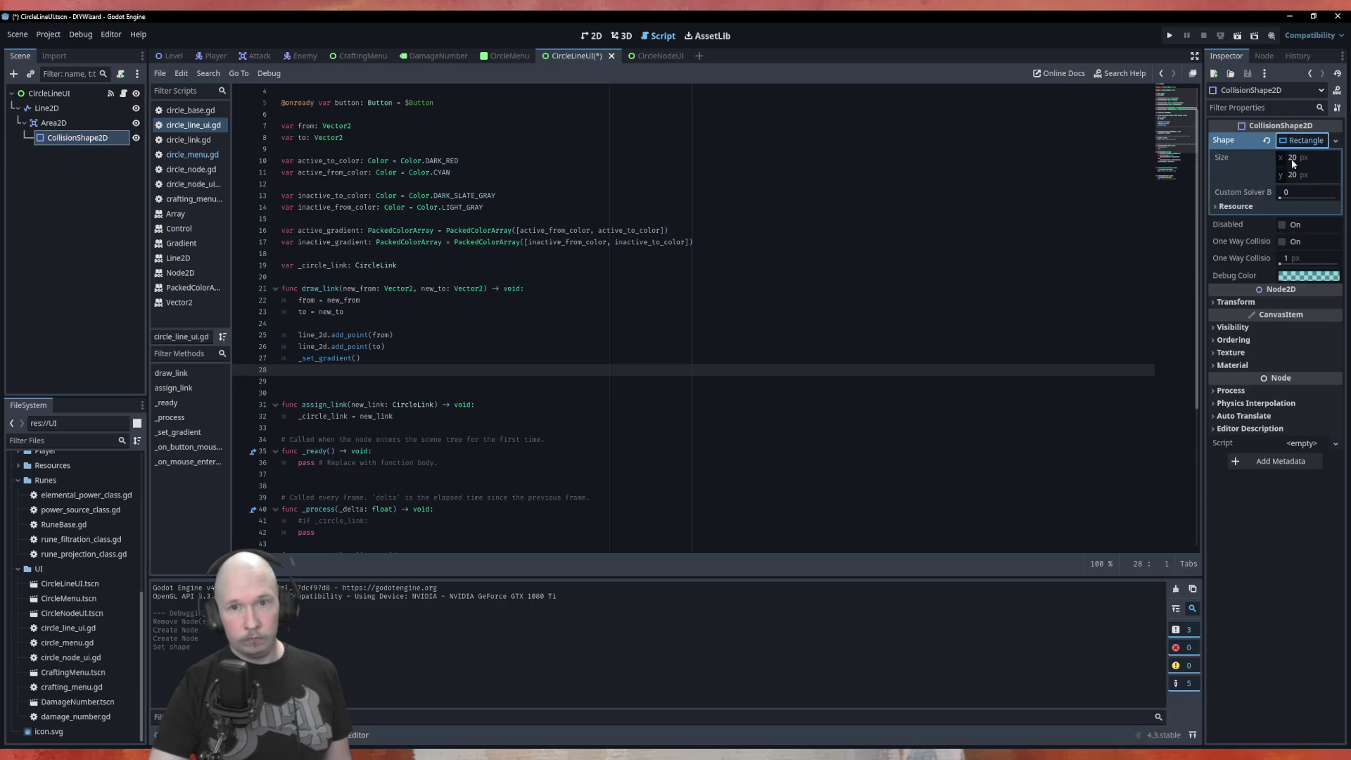
{"action": "scroll", "coordinate": [634, 281], "scroll_direction": "up", "scroll_amount": 1}
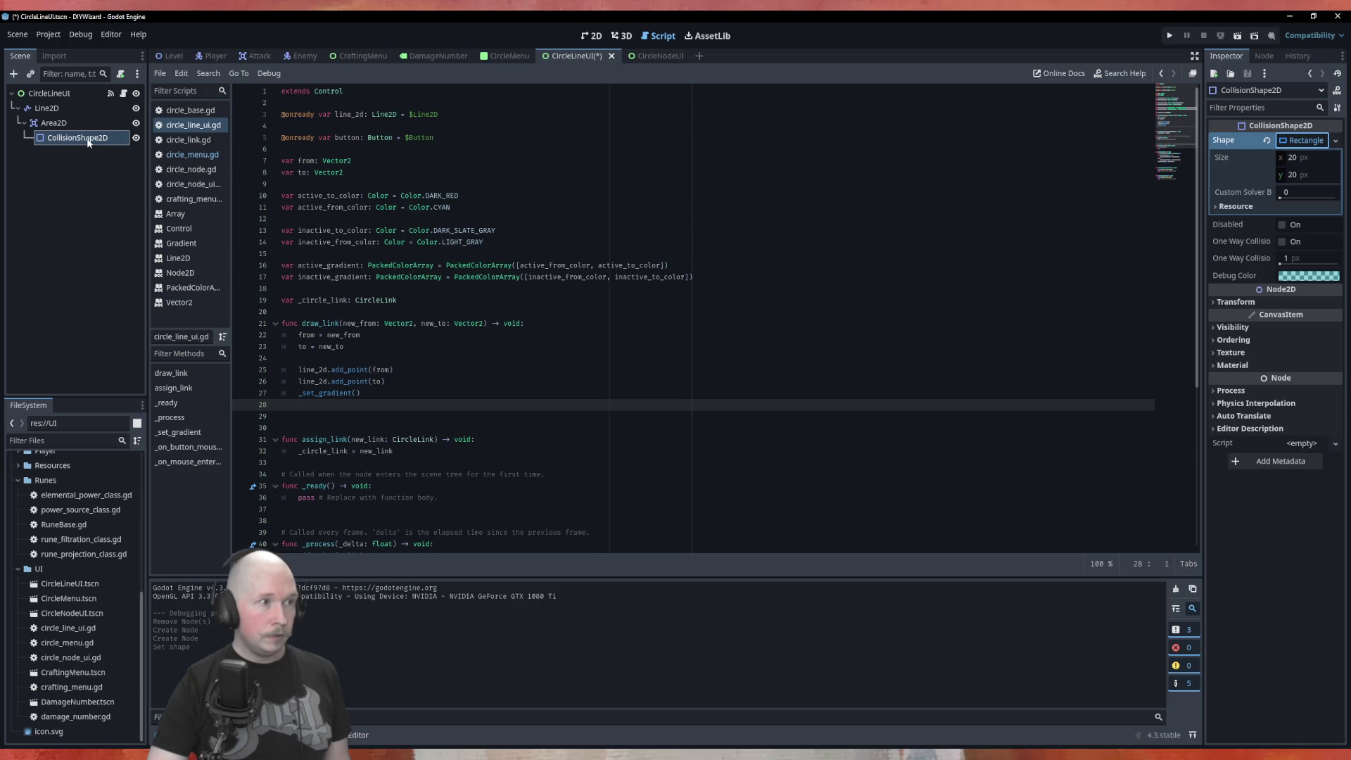
{"action": "left_click_drag", "start_coordinate": [88, 143], "coordinate": [281, 150]}
{"action": "left_click_drag", "start_coordinate": [434, 137], "coordinate": [266, 136]}
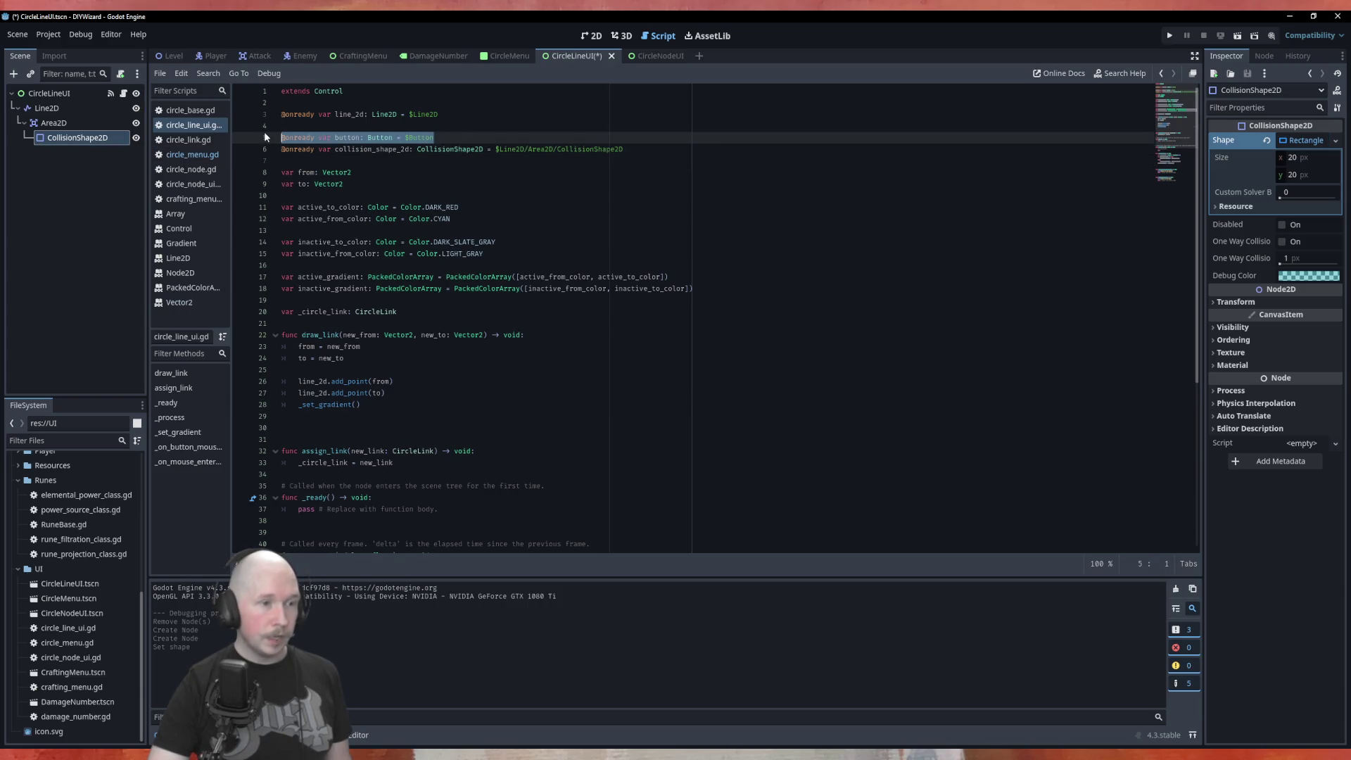
{"action": "key", "text": "BackSpace"}
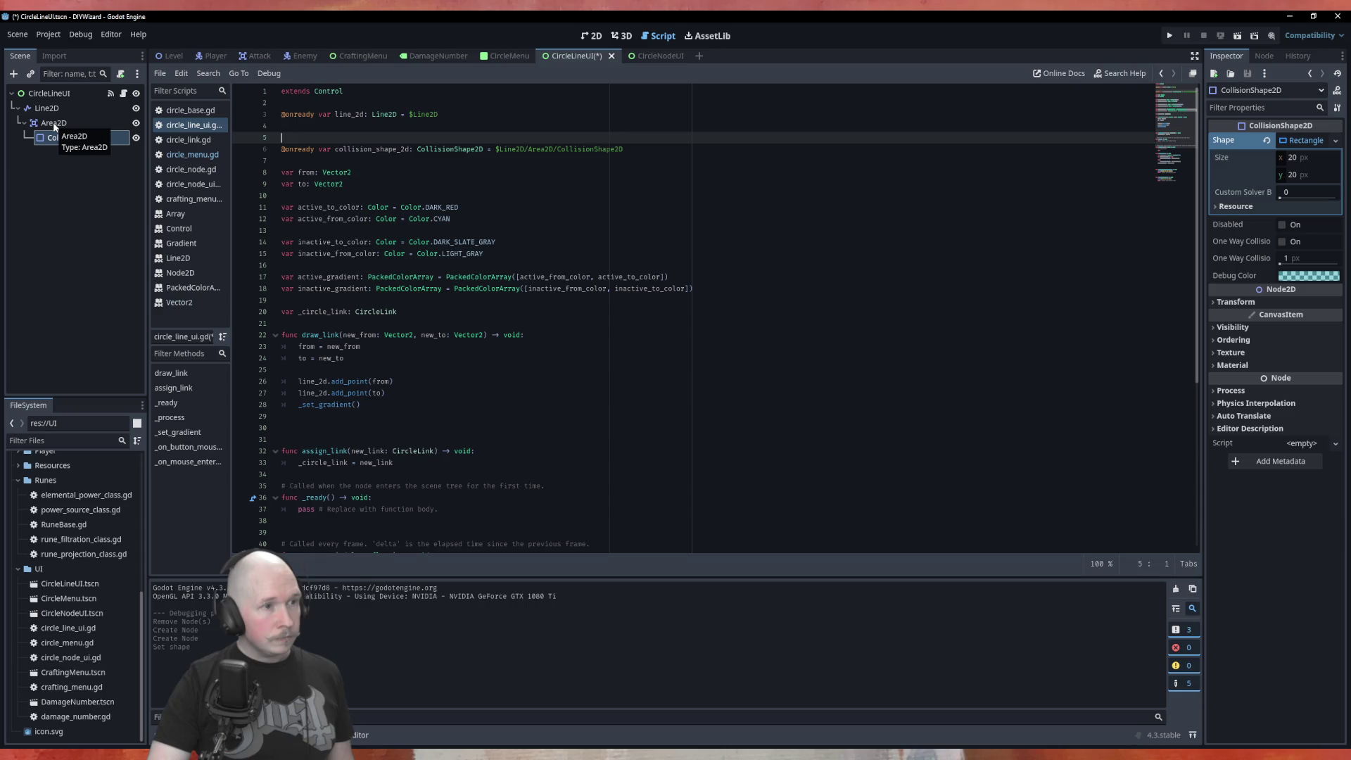
{"action": "left_click_drag", "start_coordinate": [53, 122], "coordinate": [321, 164]}
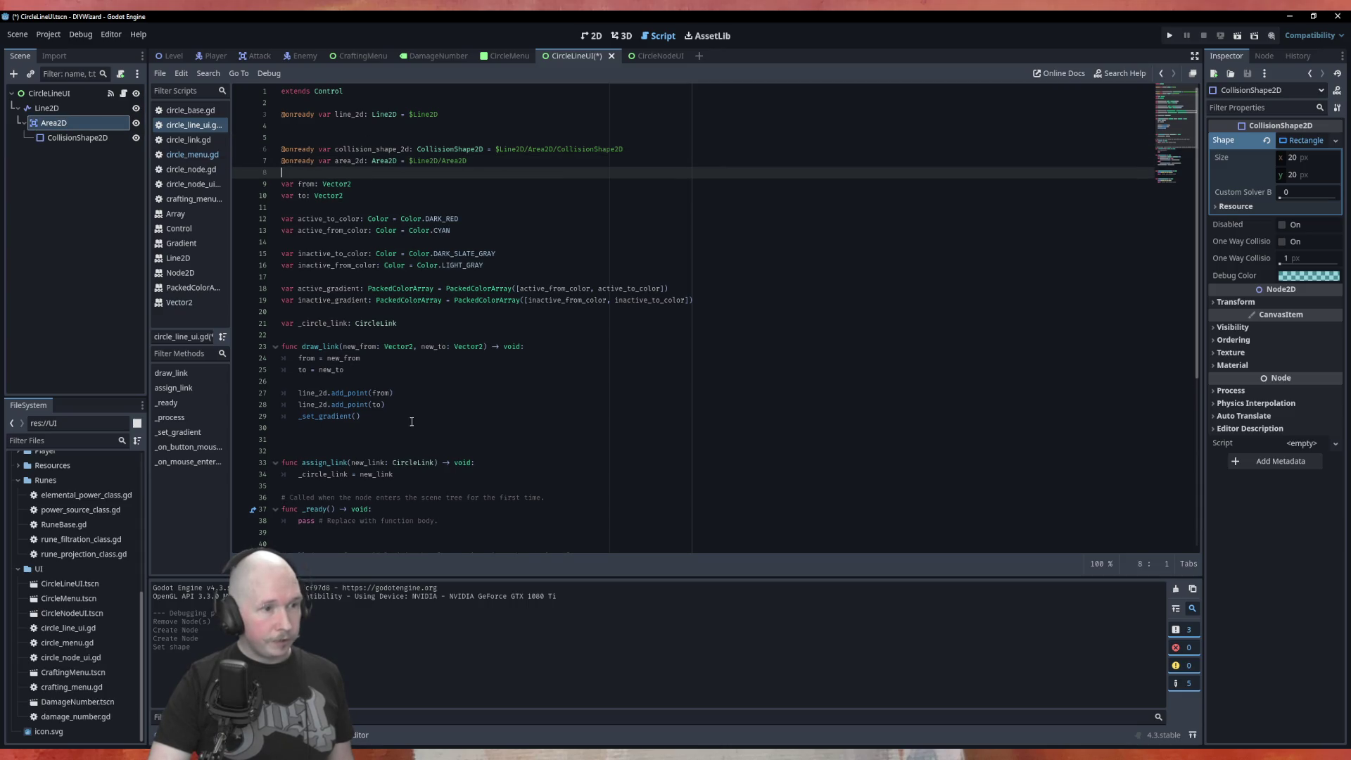
Add area_2d.transform = line_2d.transform in draw_link, below _set_gradient().
{"action": "left_click", "coordinate": [402, 375]}
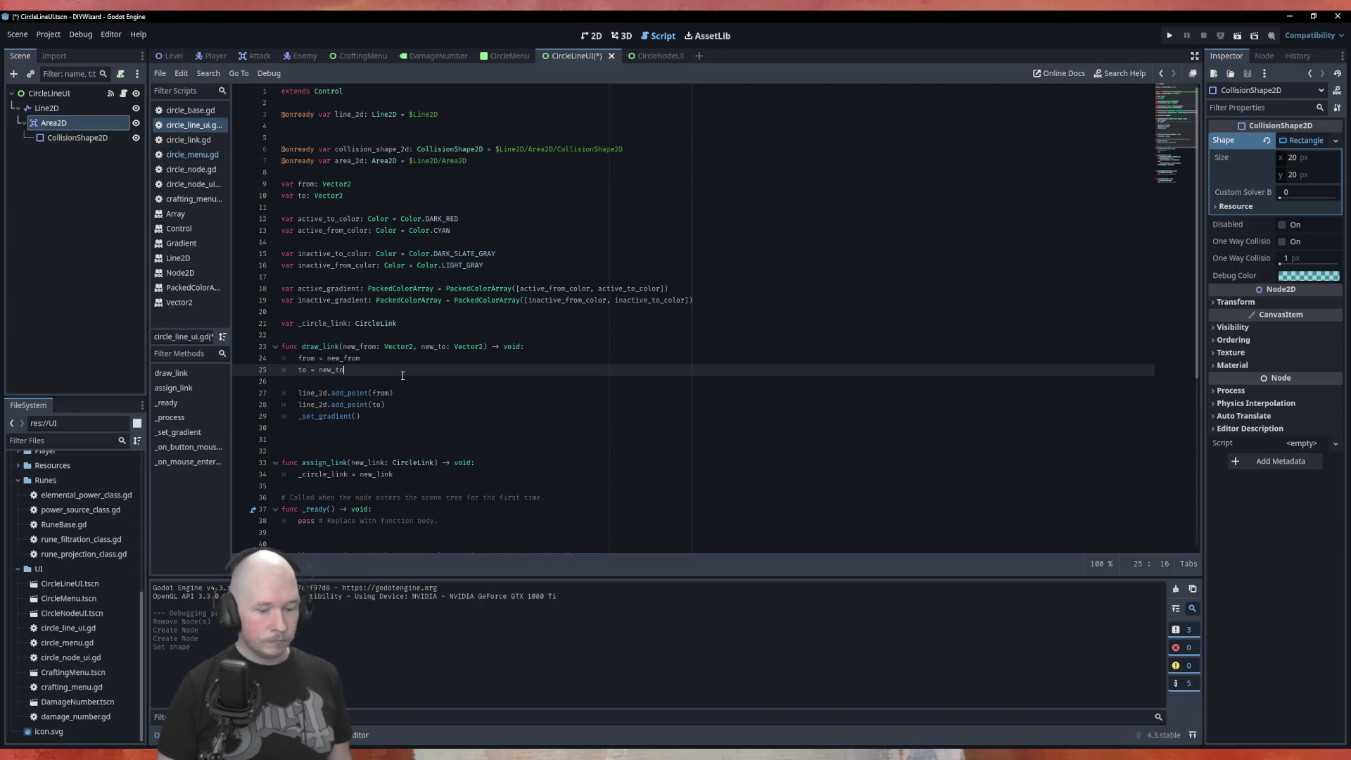
{"action": "key", "text": "Return"}
{"action": "type", "text": "area_2d."}
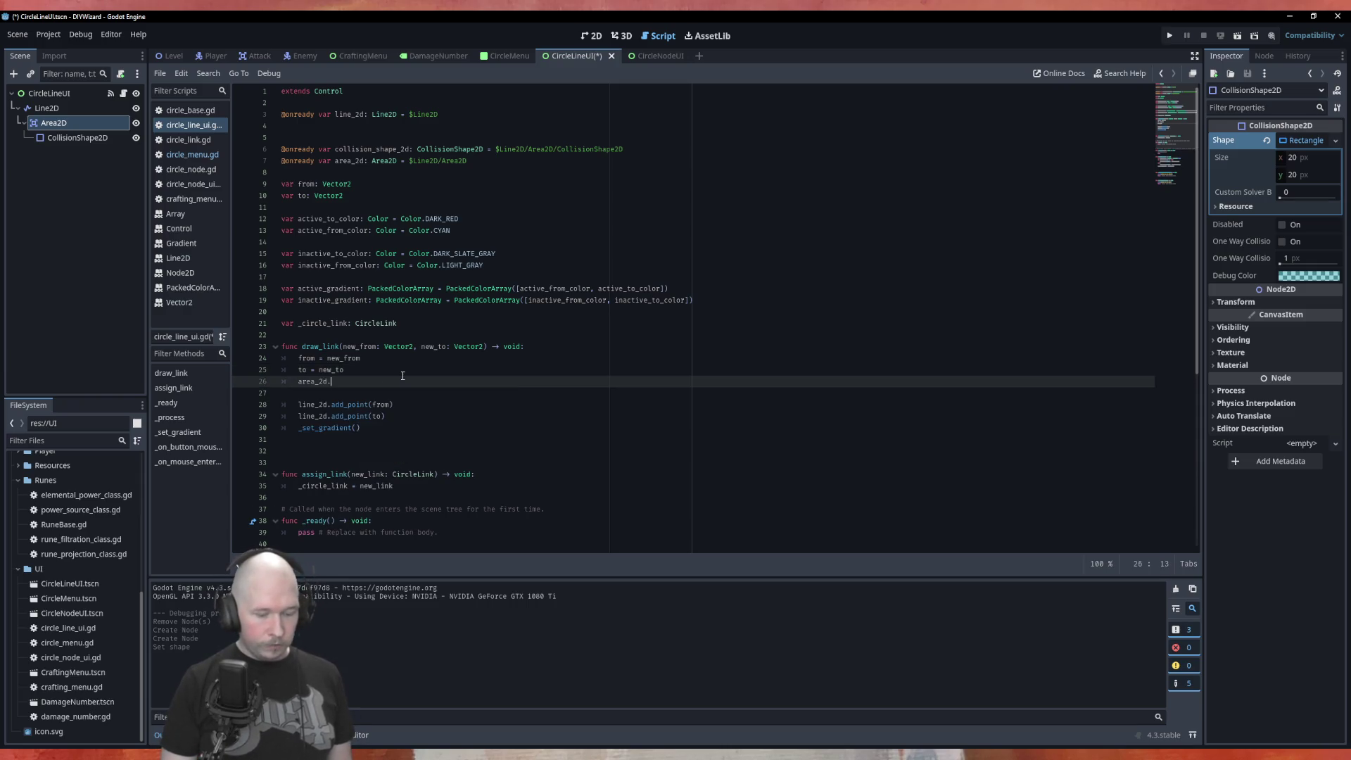
{"action": "type", "text": "transform"}
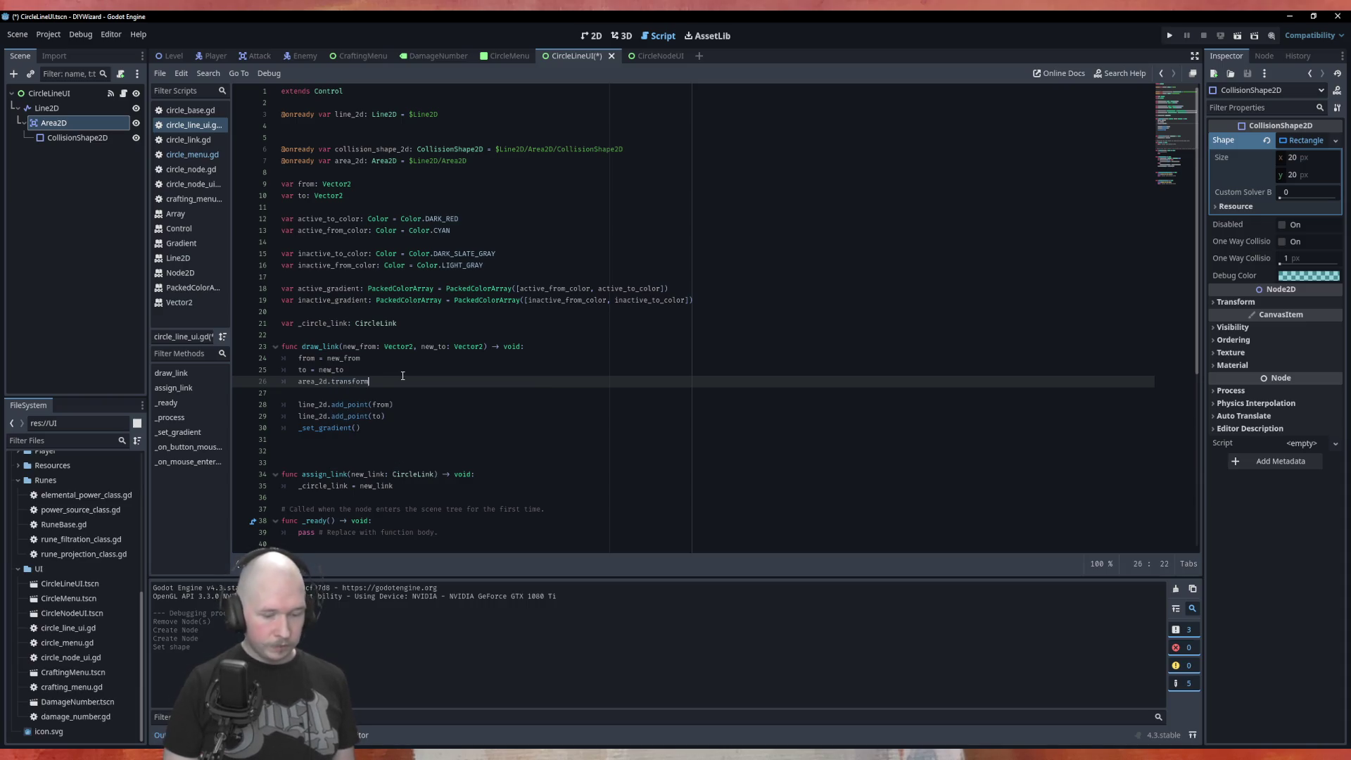
{"action": "type", "text": " = "}
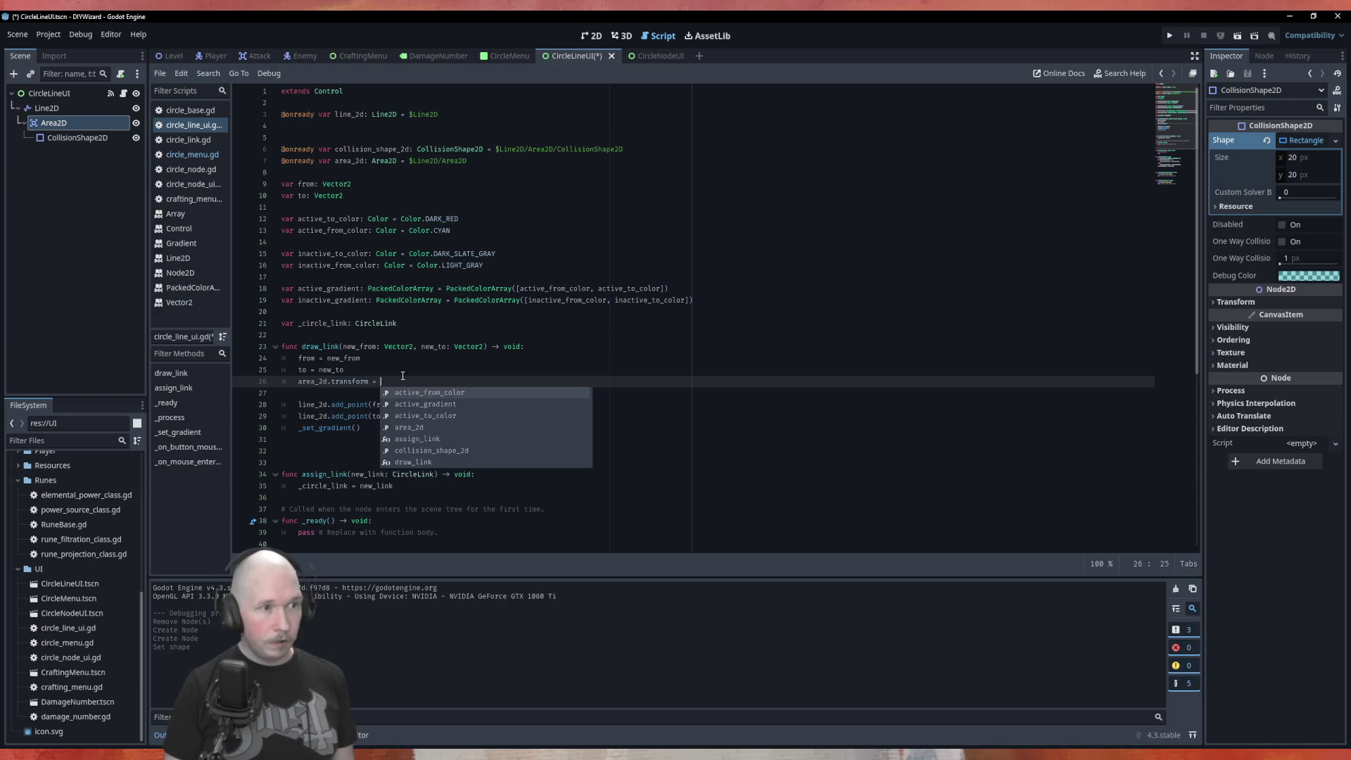
{"action": "type", "text": "lin"}
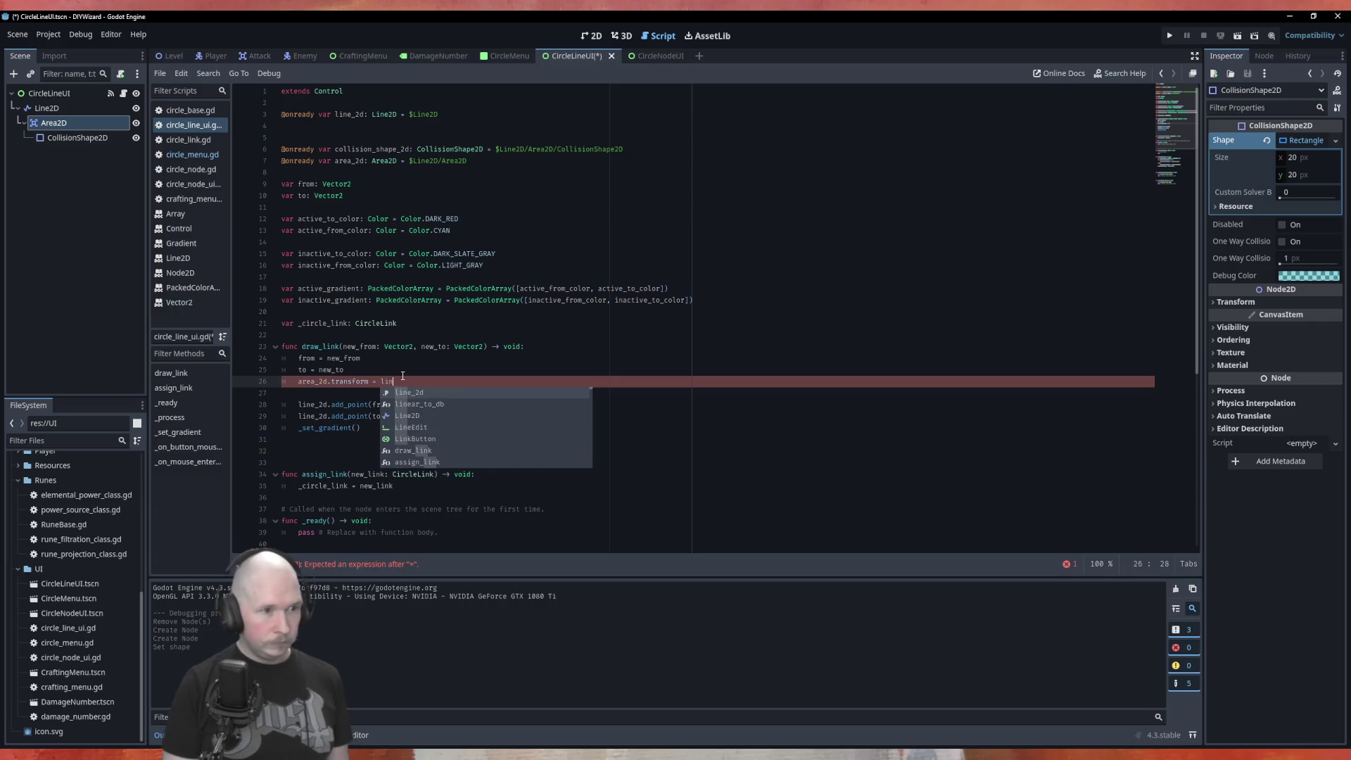
{"action": "type", "text": "e_2d.transform"}
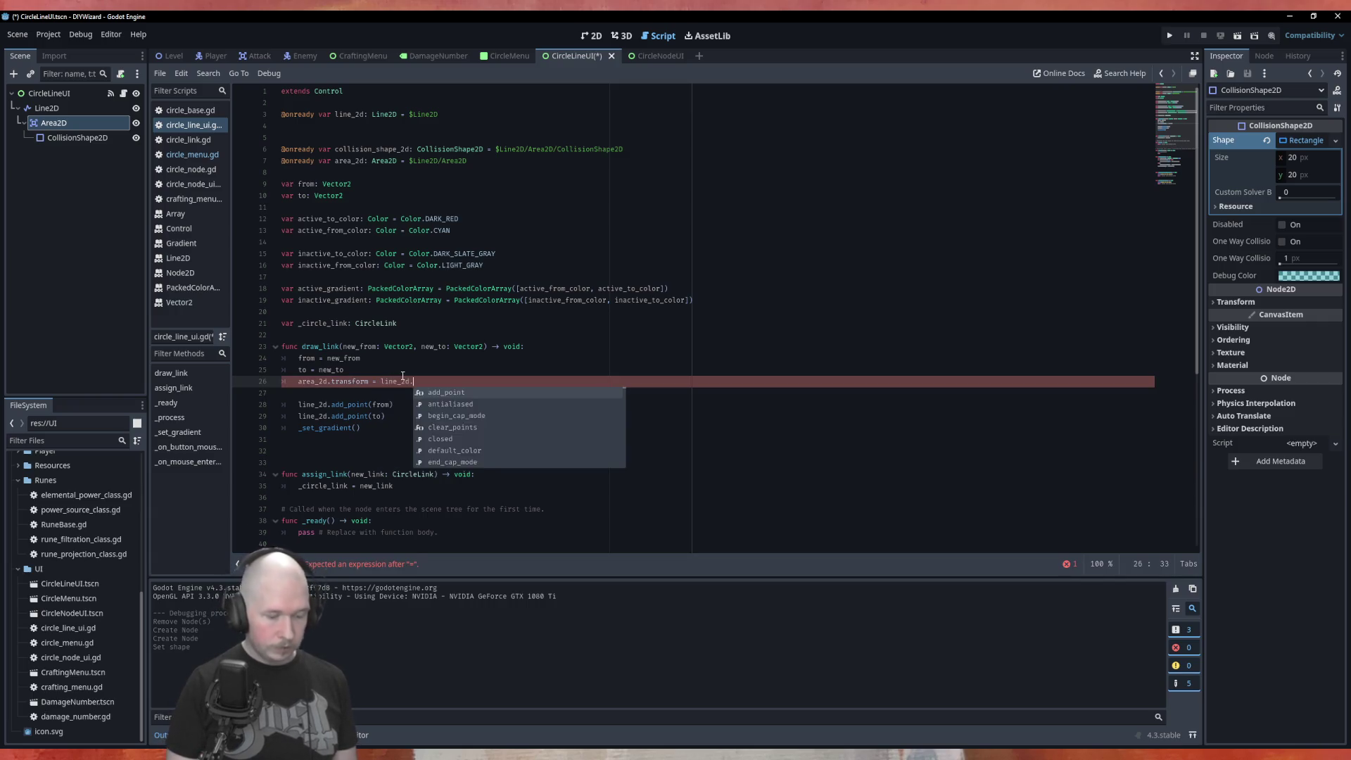
{"action": "key", "text": "alt+Down"}
{"action": "key", "text": "alt+Down"}
{"action": "key", "text": "alt+Down"}
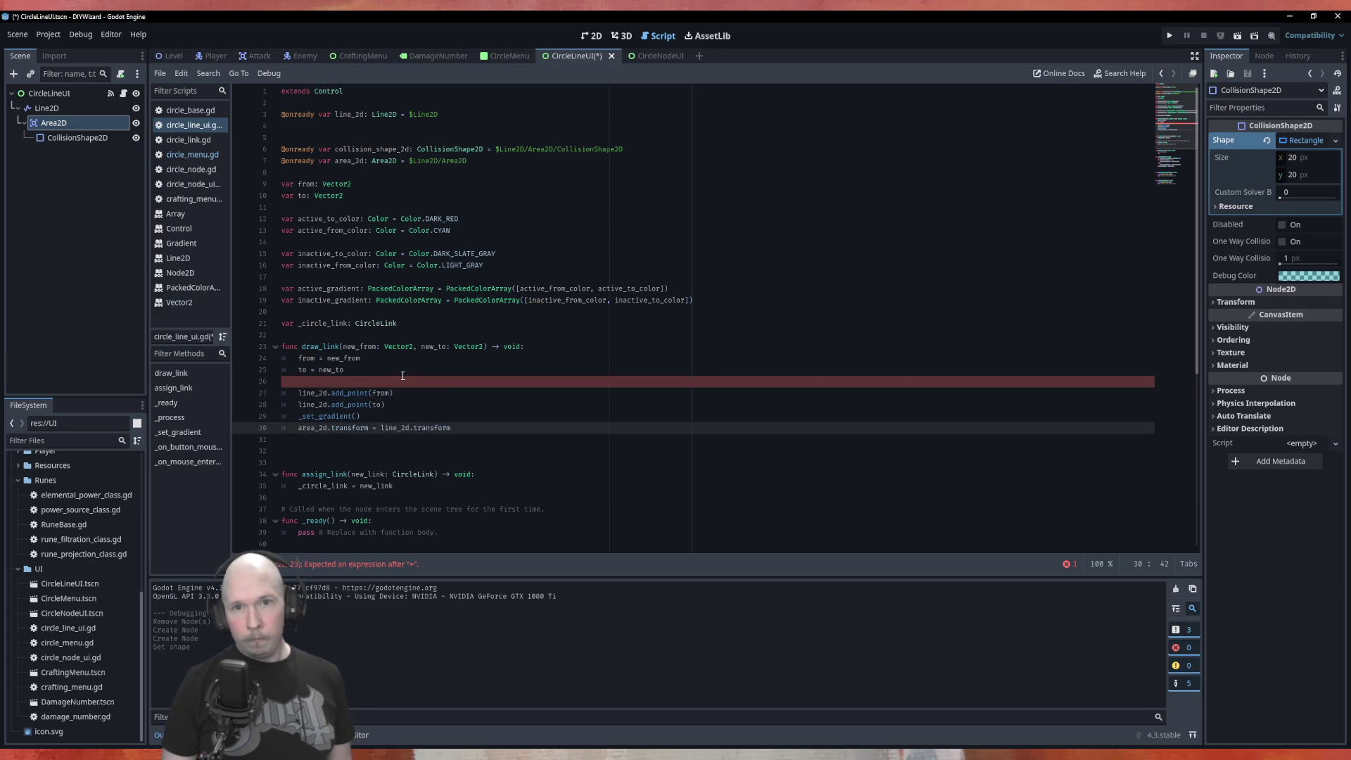
{"action": "key", "text": "Return"}
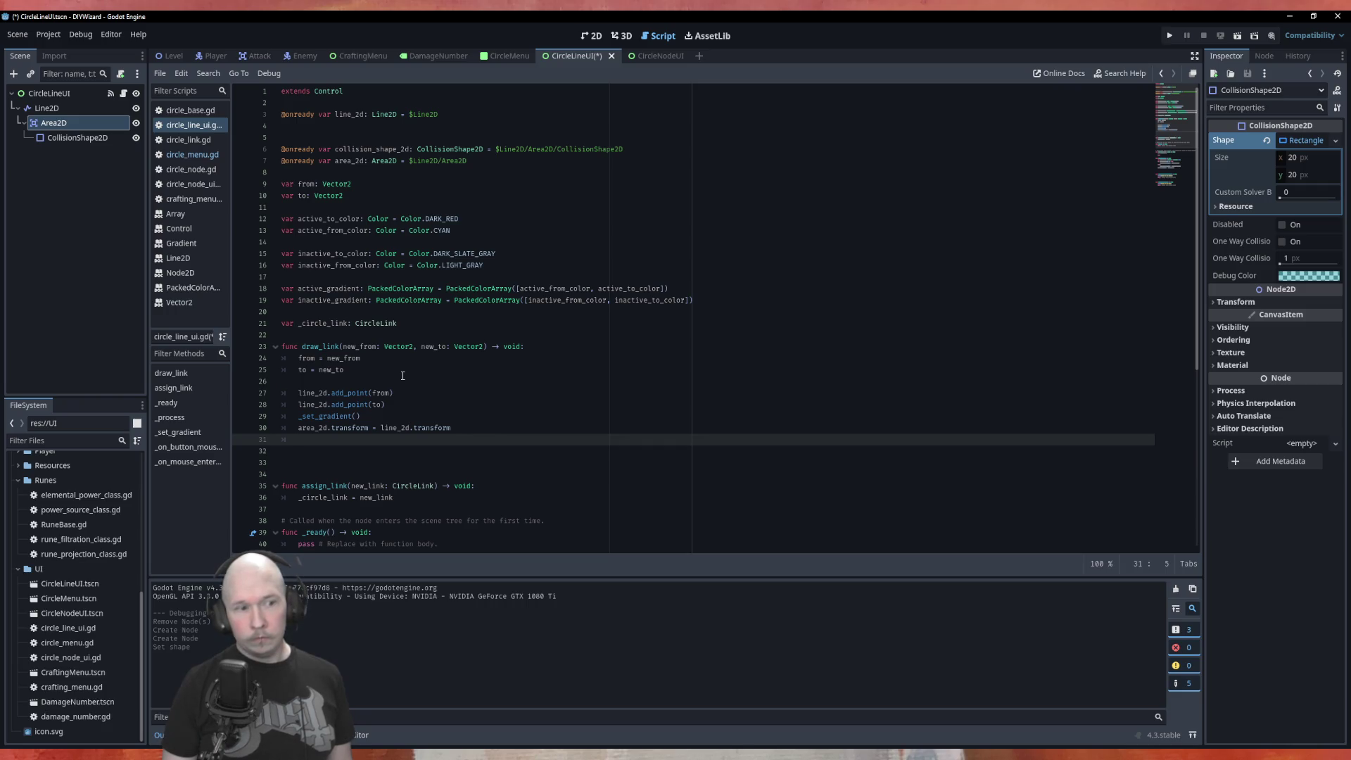
Begin a new line reading collision_shape_2d.size = using autocomplete.
{"action": "type", "text": "are"}
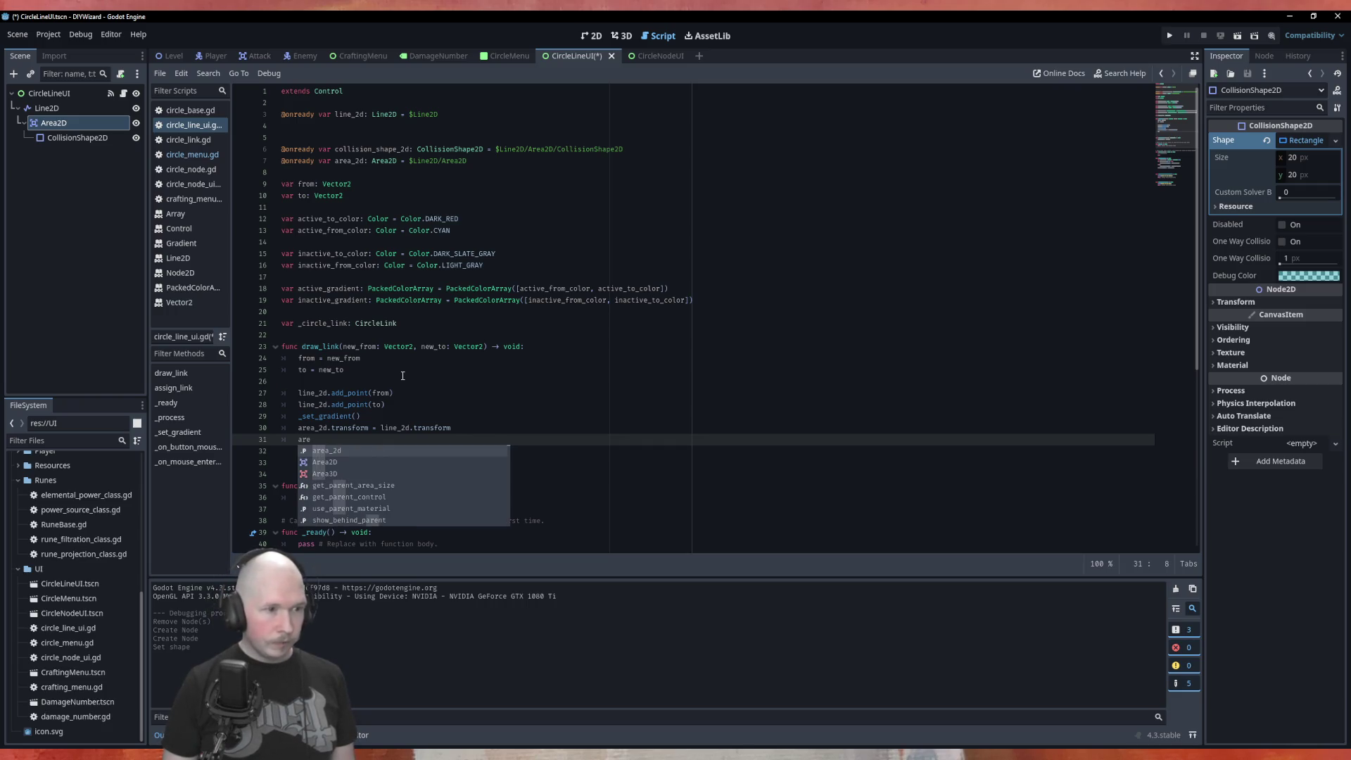
{"action": "key", "text": "BackSpace"}
{"action": "key", "text": "BackSpace"}
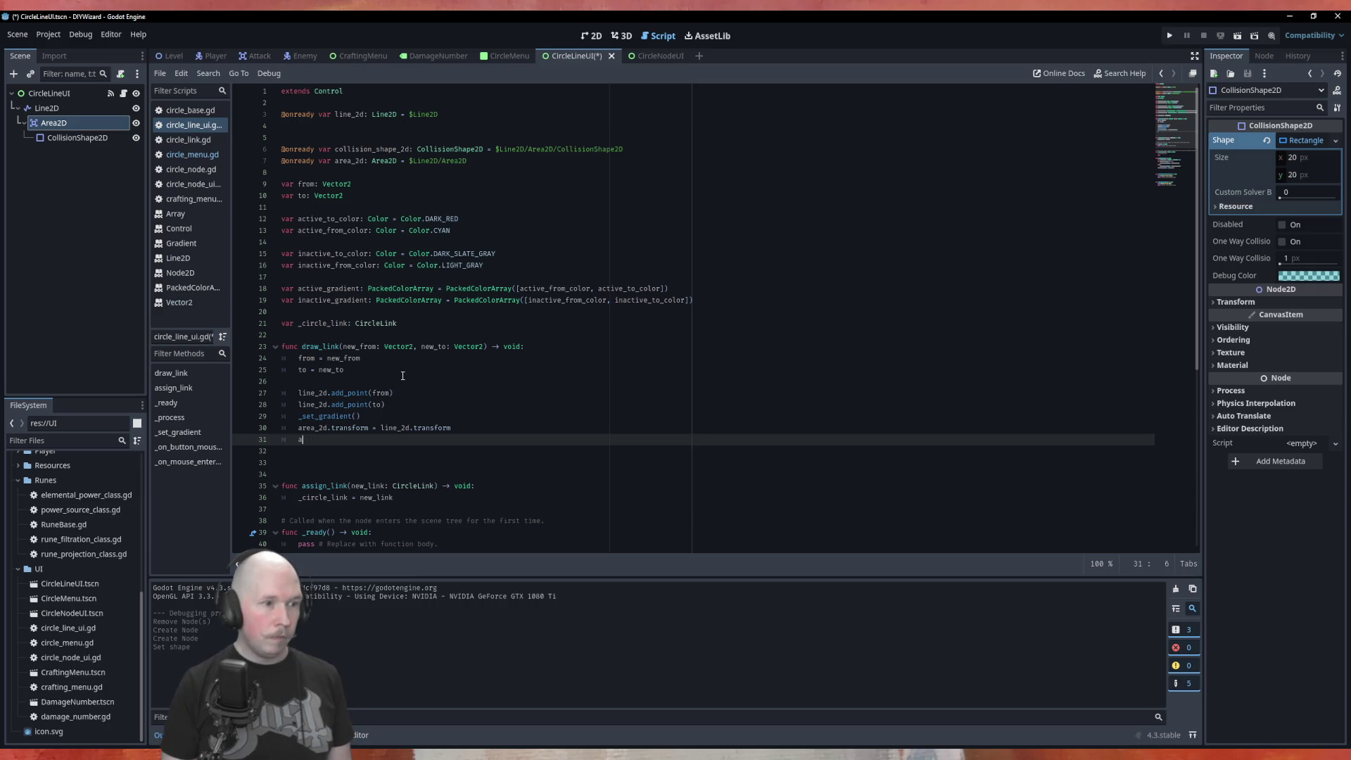
{"action": "key", "text": "BackSpace"}
{"action": "type", "text": "coll"}
{"action": "key", "text": "Return"}
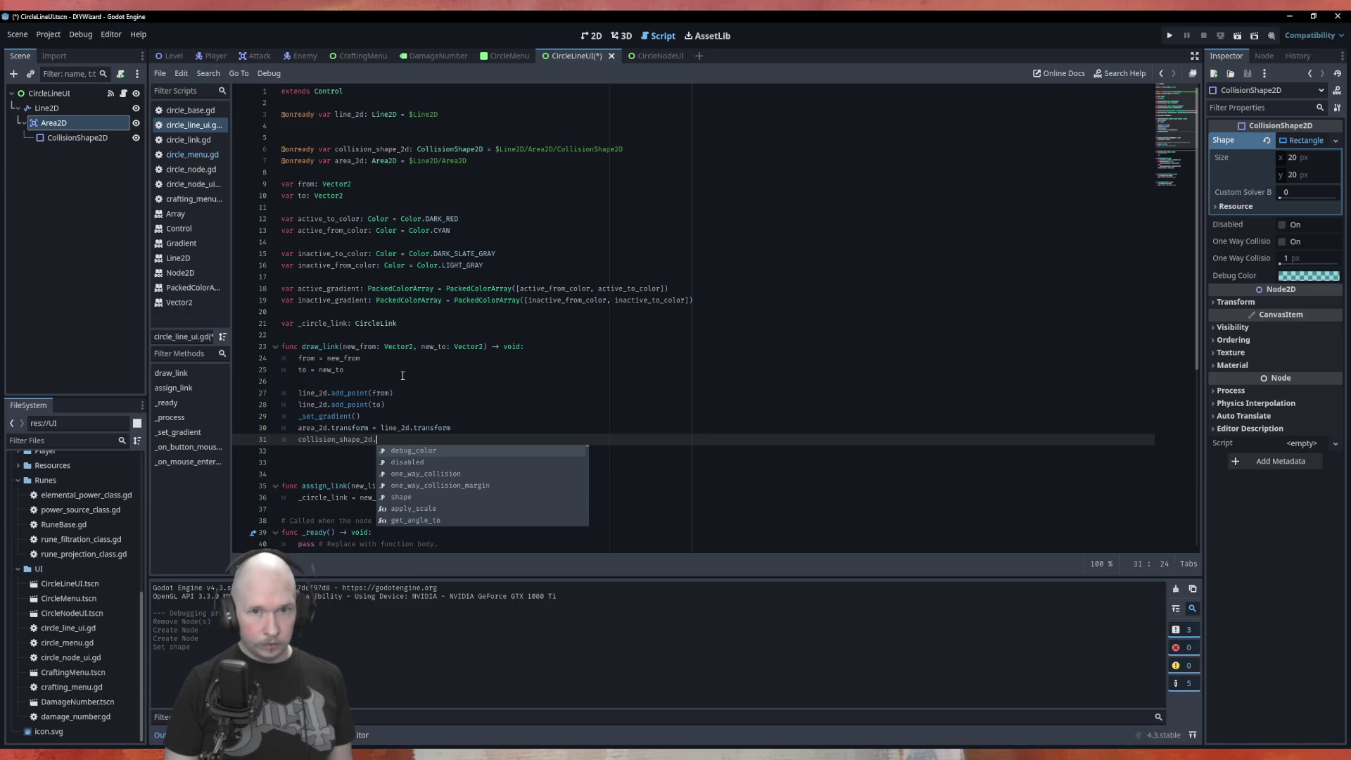
{"action": "type", "text": "si"}
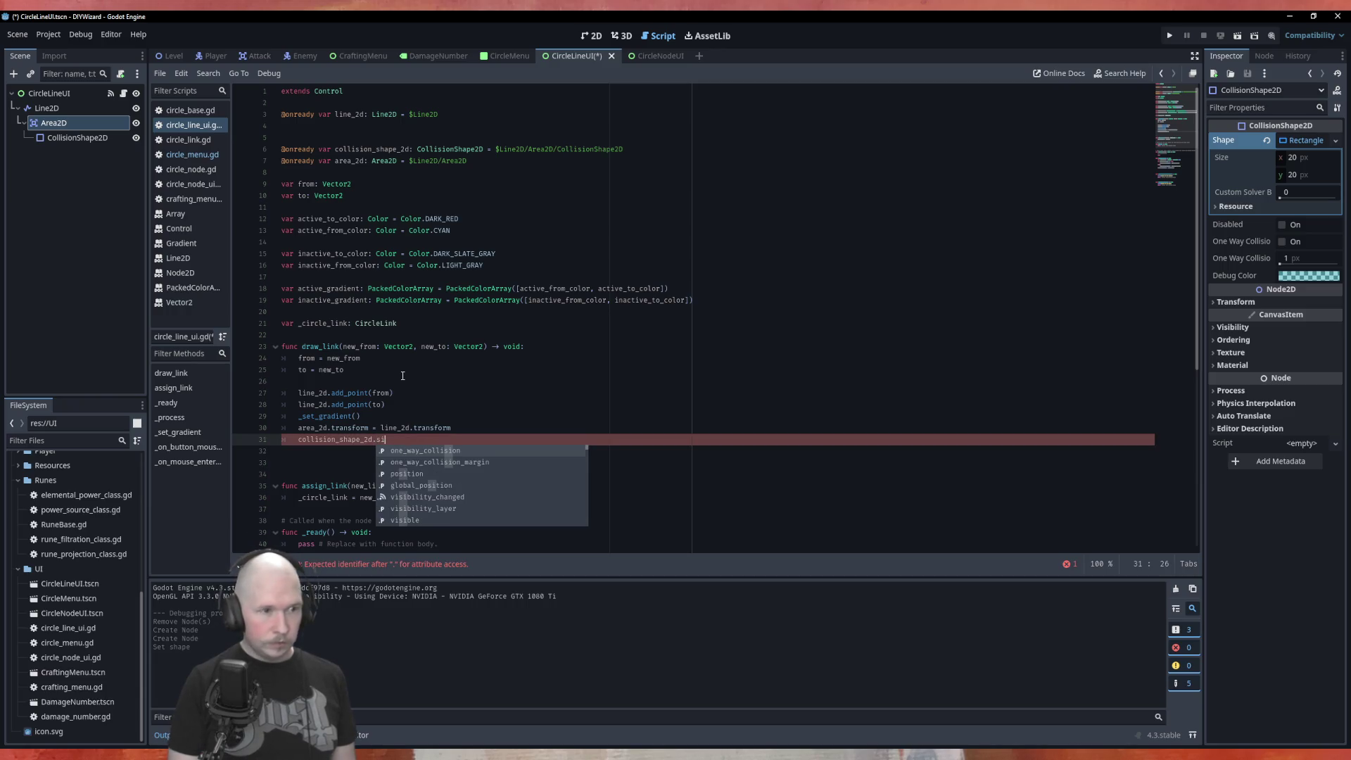
{"action": "type", "text": "ze"}
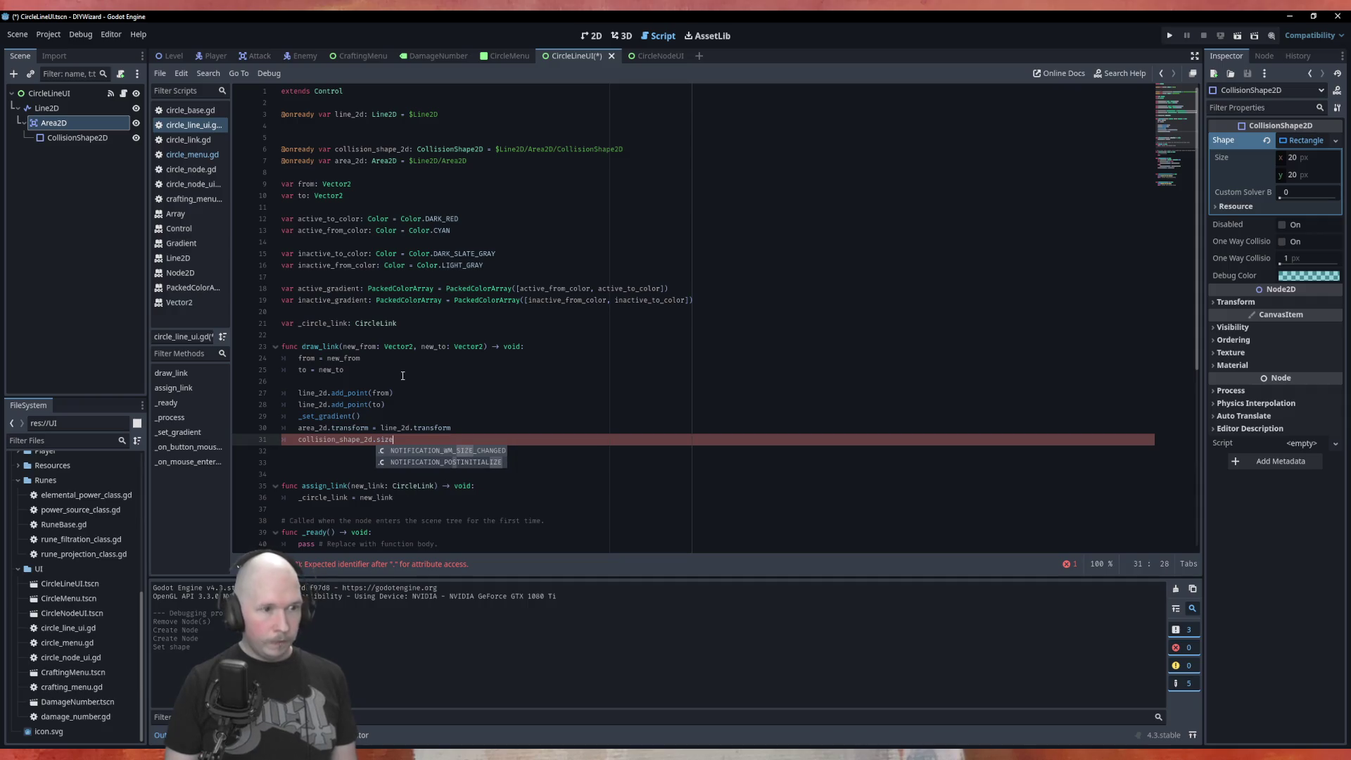
{"action": "type", "text": " ="}
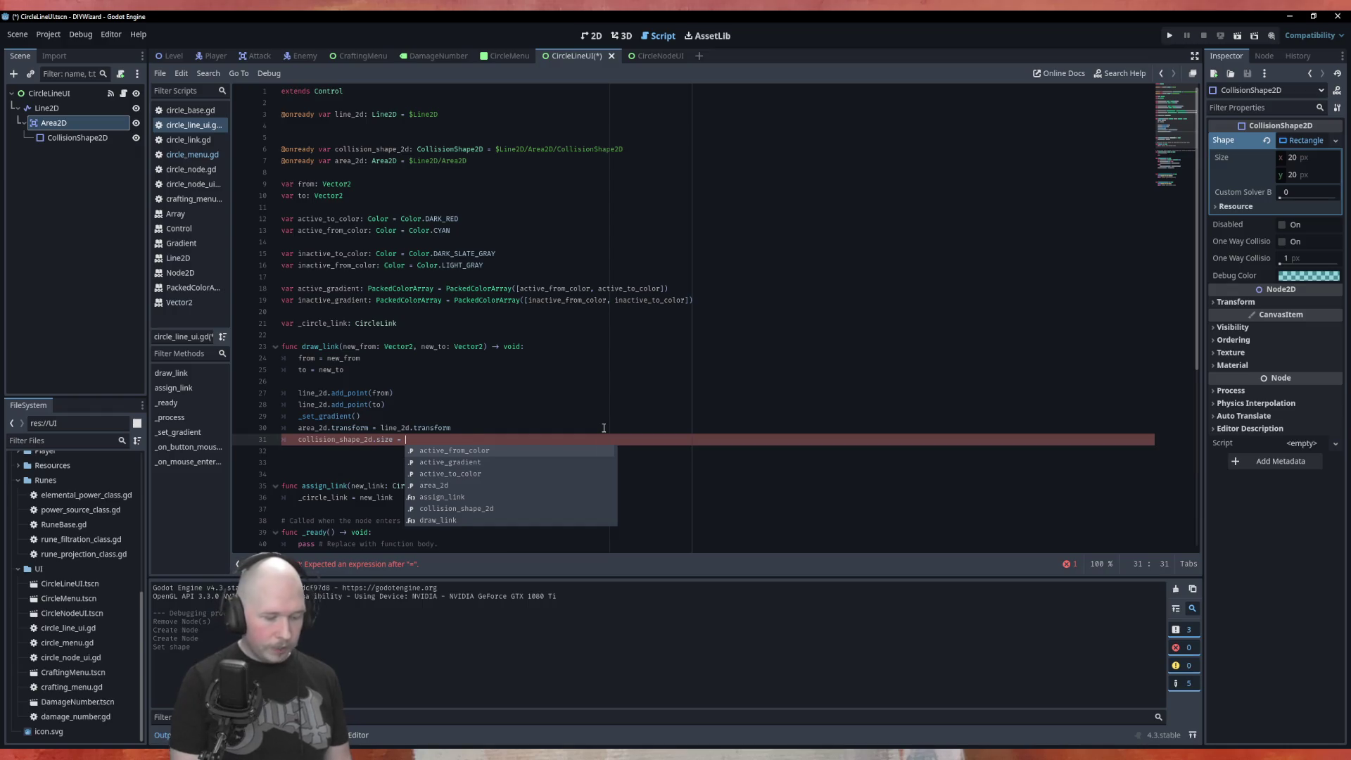
Type the size value as Vector2(line_2d.width with autocomplete.
{"action": "type", "text": "Vect"}
{"action": "key", "text": "Return"}
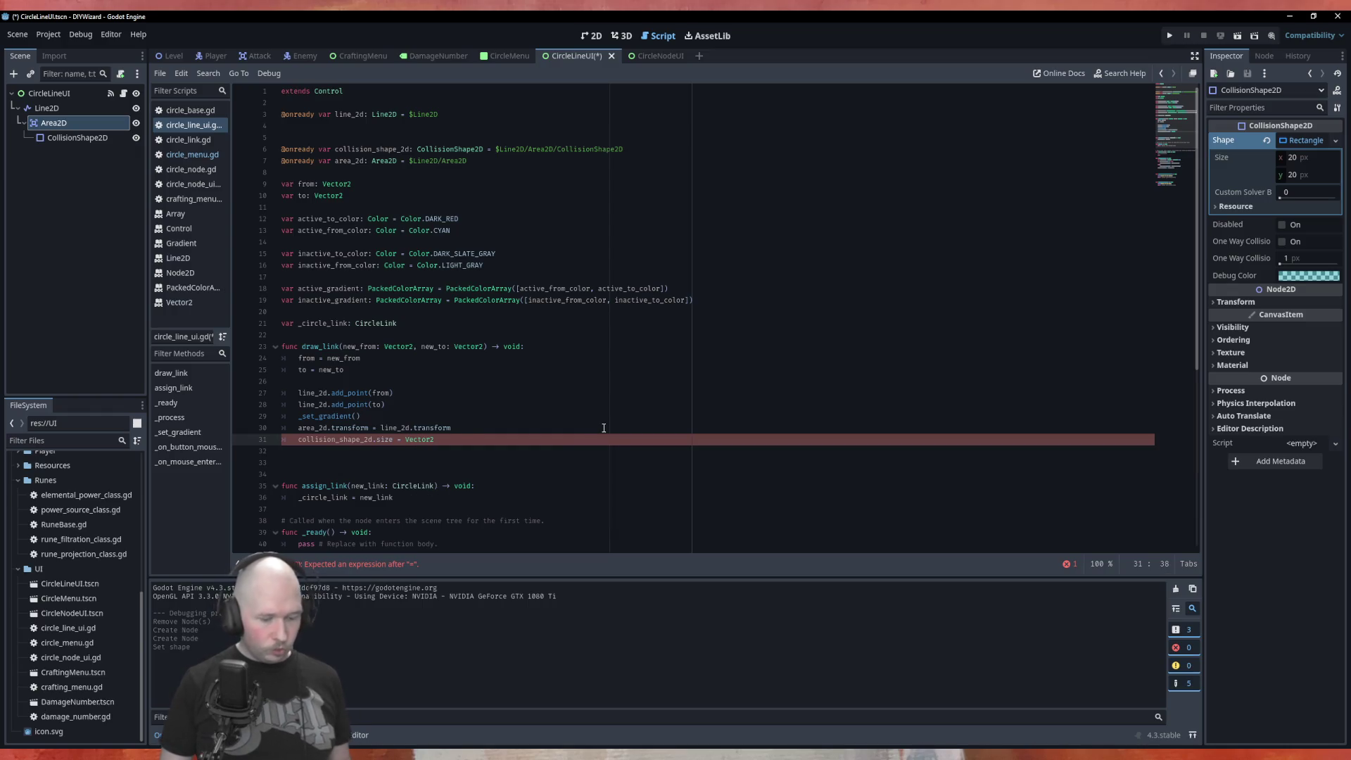
{"action": "type", "text": "("}
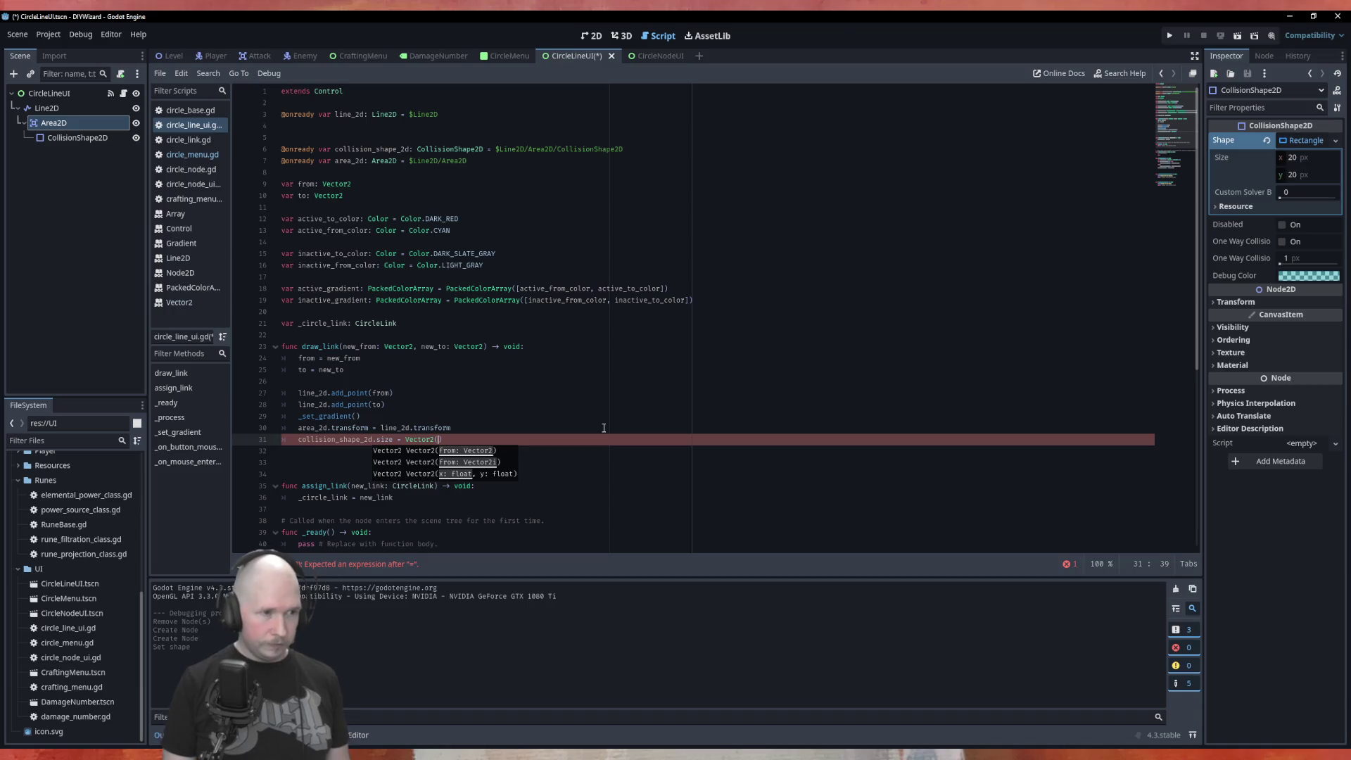
{"action": "type", "text": "lin"}
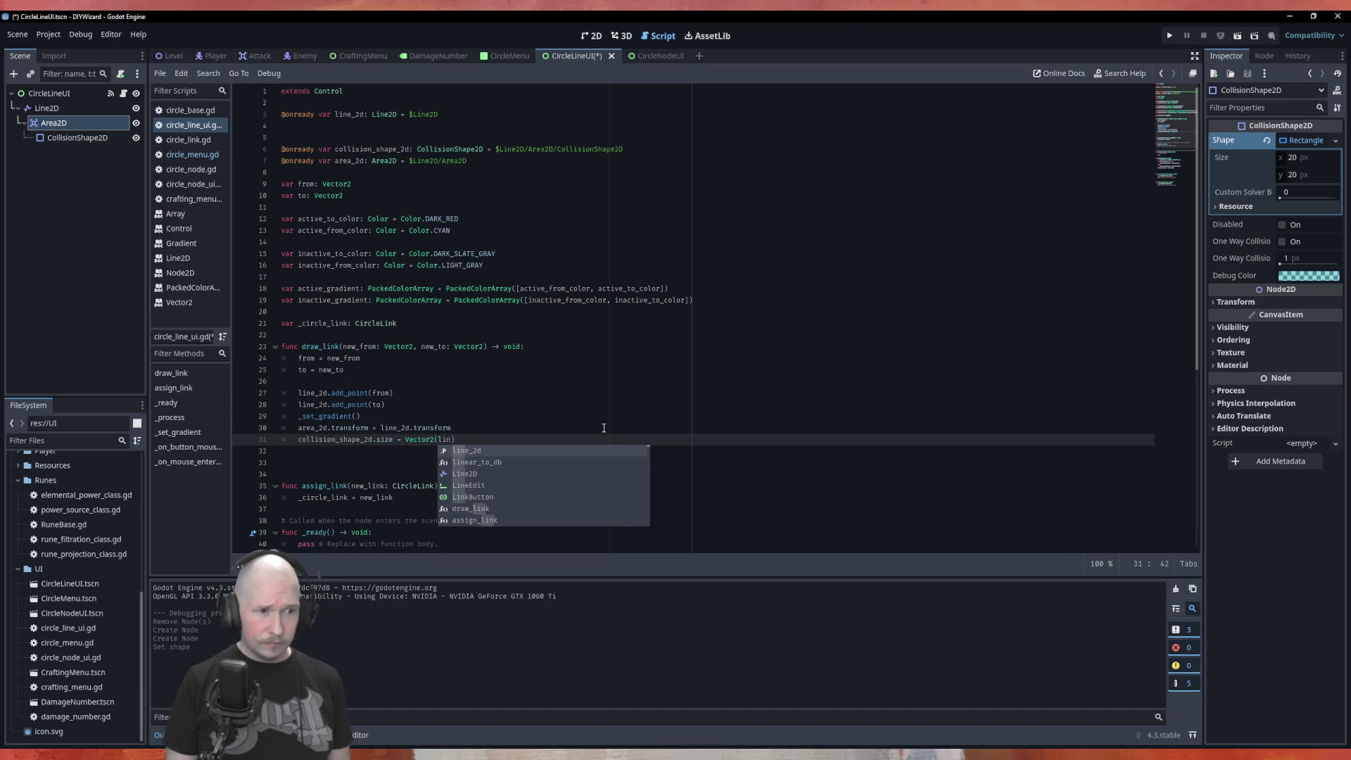
{"action": "key", "text": "Return"}
{"action": "type", "text": "."}
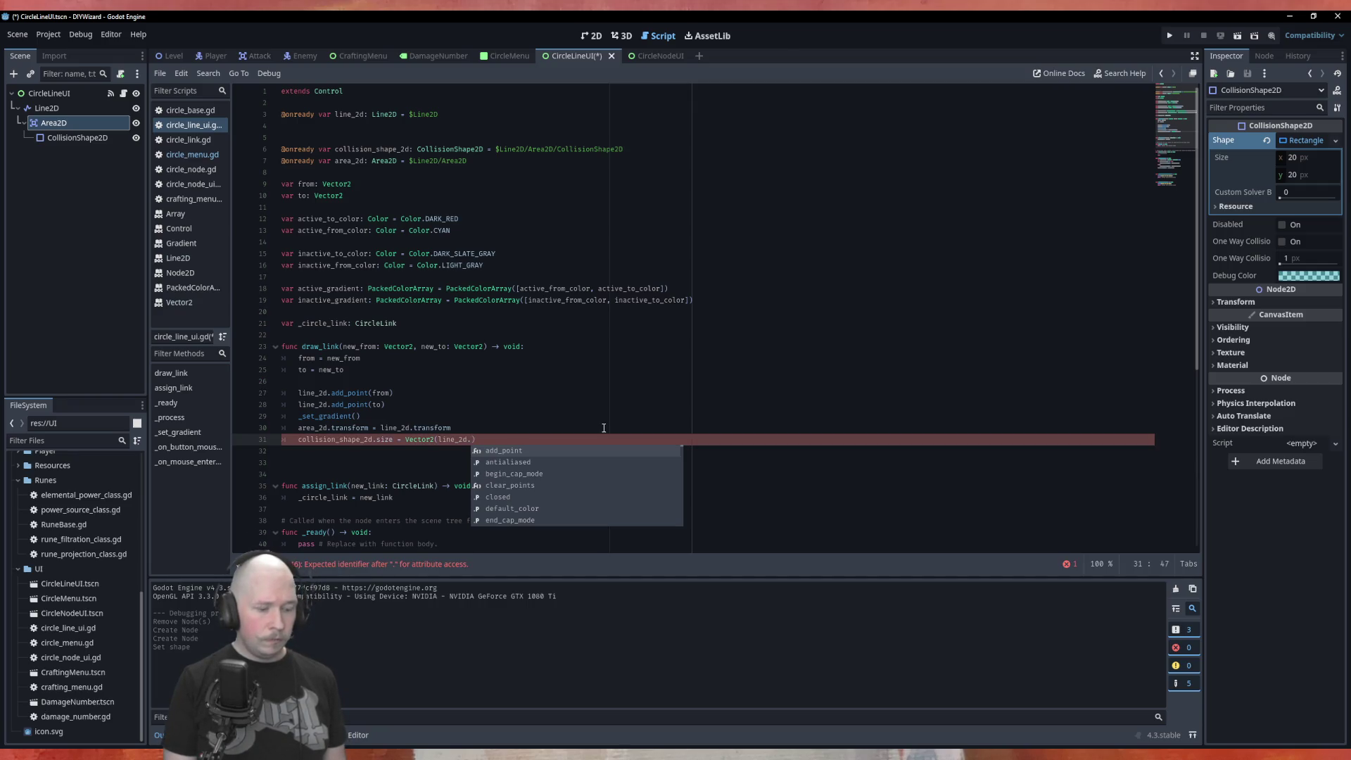
{"action": "type", "text": "wid"}
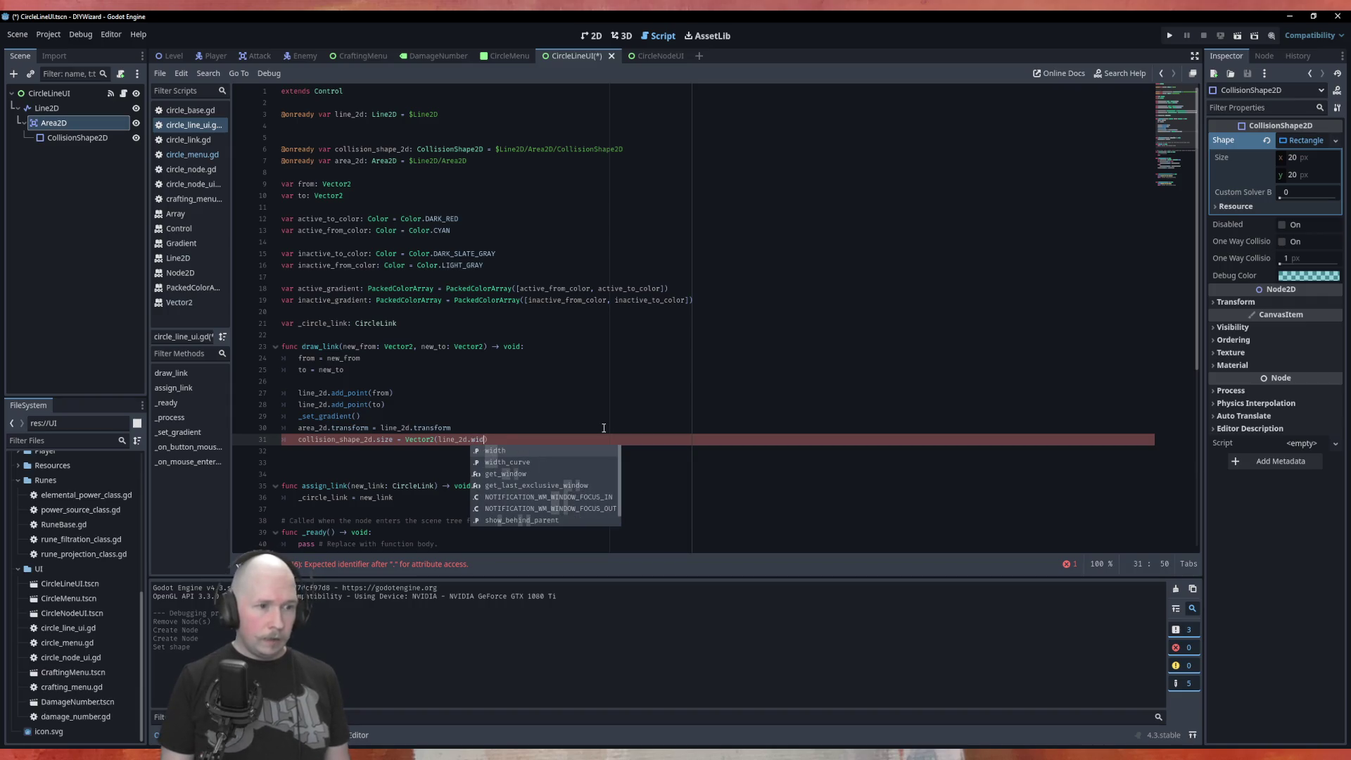
{"action": "key", "text": "Return"}
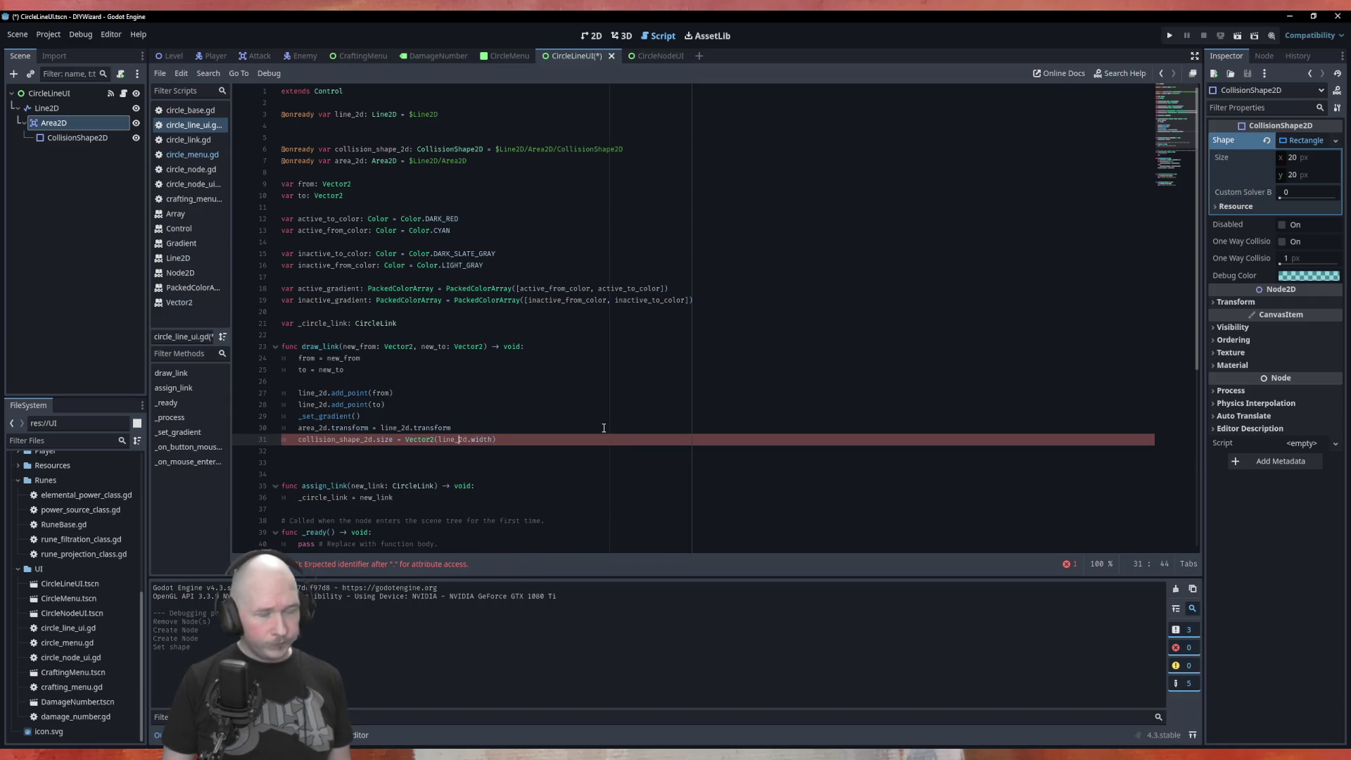
Insert from.distance_to(to) as the first Vector2 argument and save the script.
{"action": "key", "text": "Left"}
{"action": "key", "text": "Left"}
{"action": "key", "text": "Left"}
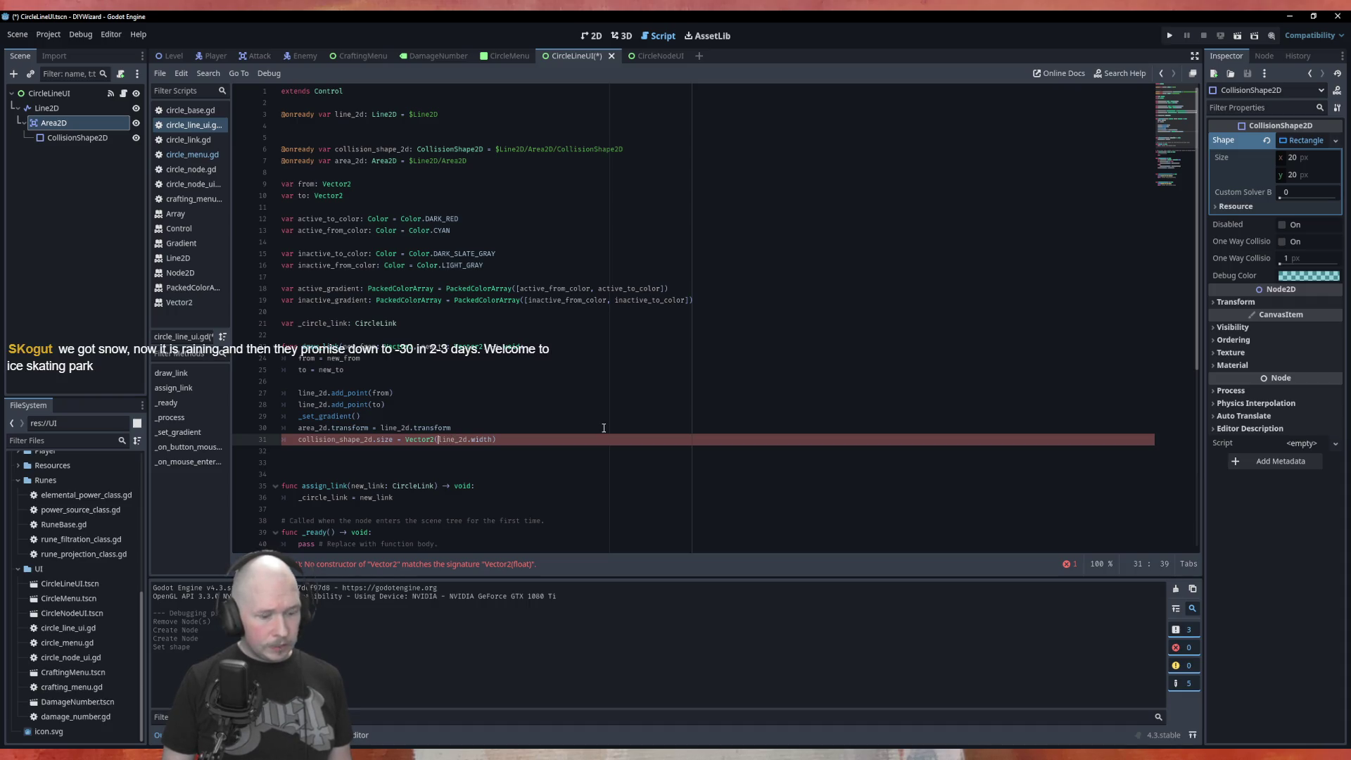
{"action": "type", "text": "vect"}
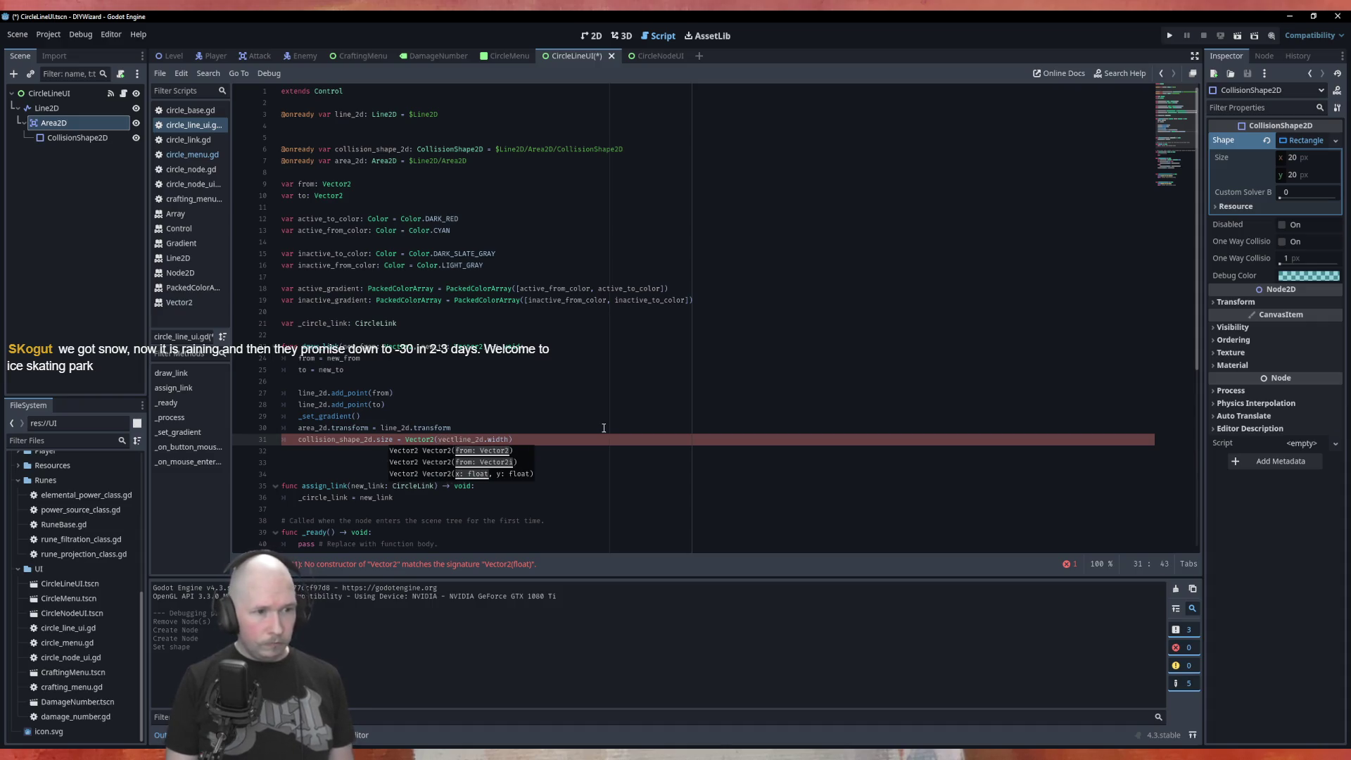
{"action": "key", "text": "BackSpace"}
{"action": "key", "text": "BackSpace"}
{"action": "key", "text": "BackSpace"}
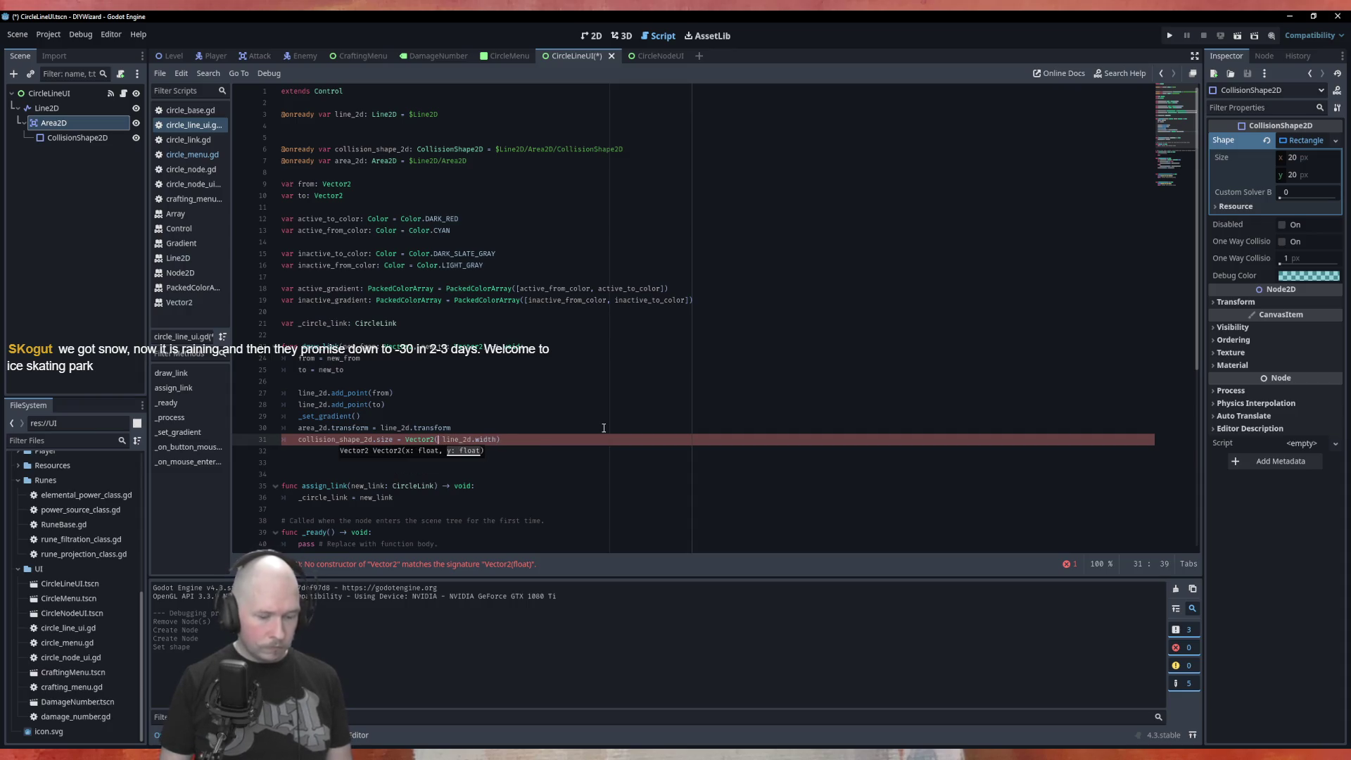
{"action": "type", "text": ","}
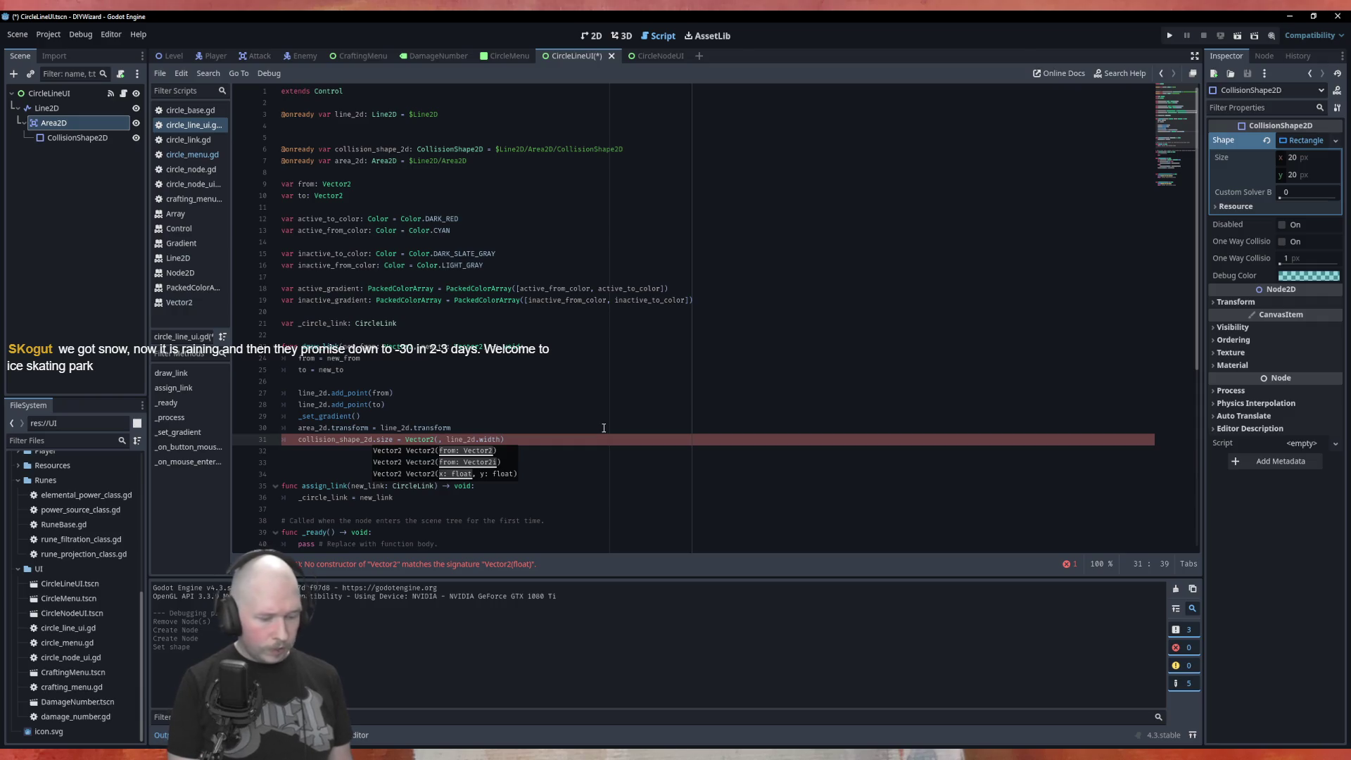
{"action": "type", "text": "from."}
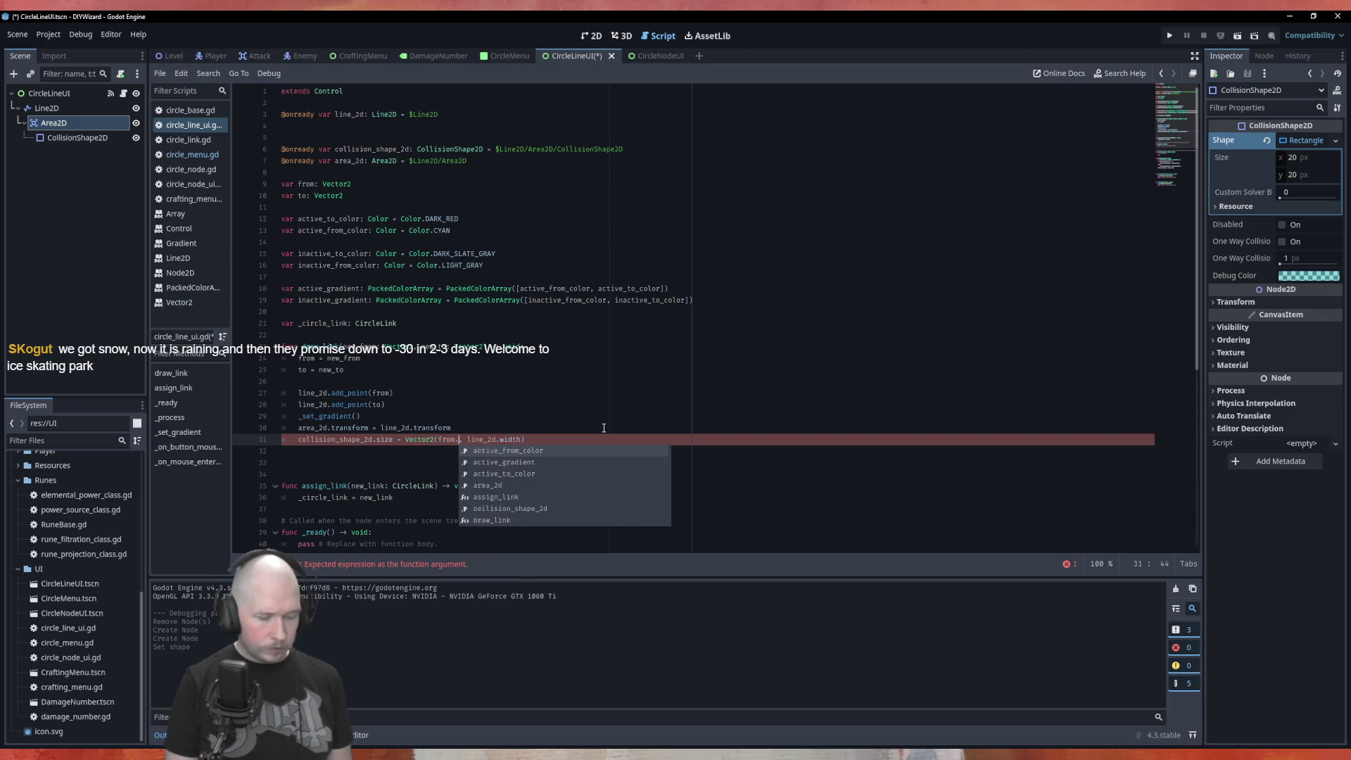
{"action": "type", "text": "dist"}
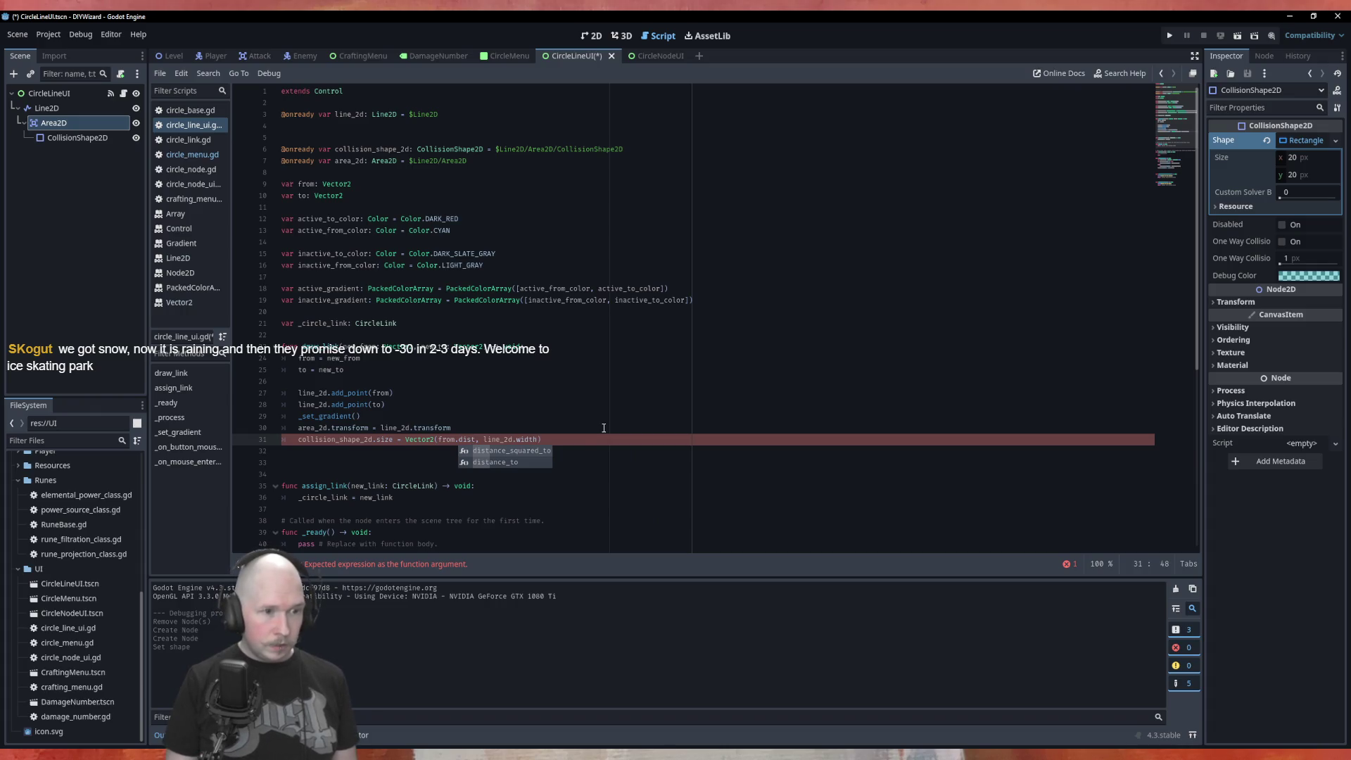
{"action": "key", "text": "Down"}
{"action": "key", "text": "Return"}
{"action": "type", "text": "to(to"}
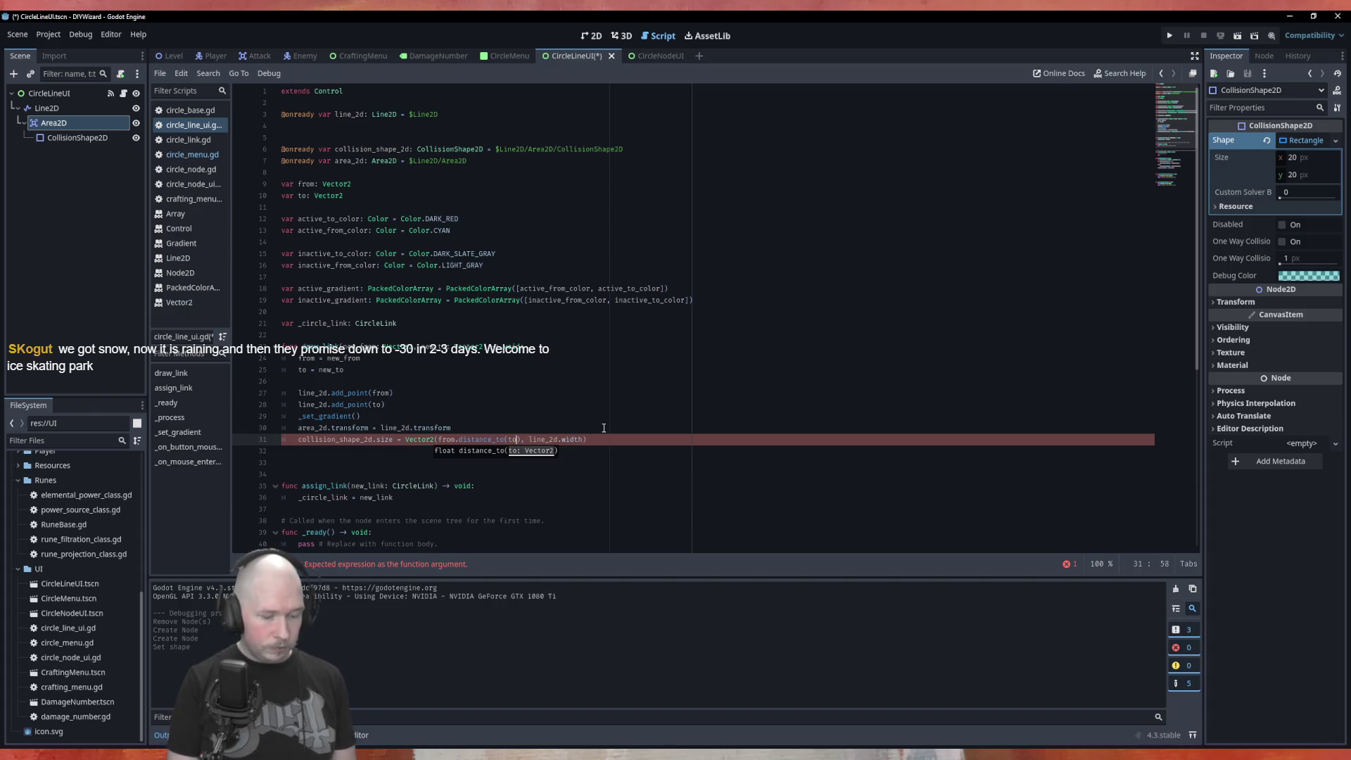
{"action": "key", "text": "ctrl+s"}
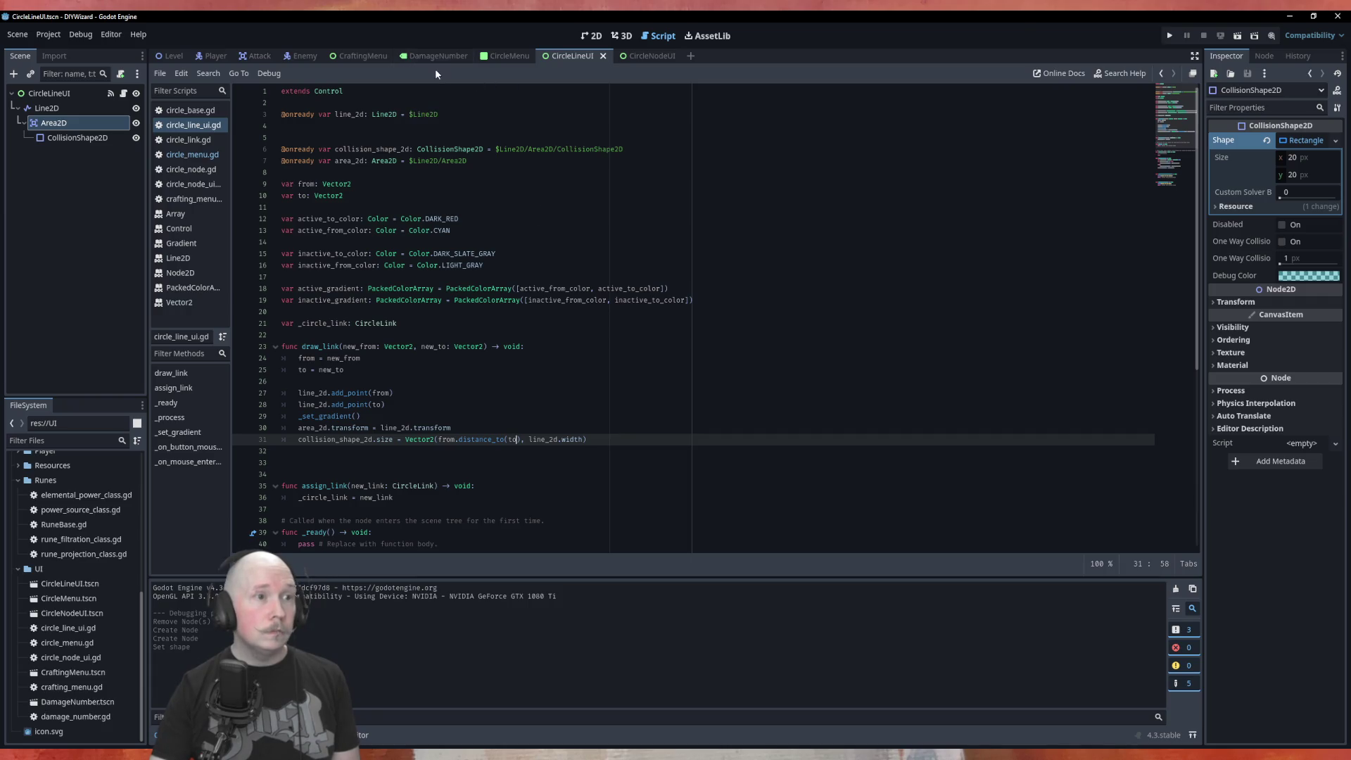
Switch to the CircleMenu scene, bring back circle_line_ui.gd, and run the scene with F6.
{"action": "left_click", "coordinate": [508, 55]}
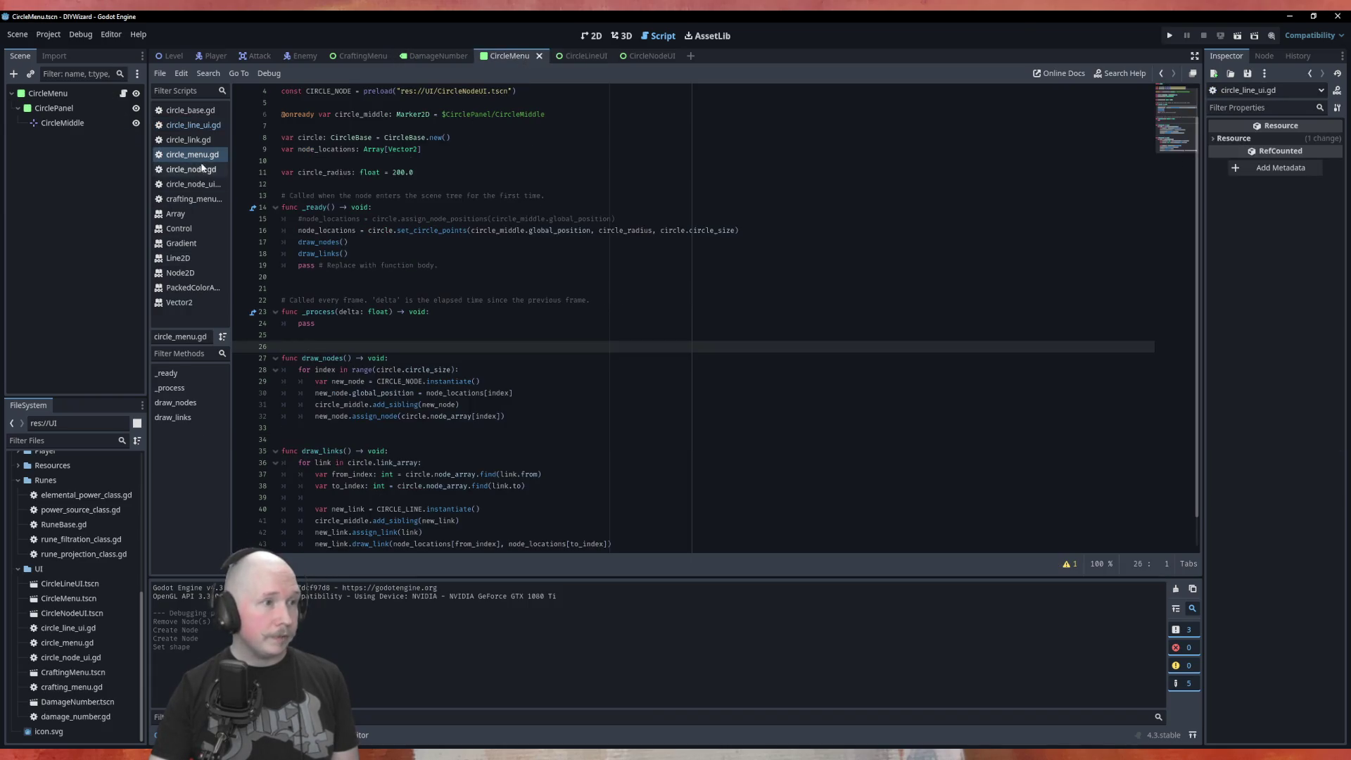
{"action": "left_click", "coordinate": [193, 125]}
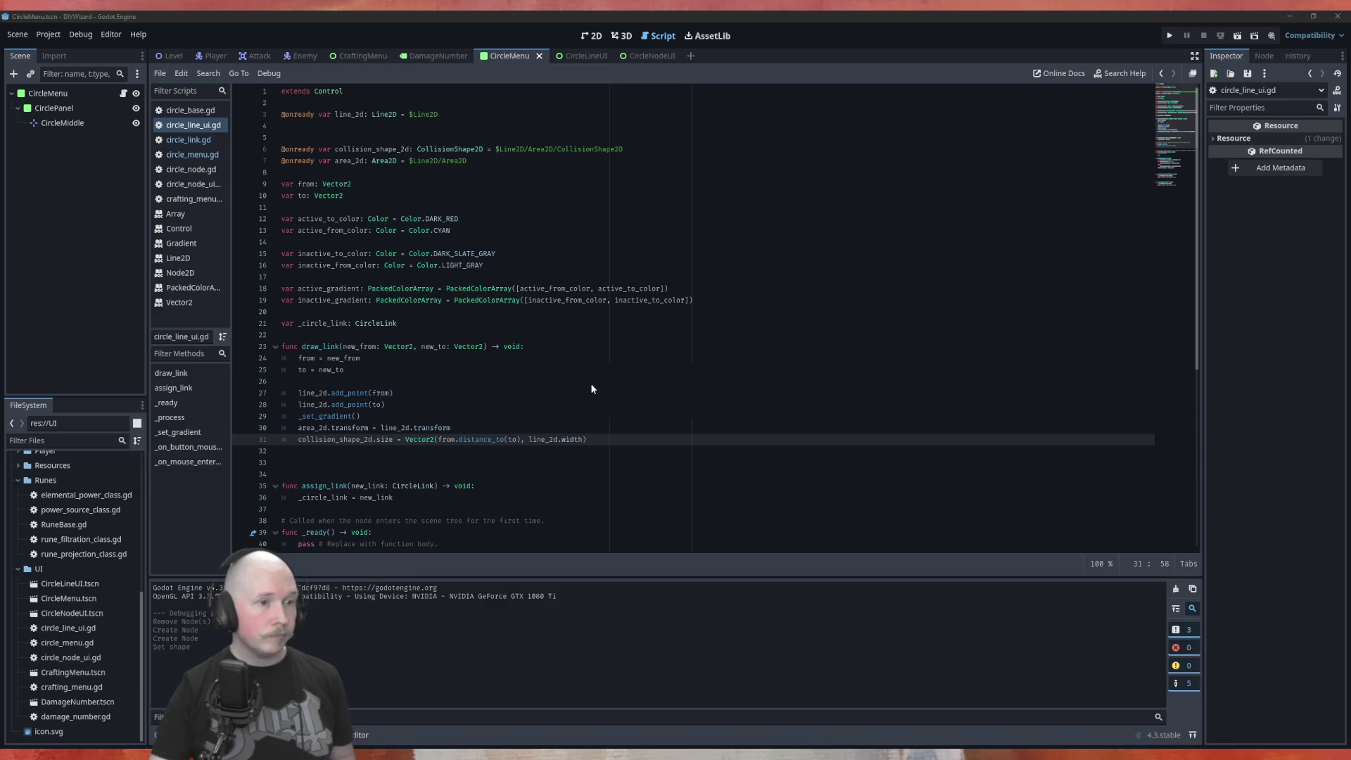
{"action": "key", "text": "F6"}
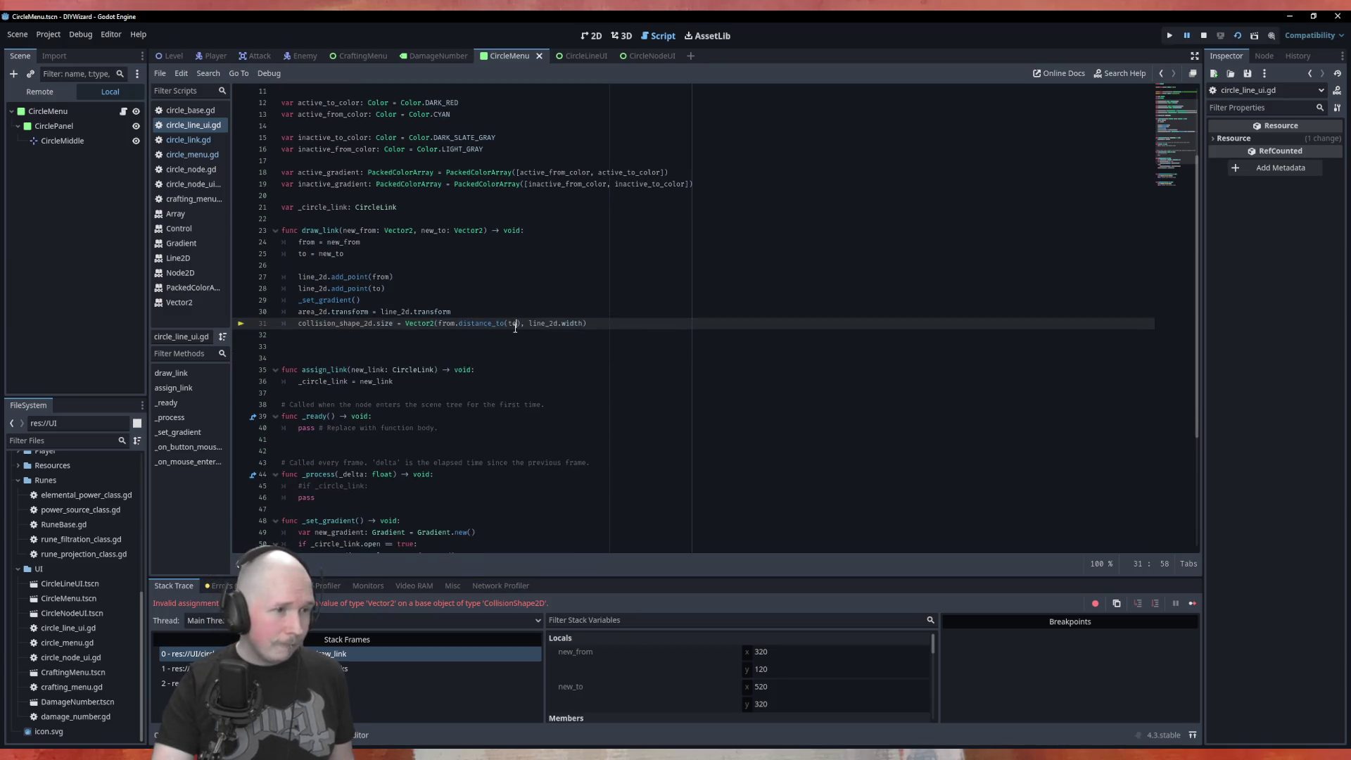
Inspect the live collision_shape_2d in the debugger and expand its RectangleShape2D to see the 20×20 size.
{"action": "scroll", "coordinate": [514, 327], "scroll_direction": "down", "scroll_amount": 4}
{"action": "scroll", "coordinate": [512, 323], "scroll_direction": "down", "scroll_amount": 1}
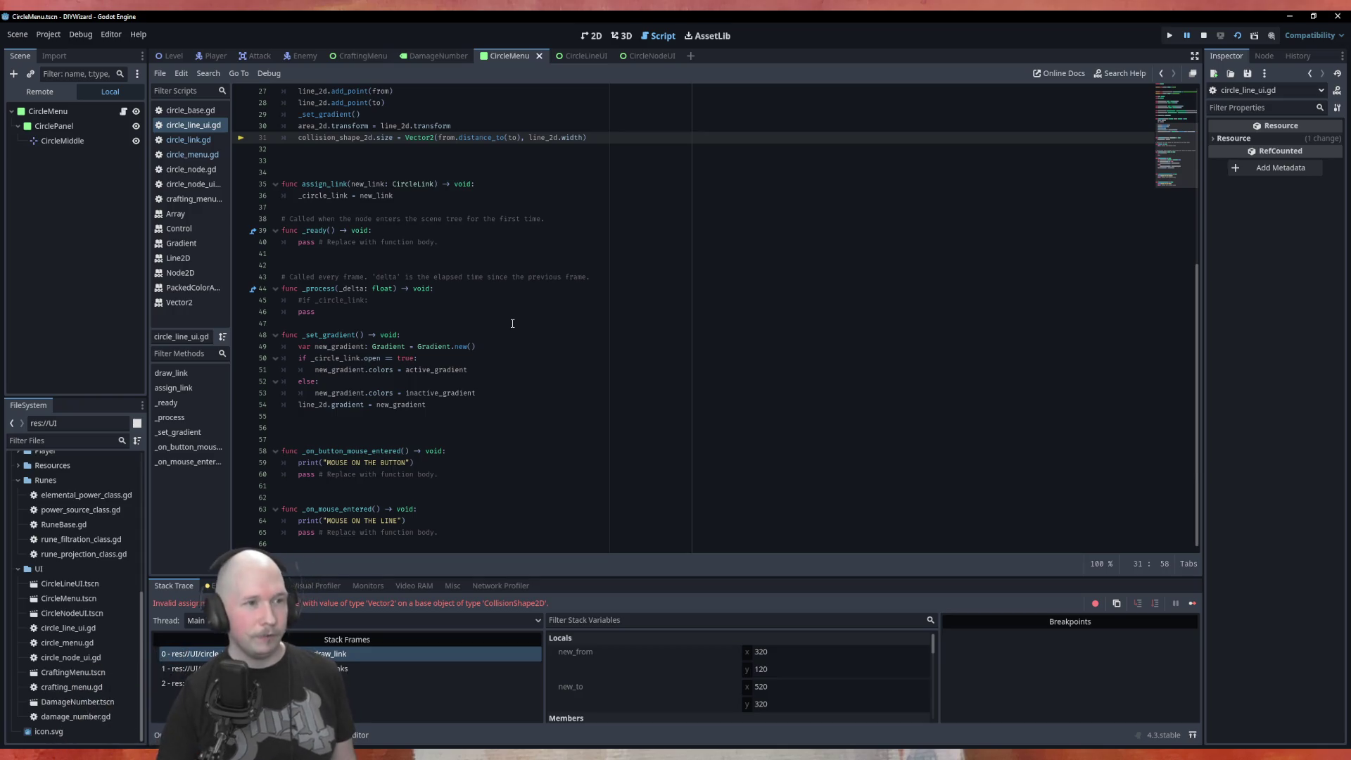
{"action": "scroll", "coordinate": [549, 345], "scroll_direction": "up", "scroll_amount": 7}
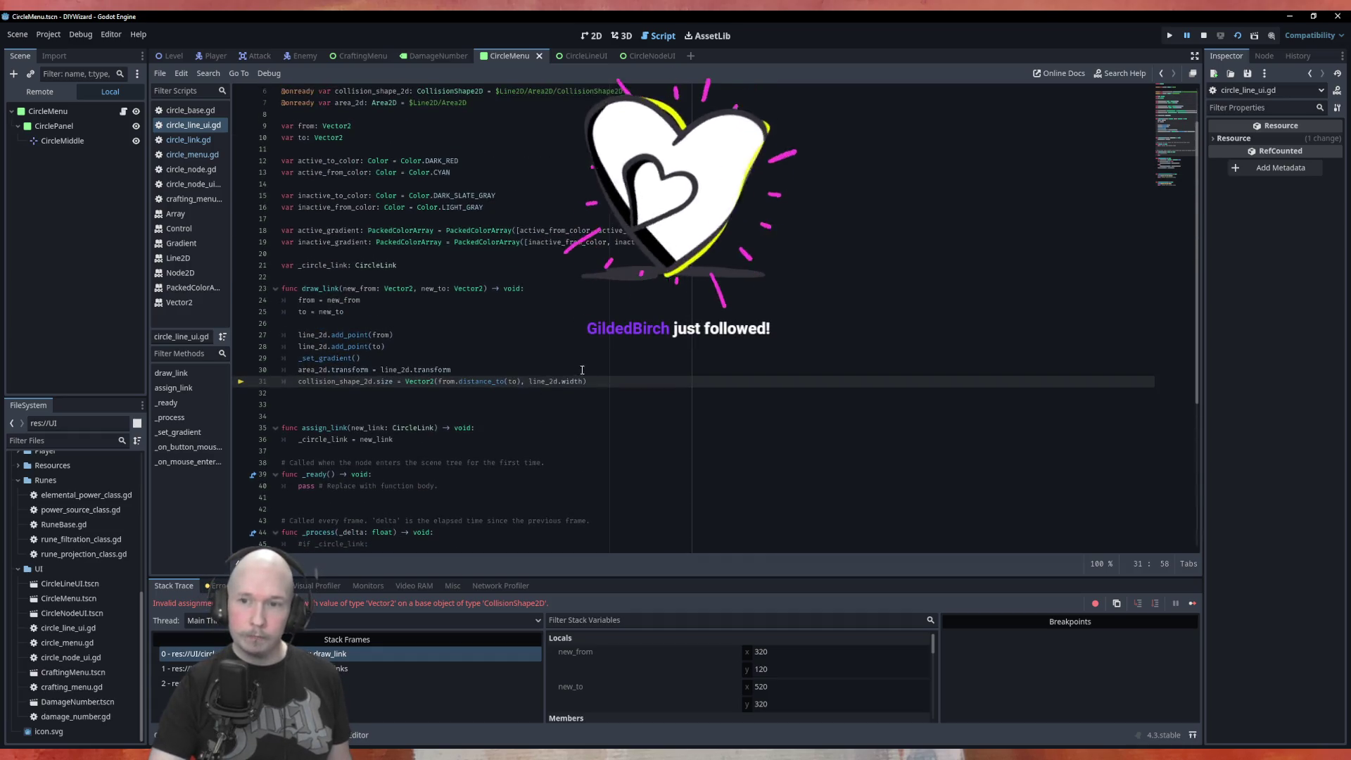
{"action": "scroll", "coordinate": [583, 369], "scroll_direction": "down", "scroll_amount": 2}
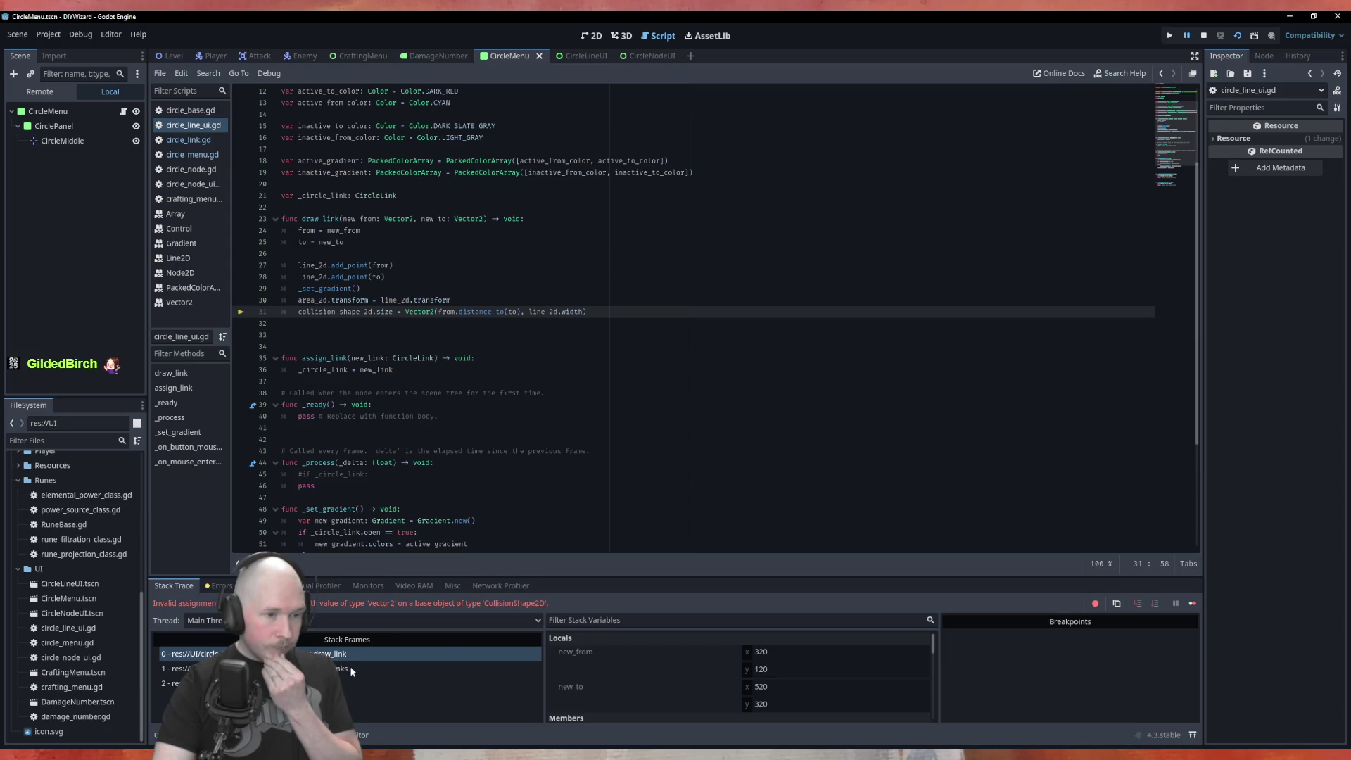
{"action": "scroll", "coordinate": [609, 678], "scroll_direction": "down", "scroll_amount": 2}
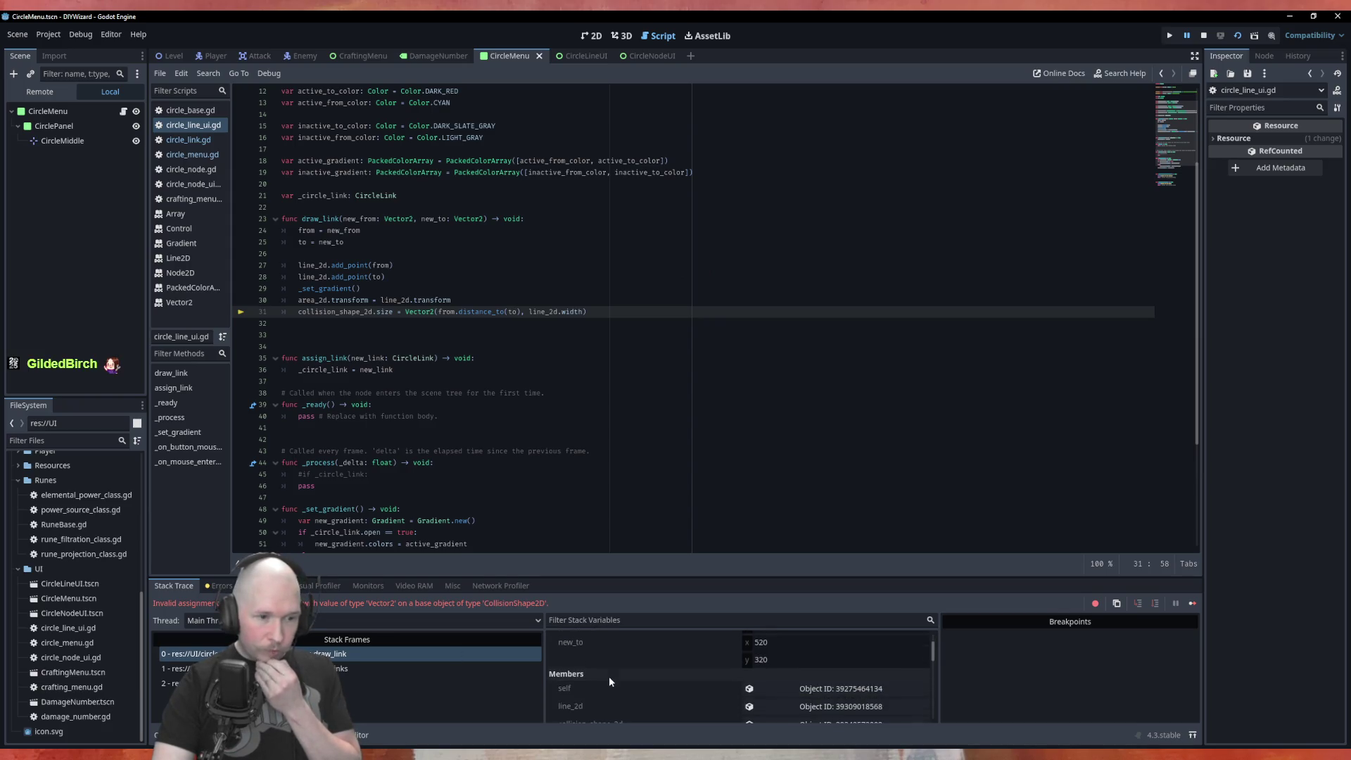
{"action": "scroll", "coordinate": [609, 677], "scroll_direction": "down", "scroll_amount": 2}
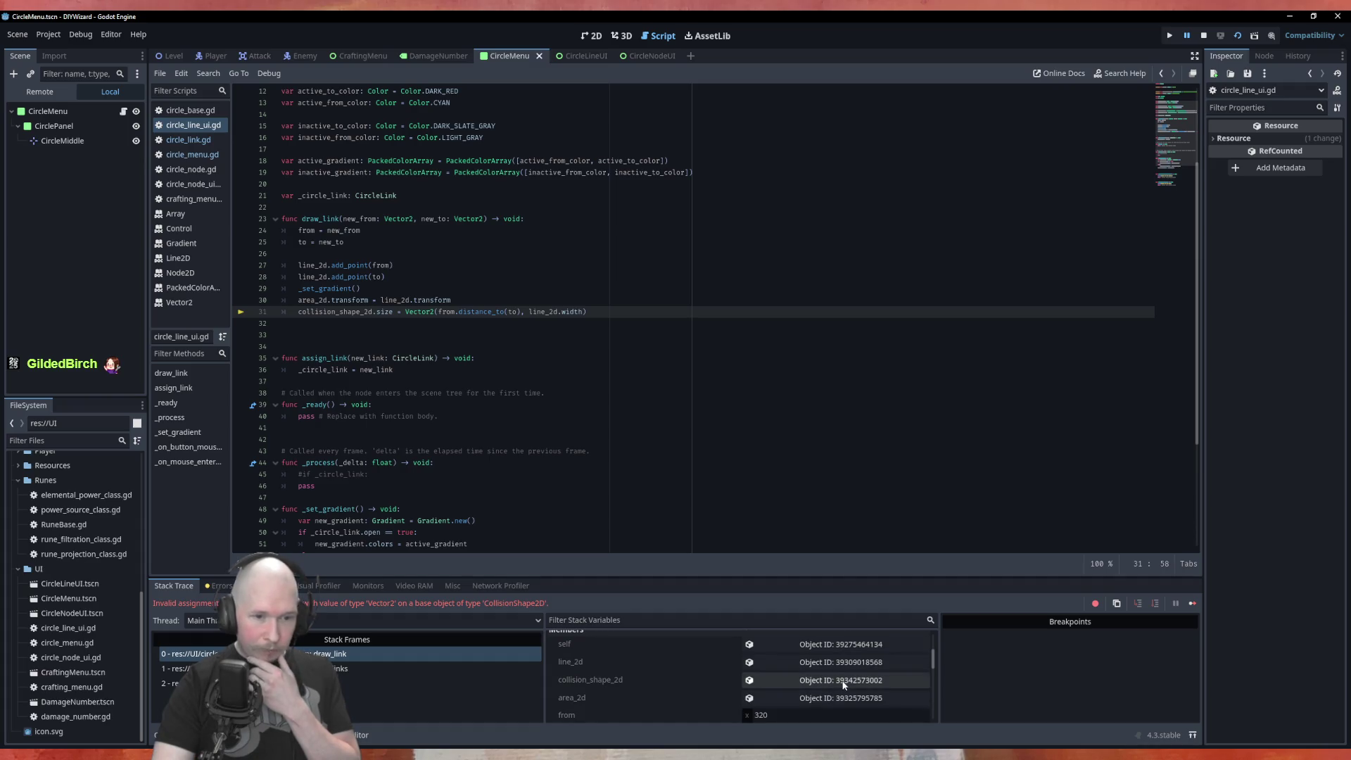
{"action": "left_click", "coordinate": [844, 681]}
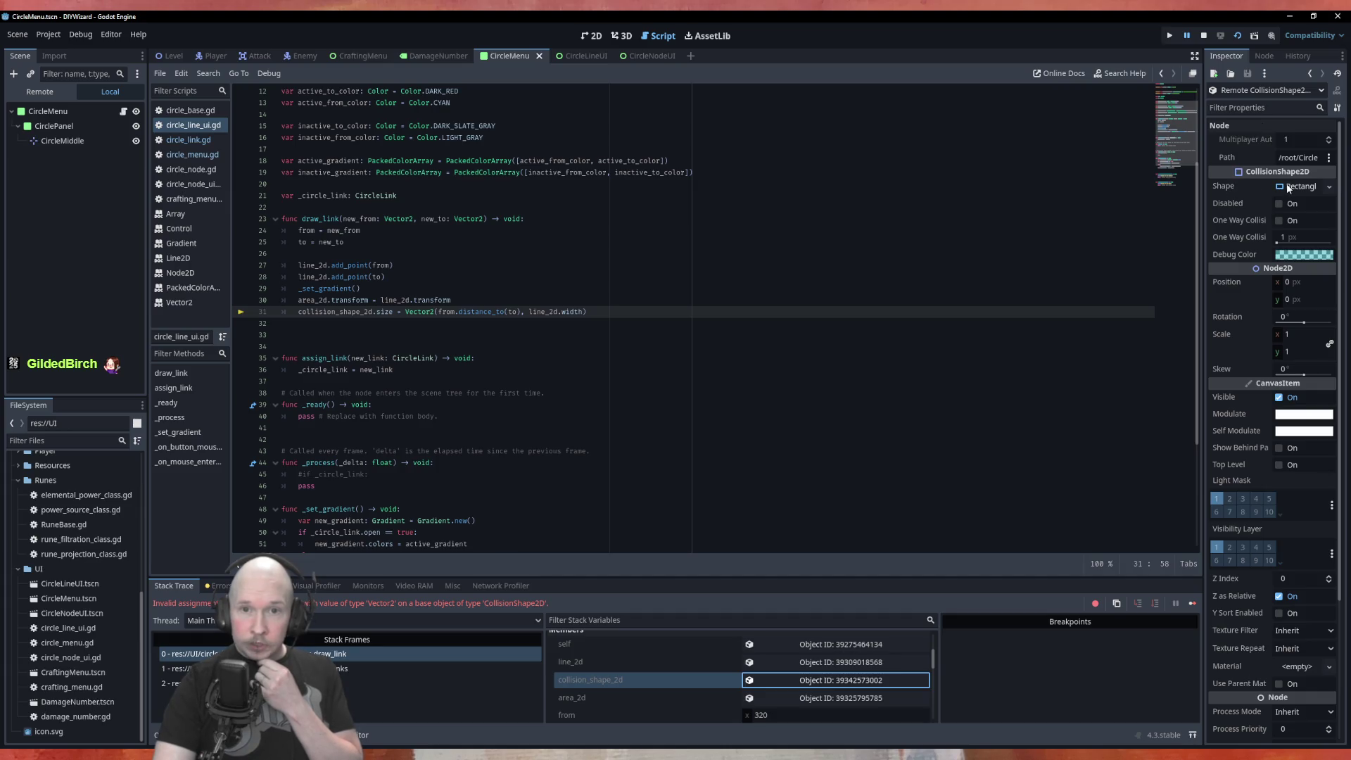
{"action": "scroll", "coordinate": [604, 368], "scroll_direction": "up", "scroll_amount": 4}
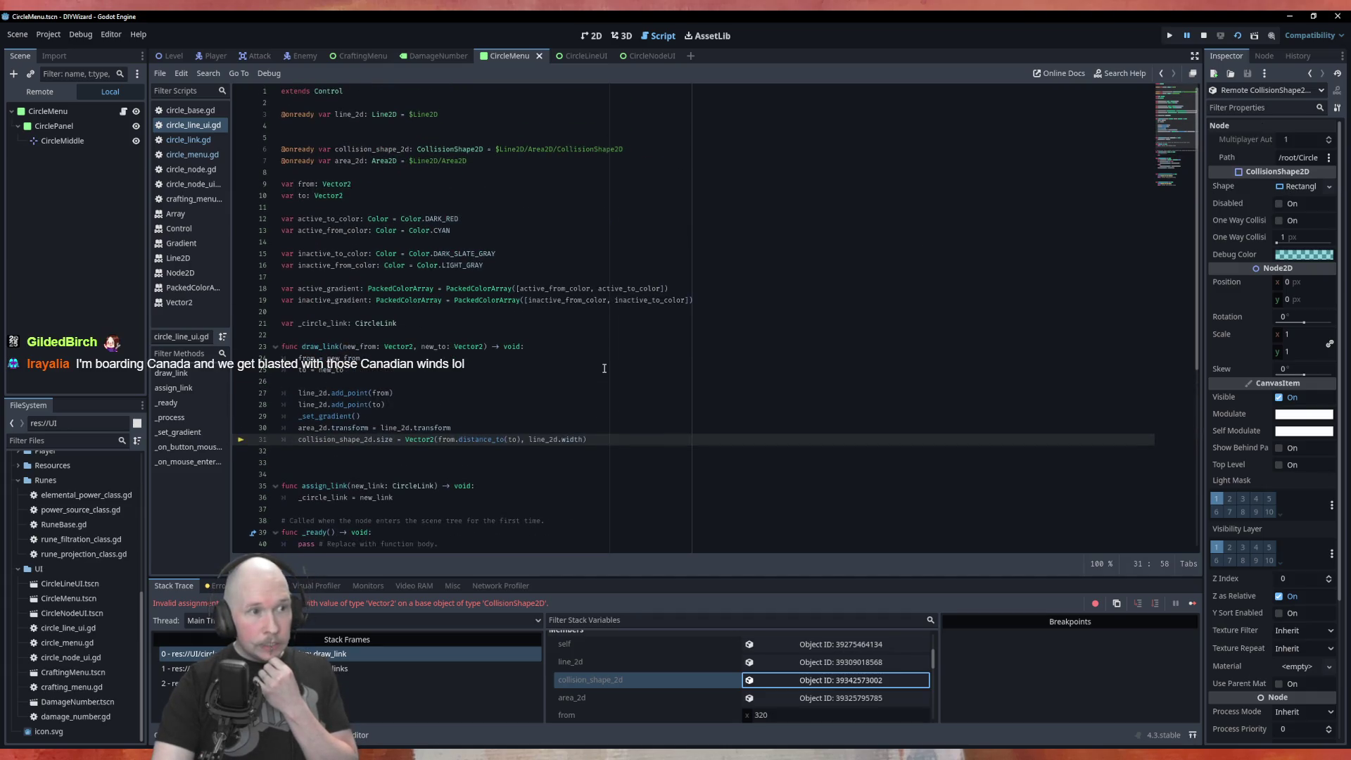
{"action": "mouse_move", "coordinate": [604, 366]}
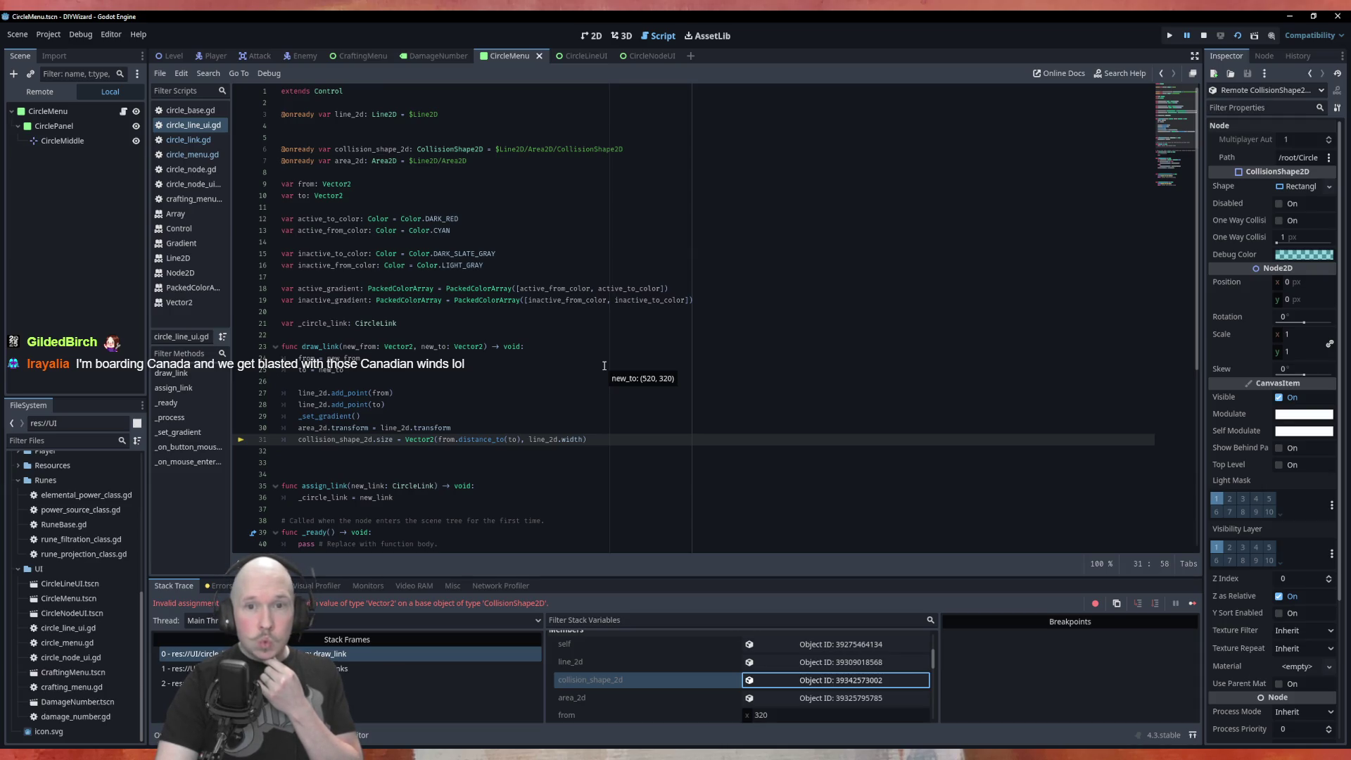
{"action": "left_click", "coordinate": [1300, 186]}
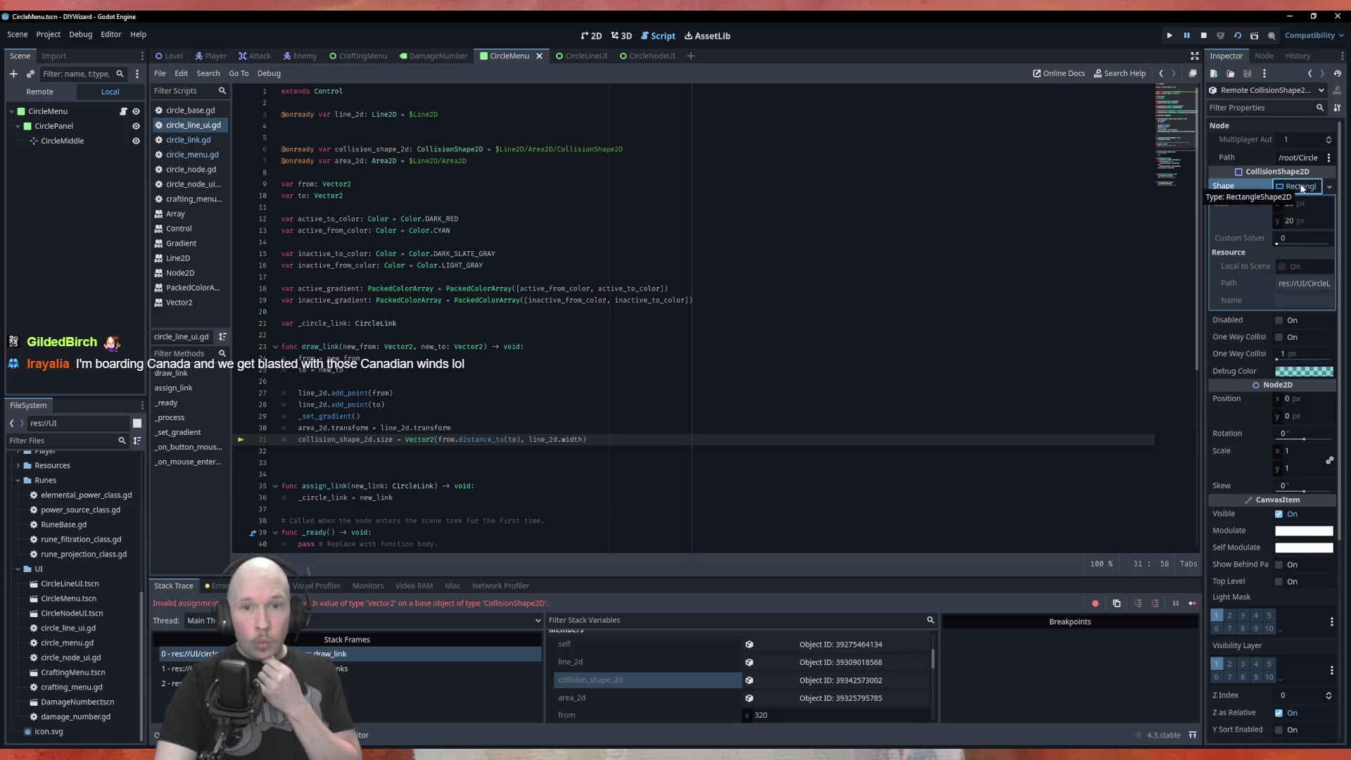
{"action": "scroll", "coordinate": [496, 465], "scroll_direction": "down", "scroll_amount": 2}
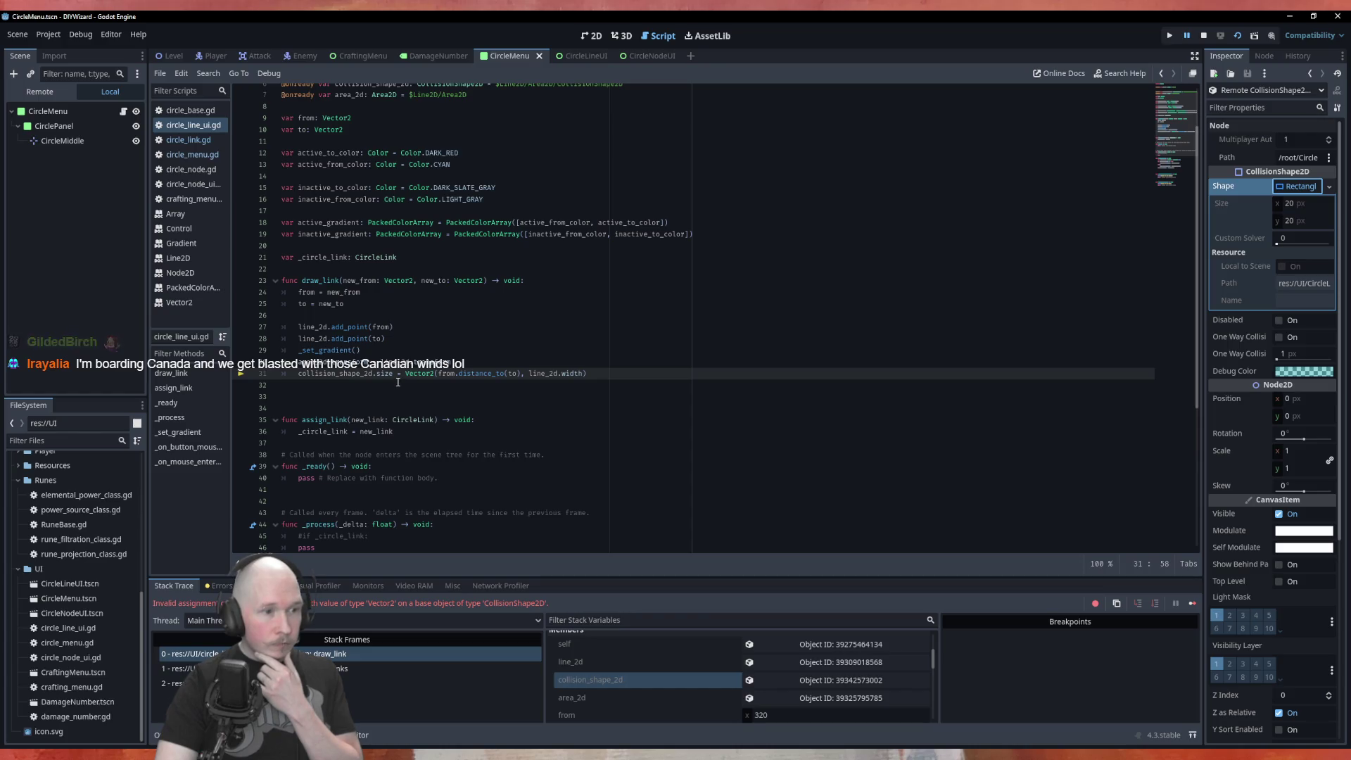
{"action": "left_click", "coordinate": [374, 373]}
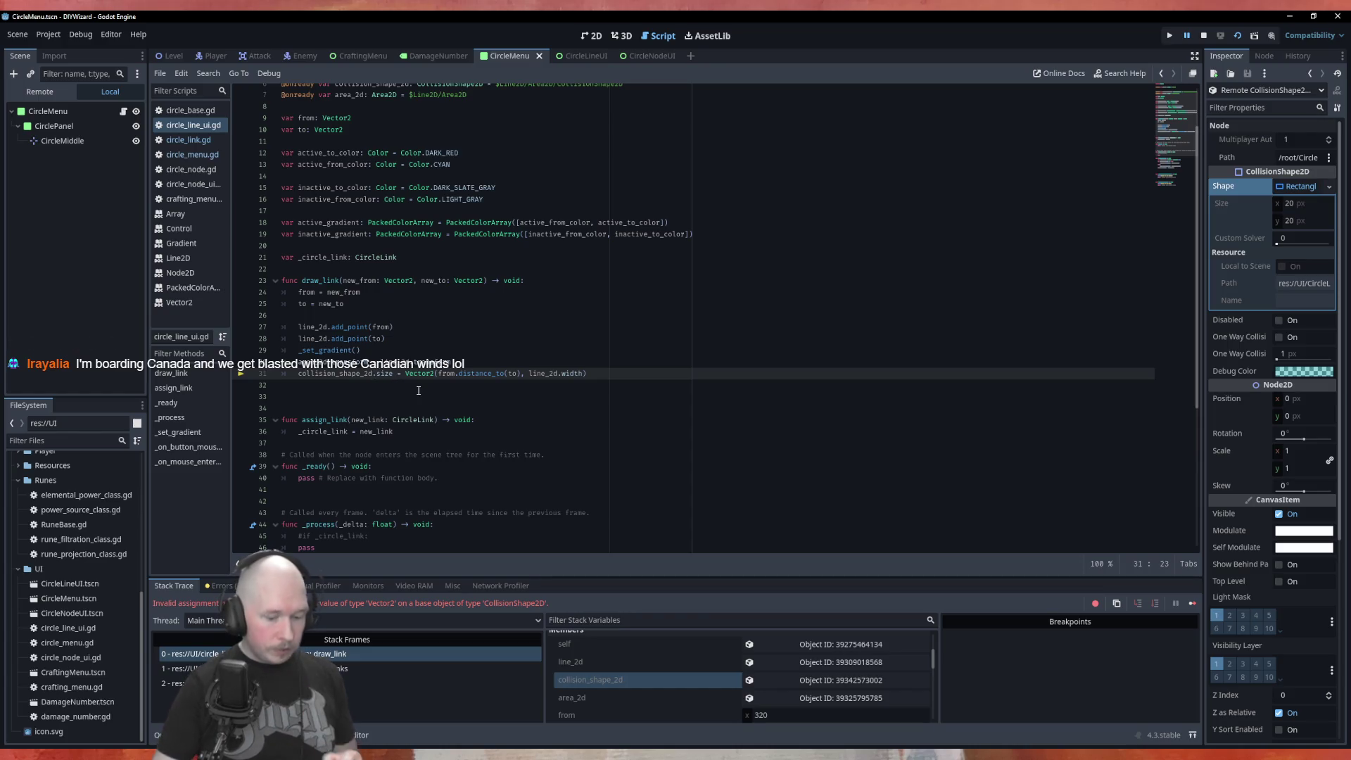
Change line 31 to set collision_shape_2d.shape.size, run the project with F5, then close the game.
{"action": "type", "text": ".shape"}
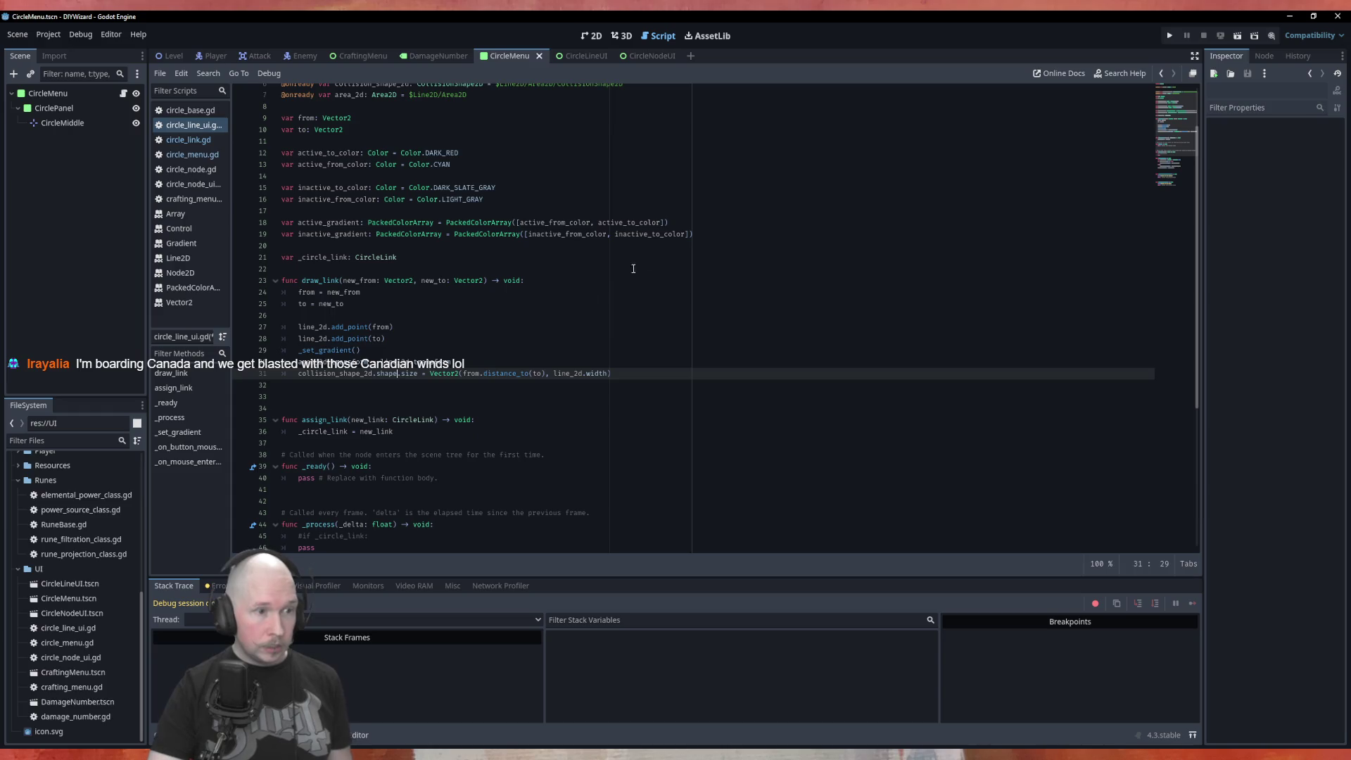
{"action": "left_click", "coordinate": [564, 318]}
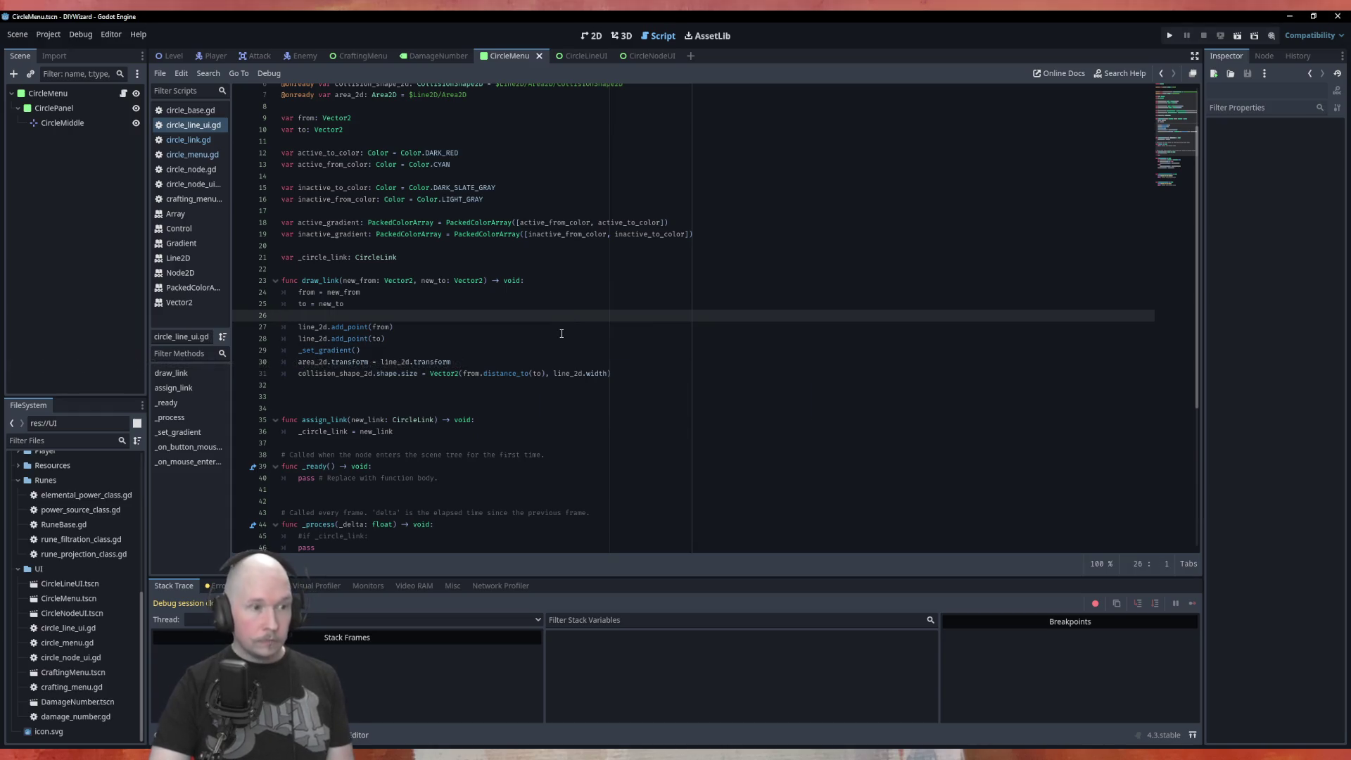
{"action": "key", "text": "F5"}
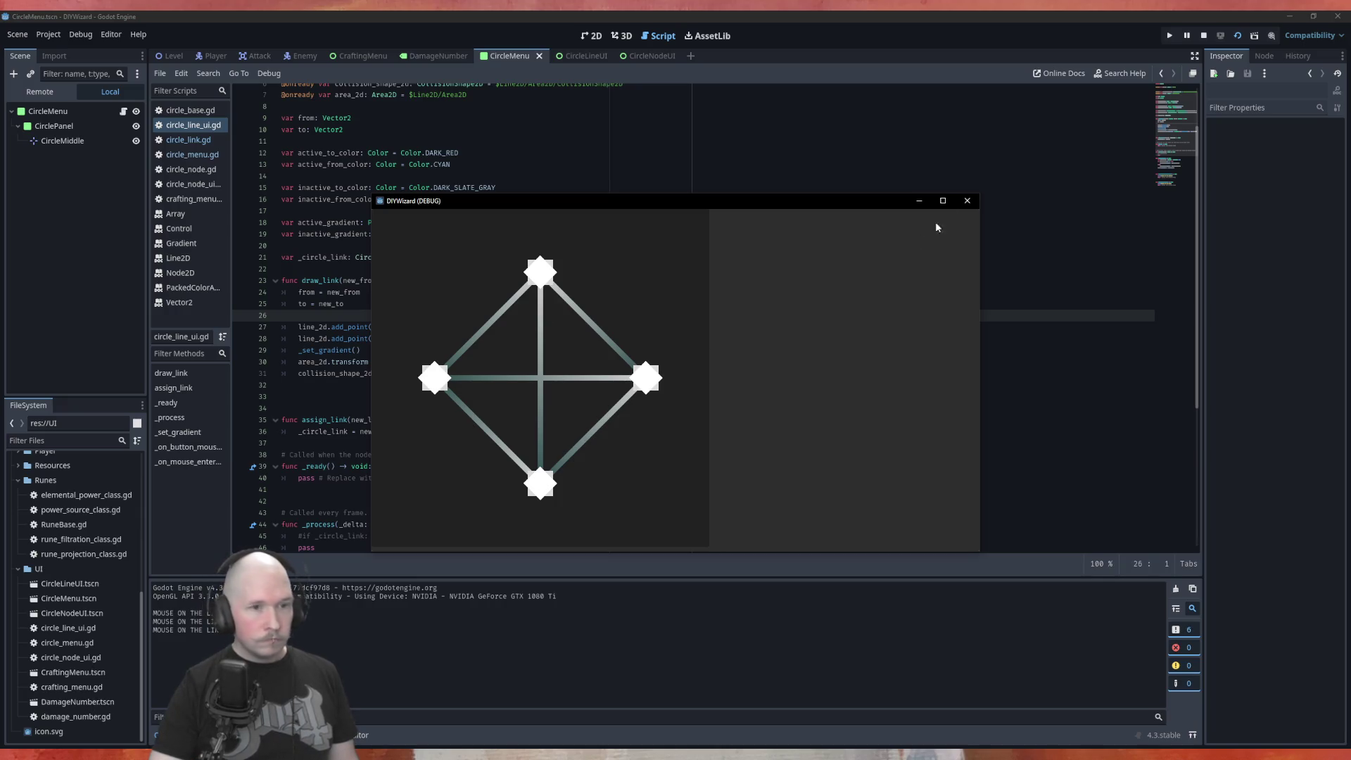
{"action": "left_click", "coordinate": [967, 200]}
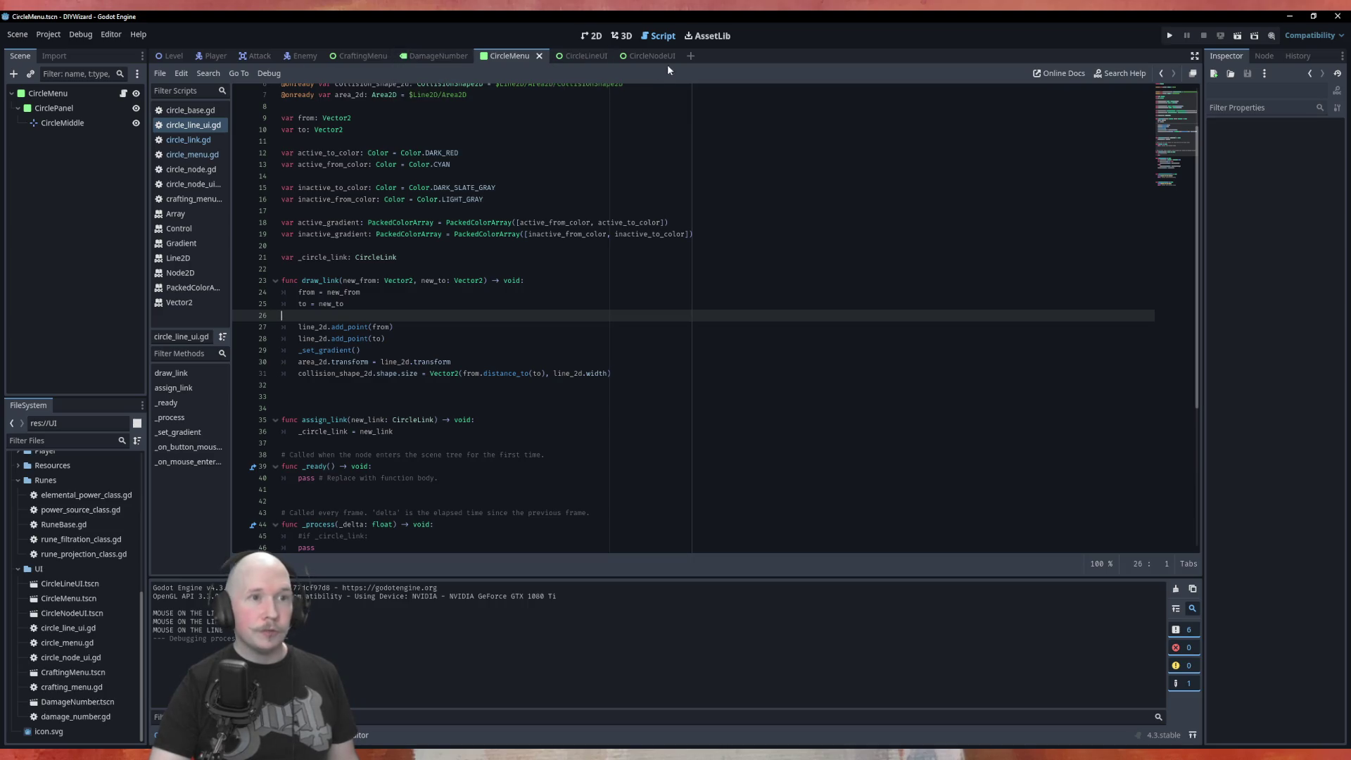
Connect Area2D's mouse_entered and mouse_exited signals to new handler functions in circle_line_ui.gd.
{"action": "left_click", "coordinate": [583, 62]}
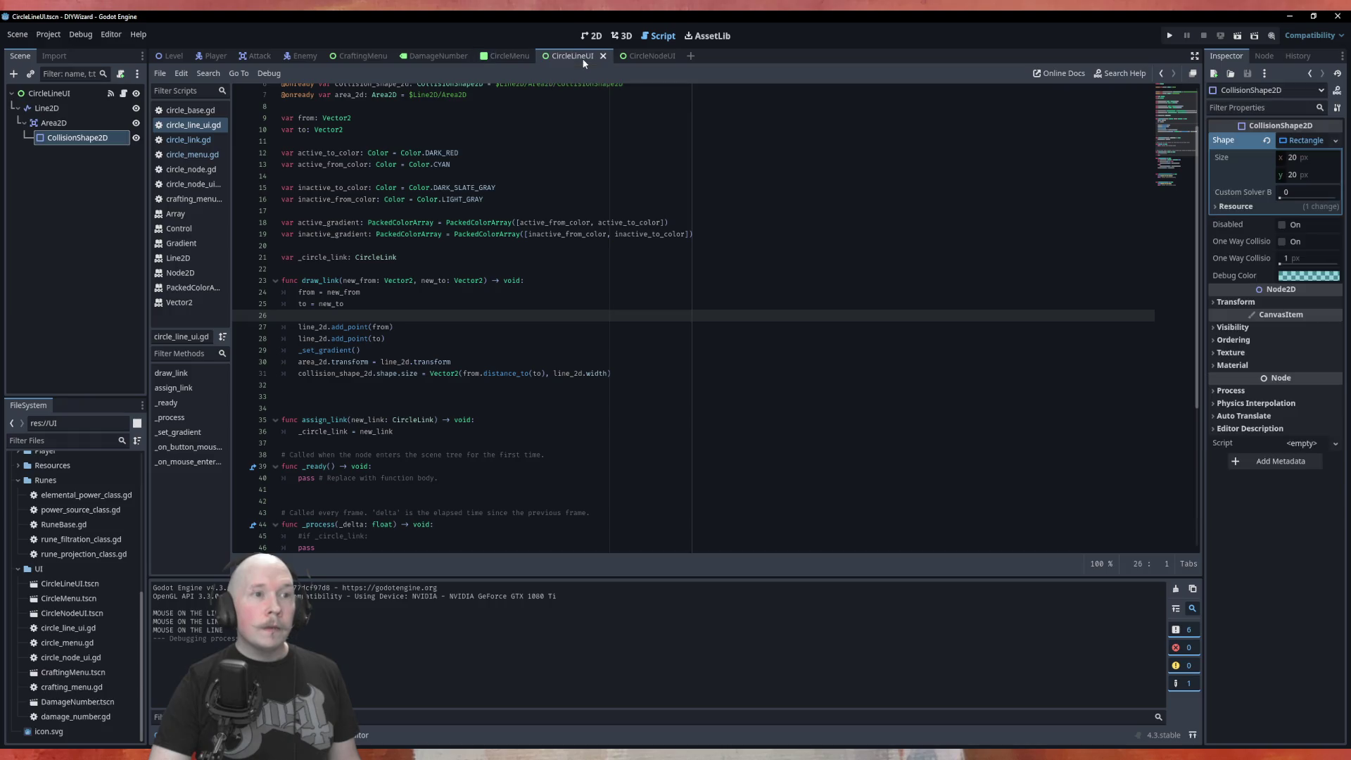
{"action": "left_click", "coordinate": [79, 123]}
{"action": "left_click", "coordinate": [1270, 56]}
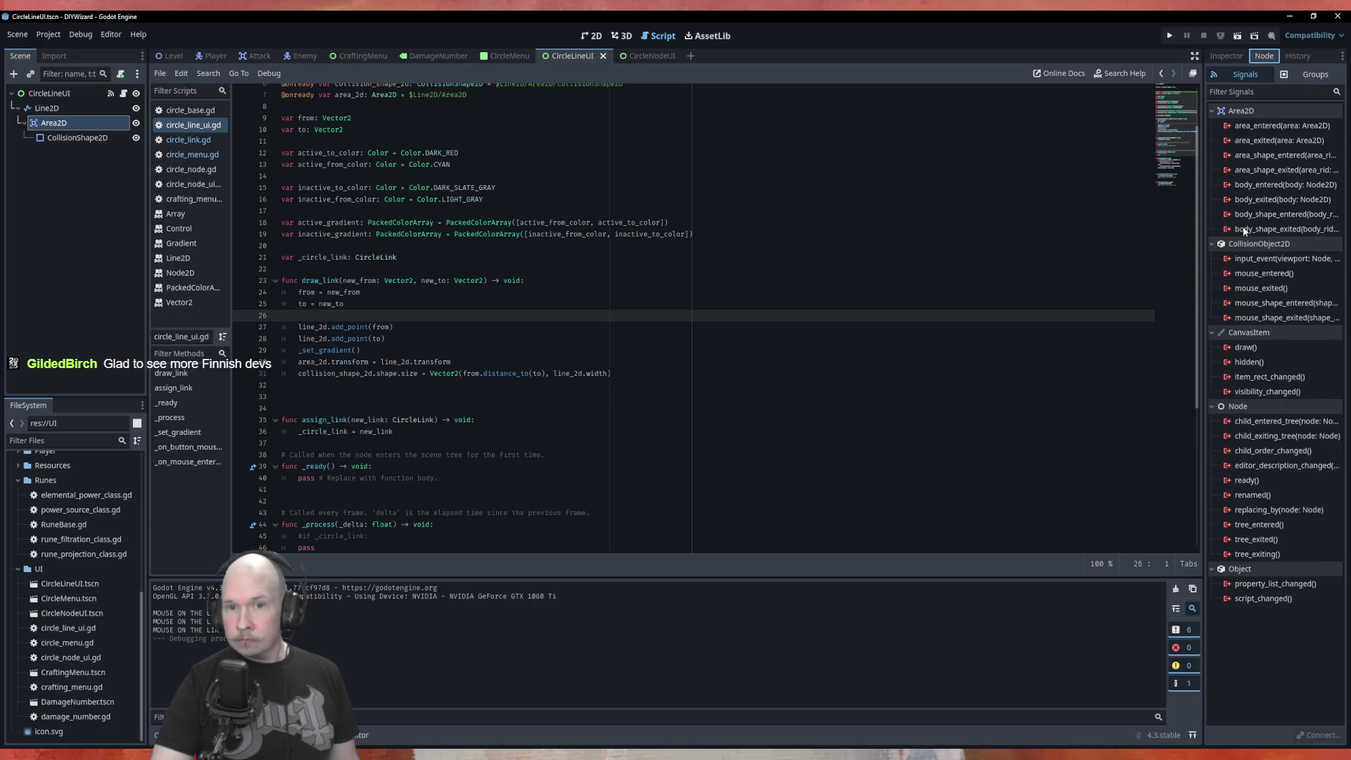
{"action": "double_click", "coordinate": [1258, 274]}
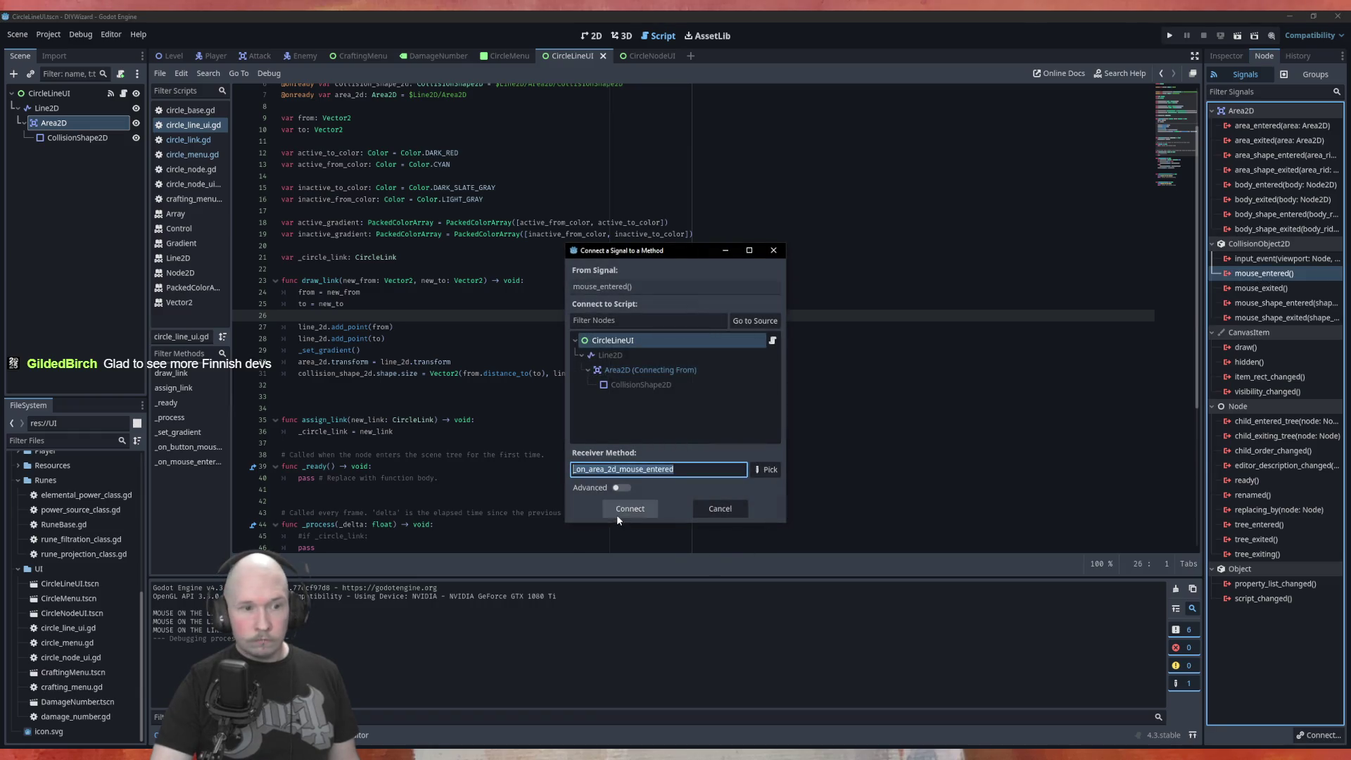
{"action": "left_click", "coordinate": [619, 508]}
{"action": "double_click", "coordinate": [1260, 302]}
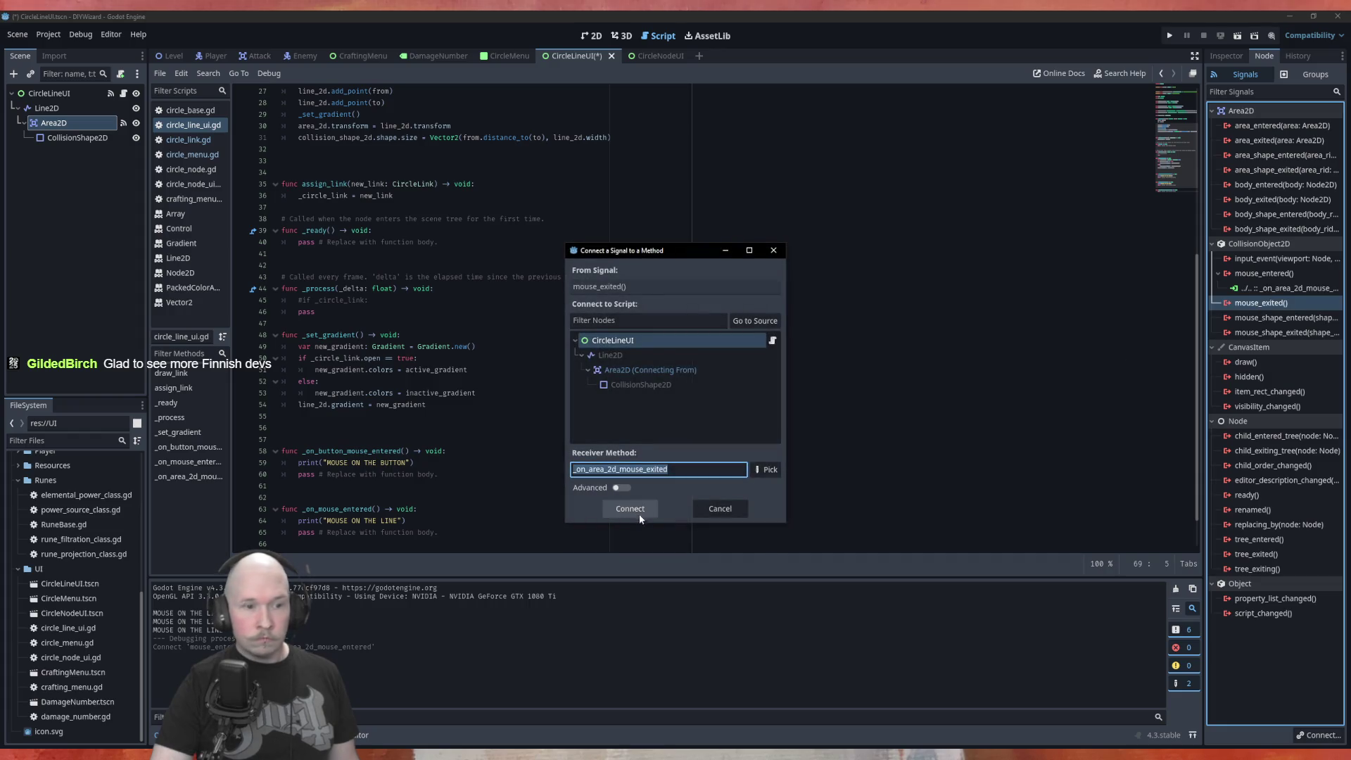
{"action": "left_click", "coordinate": [633, 507]}
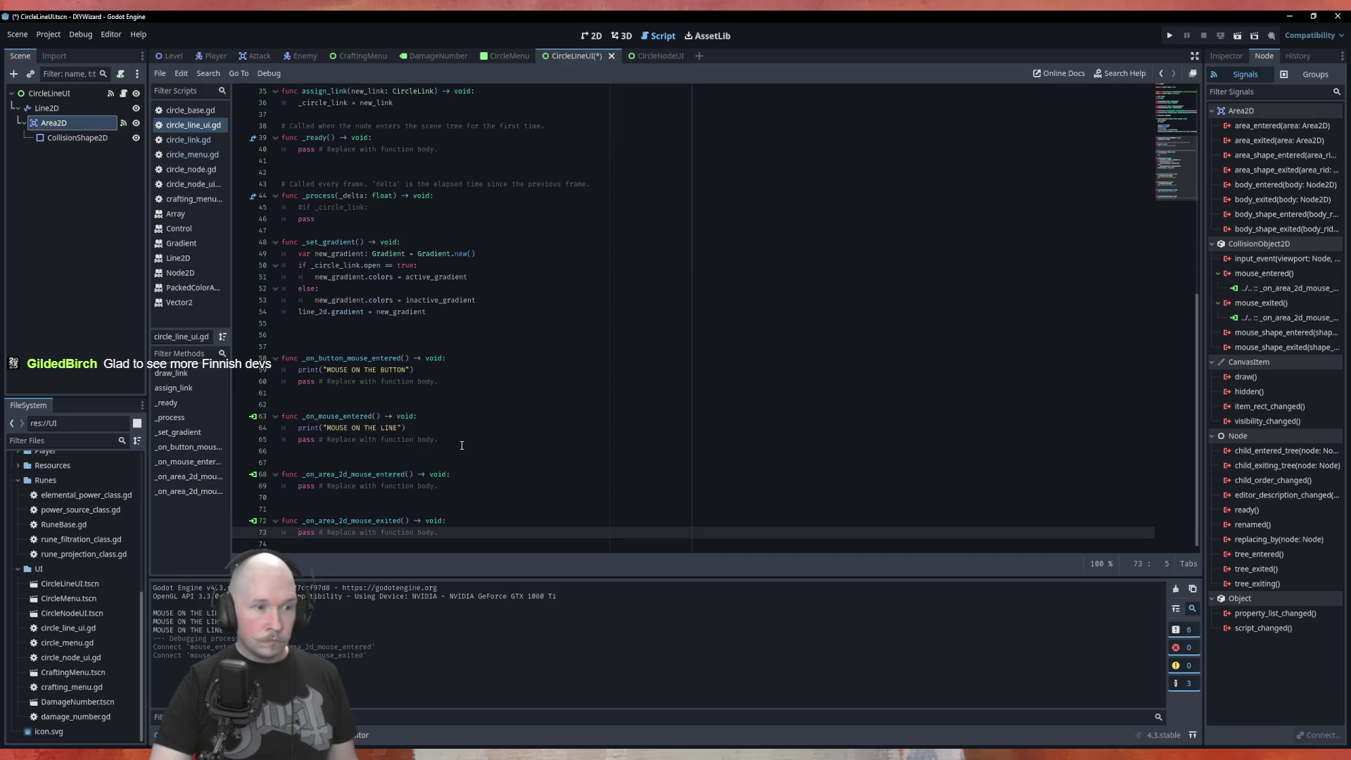
{"action": "left_click", "coordinate": [83, 93]}
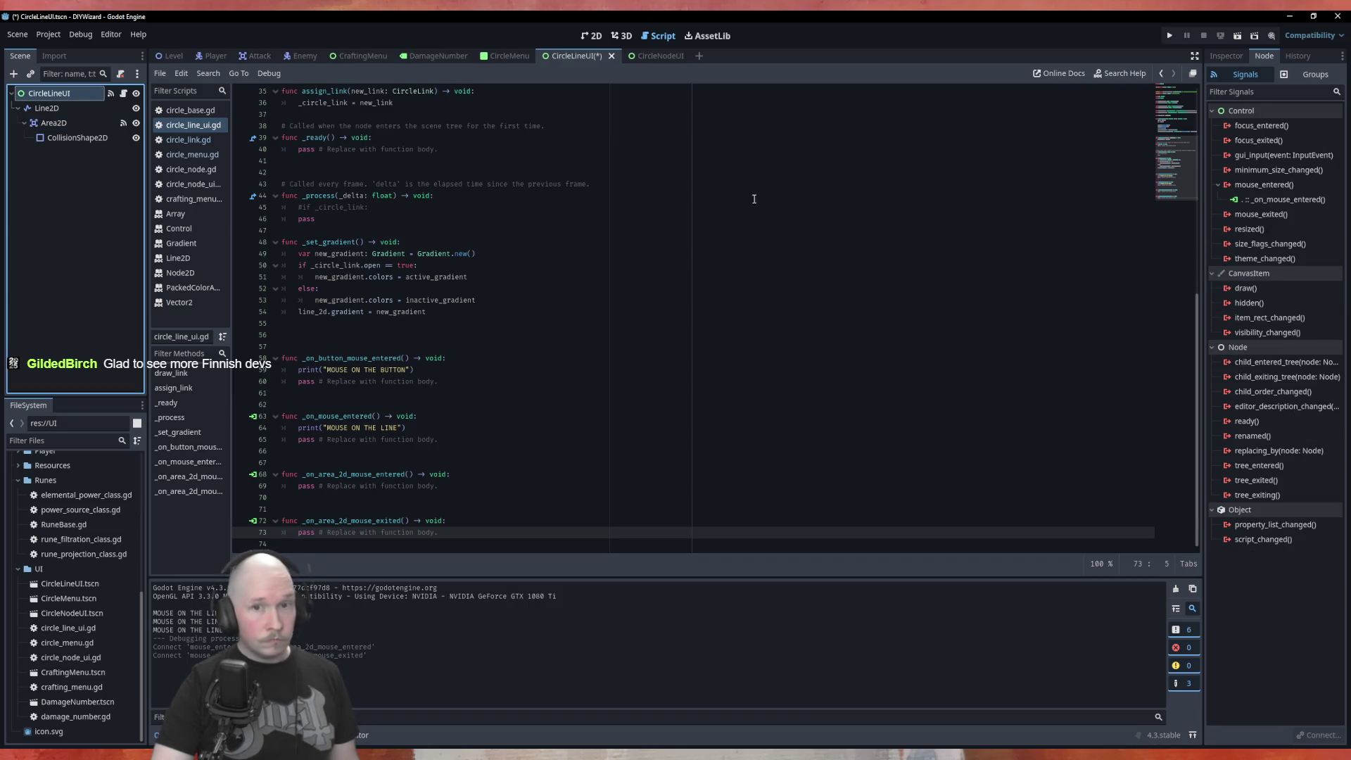
Disconnect all of the root node's mouse_entered signal connections.
{"action": "right_click", "coordinate": [1273, 186]}
{"action": "left_click", "coordinate": [1293, 211]}
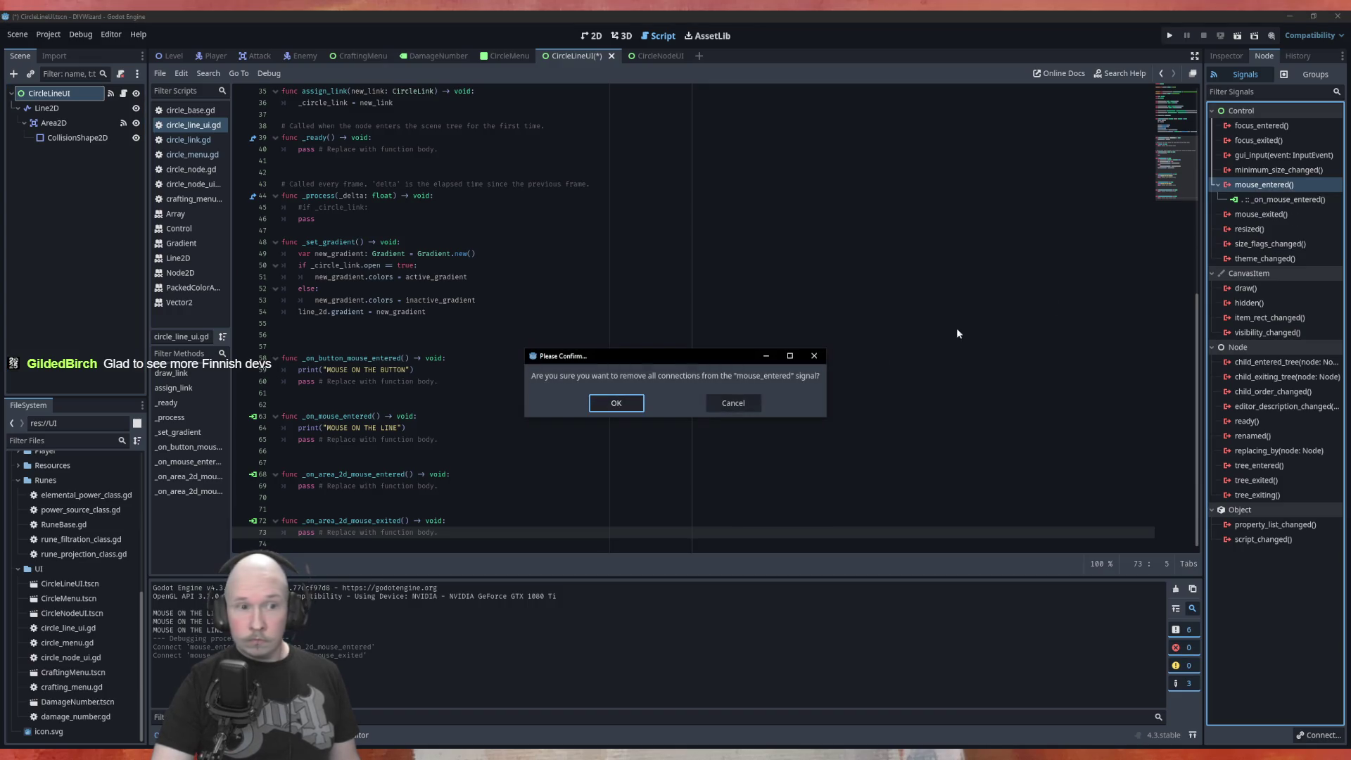
{"action": "left_click", "coordinate": [620, 402]}
Copy the MOUSE ON THE LINE print statement into both Area2D handlers.
{"action": "left_click_drag", "start_coordinate": [435, 428], "coordinate": [285, 431]}
{"action": "key", "text": "ctrl+c"}
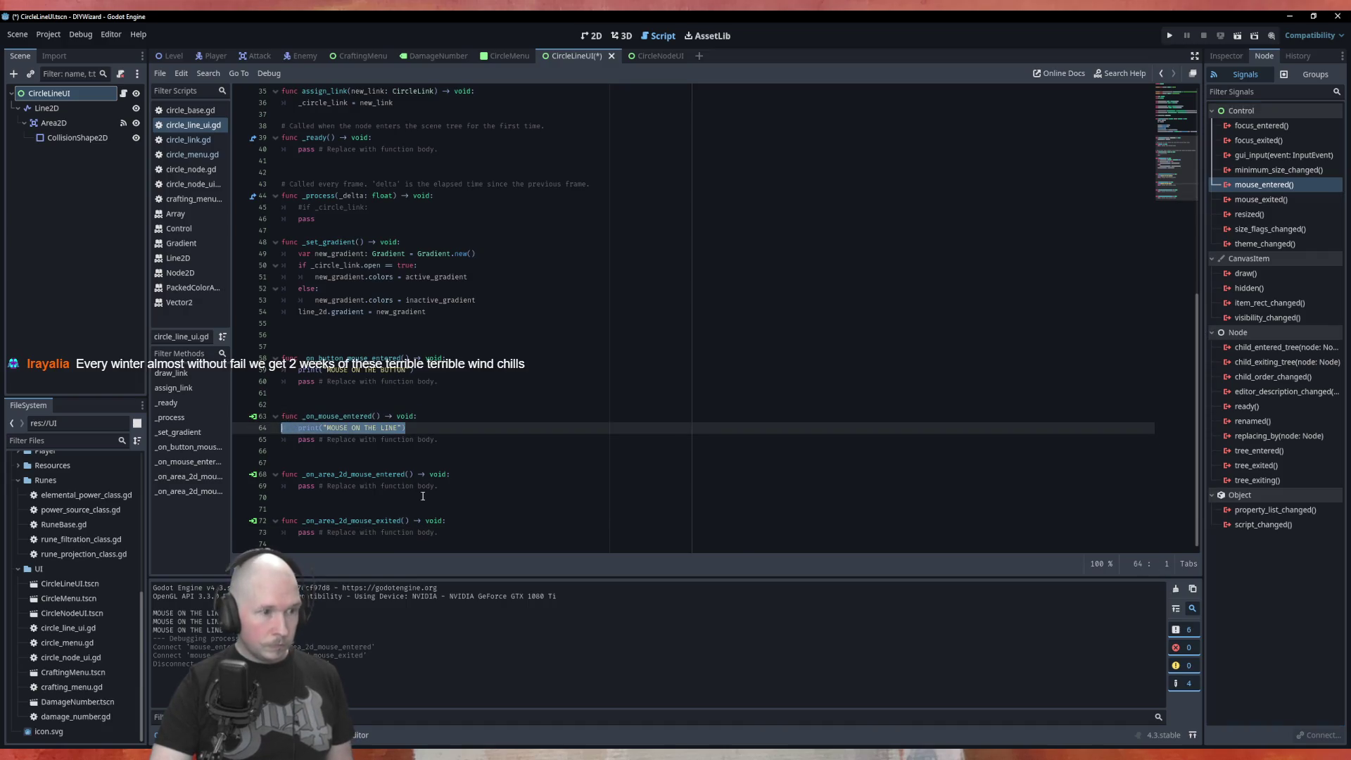
{"action": "left_click", "coordinate": [484, 472]}
{"action": "key", "text": "Return"}
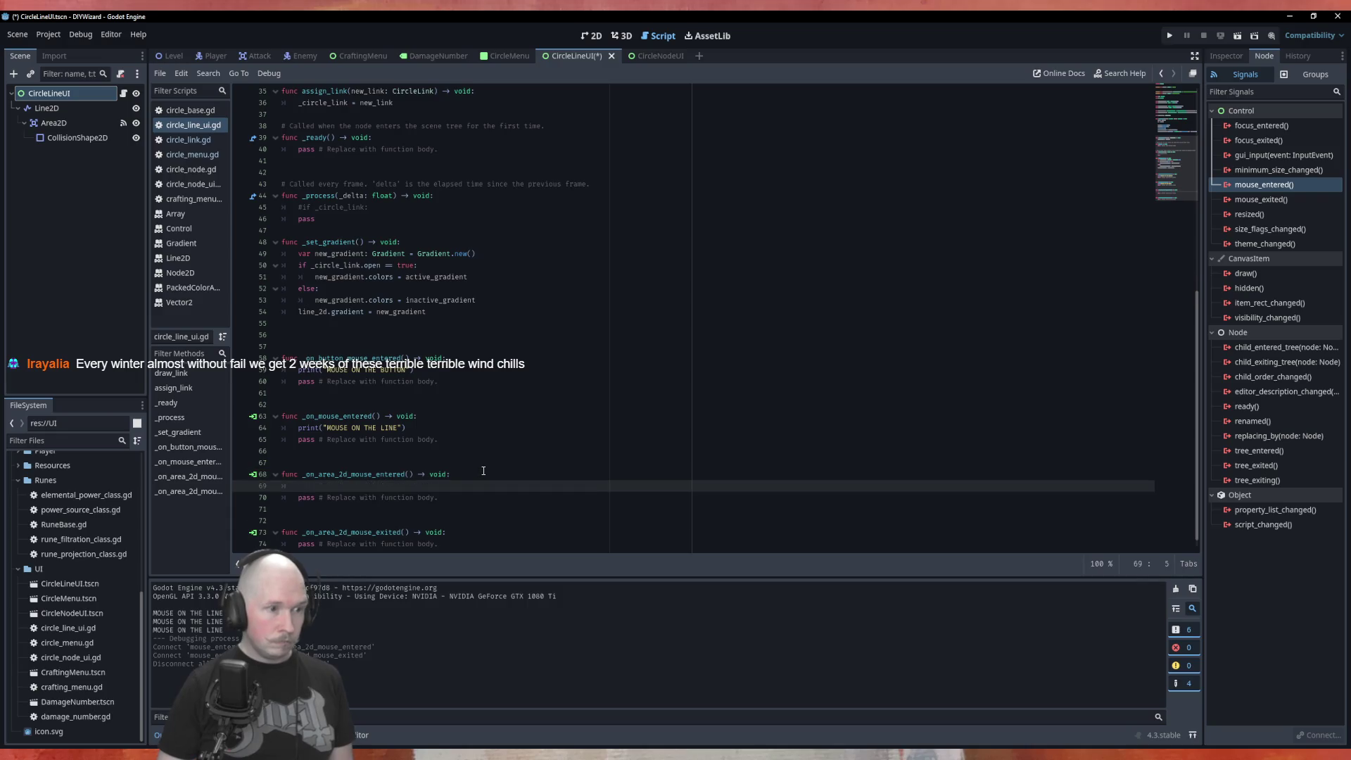
{"action": "key", "text": "ctrl+v"}
{"action": "key", "text": "Down"}
{"action": "key", "text": "Down"}
{"action": "key", "text": "Down"}
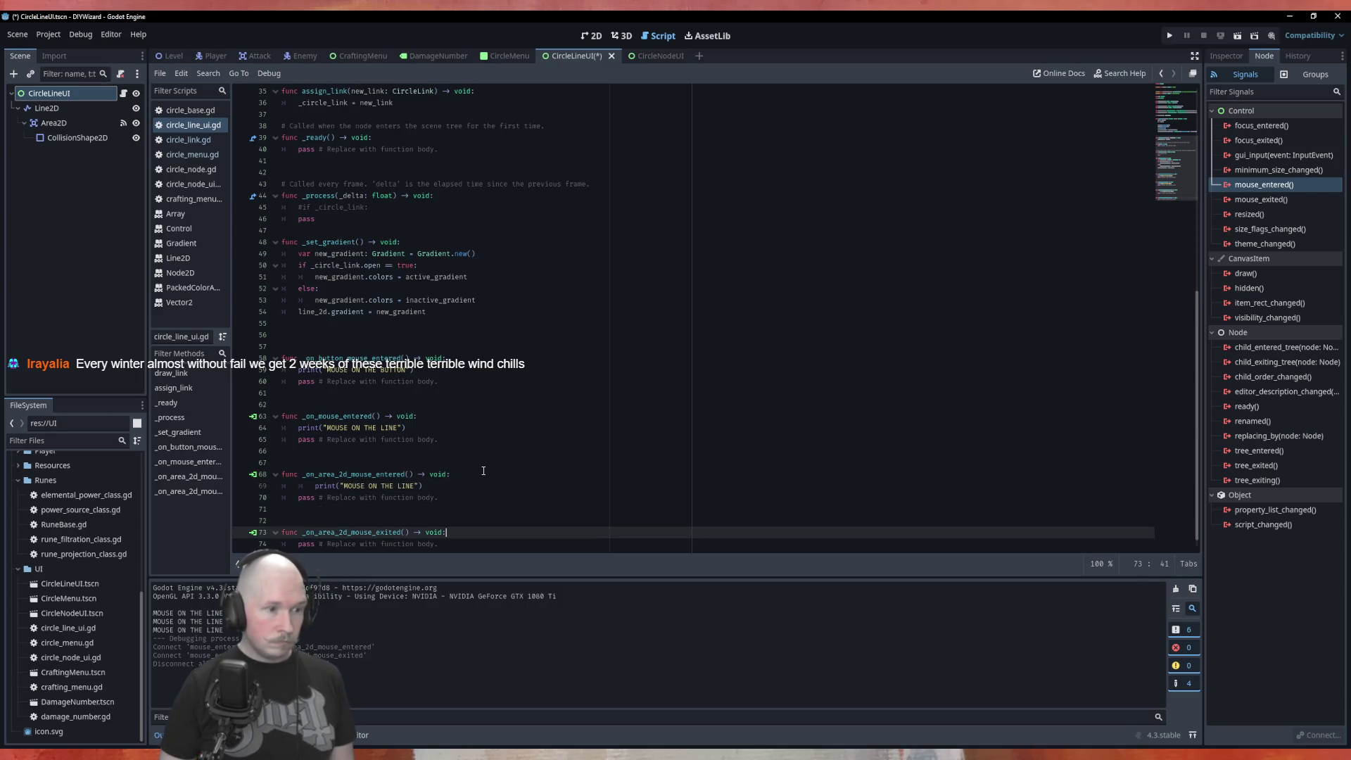
{"action": "key", "text": "Return"}
{"action": "key", "text": "ctrl+v"}
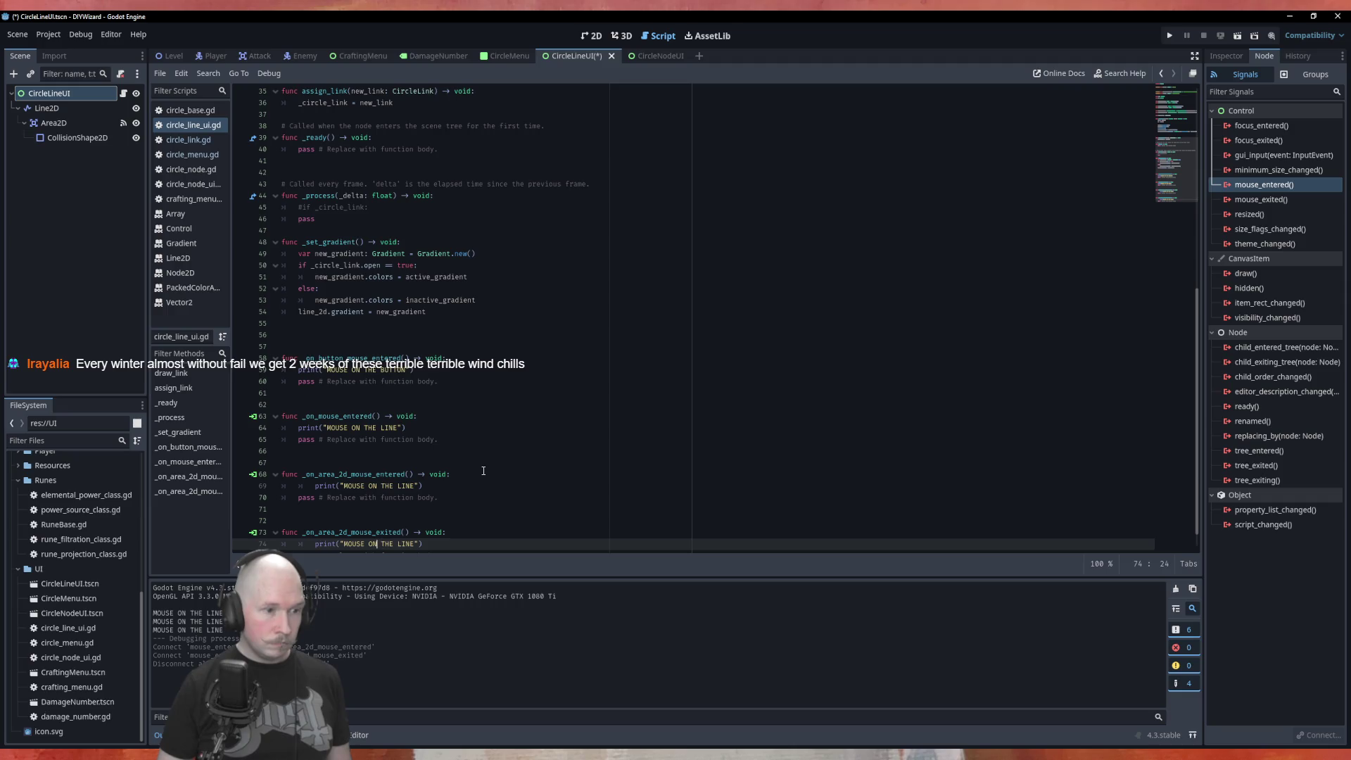
Change the messages to MOUSE ENTERED THE LINE and MOUSE LEFT THE LINE, fixing their indentation.
{"action": "key", "text": "BackSpace"}
{"action": "key", "text": "BackSpace"}
{"action": "type", "text": "LEFT"}
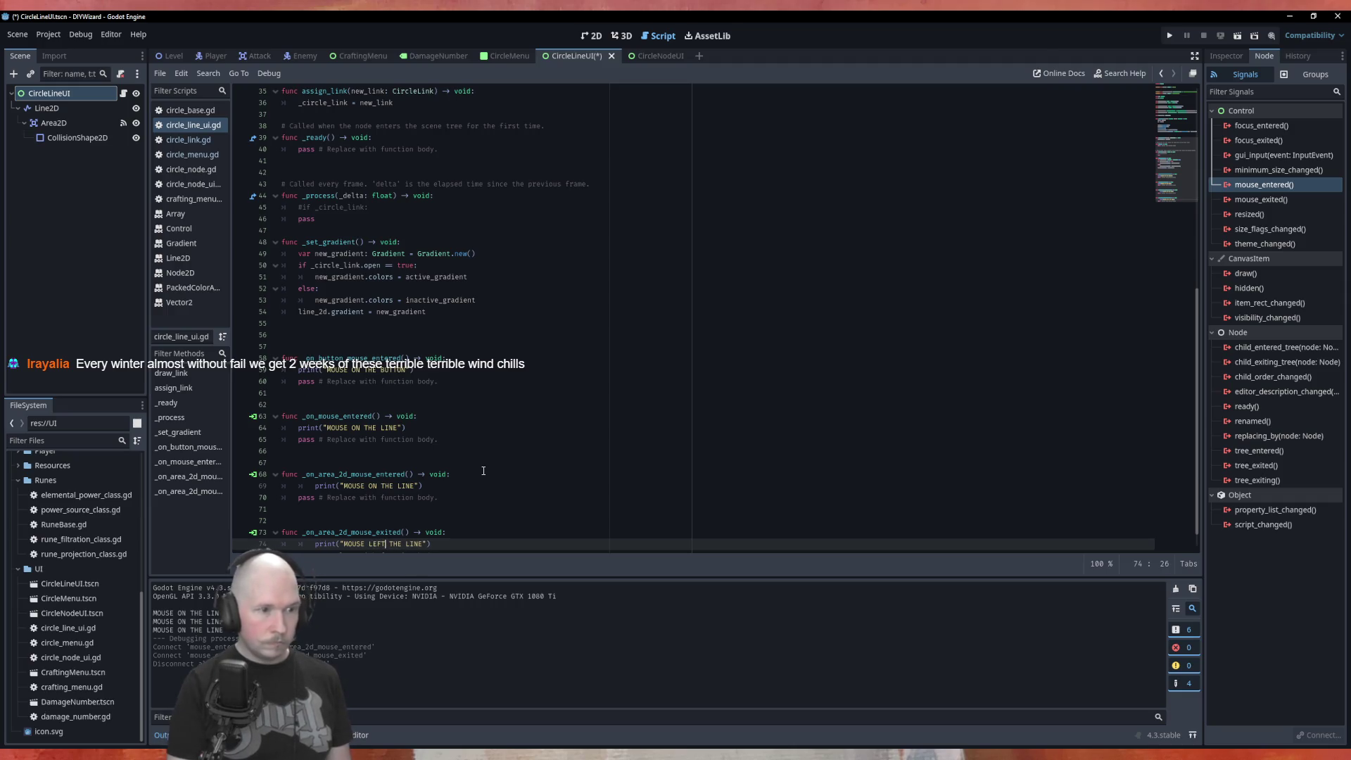
{"action": "left_click", "coordinate": [375, 487]}
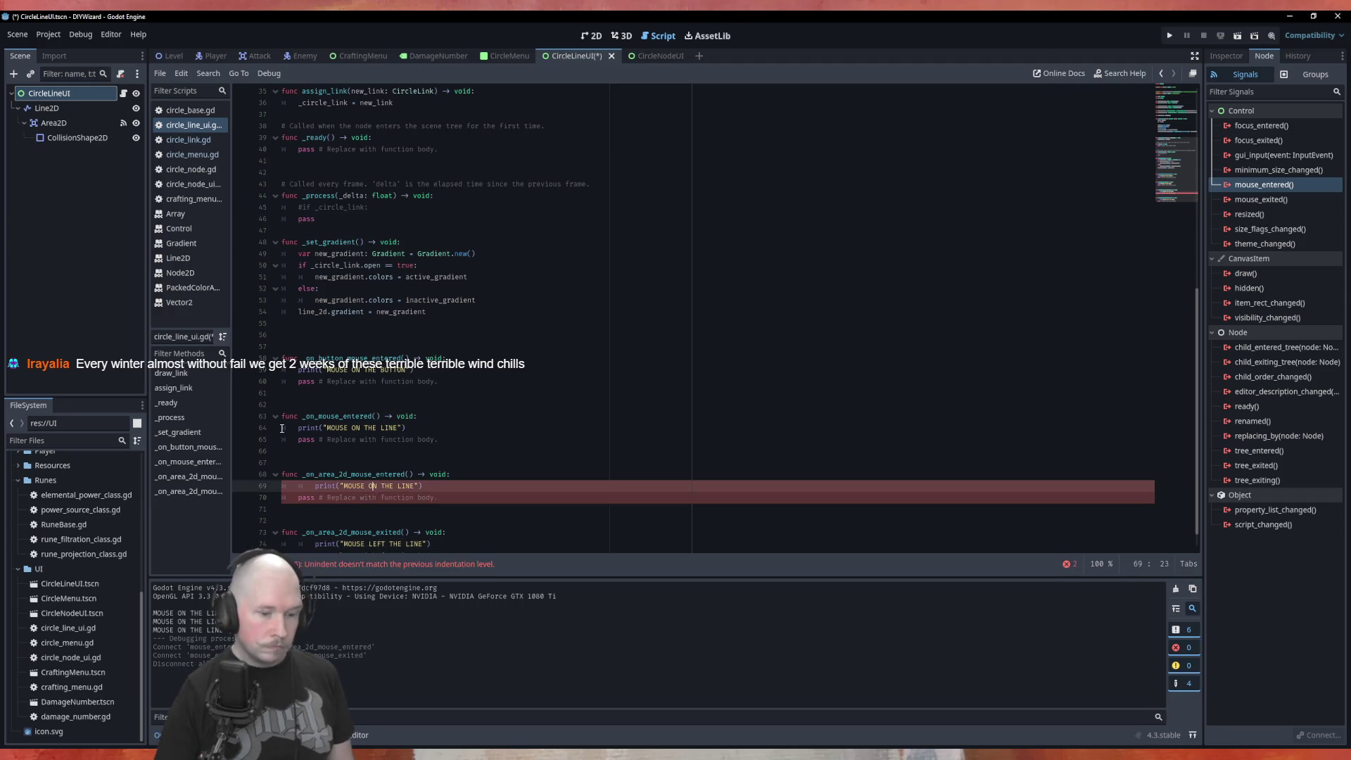
{"action": "key", "text": "BackSpace"}
{"action": "key", "text": "Delete"}
{"action": "type", "text": "ENTERED"}
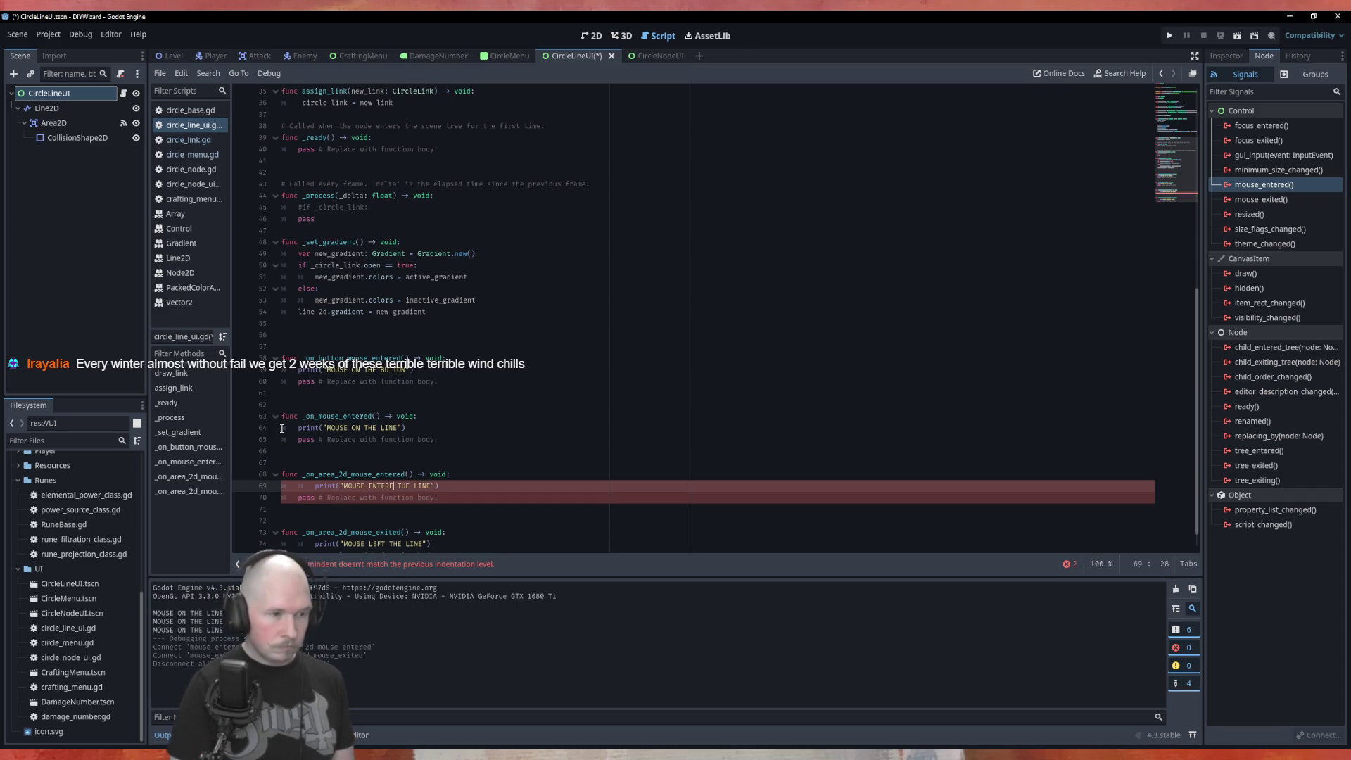
{"action": "left_click", "coordinate": [490, 438]}
{"action": "left_click", "coordinate": [319, 487]}
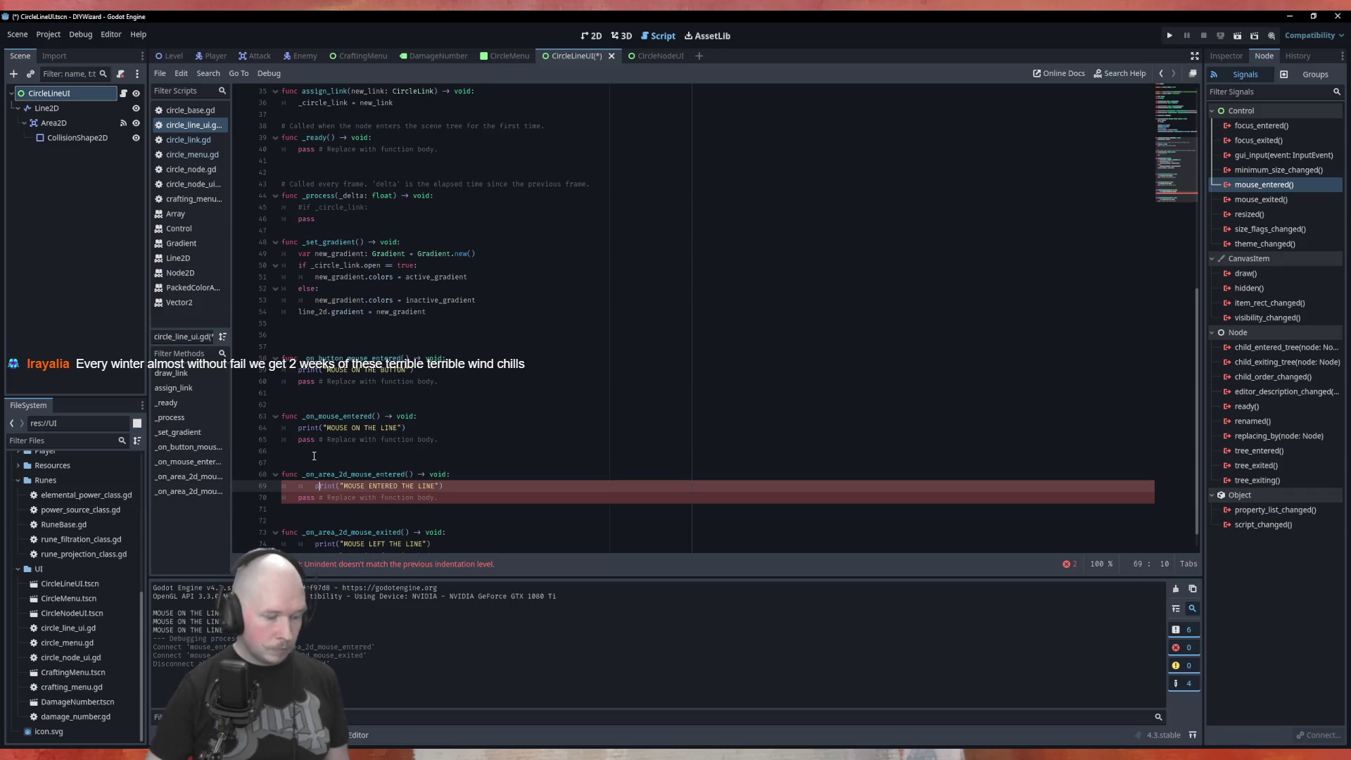
{"action": "key", "text": "shift+Tab"}
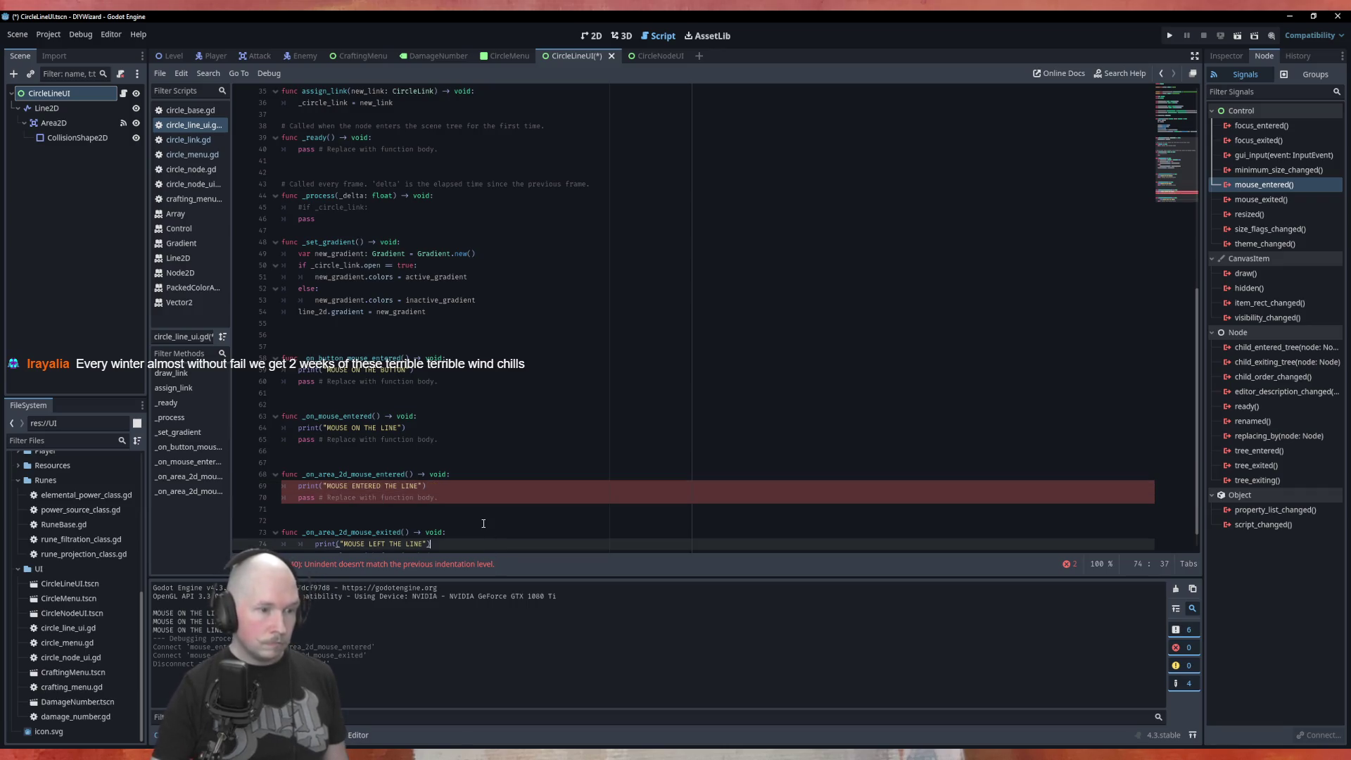
{"action": "left_click", "coordinate": [430, 544]}
{"action": "key", "text": "shift+Tab"}
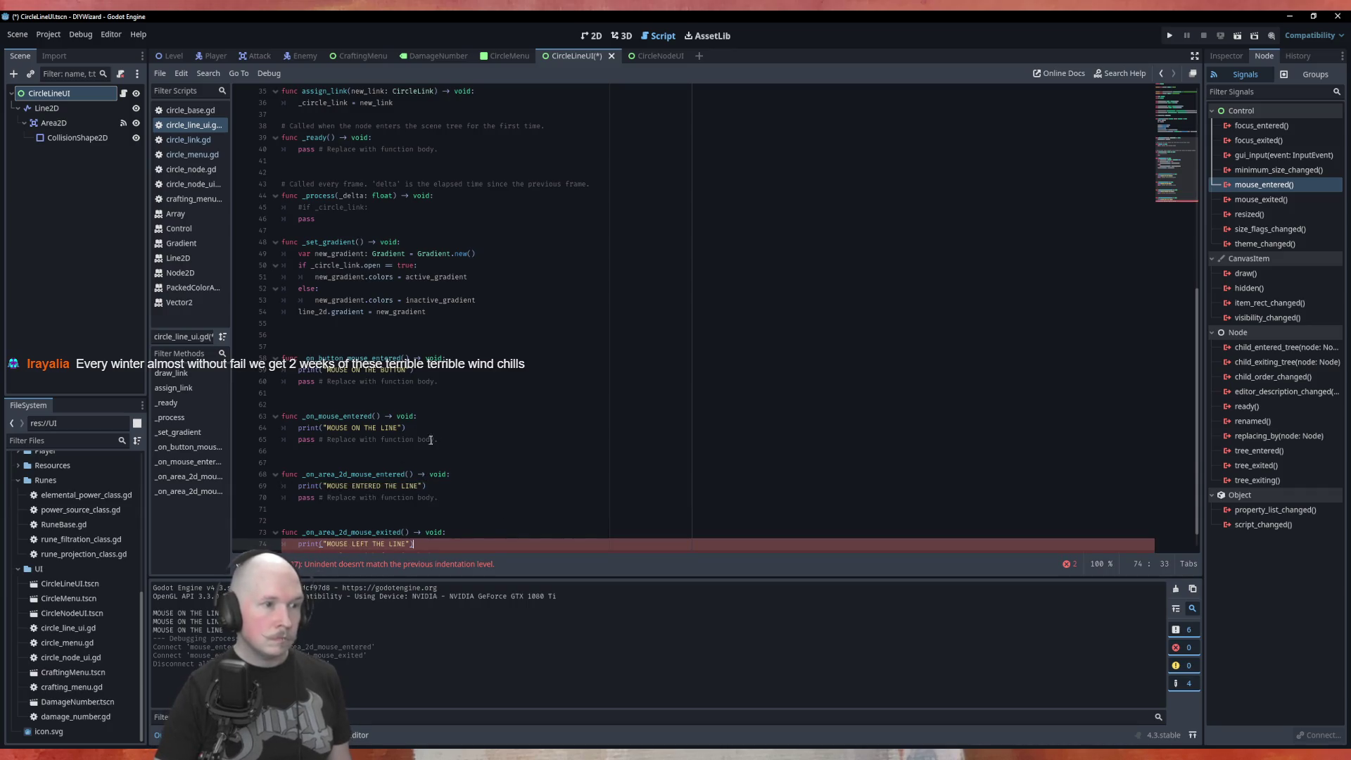
Delete the two old mouse handler functions and save the script.
{"action": "scroll", "coordinate": [457, 451], "scroll_direction": "down", "scroll_amount": 1}
{"action": "left_click", "coordinate": [486, 422]}
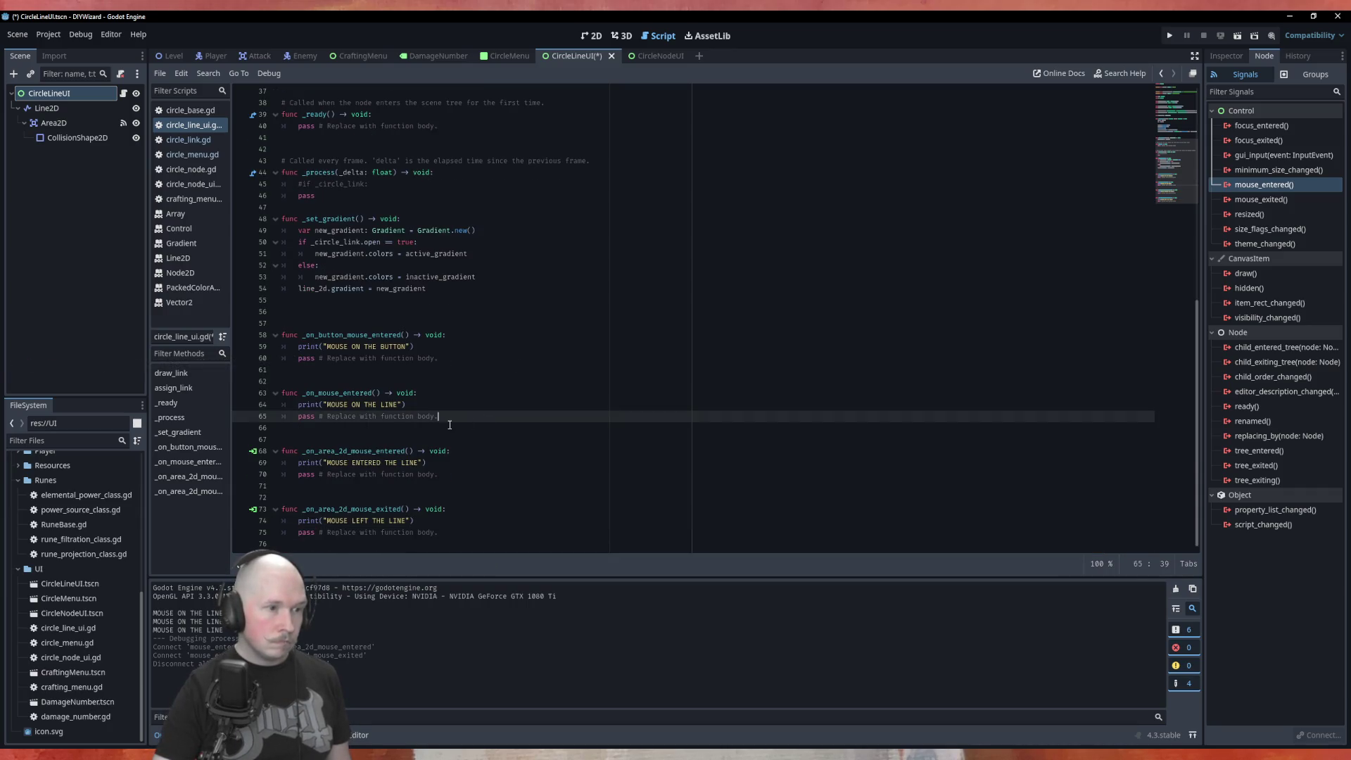
{"action": "left_click_drag", "start_coordinate": [486, 422], "coordinate": [270, 330]}
{"action": "key", "text": "BackSpace"}
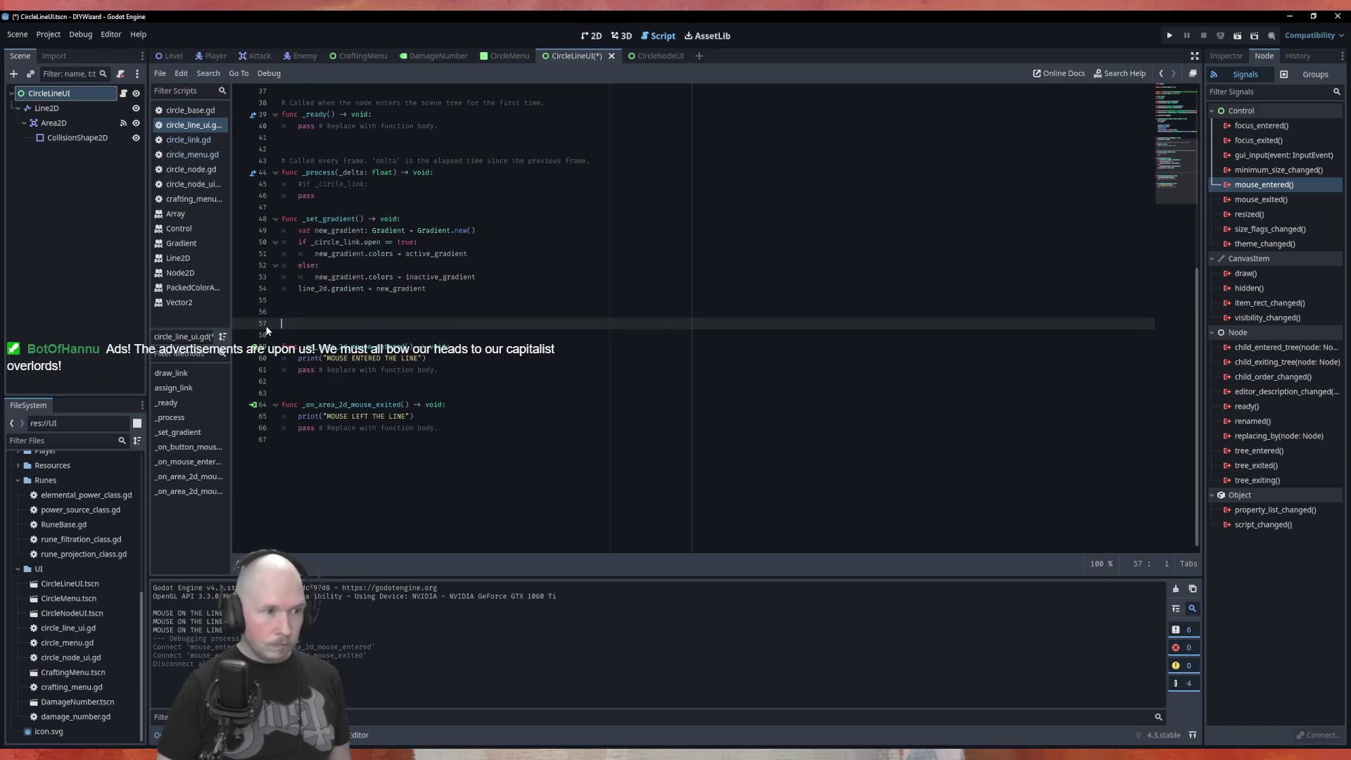
{"action": "key", "text": "BackSpace"}
{"action": "key", "text": "ctrl+s"}
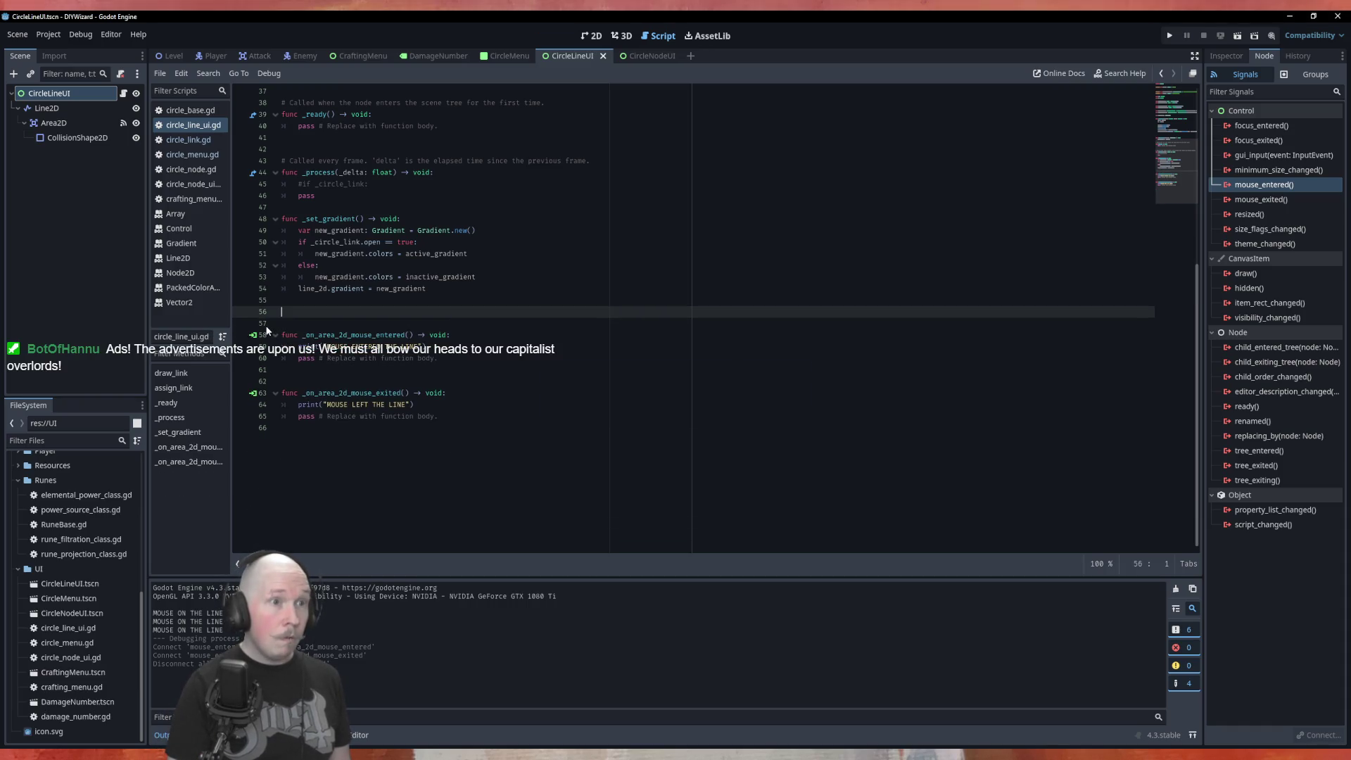
{"action": "left_click", "coordinate": [509, 56]}
{"action": "type", "text": "$Area2D/ColorRect.size"}
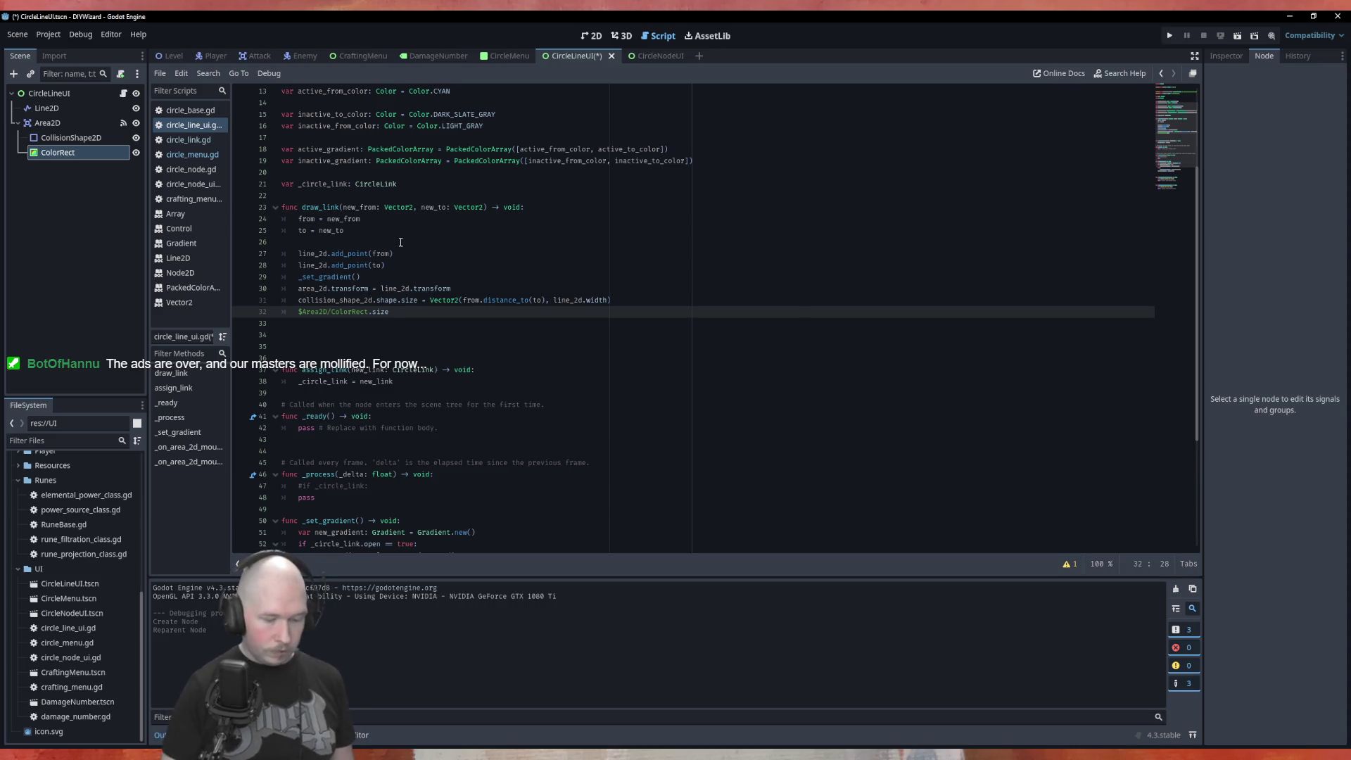
Set the ColorRect size to Vector2(from.distance_to(to), line_2d.width) and save the script.
{"action": "type", "text": "="}
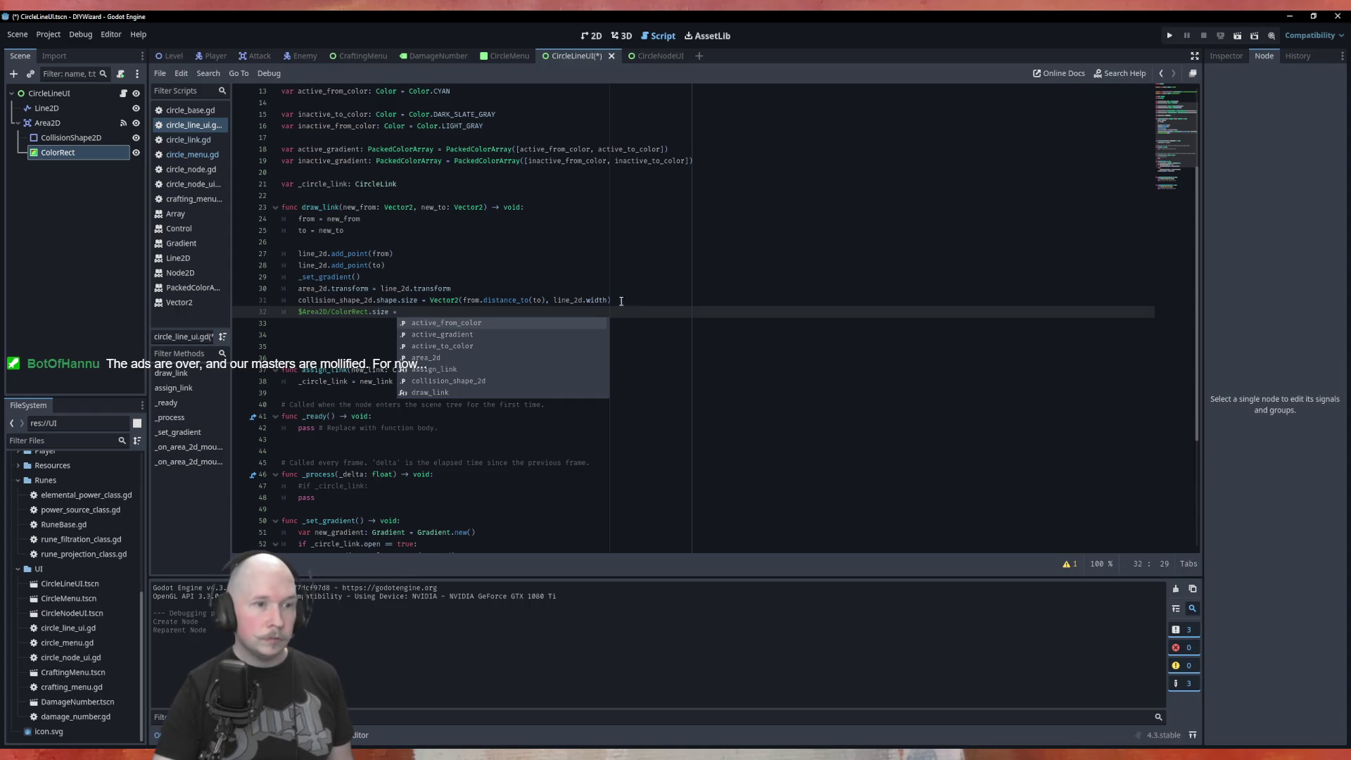
{"action": "left_click_drag", "start_coordinate": [621, 301], "coordinate": [431, 301]}
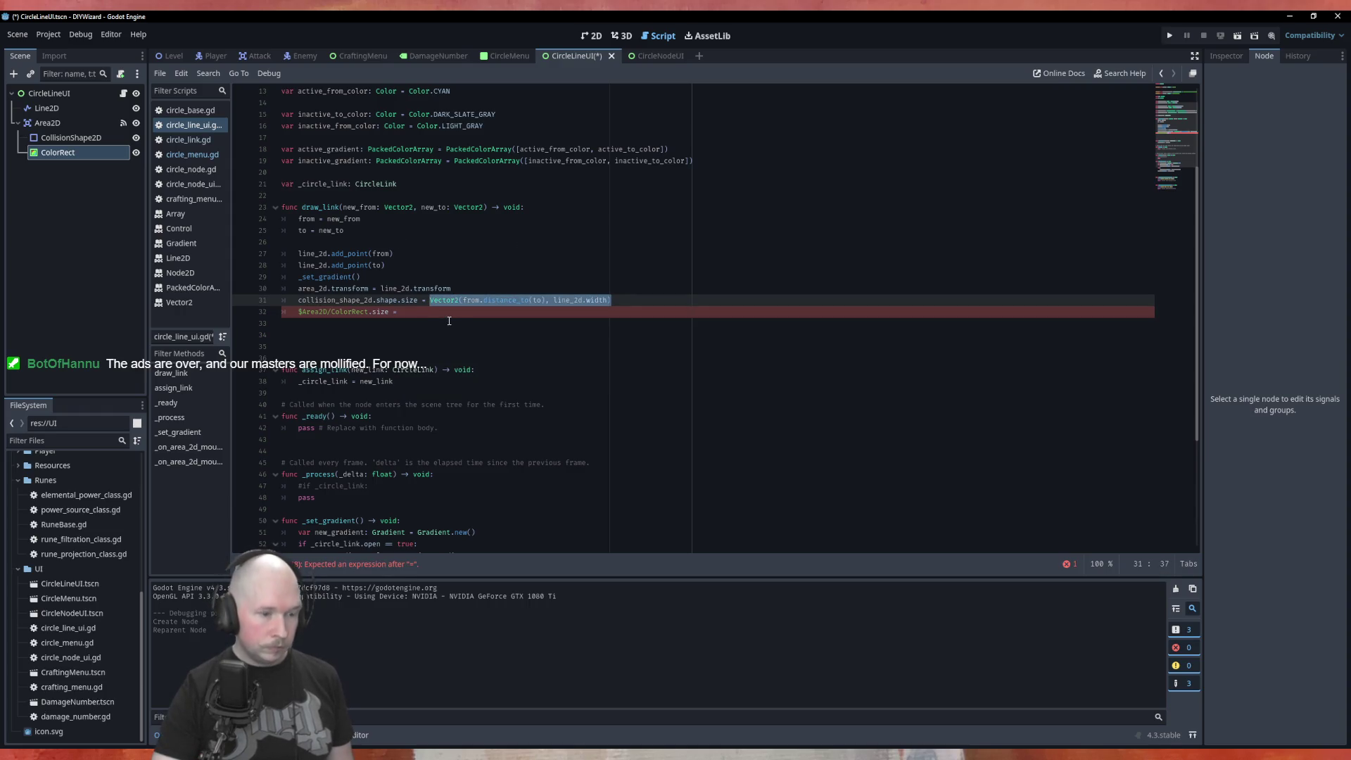
{"action": "left_click", "coordinate": [422, 318]}
{"action": "key", "text": "ctrl+v"}
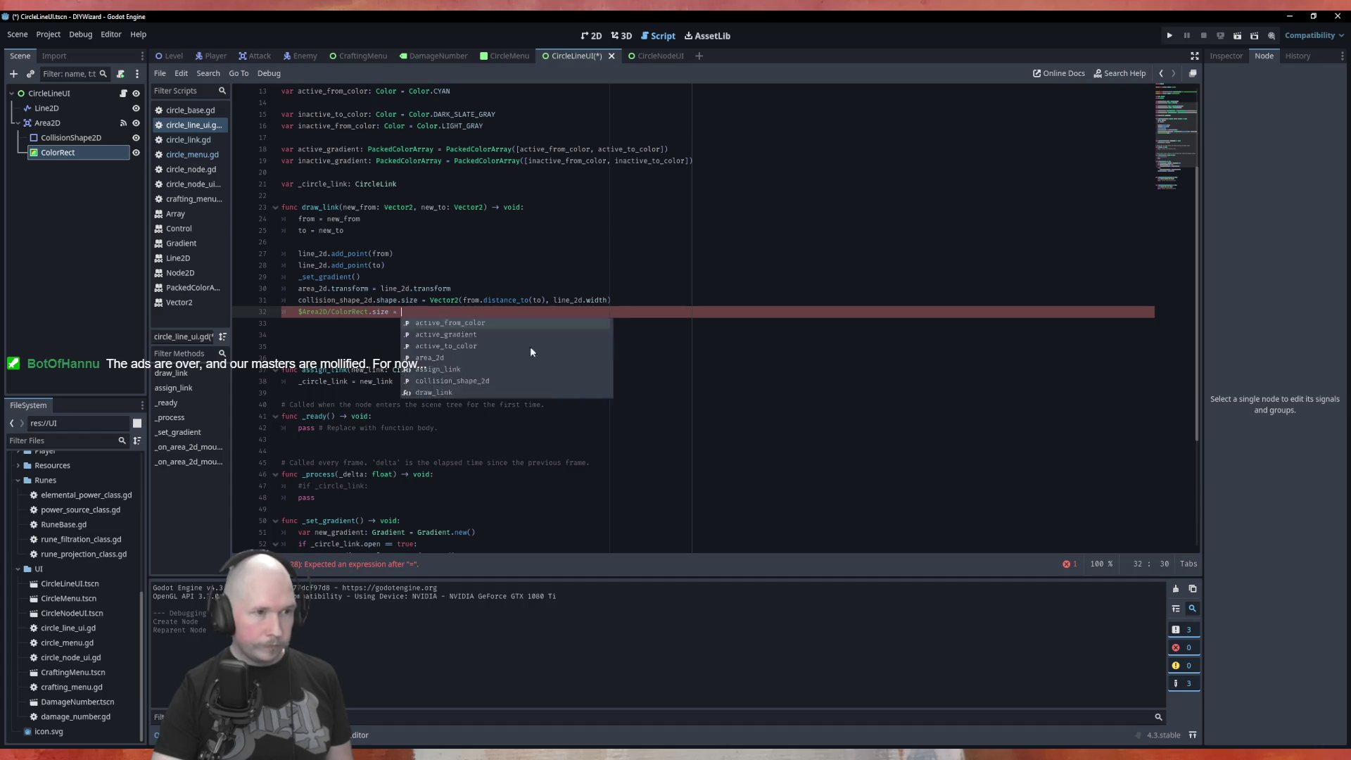
{"action": "key", "text": "Escape"}
{"action": "type", "text": "Vector2(from.distance_to(to), line_2d.width)"}
{"action": "left_click", "coordinate": [553, 358]}
{"action": "key", "text": "ctrl+s"}
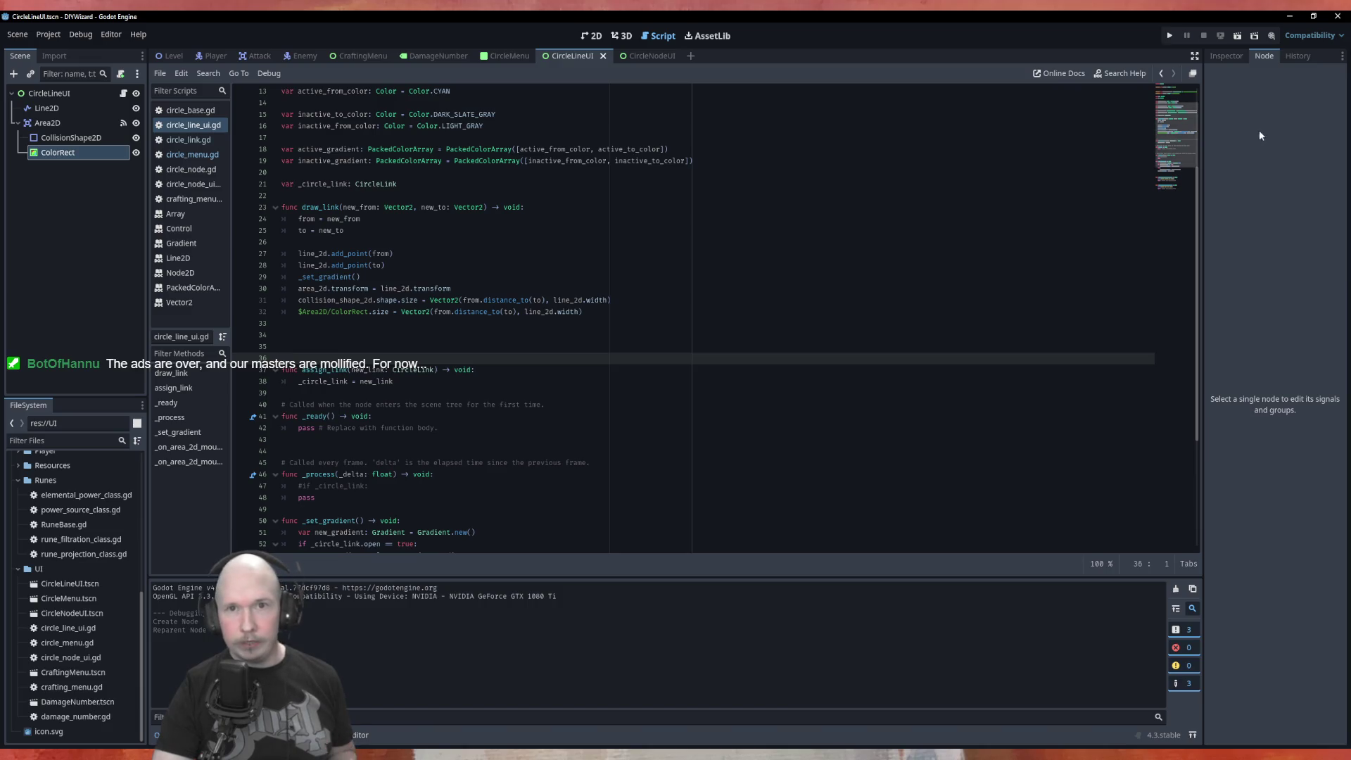
Give the ColorRect a bright green colour, then return to the CircleMenu scene.
{"action": "left_click", "coordinate": [1227, 56]}
{"action": "left_click", "coordinate": [57, 153]}
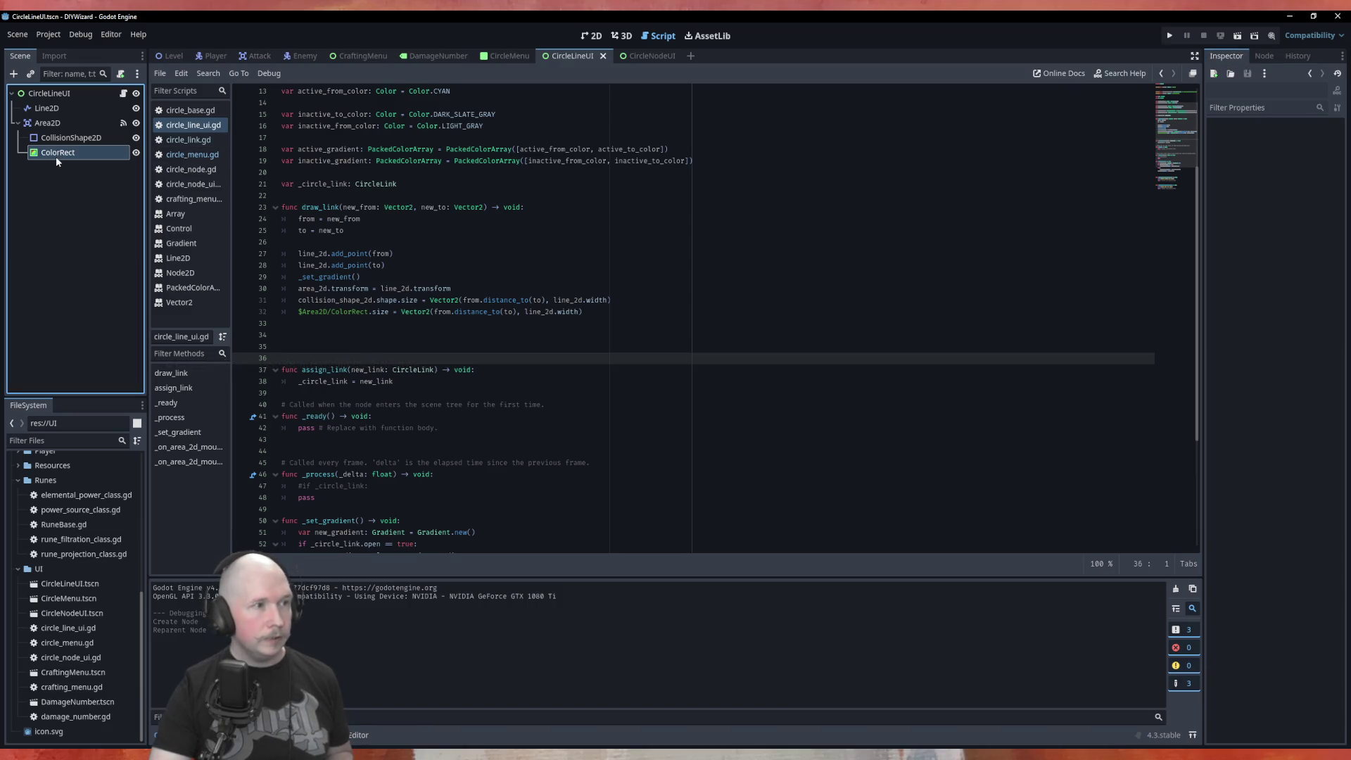
{"action": "left_click", "coordinate": [586, 52]}
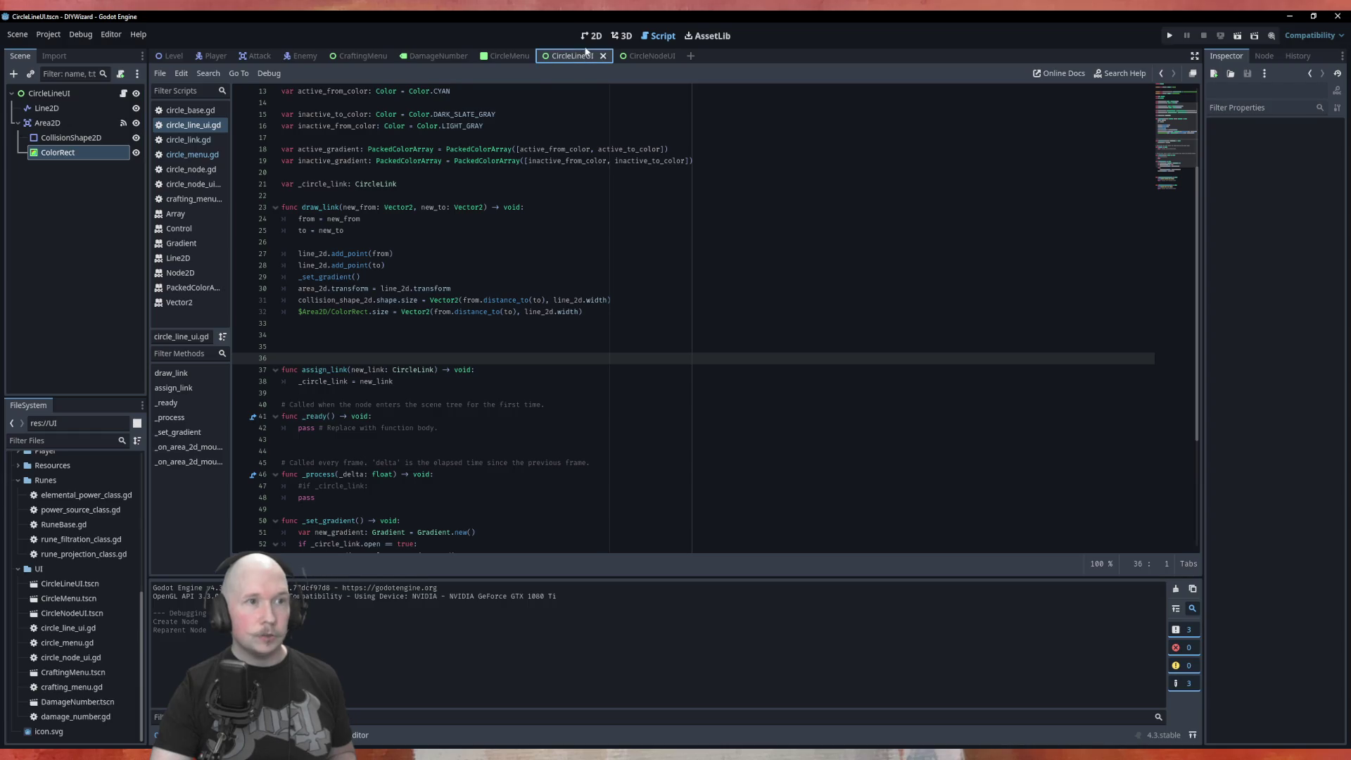
{"action": "left_click", "coordinate": [94, 152]}
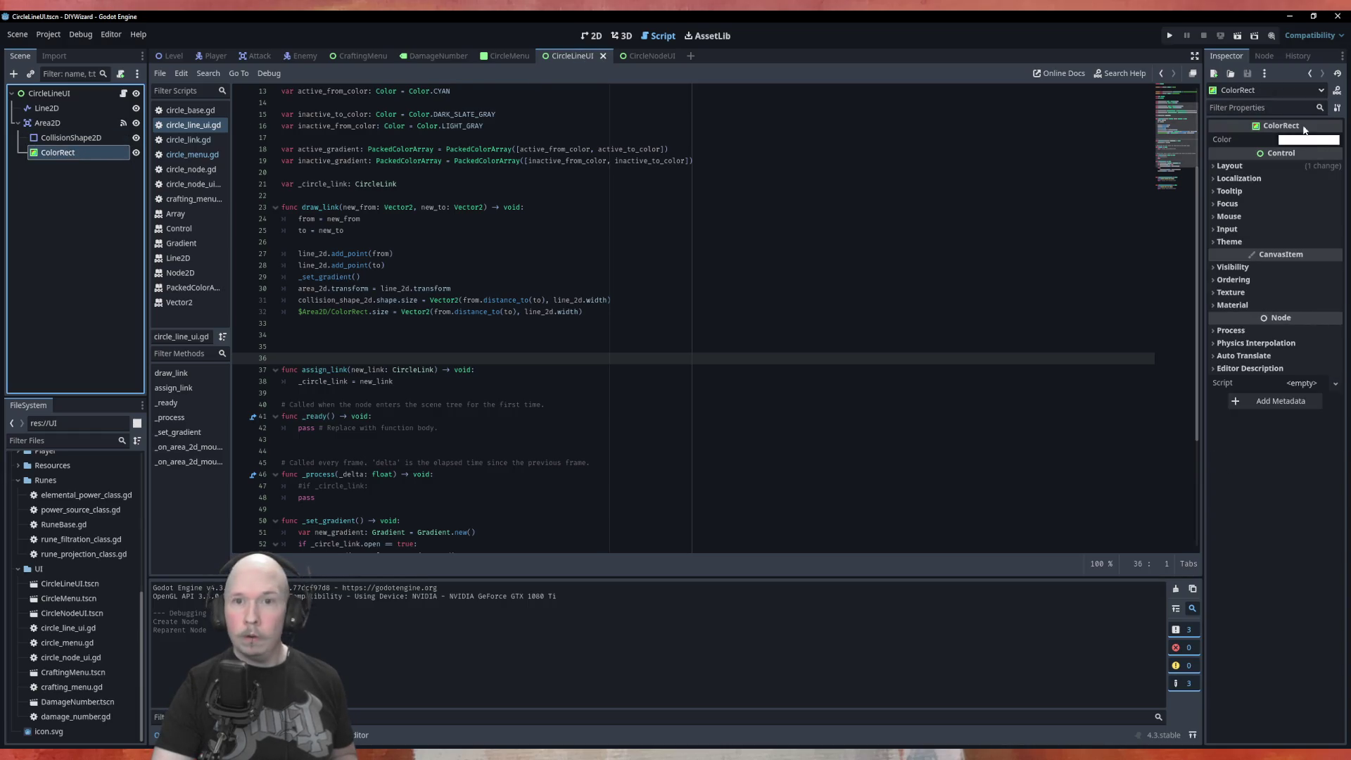
{"action": "left_click", "coordinate": [1301, 143]}
{"action": "left_click", "coordinate": [1208, 368]}
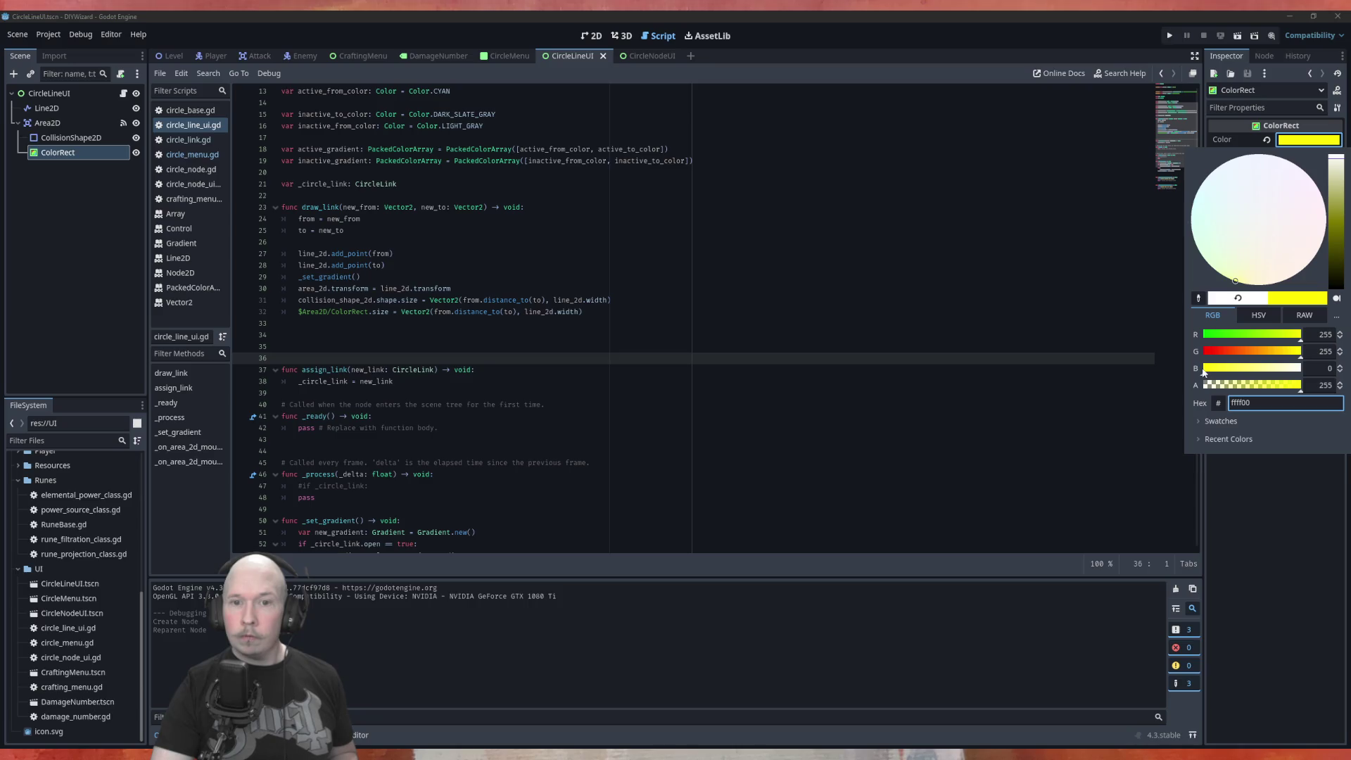
{"action": "left_click", "coordinate": [1209, 338]}
{"action": "left_click_drag", "start_coordinate": [985, 357], "coordinate": [985, 314]}
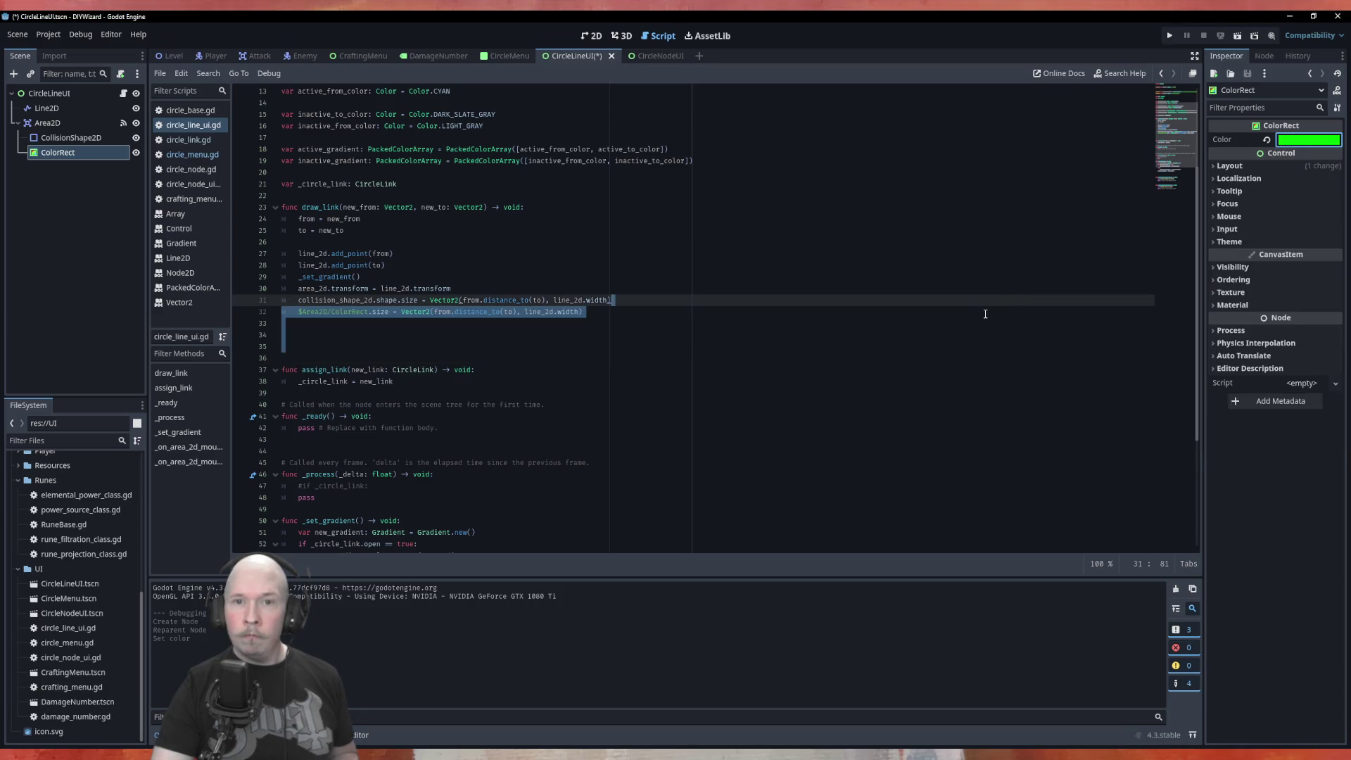
{"action": "left_click", "coordinate": [609, 253]}
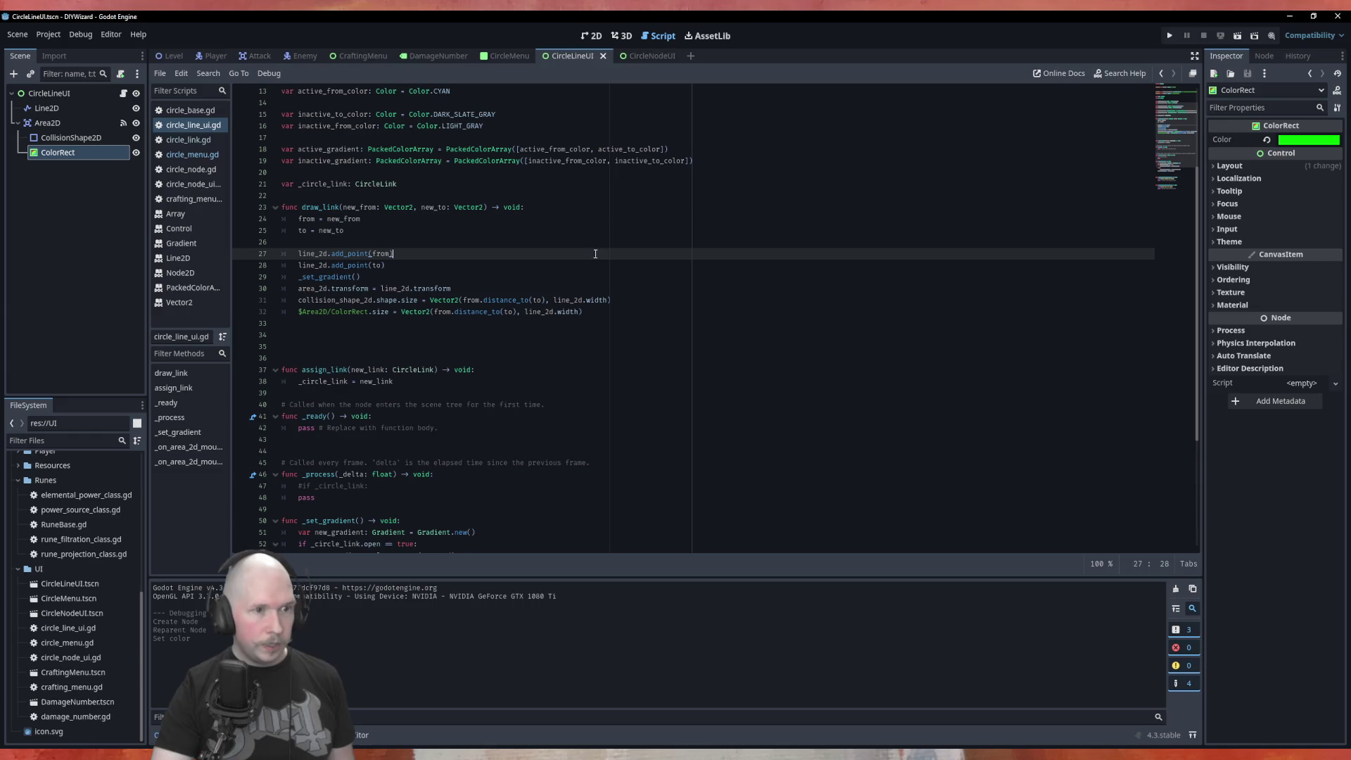
{"action": "left_click", "coordinate": [493, 56]}
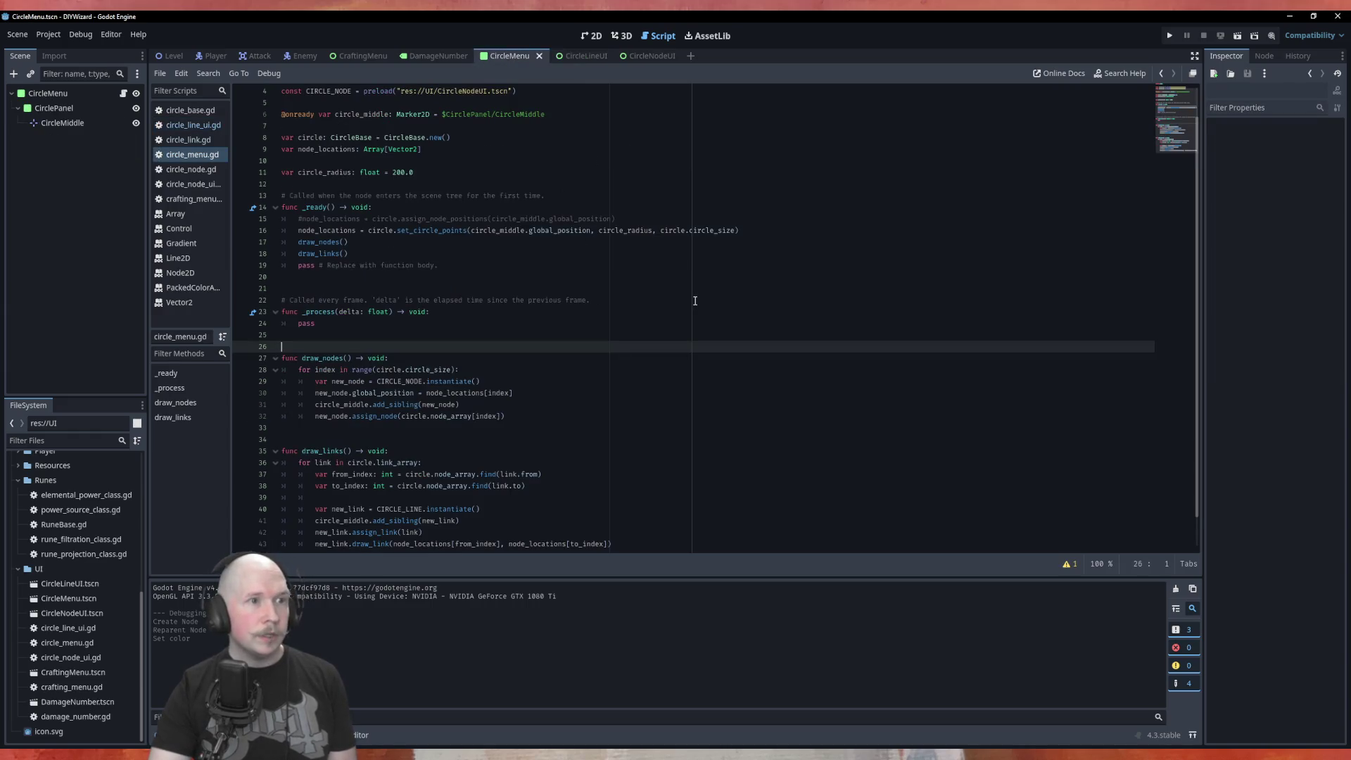
Run the CircleMenu scene and inspect the null area_2d and collision_shape_2d in the debugger's Stack Variables.
{"action": "key", "text": "F6"}
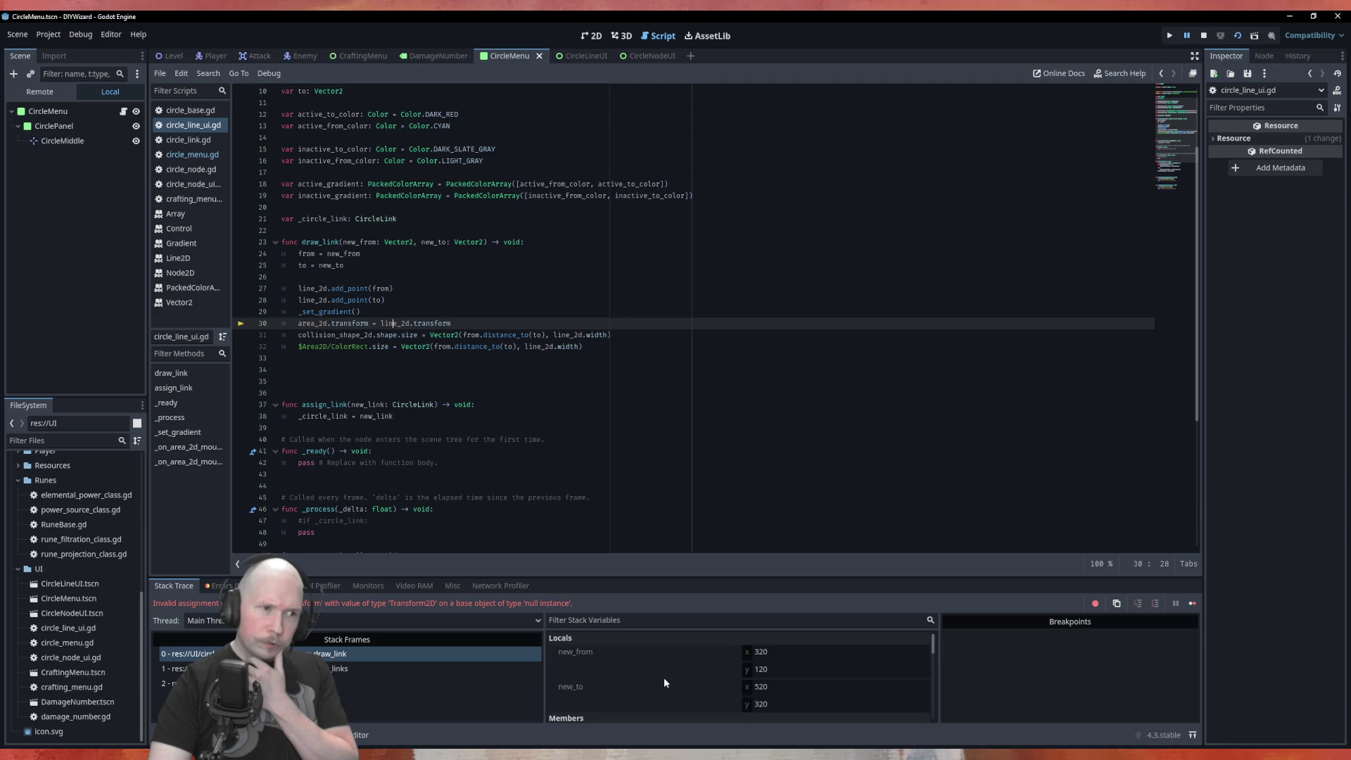
{"action": "scroll", "coordinate": [708, 681], "scroll_direction": "down", "scroll_amount": 4}
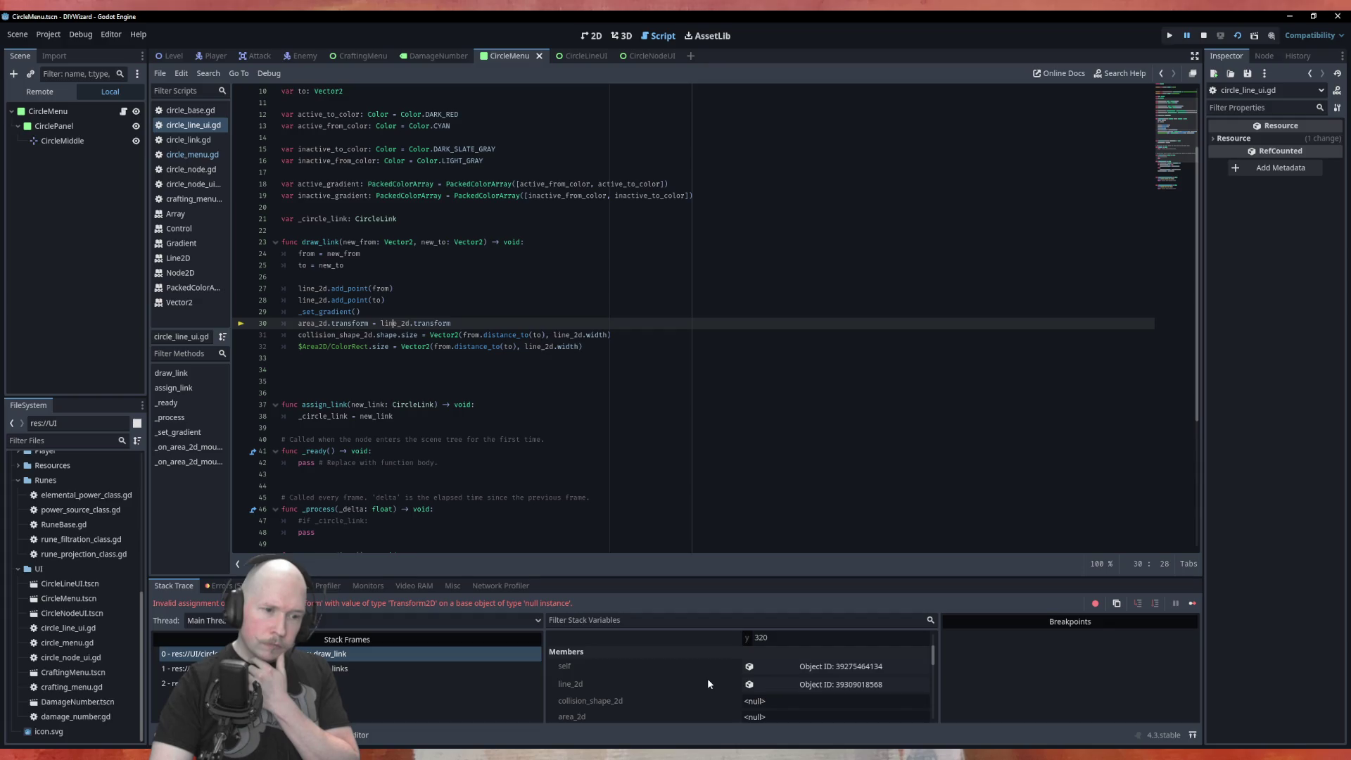
{"action": "scroll", "coordinate": [708, 680], "scroll_direction": "down", "scroll_amount": 1}
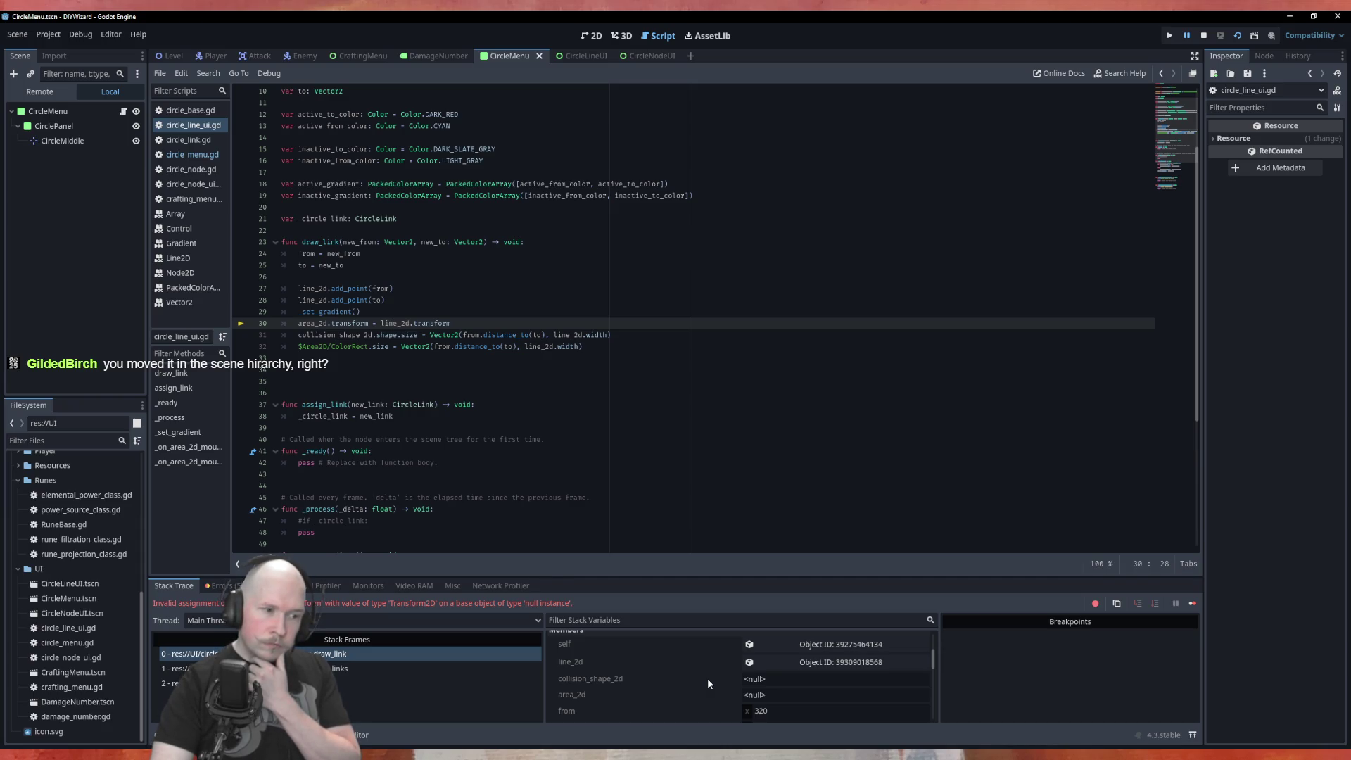
Strip 'Line2D/' from the paths so they read $Area2D and $Area2D/CollisionShape2D, stop debugging, and rerun.
{"action": "left_click", "coordinate": [584, 56]}
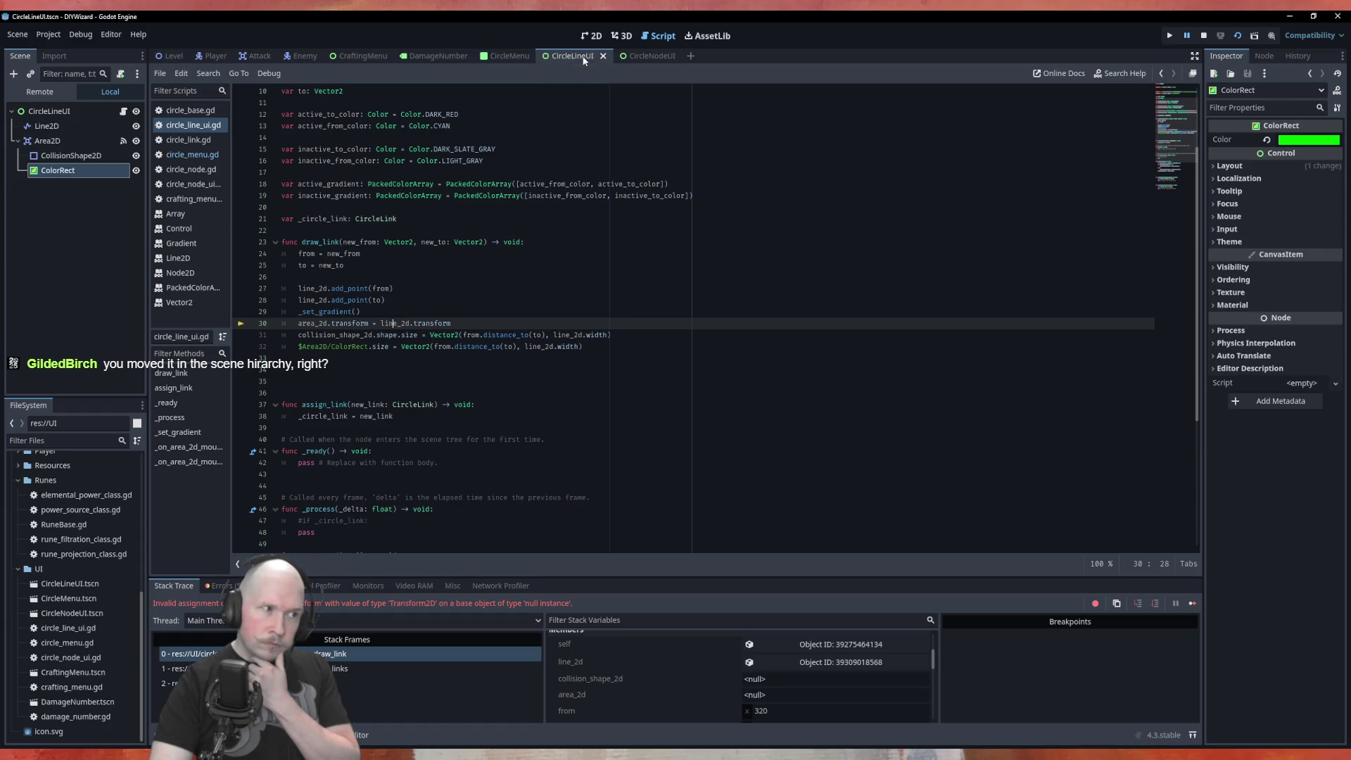
{"action": "scroll", "coordinate": [533, 151], "scroll_direction": "up", "scroll_amount": 3}
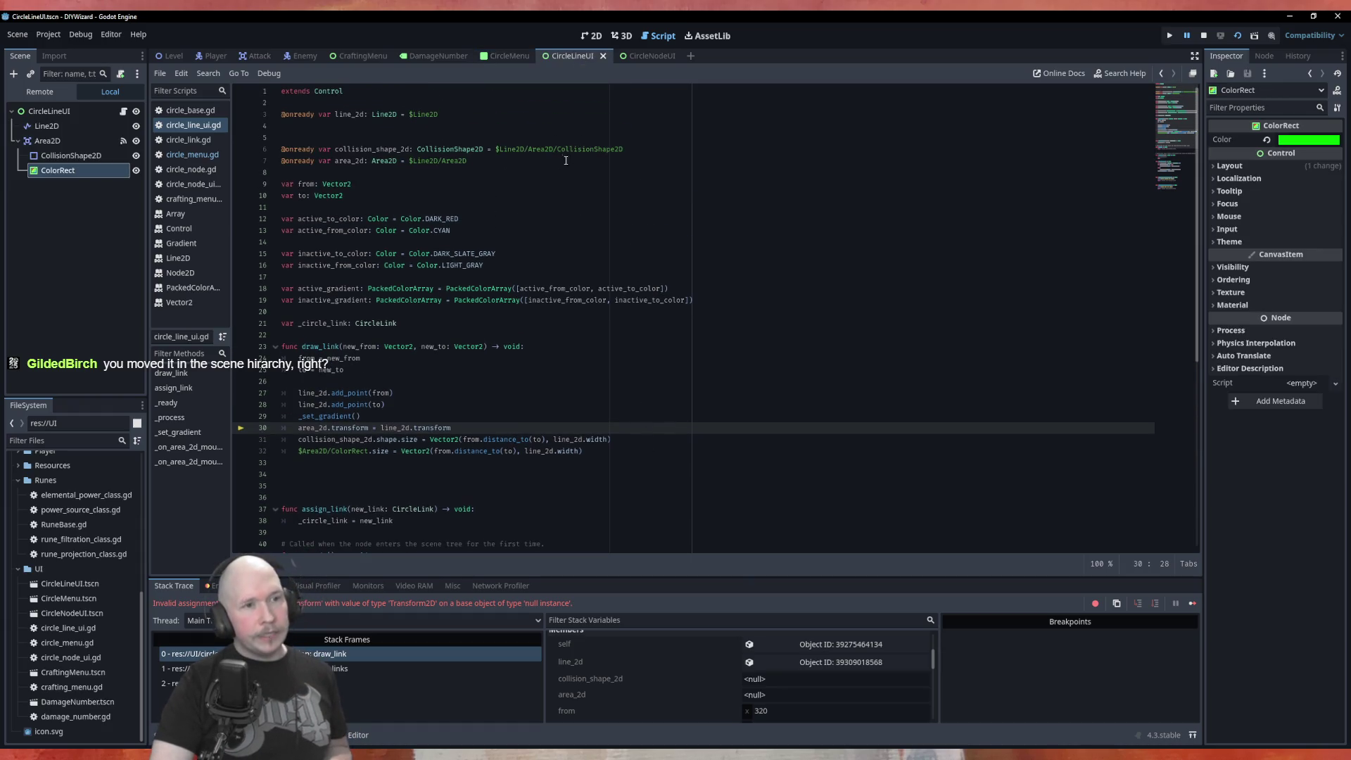
{"action": "left_click", "coordinate": [439, 161]}
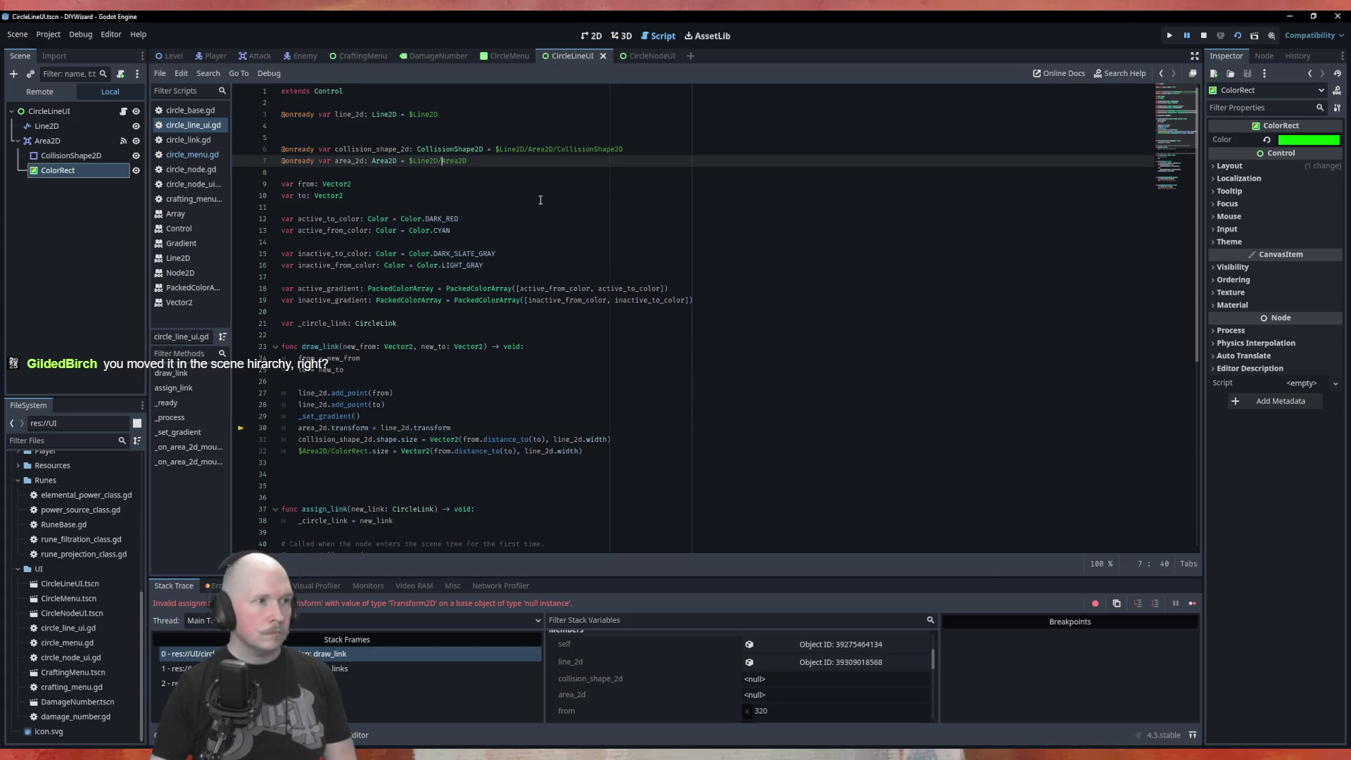
{"action": "key", "text": "BackSpace"}
{"action": "key", "text": "BackSpace"}
{"action": "key", "text": "BackSpace"}
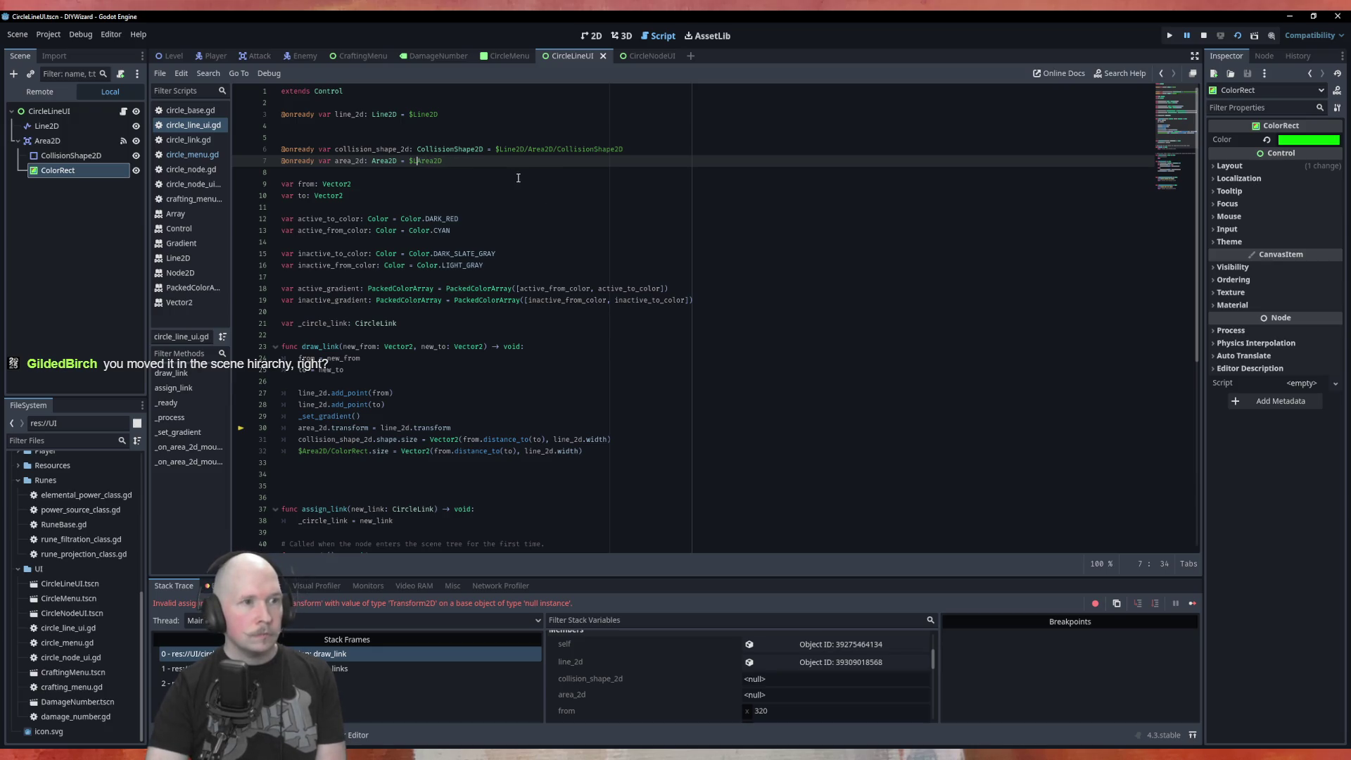
{"action": "left_click", "coordinate": [528, 149]}
{"action": "key", "text": "BackSpace"}
{"action": "key", "text": "BackSpace"}
{"action": "key", "text": "BackSpace"}
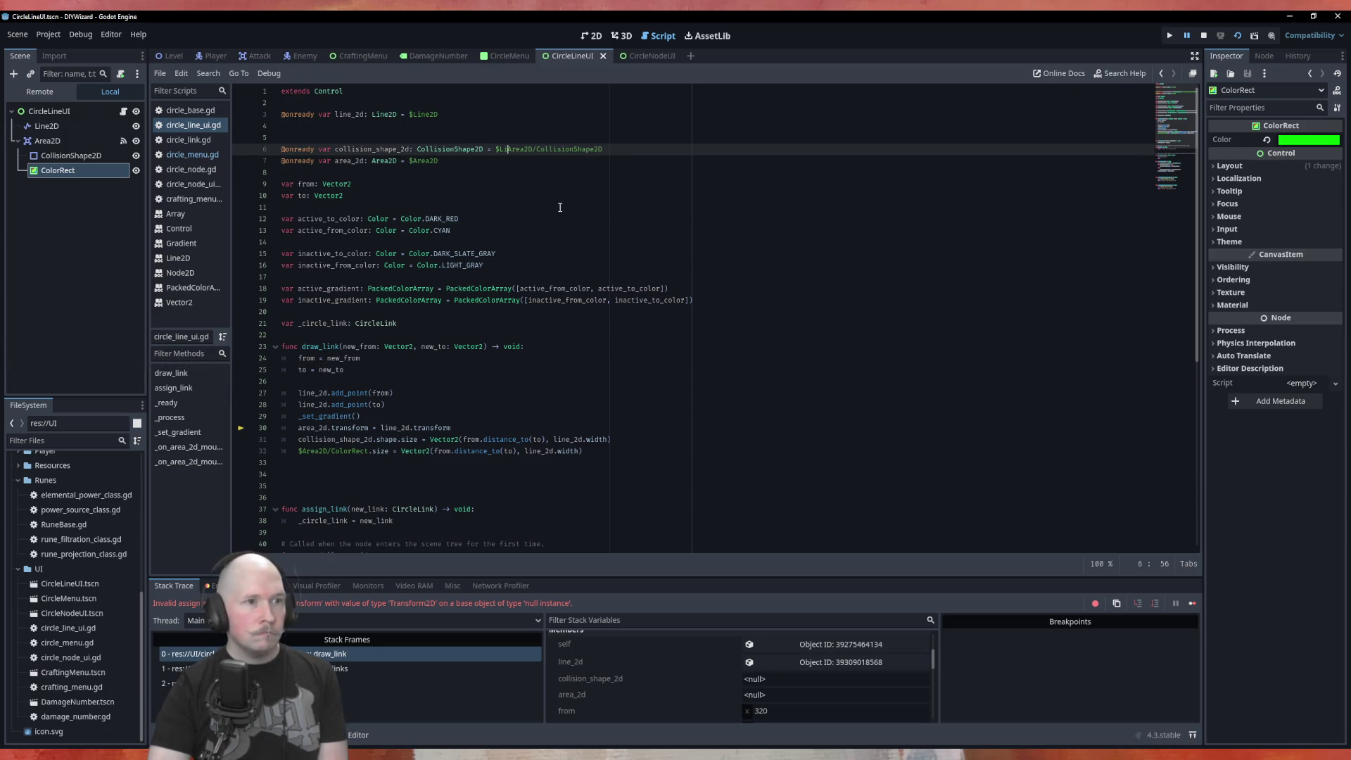
{"action": "key", "text": "BackSpace"}
{"action": "key", "text": "BackSpace"}
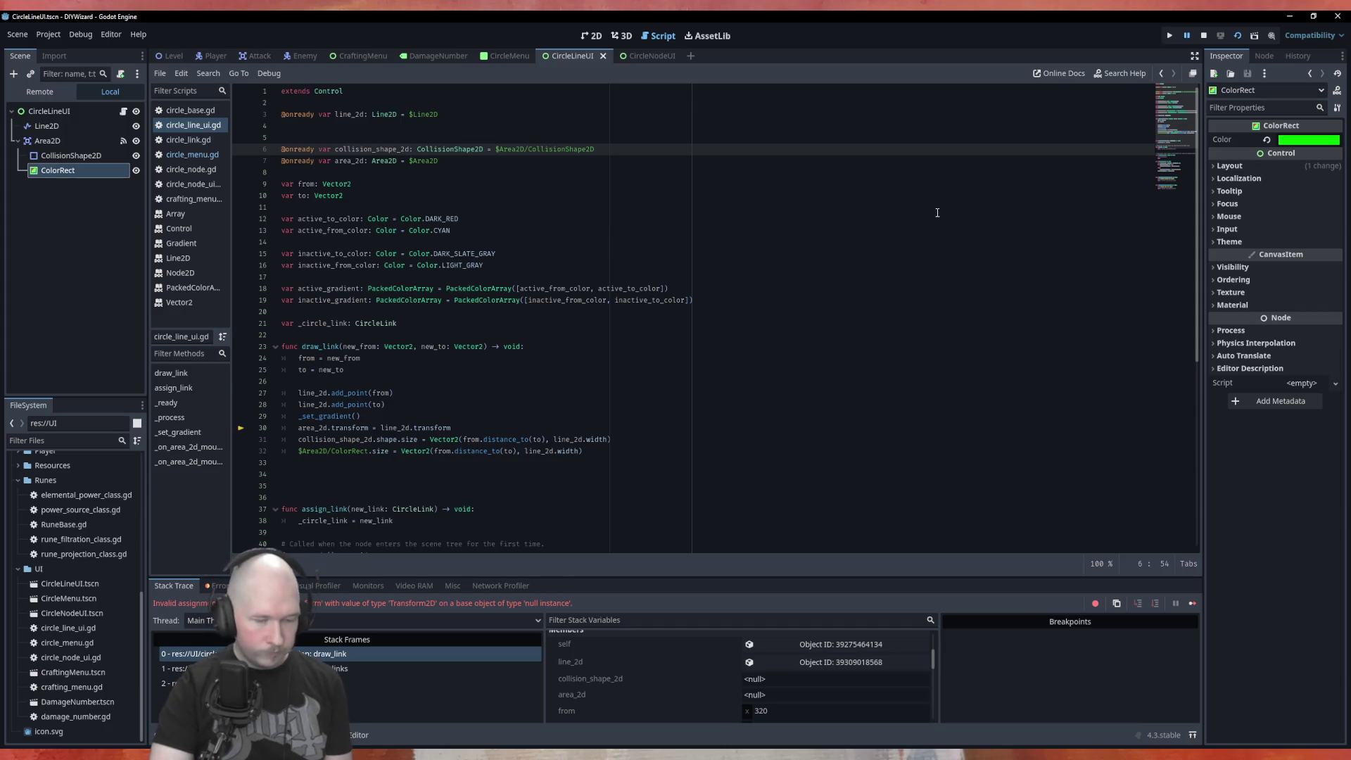
{"action": "key", "text": "F8"}
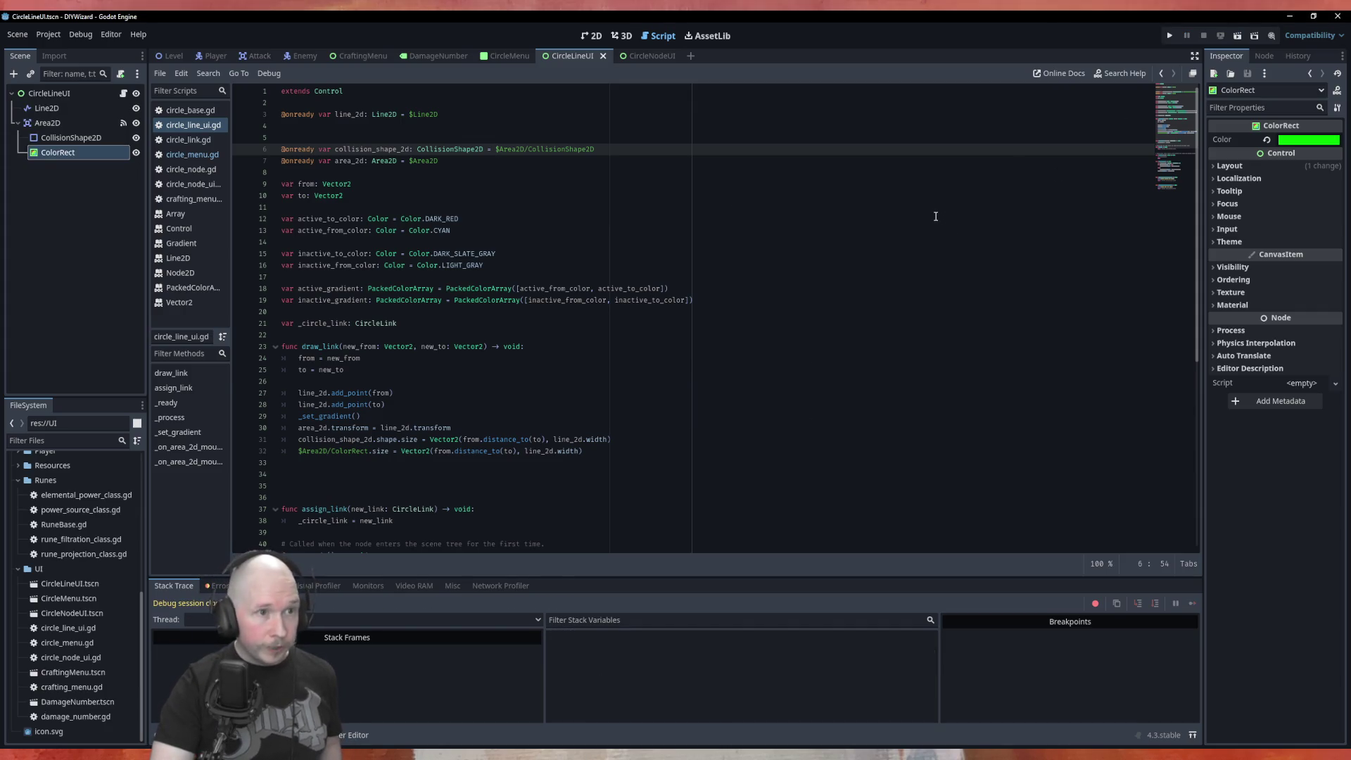
{"action": "key", "text": "F5"}
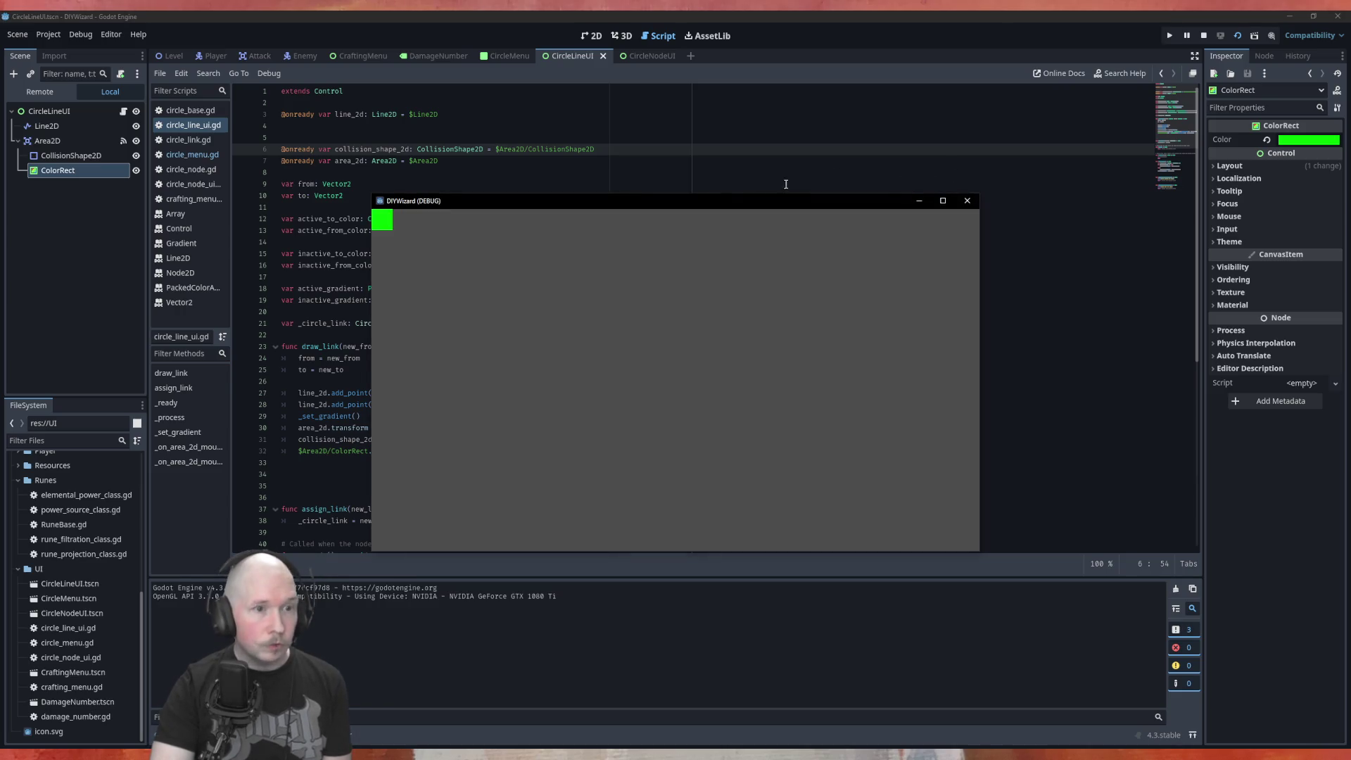
Stop the quick run, then run CircleMenu to see its four nodes linked in a diamond, and close it.
{"action": "key", "text": "F8"}
{"action": "left_click", "coordinate": [483, 58]}
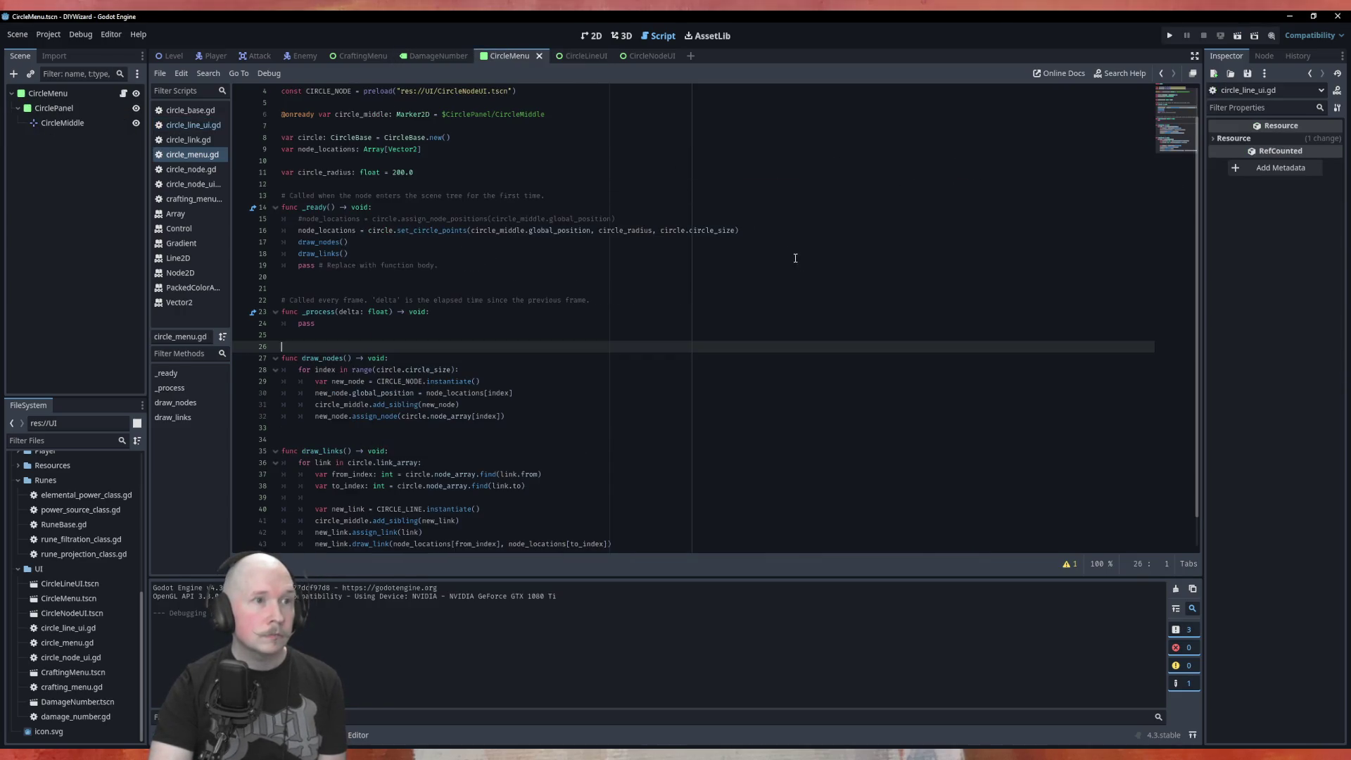
{"action": "key", "text": "F6"}
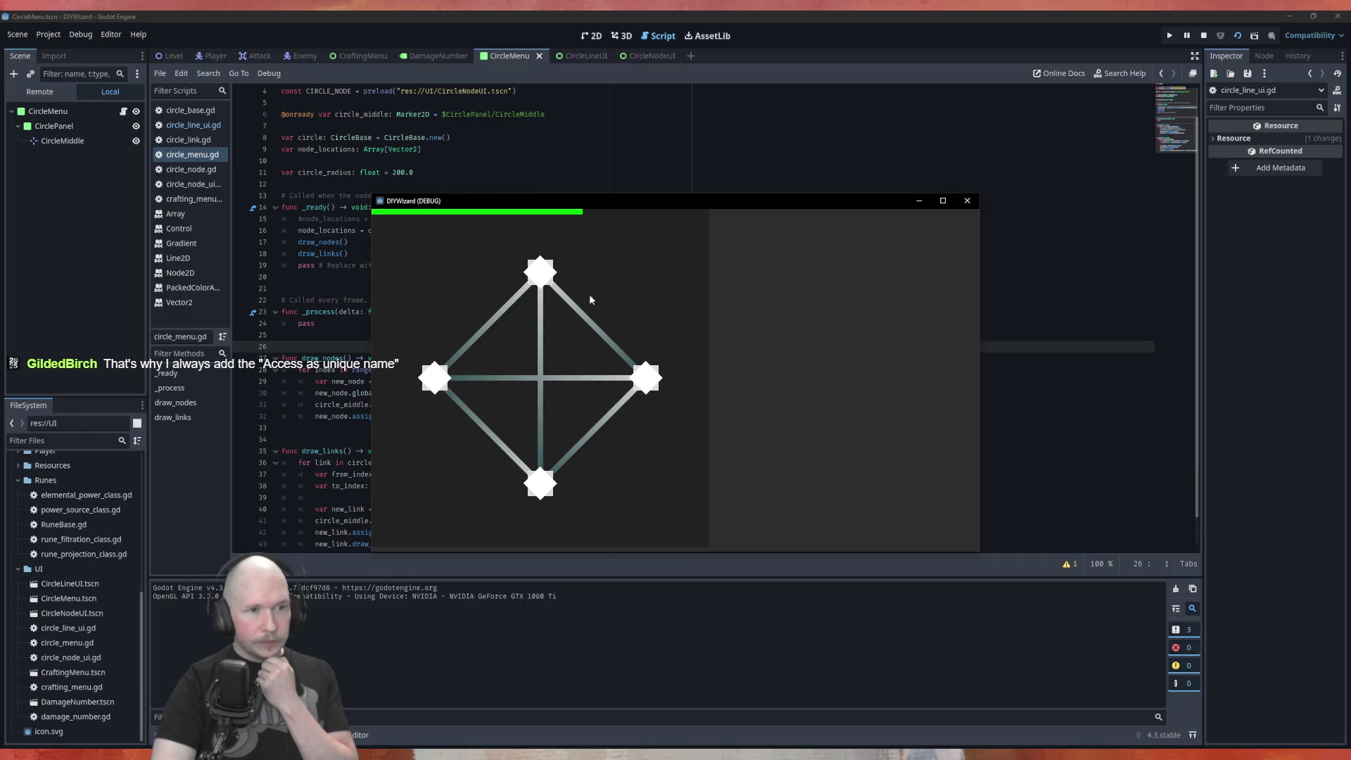
{"action": "left_click", "coordinate": [967, 200]}
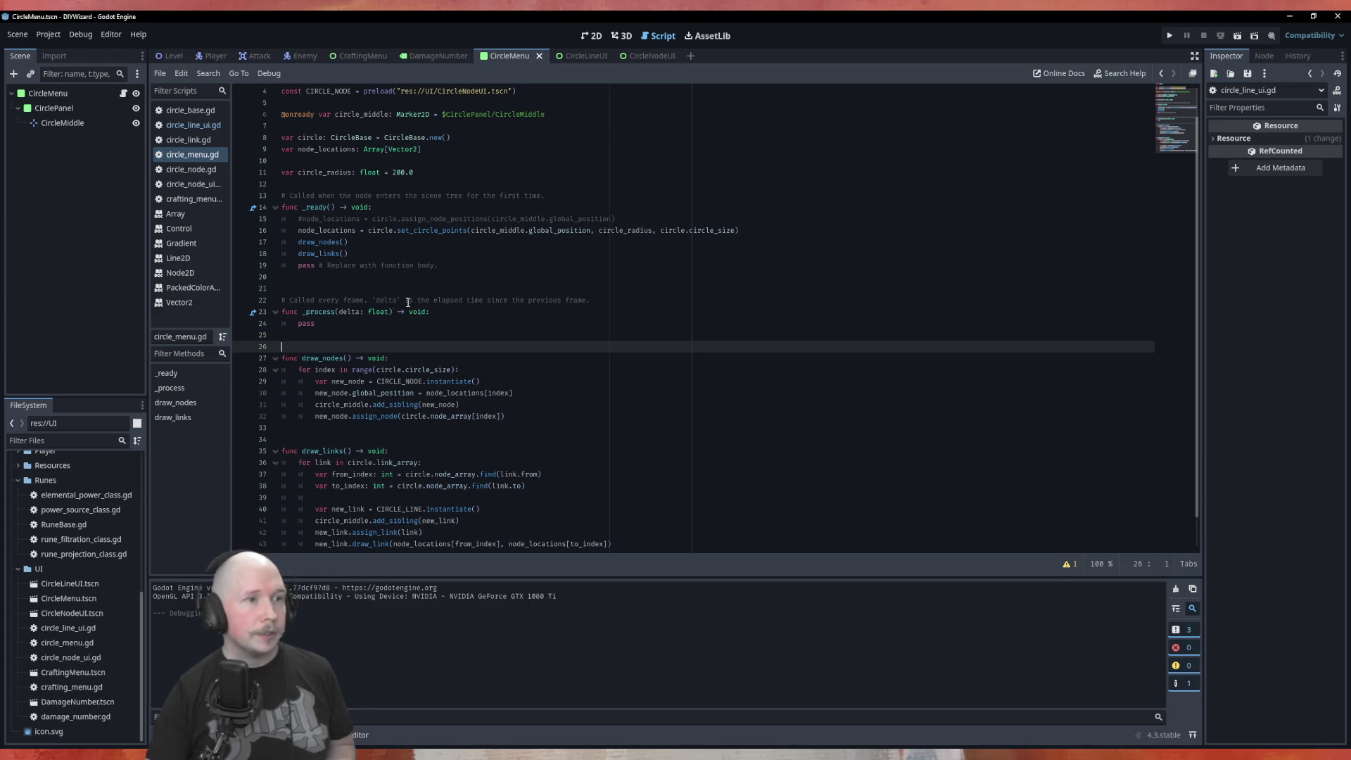
Review circle_link.gd, then add an empty line after line 32 in circle_line_ui.gd's draw_link.
{"action": "scroll", "coordinate": [503, 303], "scroll_direction": "up", "scroll_amount": 1}
{"action": "scroll", "coordinate": [510, 344], "scroll_direction": "down", "scroll_amount": 2}
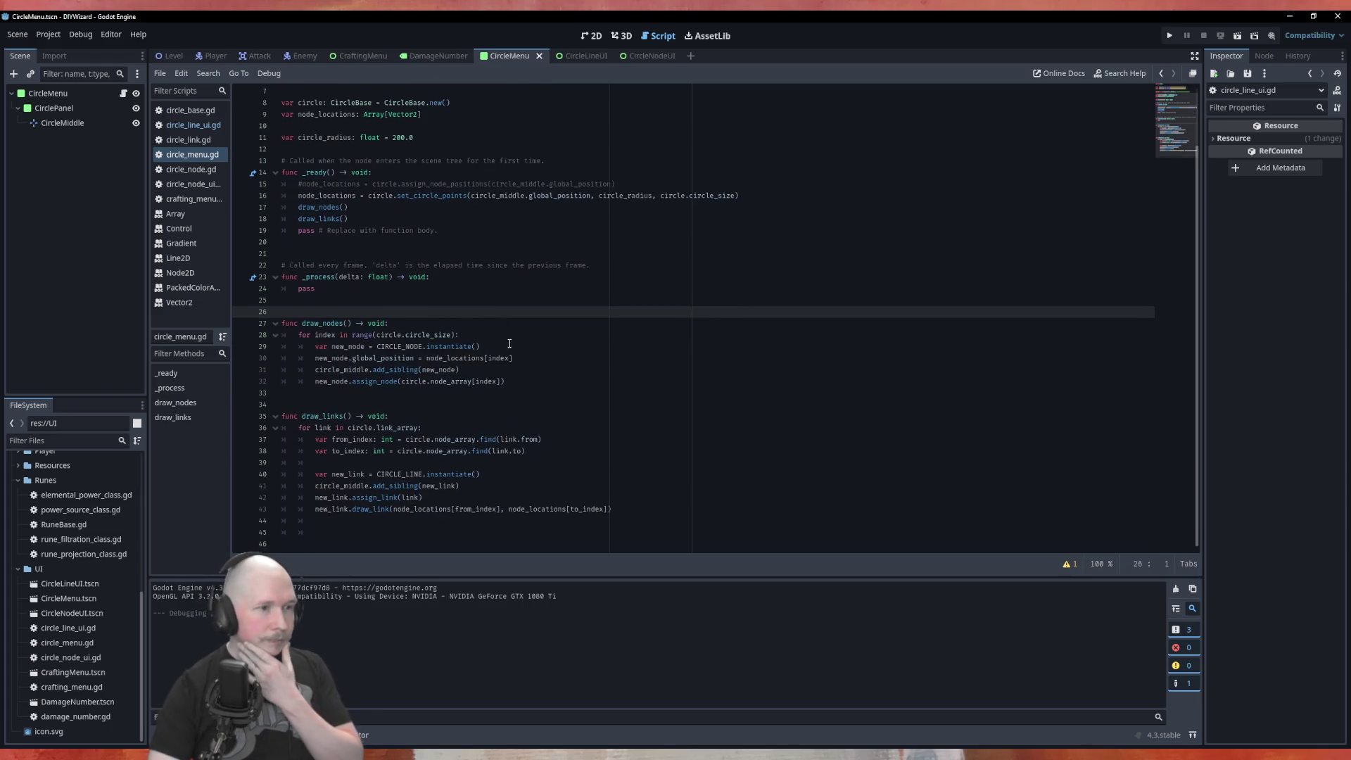
{"action": "left_click", "coordinate": [189, 140]}
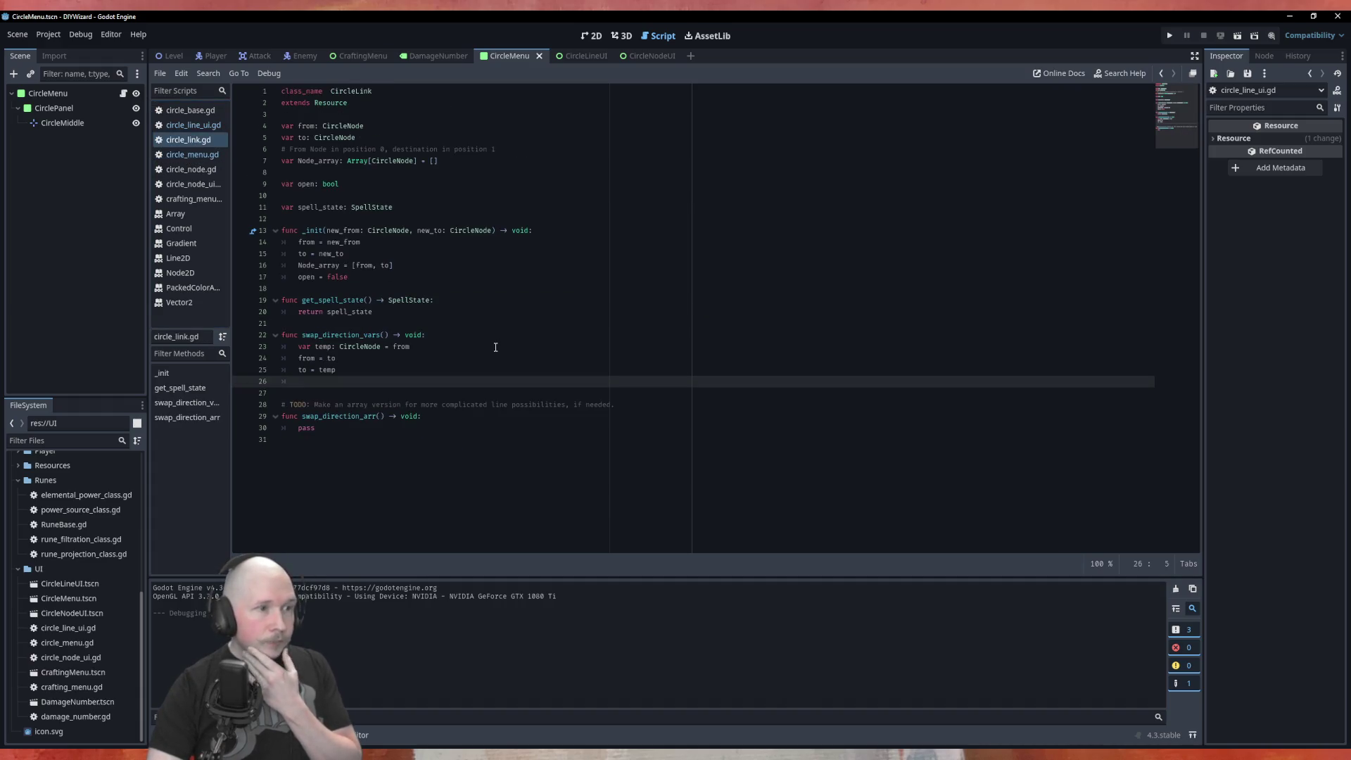
{"action": "left_click", "coordinate": [193, 126]}
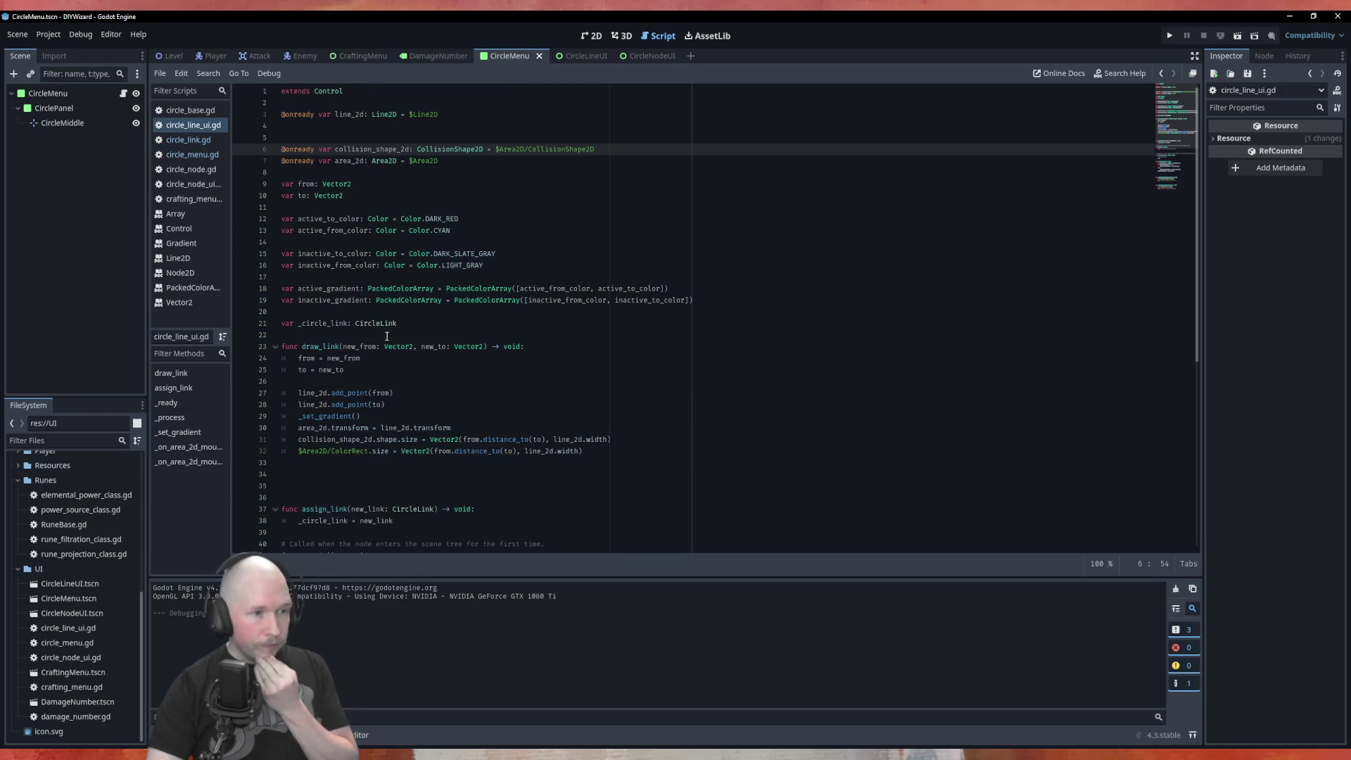
{"action": "left_click", "coordinate": [649, 455]}
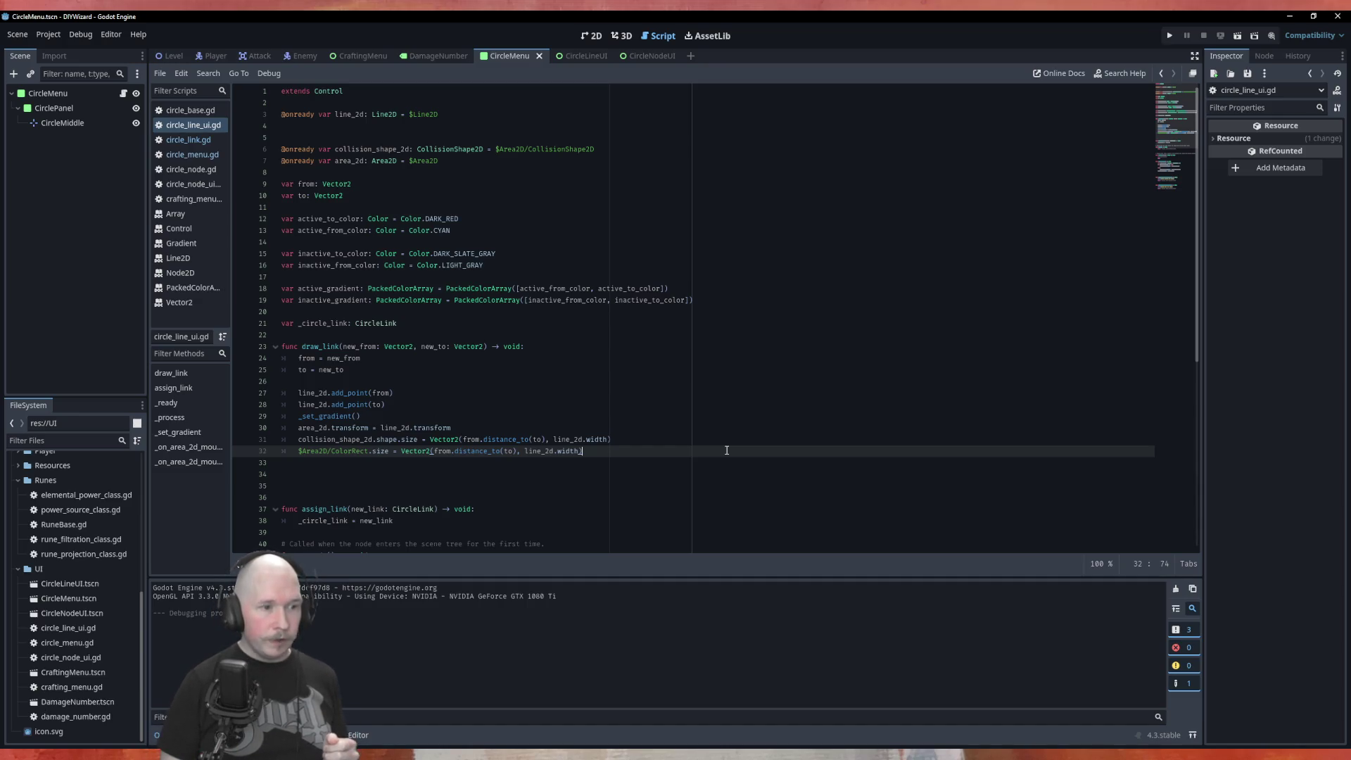
{"action": "key", "text": "Return"}
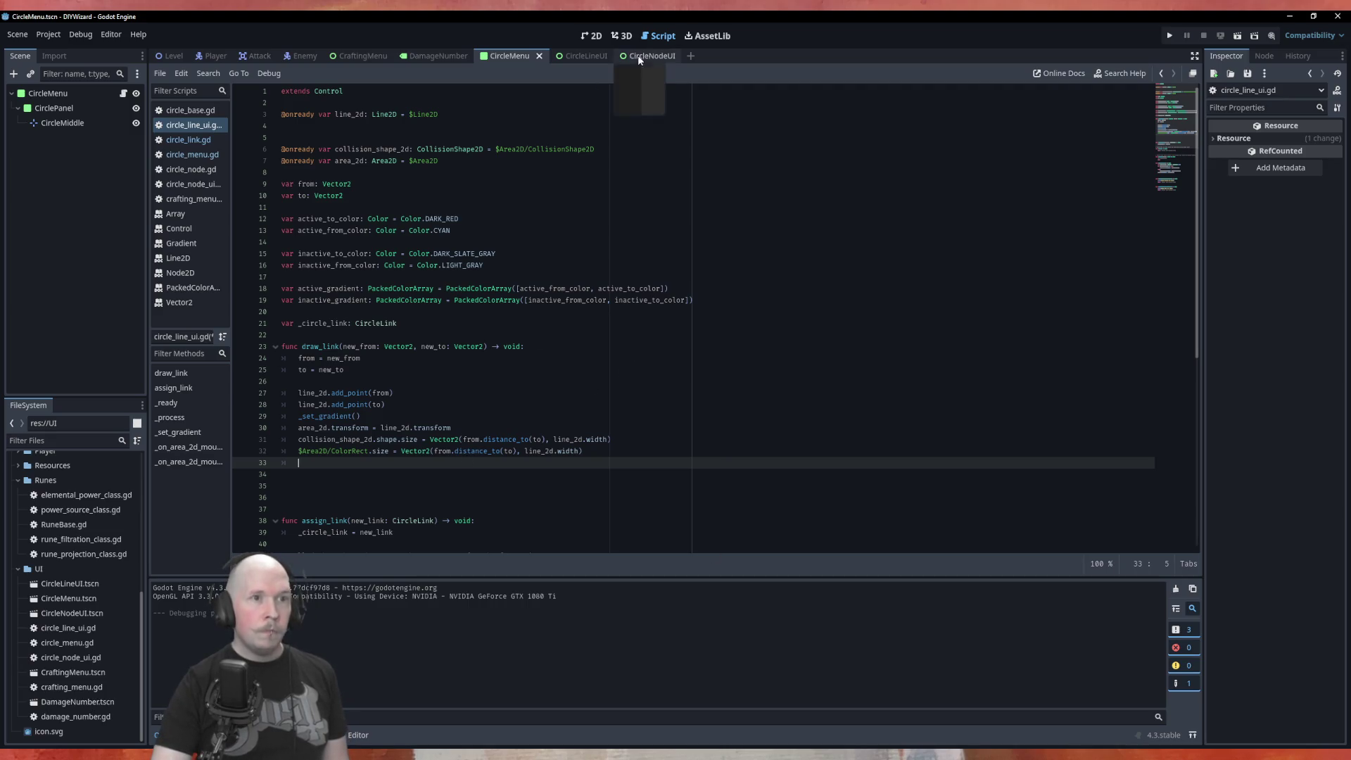
{"action": "left_click", "coordinate": [591, 57]}
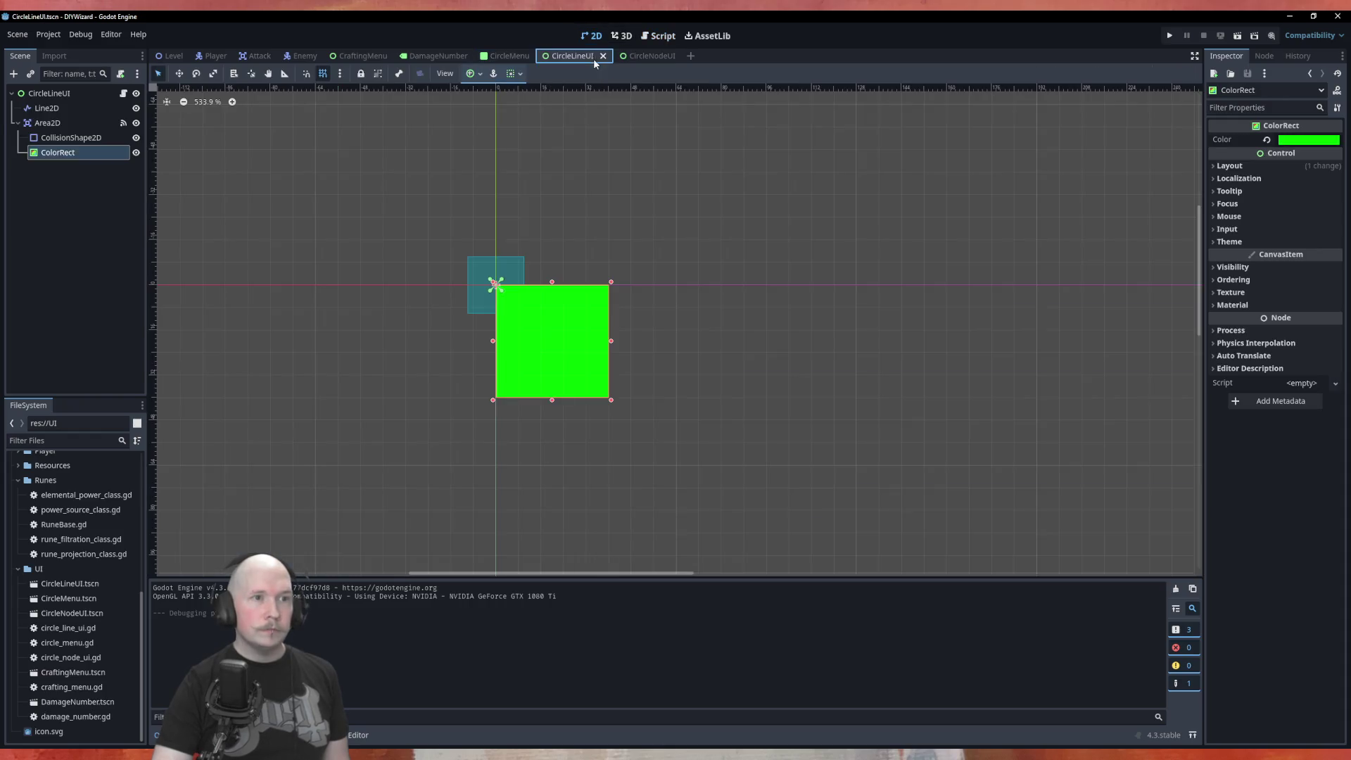
Compare the Area2D collision shape with the green ColorRect on the canvas, then go back to circle_line_ui.gd.
{"action": "left_click", "coordinate": [66, 137]}
{"action": "left_click", "coordinate": [53, 125]}
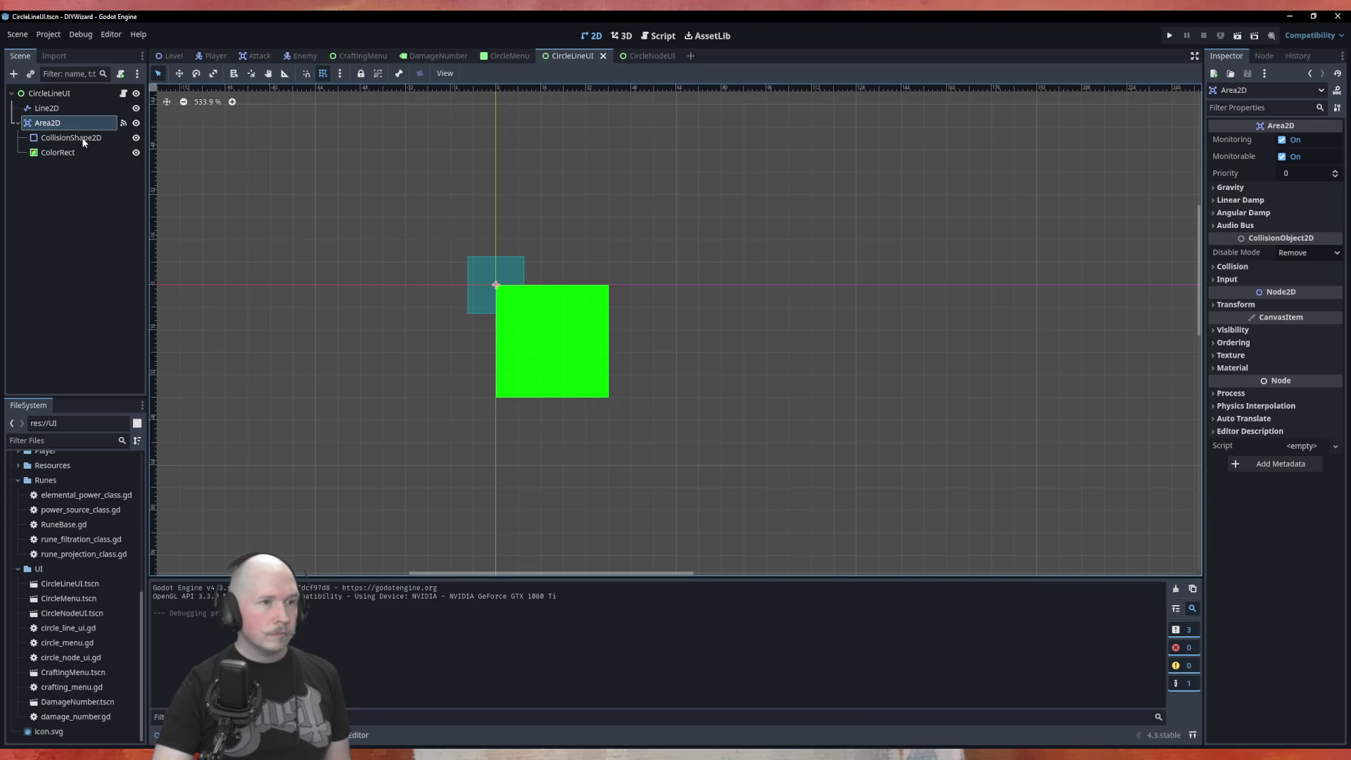
{"action": "mouse_move", "coordinate": [511, 276]}
{"action": "left_mouse_down"}
{"action": "mouse_move", "coordinate": [485, 214]}
{"action": "mouse_move", "coordinate": [505, 263]}
{"action": "left_mouse_up"}
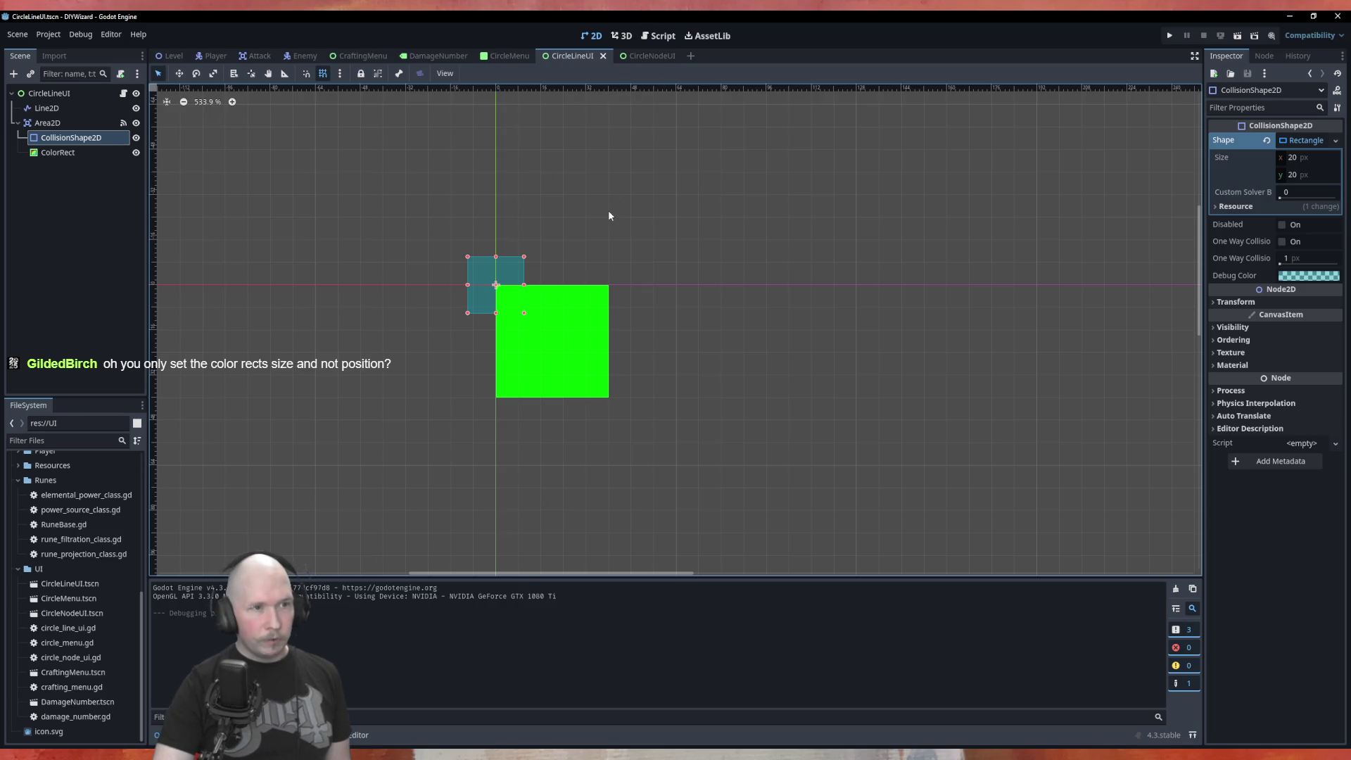
{"action": "left_click", "coordinate": [646, 36]}
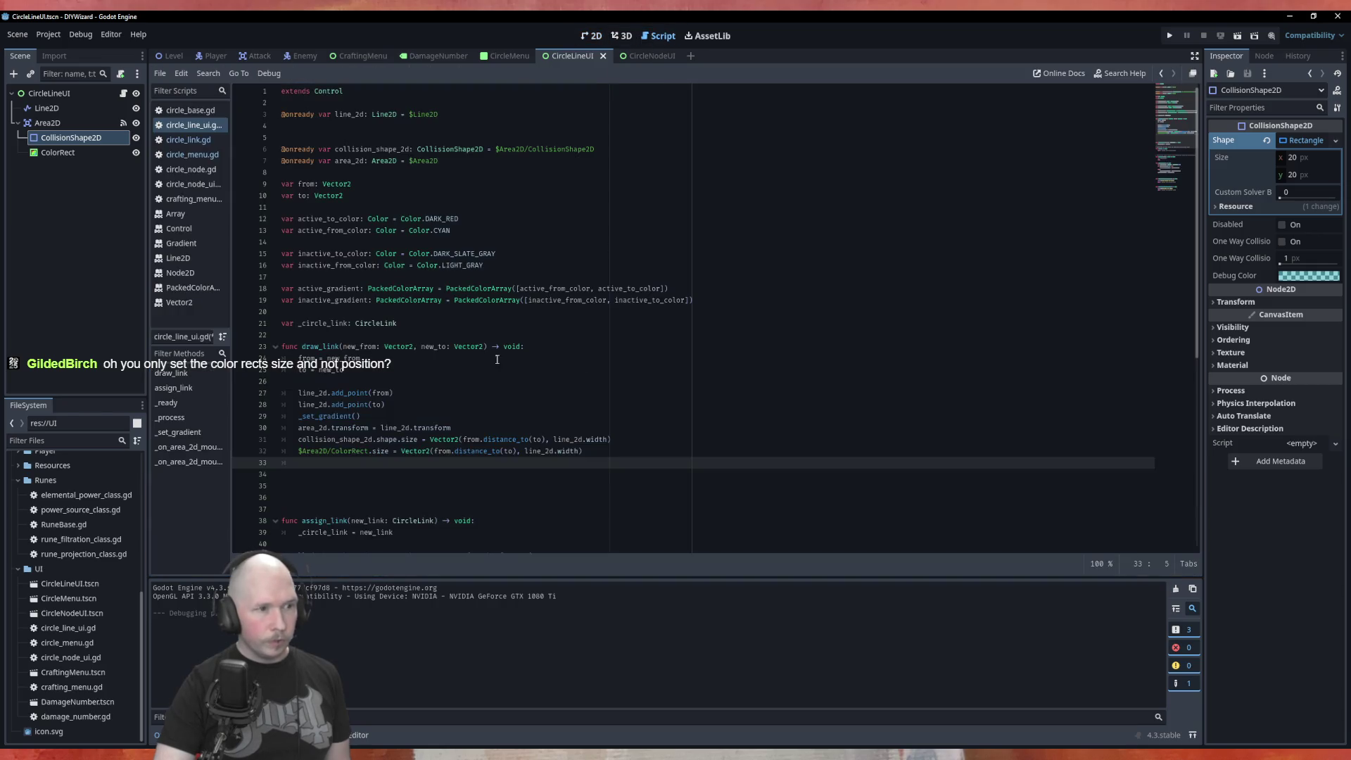
Add 'collision_shape_2d.transform = line_2d.transform' after line 31 in draw_link using autocomplete.
{"action": "left_click", "coordinate": [631, 454]}
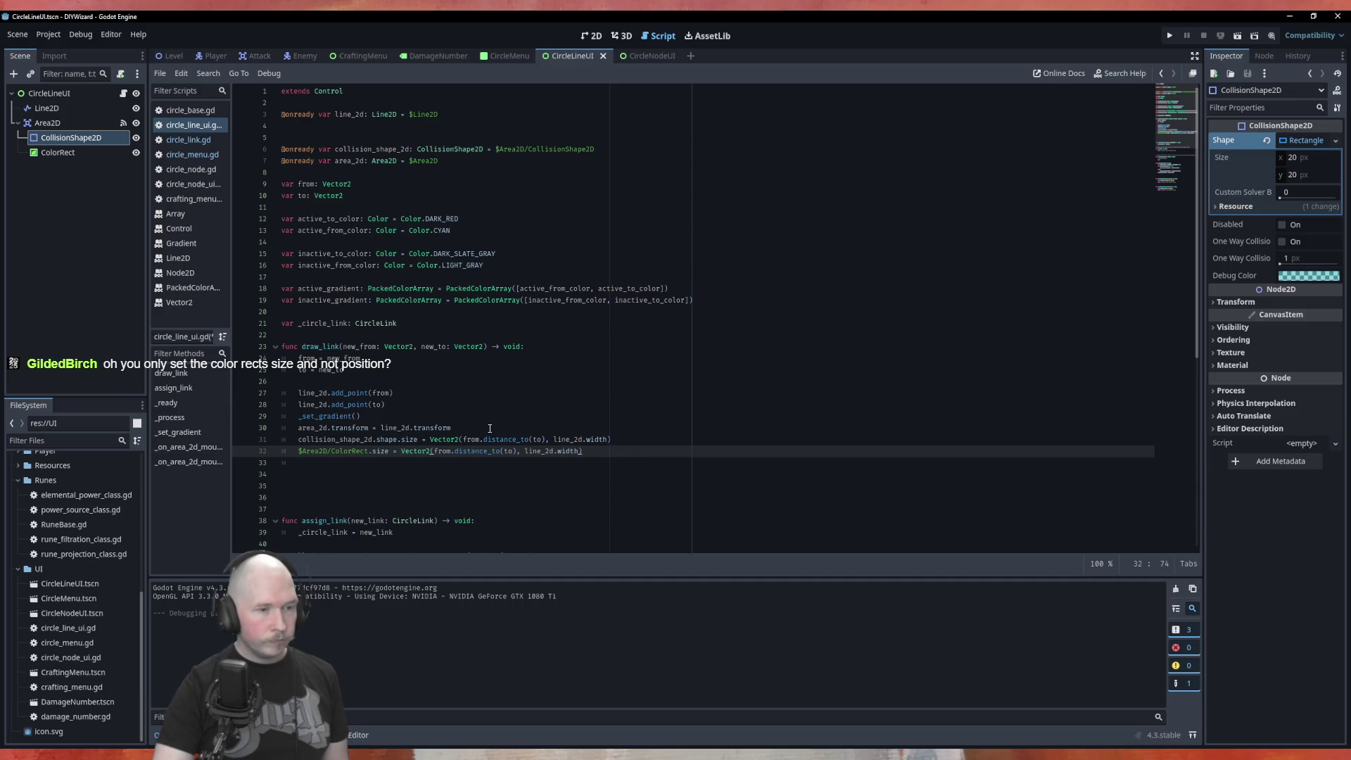
{"action": "left_click", "coordinate": [637, 443]}
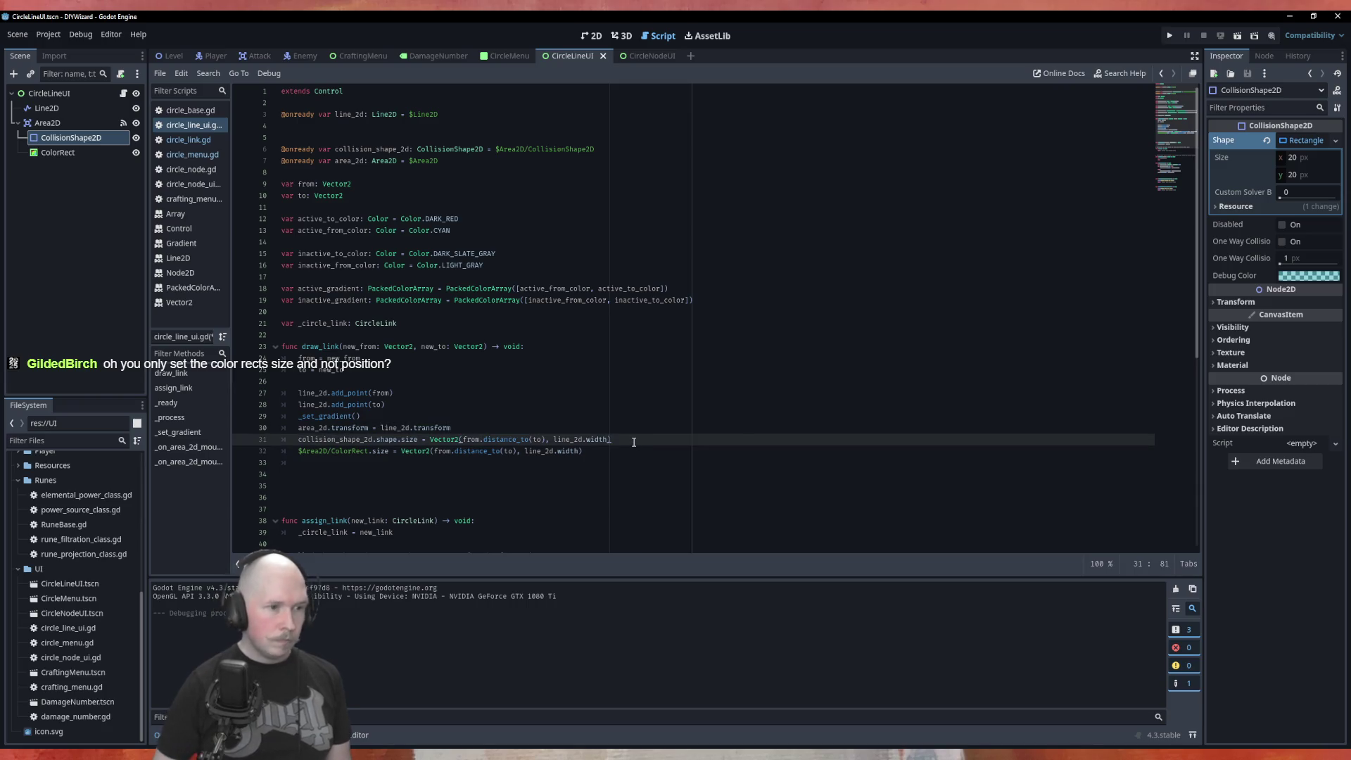
{"action": "key", "text": "Return"}
{"action": "type", "text": "coll"}
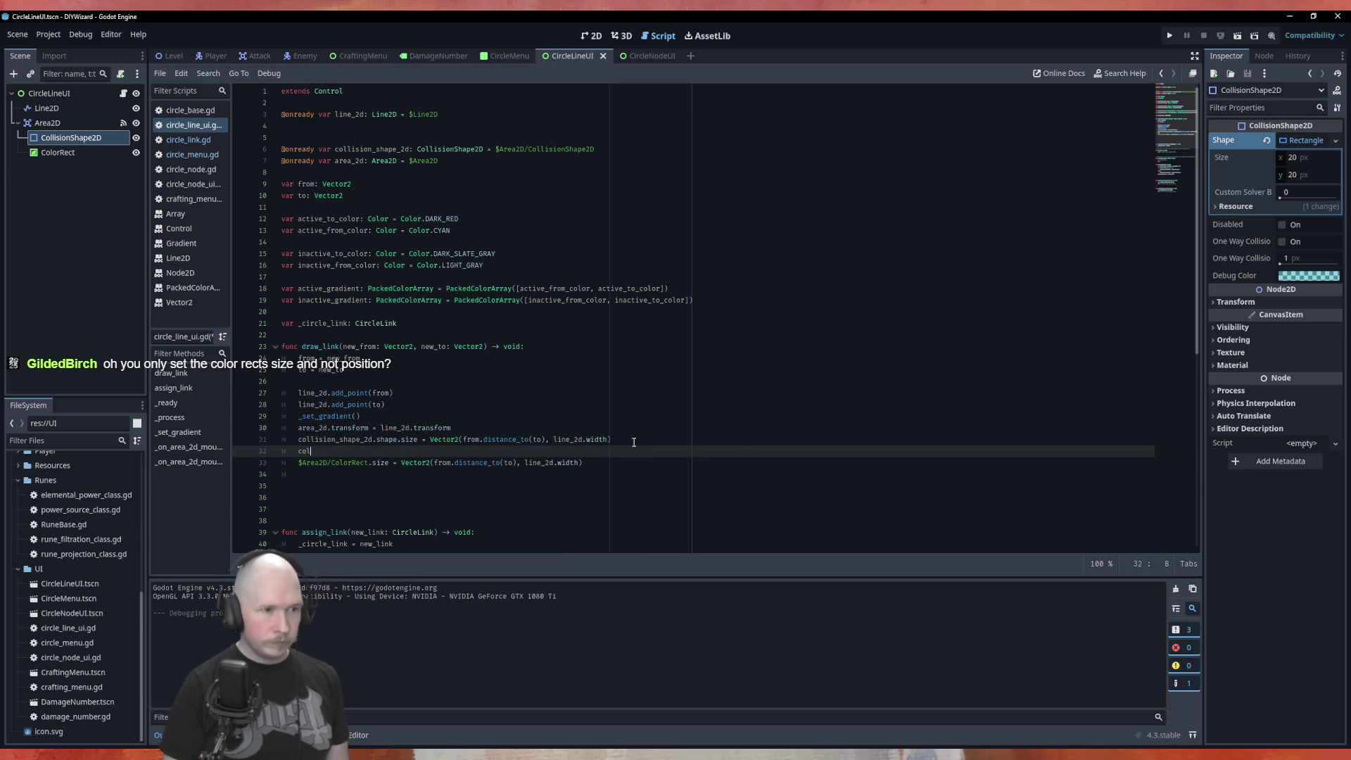
{"action": "key", "text": "Return"}
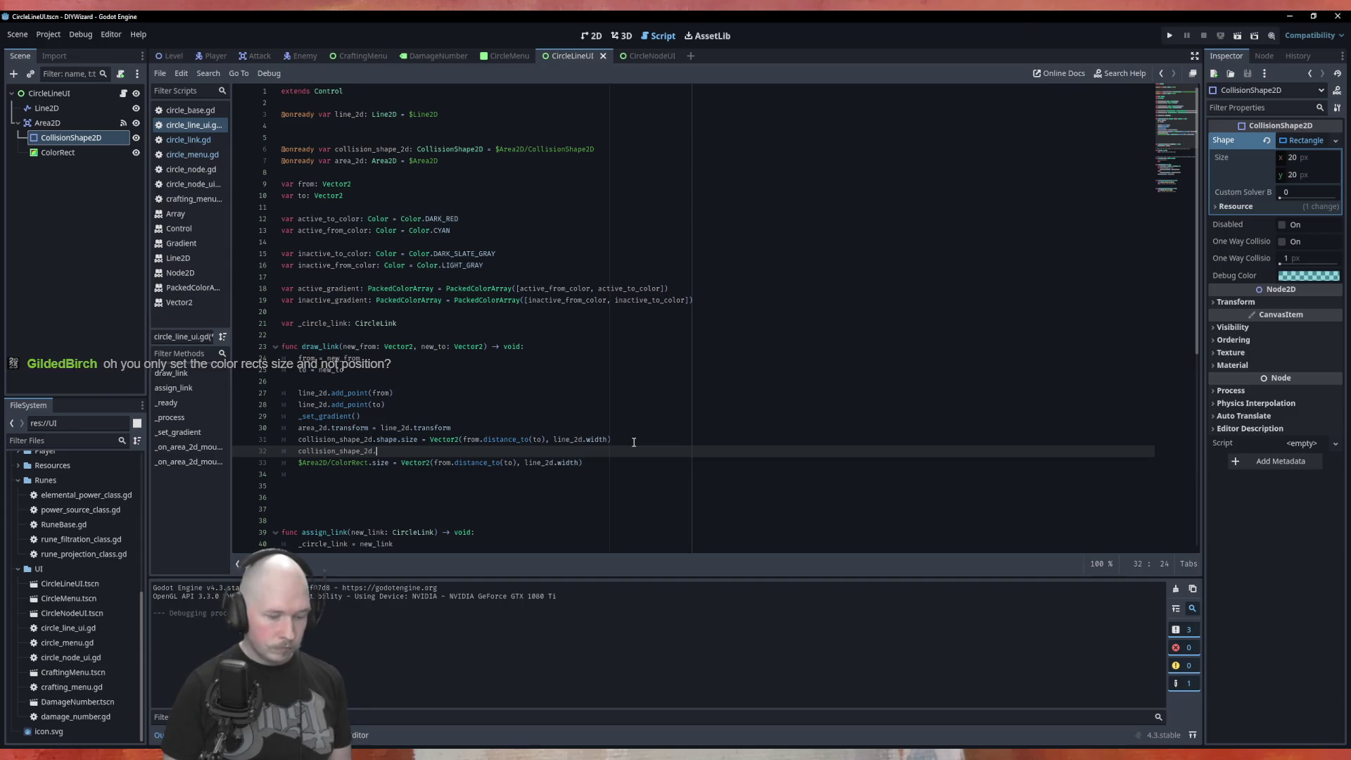
{"action": "type", "text": ".transform"}
{"action": "key", "text": "Return"}
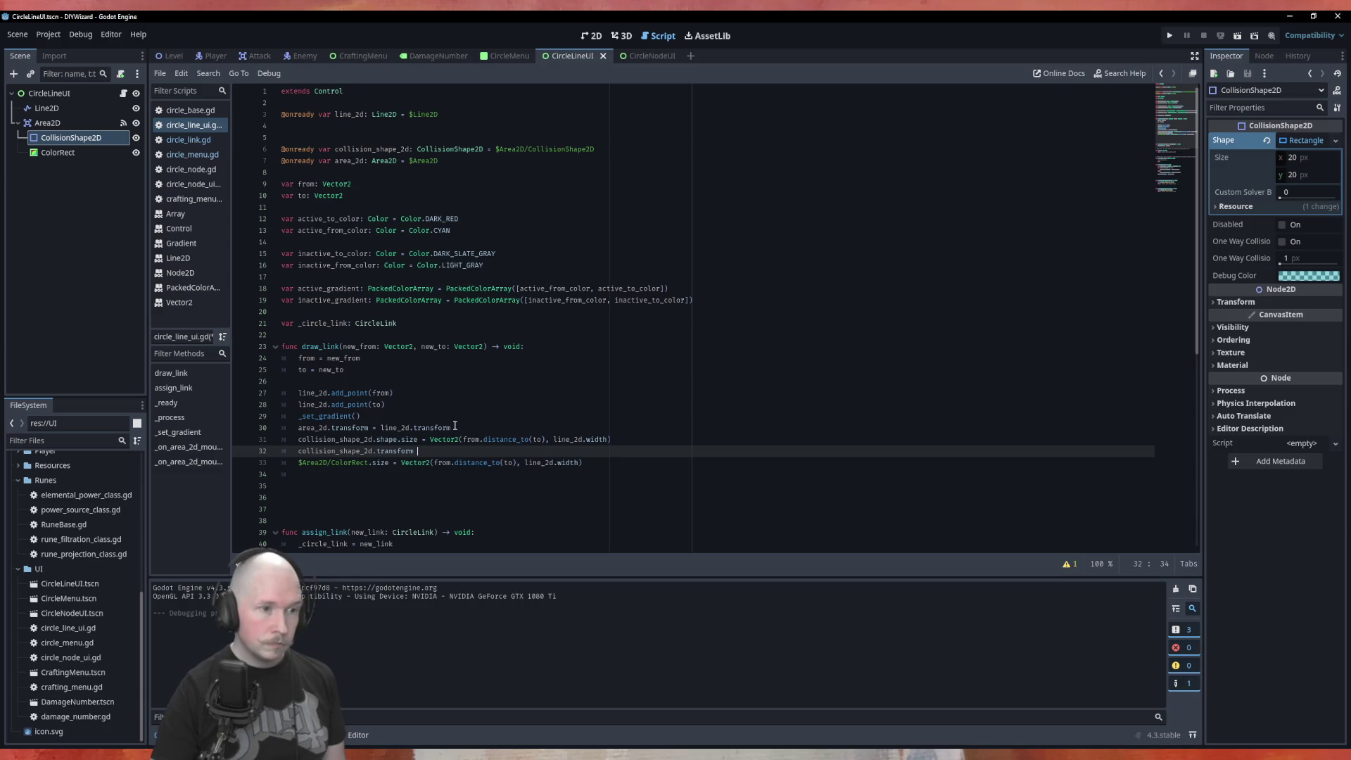
Comment out the area_2d.transform line 30 with a # prefix.
{"action": "left_click_drag", "start_coordinate": [454, 428], "coordinate": [383, 420]}
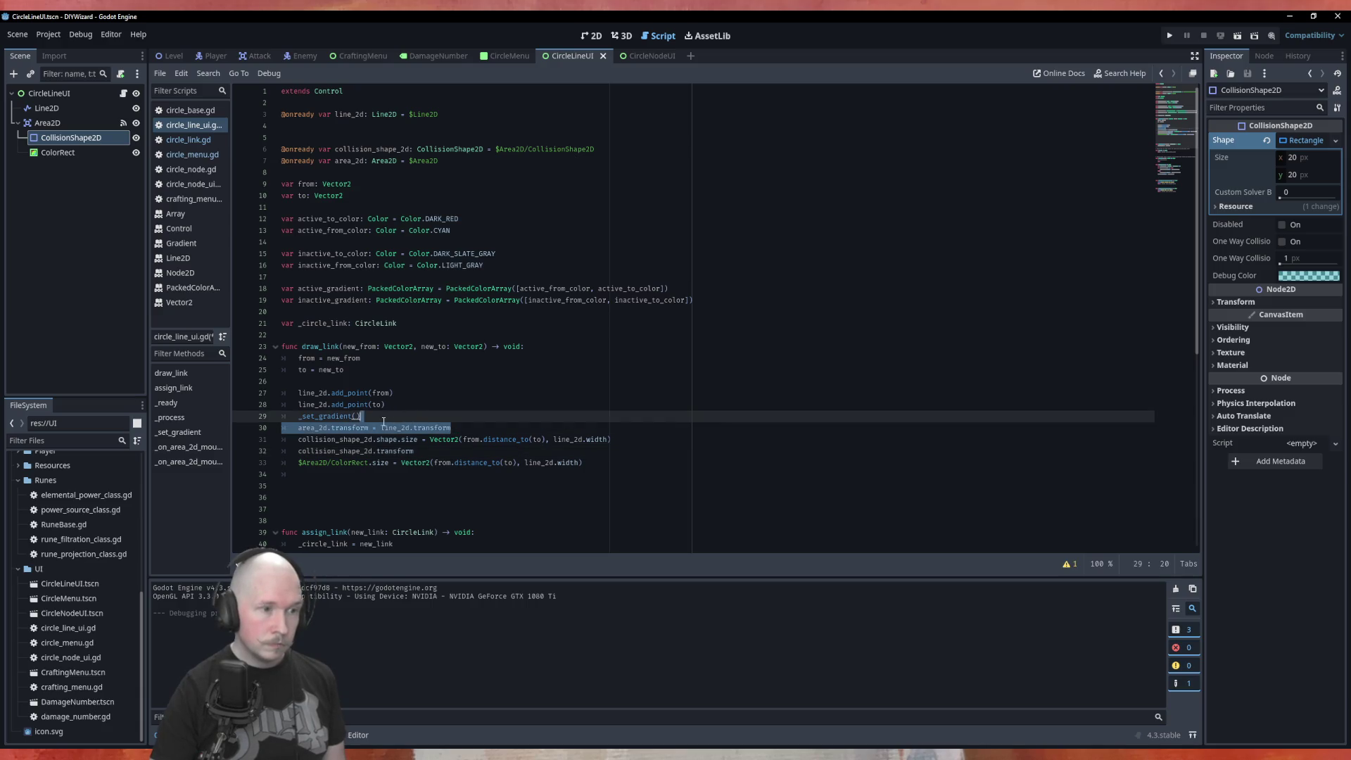
{"action": "left_click", "coordinate": [436, 449]}
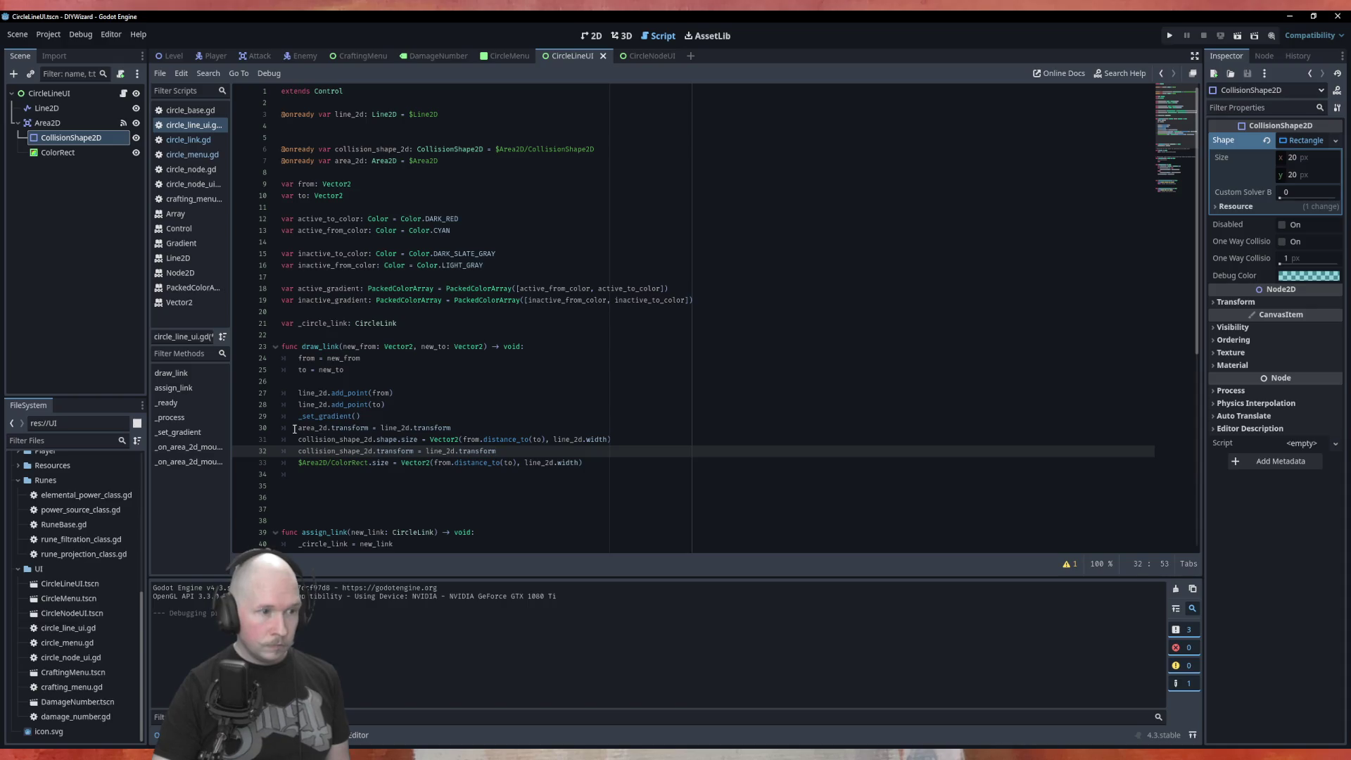
{"action": "left_click", "coordinate": [294, 428]}
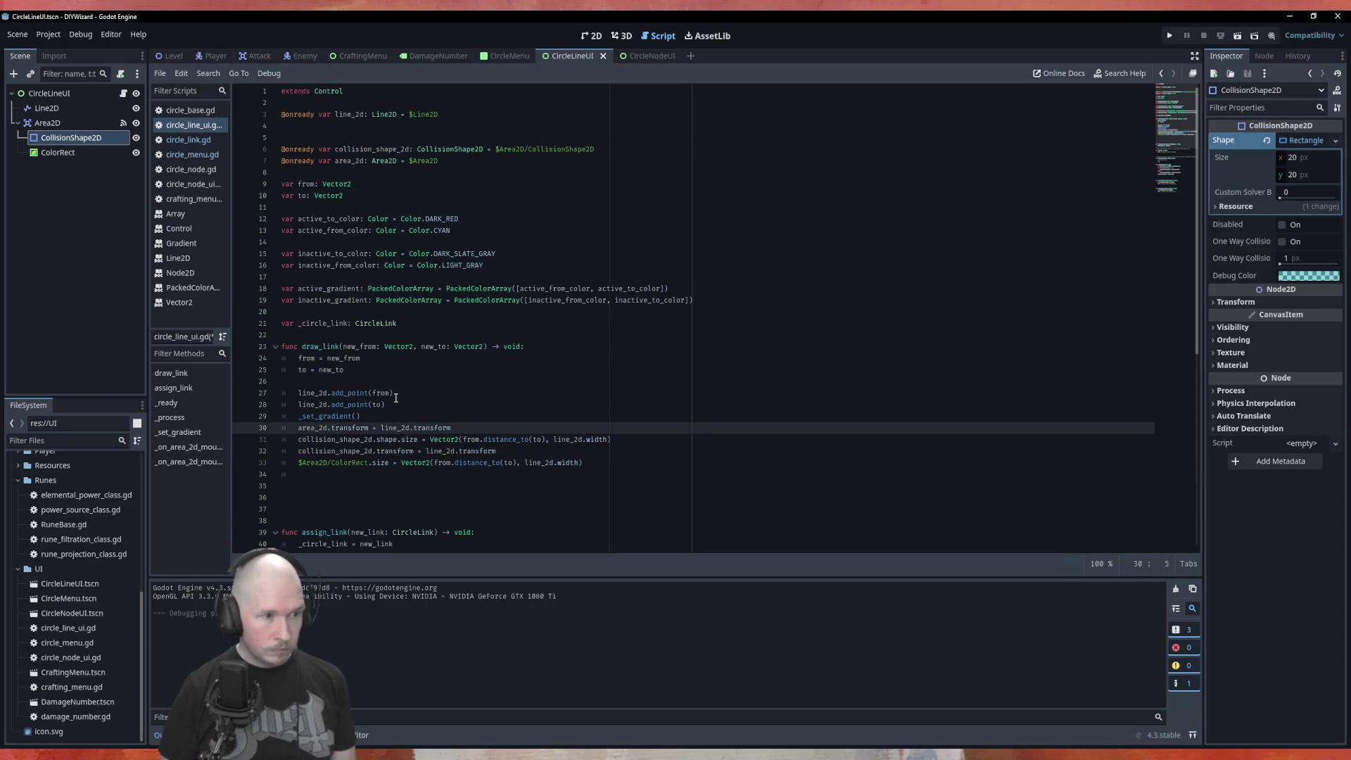
{"action": "type", "text": "#"}
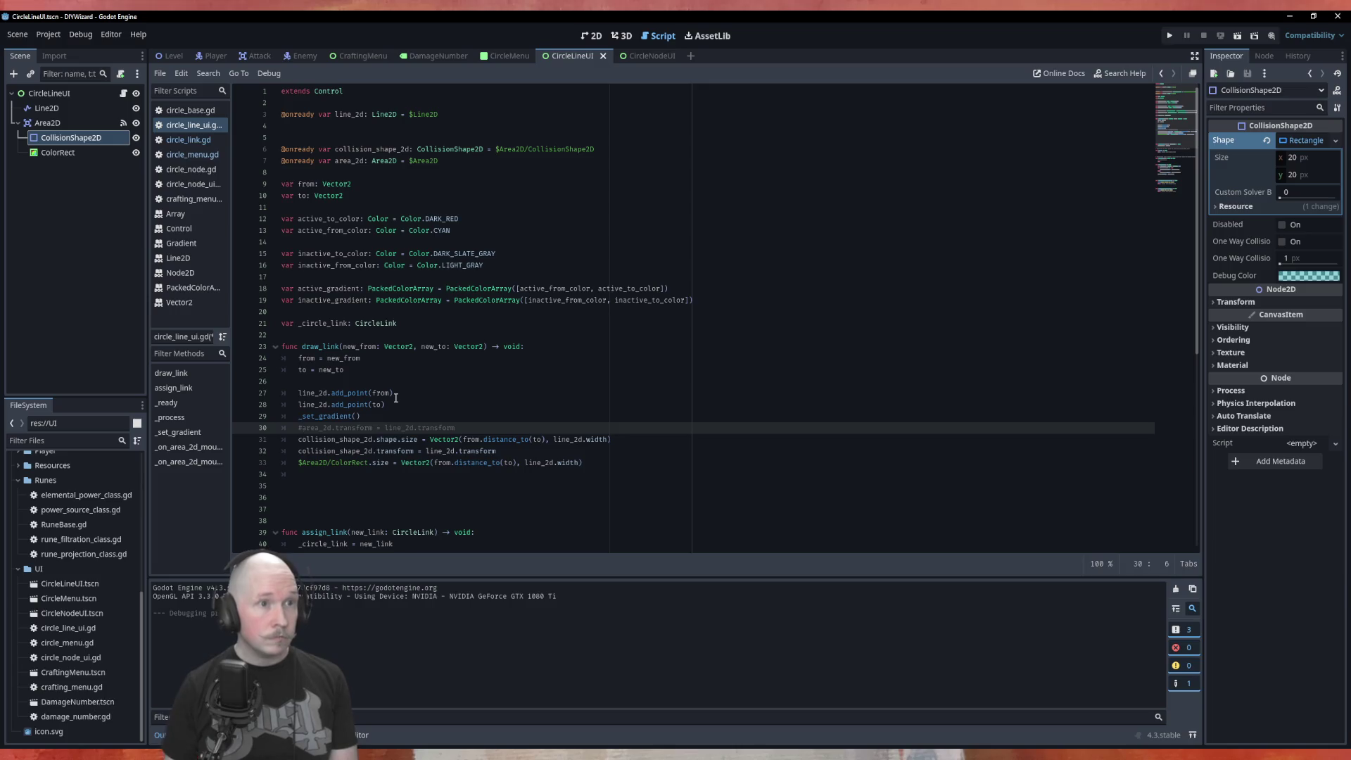
{"action": "left_click", "coordinate": [510, 57]}
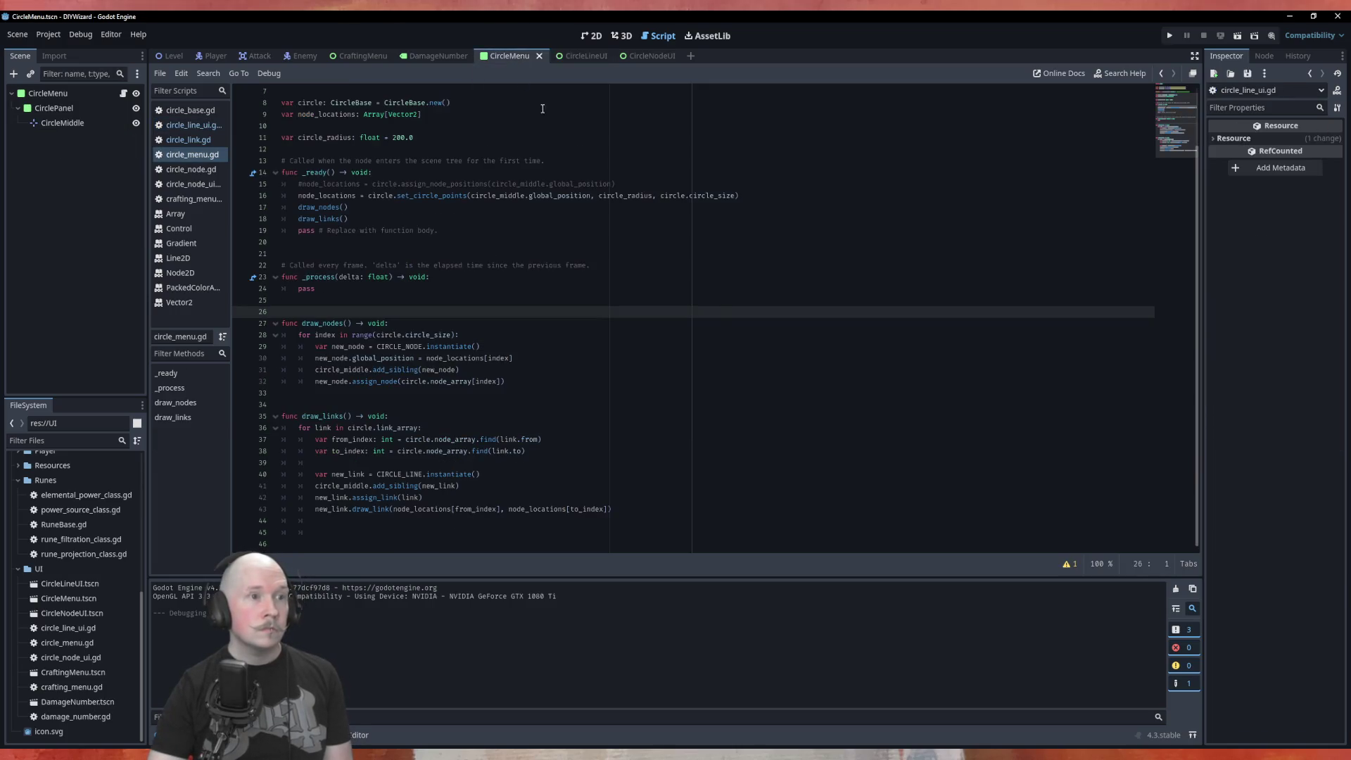
Run the scene to view the four nodes and their links in a diamond, then close the game.
{"action": "key", "text": "F6"}
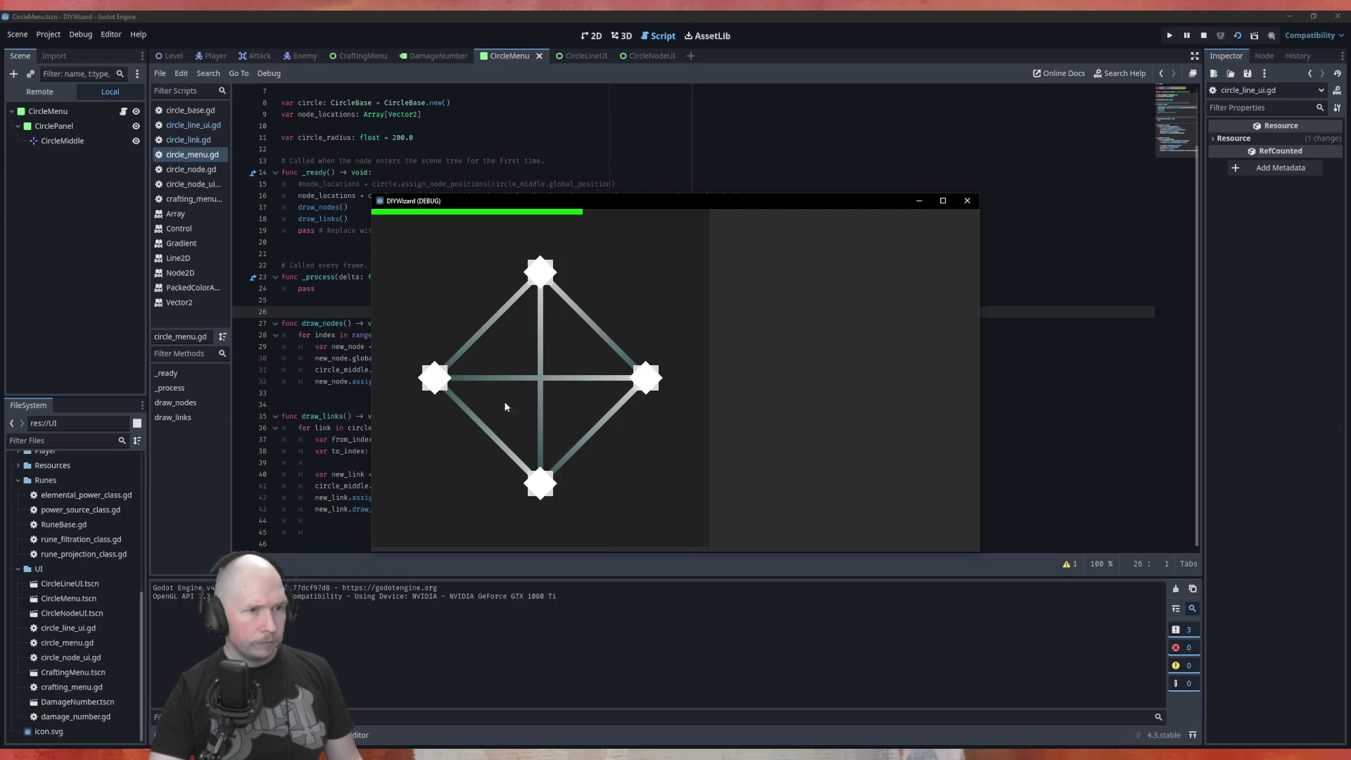
{"action": "left_click", "coordinate": [967, 201]}
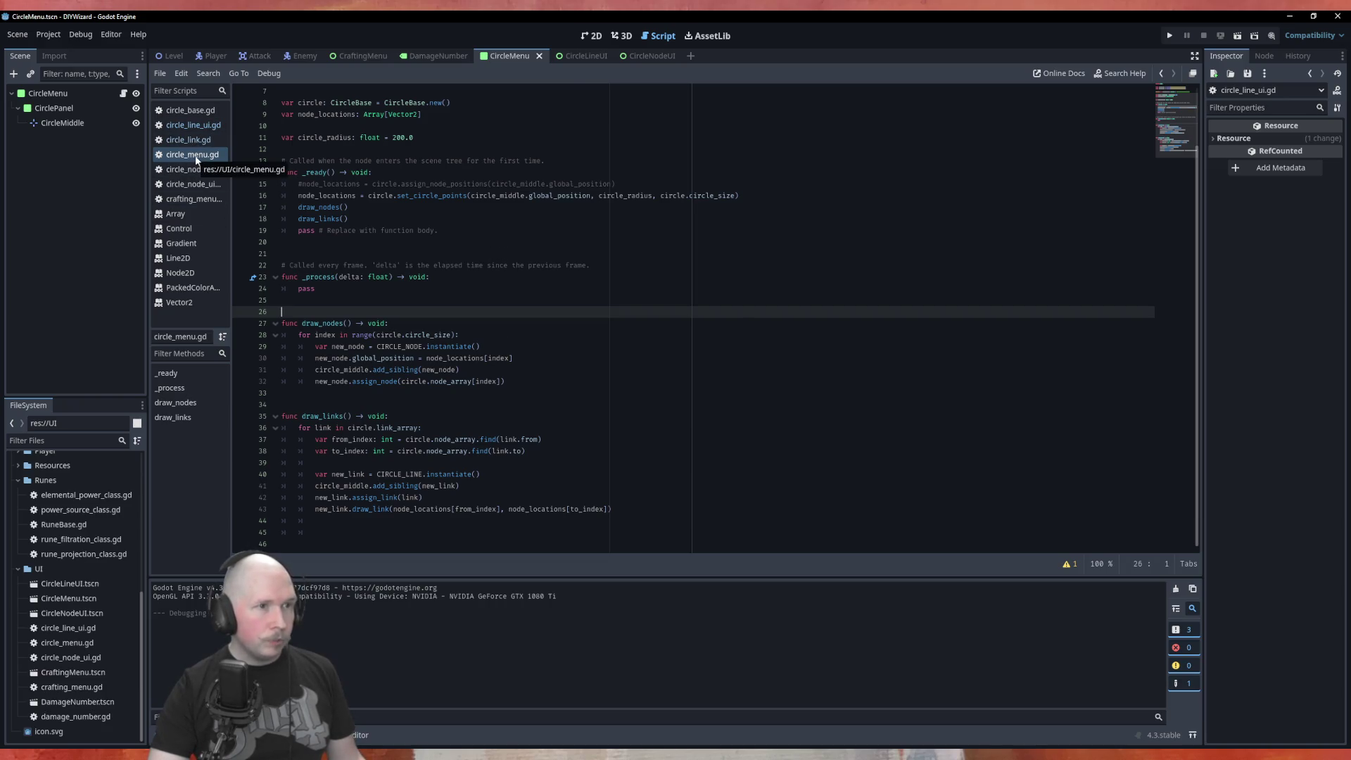
{"action": "left_click", "coordinate": [587, 55]}
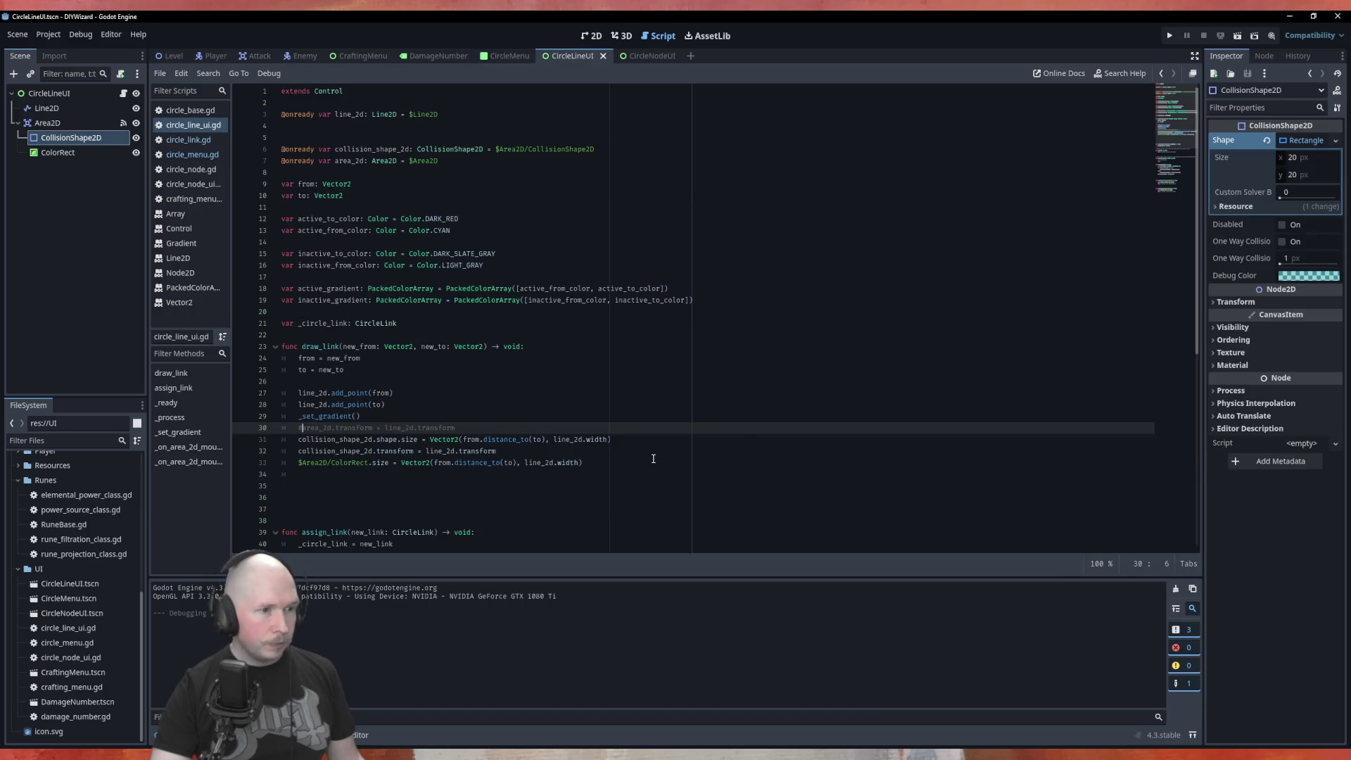
Add '$Area2D/ColorRect.position = from' as line 34 by copying the ColorRect path.
{"action": "left_click", "coordinate": [676, 463]}
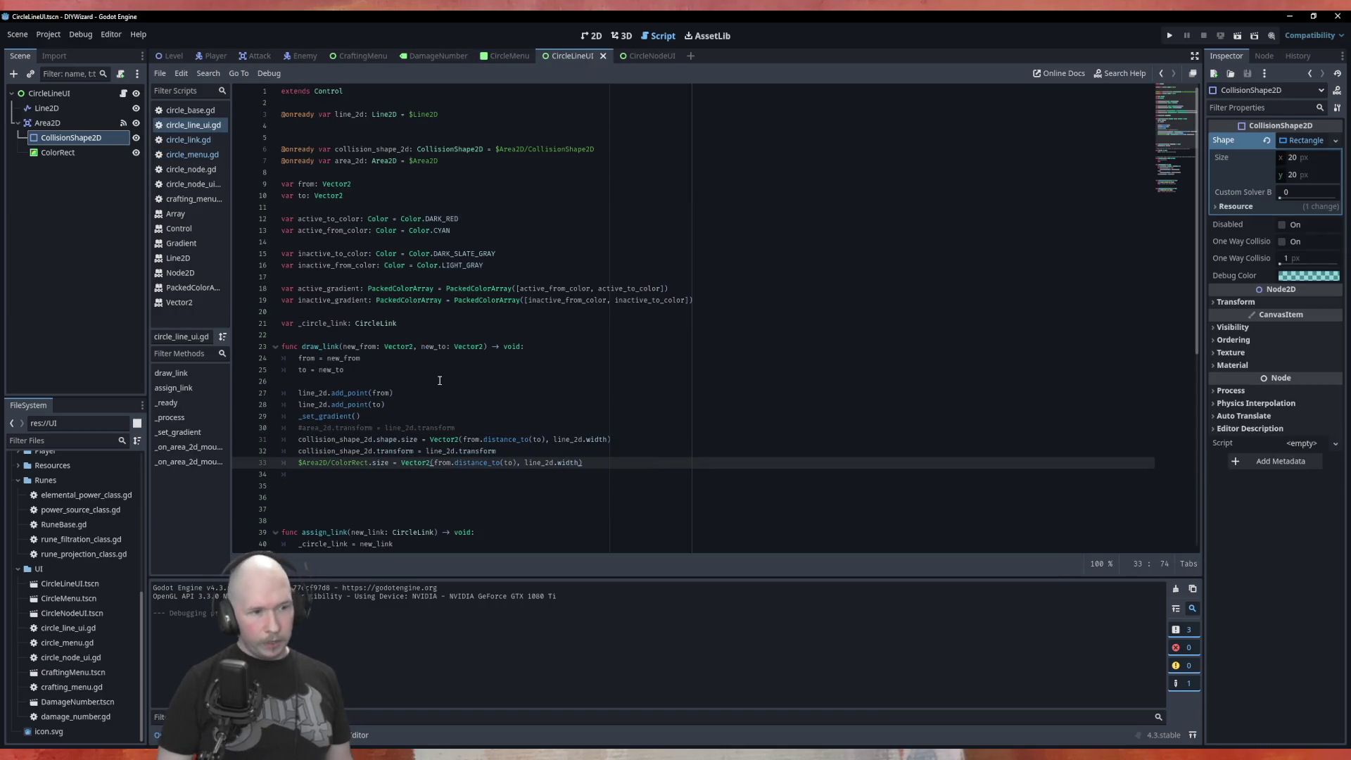
{"action": "key", "text": "Return"}
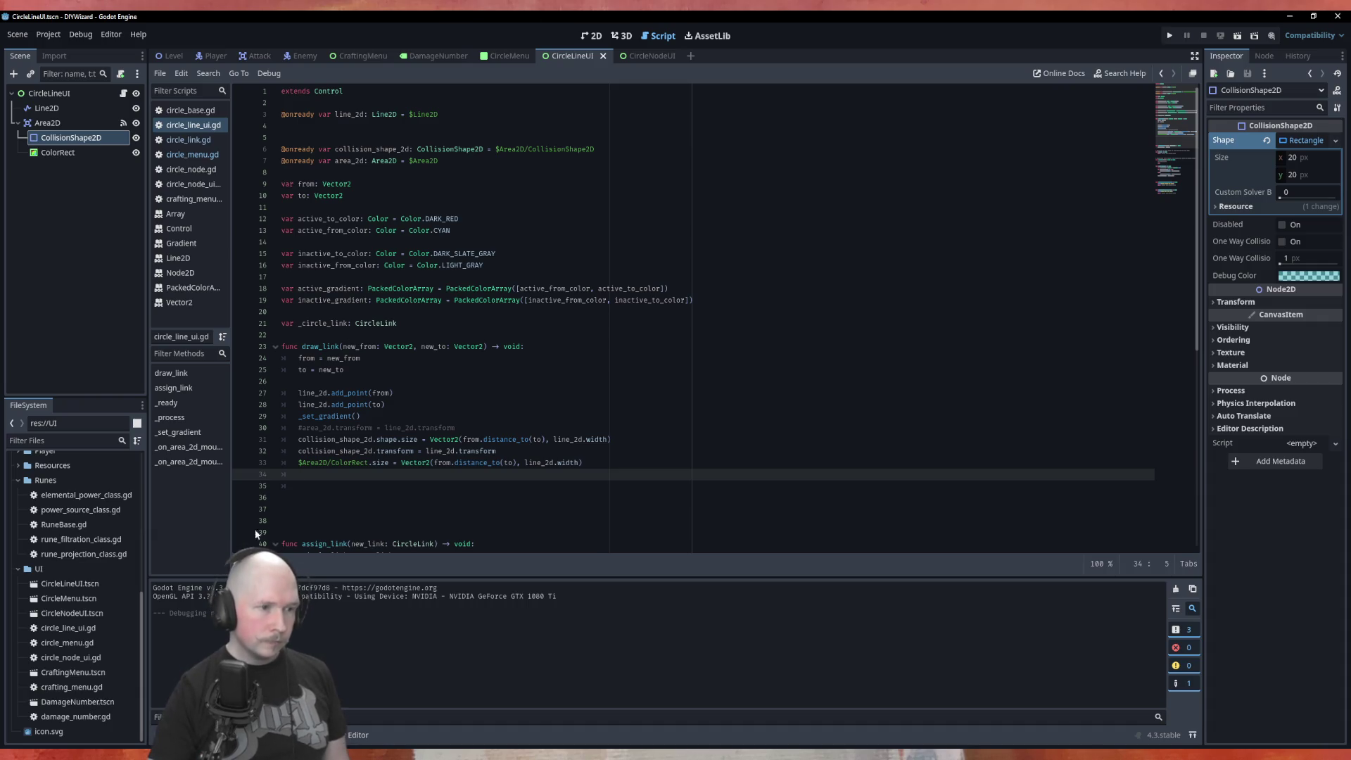
{"action": "left_click_drag", "start_coordinate": [299, 462], "coordinate": [368, 462]}
{"action": "key", "text": "ctrl+c"}
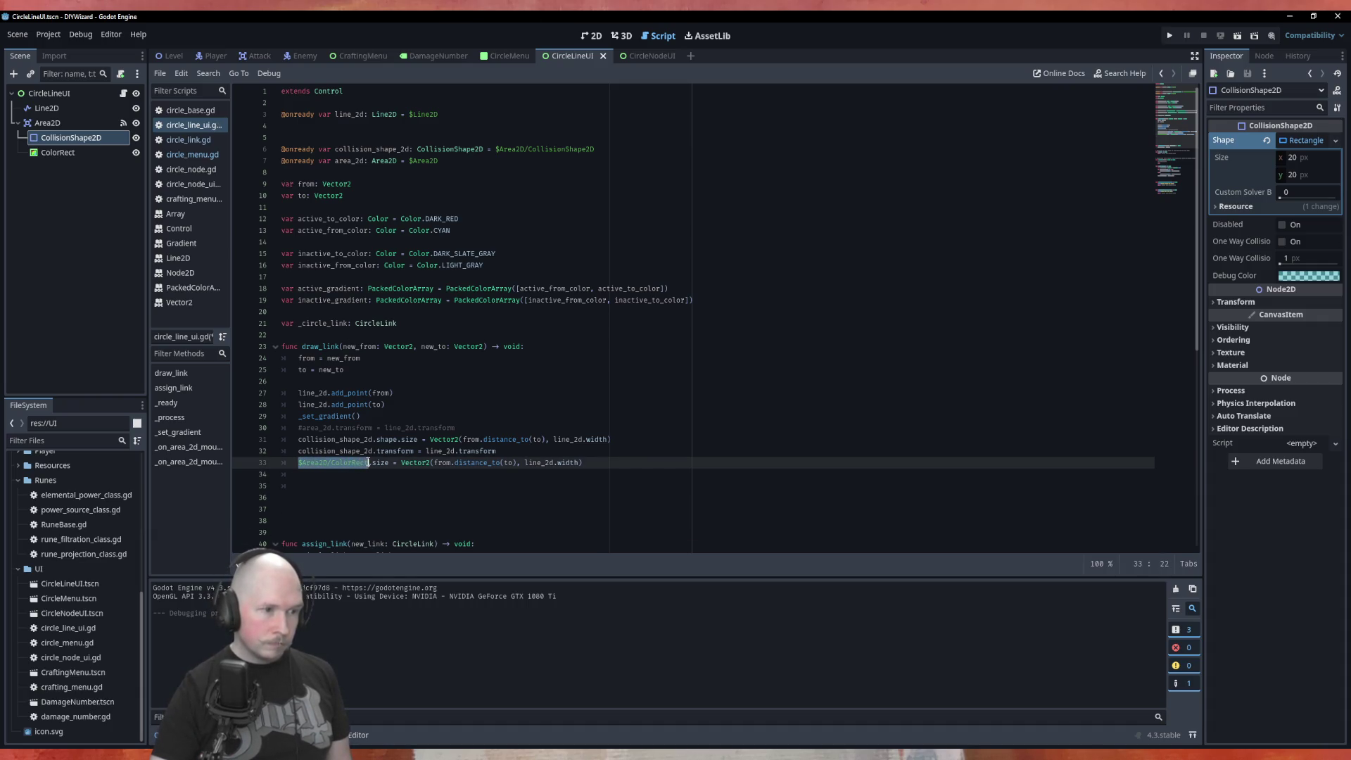
{"action": "left_click", "coordinate": [367, 476]}
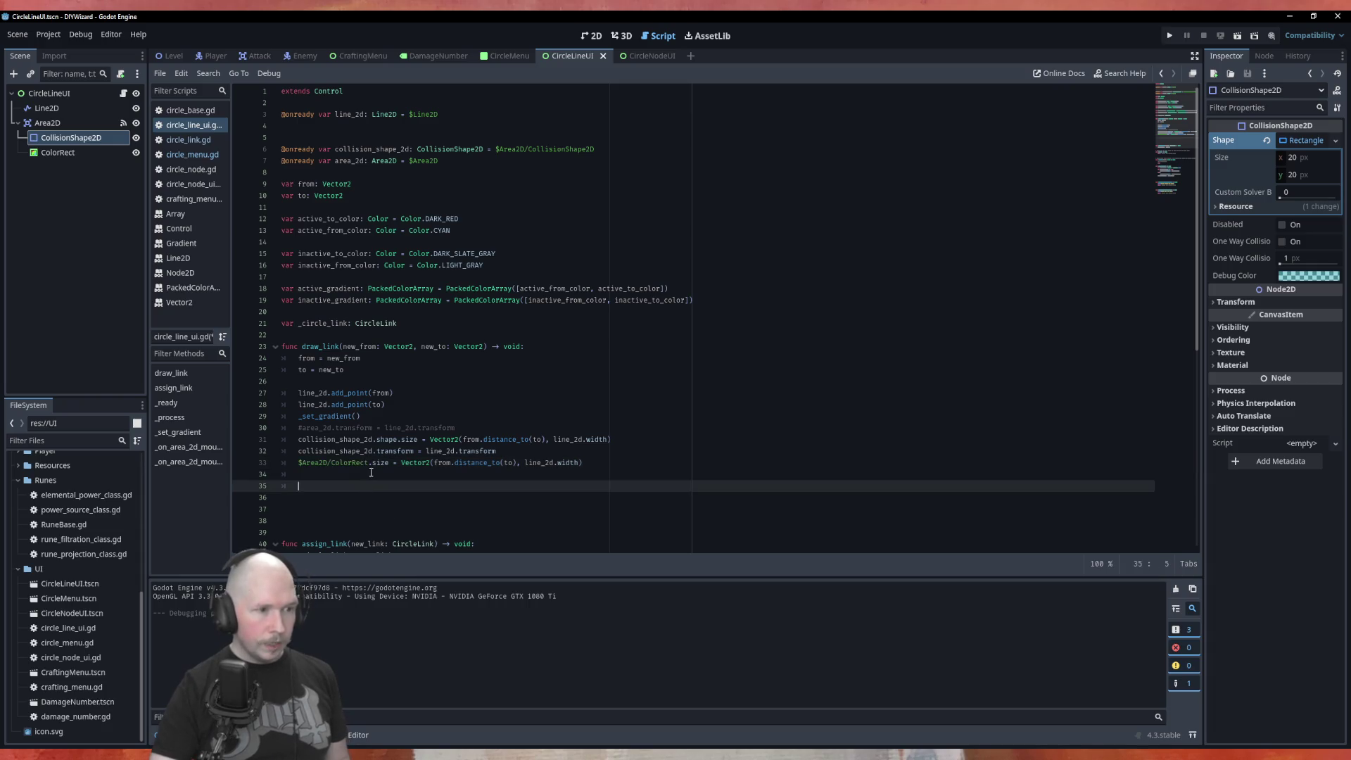
{"action": "left_click", "coordinate": [371, 462]}
{"action": "left_click", "coordinate": [366, 475]}
{"action": "key", "text": "ctrl+v"}
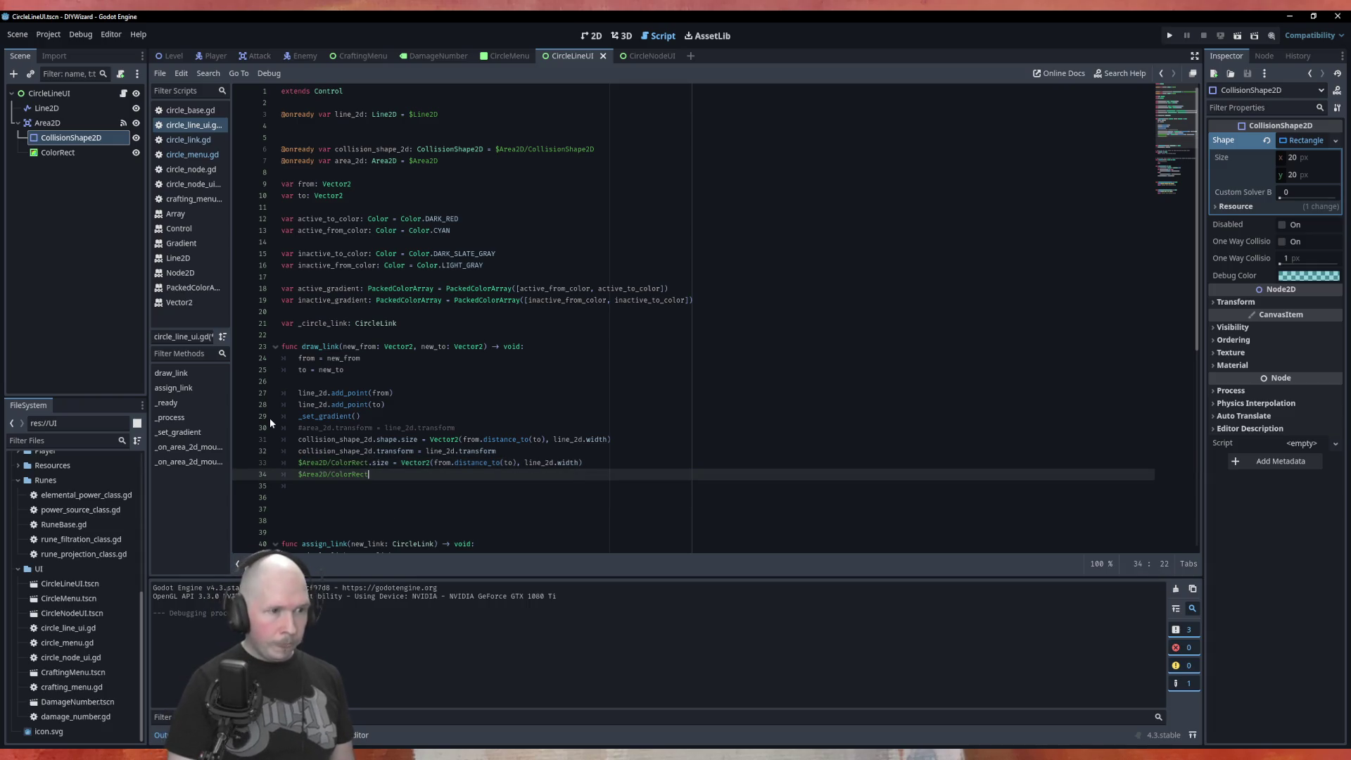
{"action": "type", "text": ".position"}
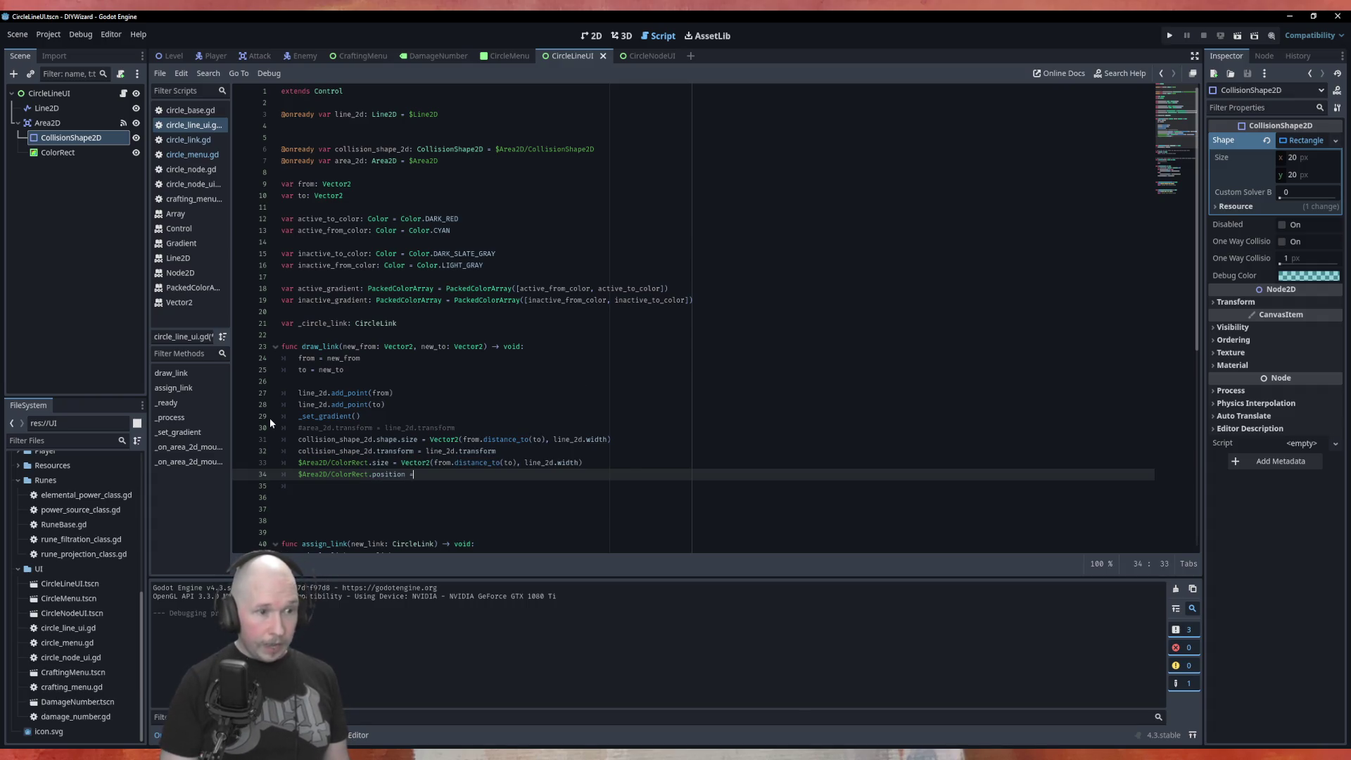
{"action": "type", "text": " = from"}
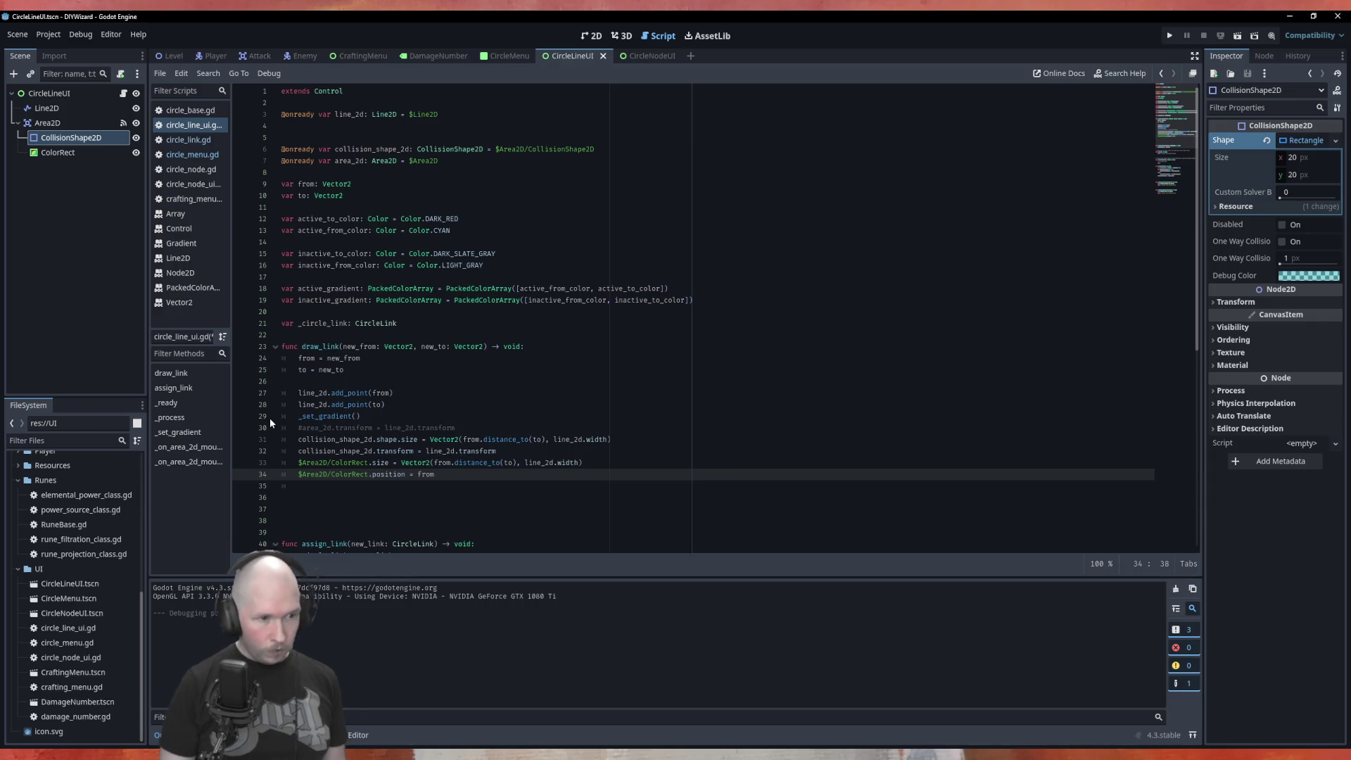
{"action": "key", "text": "Return"}
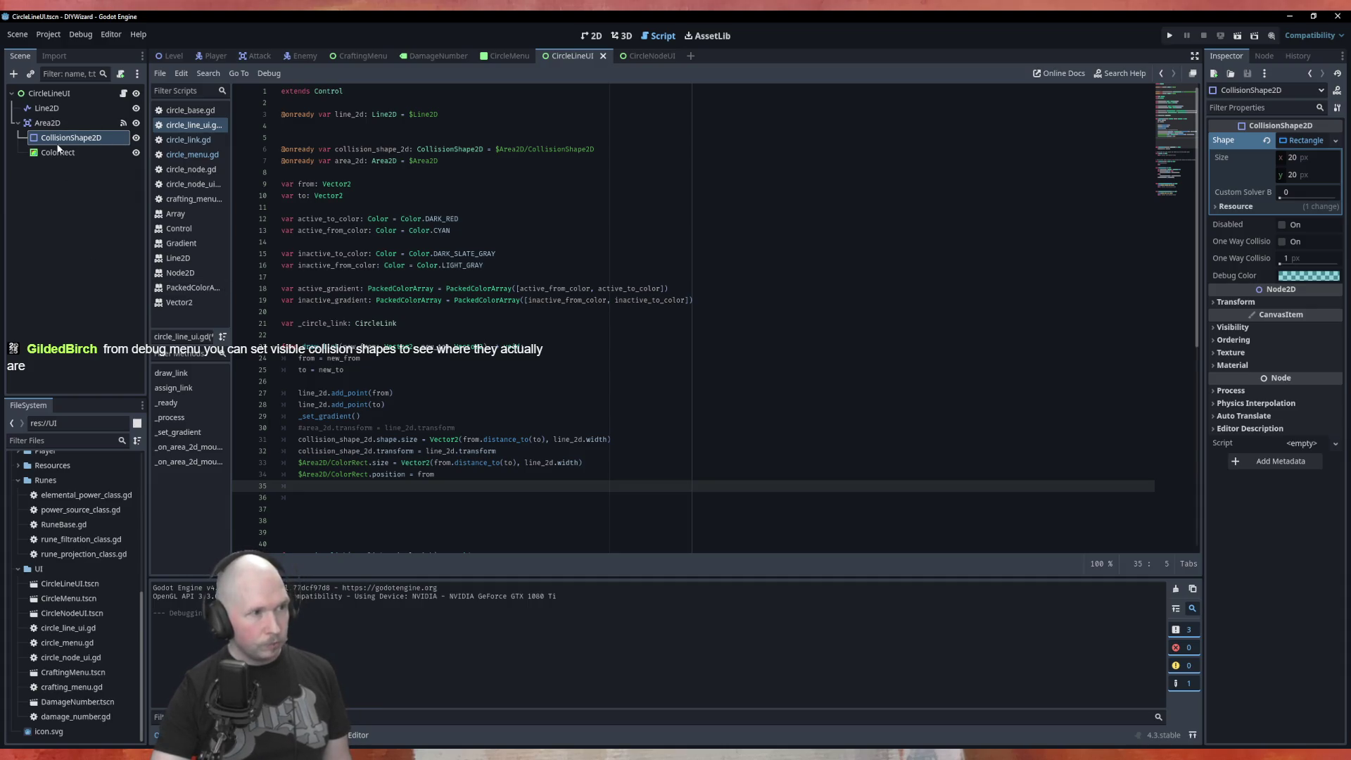
Inspect the Area2D's placement in the 2D view, then return to the script editor.
{"action": "left_click", "coordinate": [591, 35]}
{"action": "left_click", "coordinate": [87, 124]}
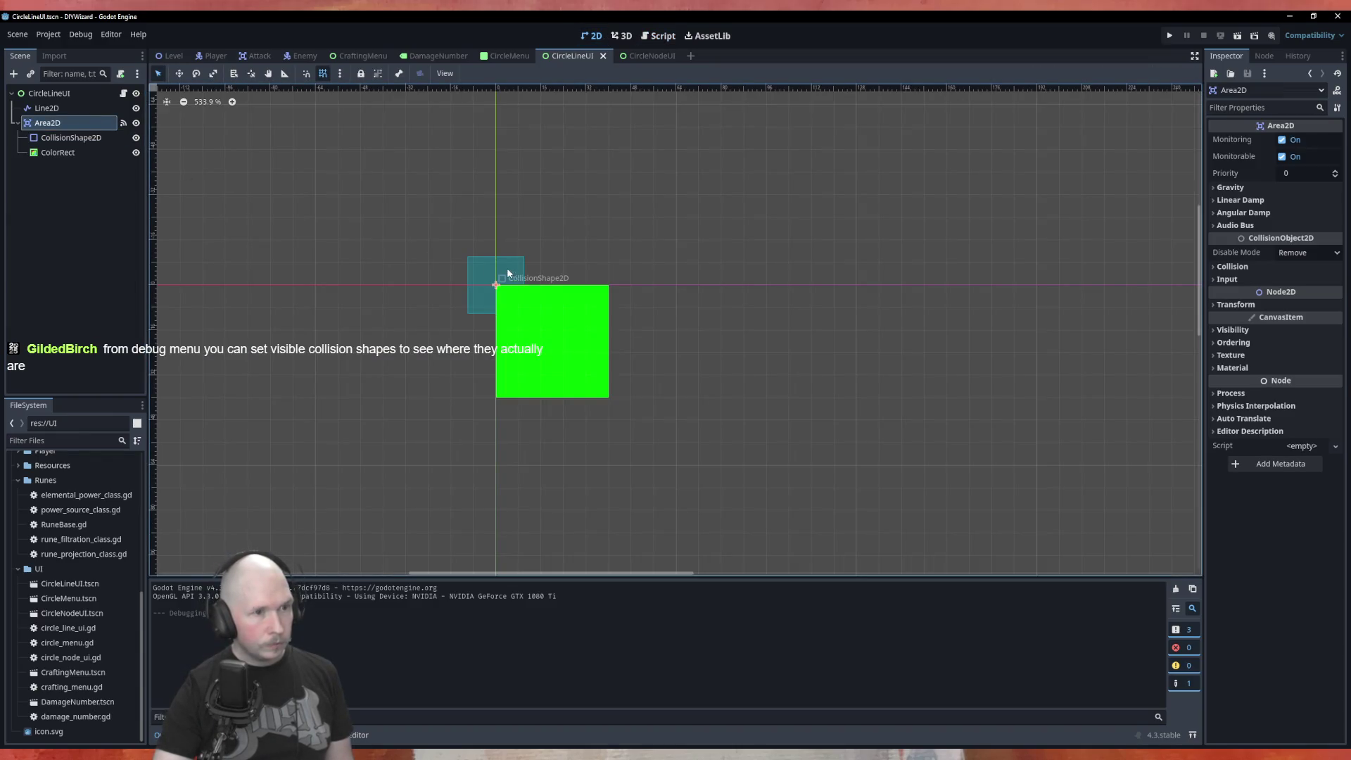
{"action": "mouse_move", "coordinate": [507, 268]}
{"action": "left_mouse_down"}
{"action": "mouse_move", "coordinate": [594, 268]}
{"action": "mouse_move", "coordinate": [506, 267]}
{"action": "left_mouse_up"}
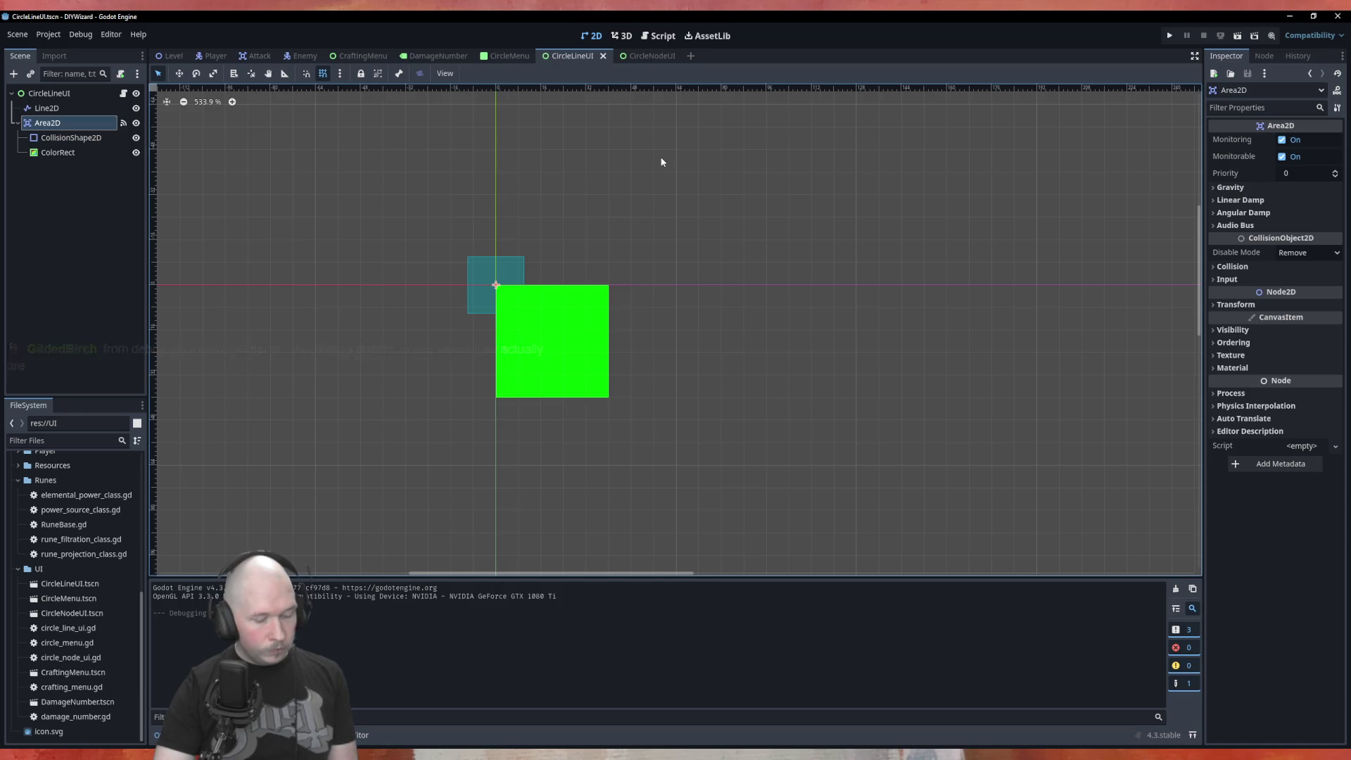
{"action": "left_click", "coordinate": [659, 35]}
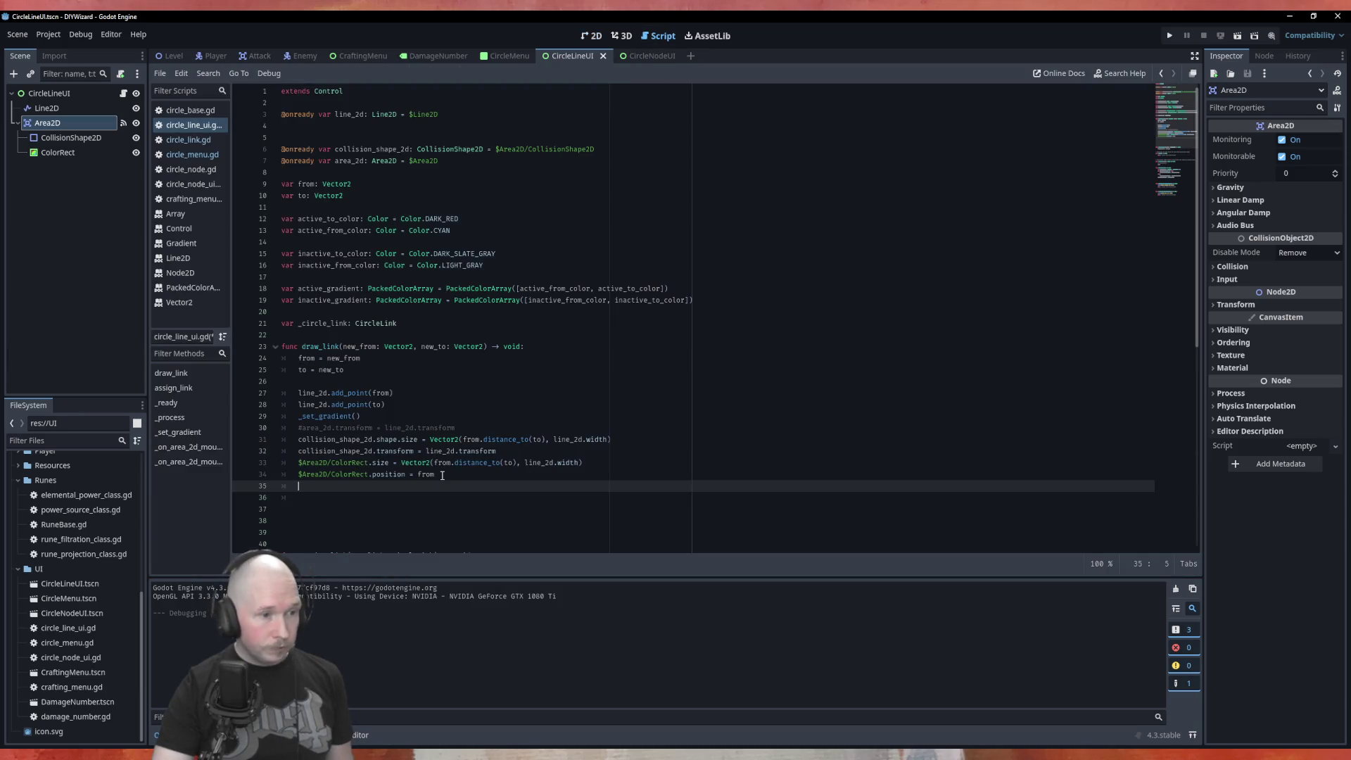
Change line 34 to 'area_2d.position = from', keeping the area_2d.transform line commented out.
{"action": "double_click", "coordinate": [347, 438]}
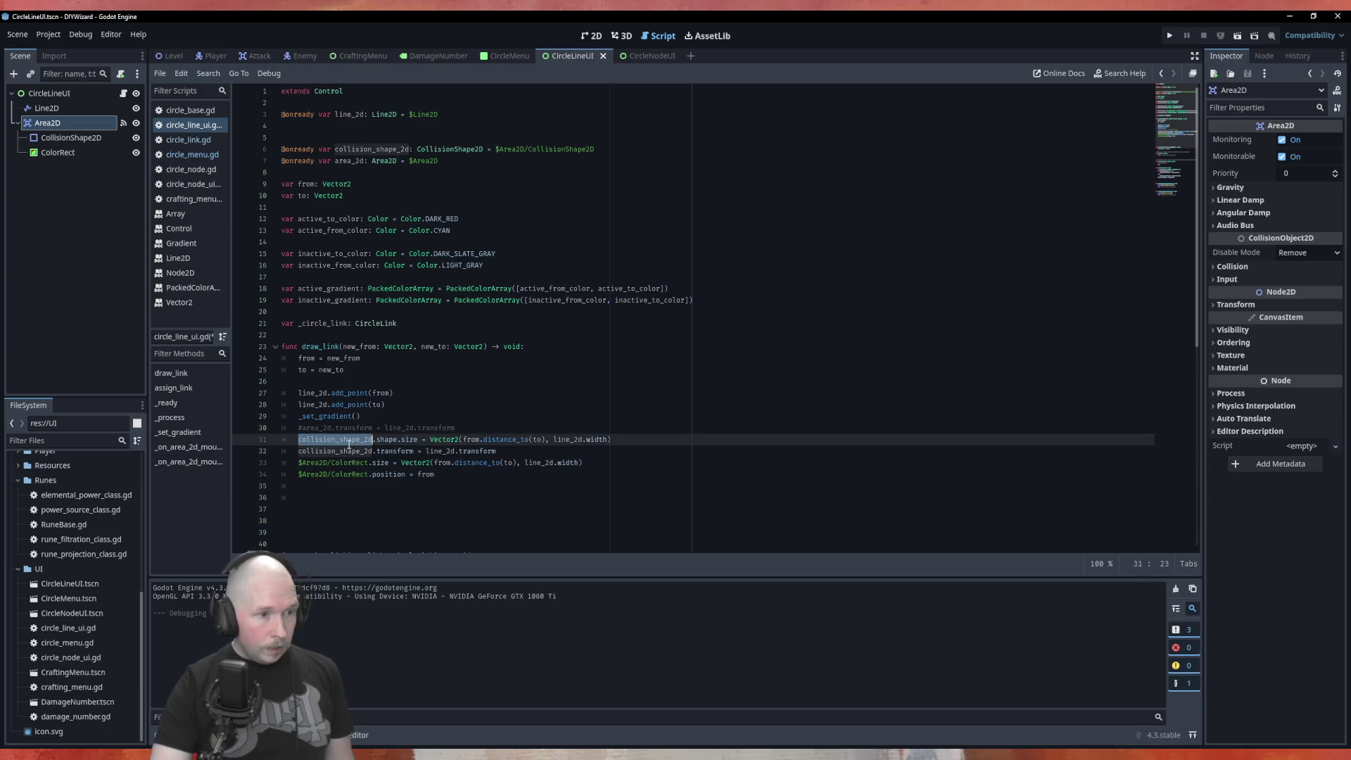
{"action": "left_click", "coordinate": [301, 427]}
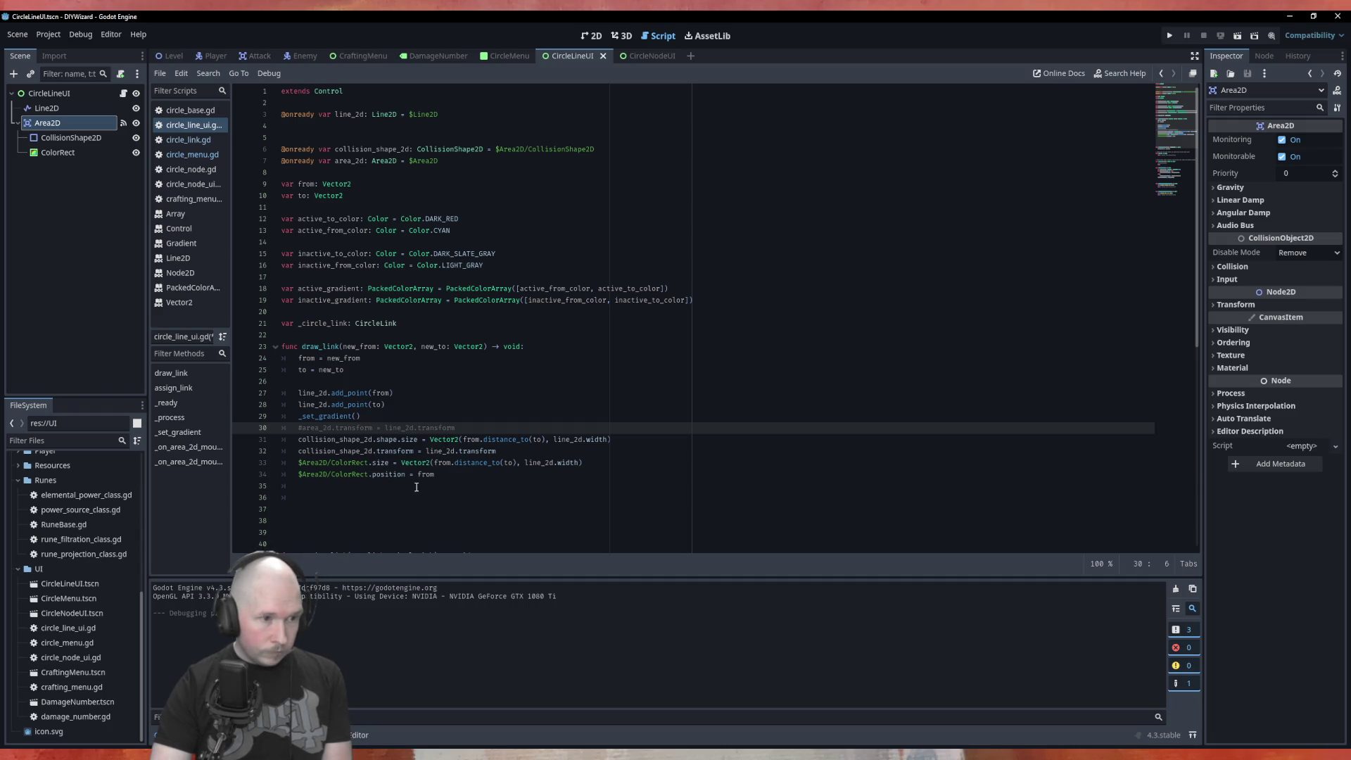
{"action": "key", "text": "BackSpace"}
{"action": "left_click_drag", "start_coordinate": [328, 428], "coordinate": [300, 429]}
{"action": "key", "text": "ctrl+c"}
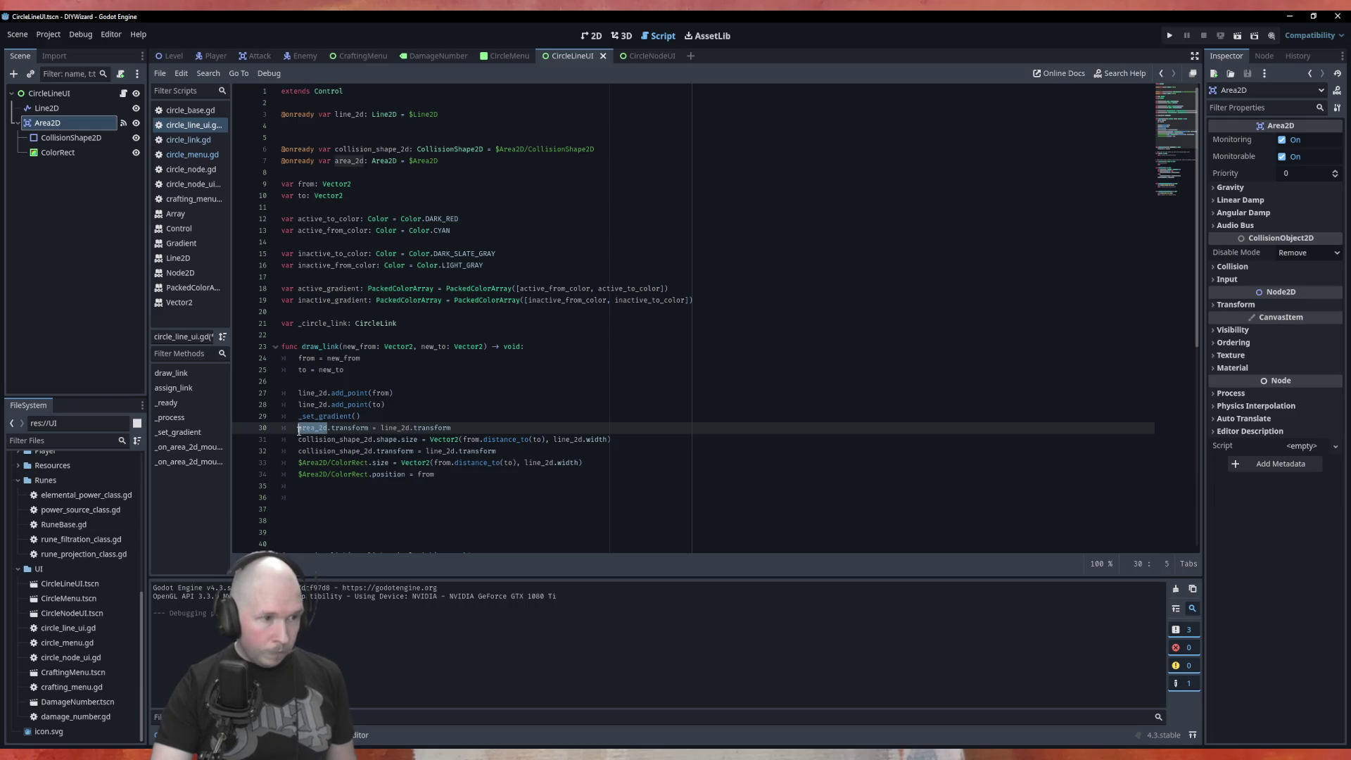
{"action": "left_click_drag", "start_coordinate": [367, 476], "coordinate": [298, 475]}
{"action": "key", "text": "ctrl+v"}
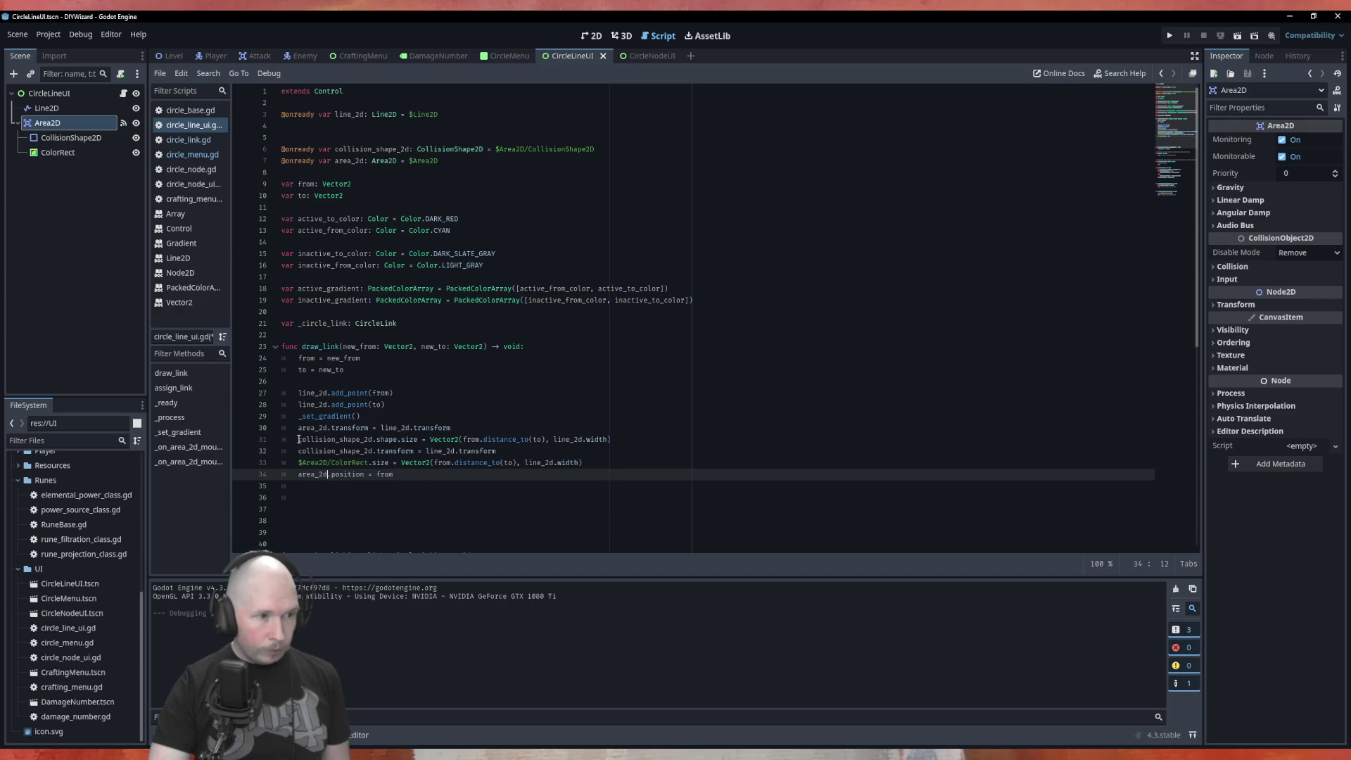
{"action": "left_click", "coordinate": [298, 428]}
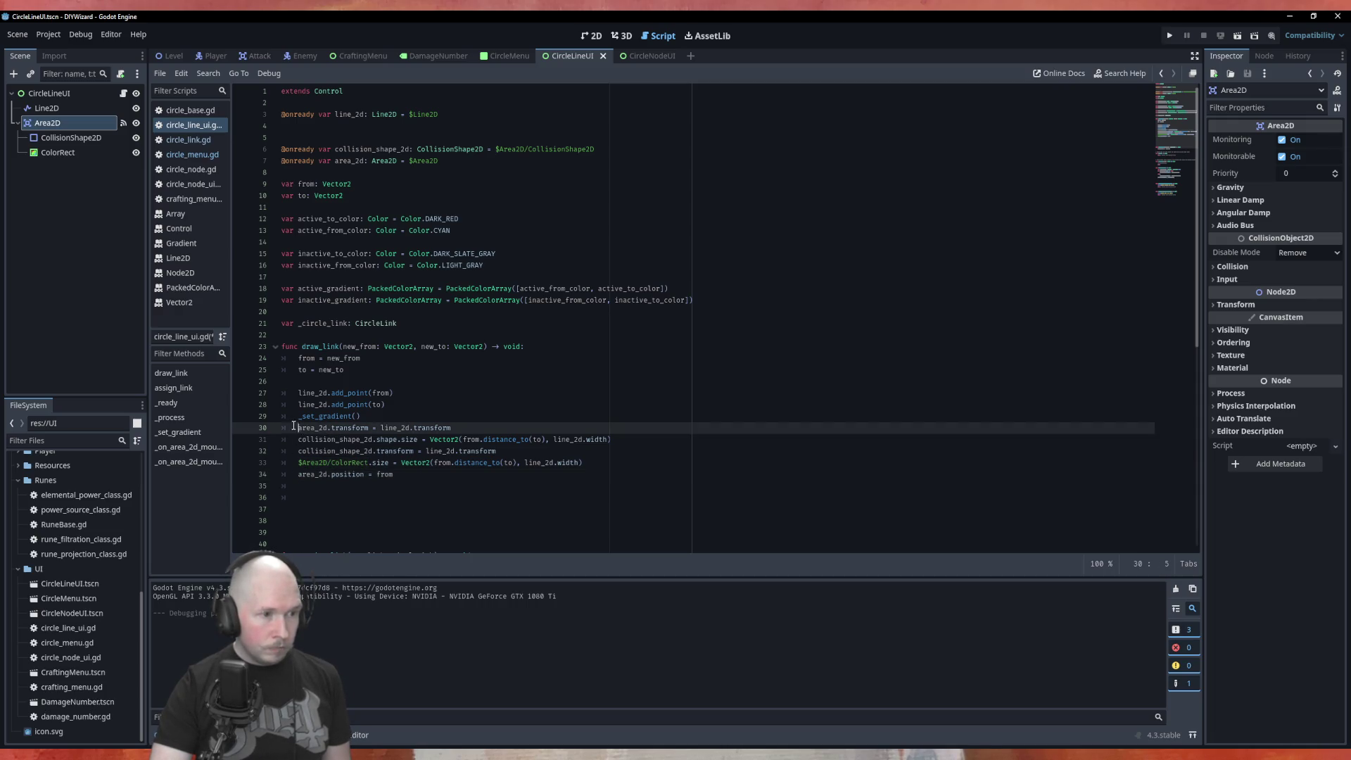
{"action": "type", "text": "#"}
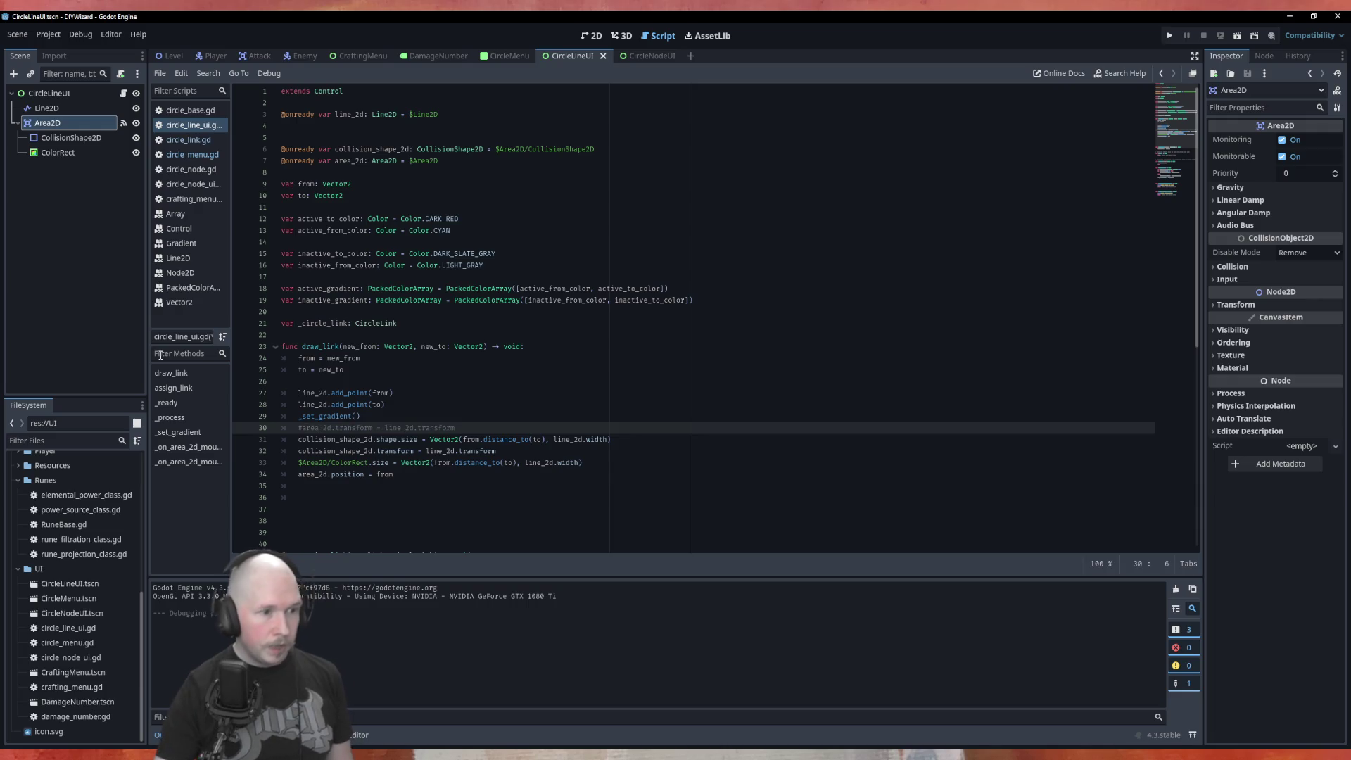
Add 'area_2d.look_at(to)' on line 35 and run the CircleLineUI scene.
{"action": "left_click", "coordinate": [428, 480]}
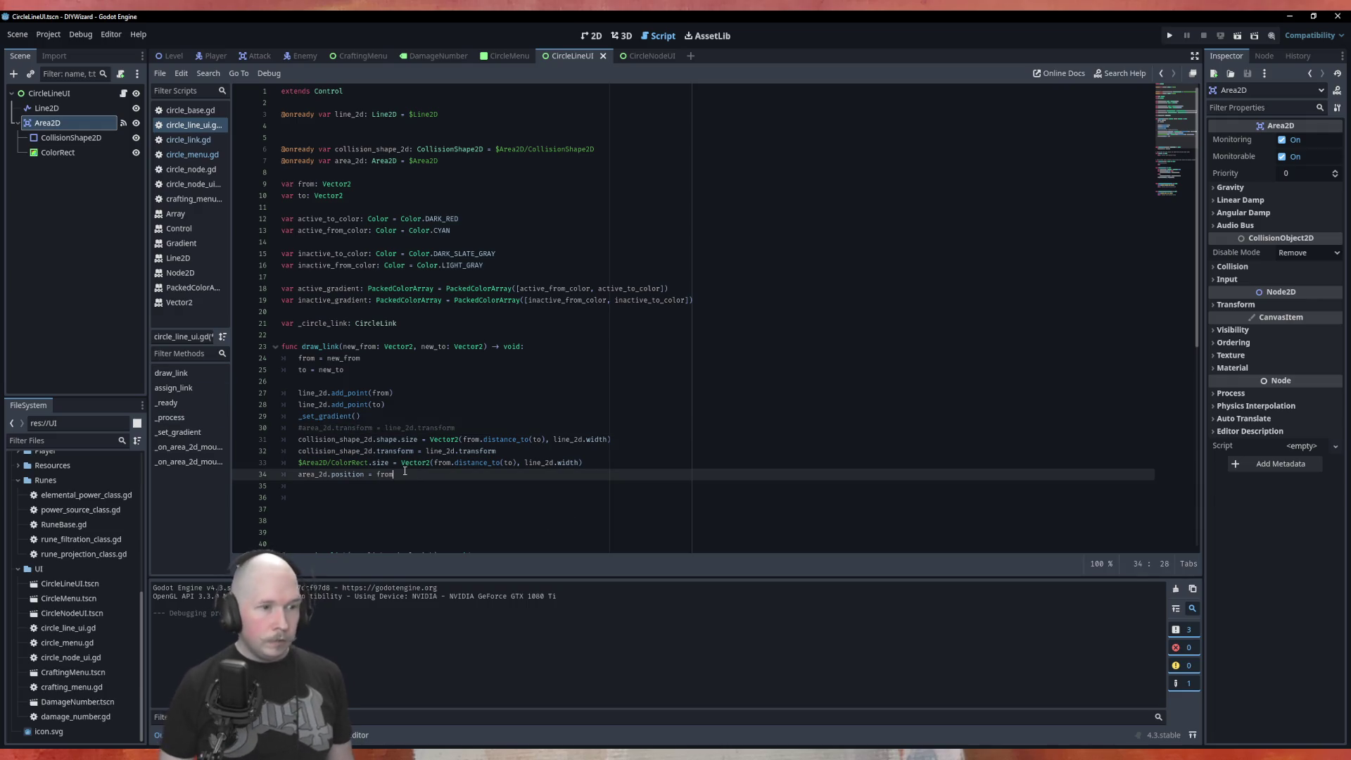
{"action": "key", "text": "Return"}
{"action": "type", "text": "a"}
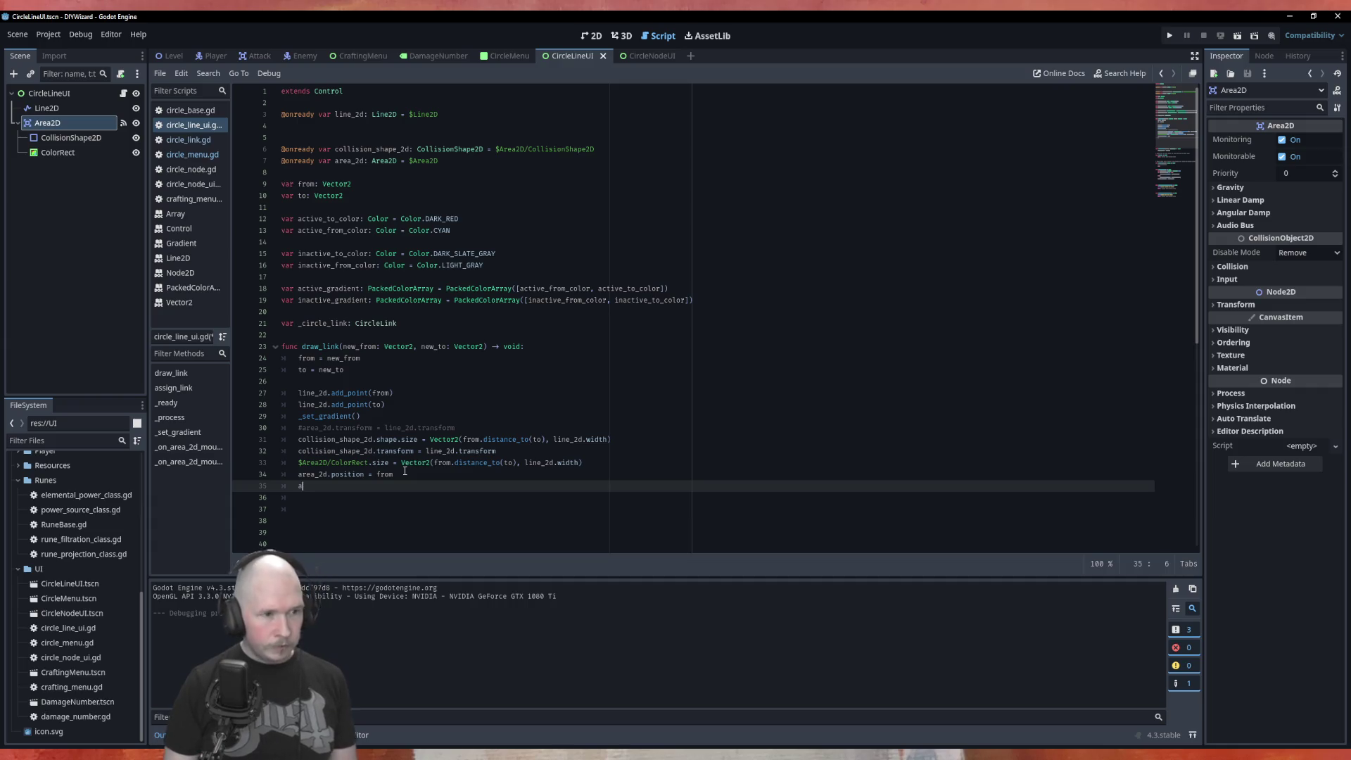
{"action": "type", "text": "re"}
{"action": "key", "text": "Return"}
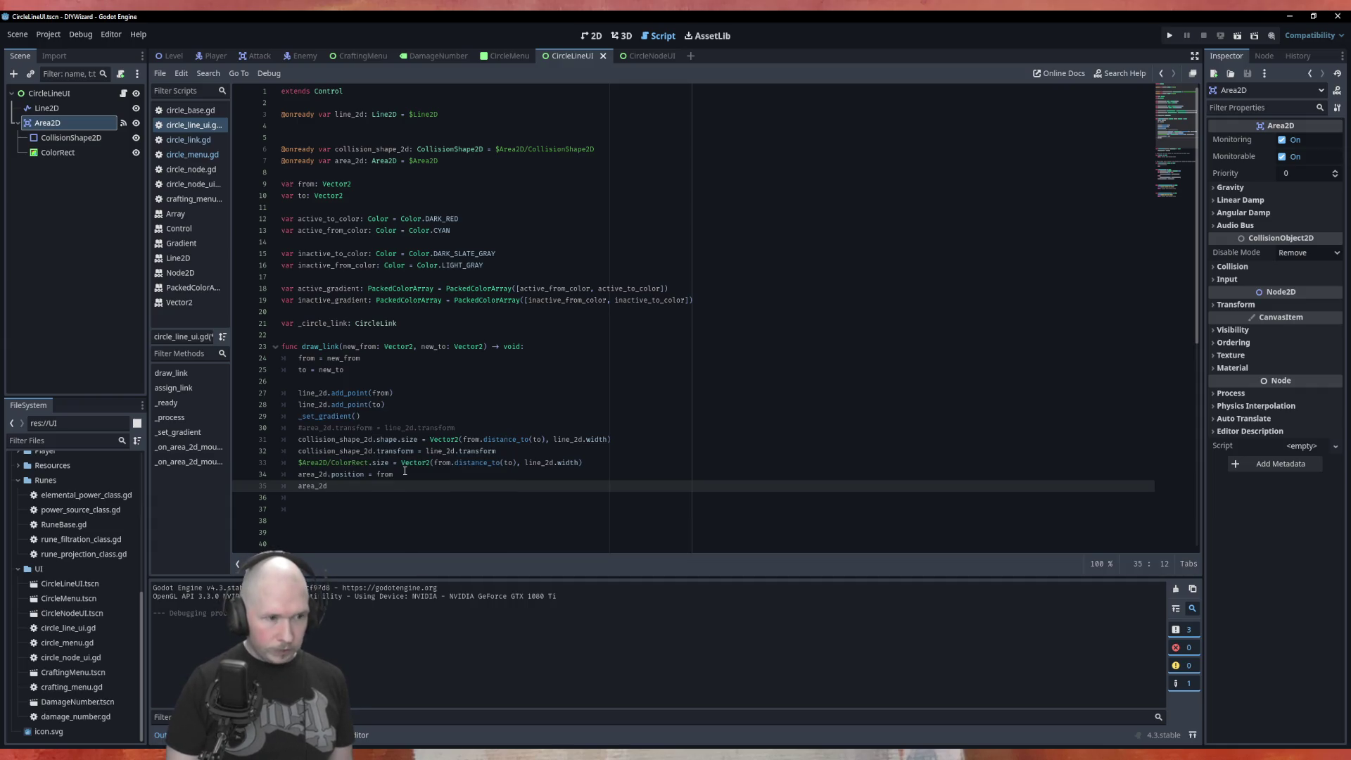
{"action": "type", "text": ".look"}
{"action": "key", "text": "Return"}
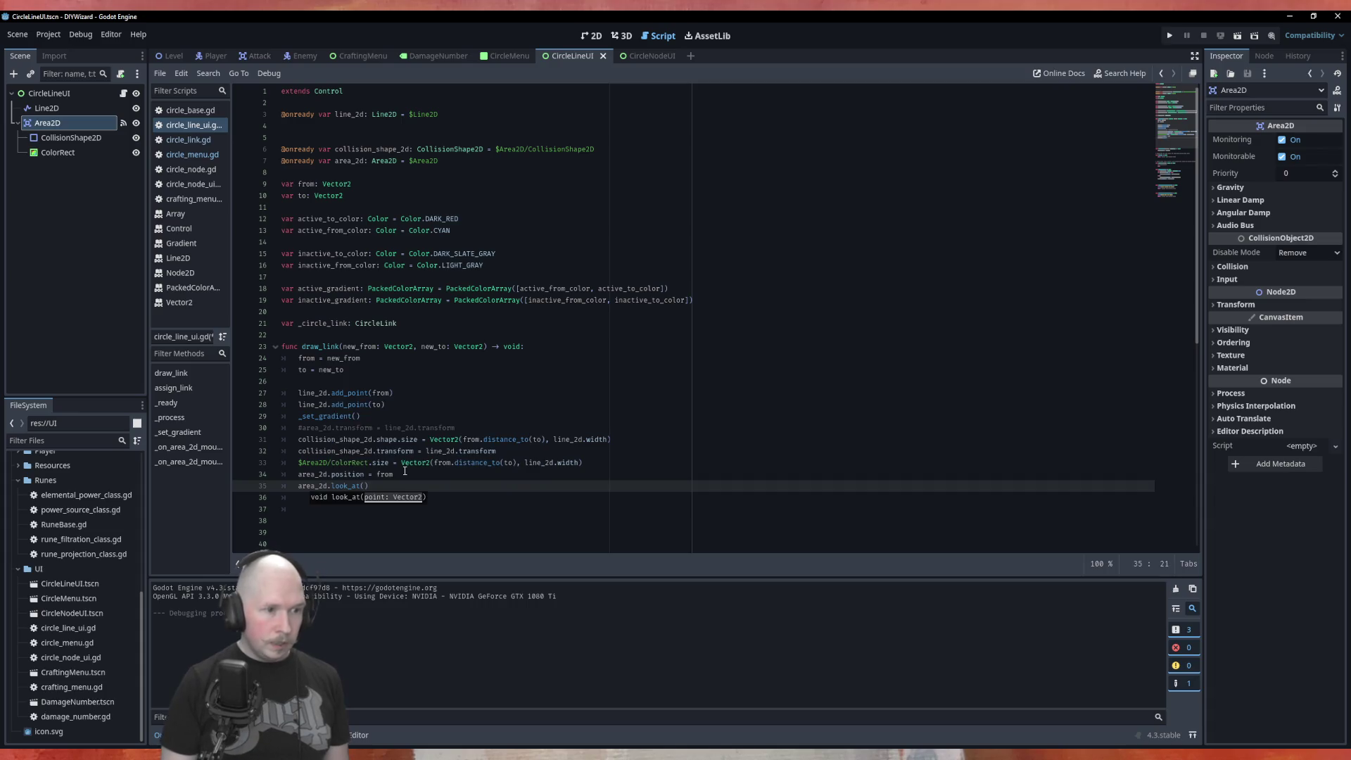
{"action": "type", "text": "to"}
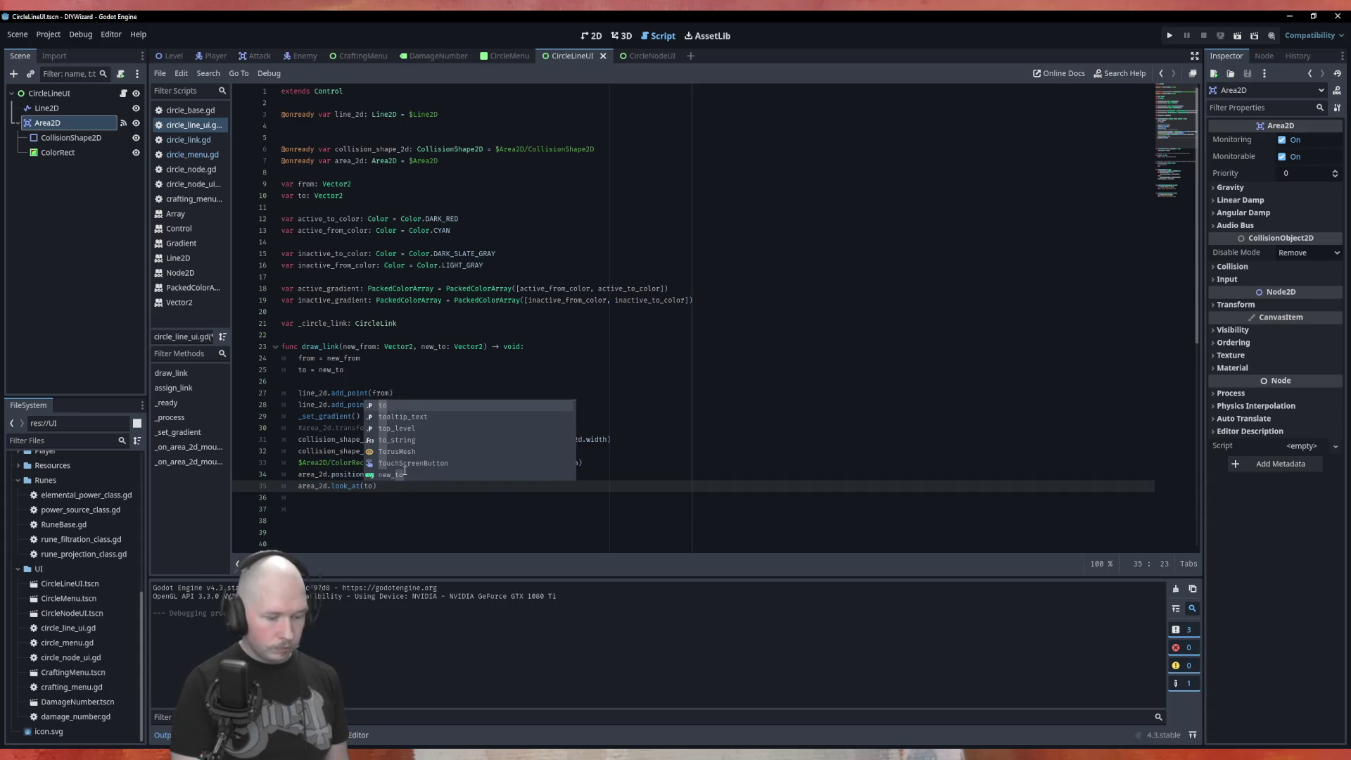
{"action": "key", "text": "Return"}
{"action": "key", "text": "F6"}
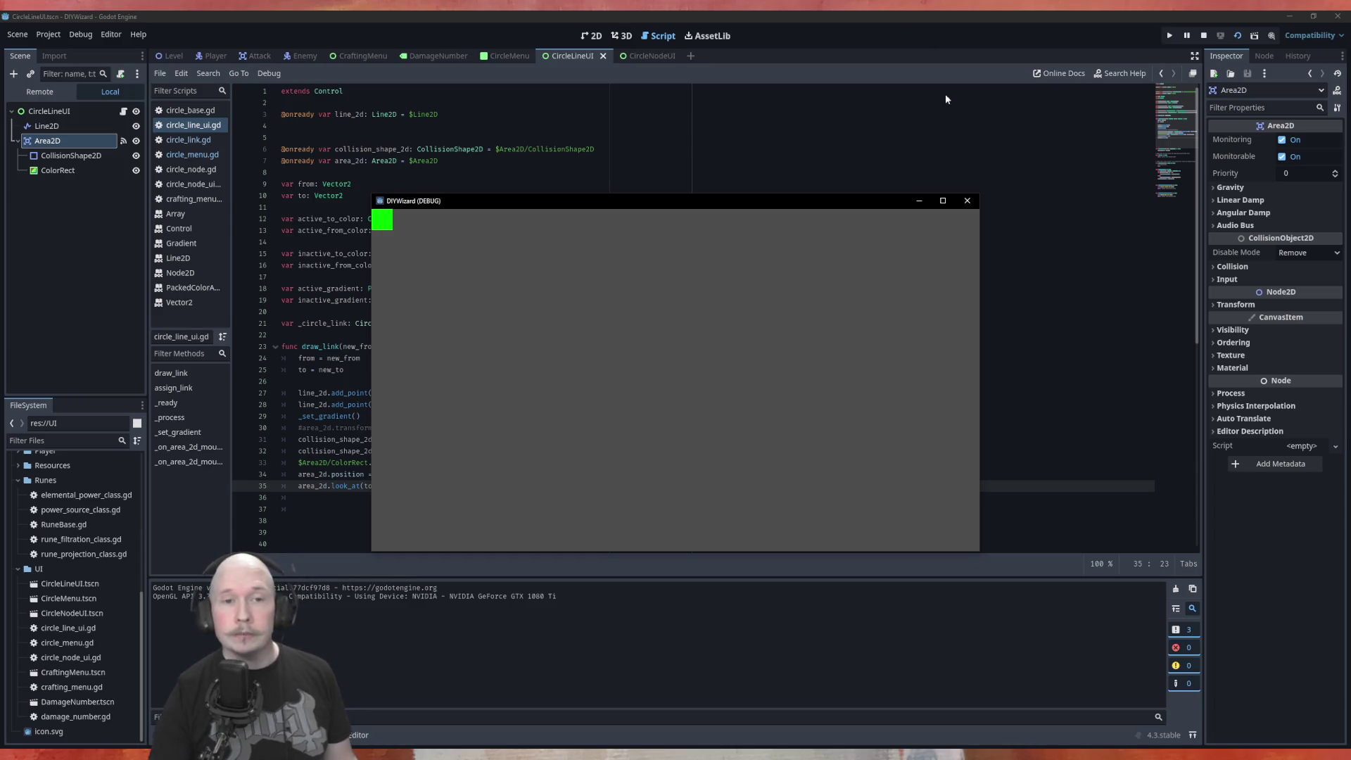
Run CircleMenu to see green bars along all diamond links, close it, and return to CircleLineUI.
{"action": "left_click", "coordinate": [969, 201]}
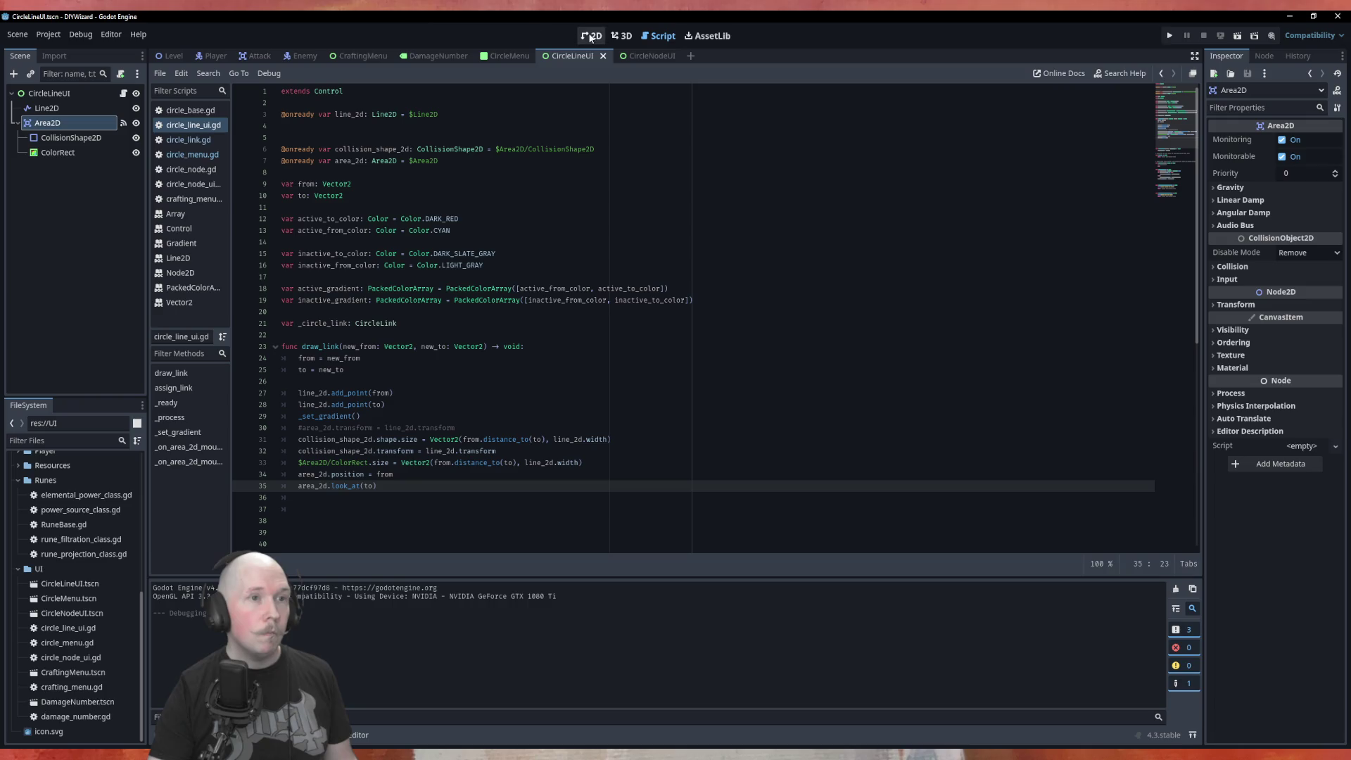
{"action": "left_click", "coordinate": [513, 57]}
{"action": "key", "text": "F6"}
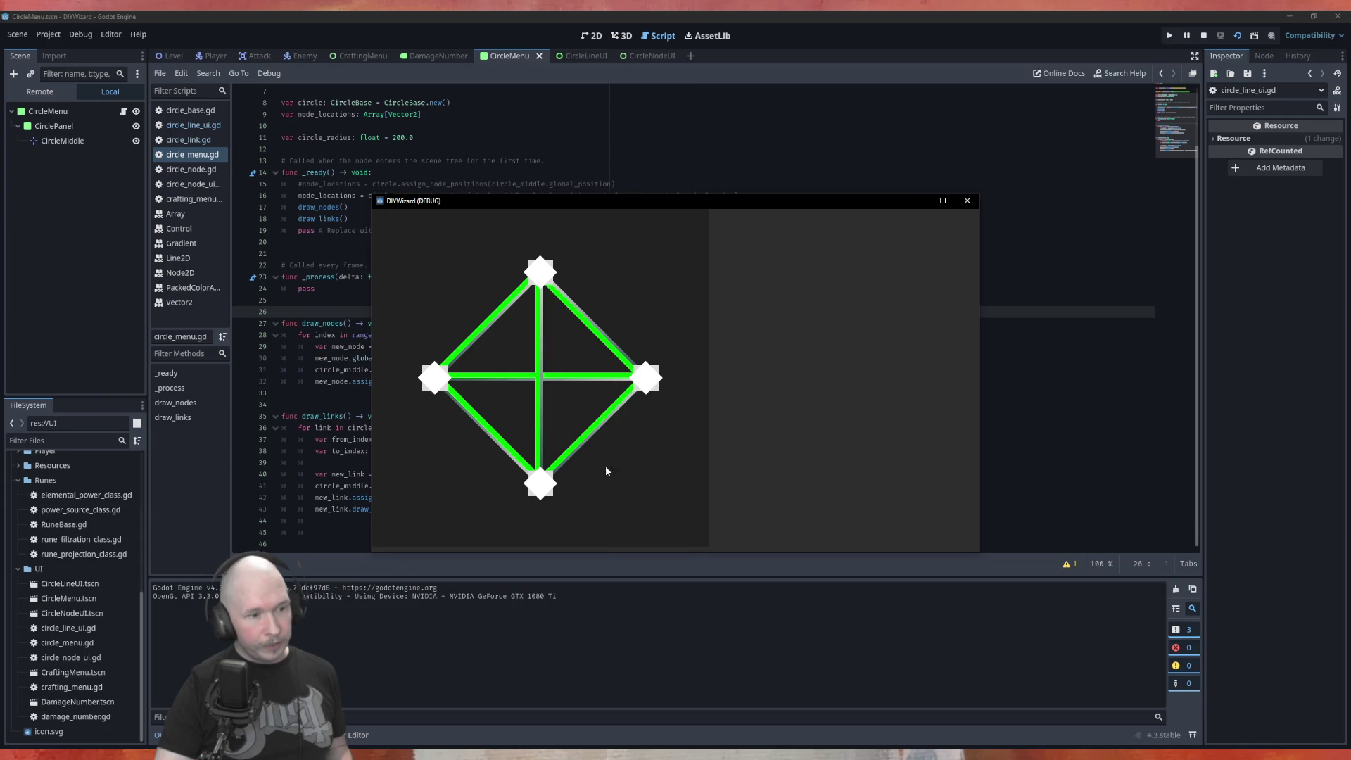
{"action": "left_click", "coordinate": [968, 201]}
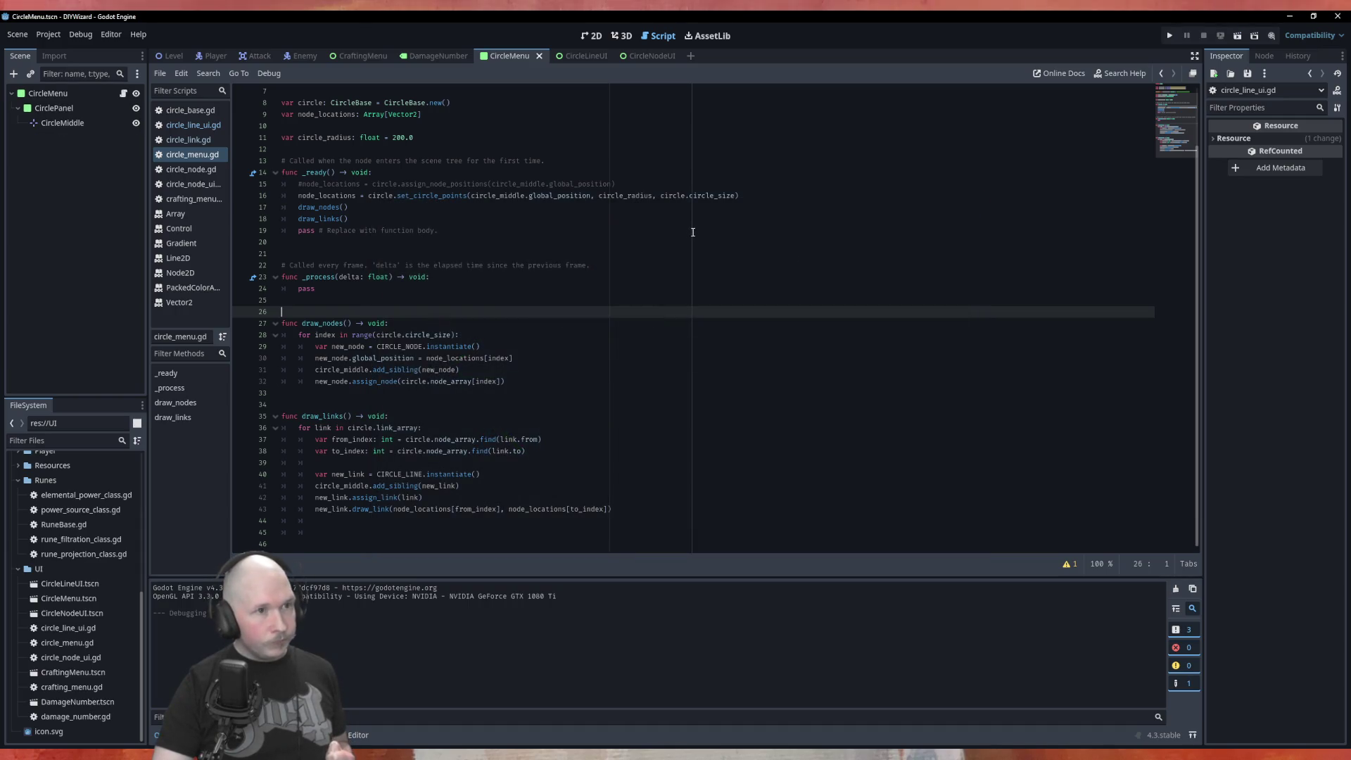
{"action": "left_click", "coordinate": [579, 54]}
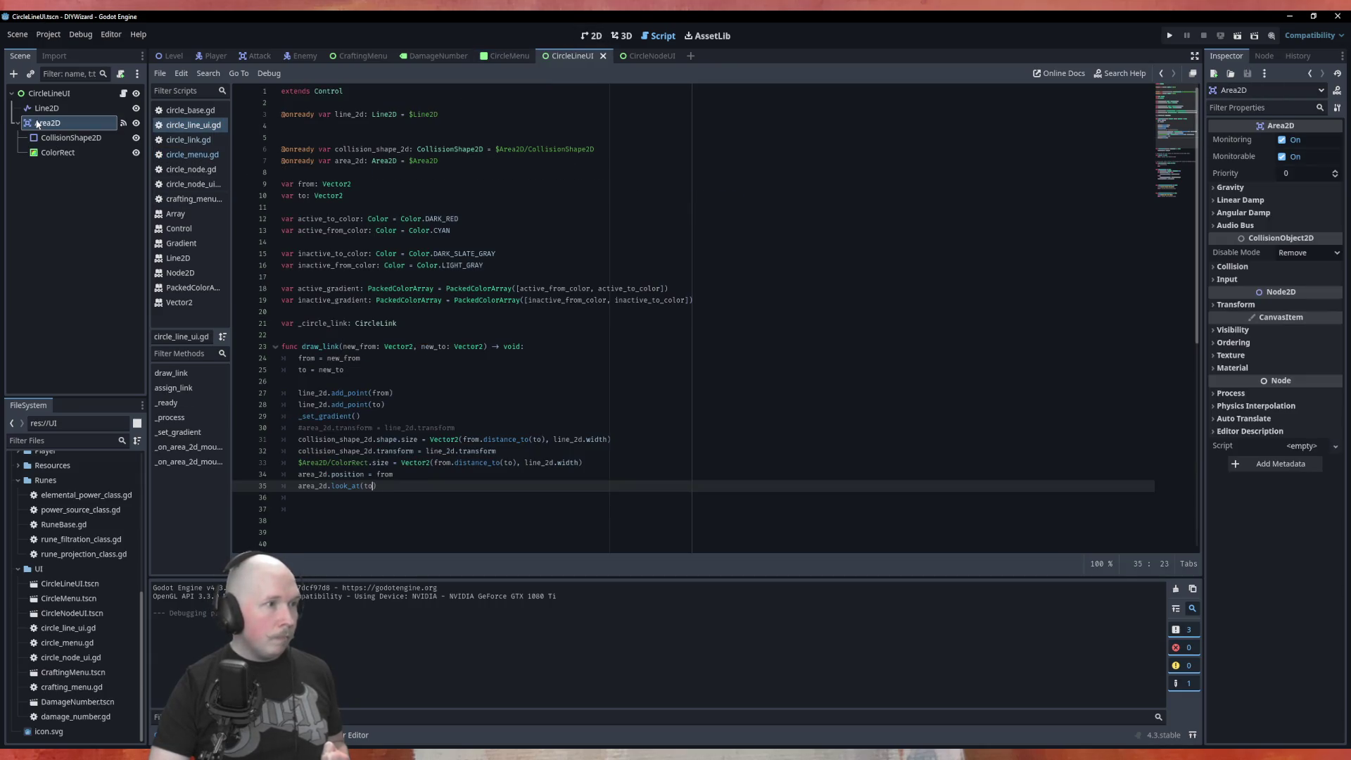
Add a Button child to CircleLineUI and drag it into the script as a reference.
{"action": "right_click", "coordinate": [49, 91]}
{"action": "left_click", "coordinate": [85, 100]}
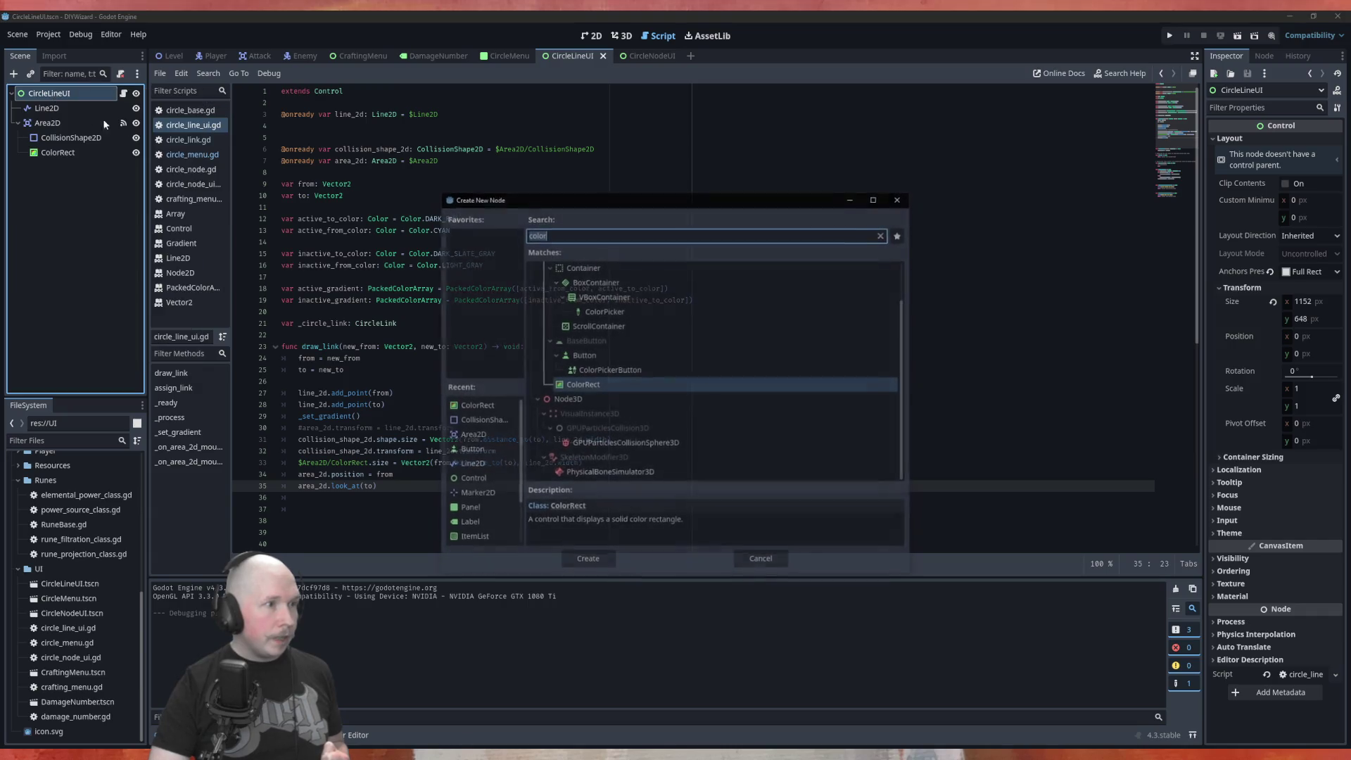
{"action": "type", "text": "button"}
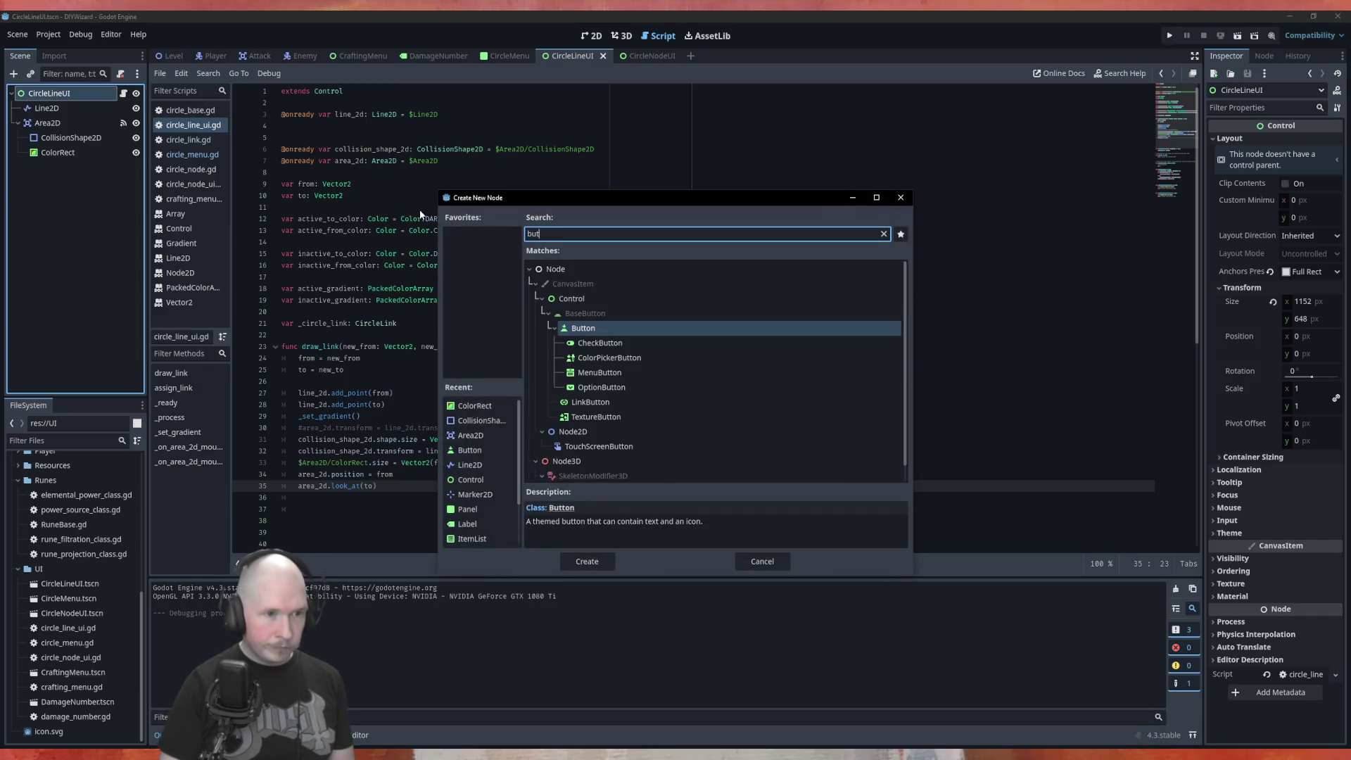
{"action": "key", "text": "Return"}
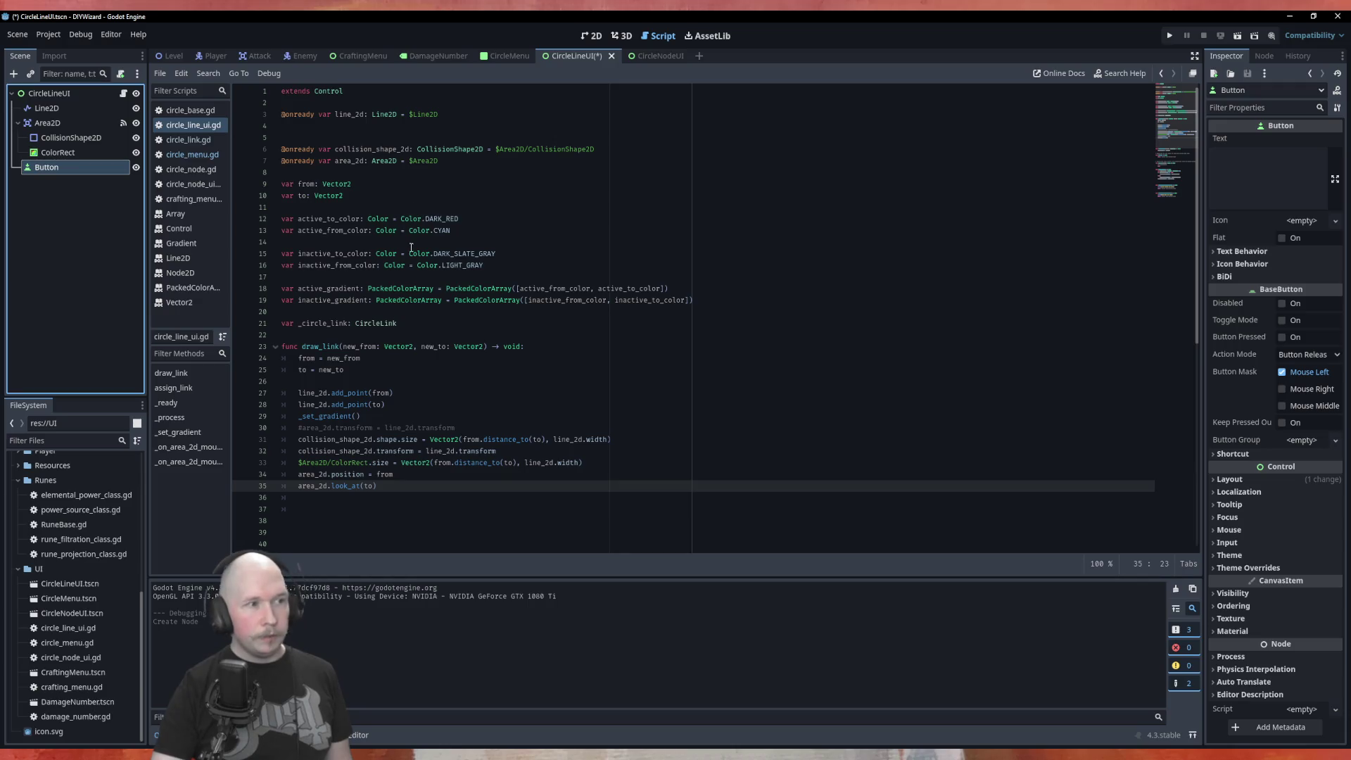
{"action": "mouse_move", "coordinate": [87, 172]}
{"action": "left_mouse_down"}
{"action": "mouse_move", "coordinate": [380, 171]}
{"action": "mouse_move", "coordinate": [392, 138]}
{"action": "left_mouse_up"}
{"action": "scroll", "coordinate": [462, 405], "scroll_direction": "down", "scroll_amount": 3}
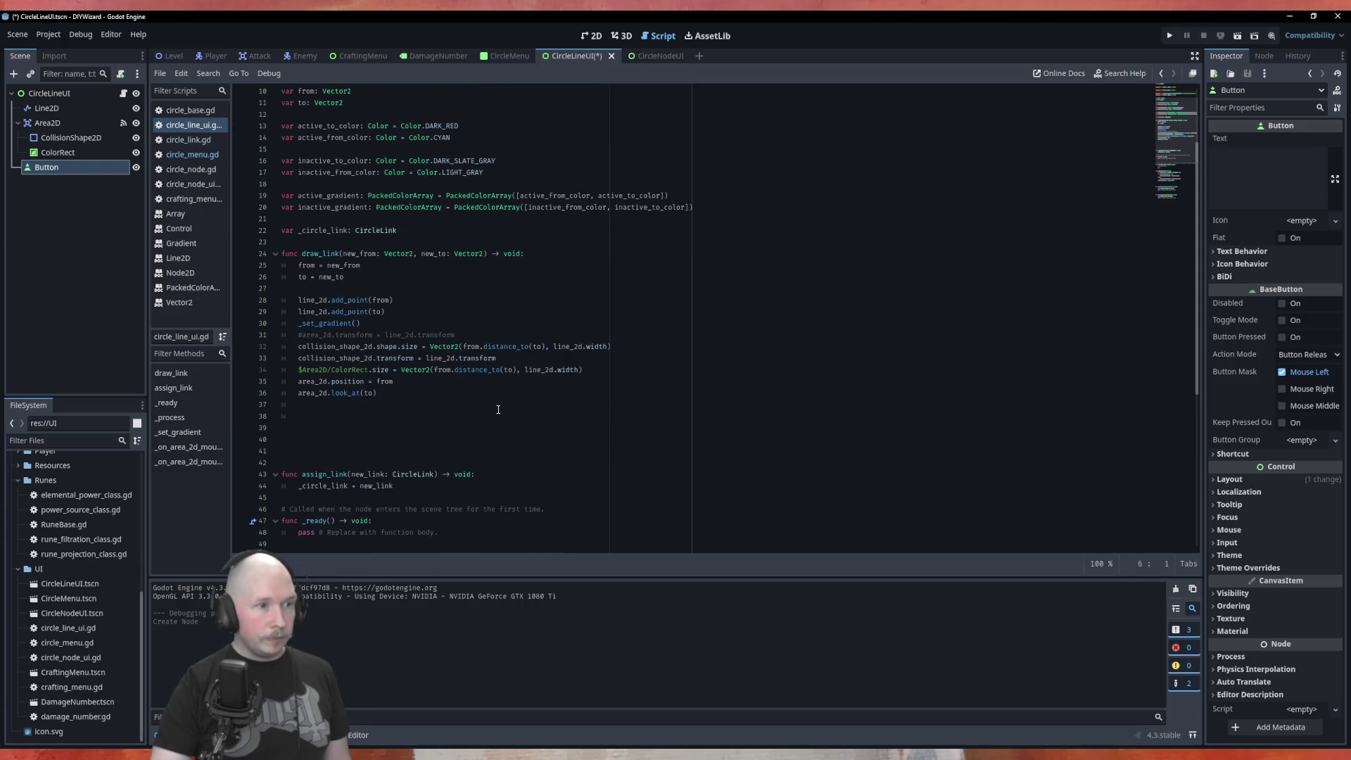
{"action": "scroll", "coordinate": [472, 260], "scroll_direction": "up", "scroll_amount": 3}
{"action": "scroll", "coordinate": [487, 105], "scroll_direction": "down", "scroll_amount": 3}
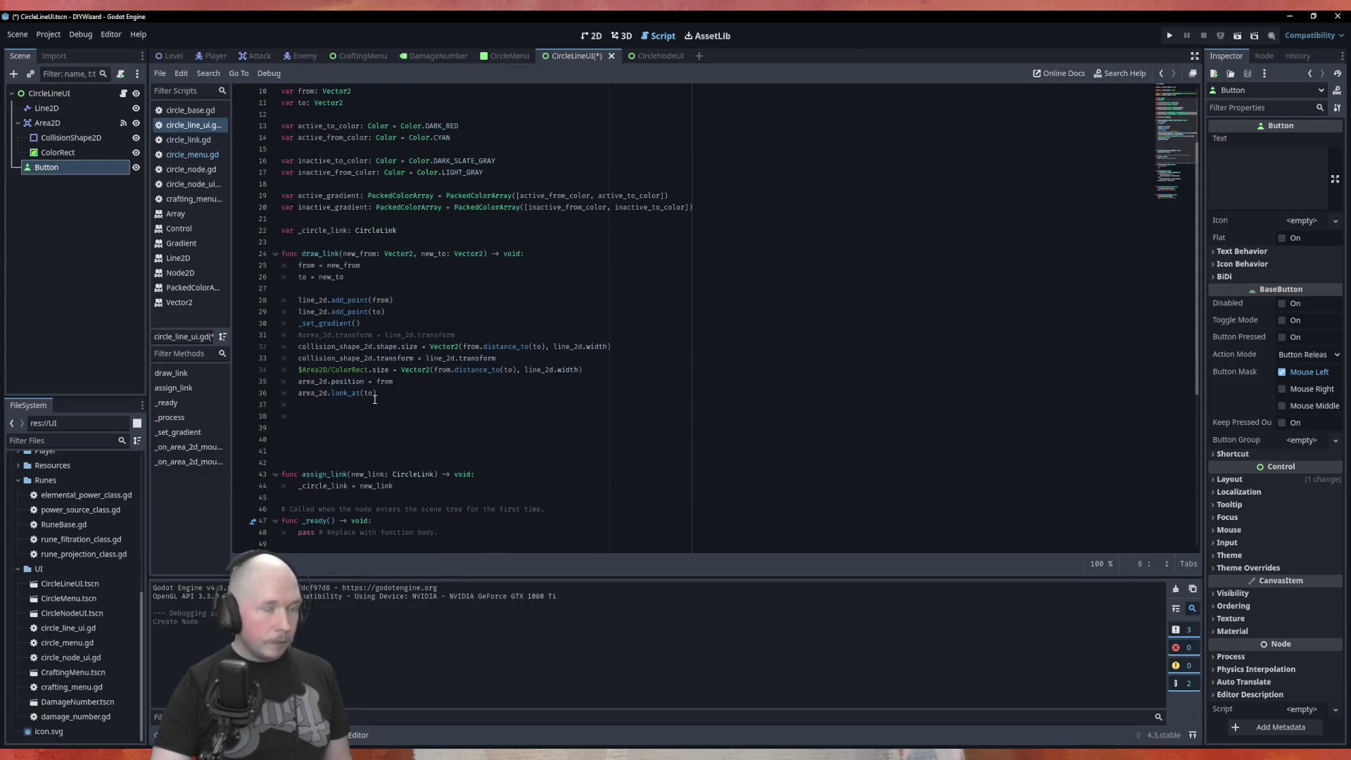
{"action": "left_click", "coordinate": [388, 393]}
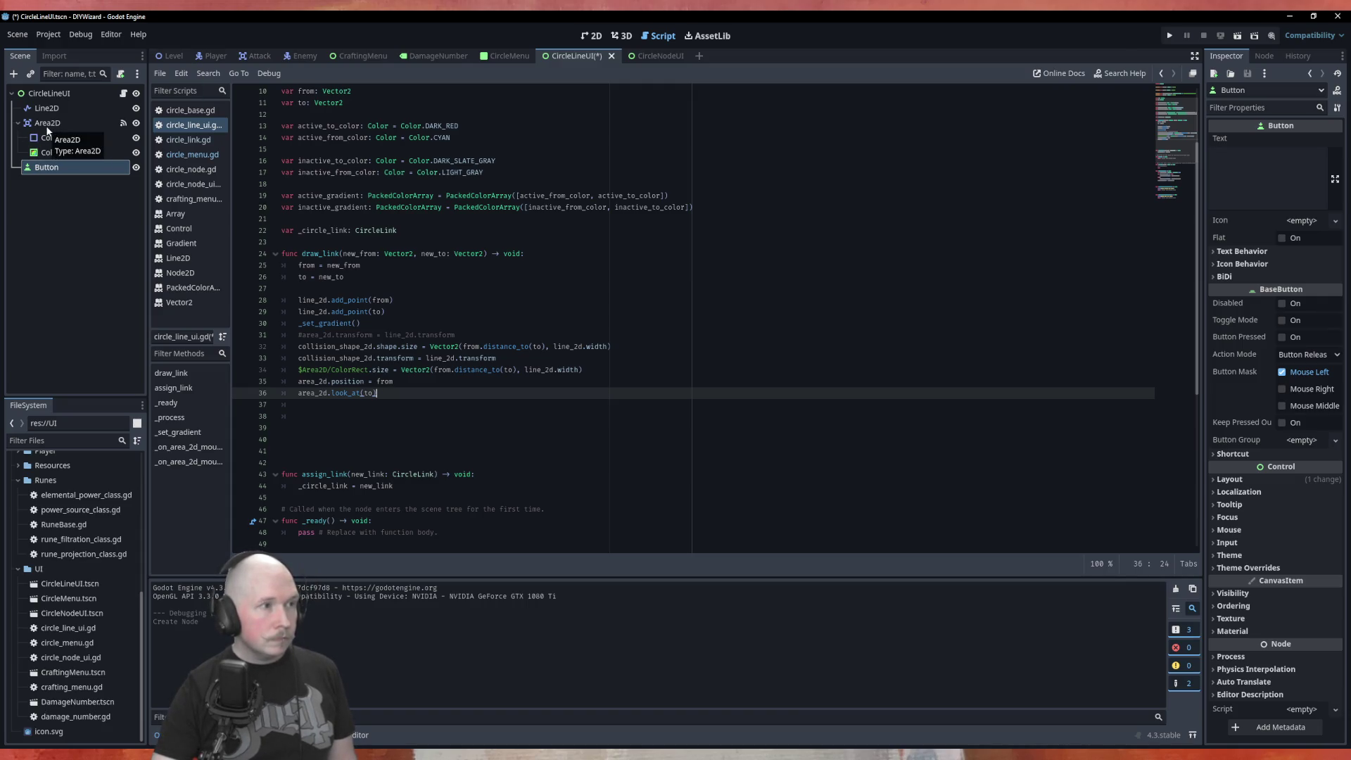
Add a Node2D child to CircleLineUI, nest the Button under it, and view it in 2D.
{"action": "right_click", "coordinate": [53, 94]}
{"action": "left_click", "coordinate": [85, 120]}
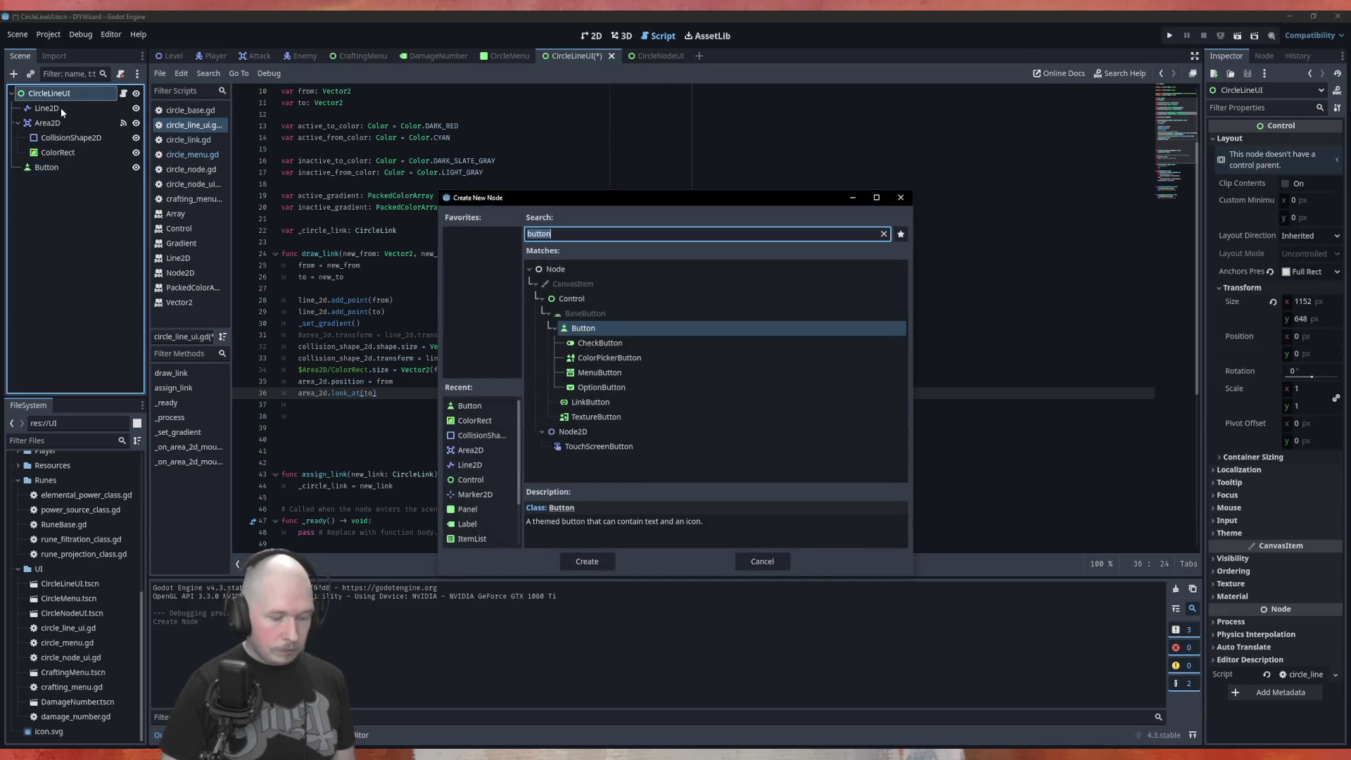
{"action": "type", "text": "nod"}
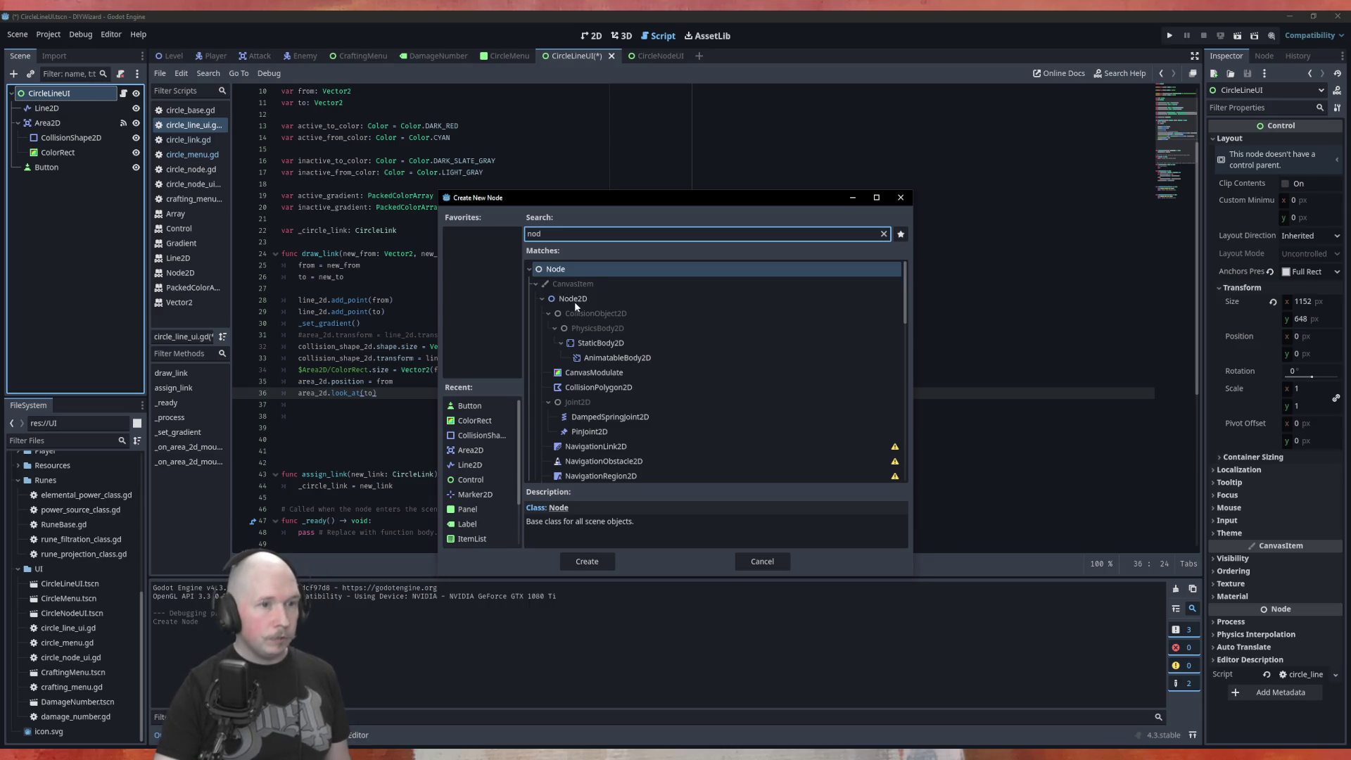
{"action": "left_click", "coordinate": [573, 298]}
{"action": "left_click", "coordinate": [587, 561]}
{"action": "left_click_drag", "start_coordinate": [46, 168], "coordinate": [52, 181]}
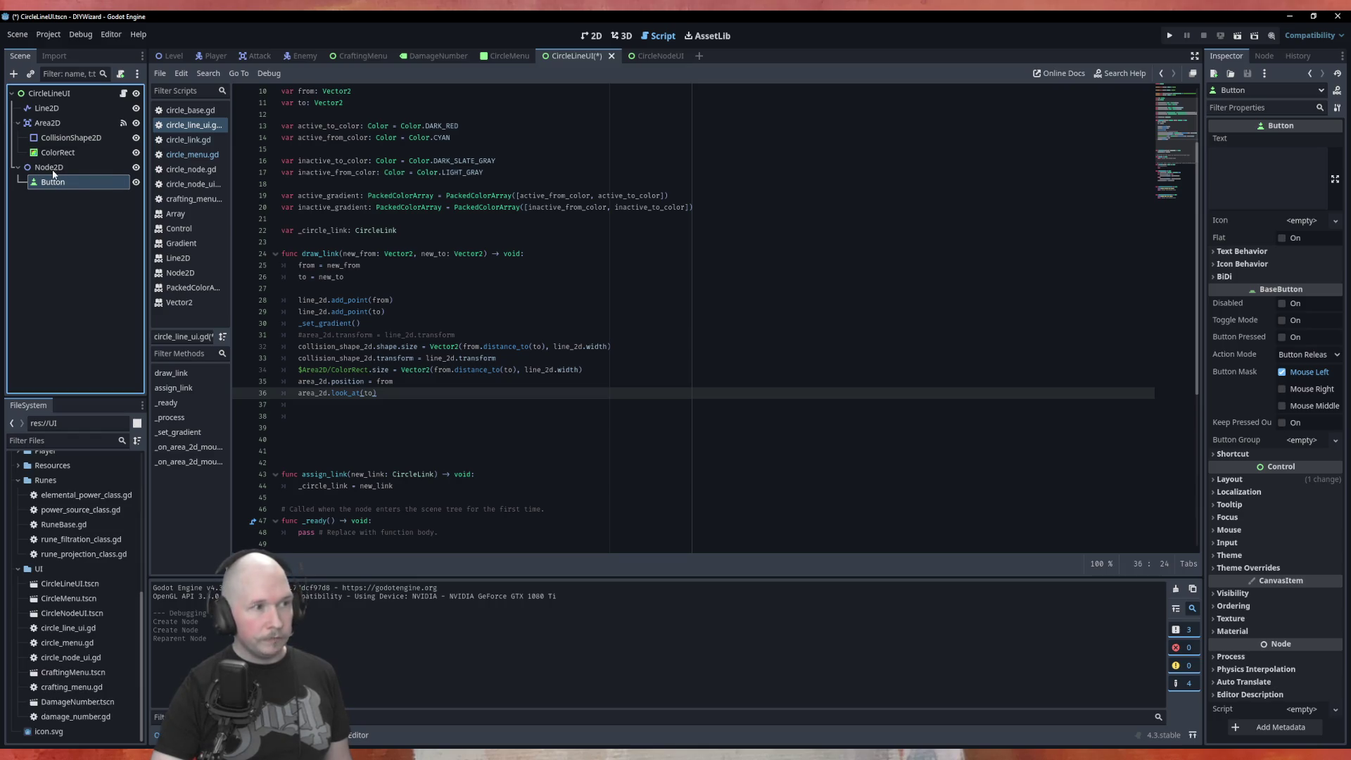
{"action": "left_click", "coordinate": [591, 35]}
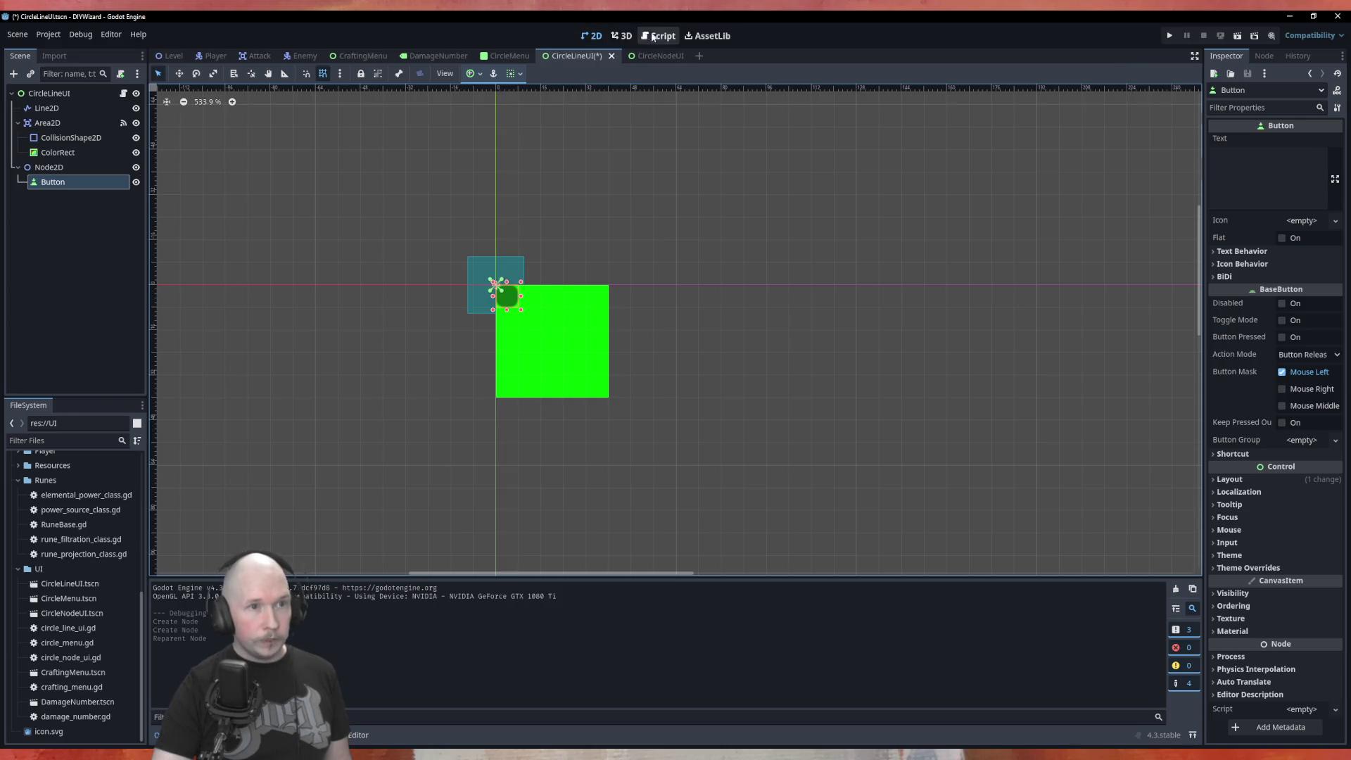
{"action": "left_click", "coordinate": [658, 36]}
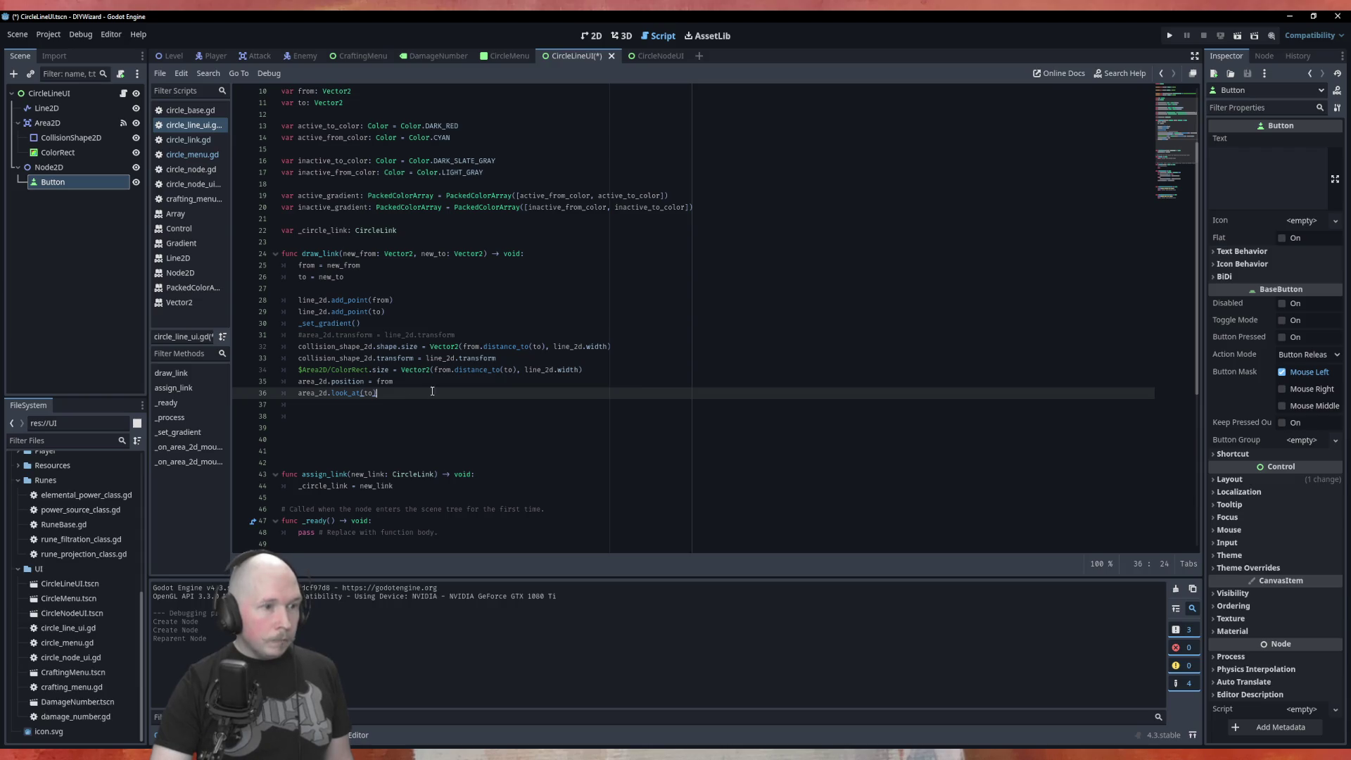
{"action": "key", "text": "Up"}
{"action": "key", "text": "Up"}
{"action": "key", "text": "Up"}
{"action": "left_click", "coordinate": [623, 370]}
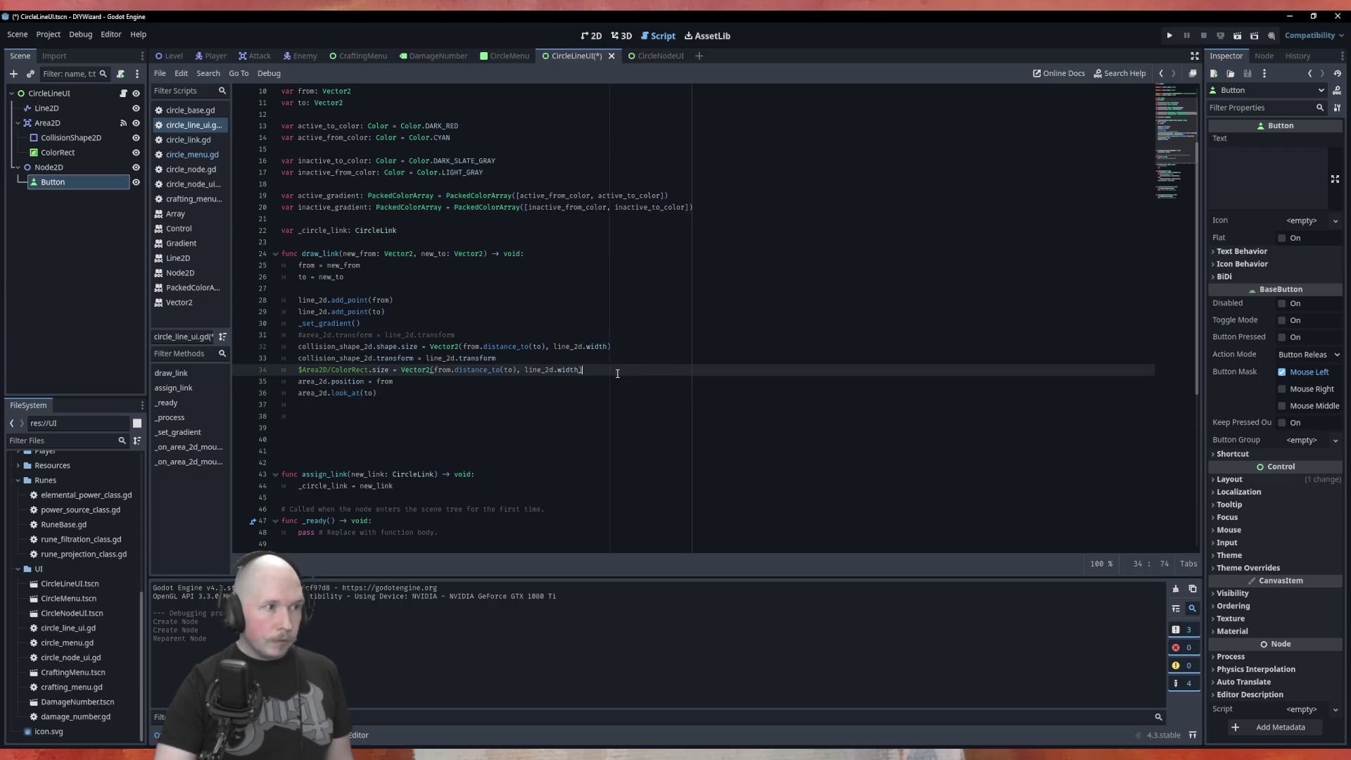
{"action": "scroll", "coordinate": [294, 256], "scroll_direction": "up", "scroll_amount": 3}
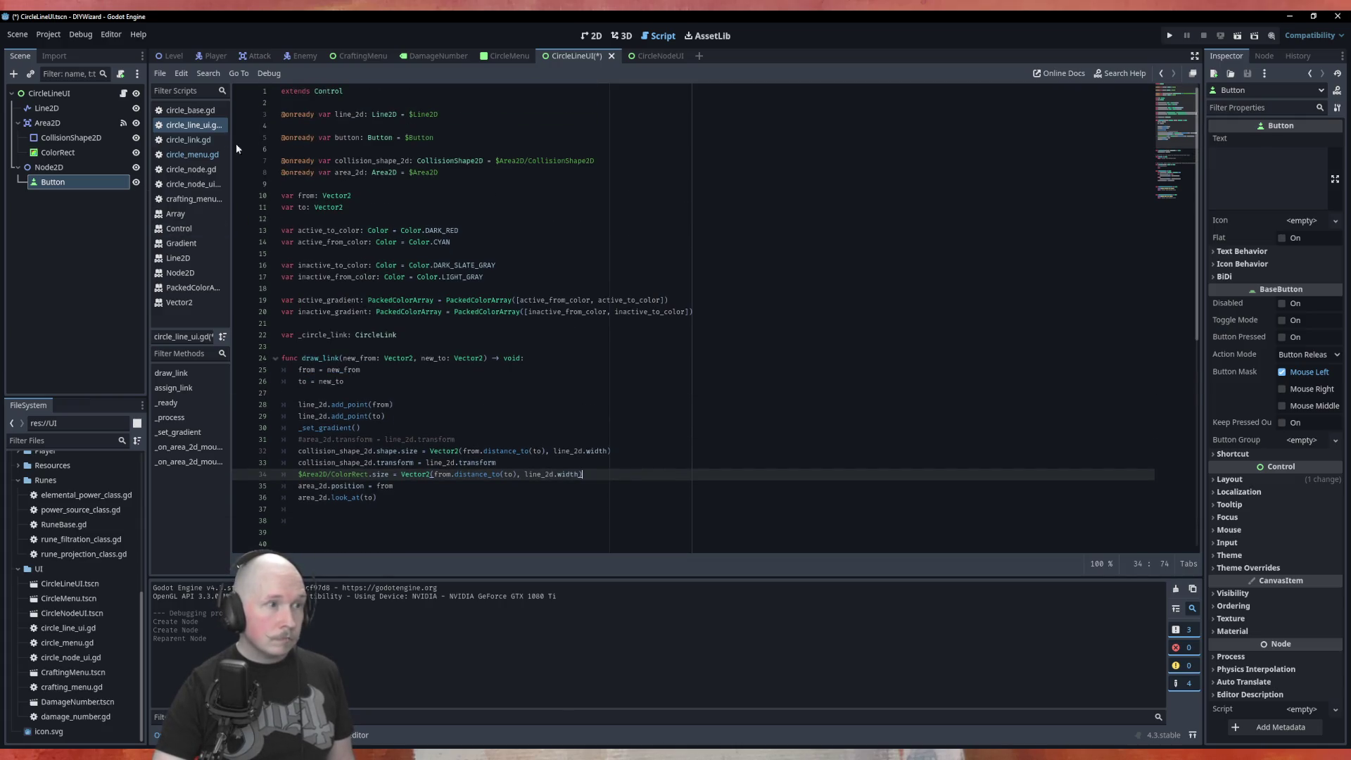
{"action": "left_click_drag", "start_coordinate": [46, 166], "coordinate": [361, 151]}
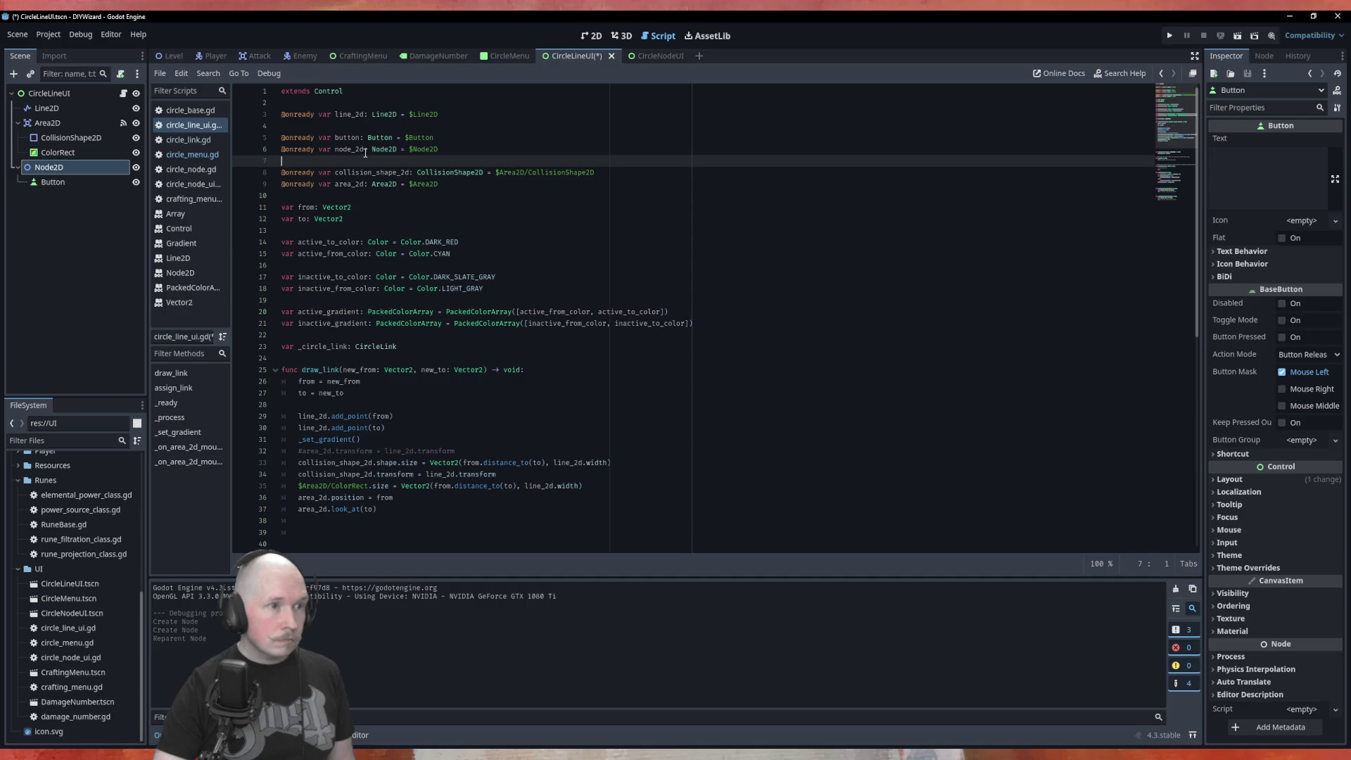
{"action": "scroll", "coordinate": [398, 404], "scroll_direction": "down", "scroll_amount": 5}
{"action": "left_click", "coordinate": [435, 339]}
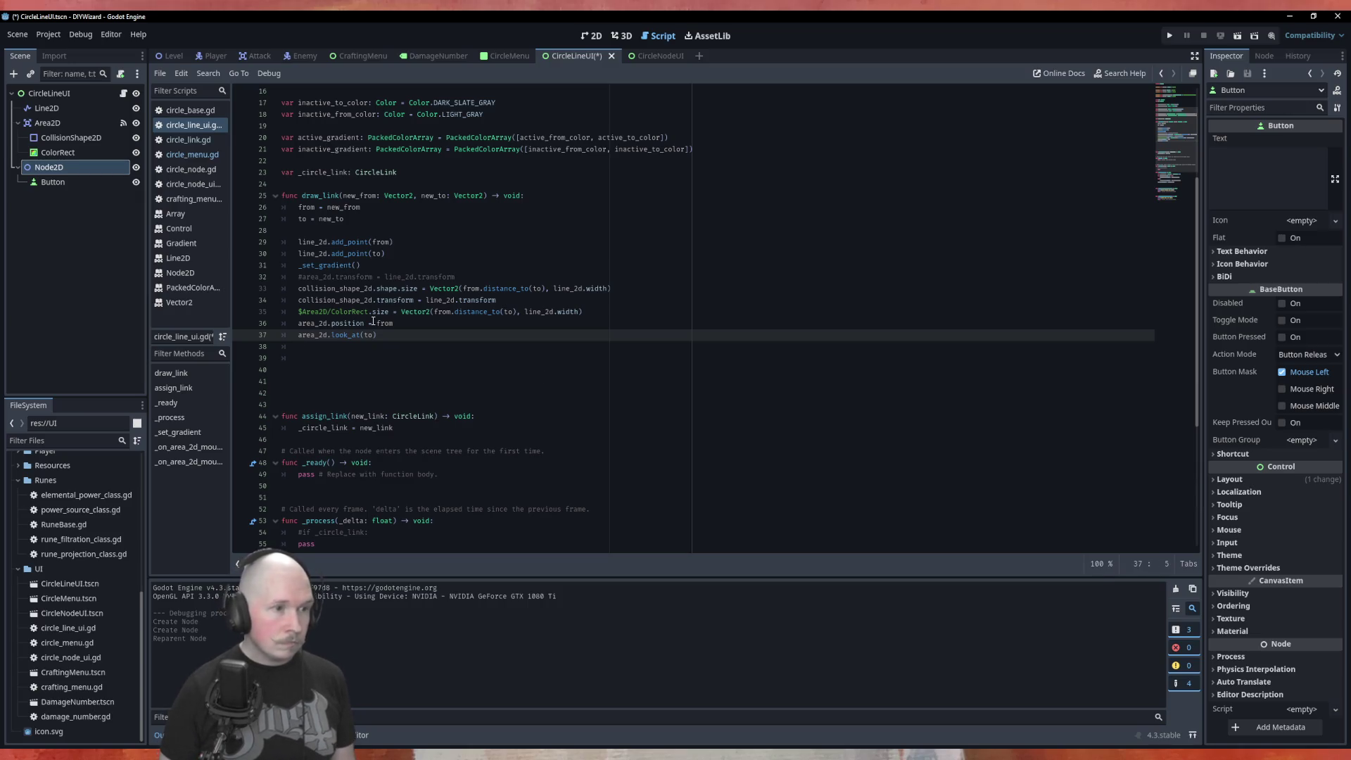
Comment out the old area lines 32–37 in draw_link using multiple carets.
{"action": "key", "text": "shift+Up"}
{"action": "key", "text": "shift+Up"}
{"action": "key", "text": "shift+Up"}
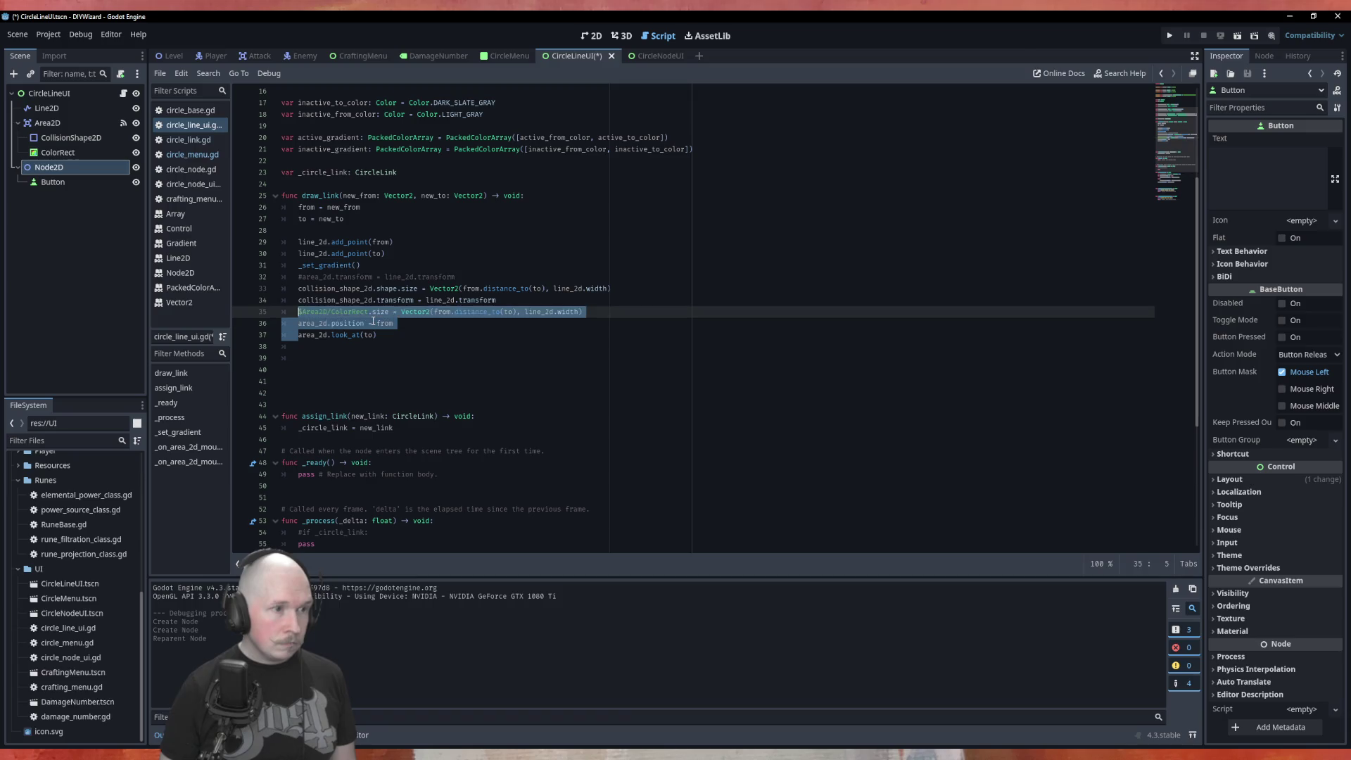
{"action": "key", "text": "Left"}
{"action": "key", "text": "Down"}
{"action": "key", "text": "Down"}
{"action": "key", "text": "Down"}
{"action": "key", "text": "Down"}
{"action": "key", "text": "shift+alt+Up"}
{"action": "key", "text": "shift+alt+Up"}
{"action": "key", "text": "shift+alt+Up"}
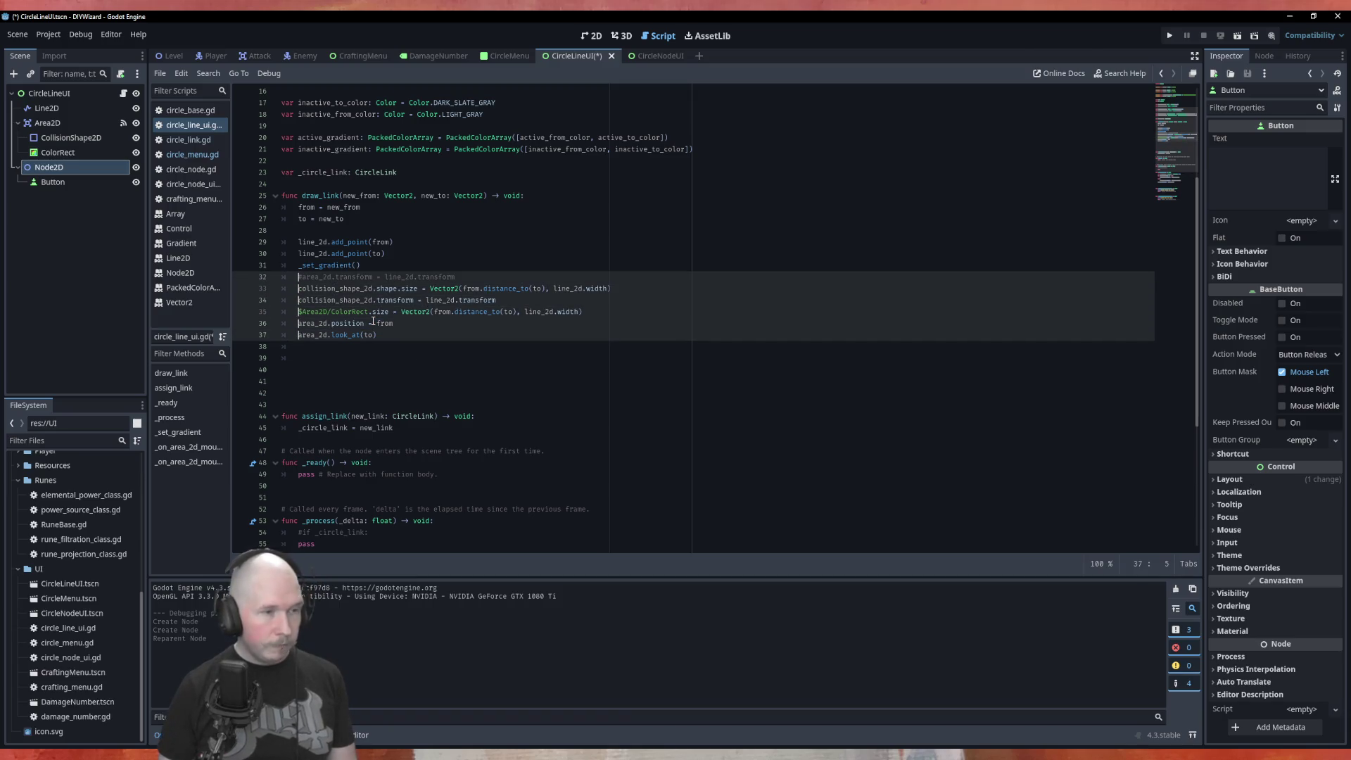
{"action": "type", "text": "#"}
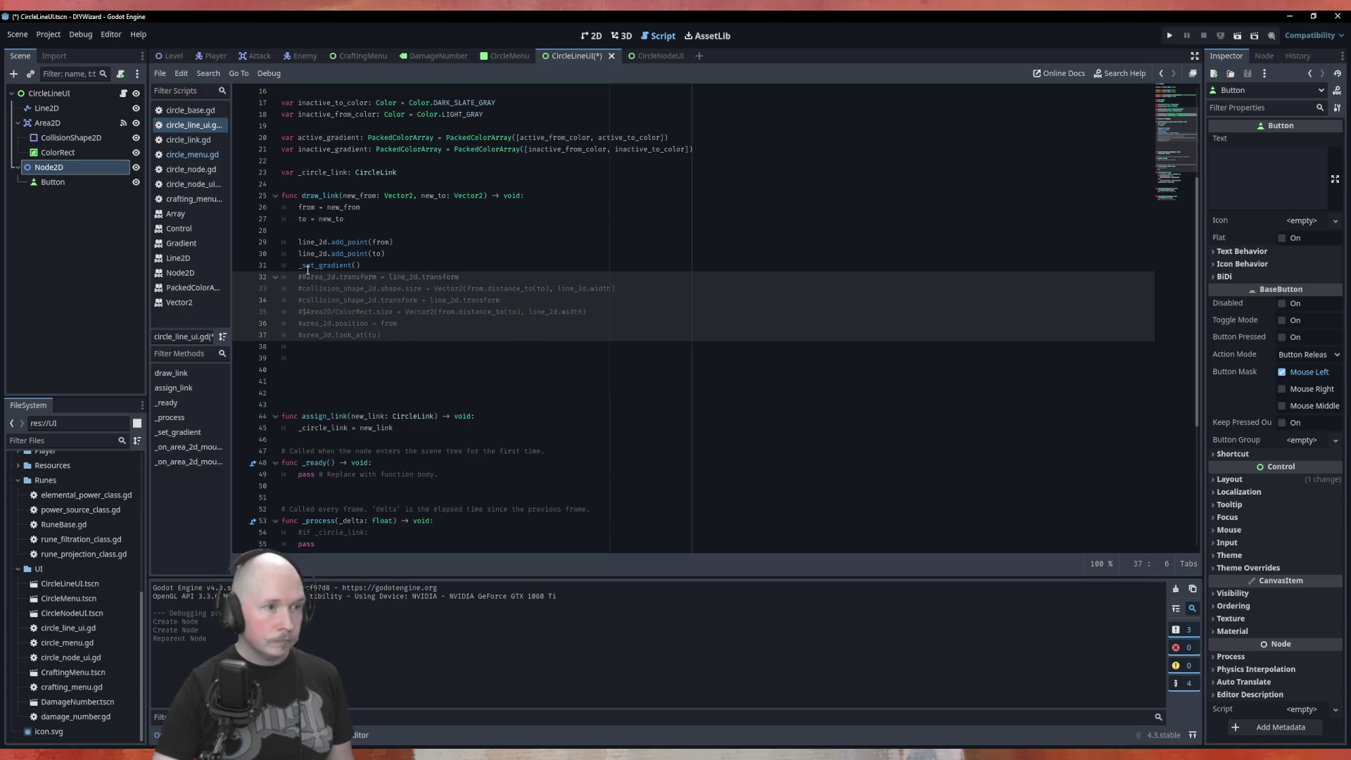
{"action": "left_click", "coordinate": [303, 278]}
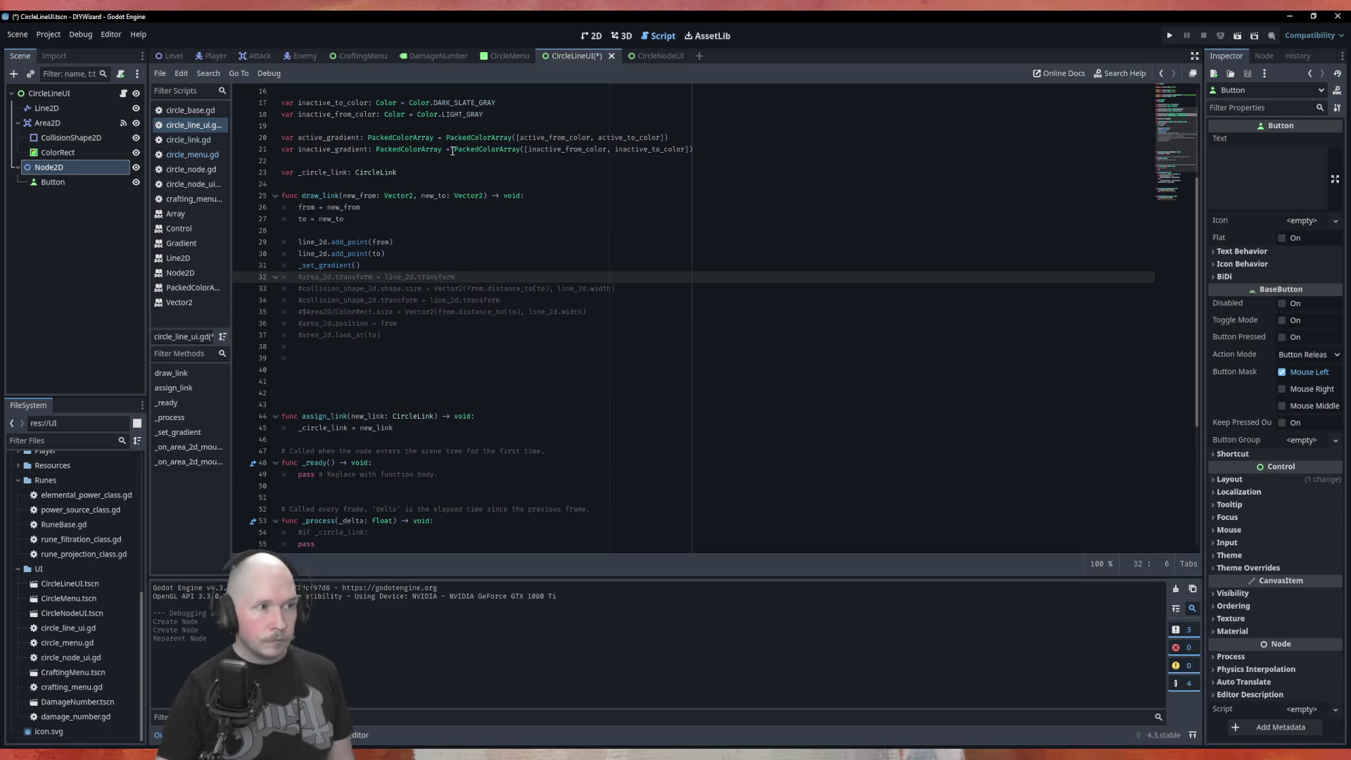
Add a line setting button.size to the pasted Vector2 distance-and-width expression.
{"action": "left_click", "coordinate": [438, 338]}
{"action": "key", "text": "Return"}
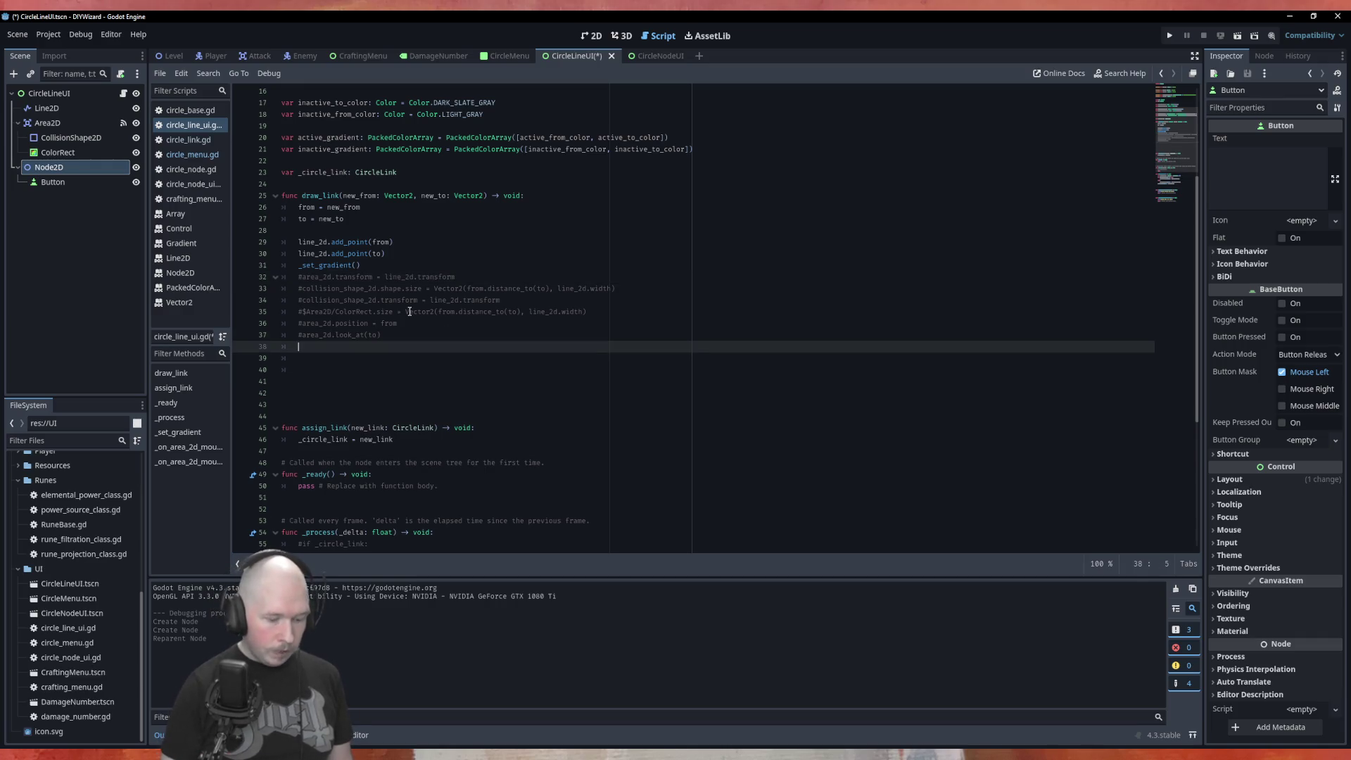
{"action": "type", "text": "button"}
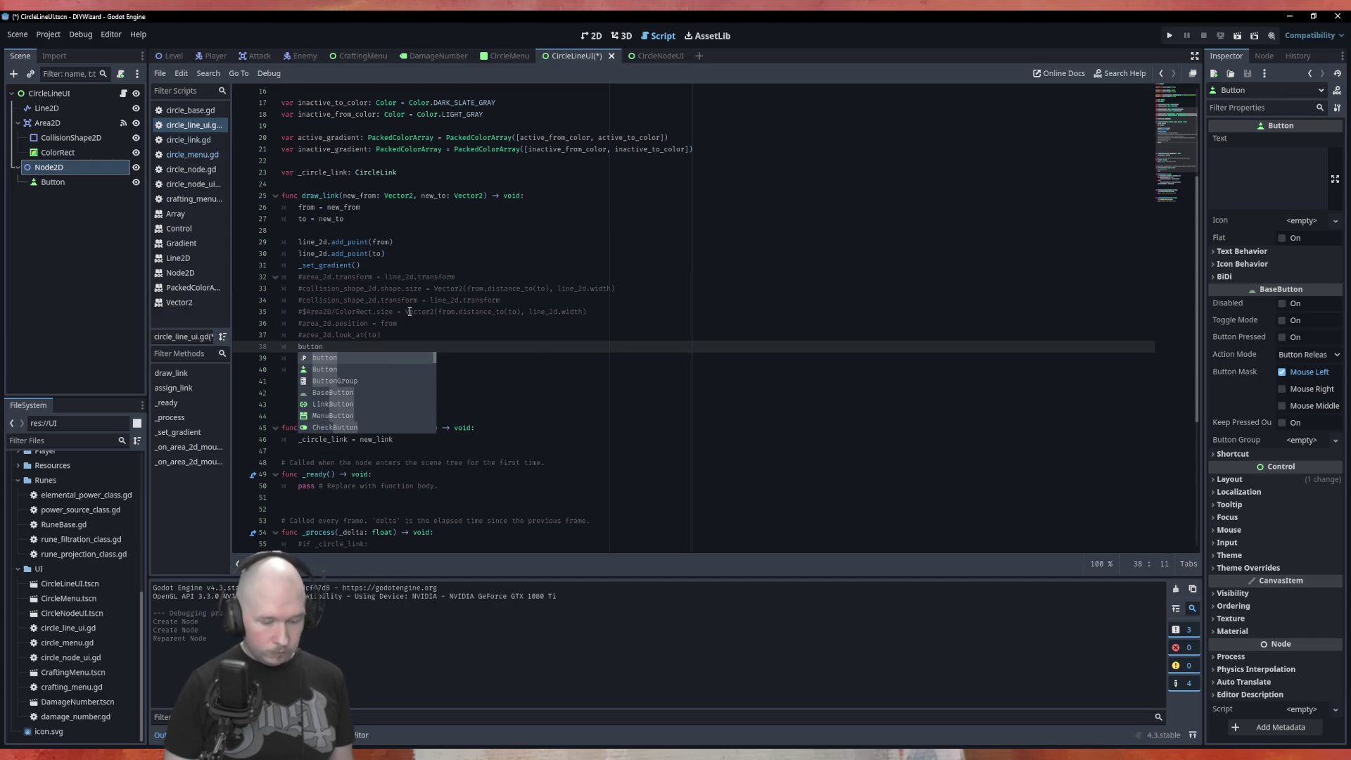
{"action": "type", "text": ".siz"}
{"action": "key", "text": "Return"}
{"action": "type", "text": "="}
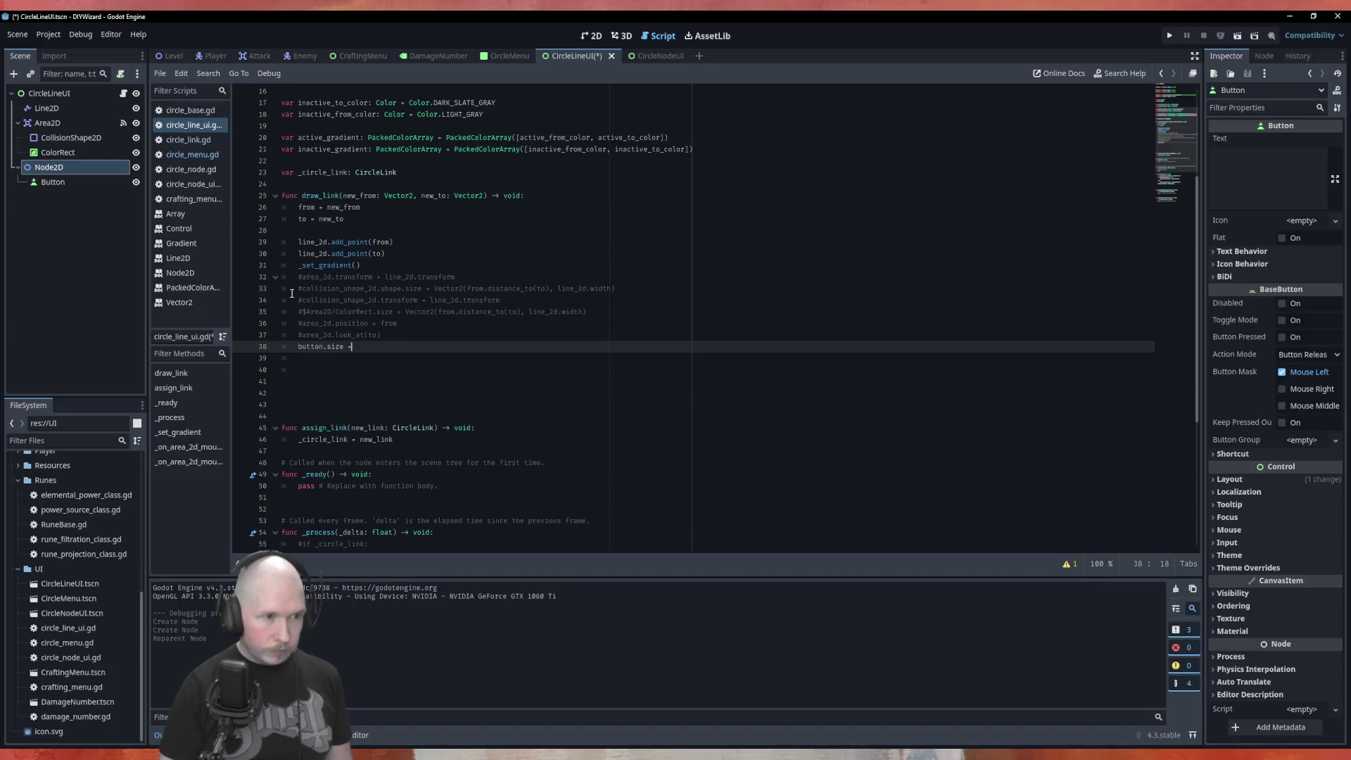
{"action": "type", "text": "Vector2(from.distance_to(to), line_2d.width)"}
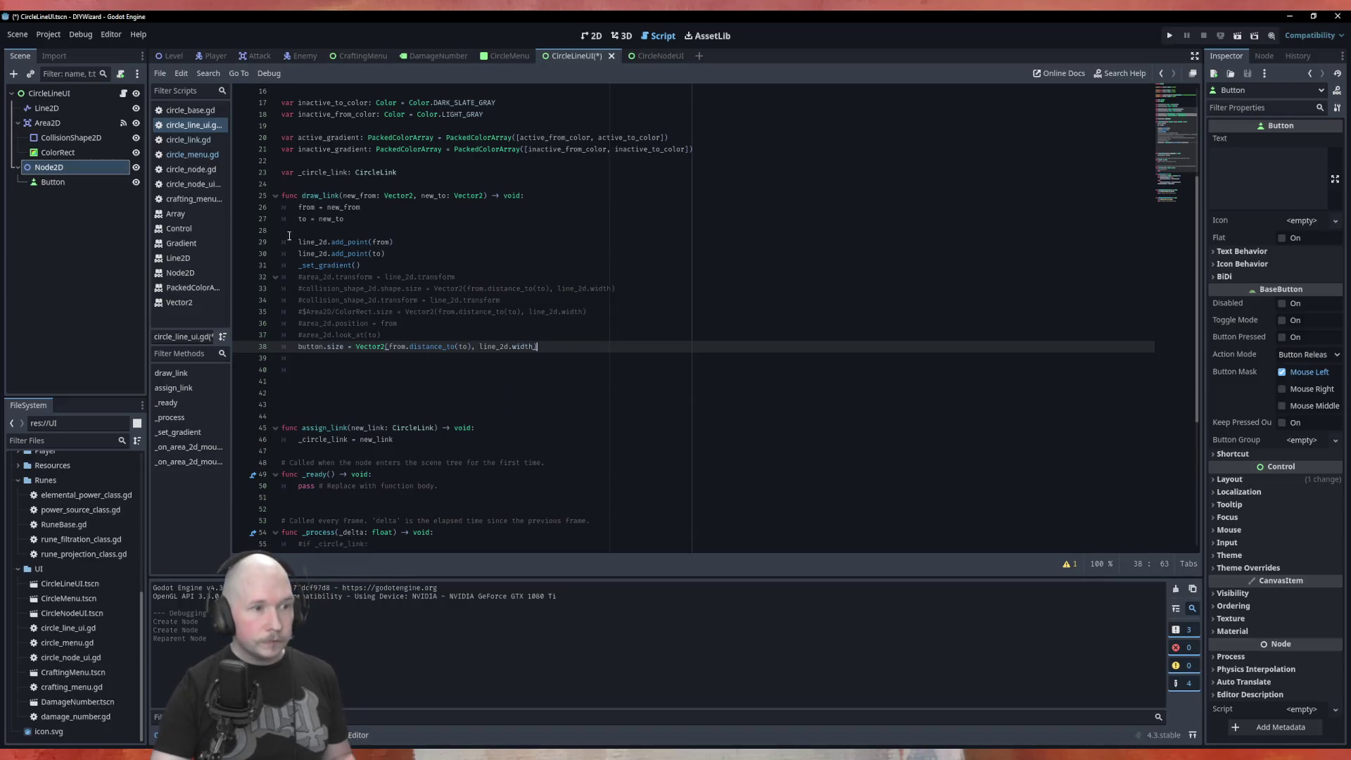
{"action": "left_click", "coordinate": [402, 324]}
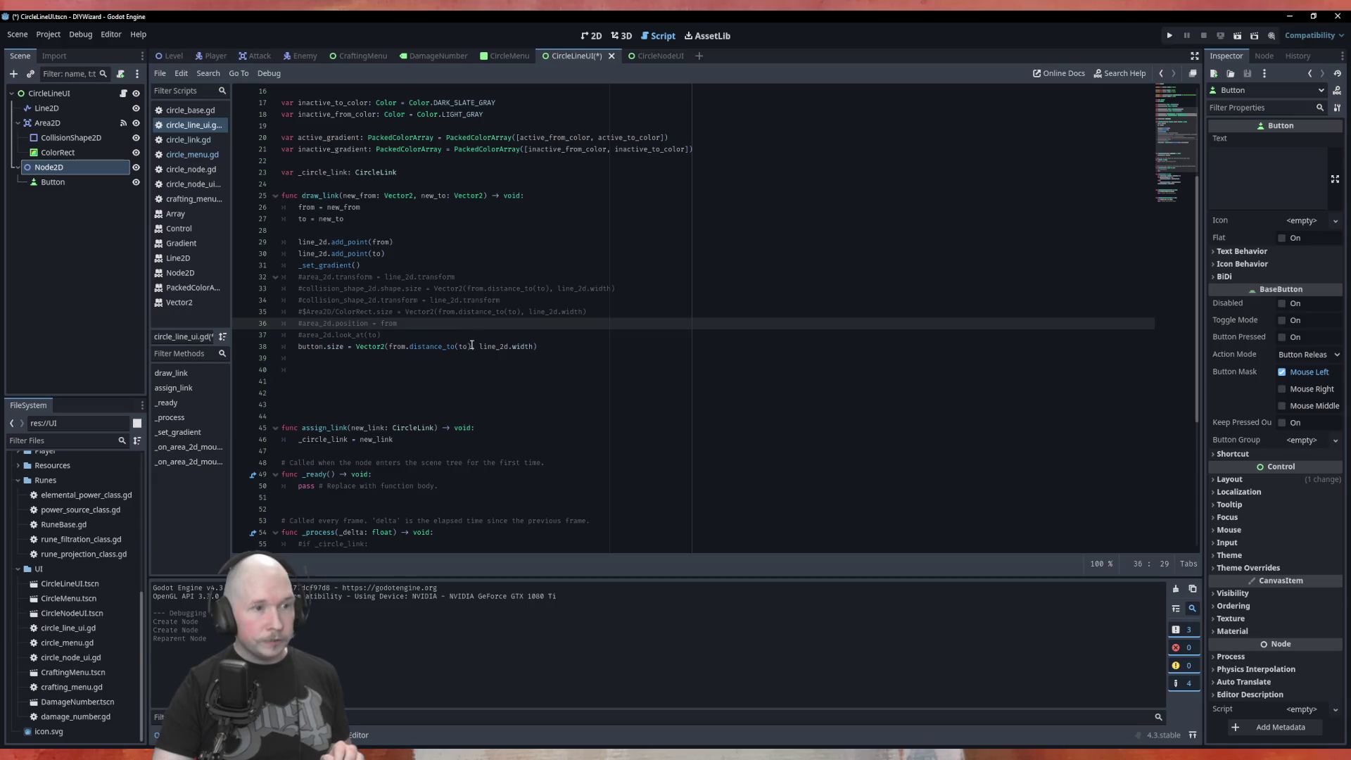
{"action": "left_click", "coordinate": [535, 347]}
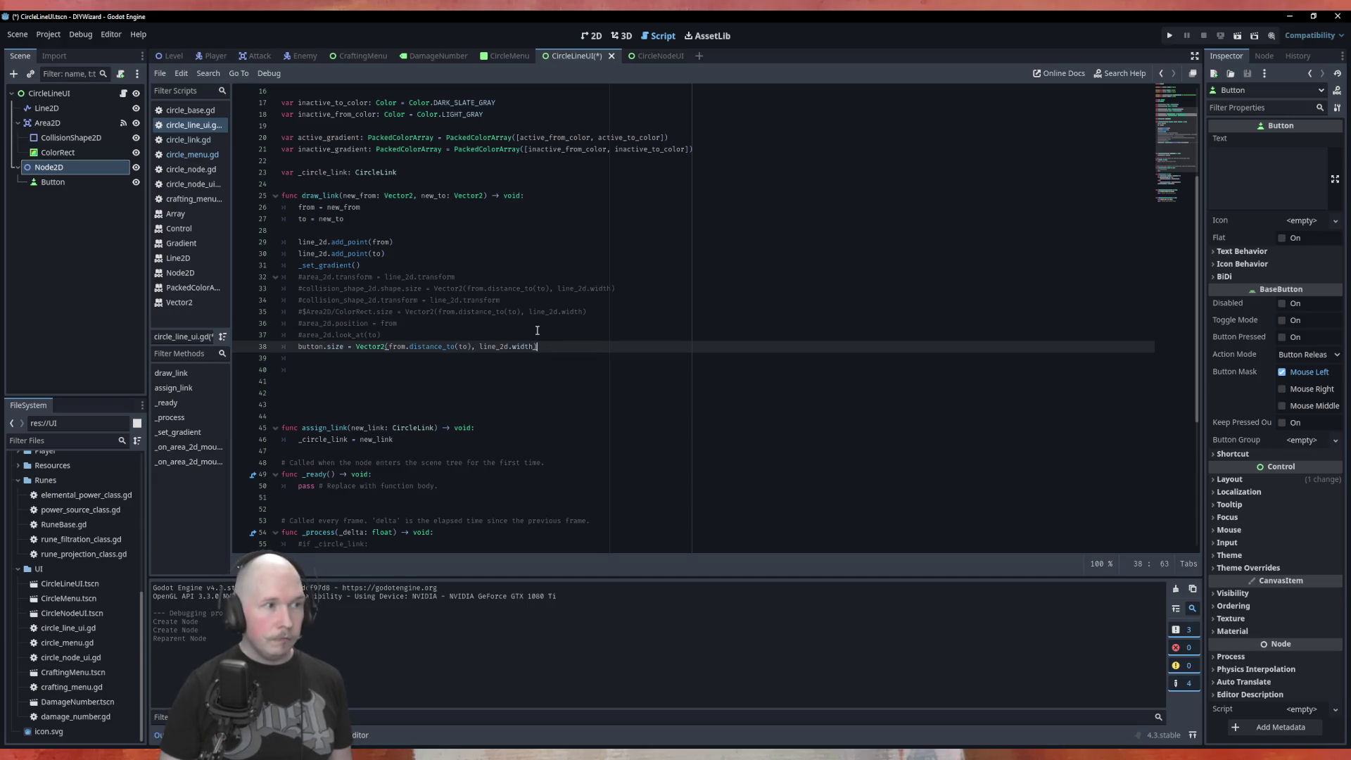
Add node_2d.position = from and node_2d.look_at(to) to draw_link, then save.
{"action": "key", "text": "Return"}
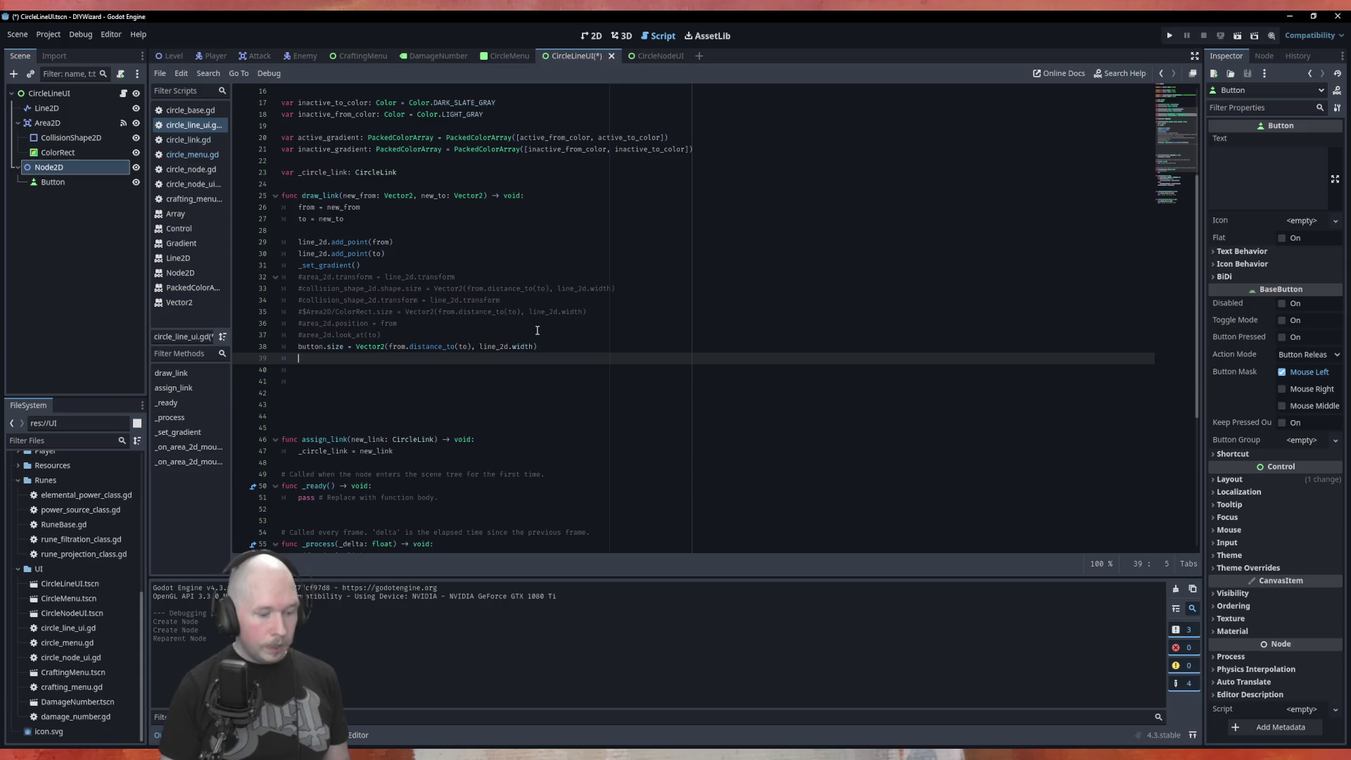
{"action": "type", "text": "rod"}
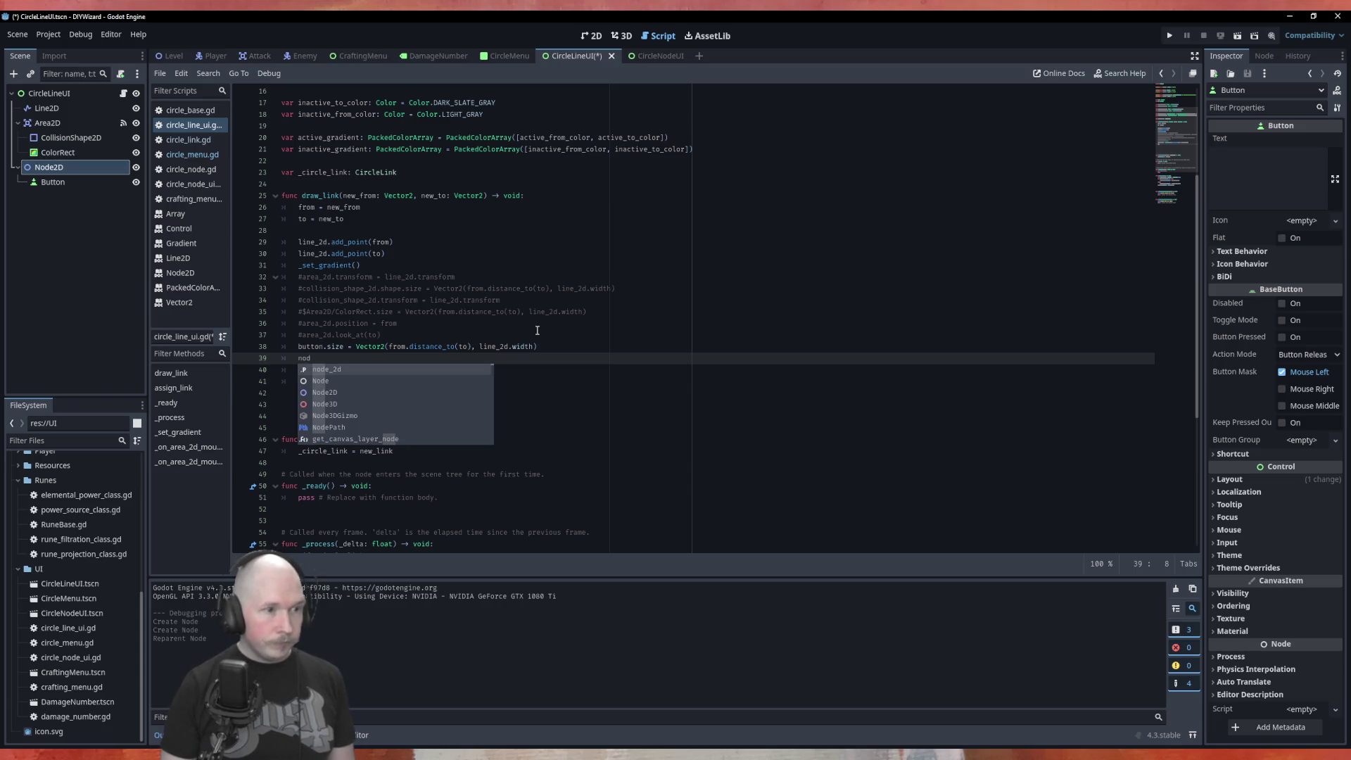
{"action": "key", "text": "Return"}
{"action": "type", "text": ".pos"}
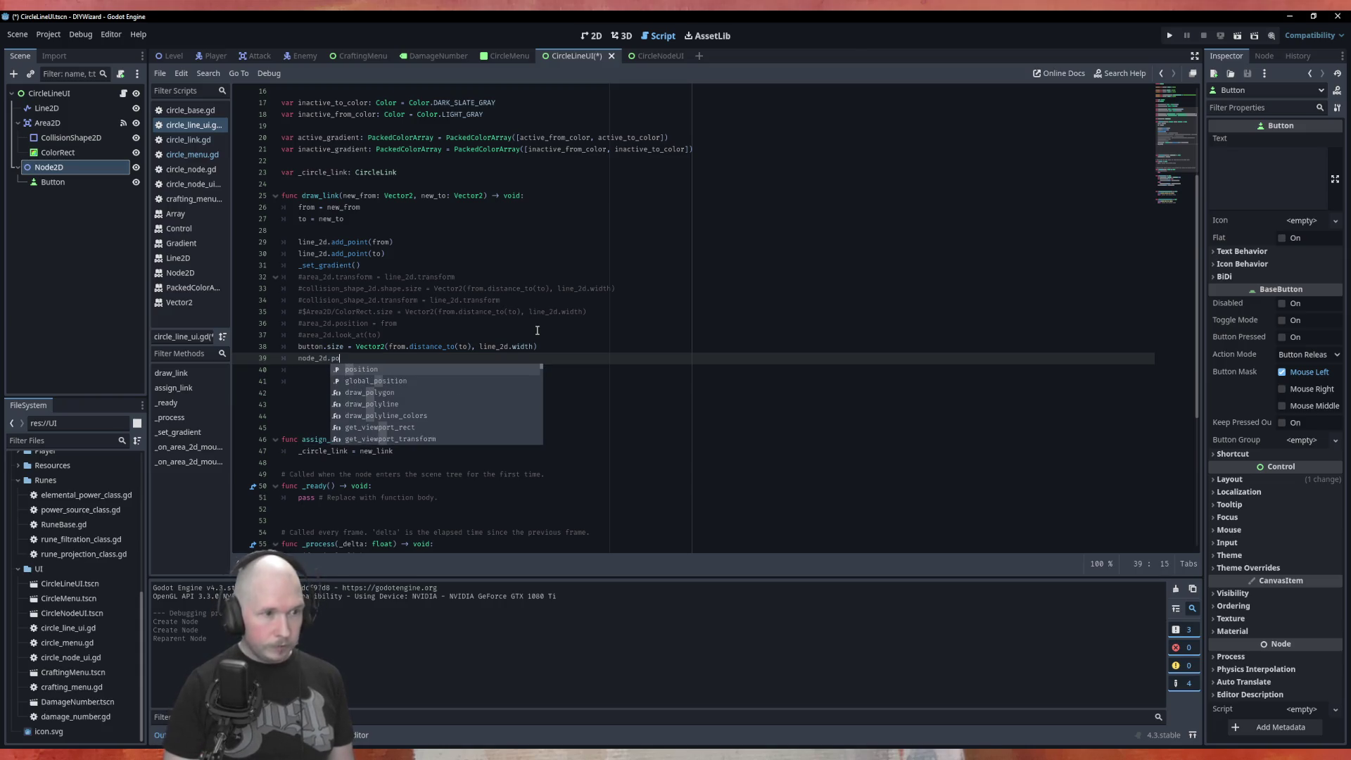
{"action": "key", "text": "Return"}
{"action": "type", "text": "= "}
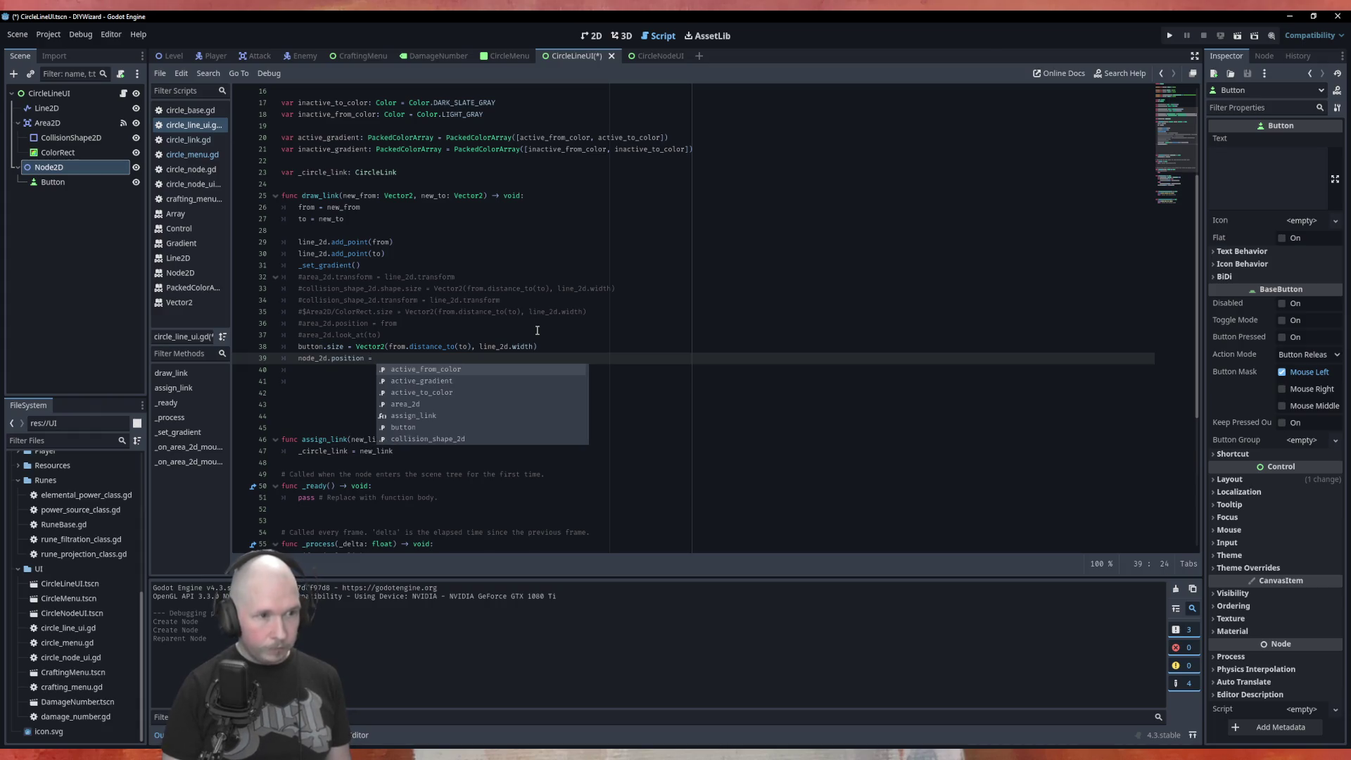
{"action": "type", "text": "from"}
{"action": "key", "text": "Return"}
{"action": "key", "text": "Return"}
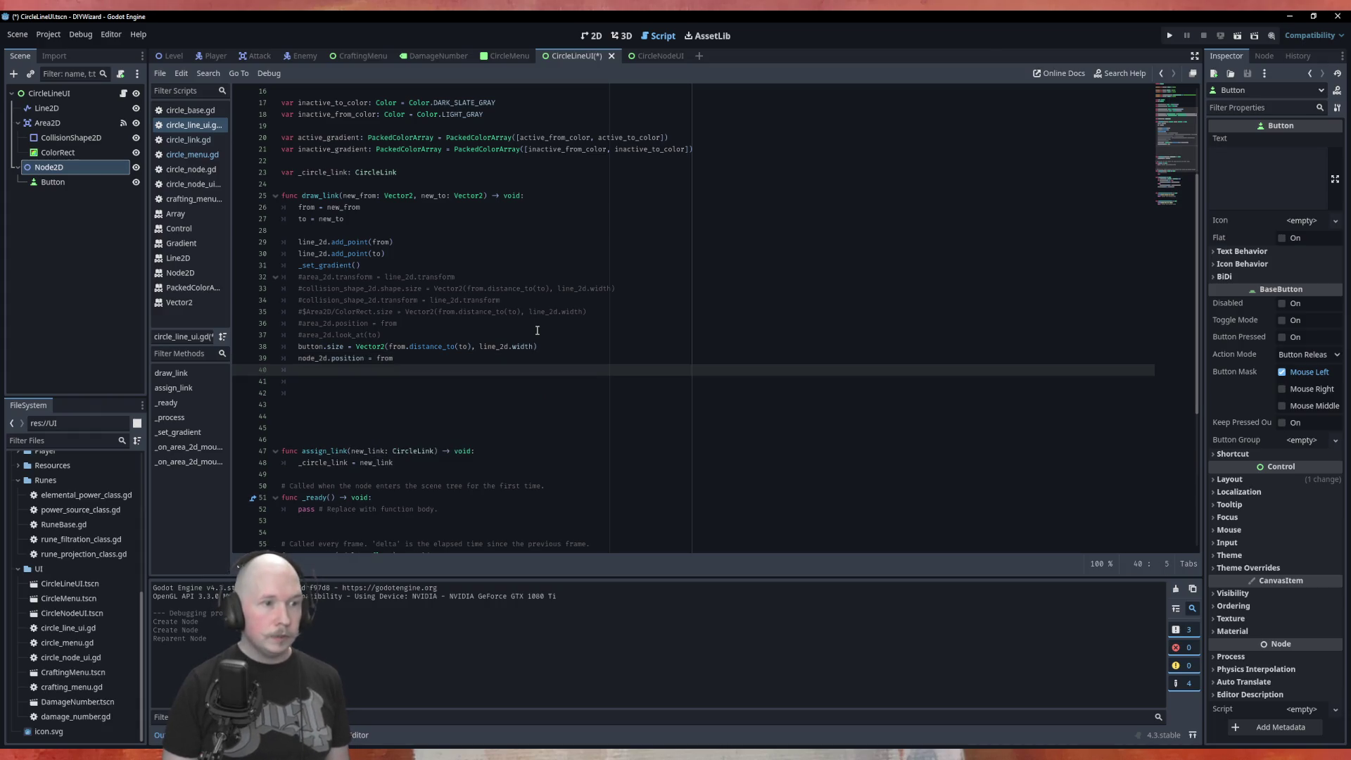
{"action": "type", "text": "node"}
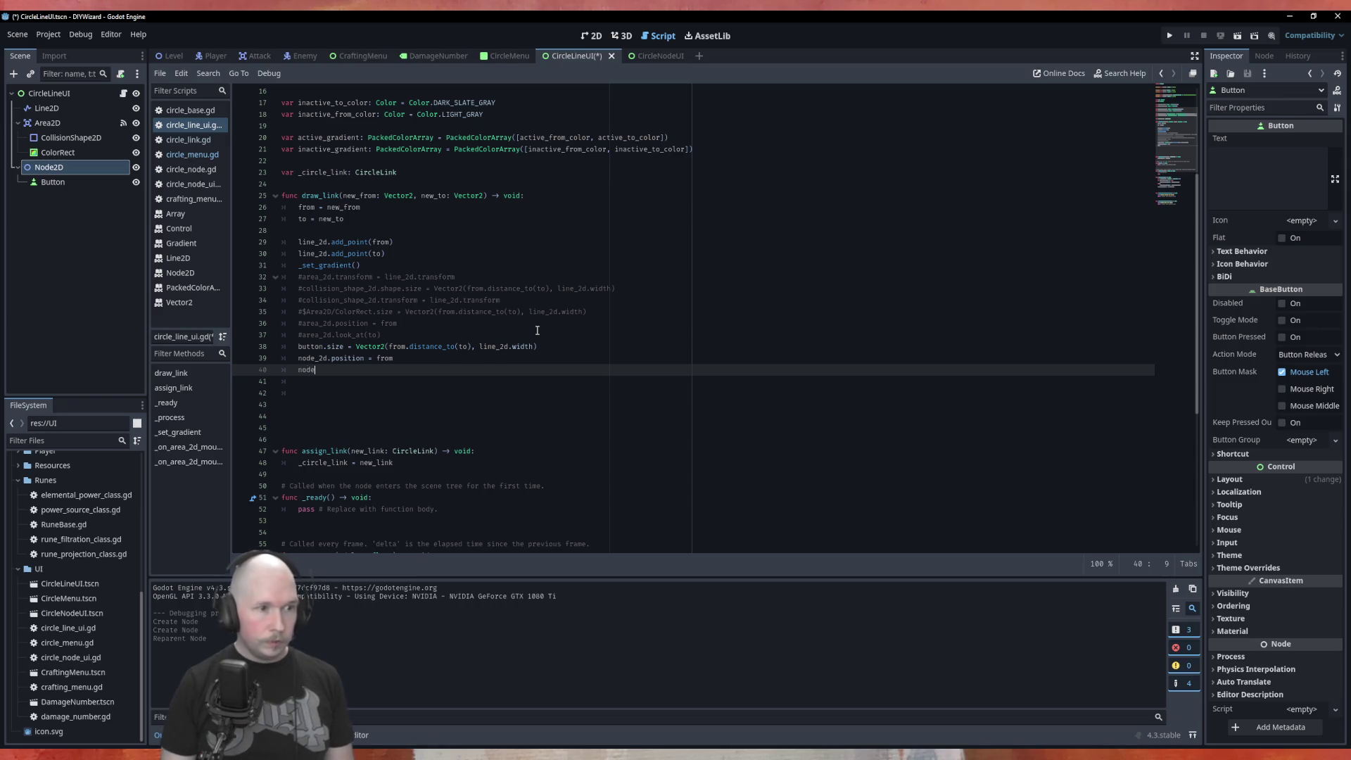
{"action": "type", "text": "_2d."}
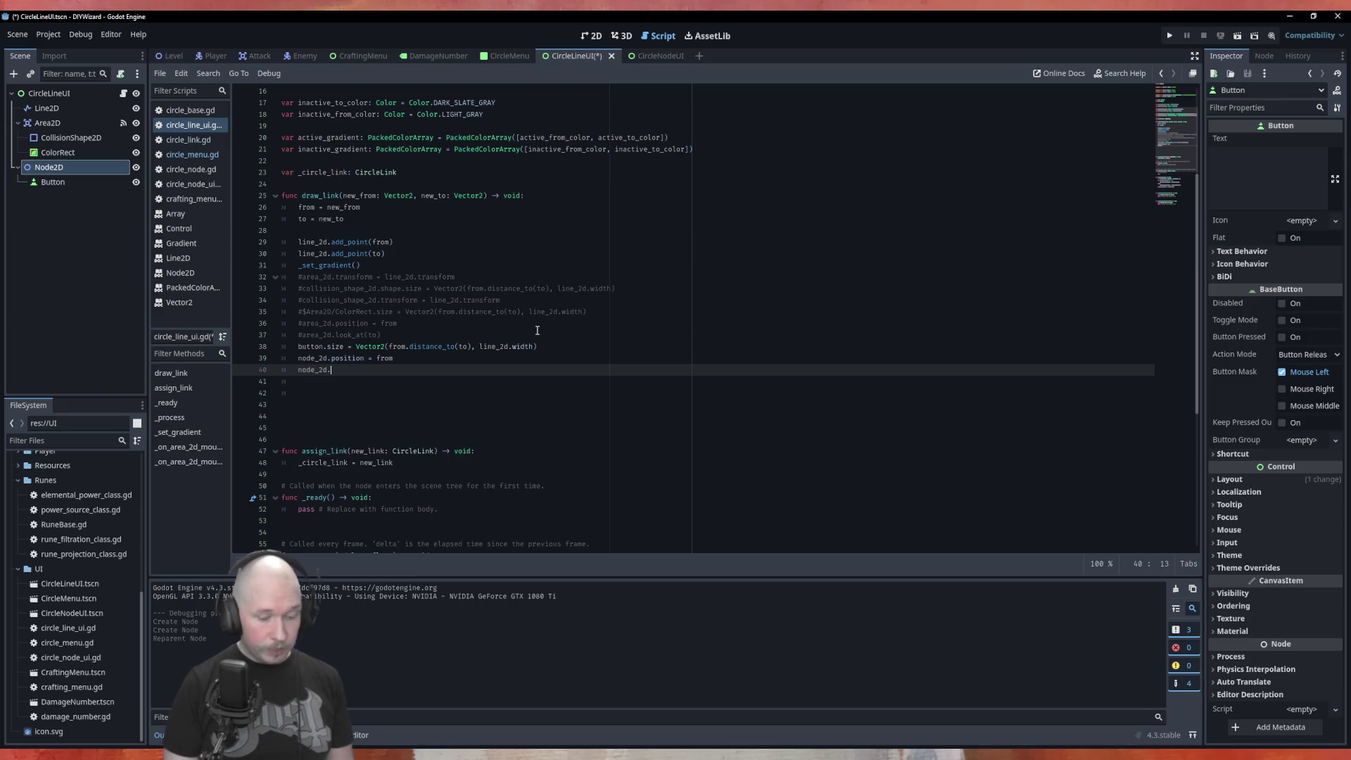
{"action": "type", "text": "look"}
{"action": "key", "text": "Return"}
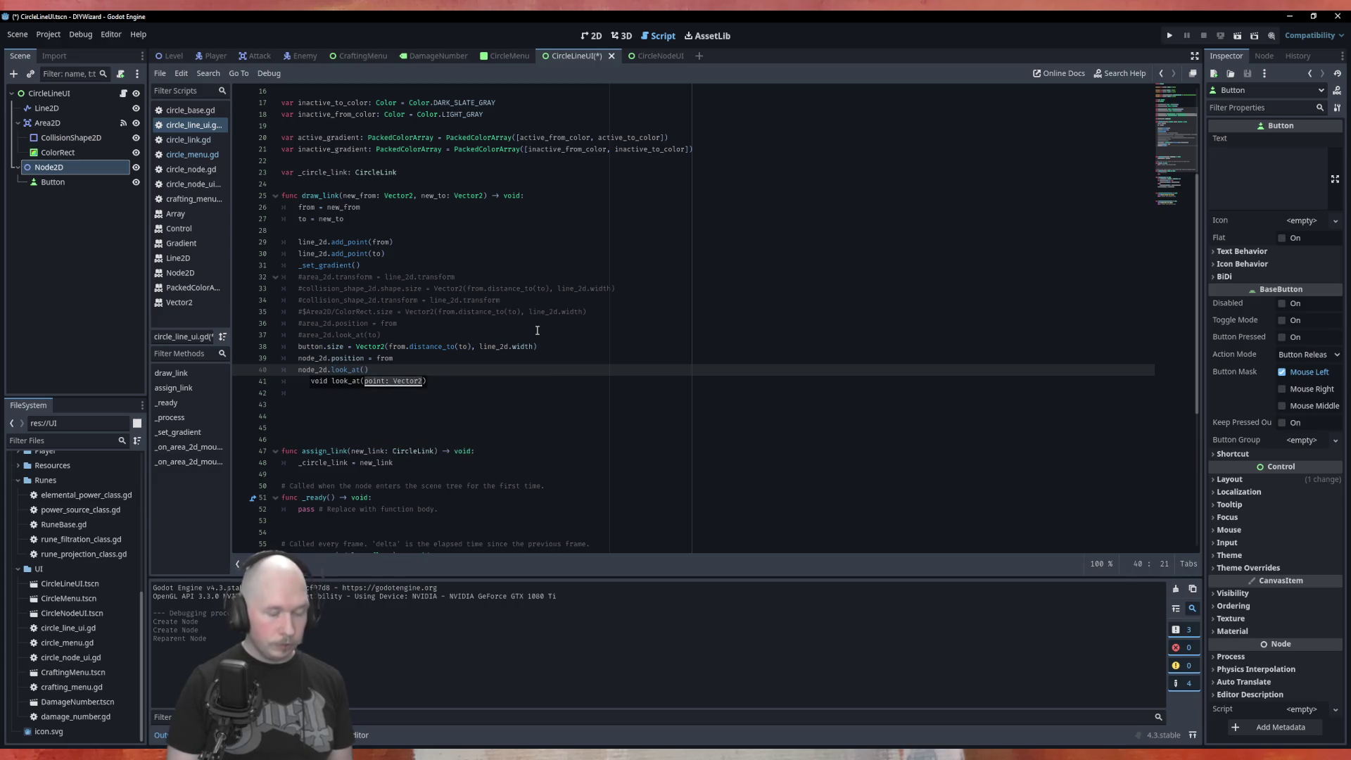
{"action": "type", "text": "to"}
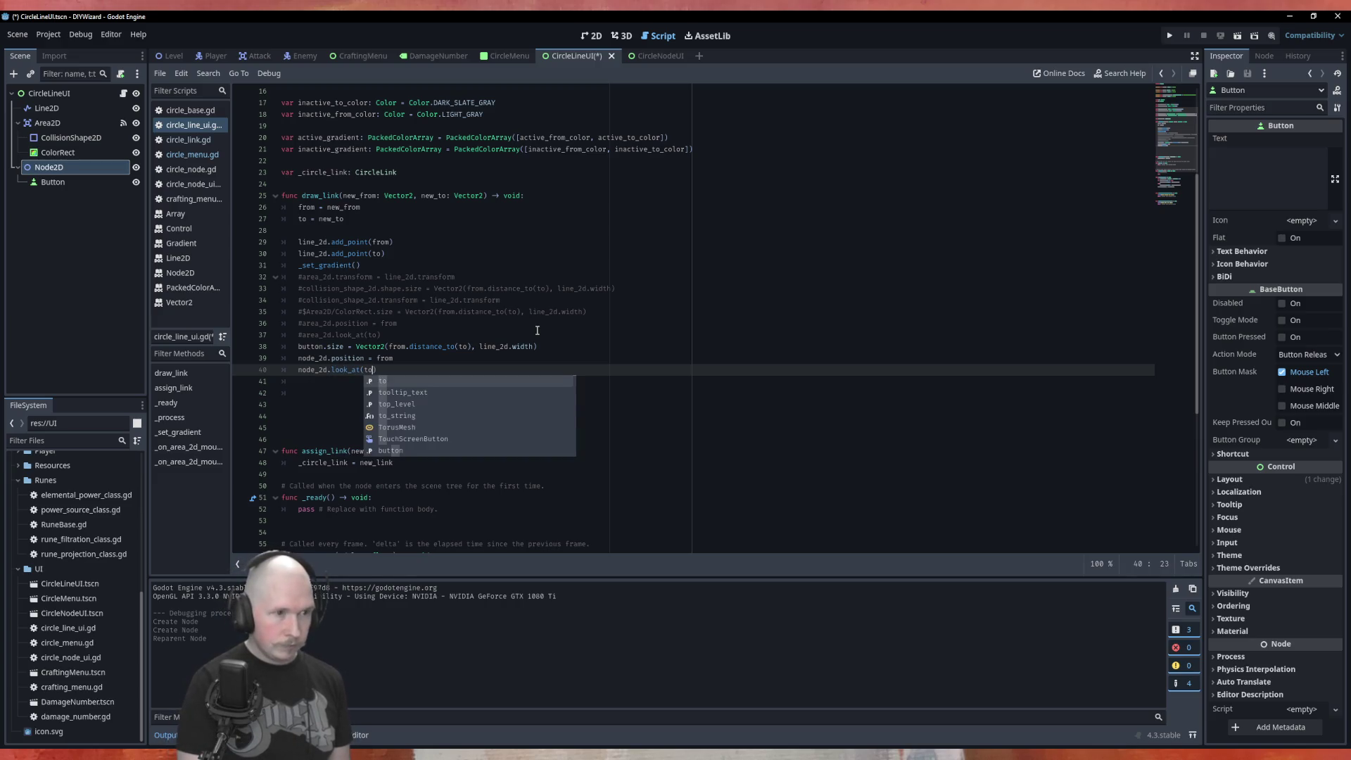
{"action": "key", "text": "ctrl+s"}
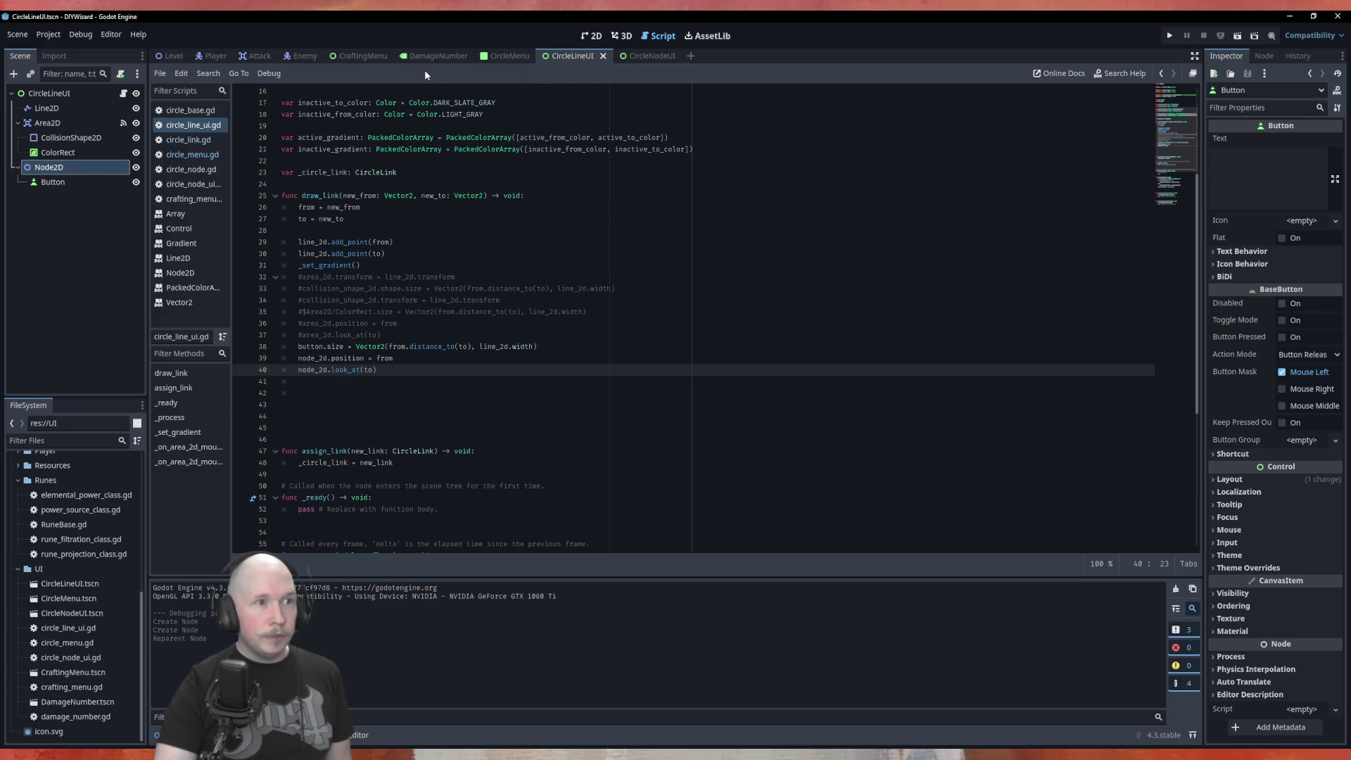
Run the CircleMenu scene and inspect the code behind the null-instance error.
{"action": "left_click", "coordinate": [510, 55]}
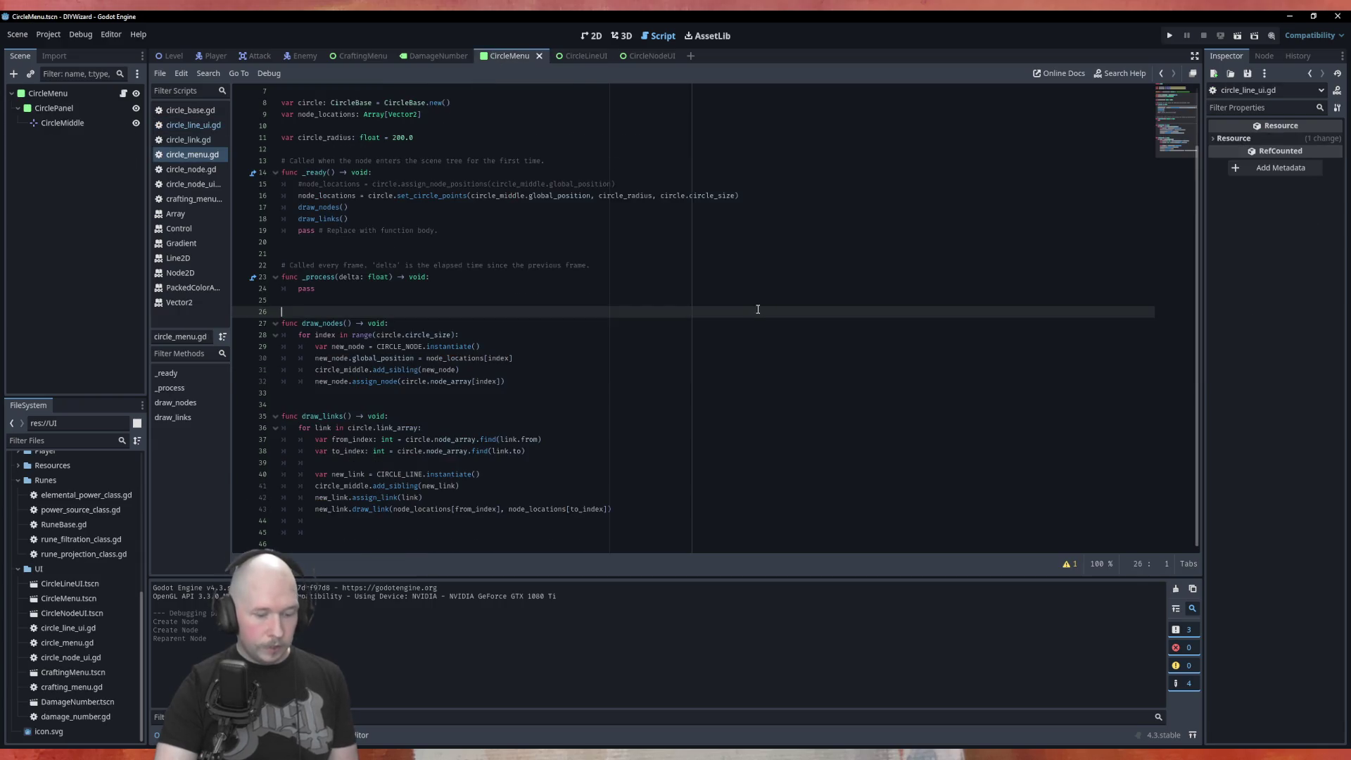
{"action": "key", "text": "F6"}
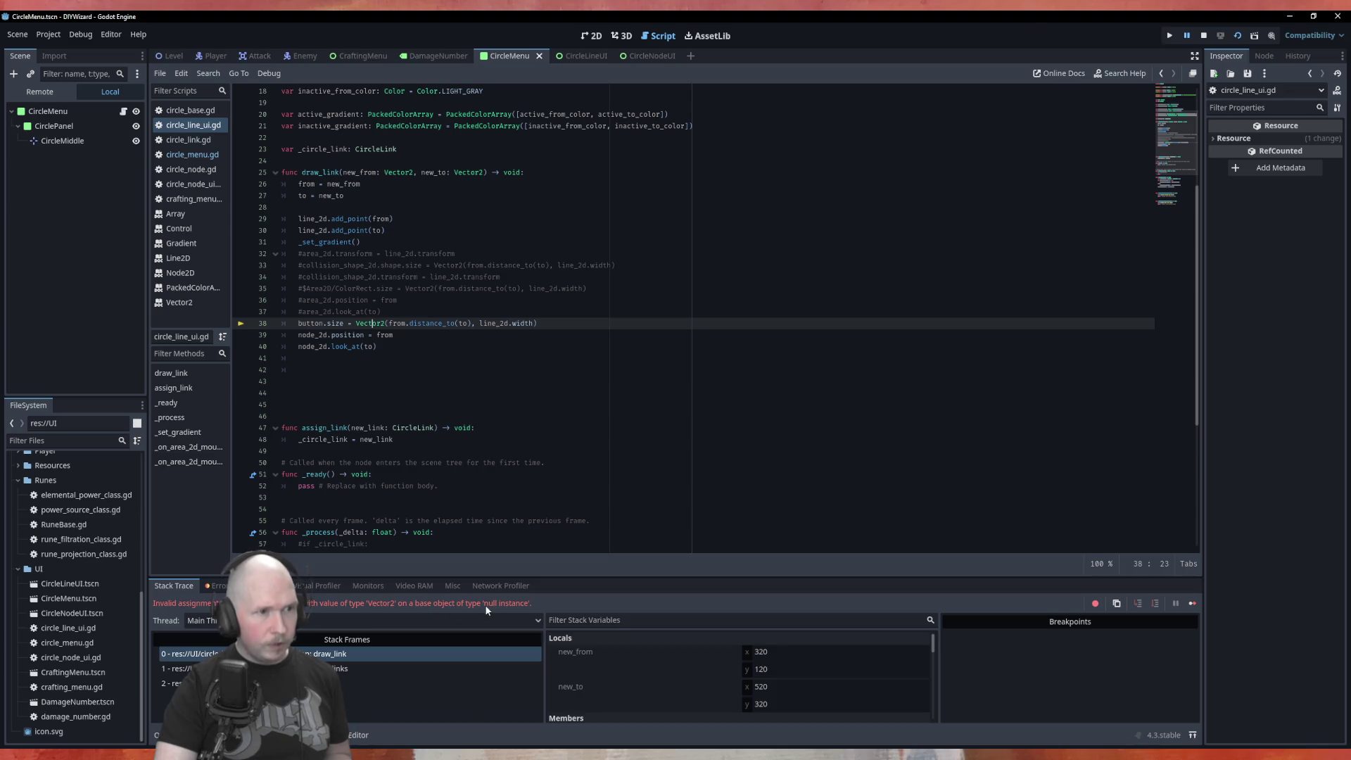
{"action": "left_click", "coordinate": [500, 312]}
{"action": "scroll", "coordinate": [565, 374], "scroll_direction": "up", "scroll_amount": 2}
{"action": "scroll", "coordinate": [565, 374], "scroll_direction": "up", "scroll_amount": 3}
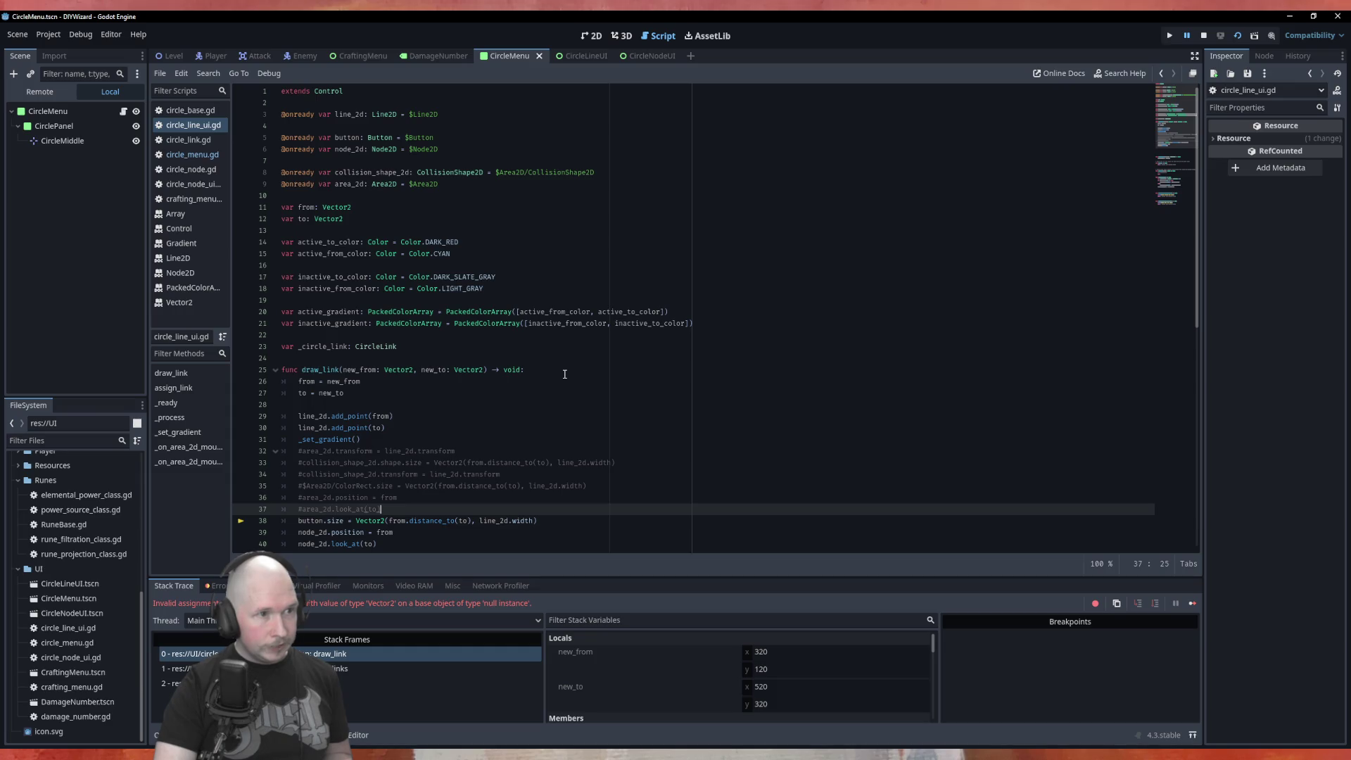
{"action": "scroll", "coordinate": [573, 279], "scroll_direction": "down", "scroll_amount": 5}
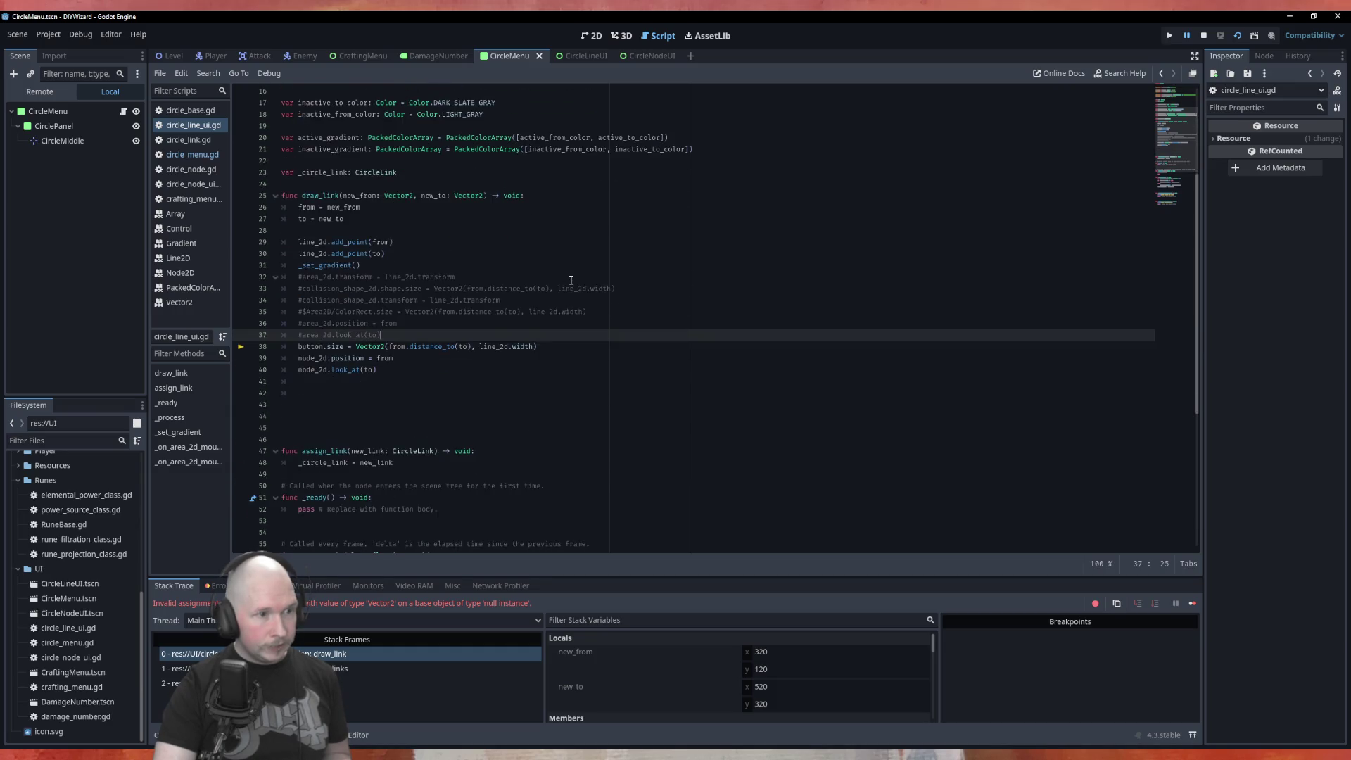
{"action": "scroll", "coordinate": [573, 279], "scroll_direction": "up", "scroll_amount": 5}
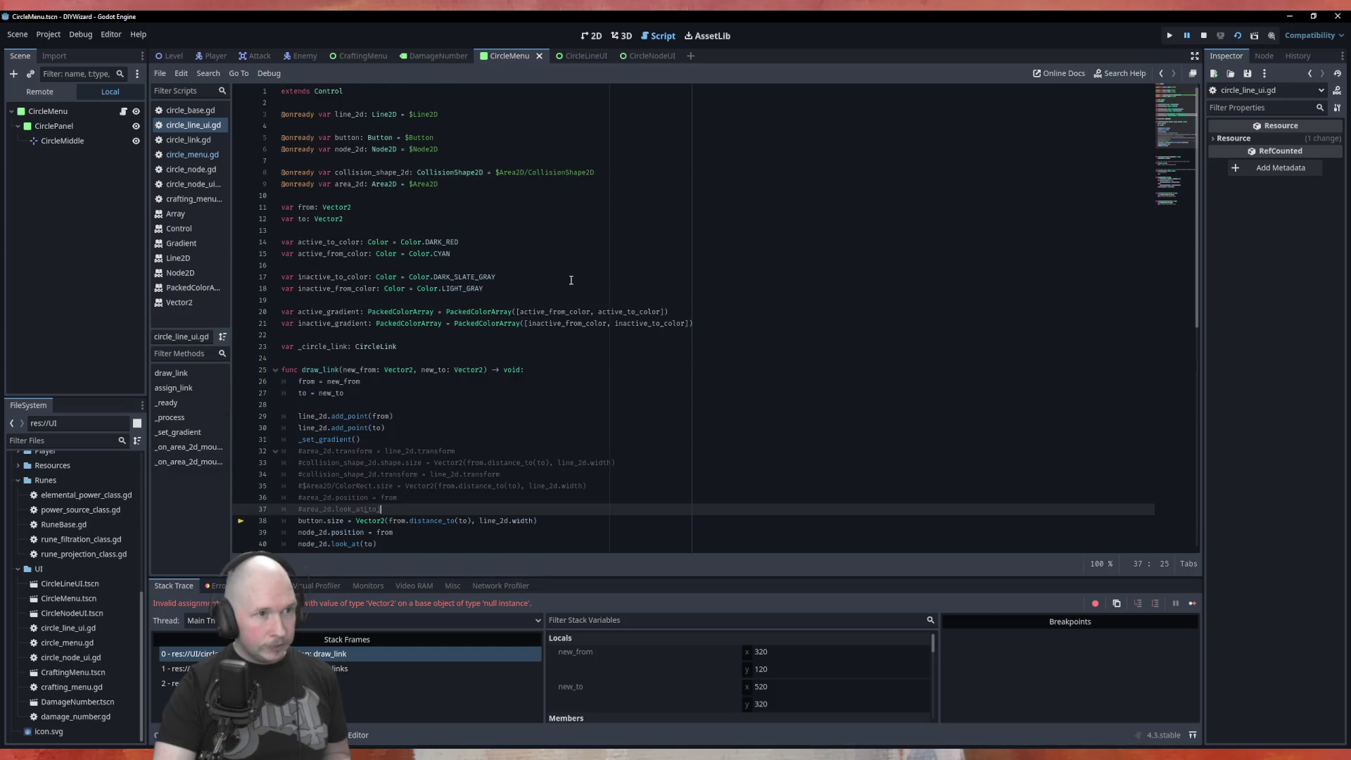
Replace the old button declaration in circle_line_ui.gd by dragging the Button node in again.
{"action": "left_click", "coordinate": [571, 56]}
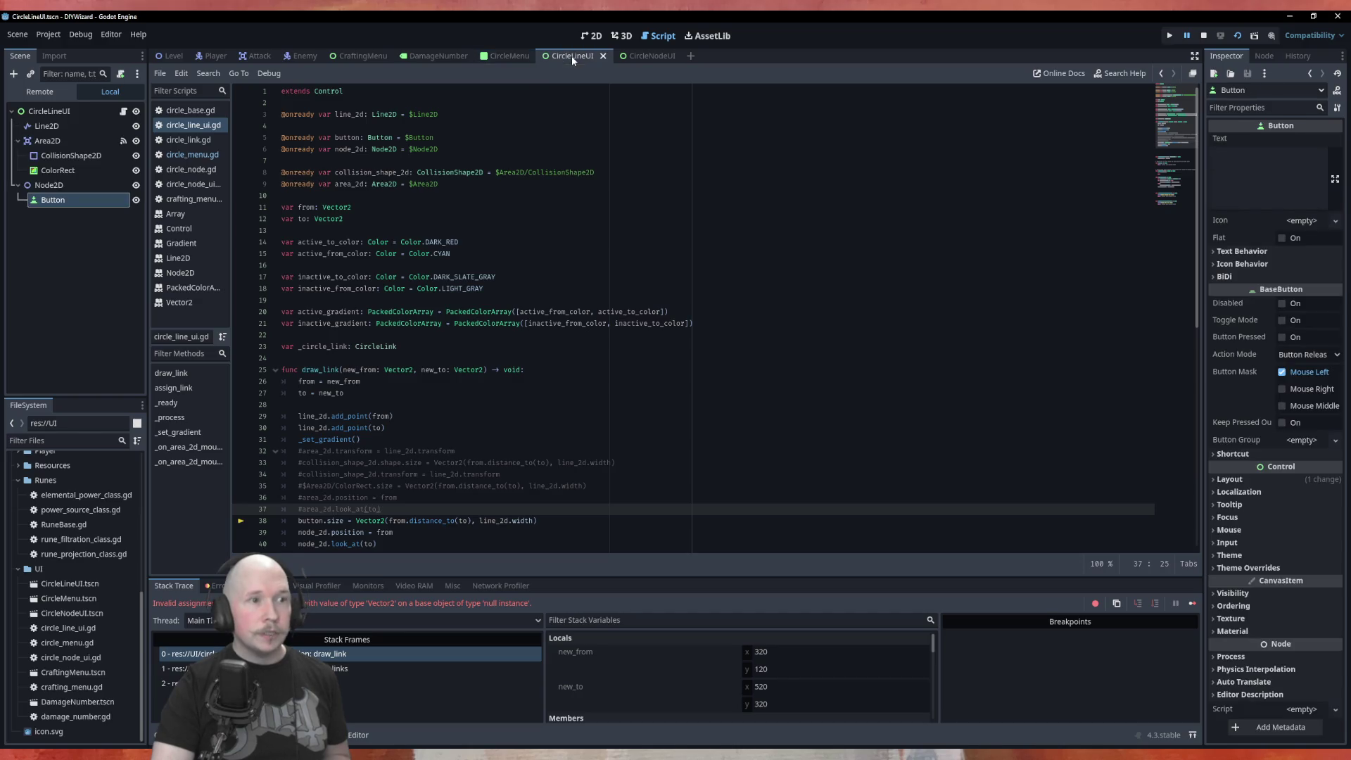
{"action": "left_click", "coordinate": [456, 148]}
{"action": "left_click_drag", "start_coordinate": [457, 139], "coordinate": [269, 139]}
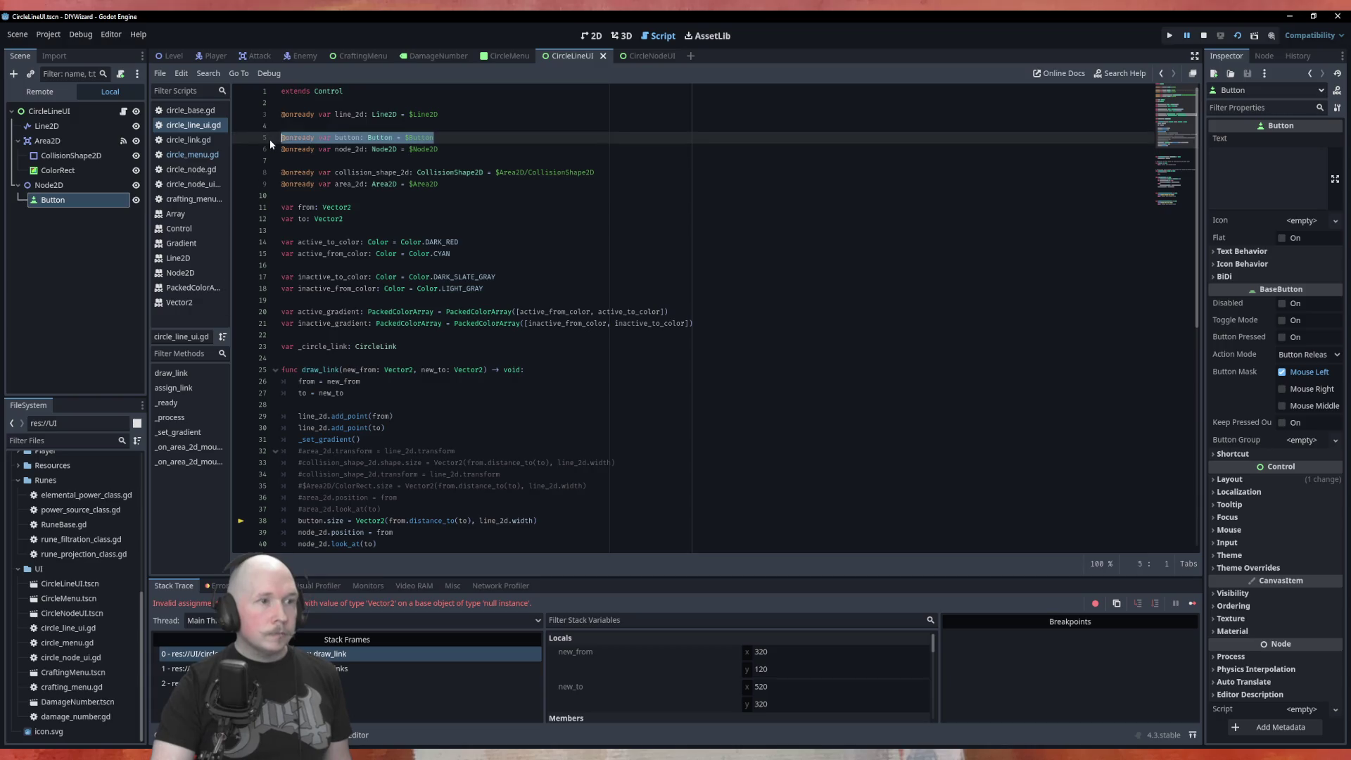
{"action": "key", "text": "BackSpace"}
{"action": "mouse_move", "coordinate": [52, 199]}
{"action": "left_mouse_down"}
{"action": "mouse_move", "coordinate": [415, 143]}
{"action": "mouse_move", "coordinate": [352, 138]}
{"action": "left_mouse_up"}
{"action": "scroll", "coordinate": [582, 352], "scroll_direction": "down", "scroll_amount": 3}
{"action": "scroll", "coordinate": [582, 352], "scroll_direction": "down", "scroll_amount": 3}
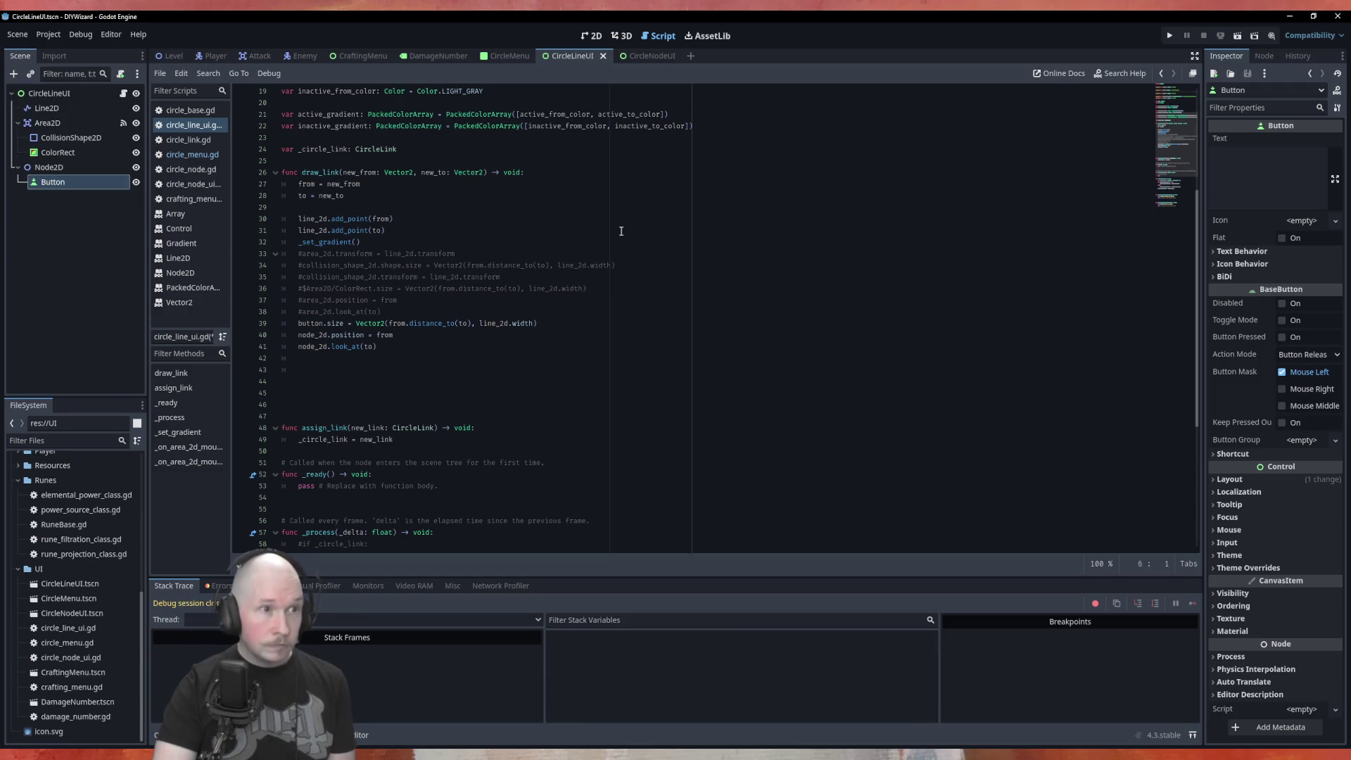
Rerun CircleMenu to see the diamond links, close the game, and return to CircleLineUI.
{"action": "left_click", "coordinate": [509, 56]}
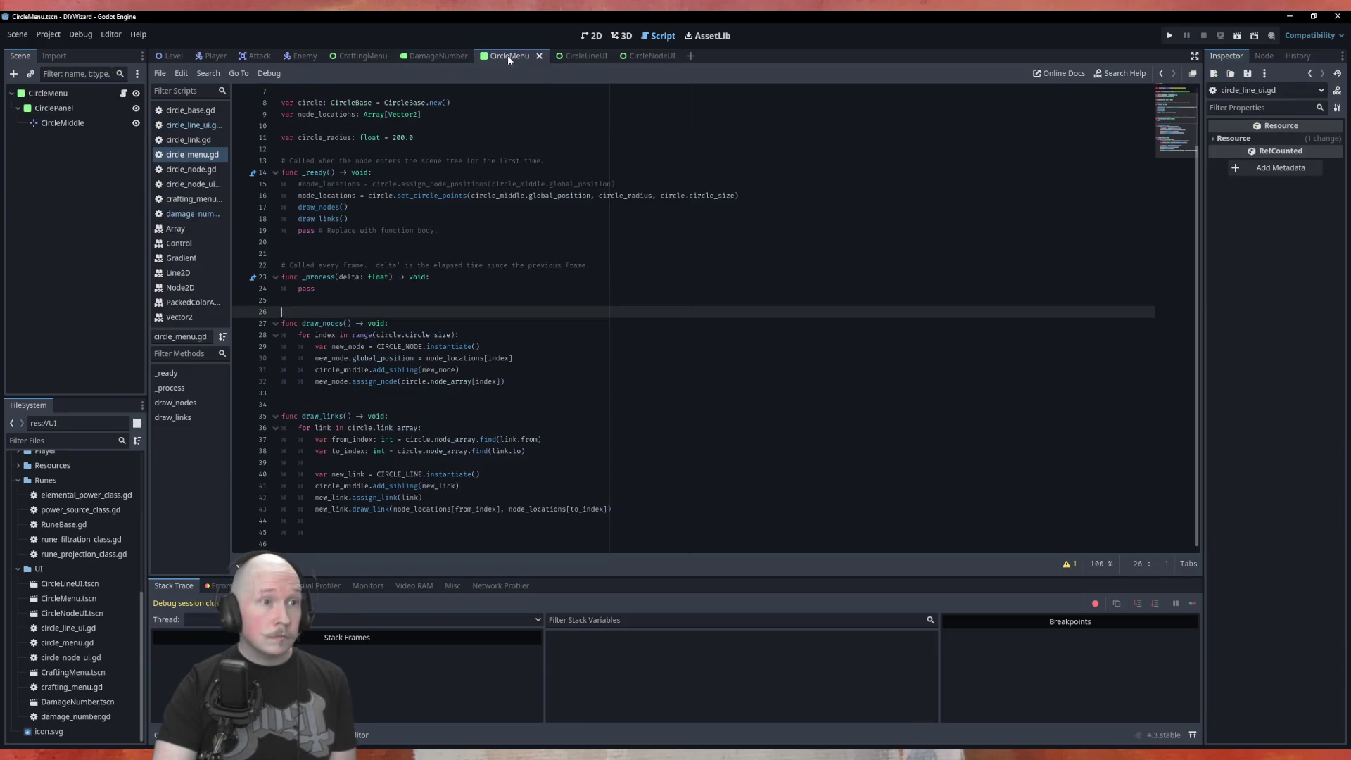
{"action": "key", "text": "F6"}
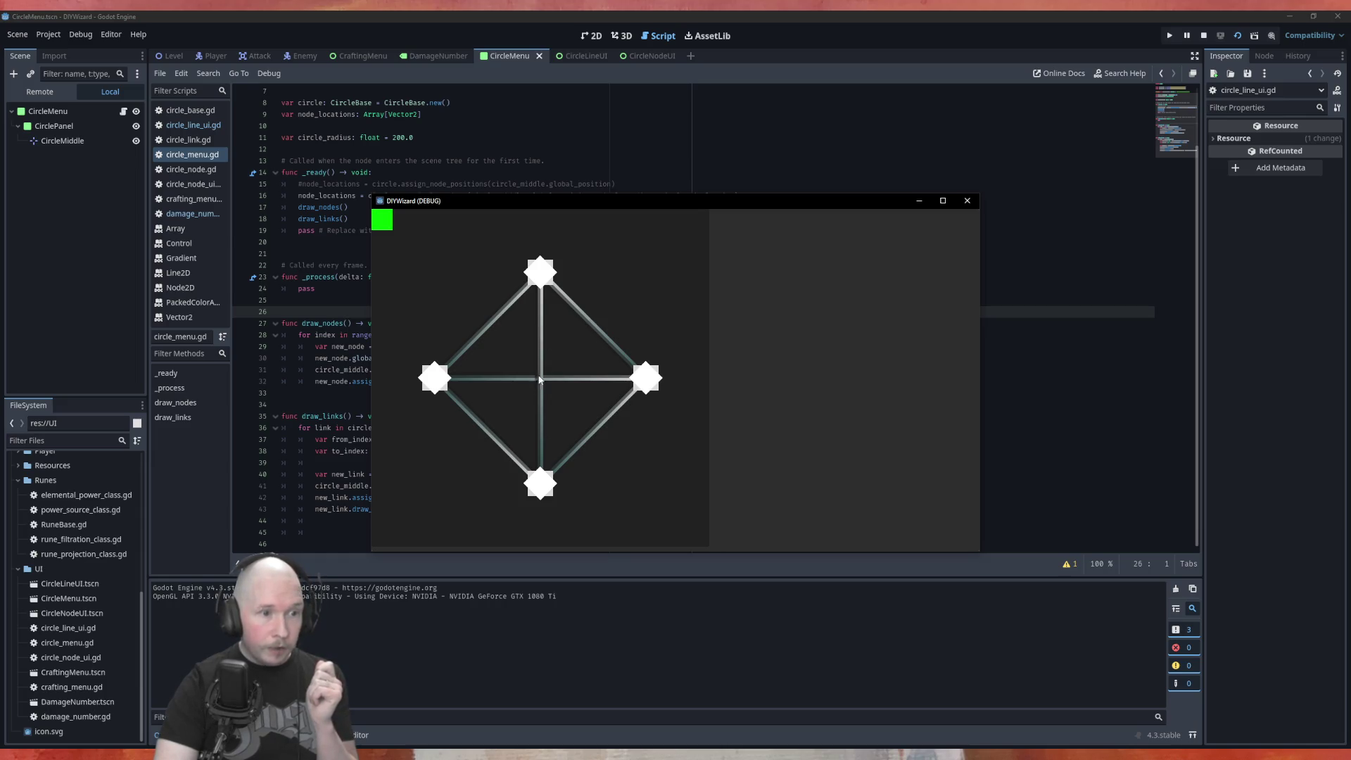
{"action": "left_click", "coordinate": [967, 201]}
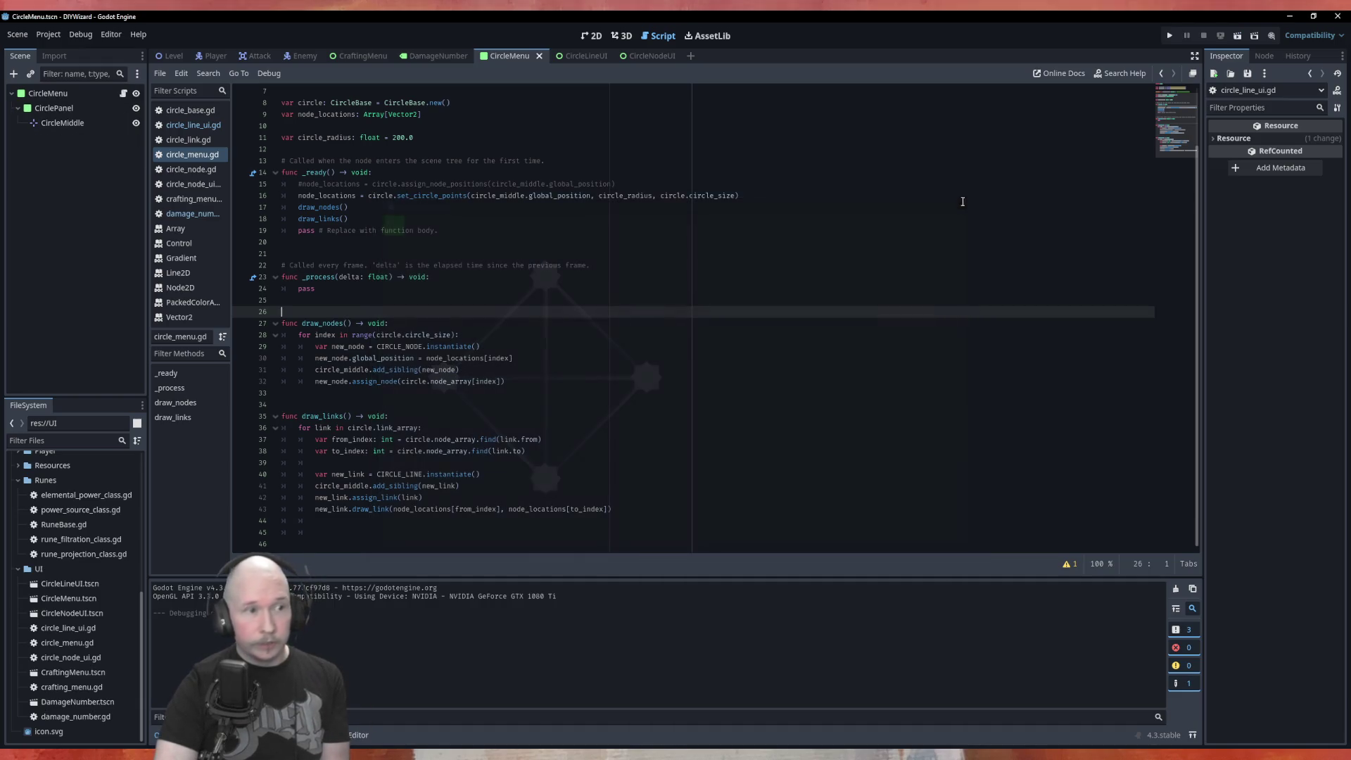
{"action": "left_click", "coordinate": [585, 57]}
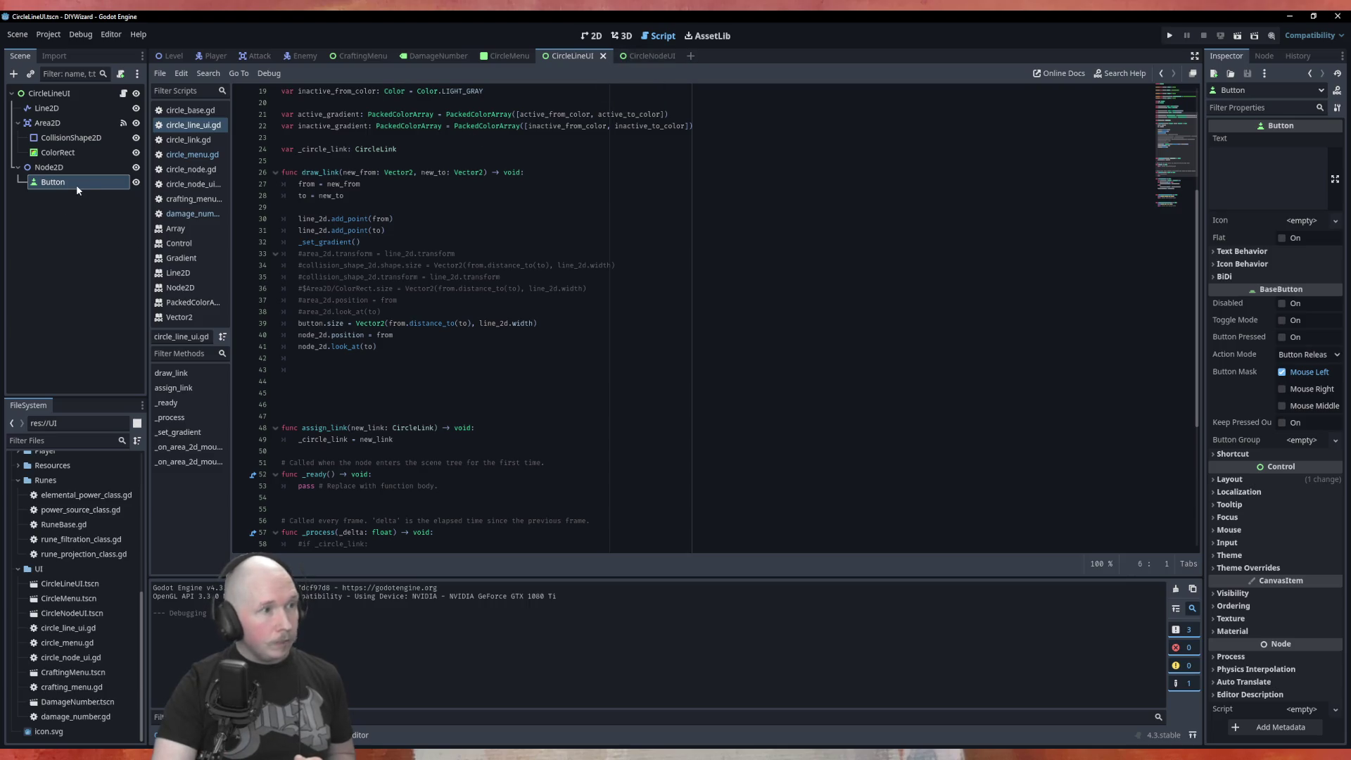
Connect the Button's pressed signal to a new _on_button_pressed handler.
{"action": "left_click", "coordinate": [1263, 57]}
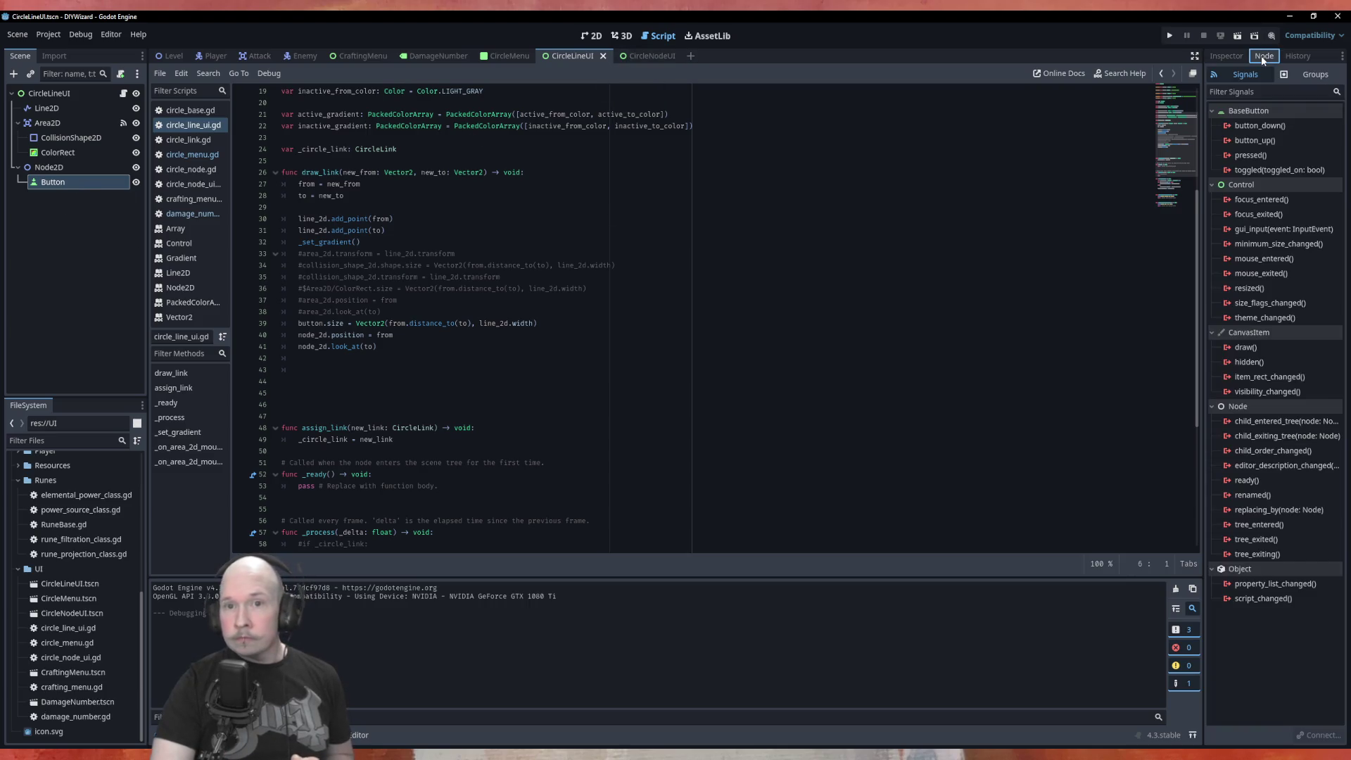
{"action": "double_click", "coordinate": [1256, 157]}
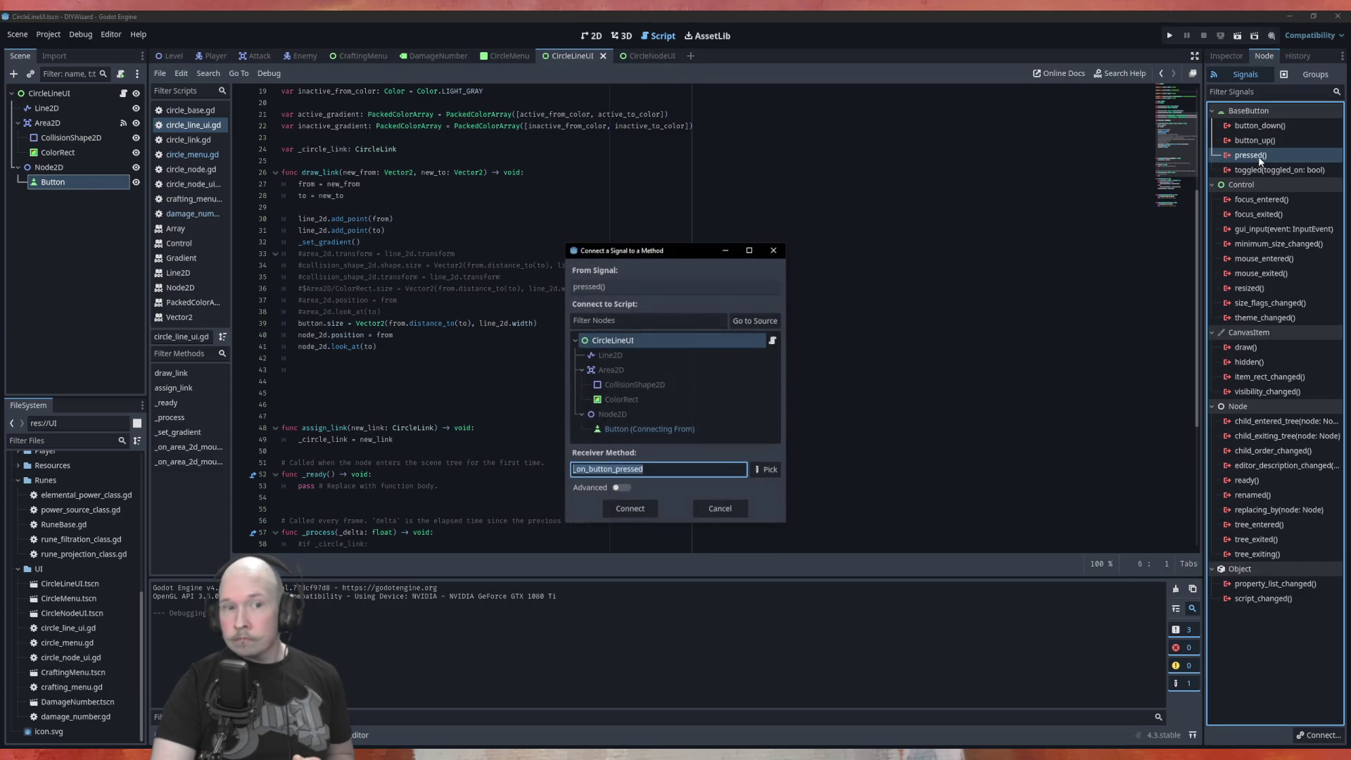
{"action": "left_click", "coordinate": [643, 510]}
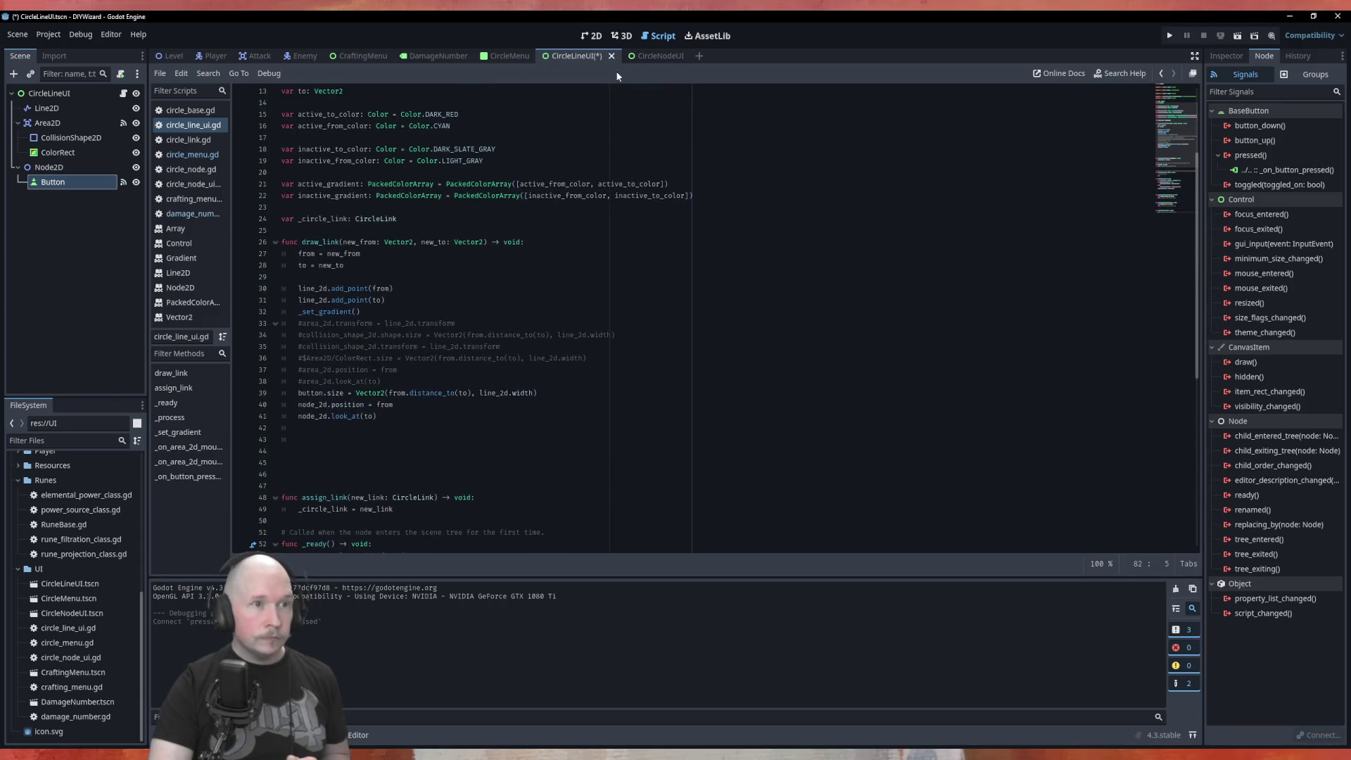
Delete the Area2D node and its children from CircleLineUI, then save the scene.
{"action": "left_click", "coordinate": [591, 36]}
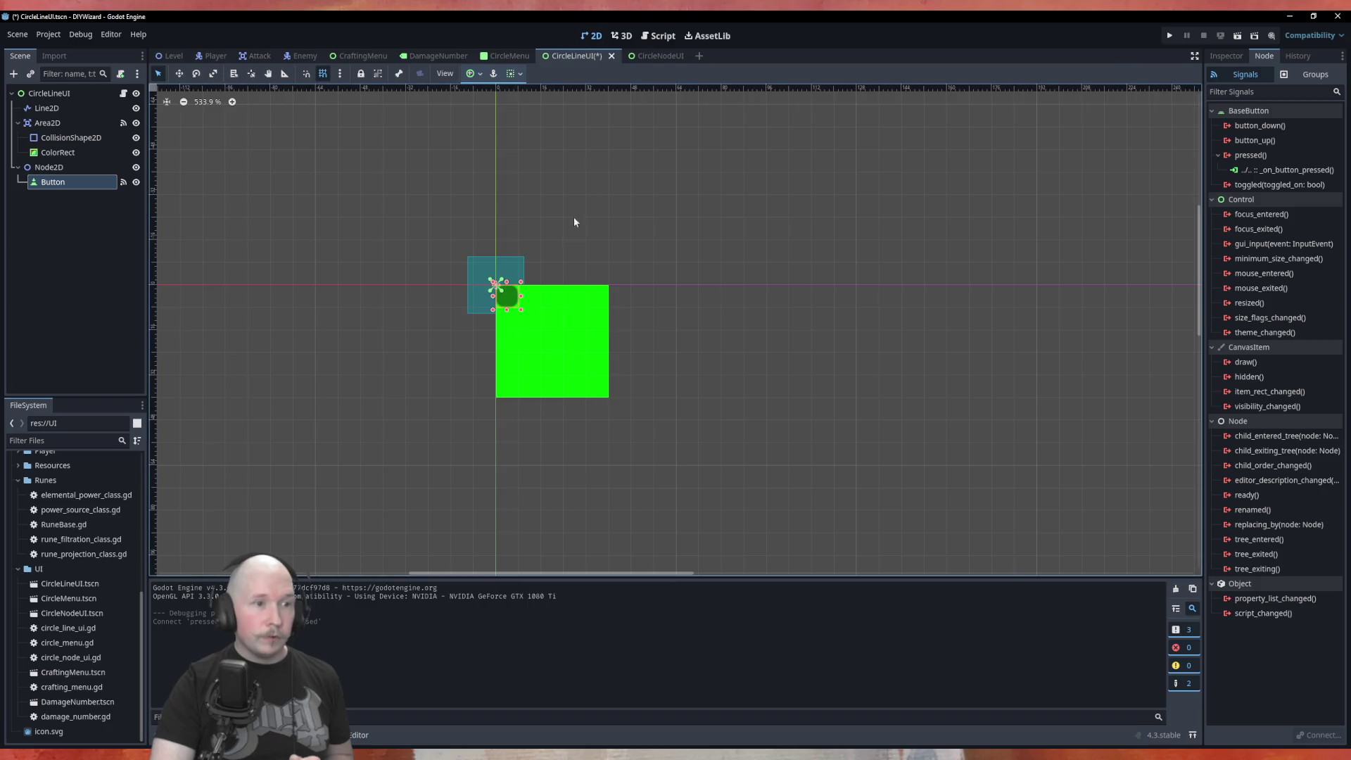
{"action": "left_click", "coordinate": [40, 151]}
{"action": "left_click", "coordinate": [47, 122]}
{"action": "right_click", "coordinate": [50, 122]}
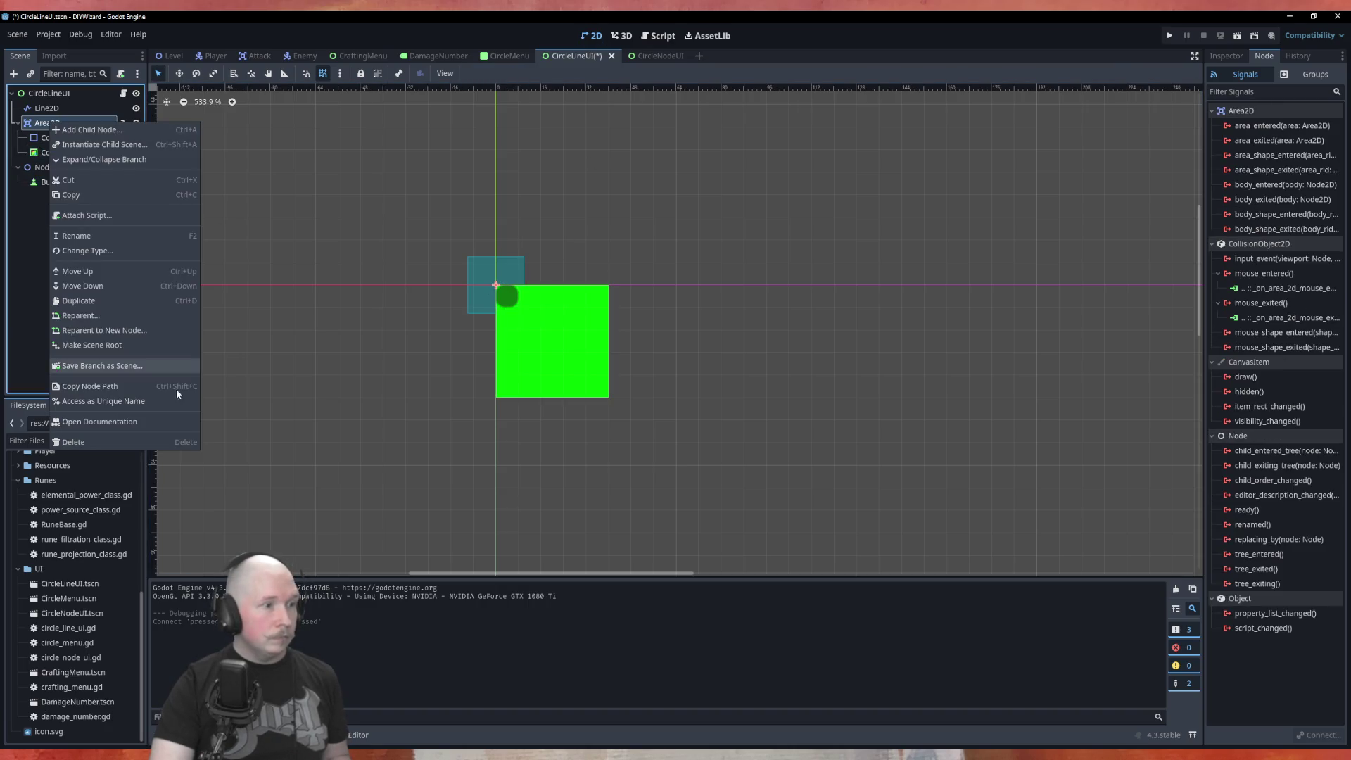
{"action": "left_click", "coordinate": [93, 438]}
{"action": "left_click", "coordinate": [639, 399]}
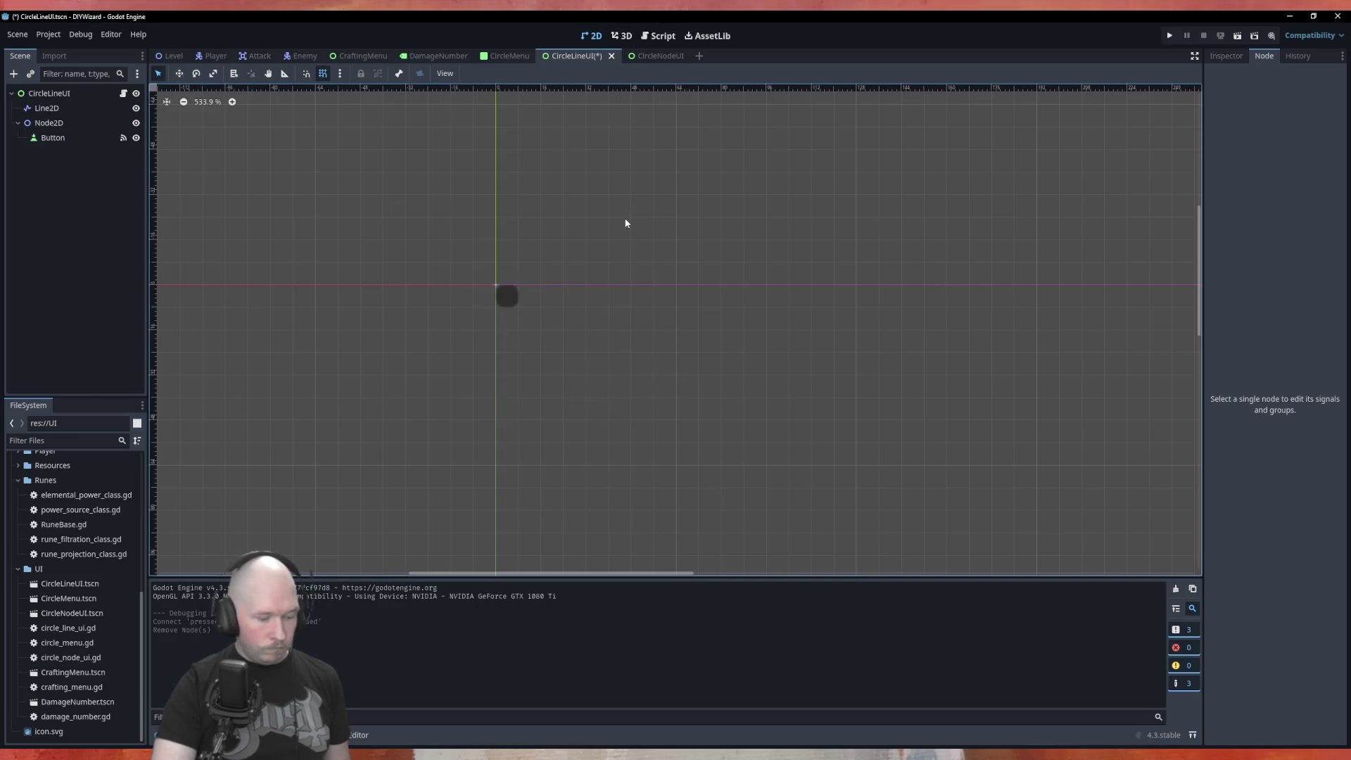
{"action": "key", "text": "ctrl+s"}
Delete the collision_shape_2d and area_2d declarations and the blank lines between onready variables.
{"action": "left_click", "coordinate": [663, 40]}
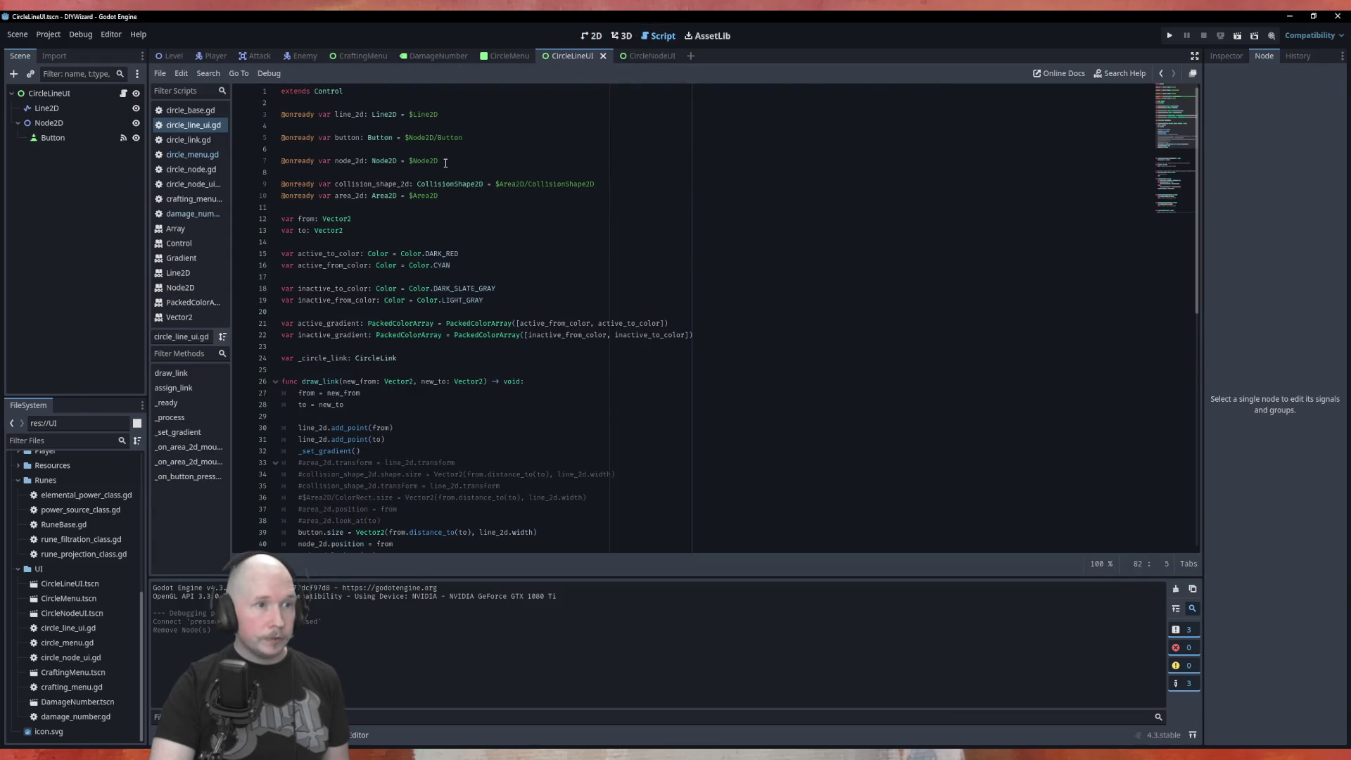
{"action": "mouse_move", "coordinate": [424, 196]}
{"action": "left_mouse_down"}
{"action": "mouse_move", "coordinate": [285, 196]}
{"action": "mouse_move", "coordinate": [255, 179]}
{"action": "left_mouse_up"}
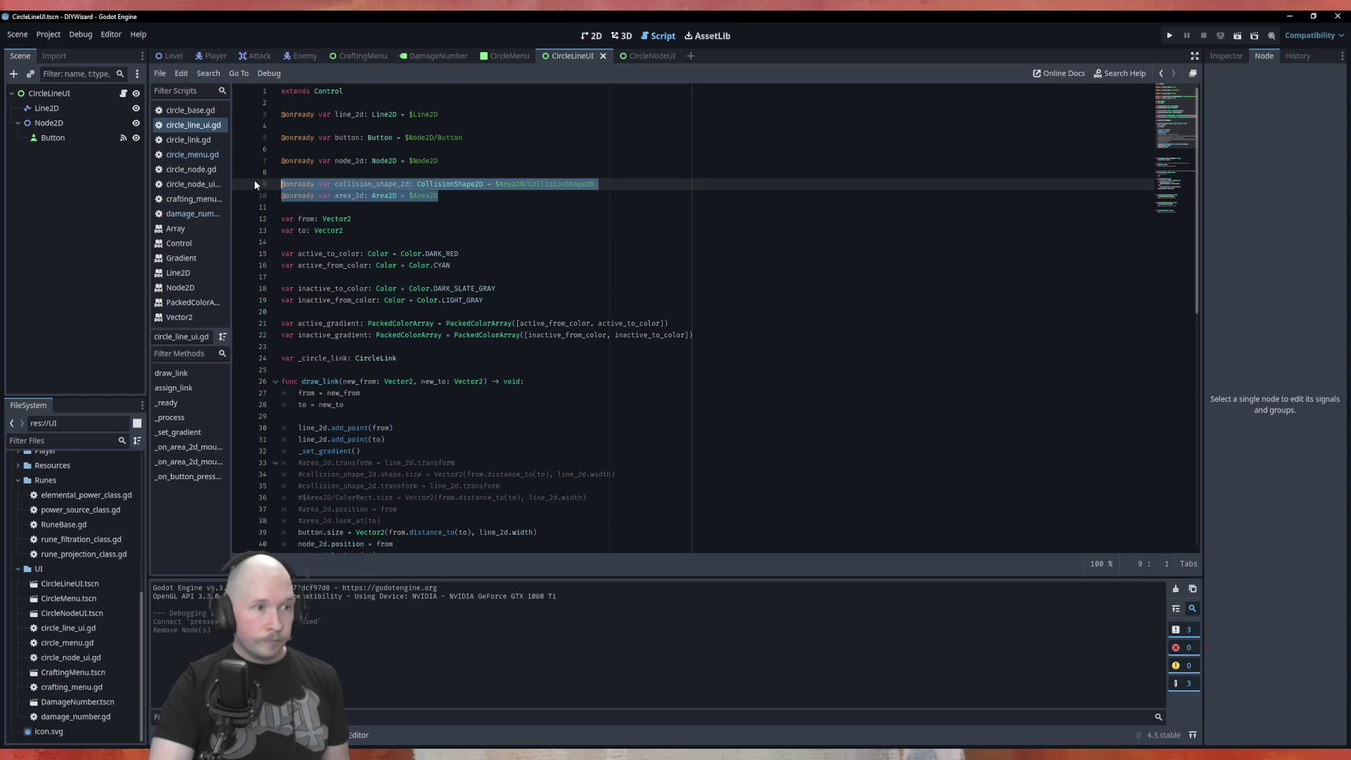
{"action": "key", "text": "BackSpace"}
{"action": "key", "text": "BackSpace"}
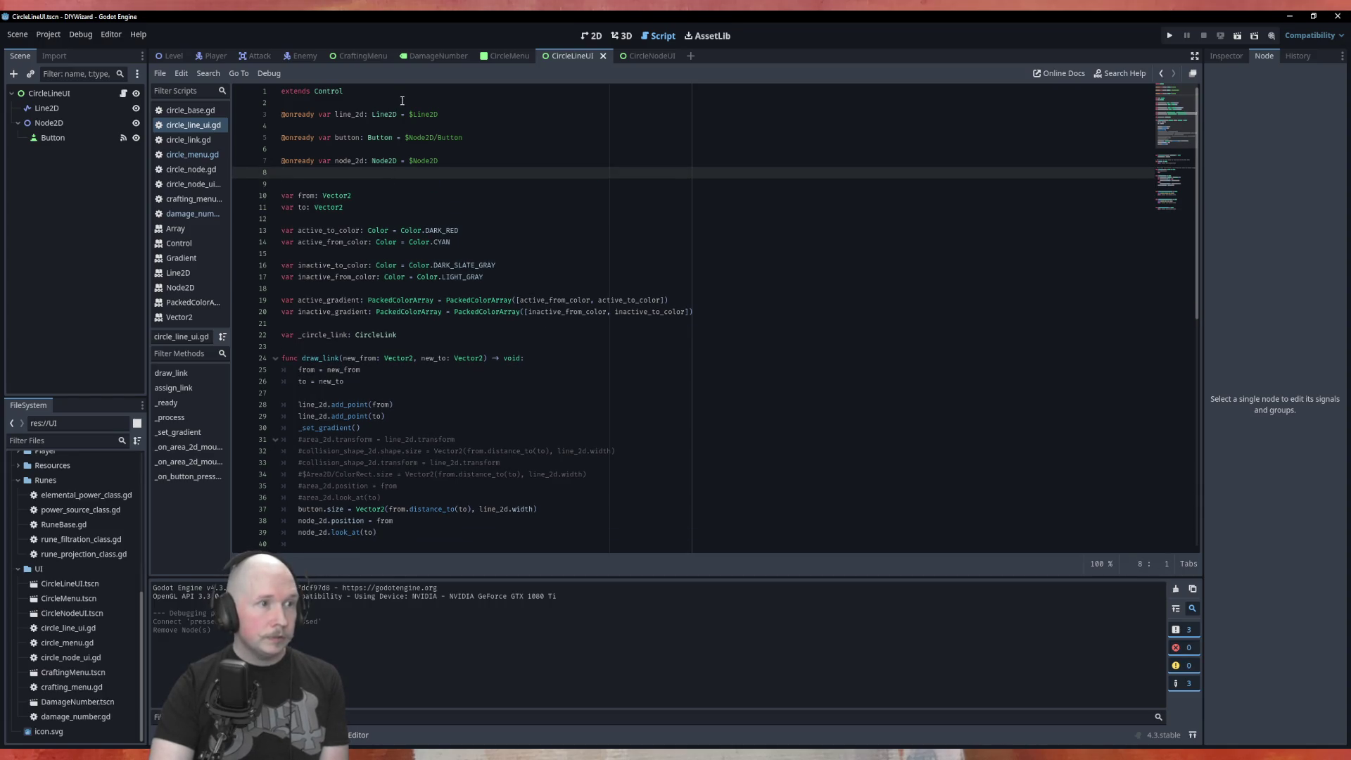
{"action": "left_click", "coordinate": [288, 149]}
{"action": "key", "text": "BackSpace"}
{"action": "left_click", "coordinate": [292, 166]}
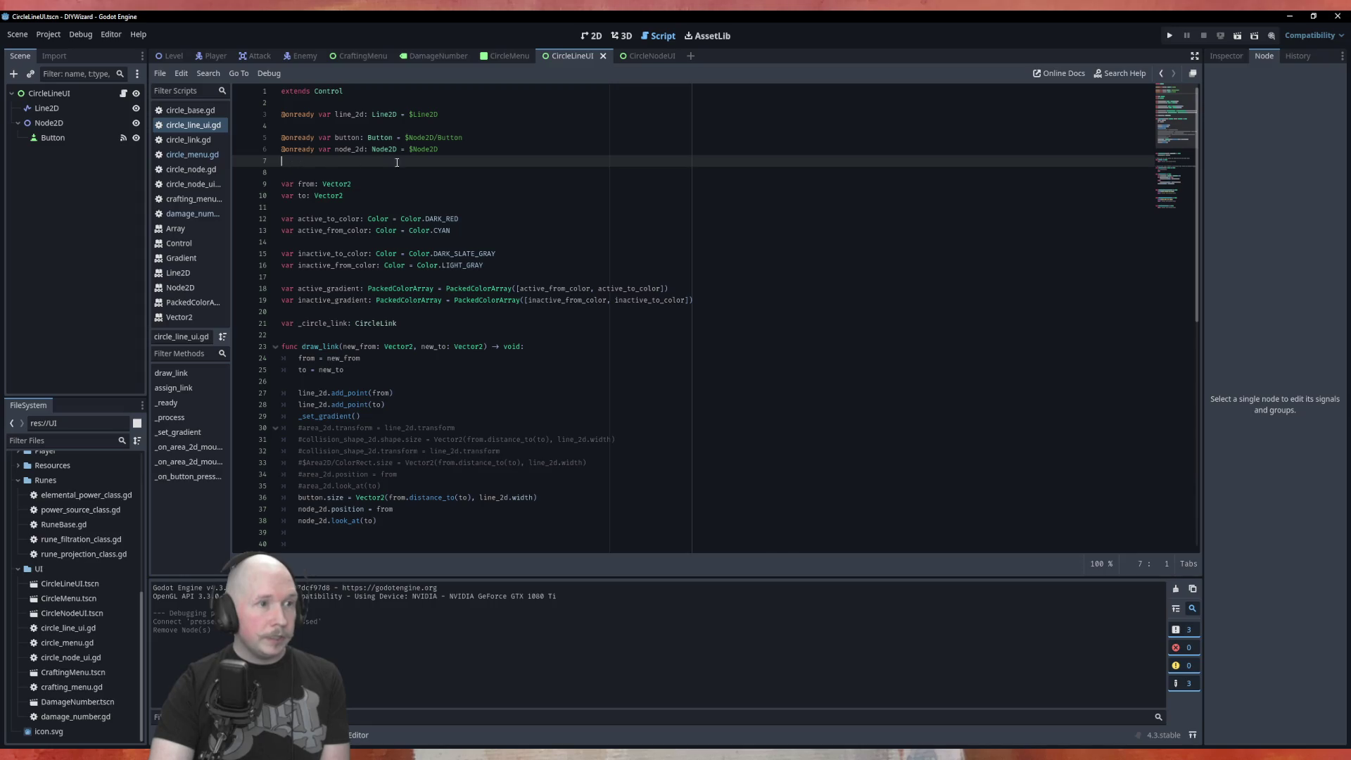
Delete the commented-out area and collision lines from draw_link.
{"action": "scroll", "coordinate": [392, 265], "scroll_direction": "down", "scroll_amount": 6}
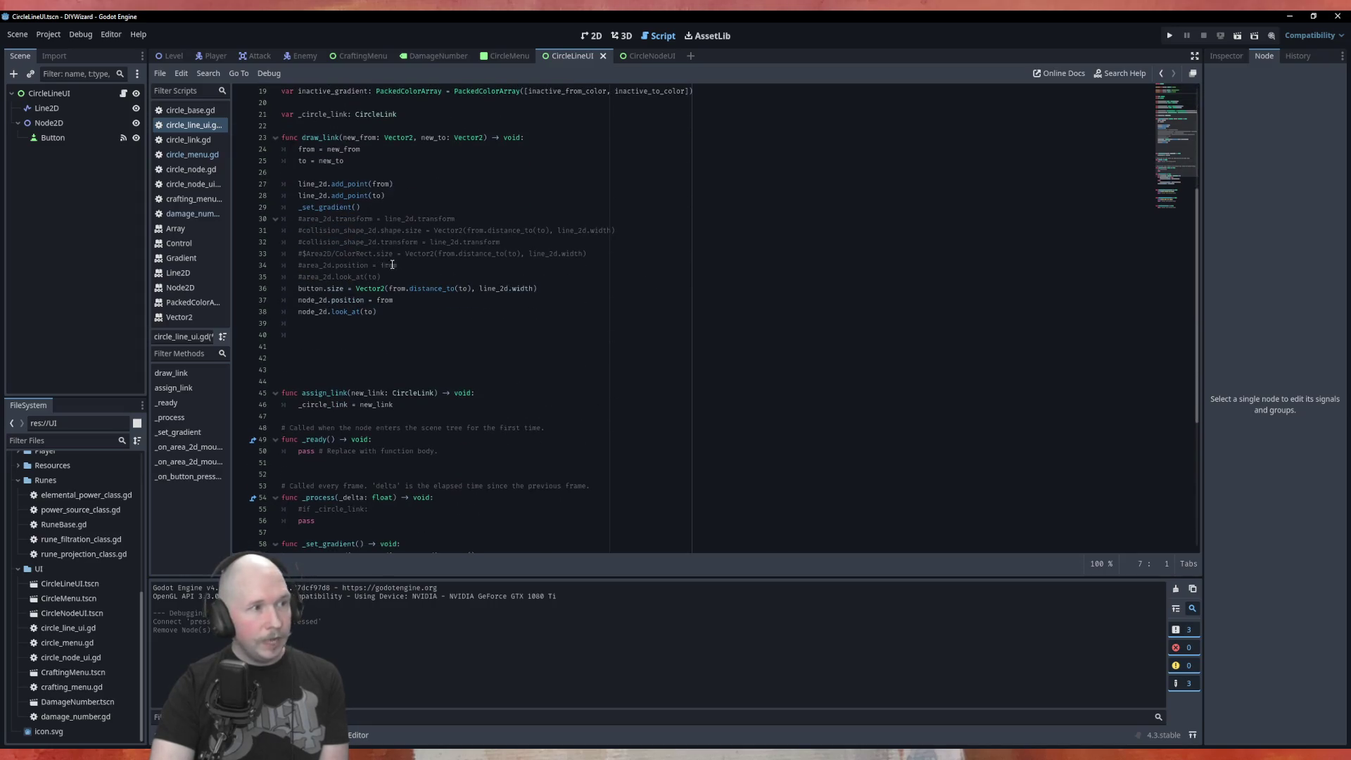
{"action": "mouse_move", "coordinate": [383, 277]}
{"action": "left_mouse_down"}
{"action": "mouse_move", "coordinate": [338, 276]}
{"action": "mouse_move", "coordinate": [263, 227]}
{"action": "left_mouse_up"}
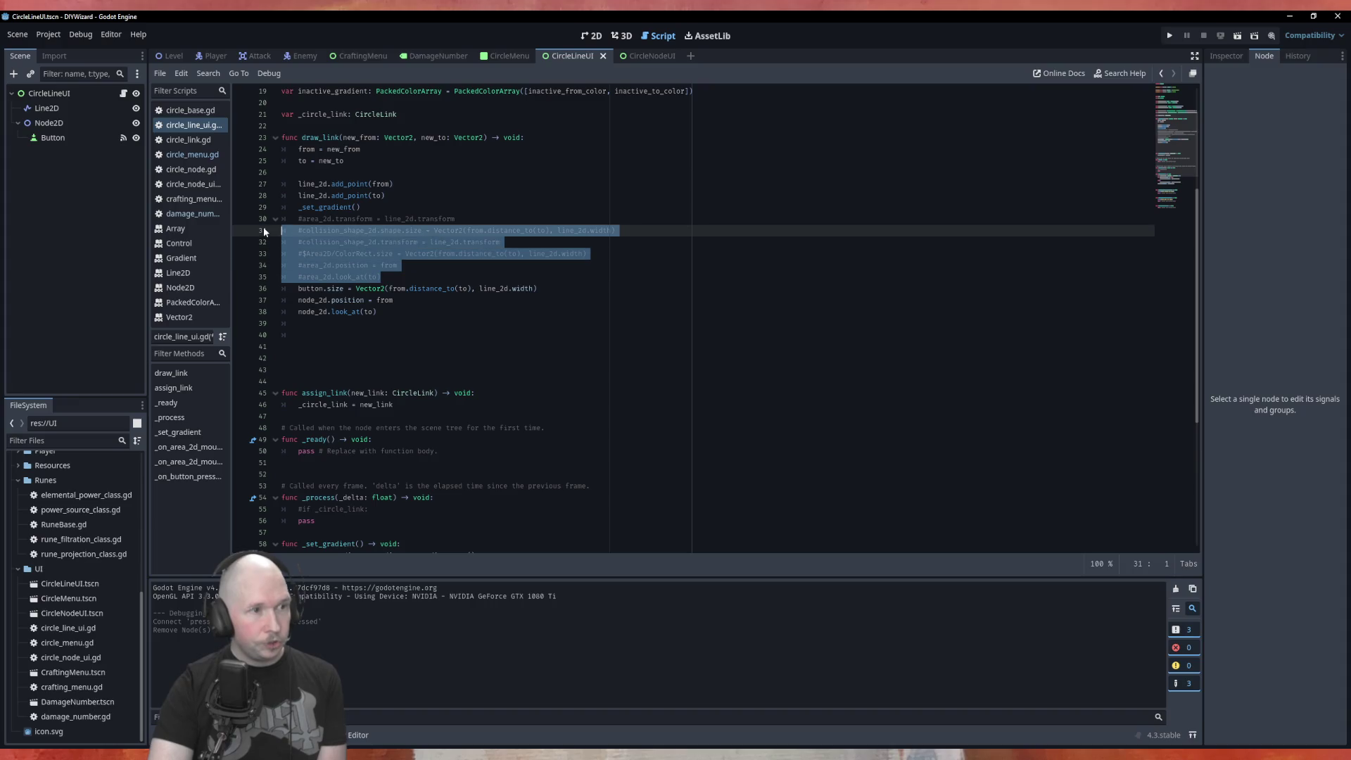
{"action": "key", "text": "BackSpace"}
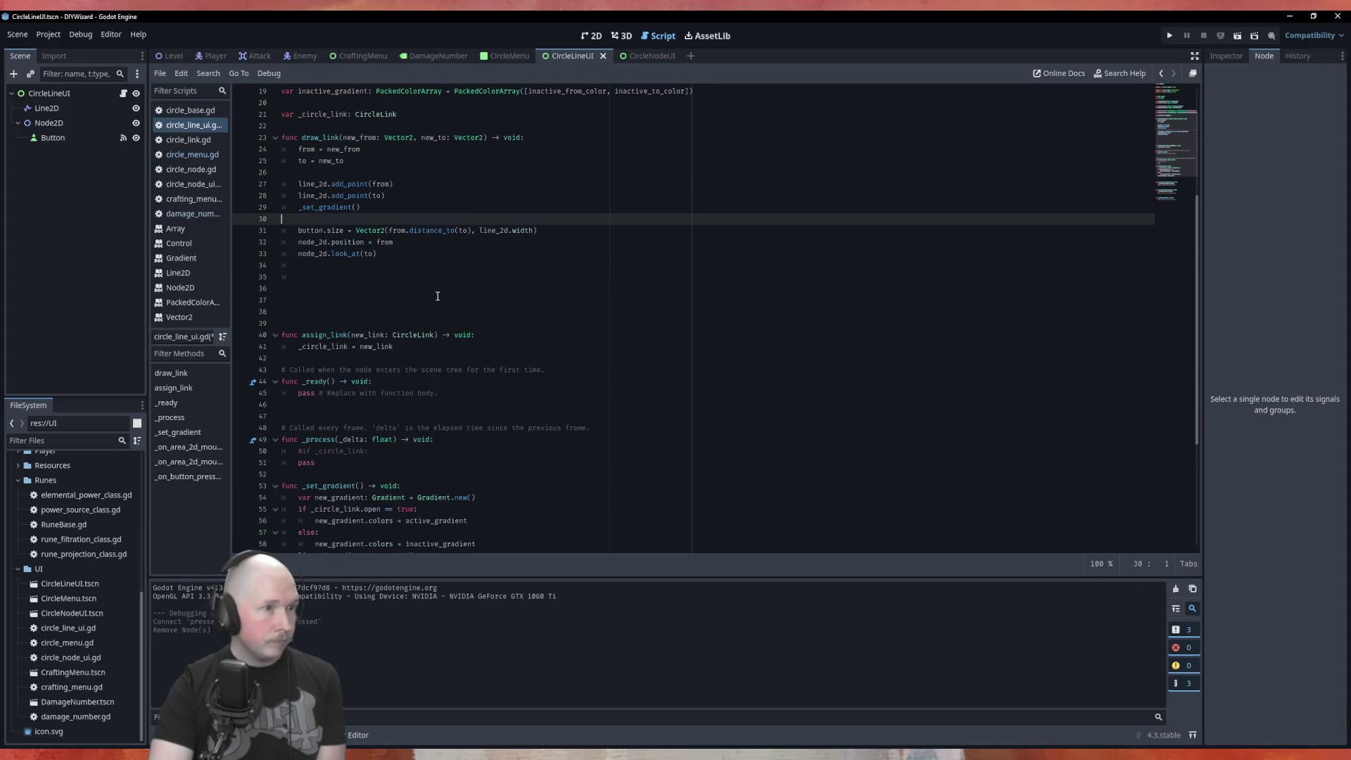
{"action": "scroll", "coordinate": [440, 295], "scroll_direction": "down", "scroll_amount": 6}
{"action": "left_click", "coordinate": [481, 532]}
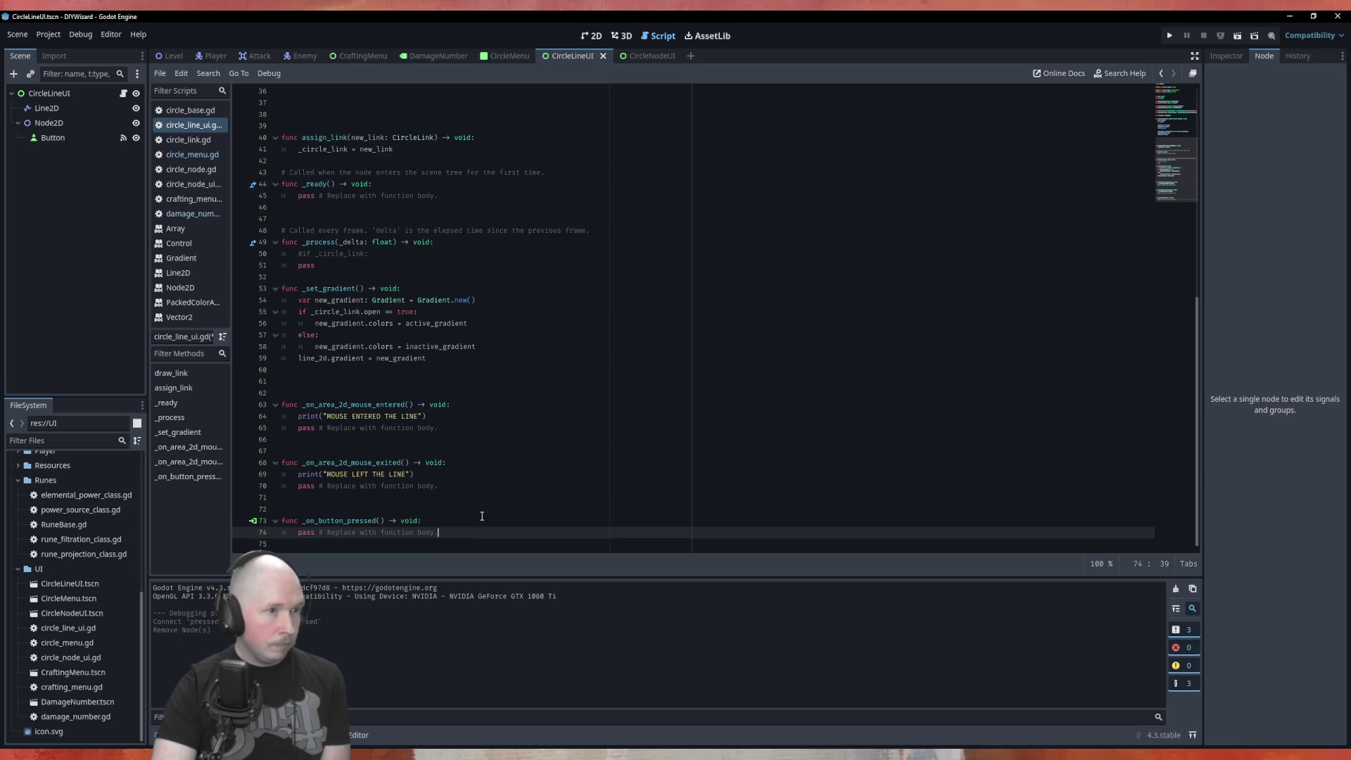
{"action": "scroll", "coordinate": [286, 414], "scroll_direction": "up", "scroll_amount": 12}
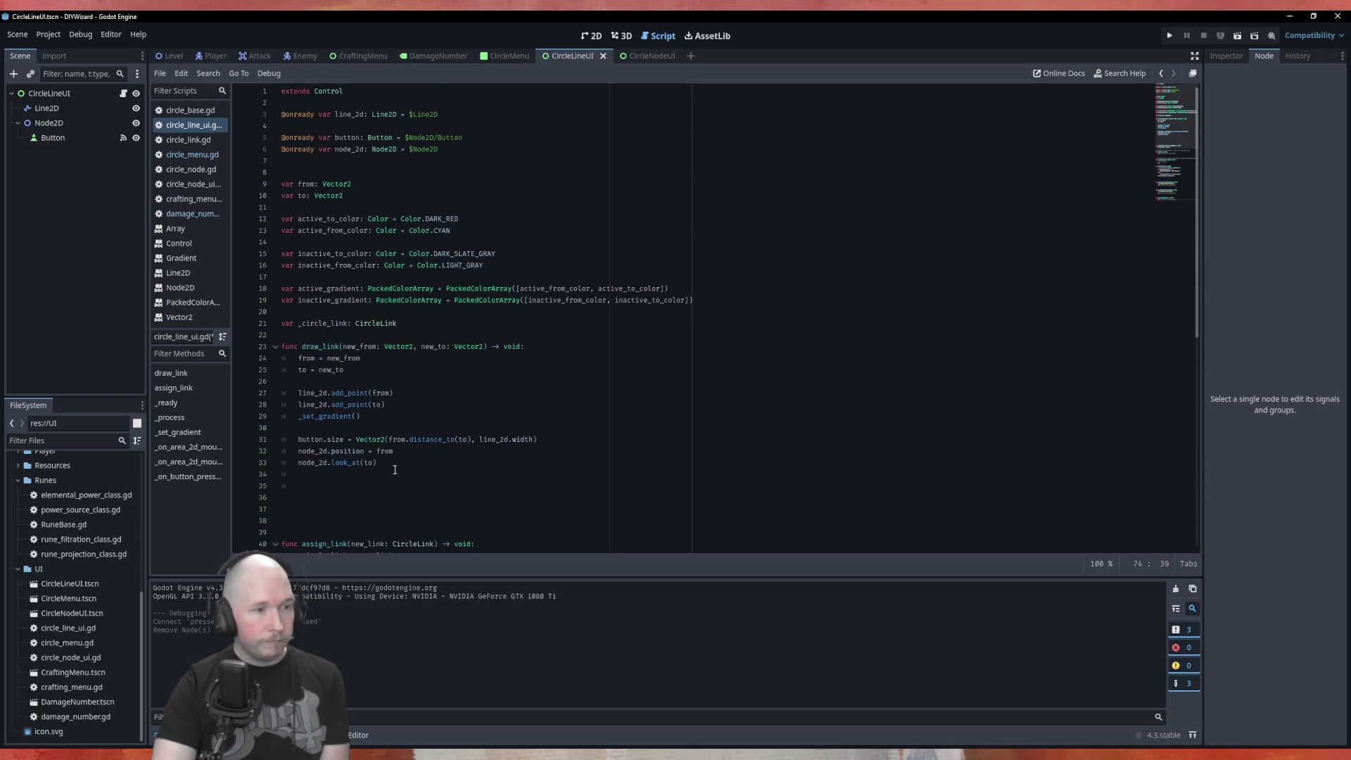
{"action": "scroll", "coordinate": [395, 470], "scroll_direction": "down", "scroll_amount": 3}
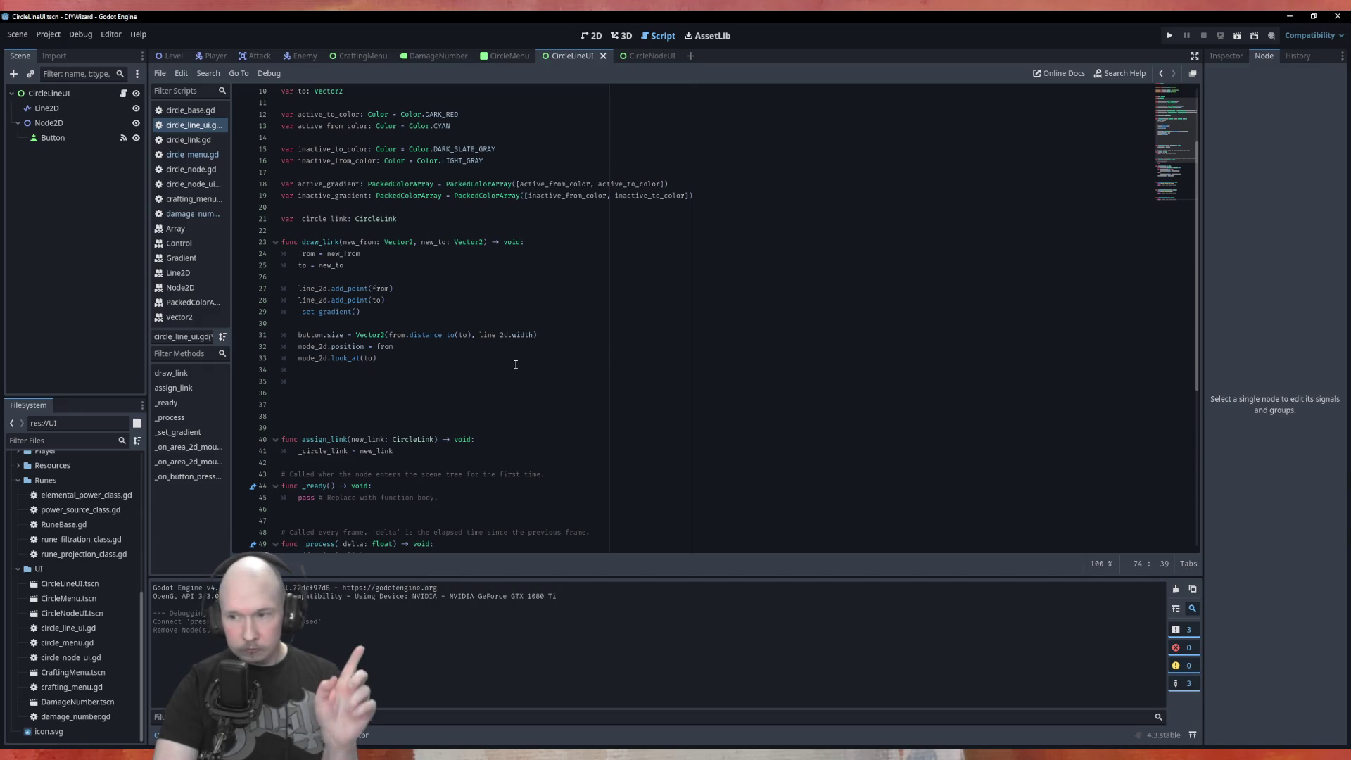
{"action": "scroll", "coordinate": [508, 394], "scroll_direction": "down", "scroll_amount": 9}
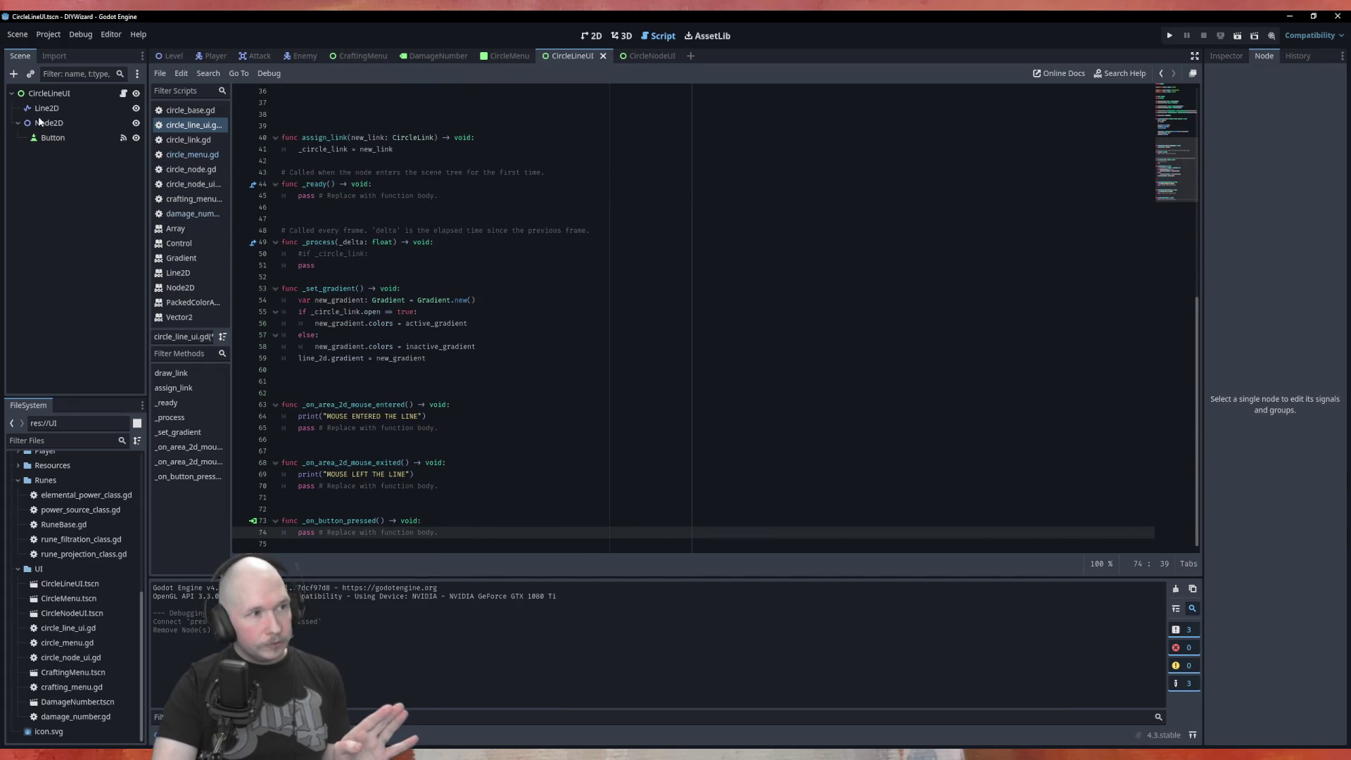
Make _on_button_pressed print "BUTTONS PRESSED!!".
{"action": "left_click", "coordinate": [470, 514]}
{"action": "key", "text": "Return"}
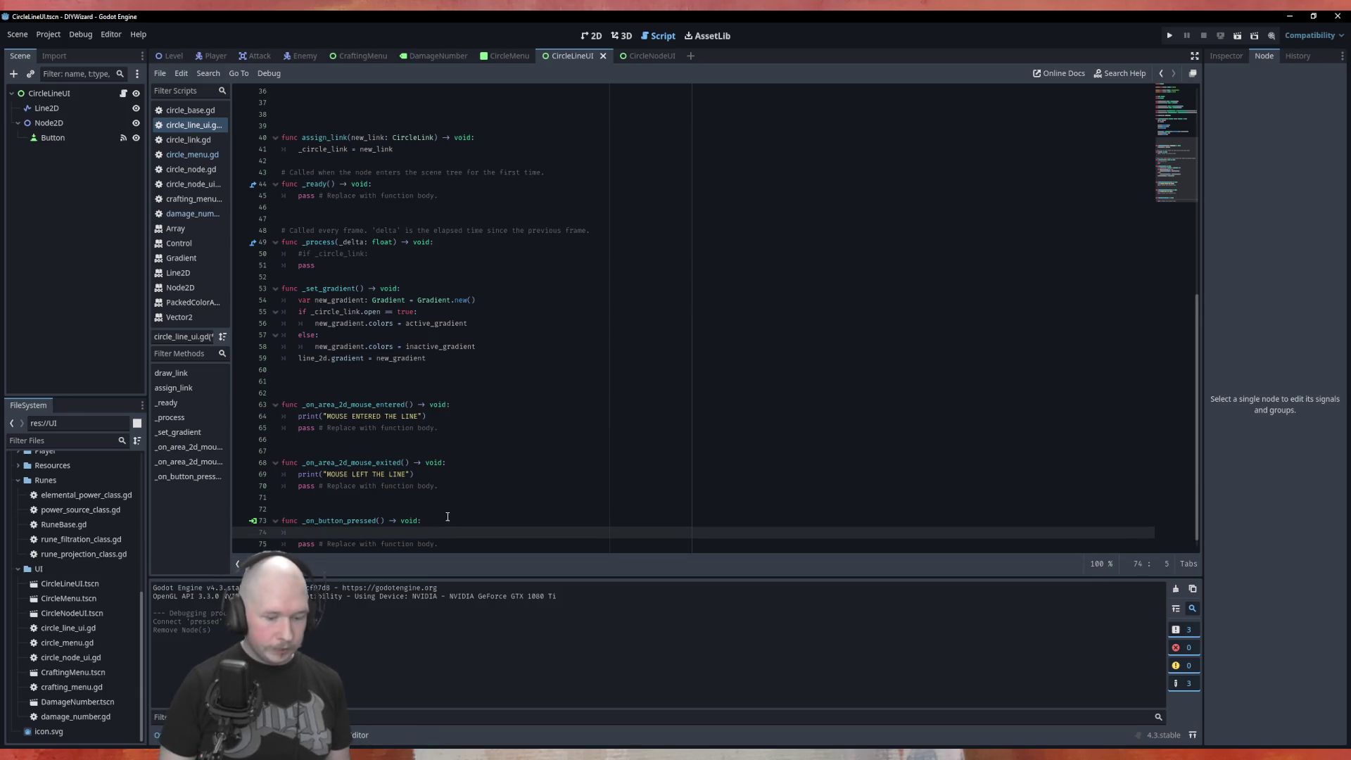
{"action": "type", "text": "Print"}
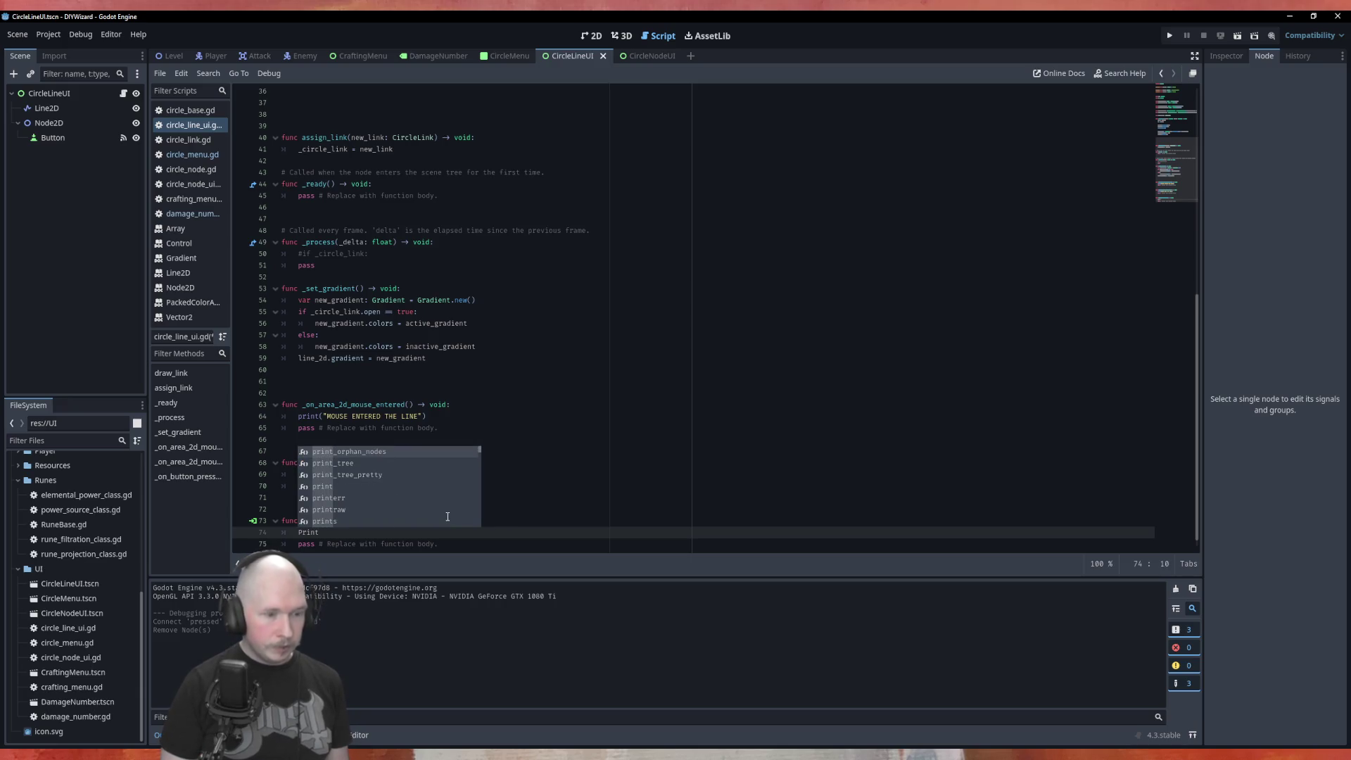
{"action": "key", "text": "BackSpace"}
{"action": "key", "text": "BackSpace"}
{"action": "key", "text": "BackSpace"}
{"action": "type", "text": "print(\" B"}
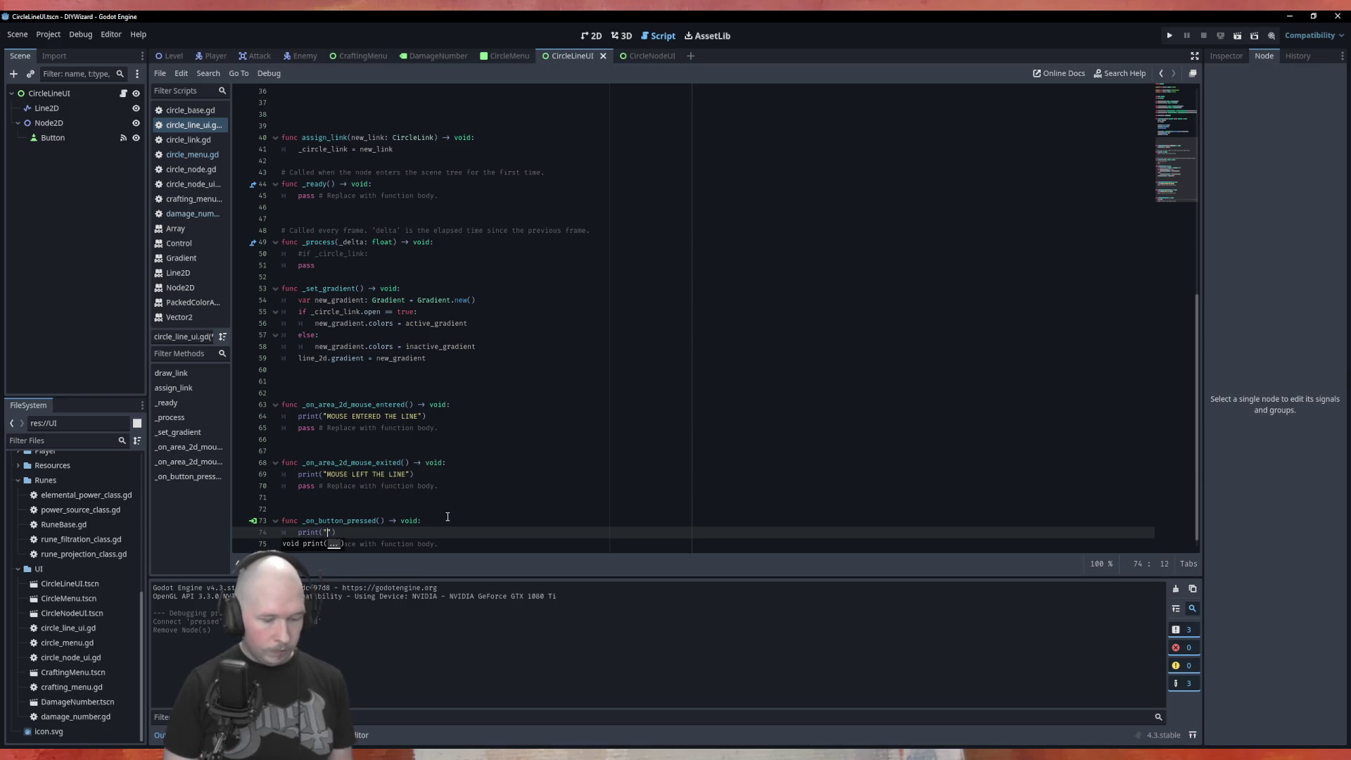
{"action": "type", "text": "UTTO"}
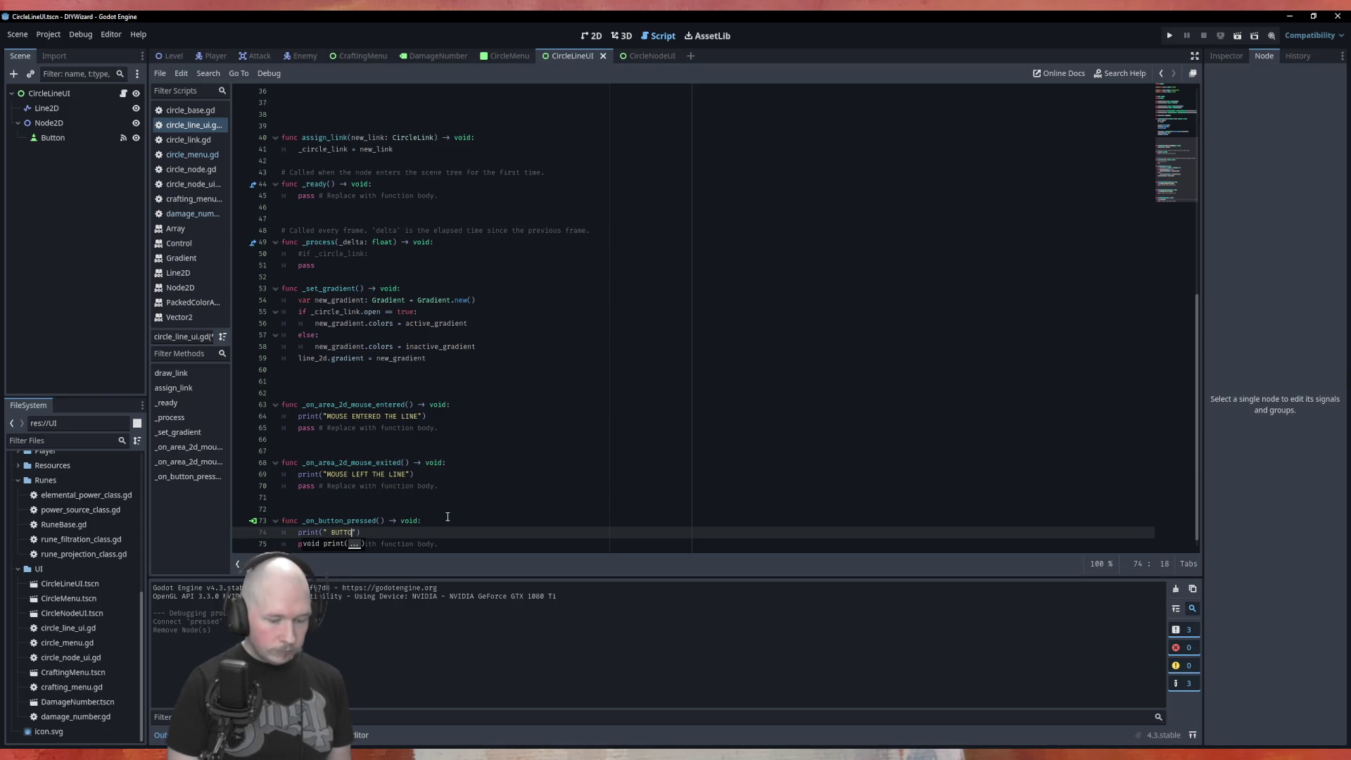
{"action": "type", "text": "NS PRE"}
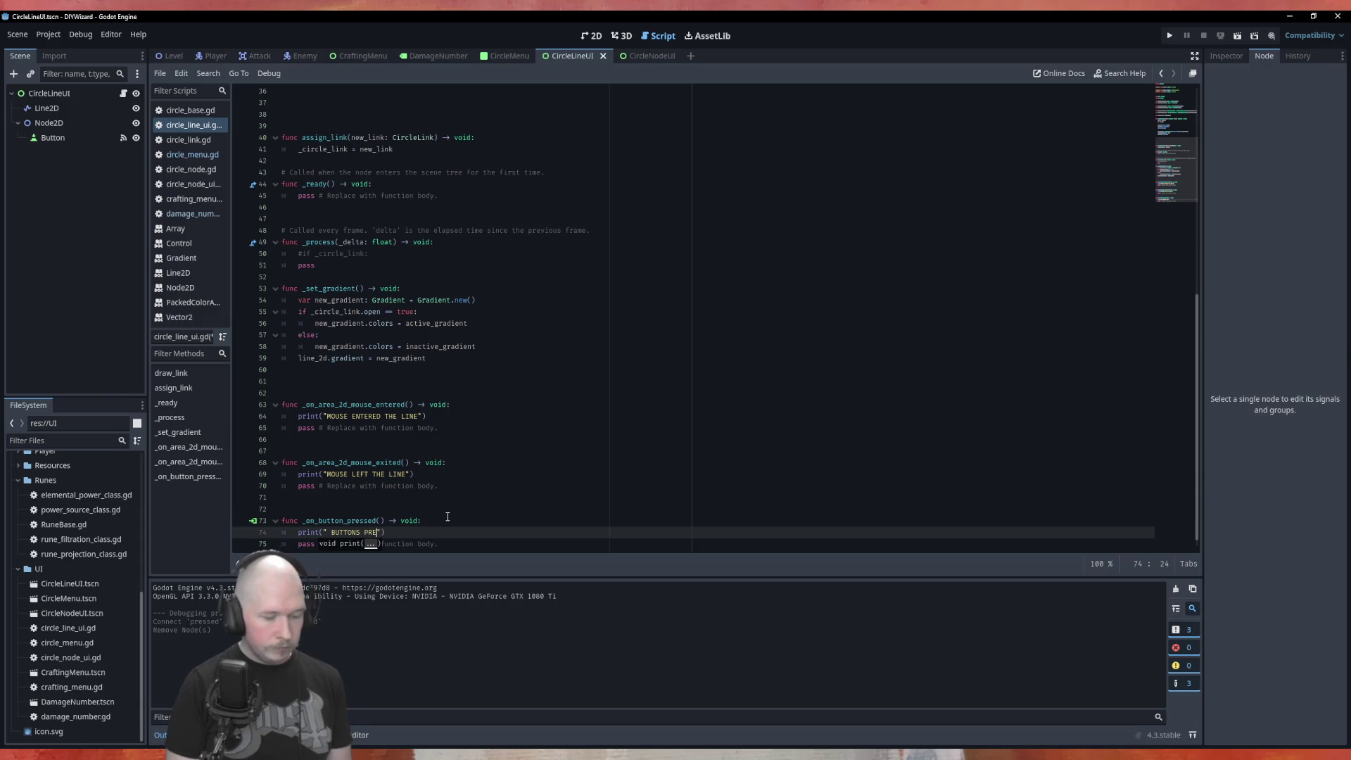
{"action": "type", "text": "SSED!!"}
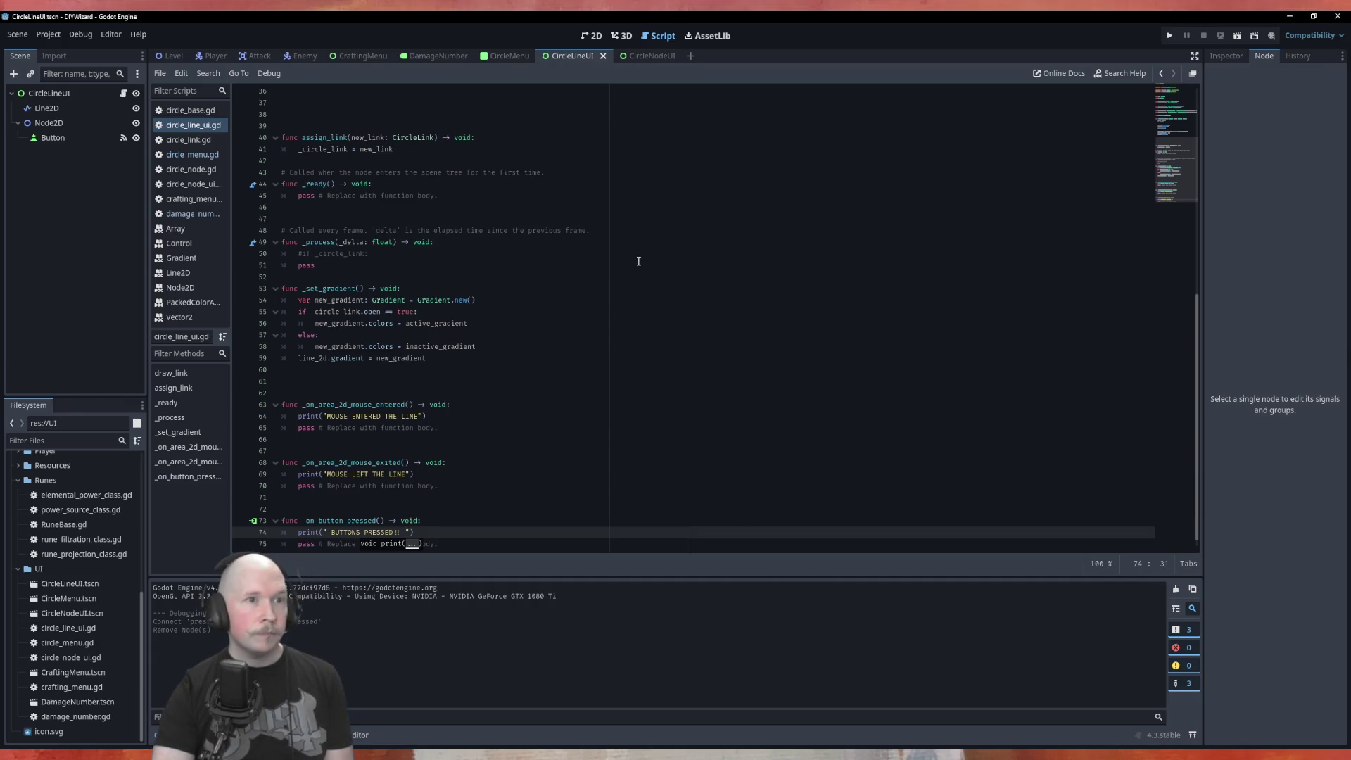
Test-run the CircleMenu scene, close it, and return to the Button's Inspector in CircleLineUI.
{"action": "left_click", "coordinate": [514, 56]}
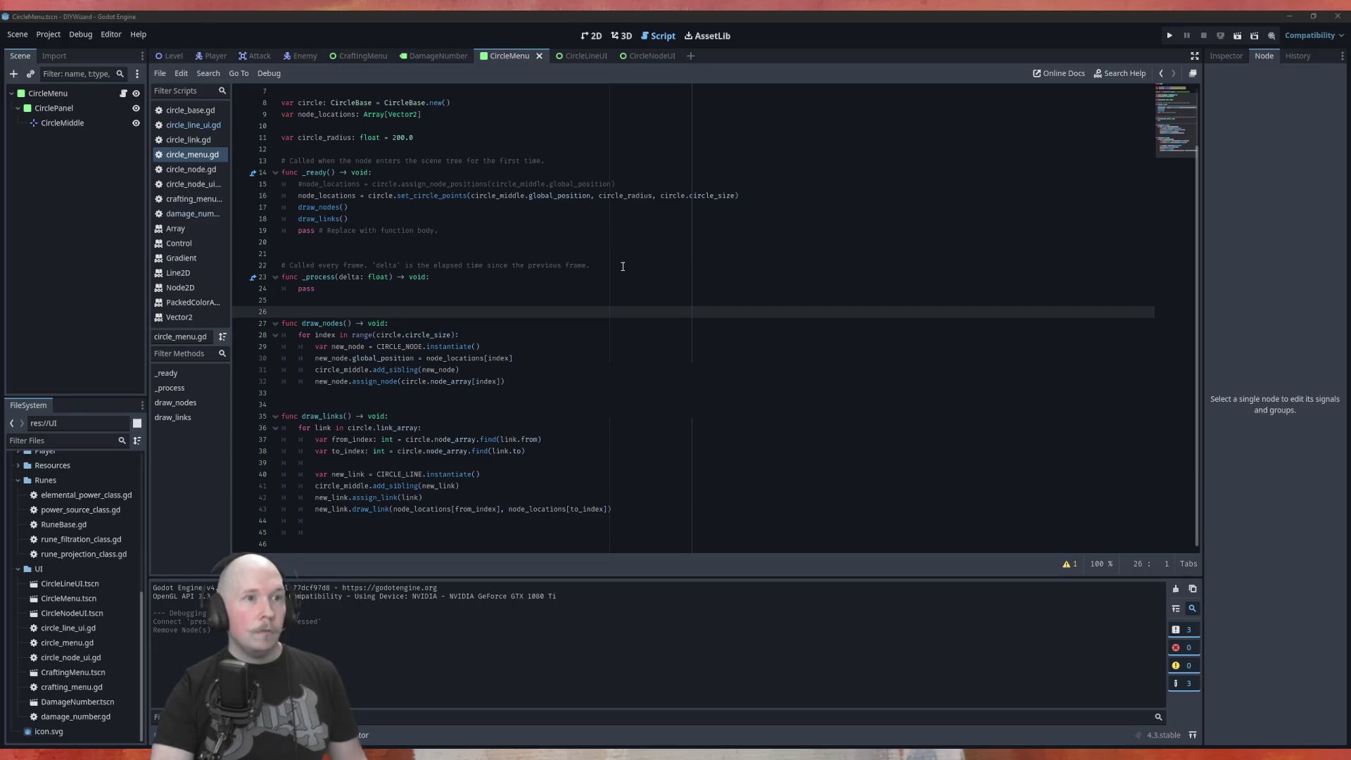
{"action": "key", "text": "F6"}
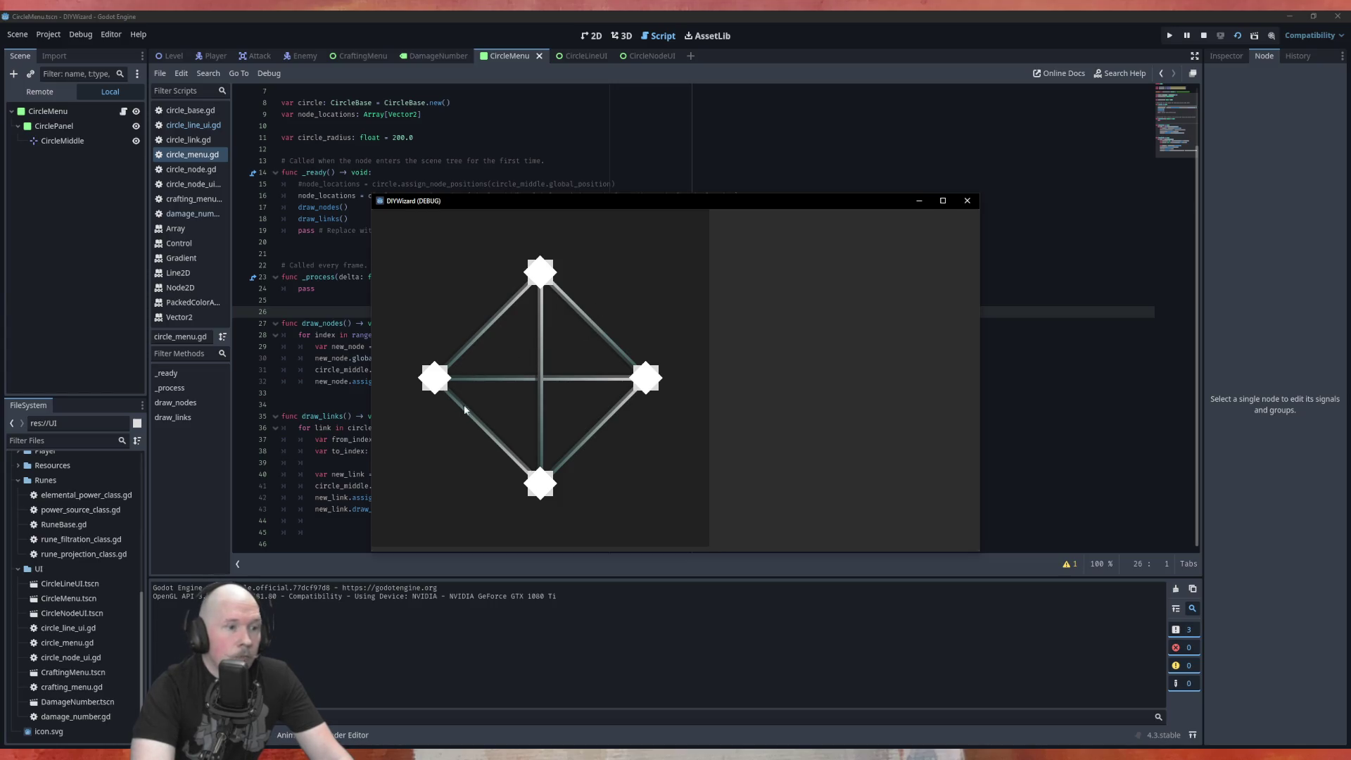
{"action": "left_click", "coordinate": [965, 206]}
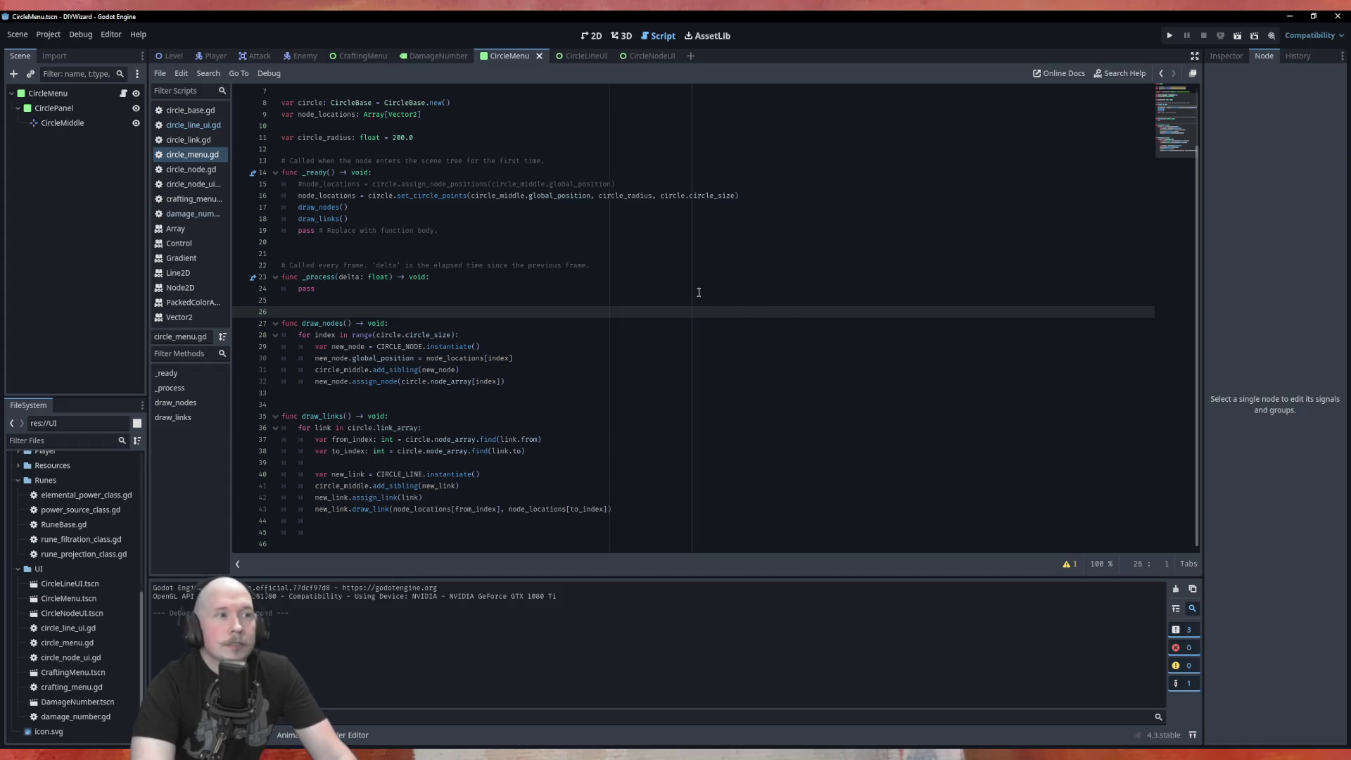
{"action": "left_click", "coordinate": [581, 56]}
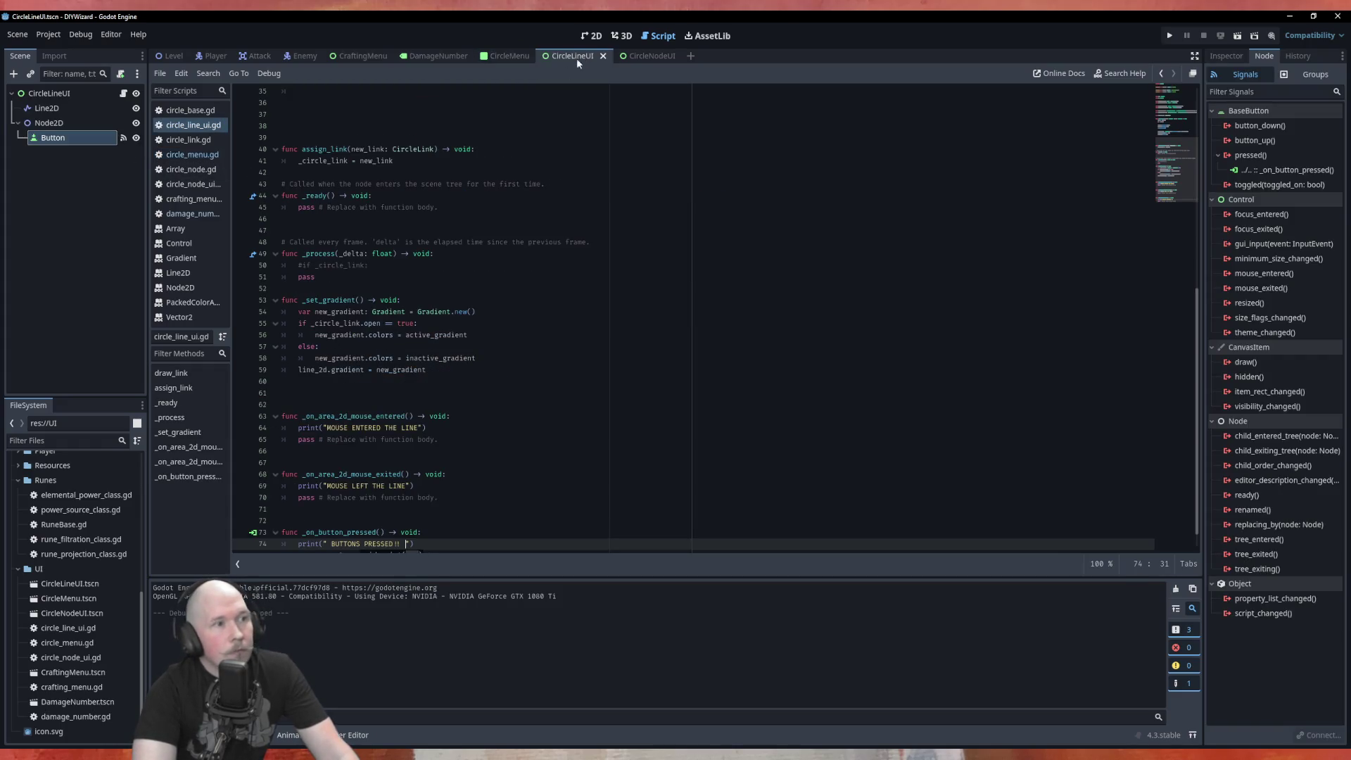
{"action": "left_click", "coordinate": [1227, 56]}
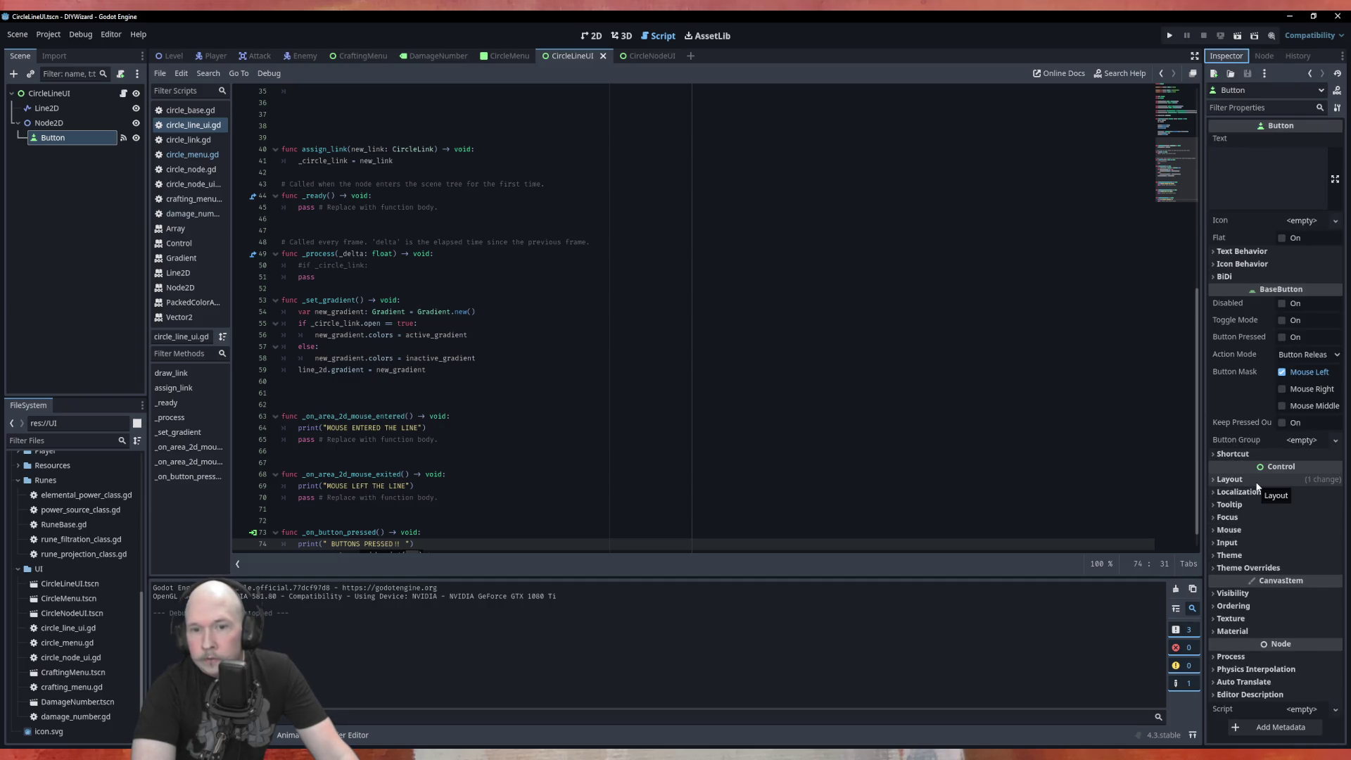
In the Button's Inspector, set Process > Mode from Inherit to Pausable.
{"action": "left_click", "coordinate": [1252, 593]}
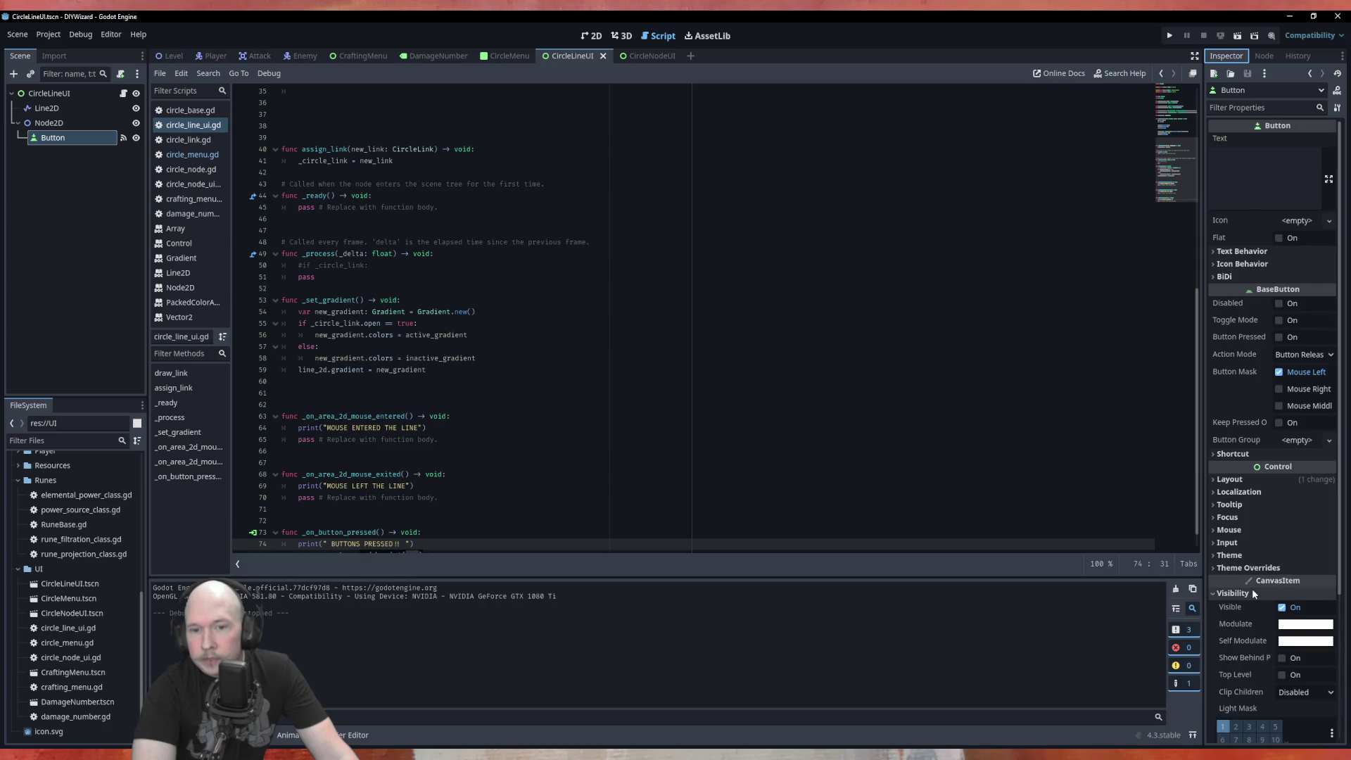
{"action": "scroll", "coordinate": [1253, 588], "scroll_direction": "down", "scroll_amount": 2}
{"action": "left_click", "coordinate": [1250, 516]}
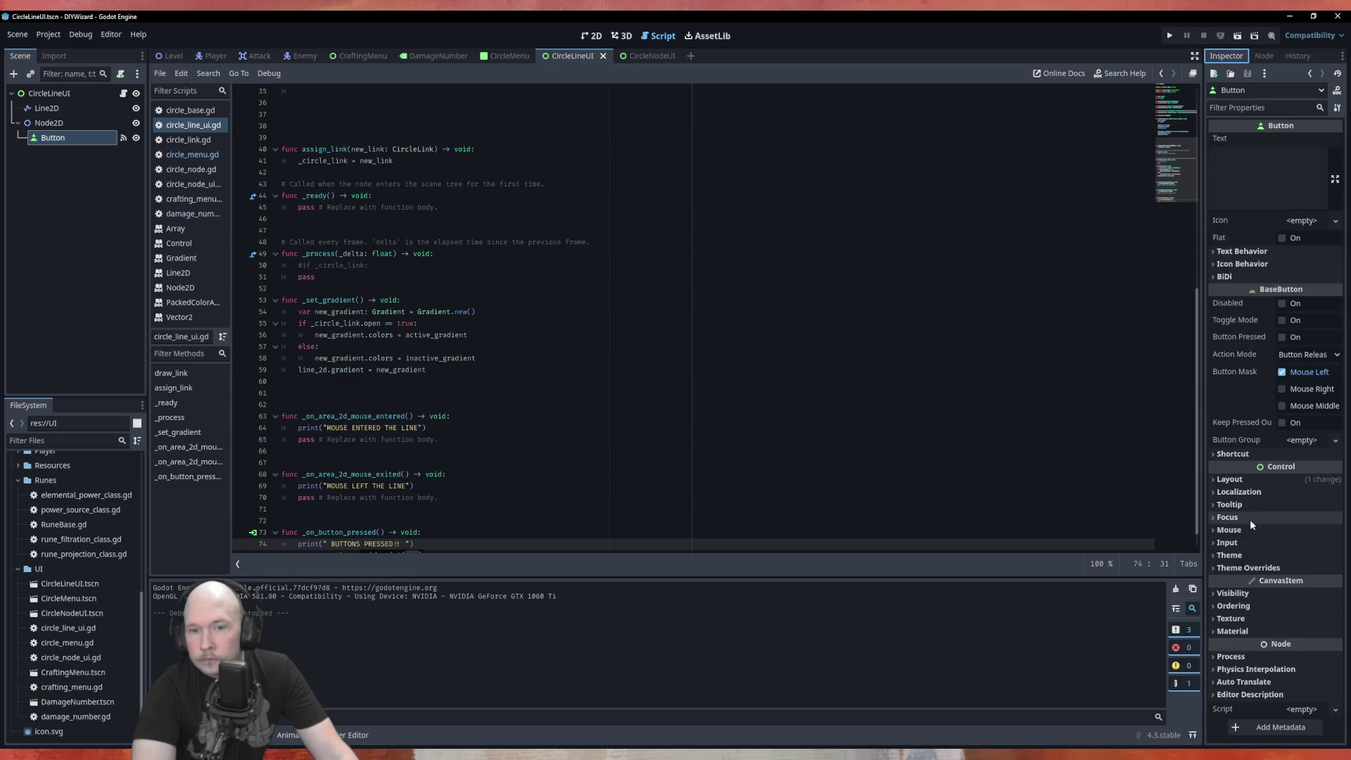
{"action": "left_click", "coordinate": [1243, 607]}
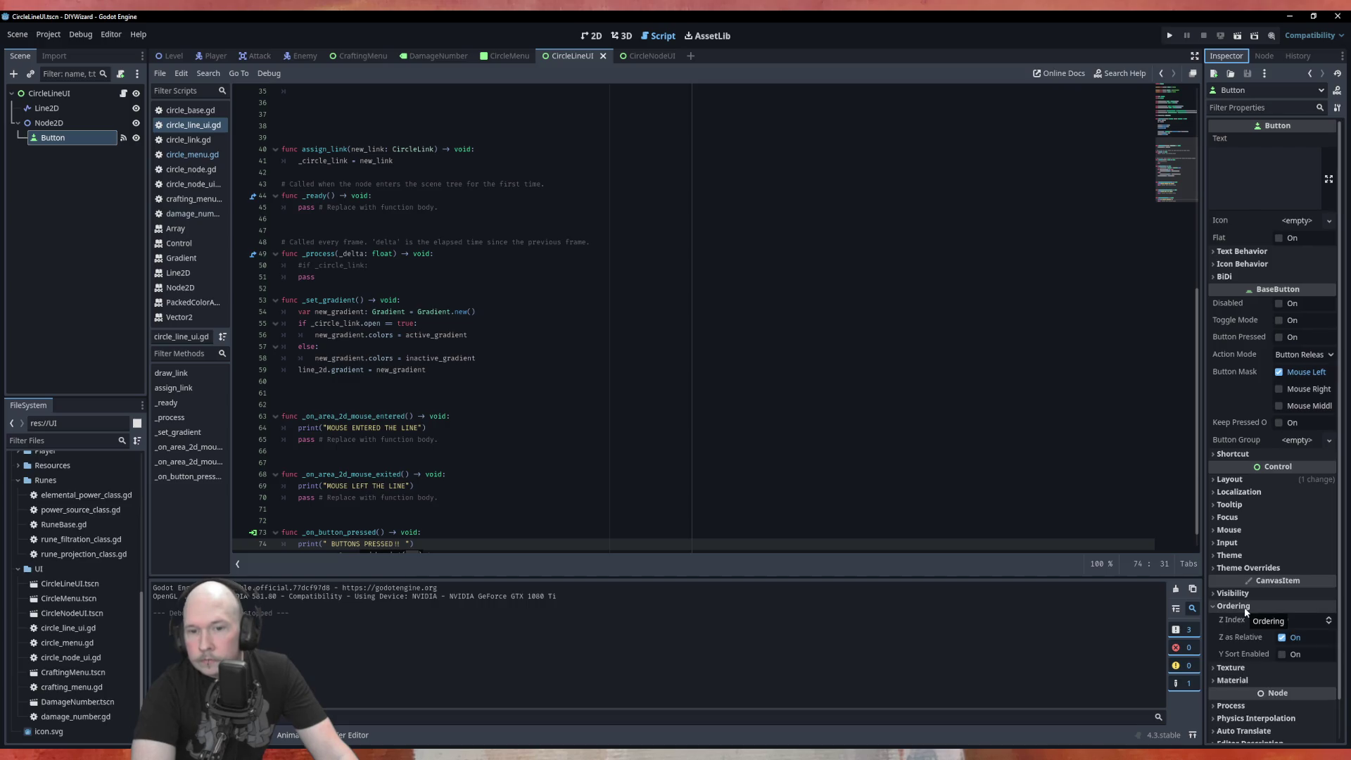
{"action": "left_click", "coordinate": [1253, 606]}
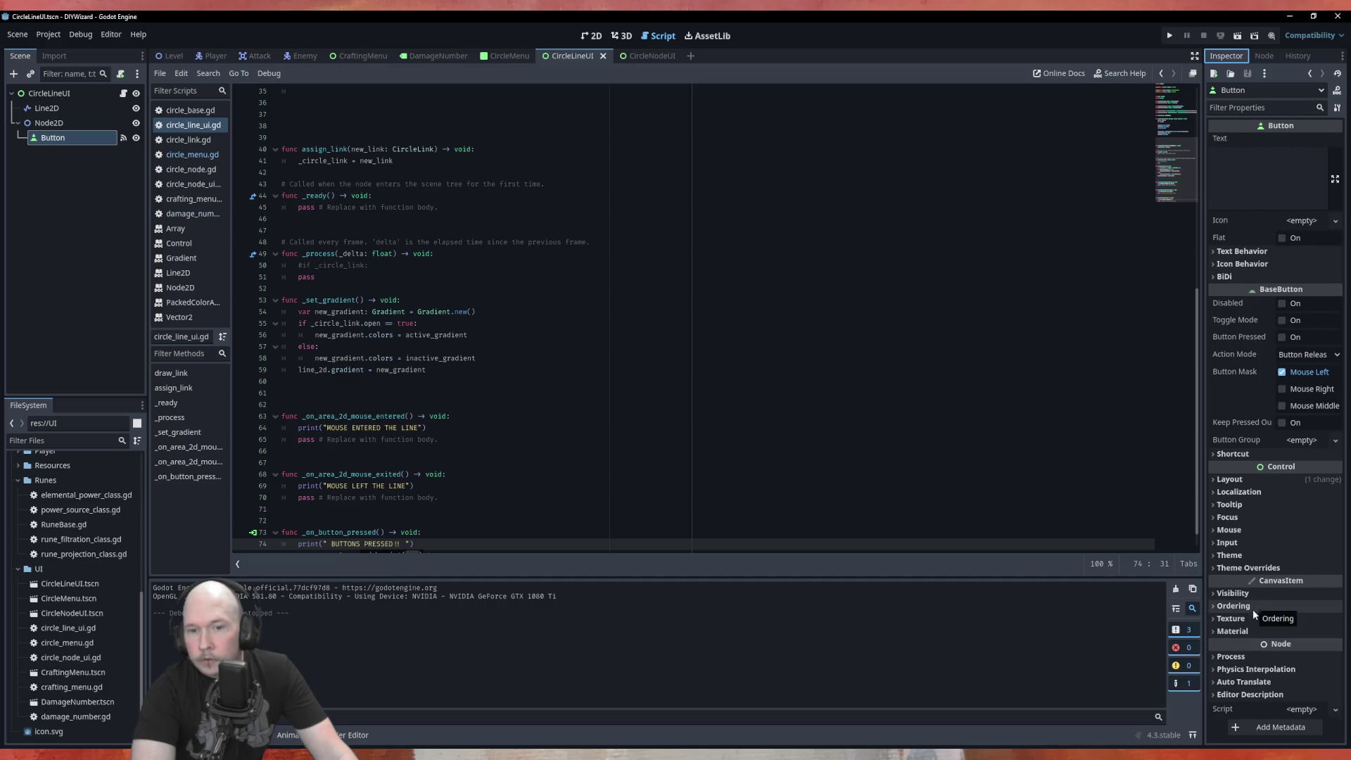
{"action": "left_click", "coordinate": [1247, 656]}
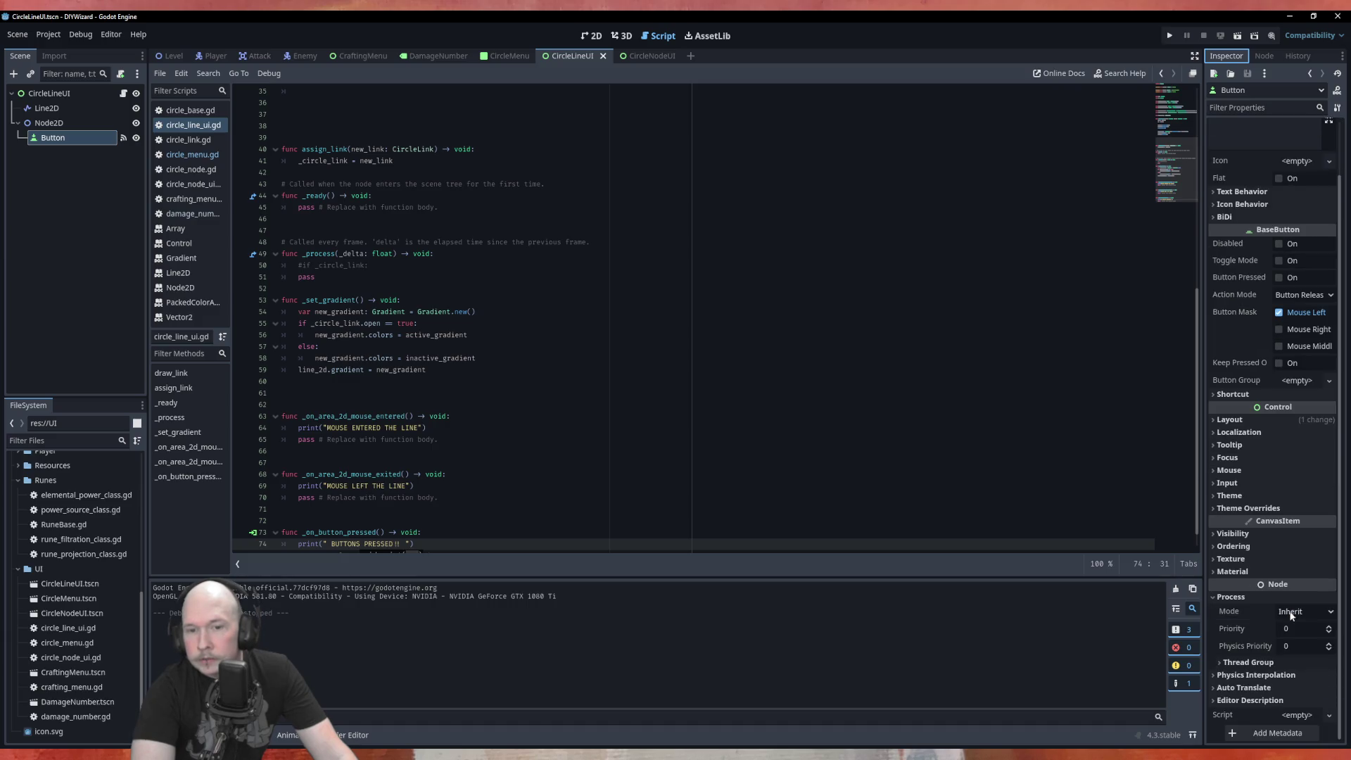
{"action": "left_click", "coordinate": [1292, 614]}
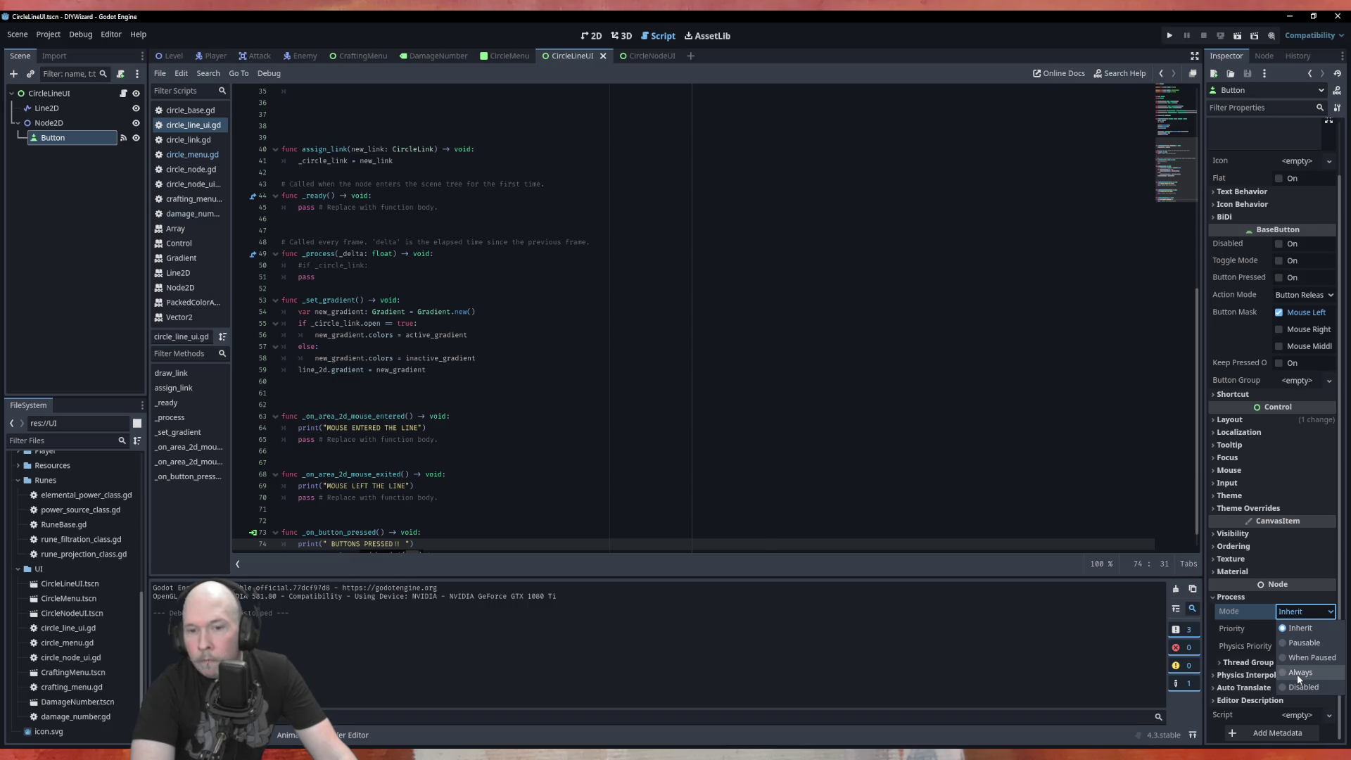
{"action": "left_click", "coordinate": [1298, 644]}
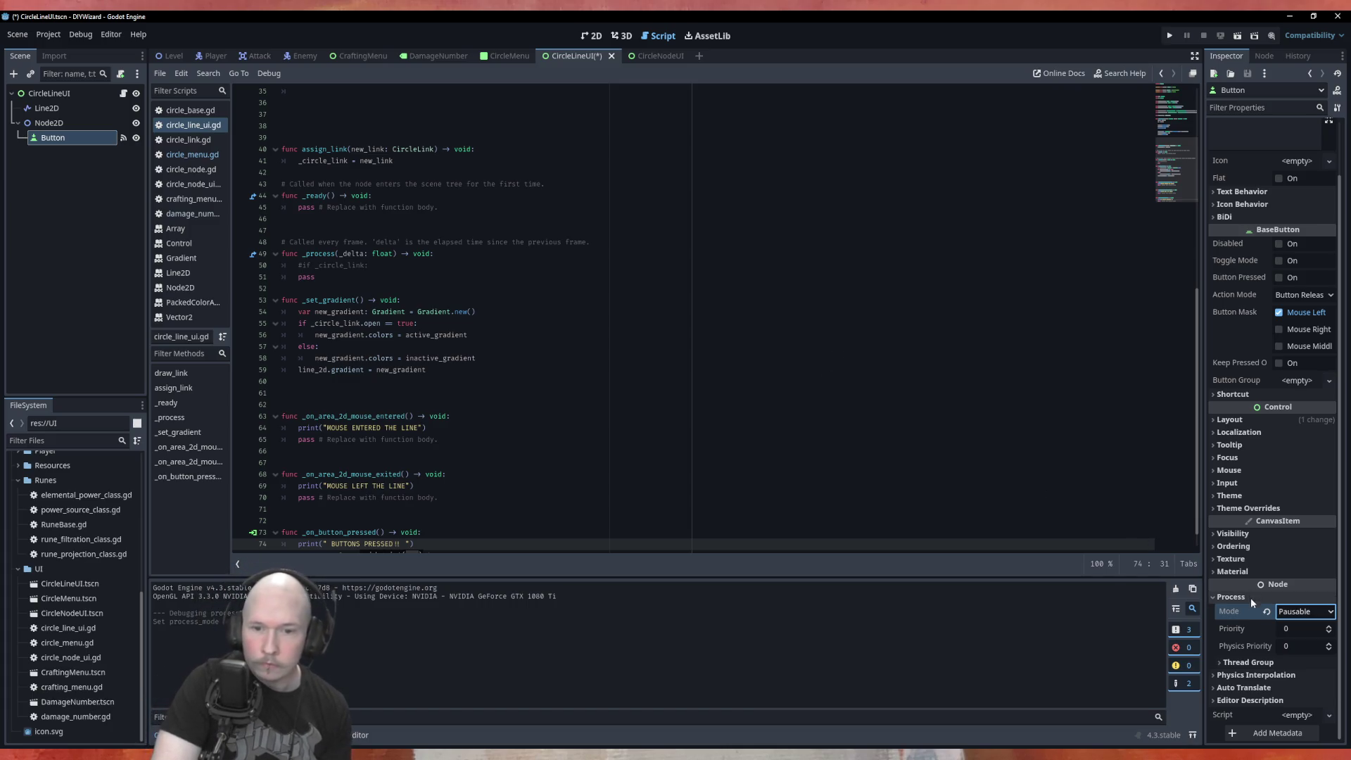
{"action": "left_click", "coordinate": [1242, 560]}
{"action": "left_click", "coordinate": [1242, 561]}
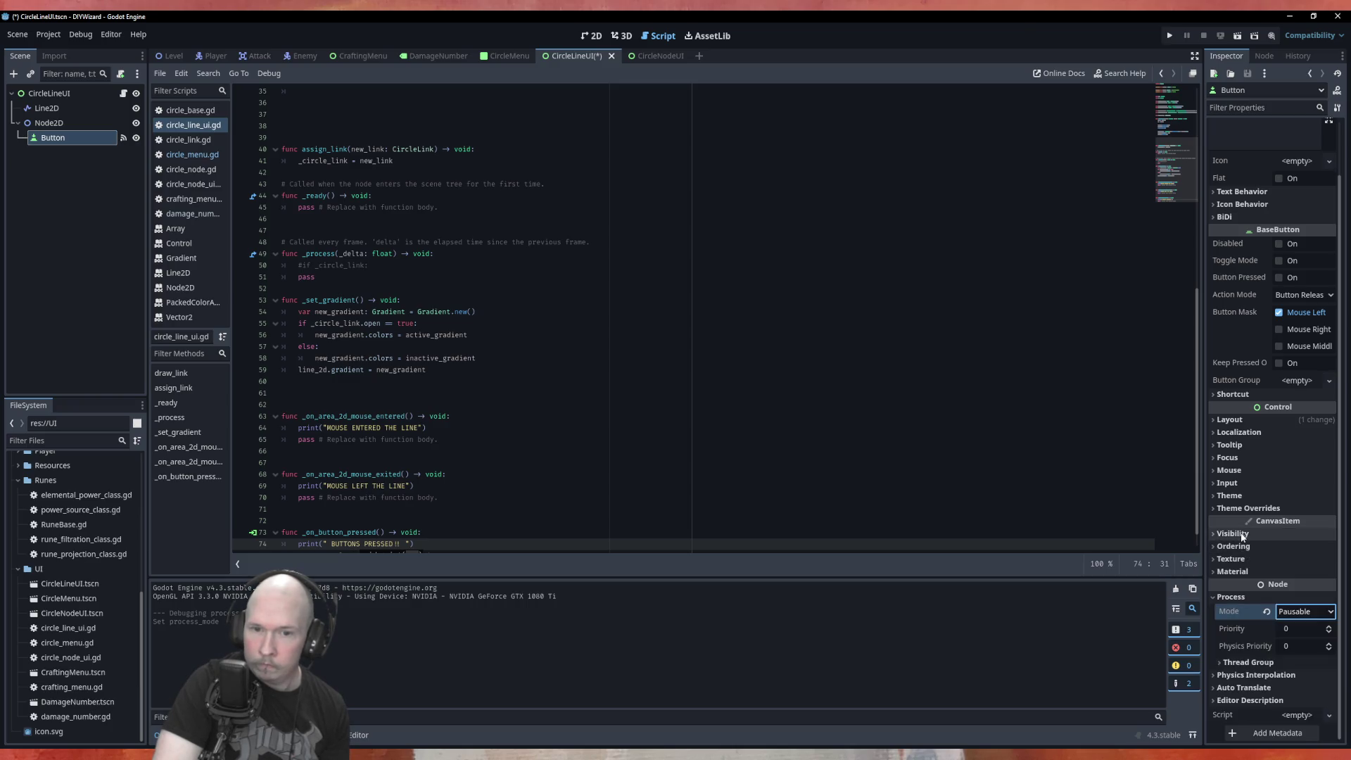
{"action": "left_click", "coordinate": [1243, 535]}
{"action": "left_click", "coordinate": [1243, 535]}
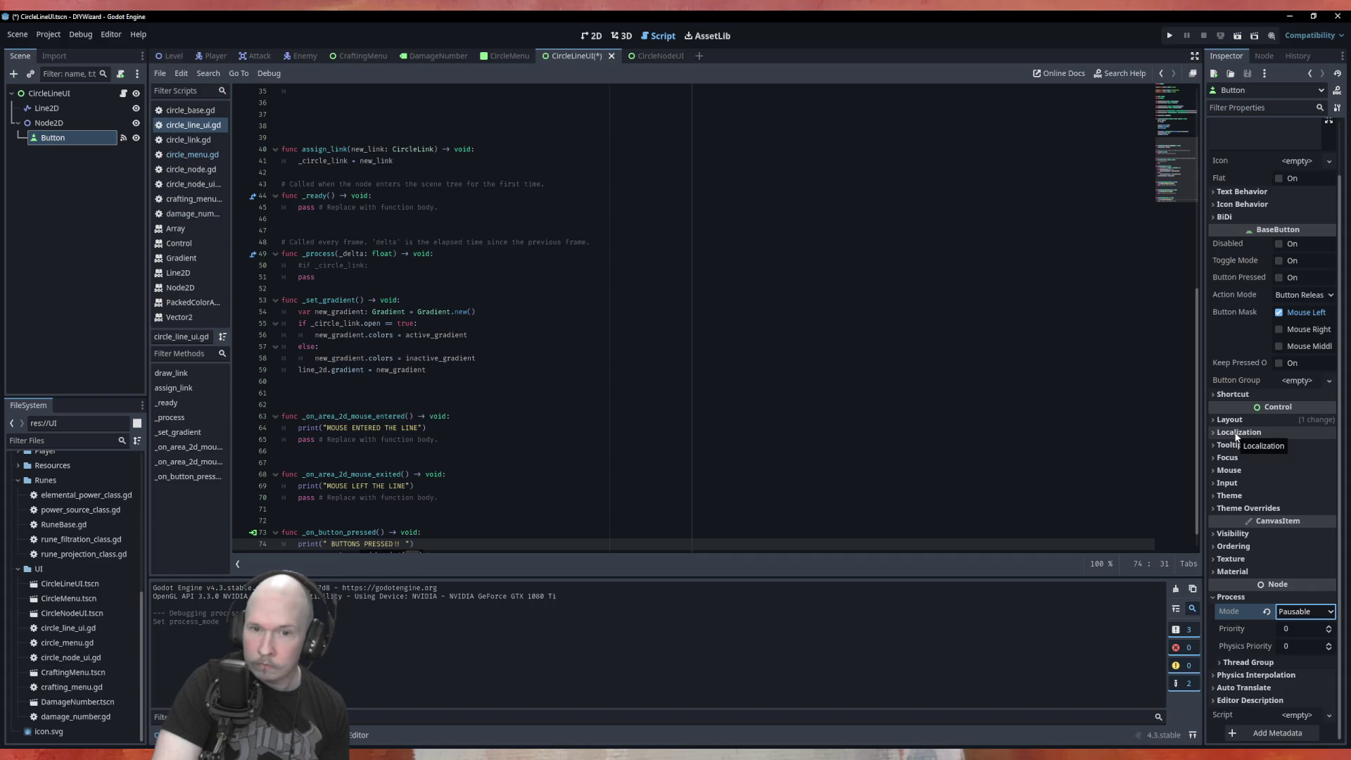
Set the Button's Mouse Filter to Pass.
{"action": "left_click", "coordinate": [1229, 471]}
{"action": "left_click", "coordinate": [1301, 484]}
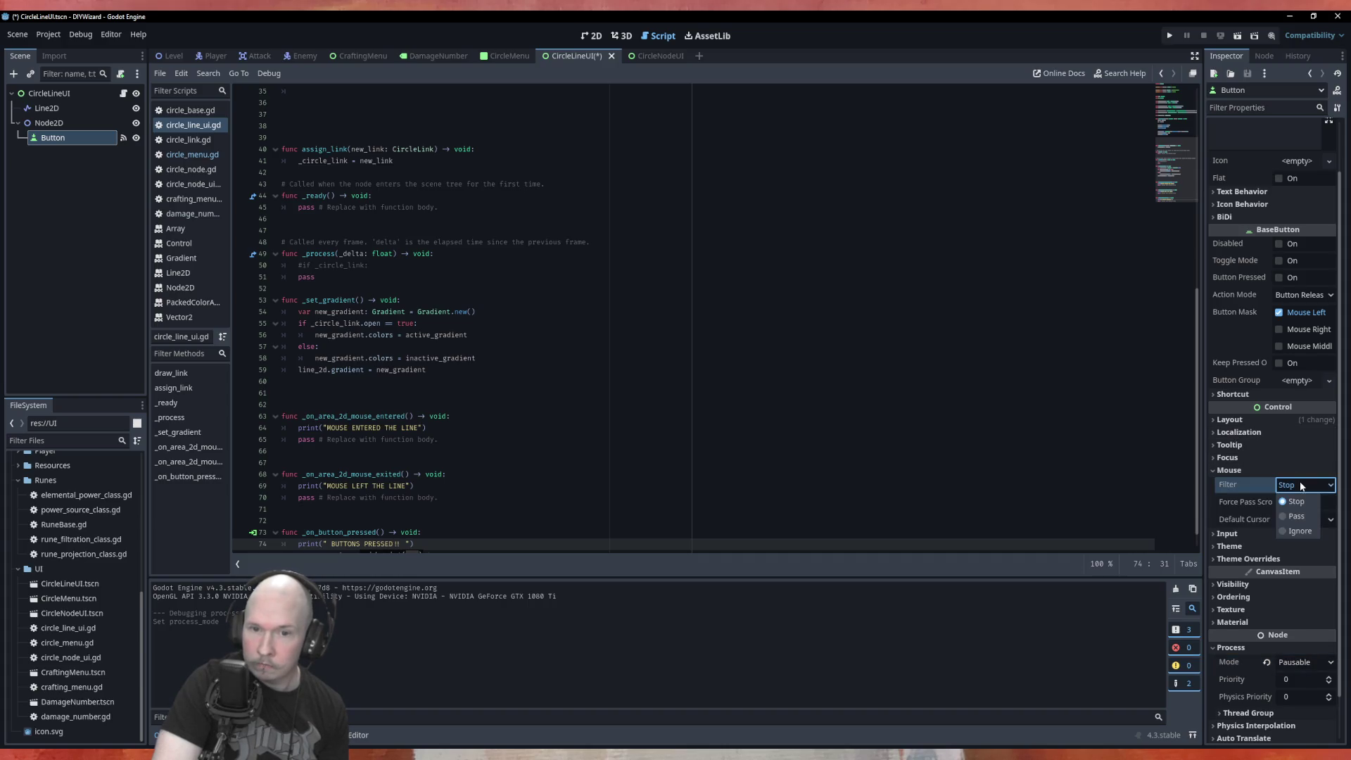
{"action": "left_click", "coordinate": [1299, 517]}
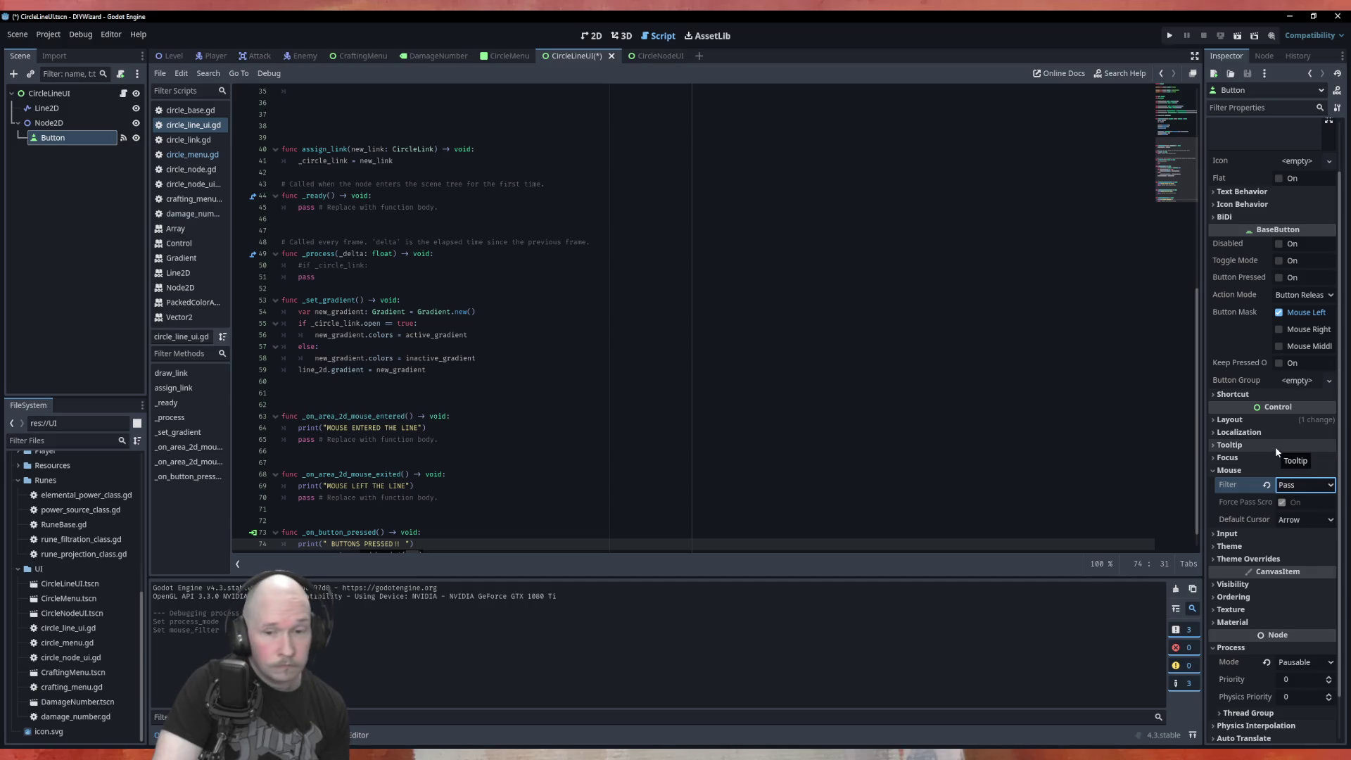
Revert the Button's process mode to Inherit, then save and run the CircleLineUI scene.
{"action": "left_click", "coordinate": [1293, 664]}
{"action": "left_click", "coordinate": [1296, 675]}
{"action": "left_click", "coordinate": [1235, 649]}
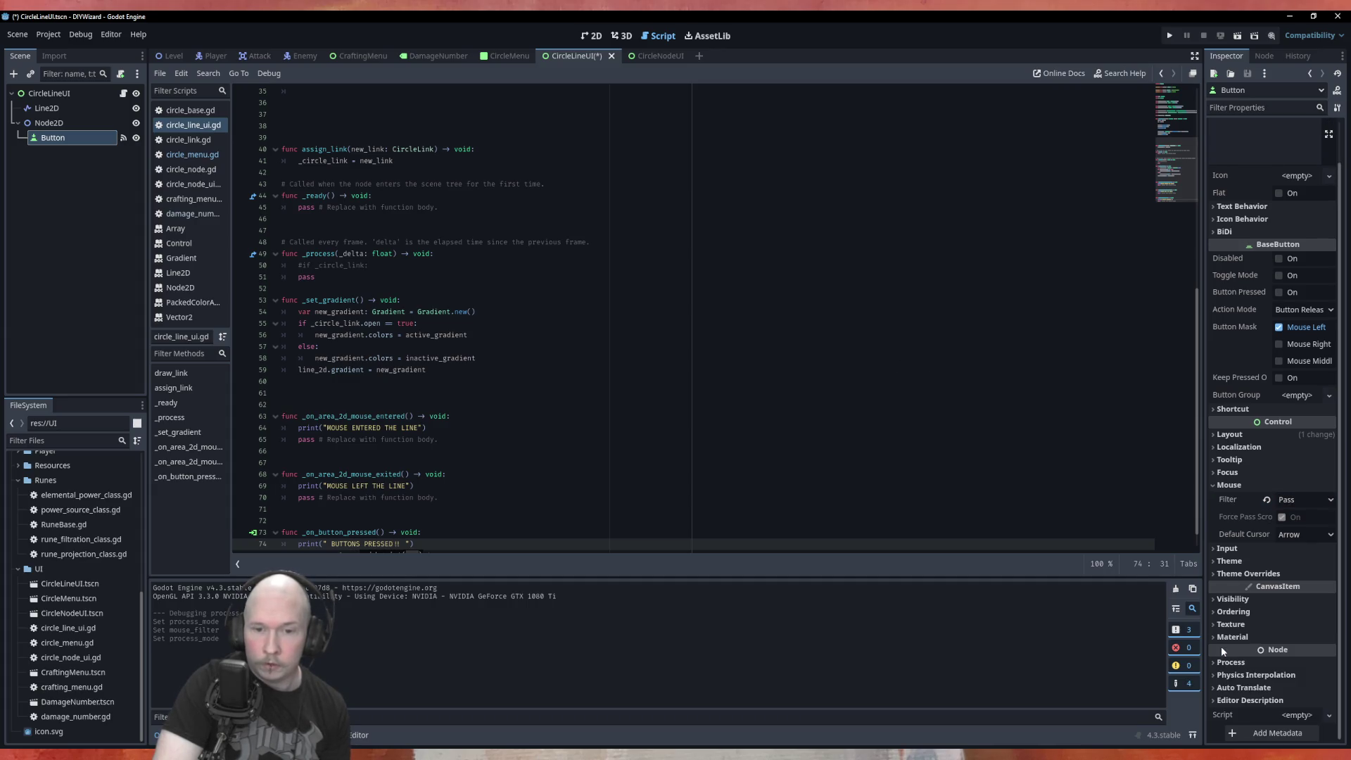
{"action": "left_click", "coordinate": [573, 206]}
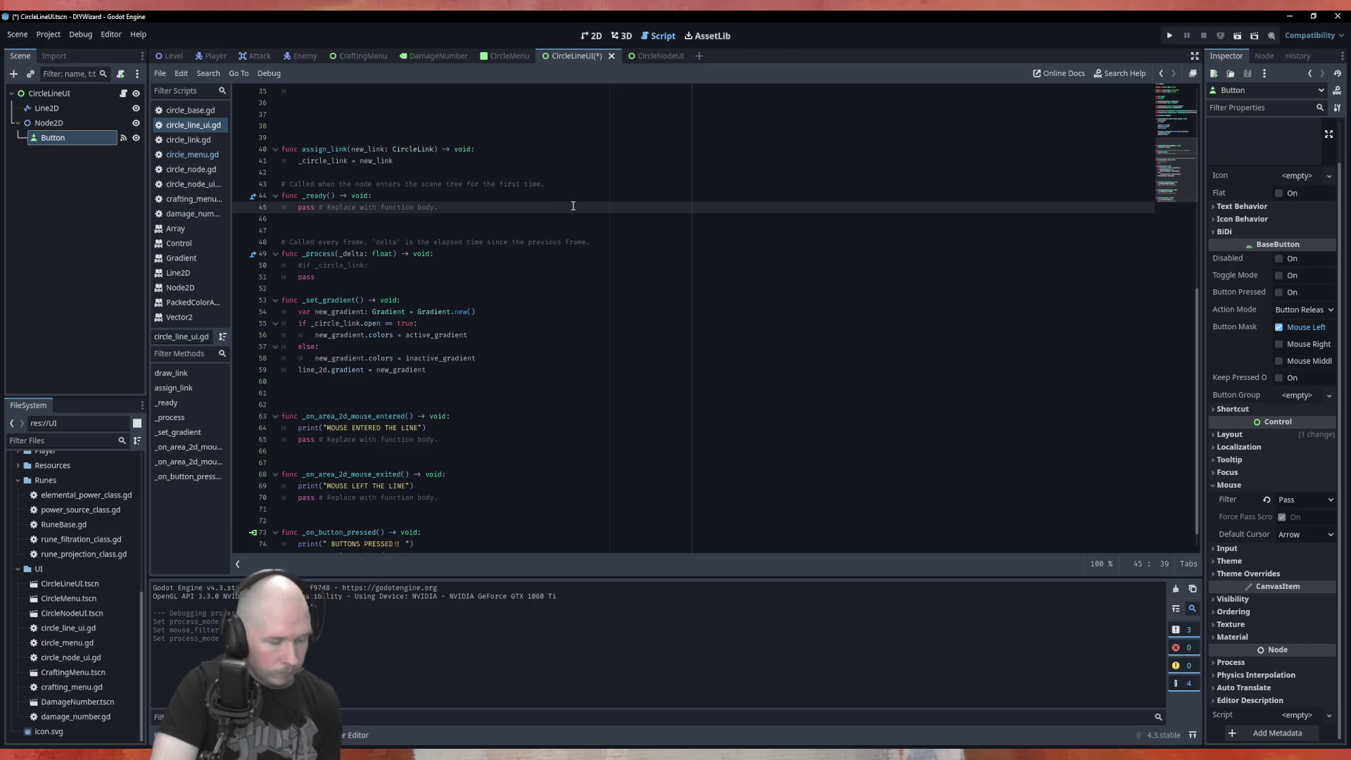
{"action": "key", "text": "ctrl+s"}
{"action": "key", "text": "F6"}
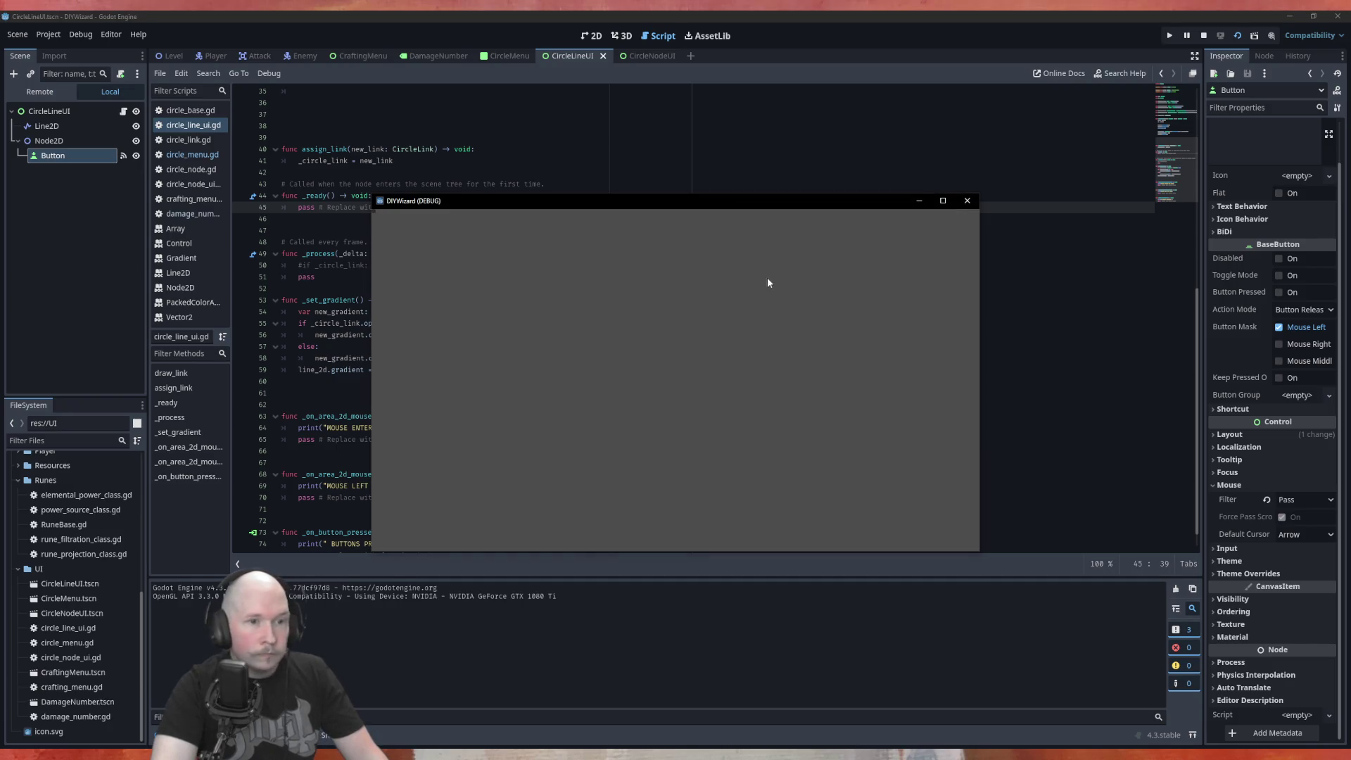
Close the test game, set the CircleLineUI root's Mouse Filter to Pass, save, and open CircleMenu.
{"action": "left_click", "coordinate": [967, 201]}
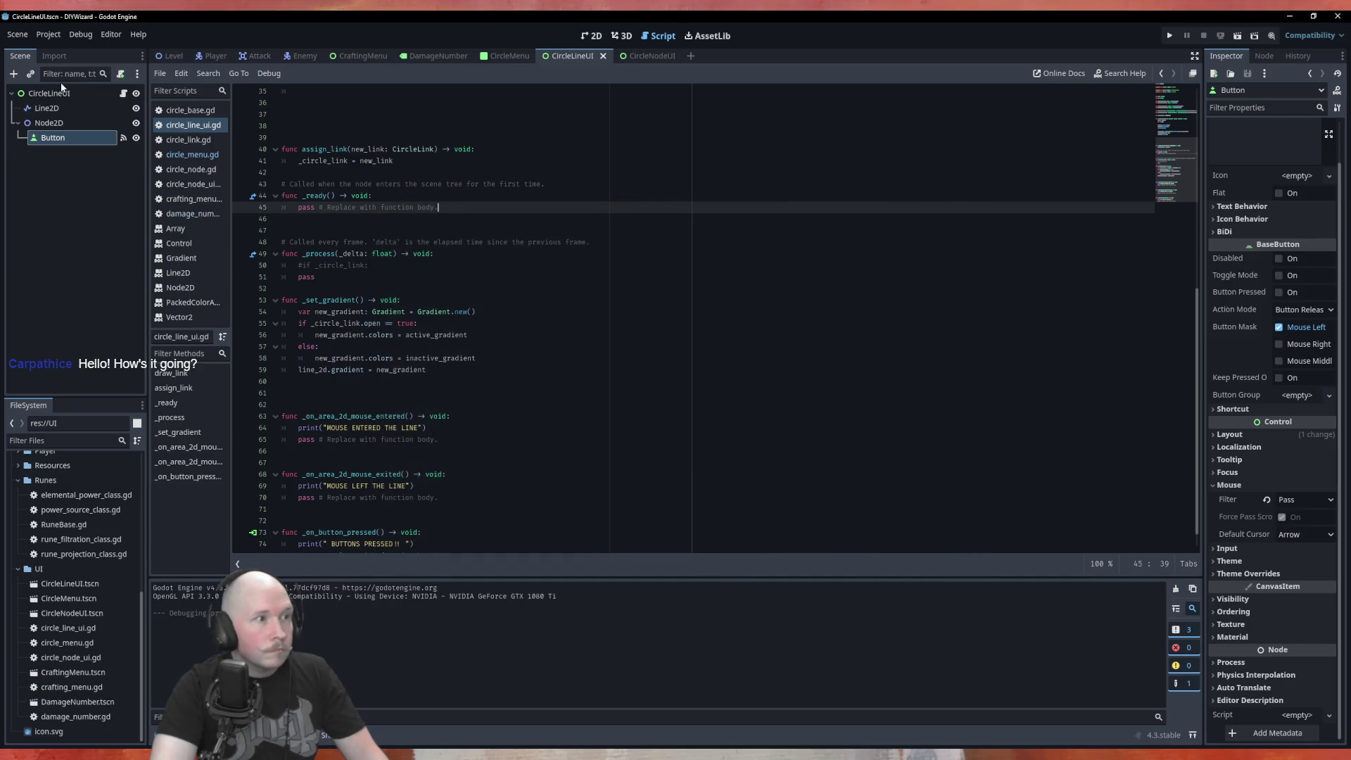
{"action": "left_click", "coordinate": [65, 95]}
{"action": "left_click", "coordinate": [1230, 508]}
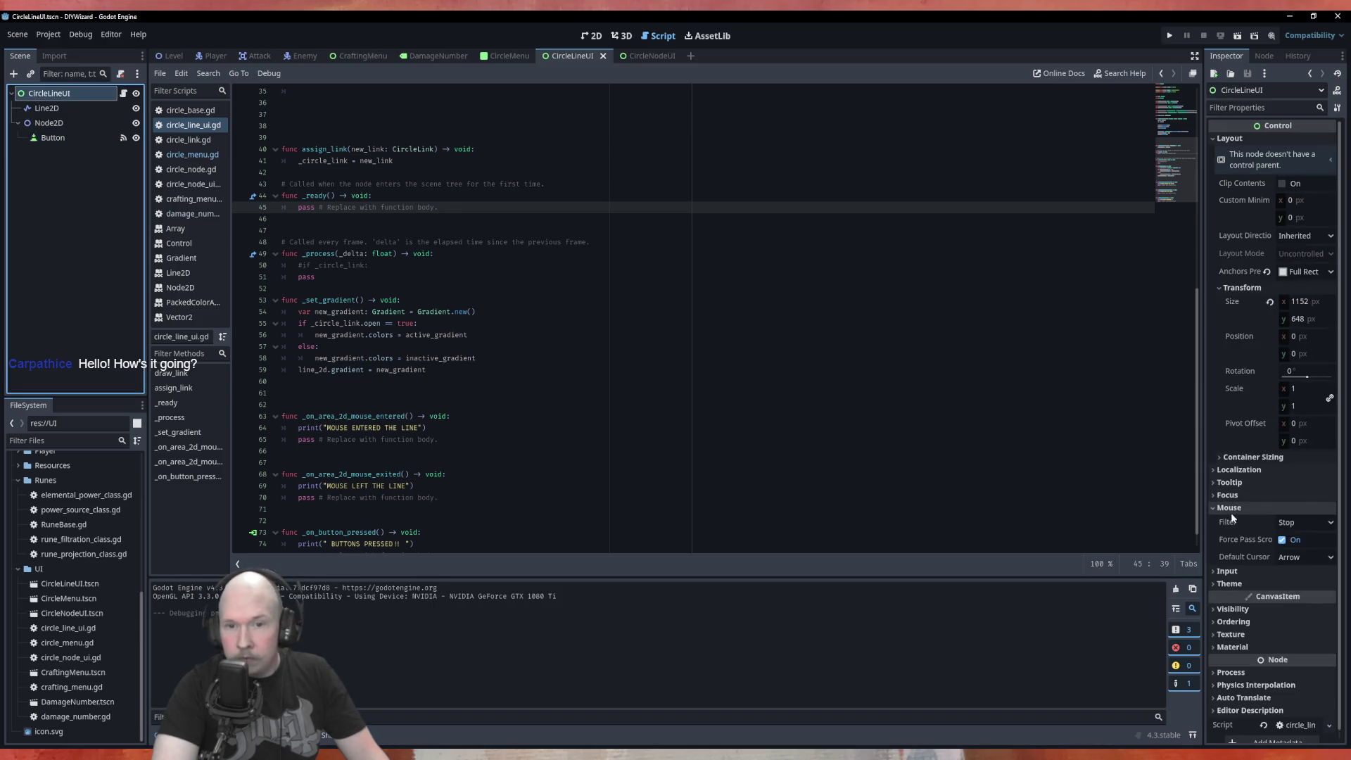
{"action": "left_click", "coordinate": [1294, 524]}
{"action": "left_click", "coordinate": [1297, 553]}
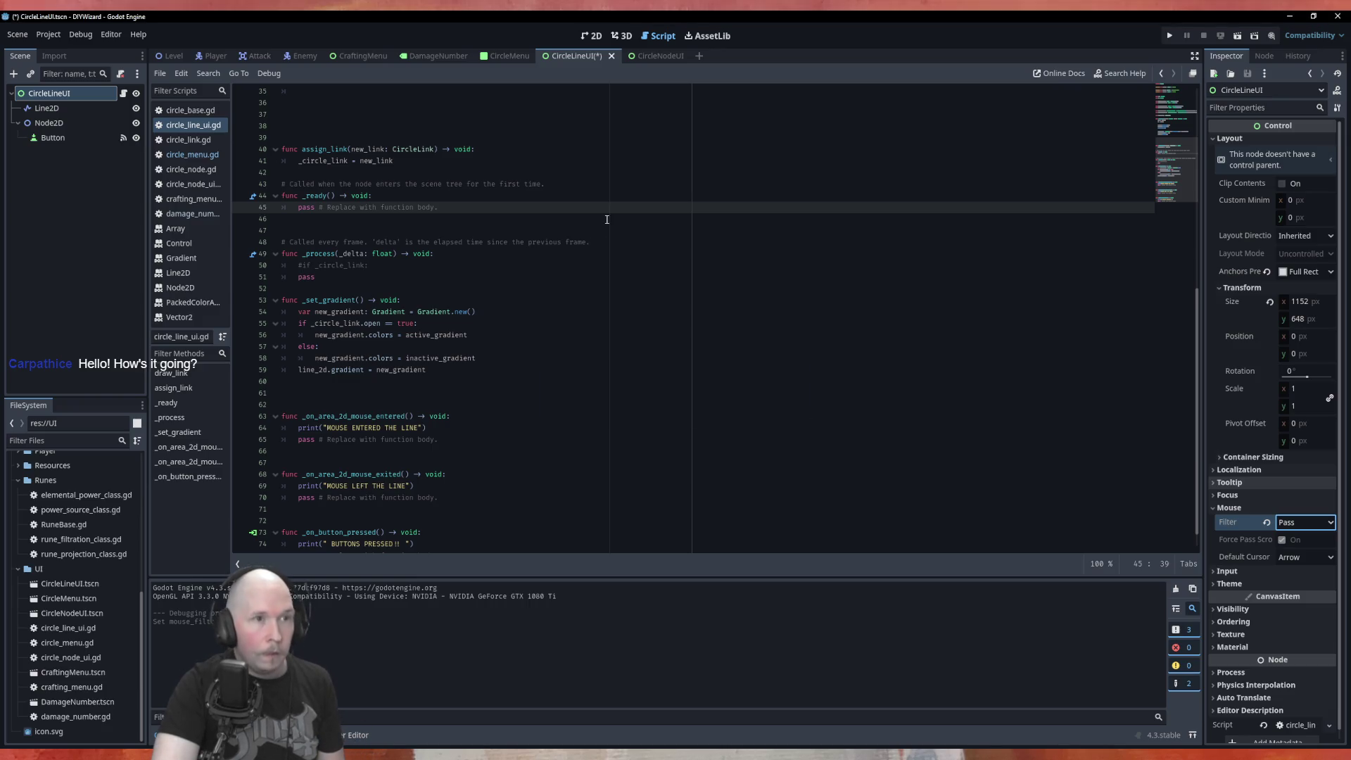
{"action": "key", "text": "ctrl+s"}
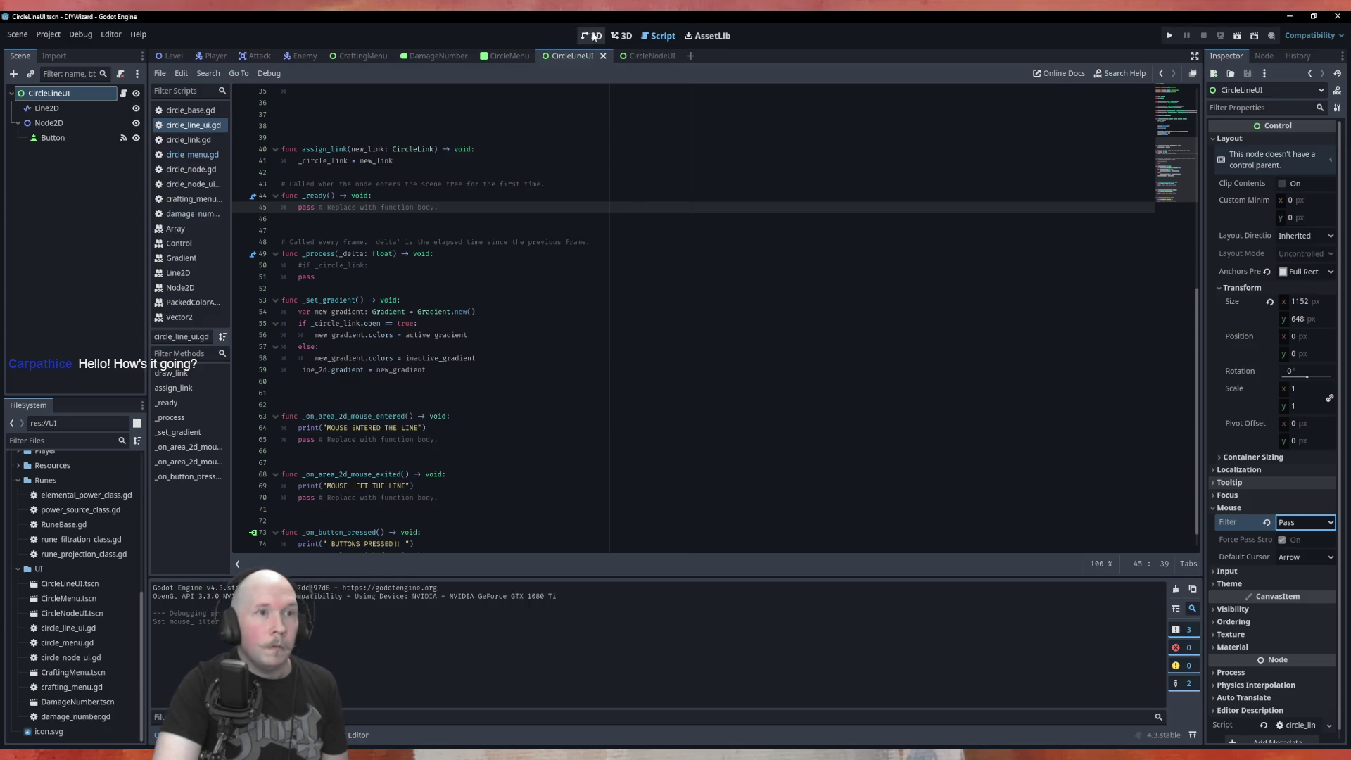
{"action": "left_click", "coordinate": [508, 56]}
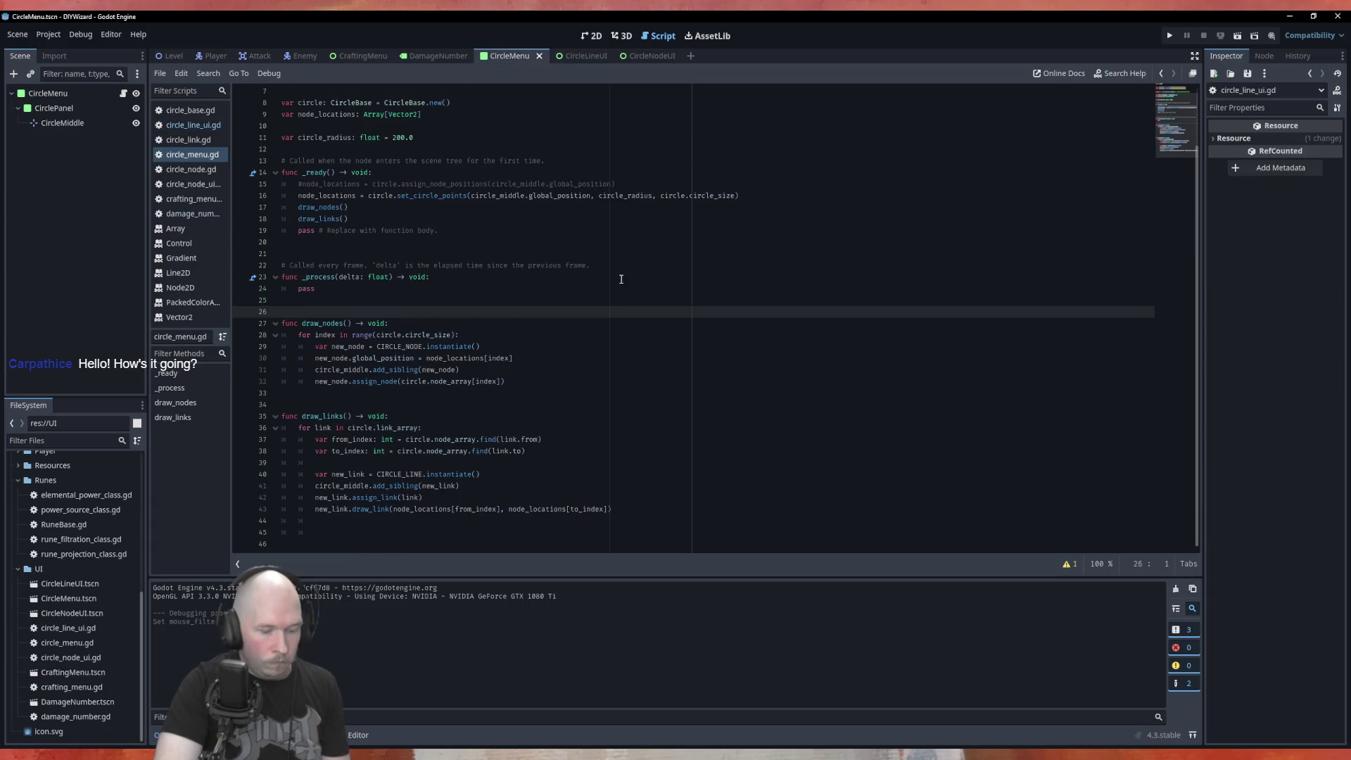
{"action": "key", "text": "F6"}
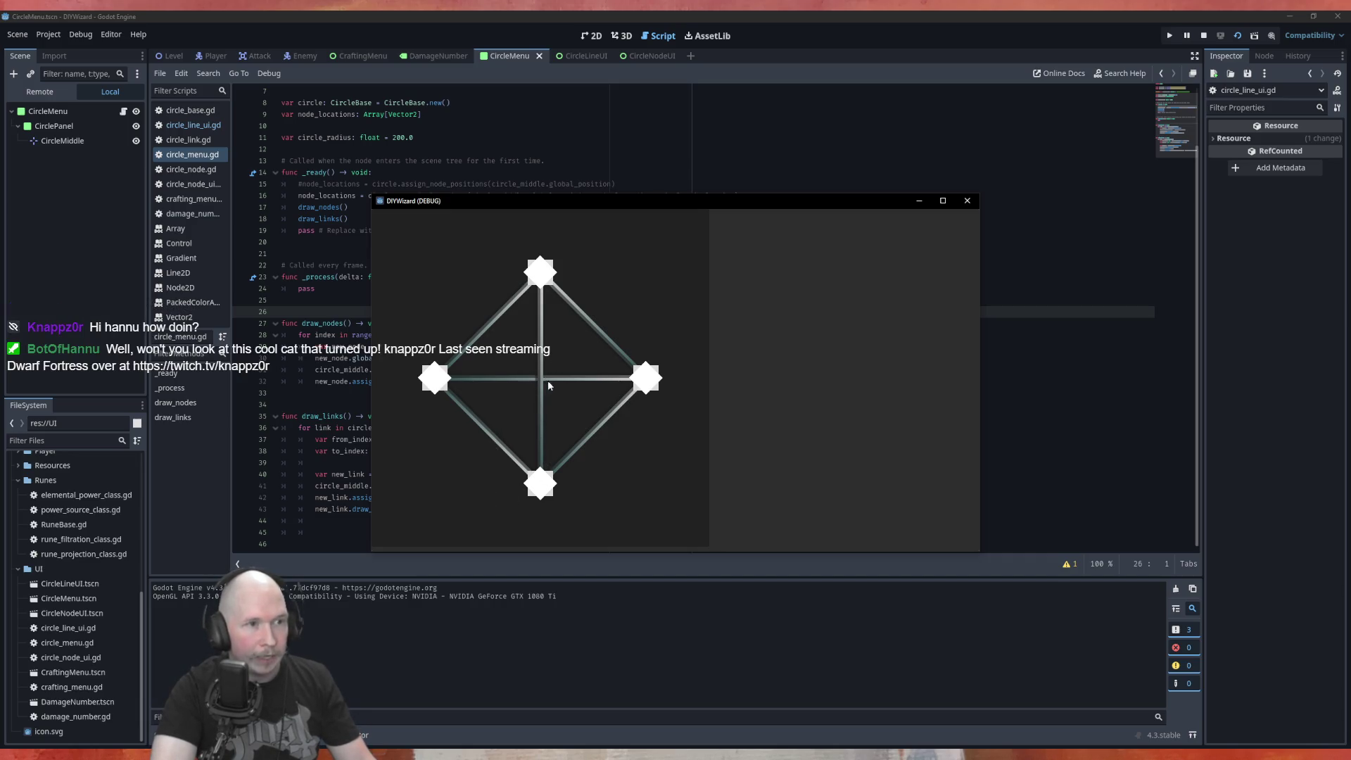
{"action": "left_click", "coordinate": [968, 202]}
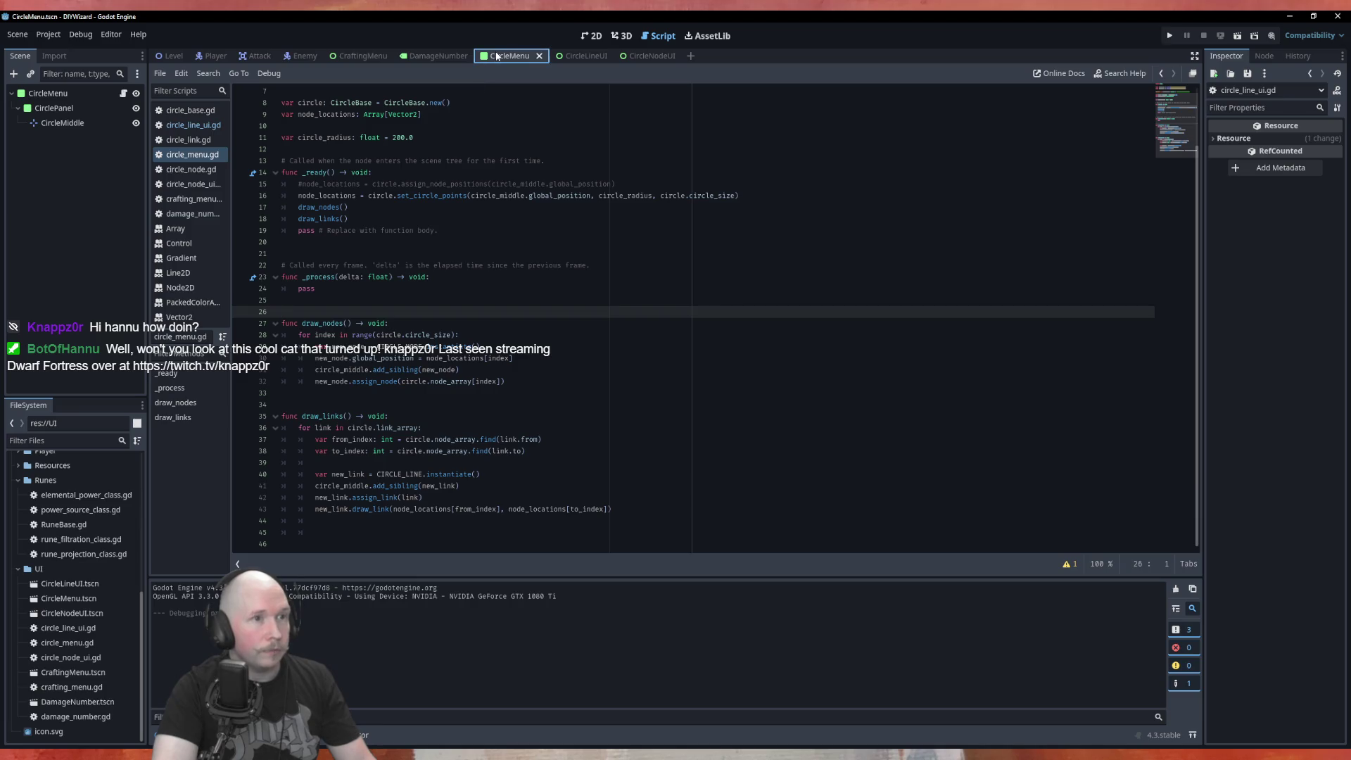
Set the CircleMenu root node's mouse filter to Ignore.
{"action": "left_click", "coordinate": [57, 93]}
{"action": "right_click", "coordinate": [58, 95]}
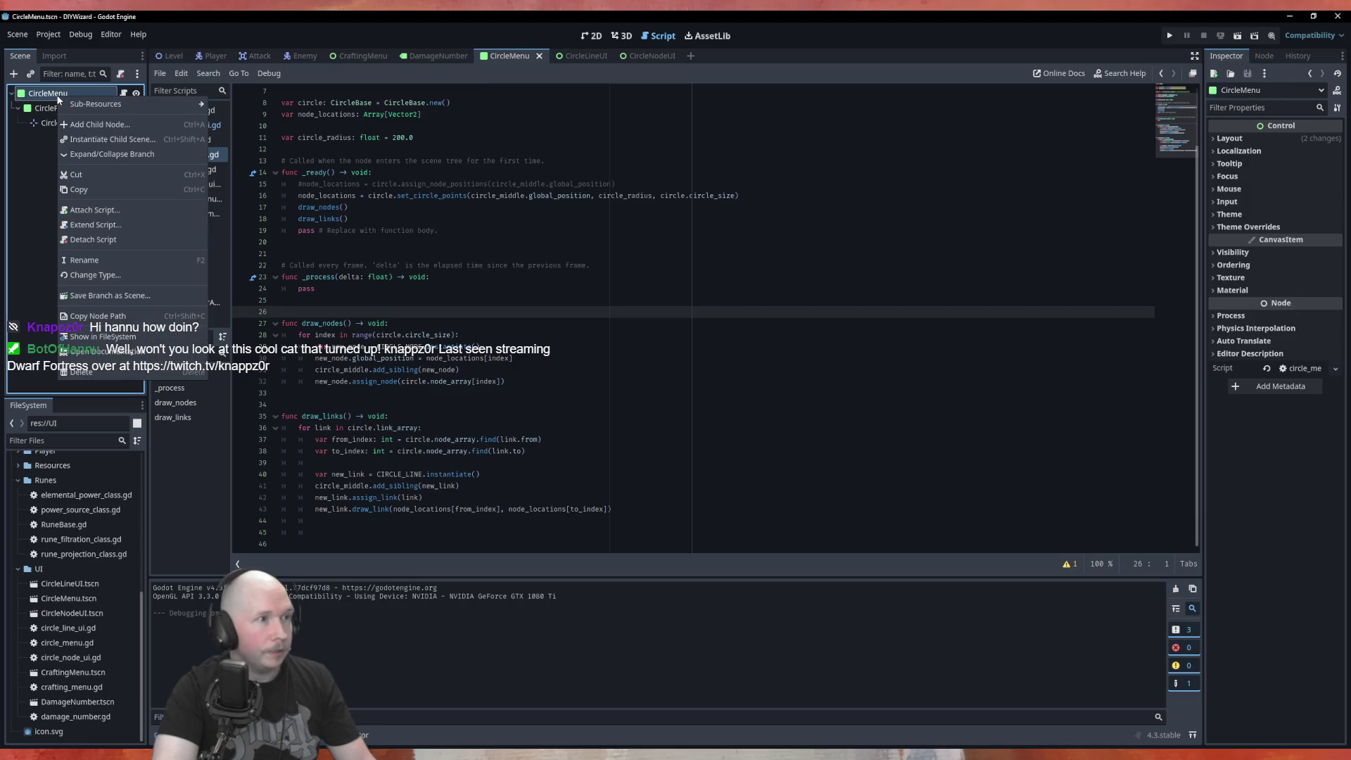
{"action": "left_click", "coordinate": [533, 140]}
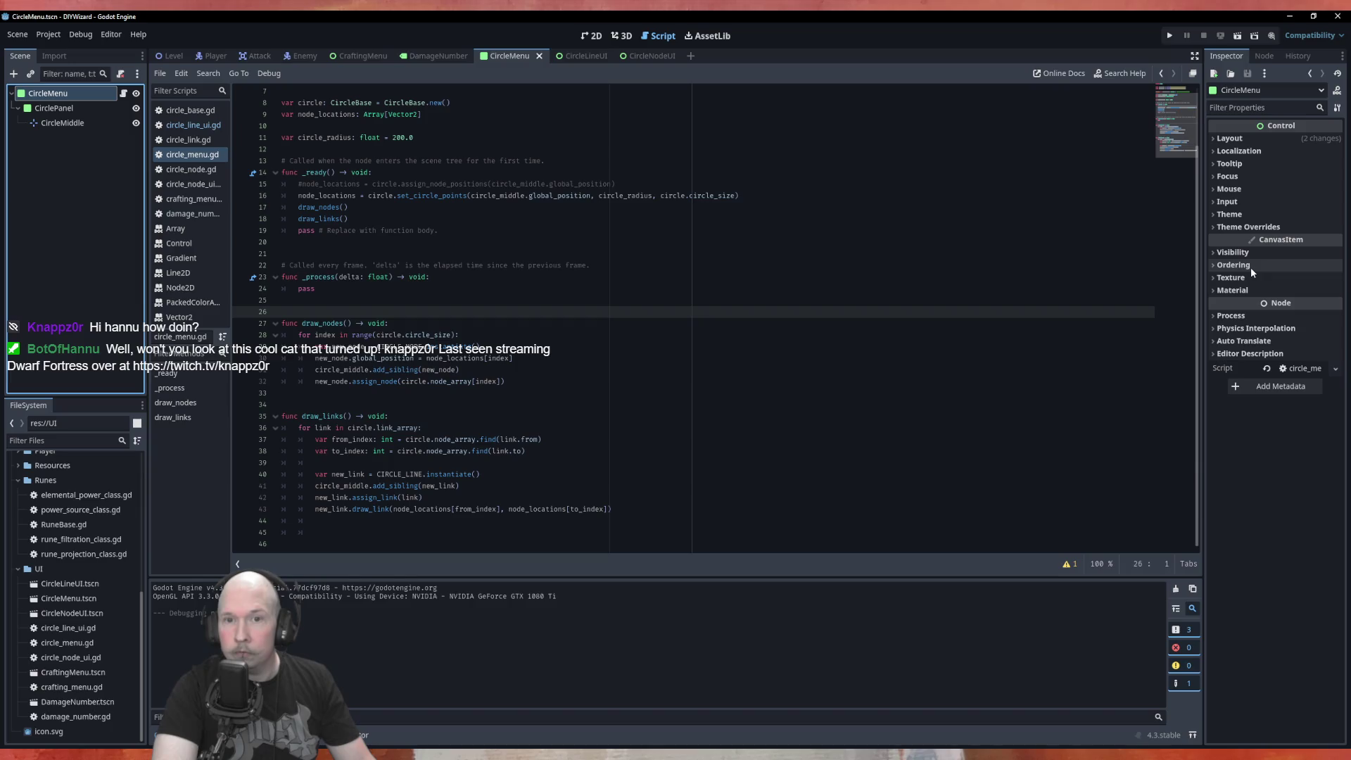
{"action": "left_click", "coordinate": [1239, 188]}
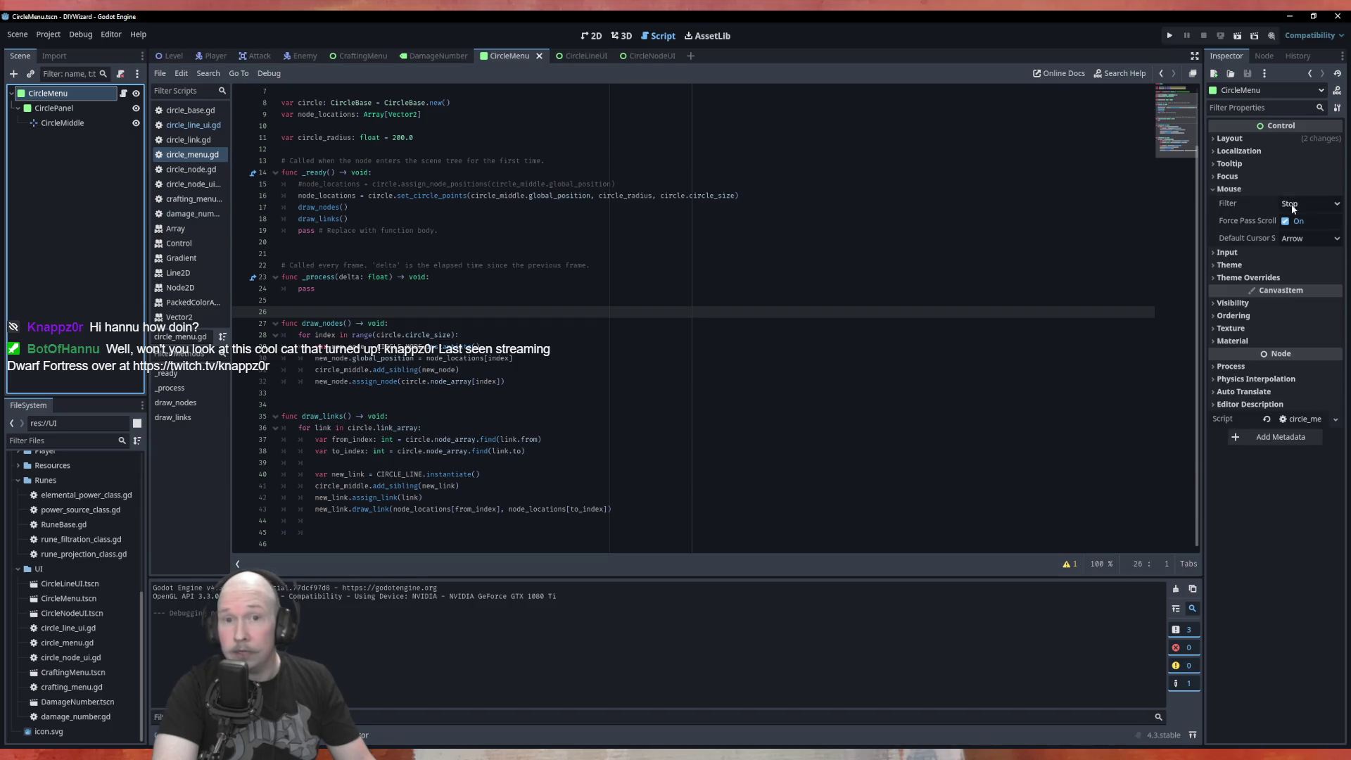
{"action": "left_click", "coordinate": [1296, 204]}
{"action": "left_click", "coordinate": [1299, 235]}
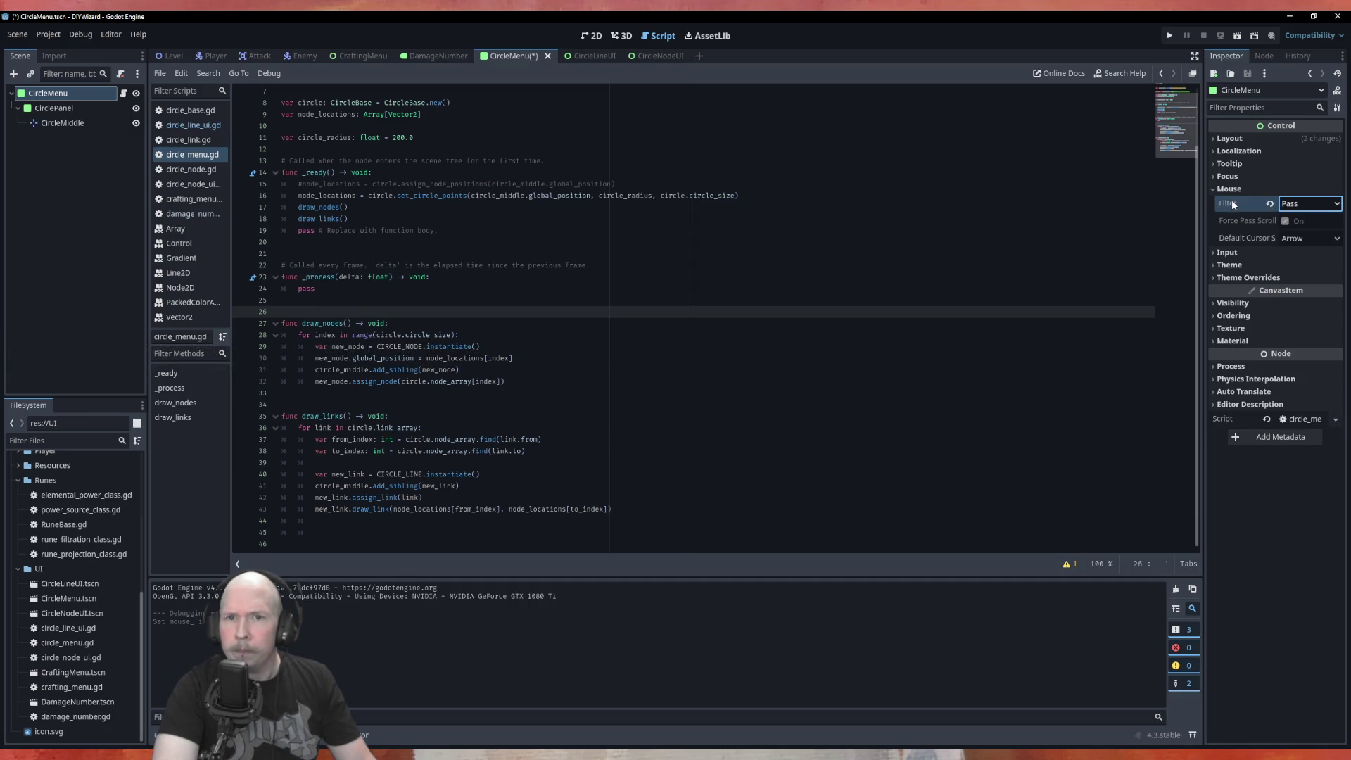
{"action": "mouse_move", "coordinate": [1232, 203]}
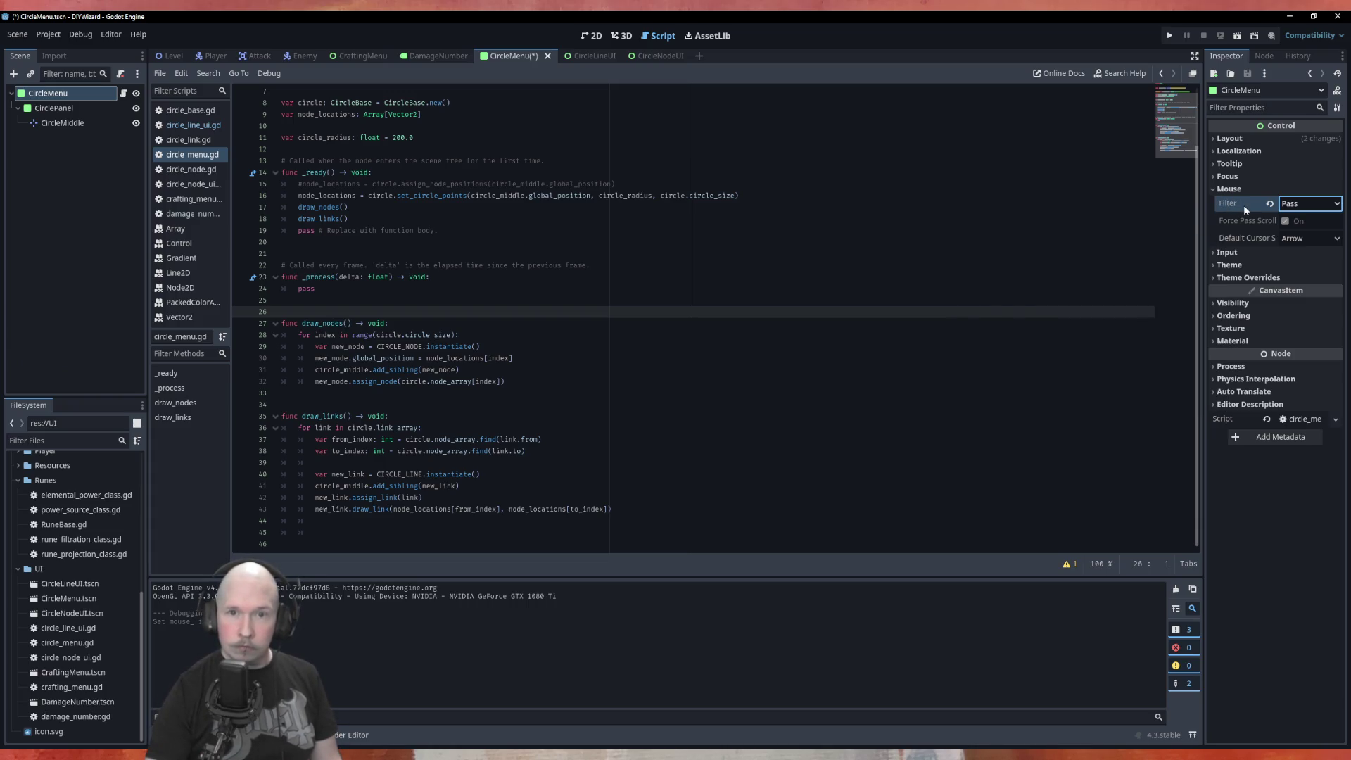
{"action": "scroll", "coordinate": [1213, 226], "scroll_direction": "down", "scroll_amount": 3}
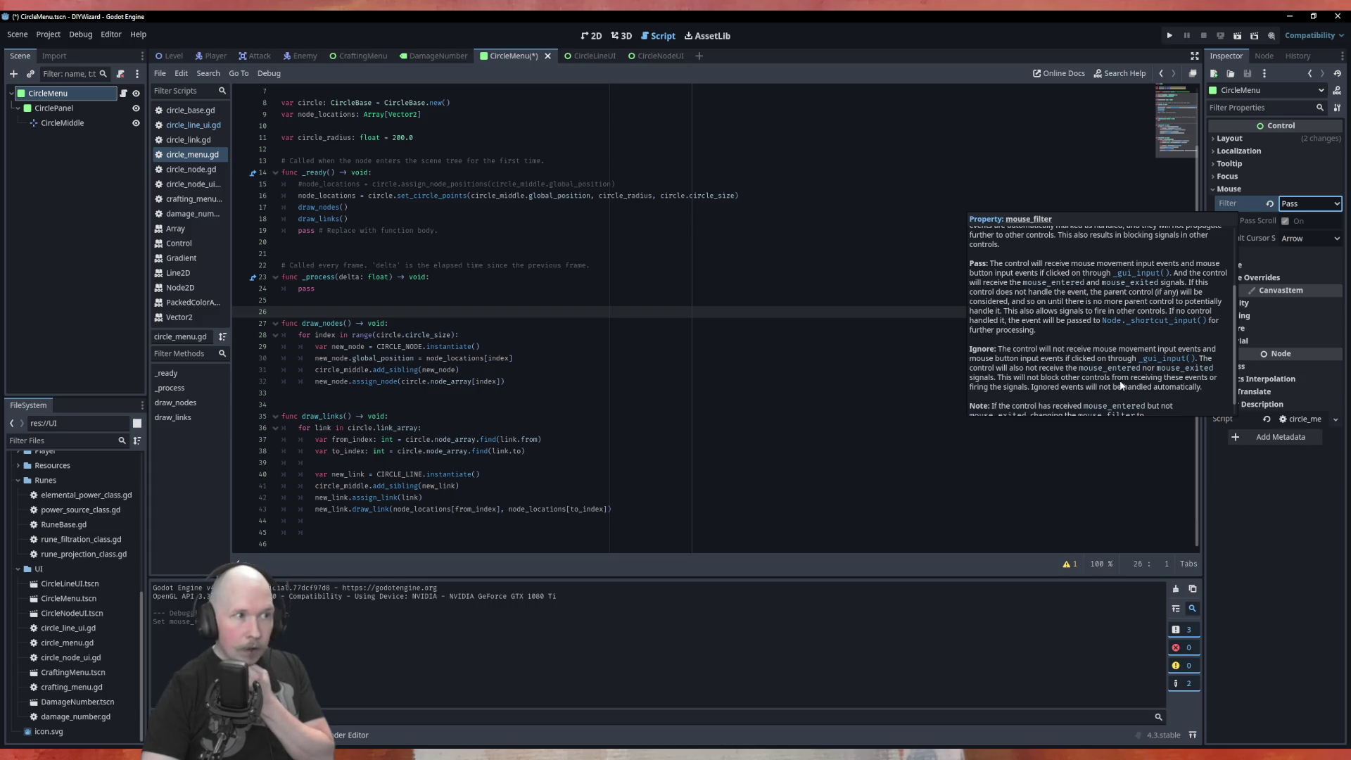
{"action": "left_click", "coordinate": [1308, 206]}
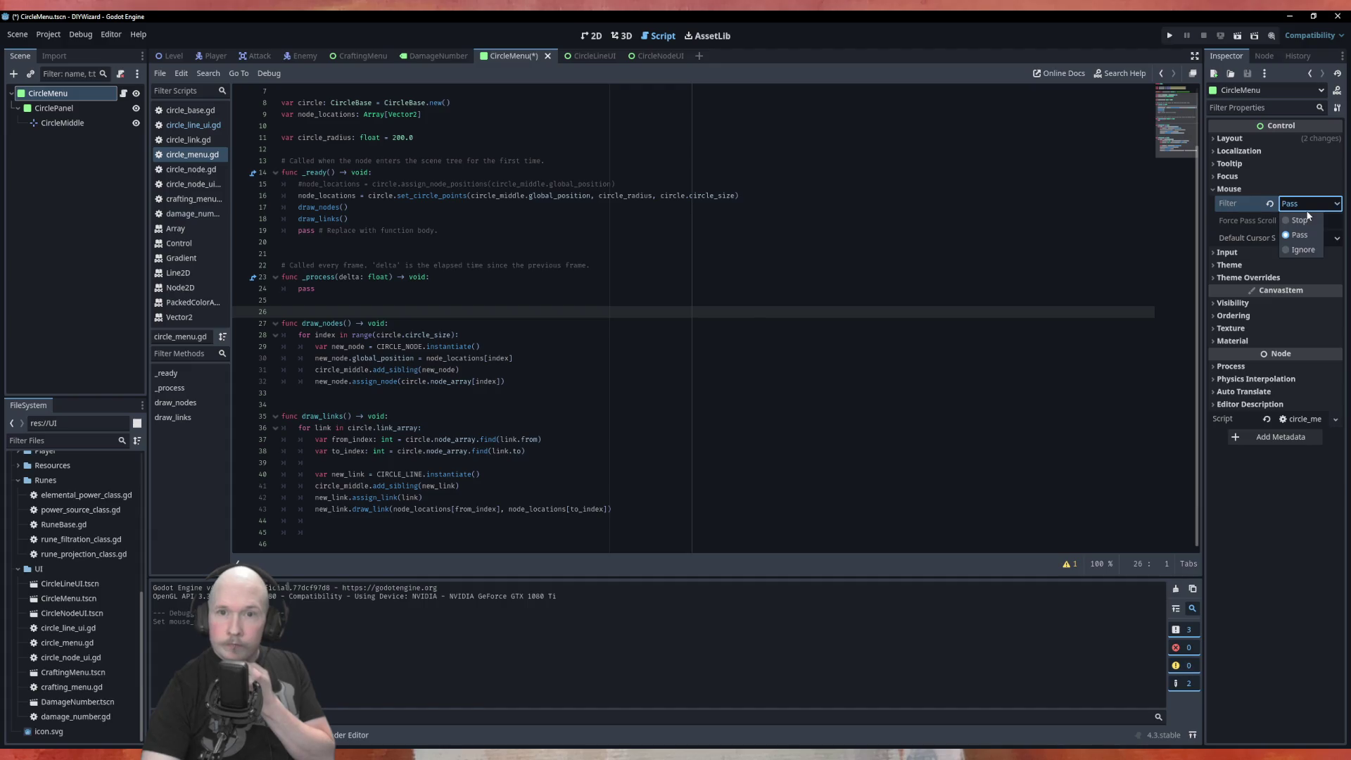
{"action": "left_click", "coordinate": [1299, 249]}
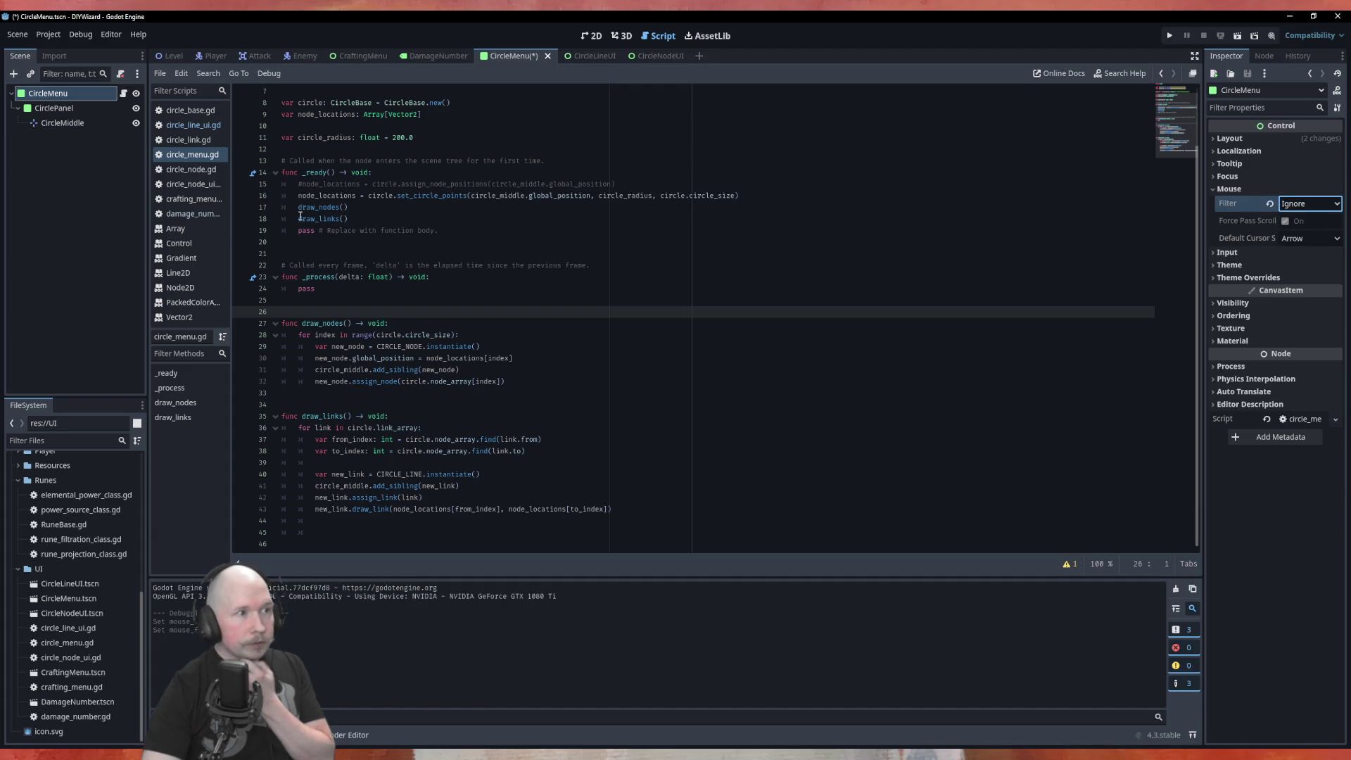
Set CirclePanel's mouse filter to Ignore and save the CircleMenu scene.
{"action": "left_click", "coordinate": [63, 109]}
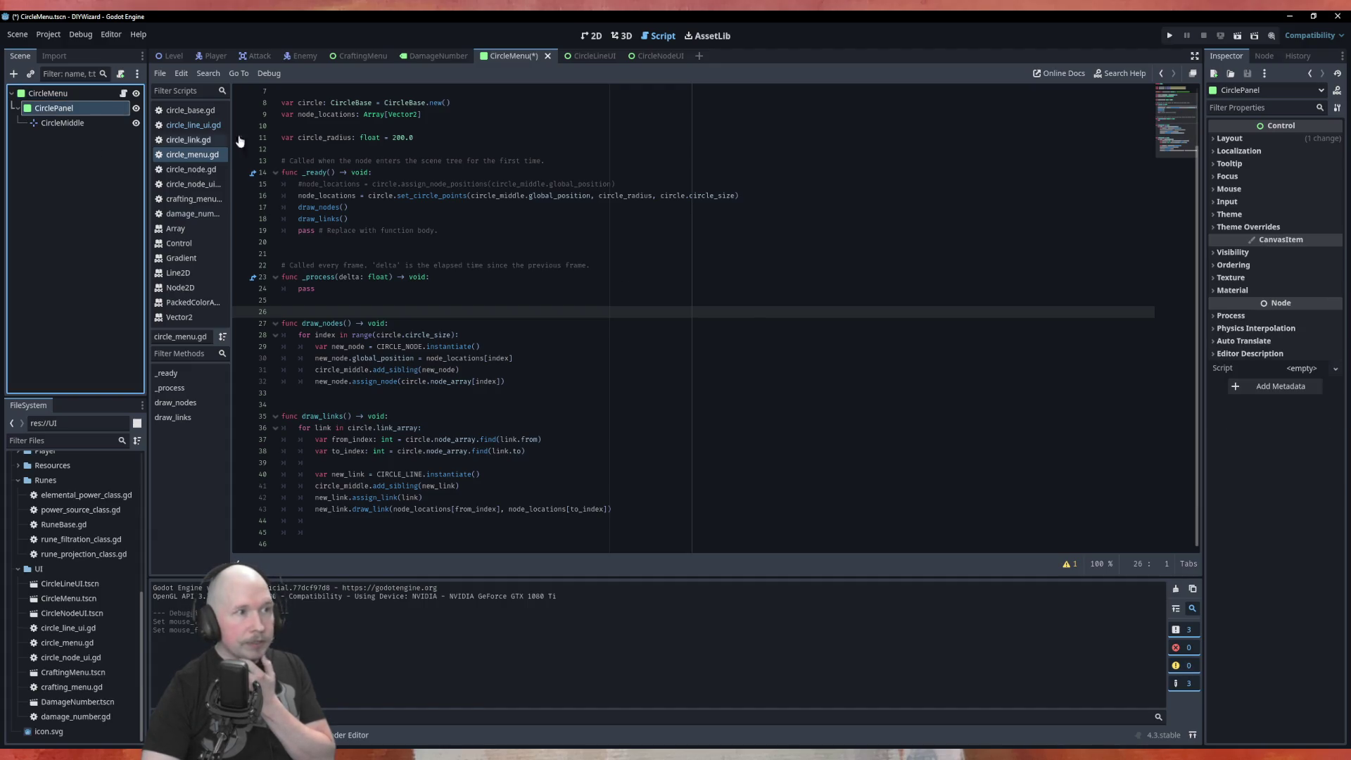
{"action": "left_click", "coordinate": [1256, 185]}
{"action": "left_click", "coordinate": [1308, 204]}
{"action": "left_click", "coordinate": [1299, 249]}
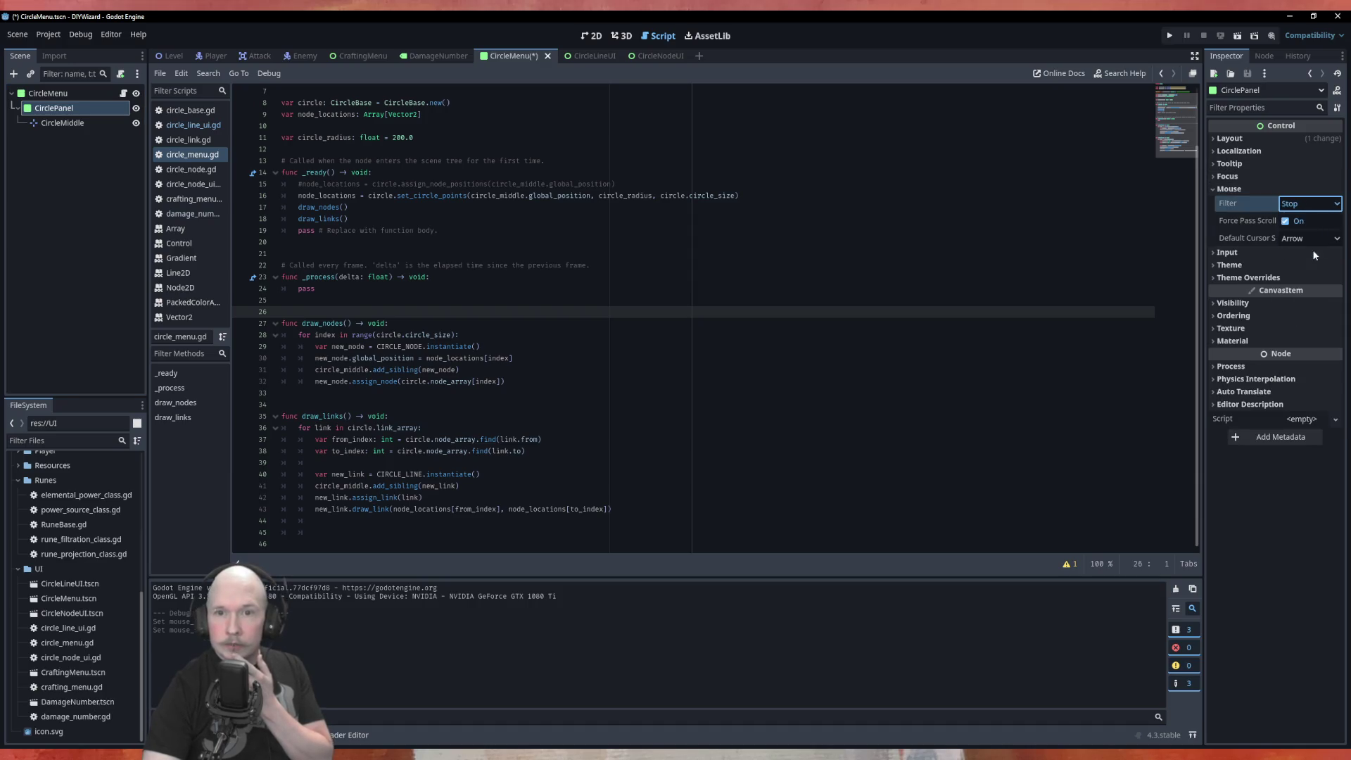
{"action": "left_click", "coordinate": [756, 151]}
{"action": "key", "text": "ctrl+s"}
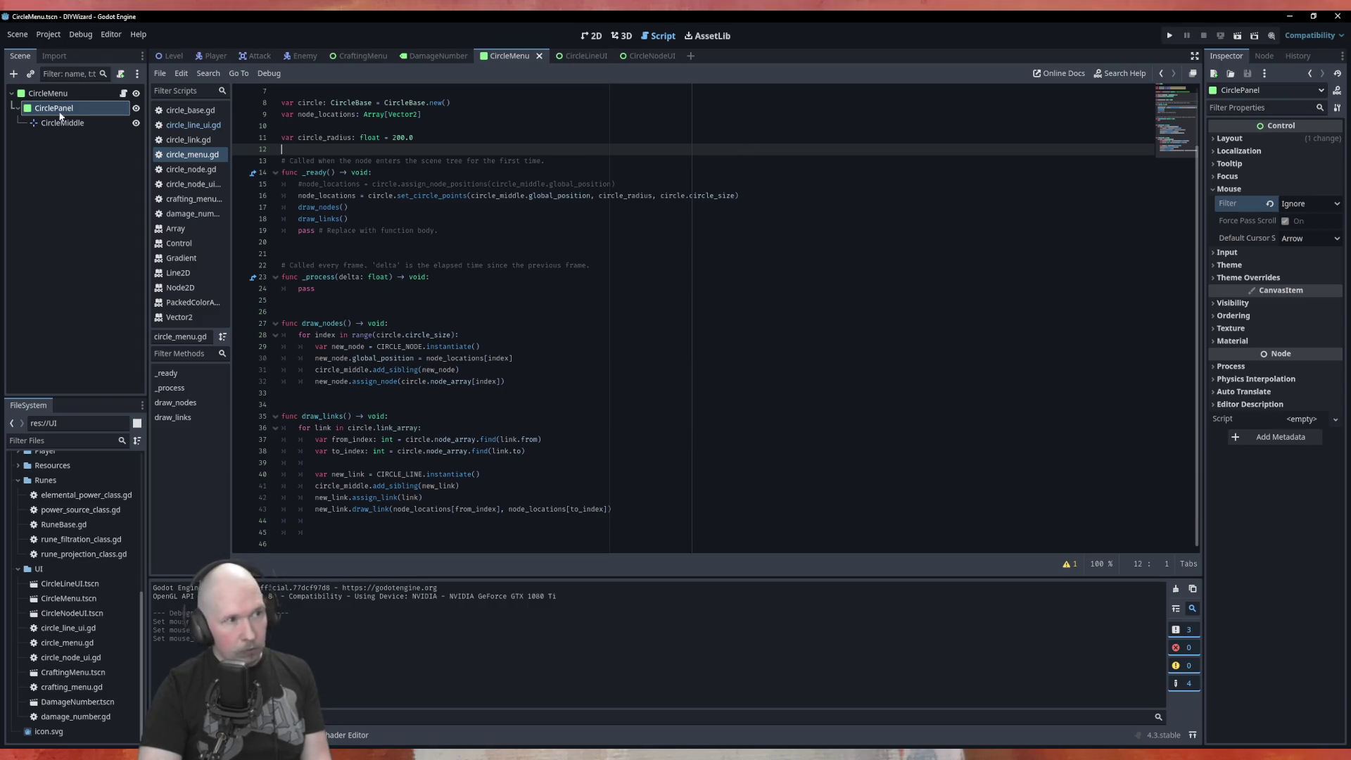
In CircleLineUI, set the root's mouse filter to Ignore and leave the Button on Pass.
{"action": "left_click", "coordinate": [577, 57]}
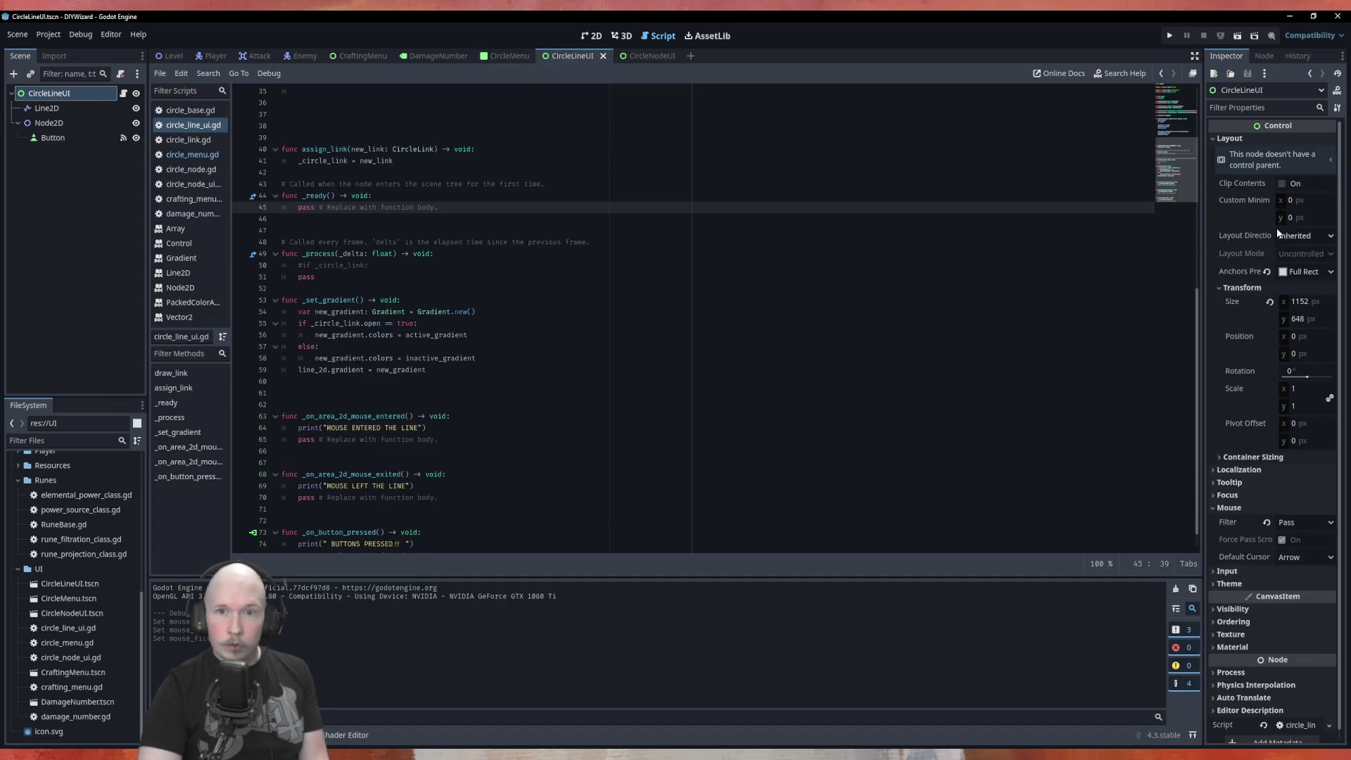
{"action": "left_click", "coordinate": [1306, 522]}
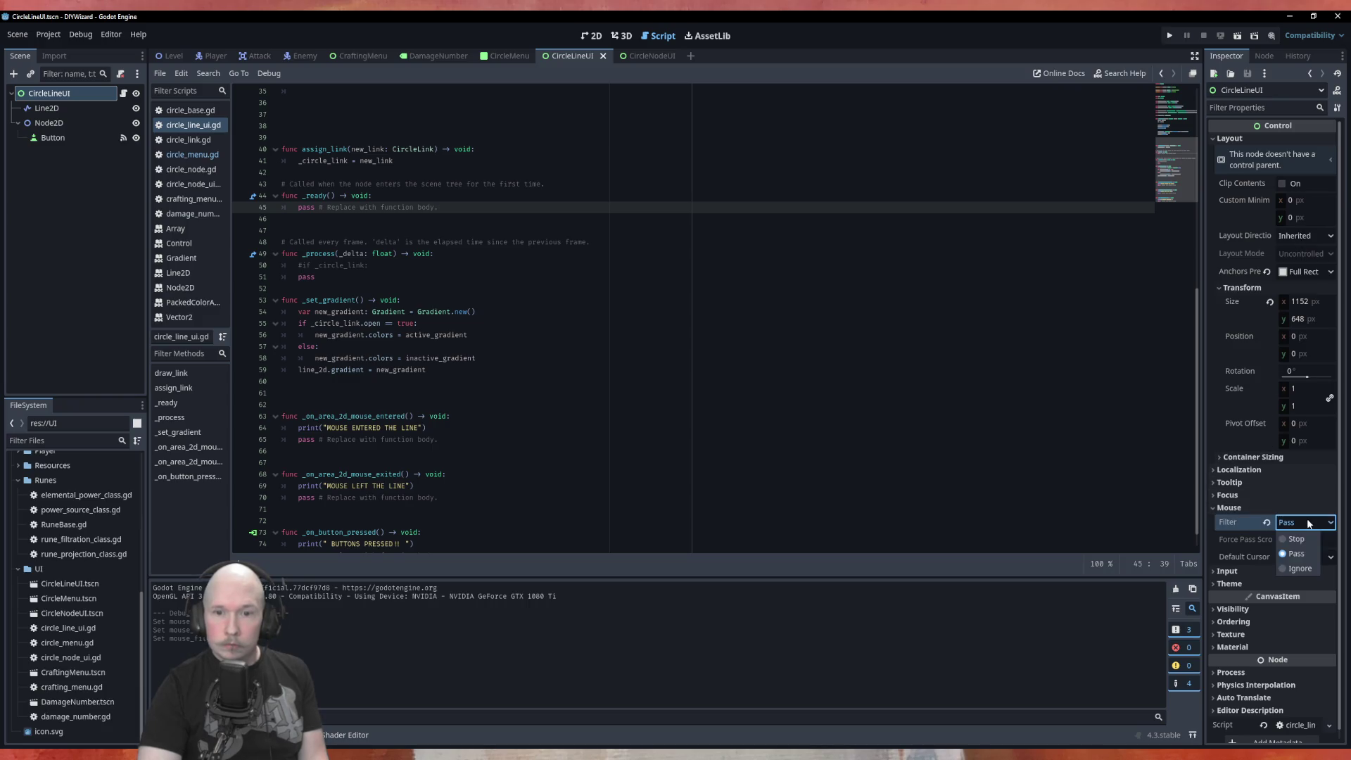
{"action": "left_click", "coordinate": [1299, 571]}
{"action": "left_click", "coordinate": [53, 138]}
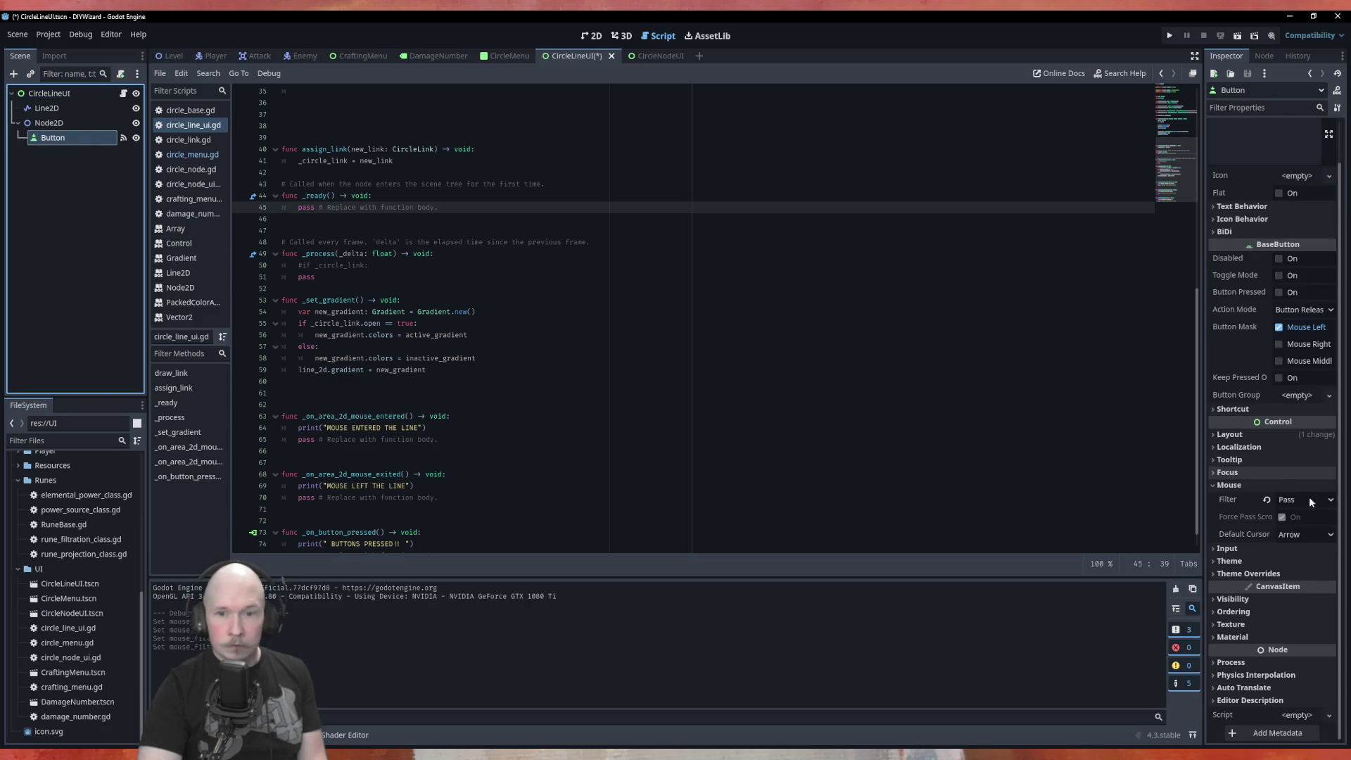
{"action": "left_click", "coordinate": [1296, 500]}
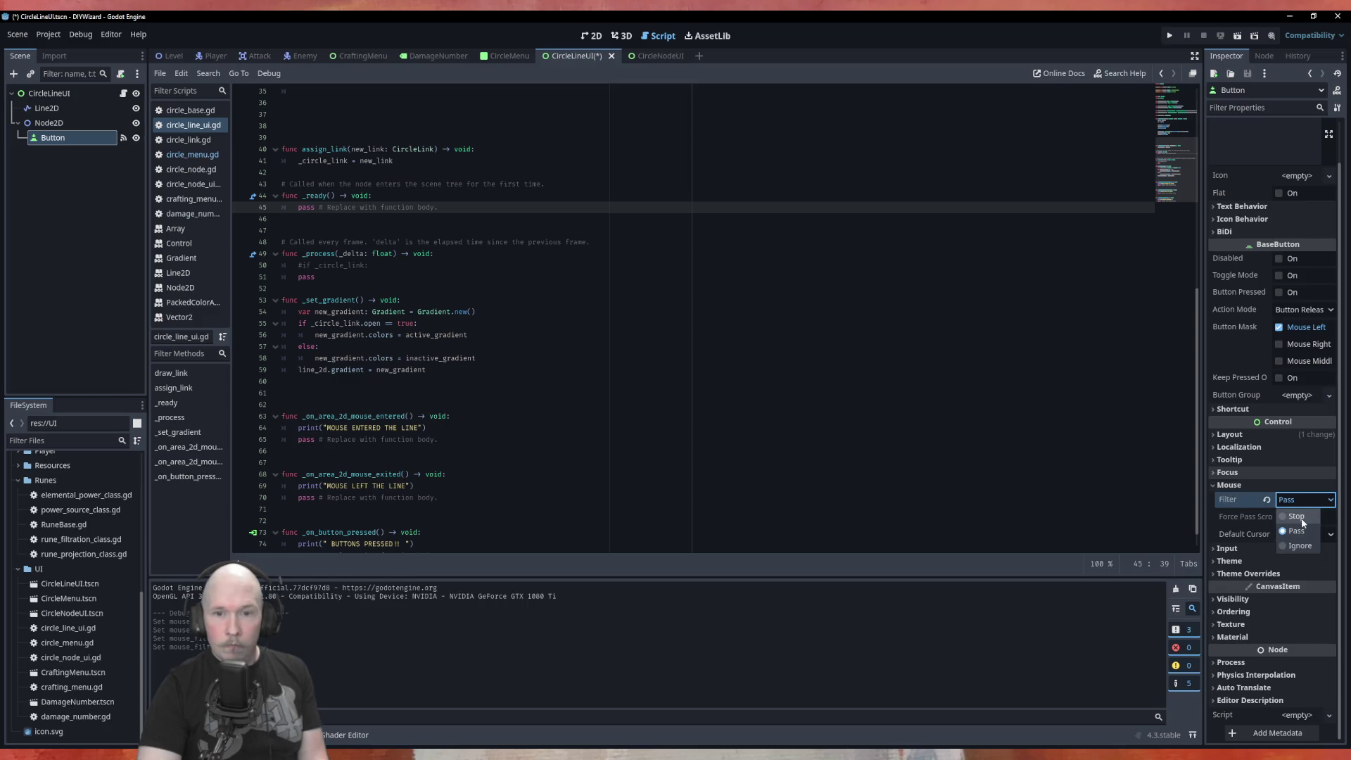
{"action": "left_click", "coordinate": [626, 195]}
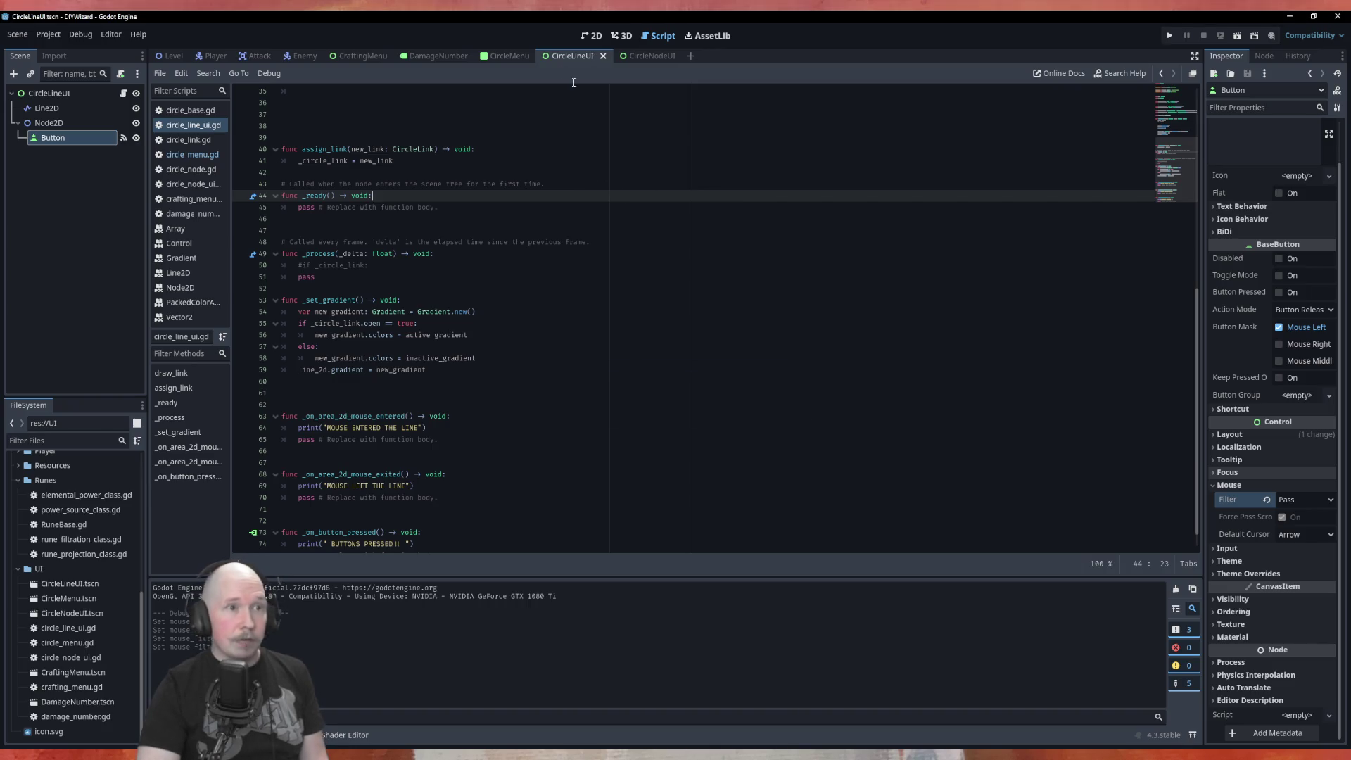
{"action": "left_click", "coordinate": [506, 56]}
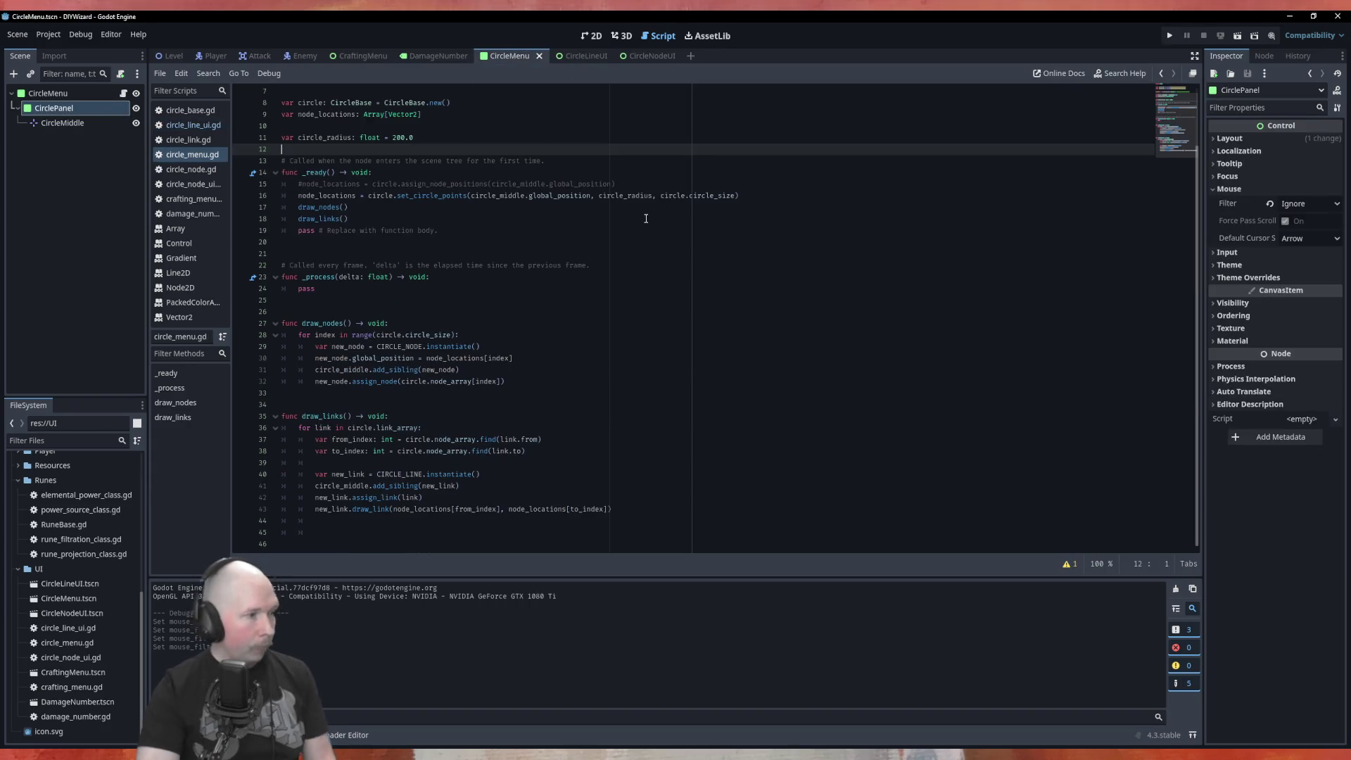
Run CircleMenu with F6 and click the vertical, horizontal and top-left diagonal links.
{"action": "key", "text": "F6"}
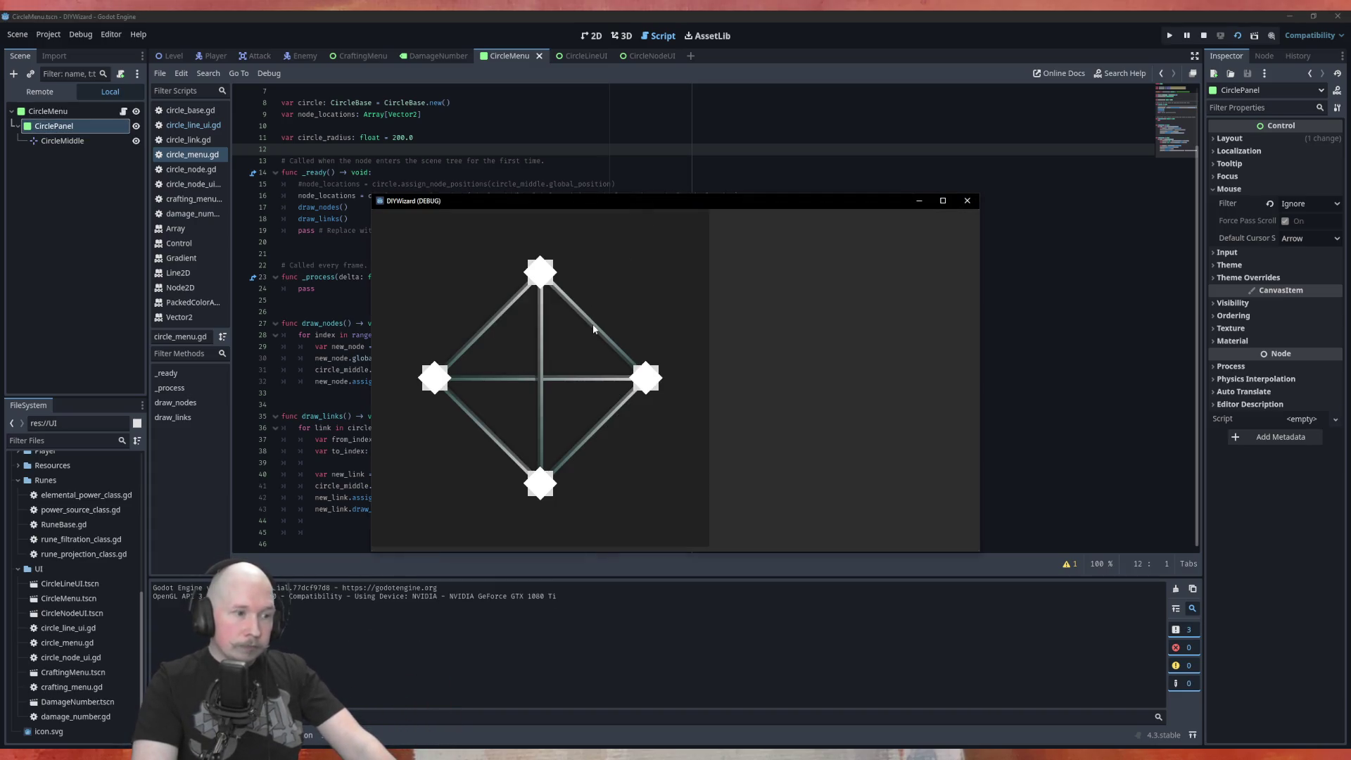
{"action": "left_click", "coordinate": [537, 379]}
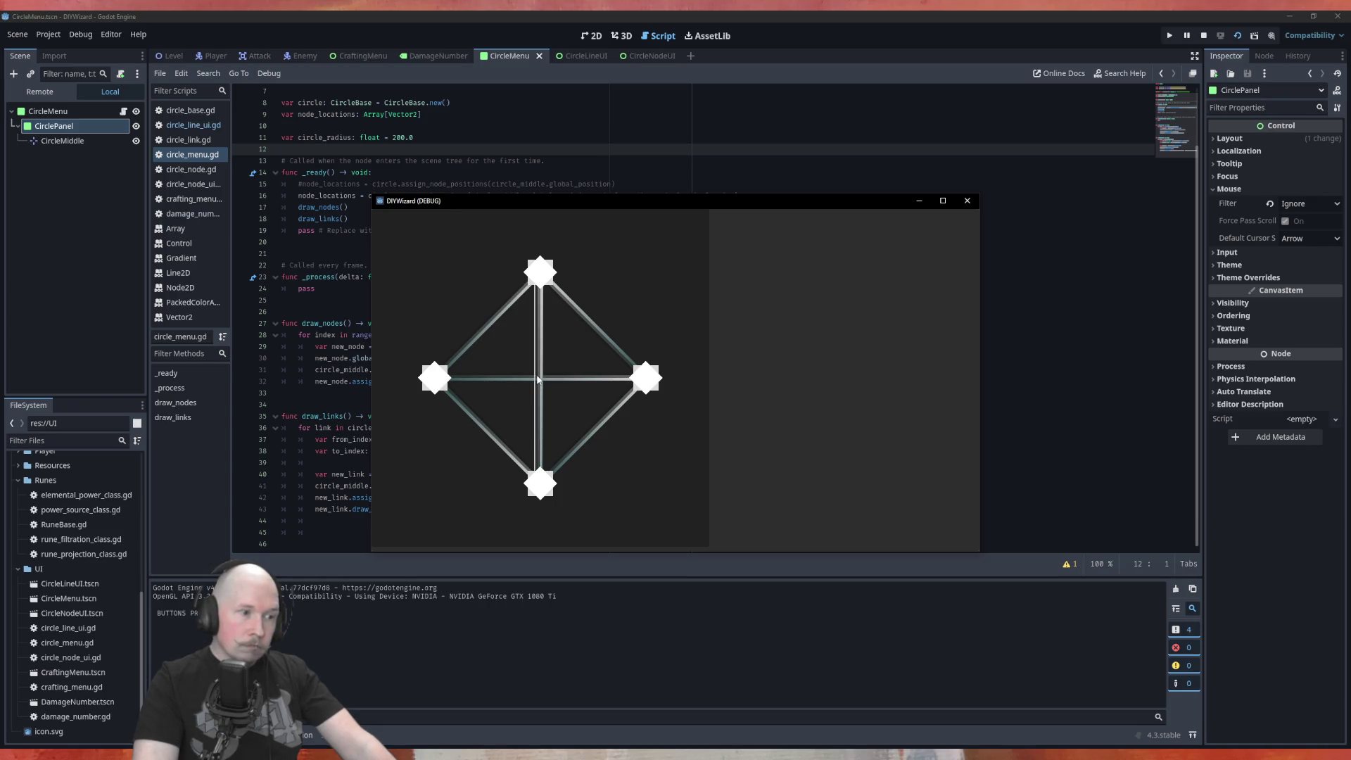
{"action": "left_click", "coordinate": [524, 377]}
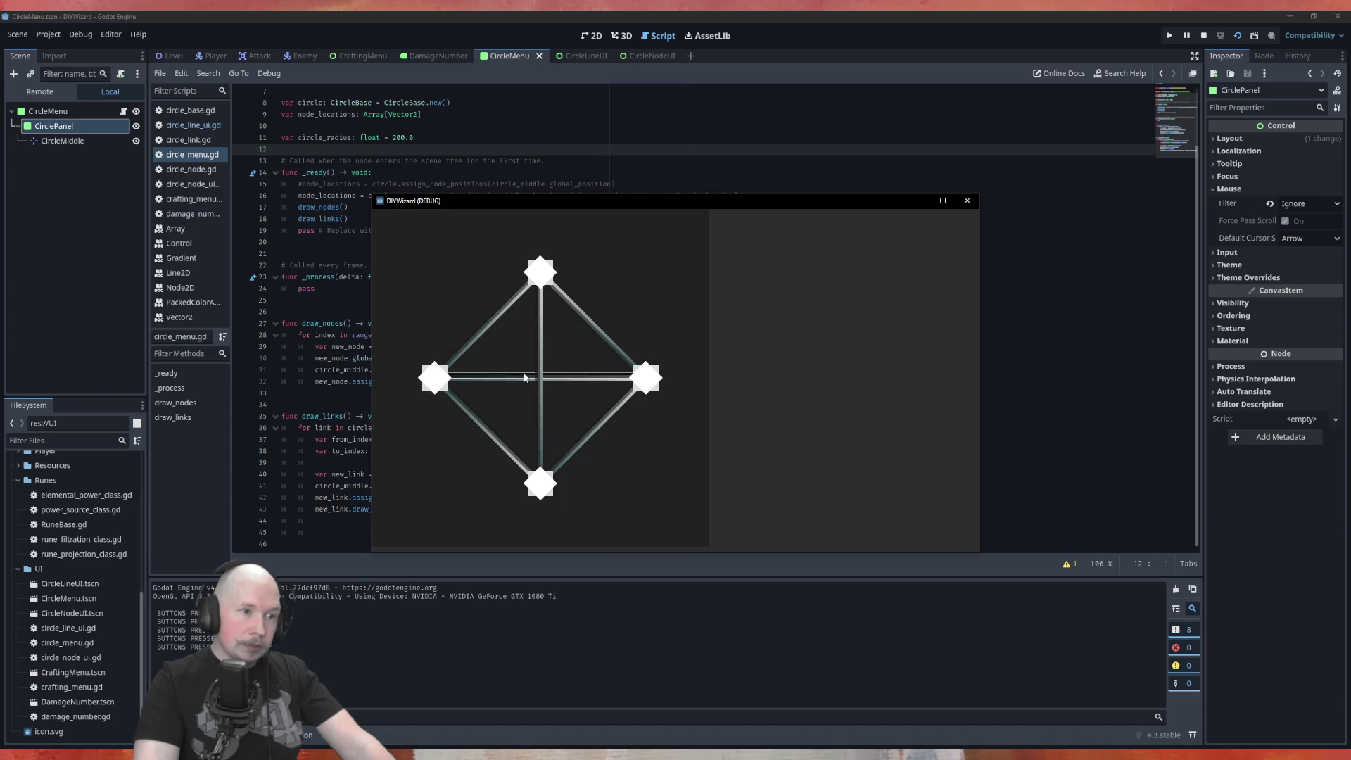
{"action": "left_click", "coordinate": [478, 334]}
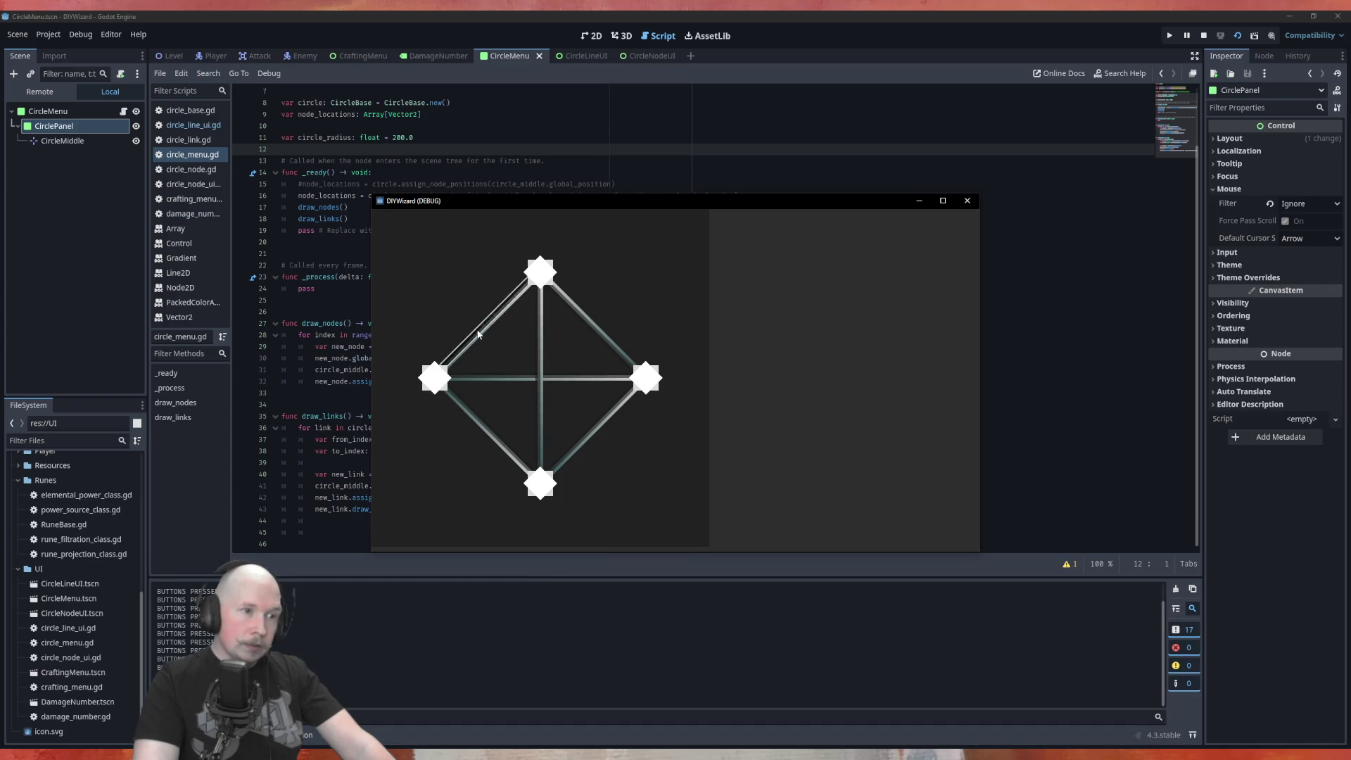
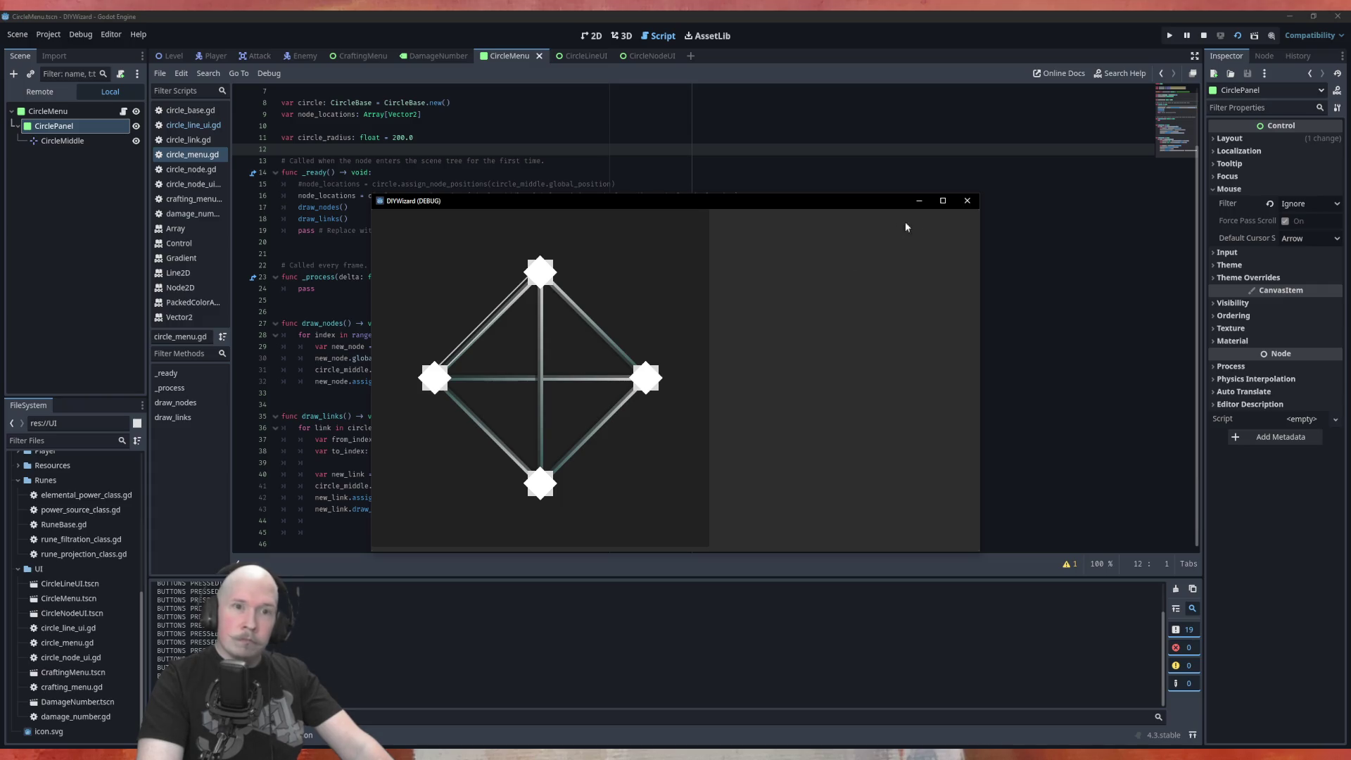
Centre CircleLineUI's horizontal and vertical container alignment and save the scene.
{"action": "left_click", "coordinate": [968, 200]}
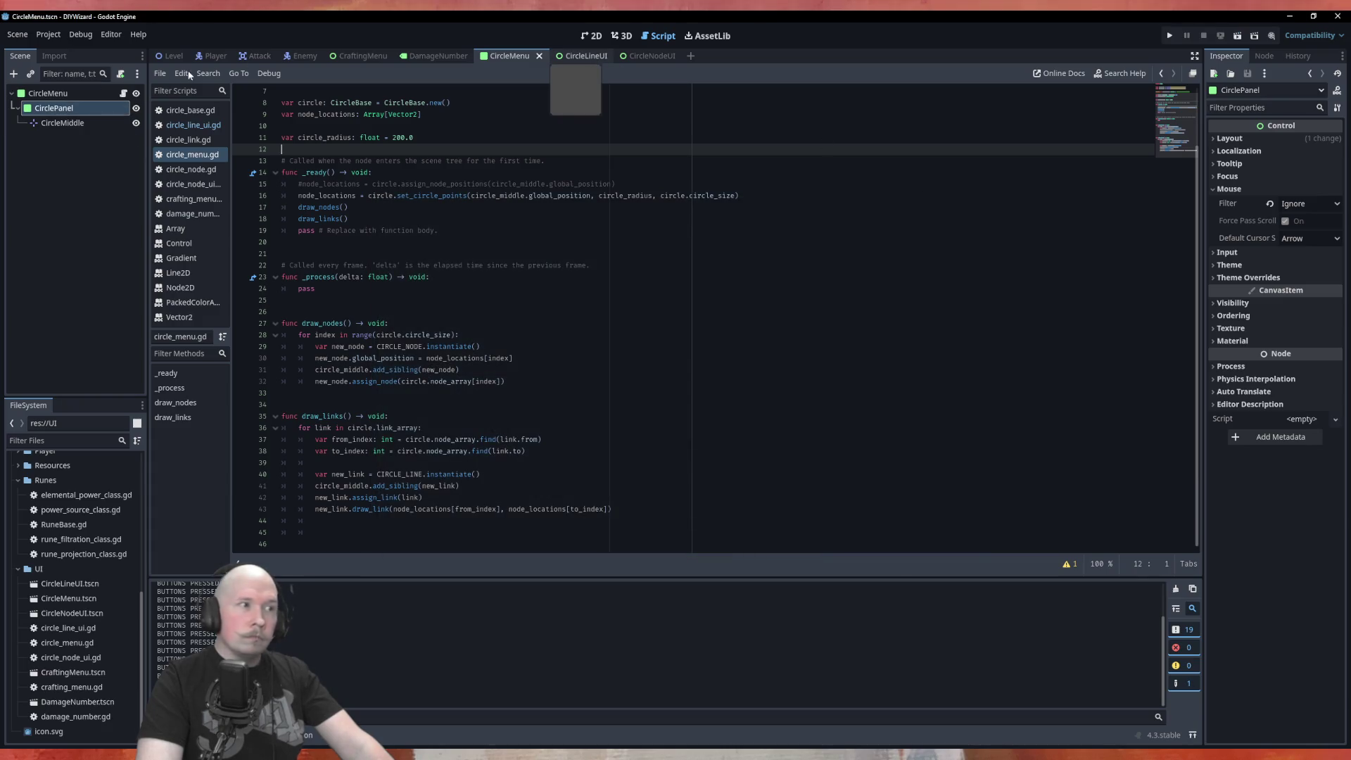
{"action": "left_click", "coordinate": [575, 56]}
{"action": "left_click", "coordinate": [43, 94]}
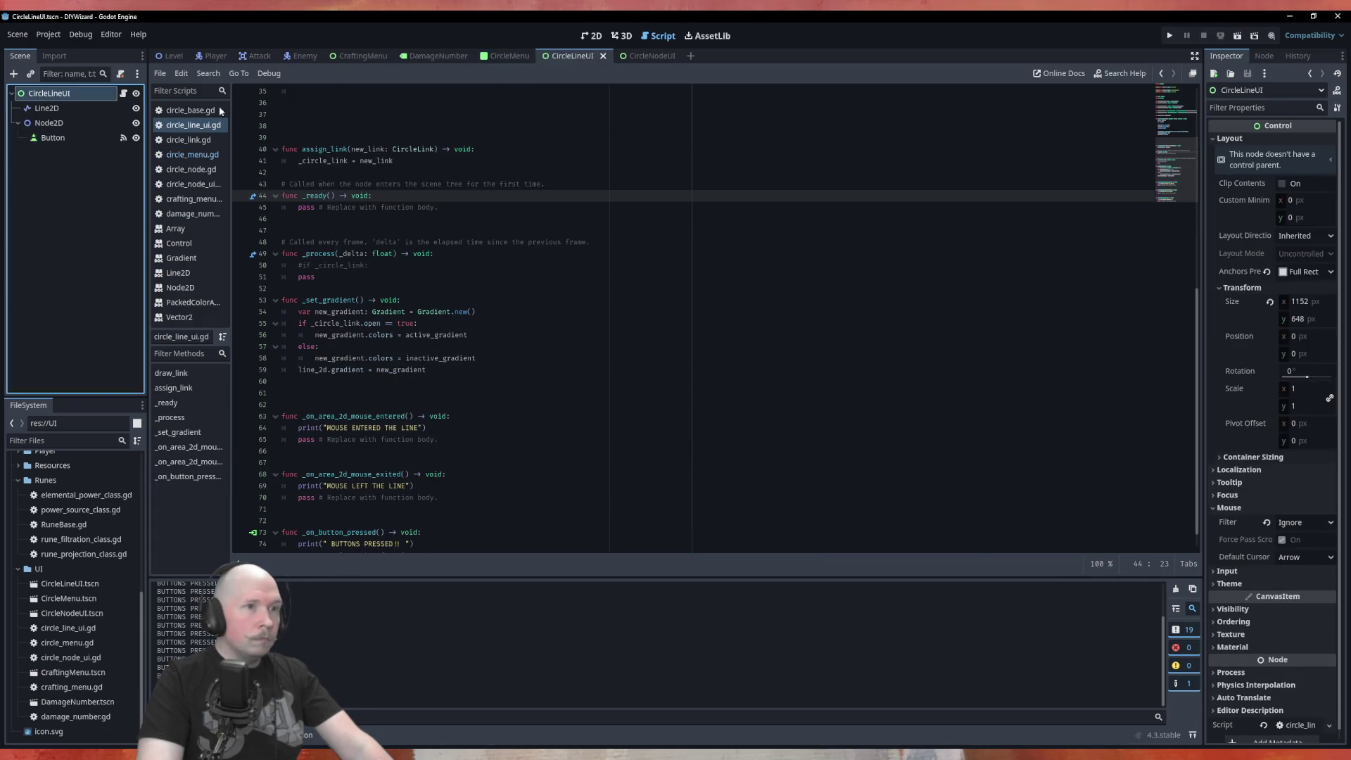
{"action": "left_click", "coordinate": [595, 36]}
{"action": "left_click", "coordinate": [513, 73]}
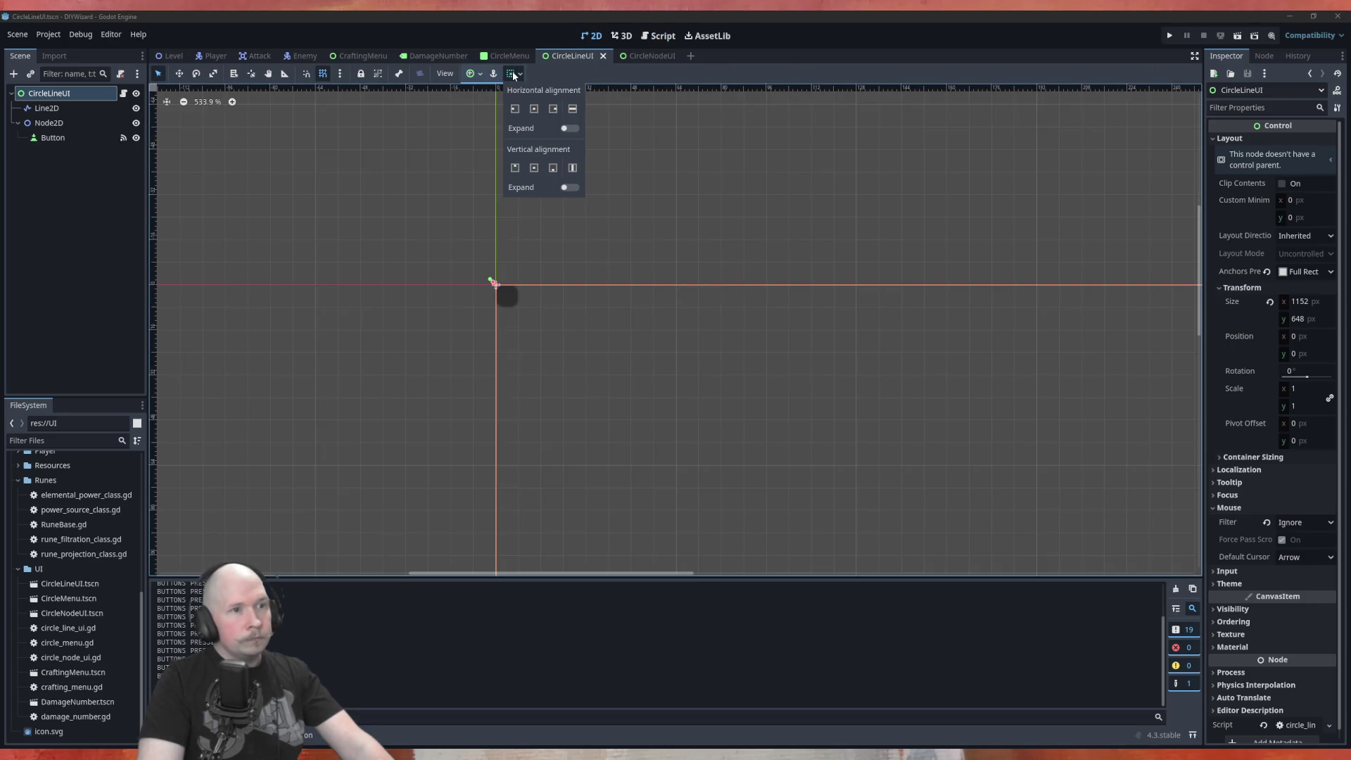
{"action": "left_click", "coordinate": [535, 109]}
{"action": "left_click", "coordinate": [535, 169]}
{"action": "left_click", "coordinate": [407, 167]}
{"action": "key", "text": "ctrl+s"}
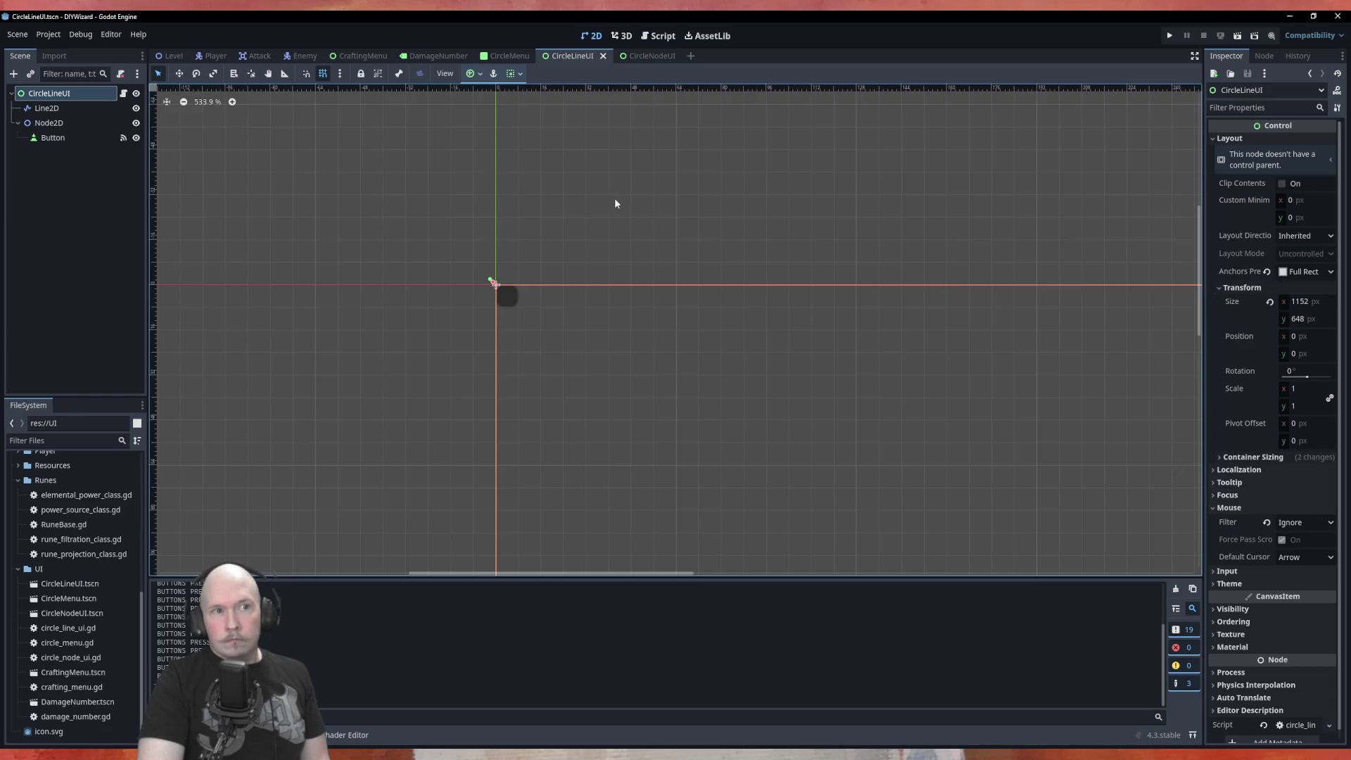
Rerun the circle menu from CircleMenu, close it, and bring up the CircleNodeUI scene.
{"action": "left_click", "coordinate": [506, 57]}
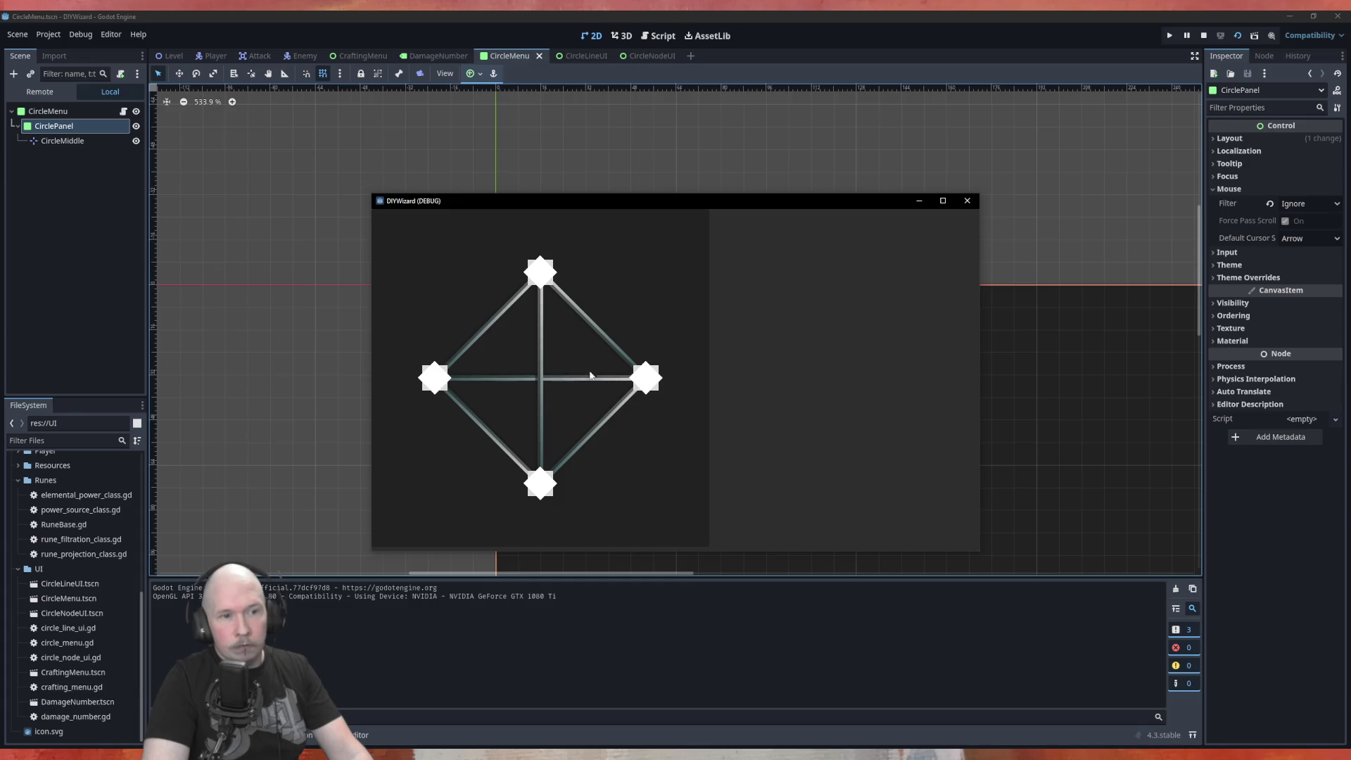
{"action": "left_click", "coordinate": [967, 202]}
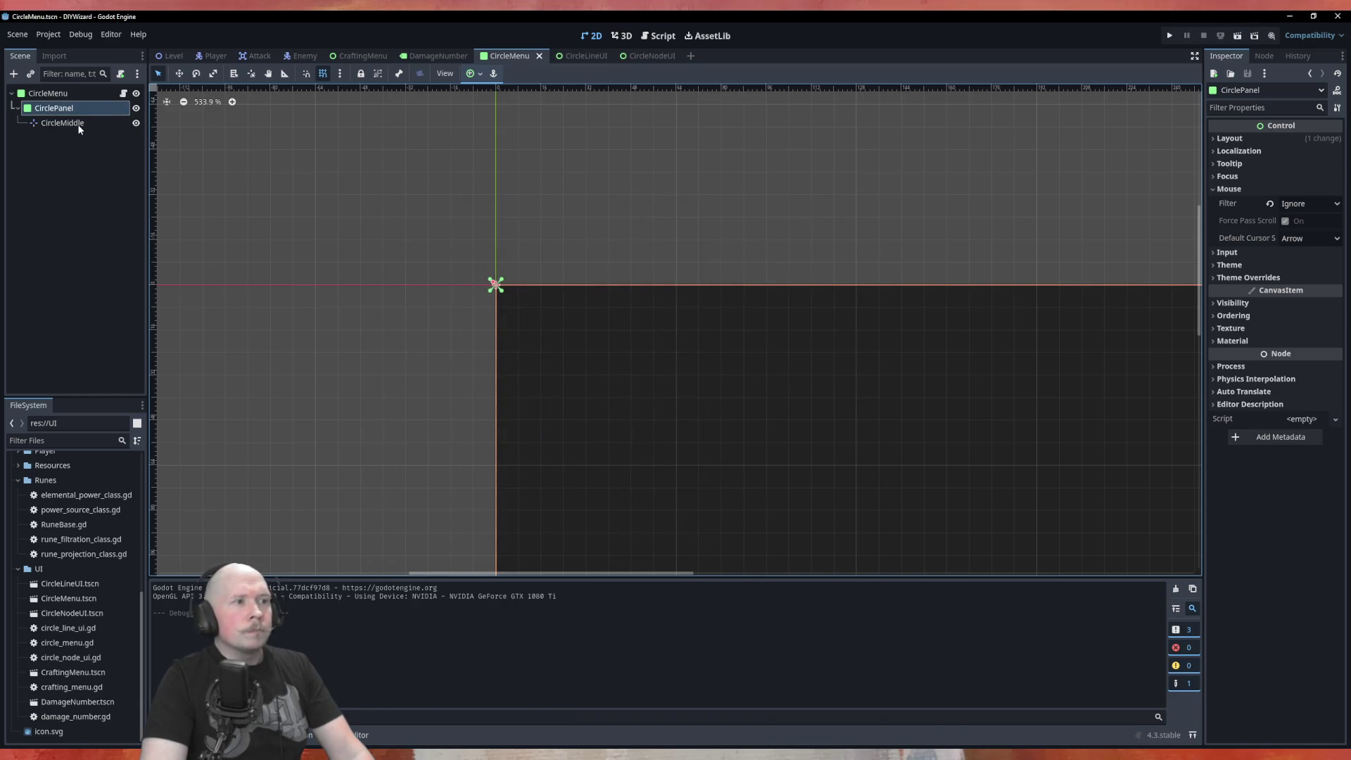
{"action": "left_click", "coordinate": [636, 60]}
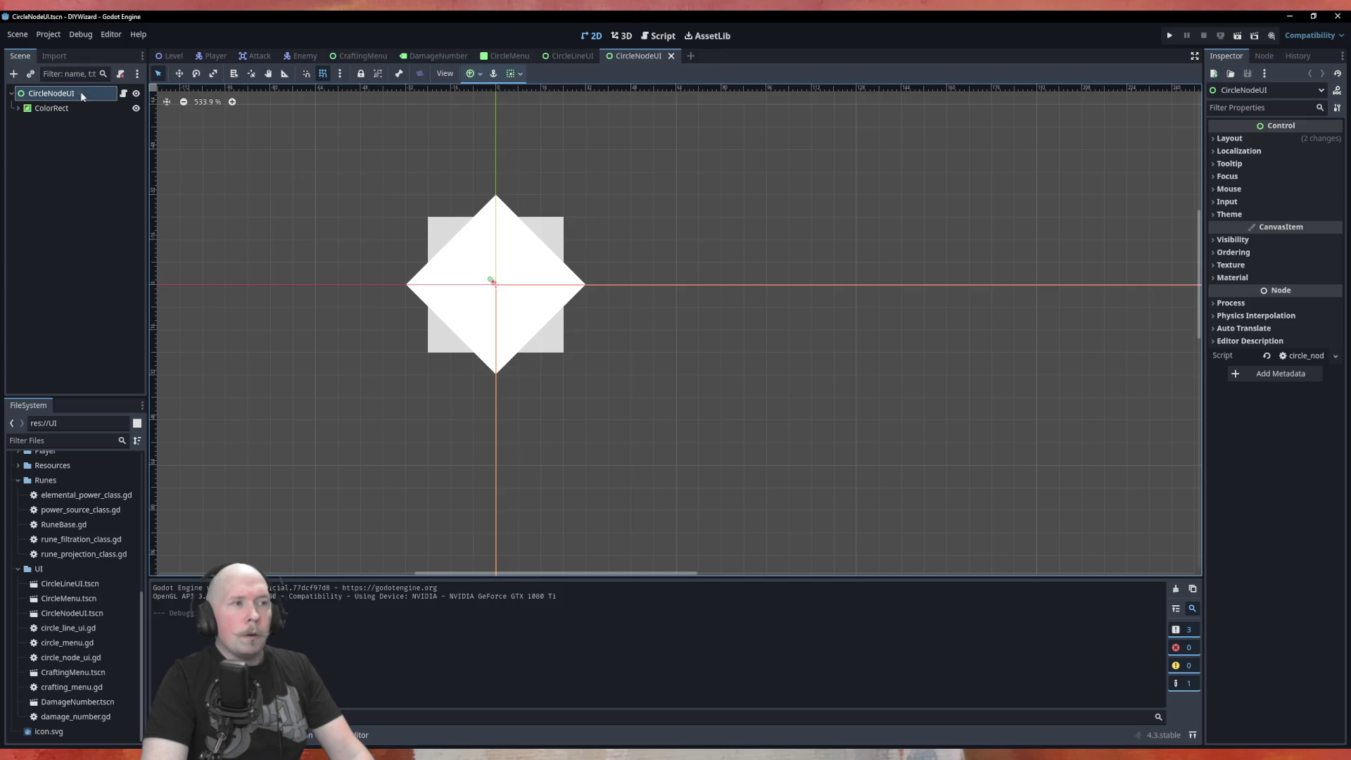
Centre the CircleNodeUI container alignment horizontally and vertically.
{"action": "left_click", "coordinate": [514, 74]}
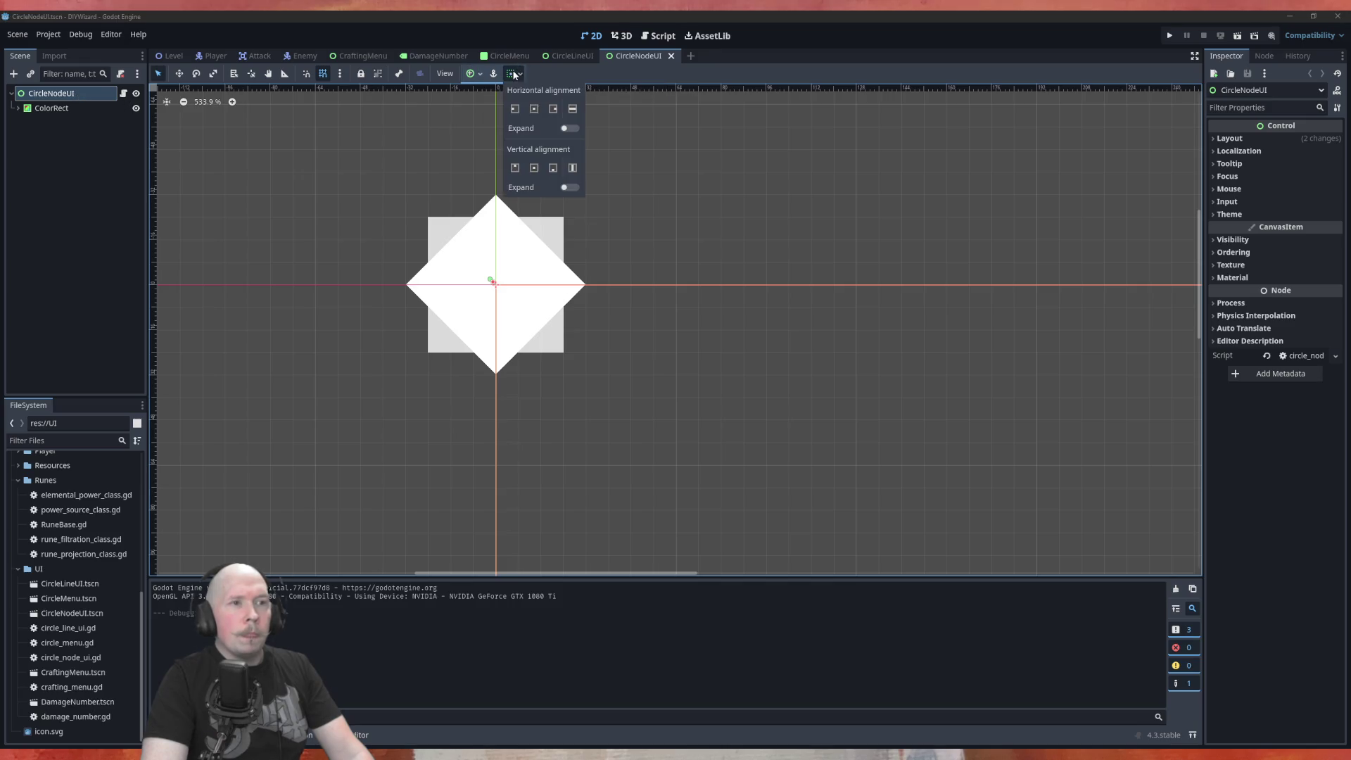
{"action": "left_click", "coordinate": [534, 109]}
{"action": "left_click", "coordinate": [534, 169]}
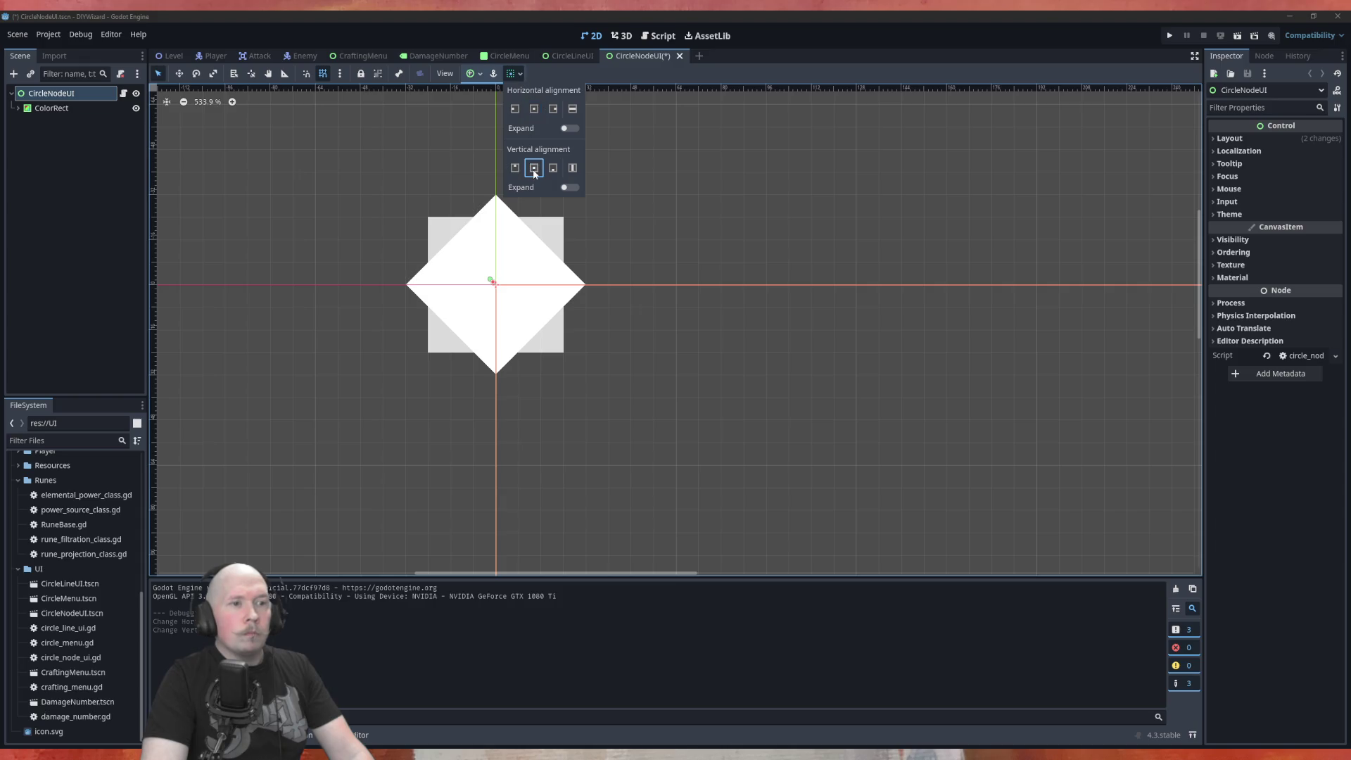
{"action": "scroll", "coordinate": [550, 285], "scroll_direction": "down", "scroll_amount": 2}
{"action": "scroll", "coordinate": [405, 239], "scroll_direction": "down", "scroll_amount": 10}
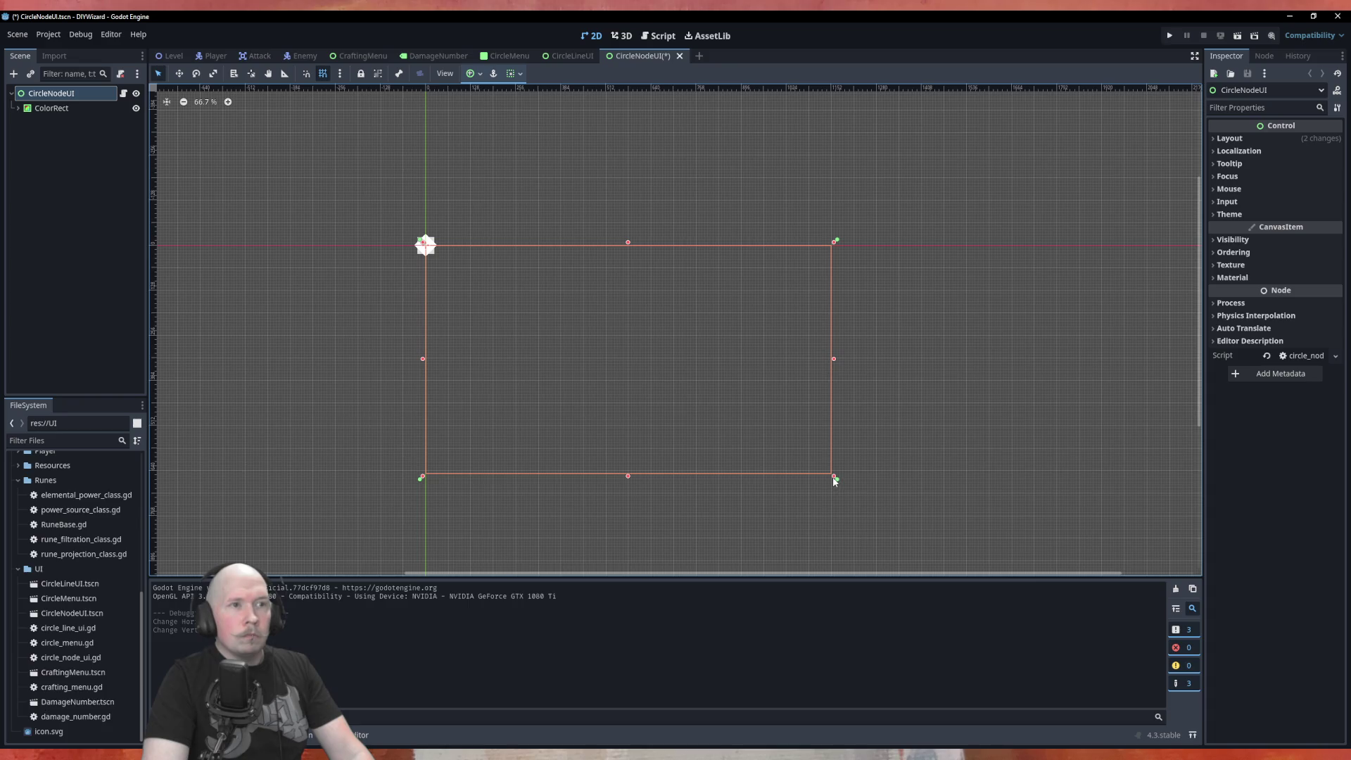
Anchor the CircleNodeUI diamond node to the Center preset, re-applying it after a nudge.
{"action": "left_click", "coordinate": [471, 73]}
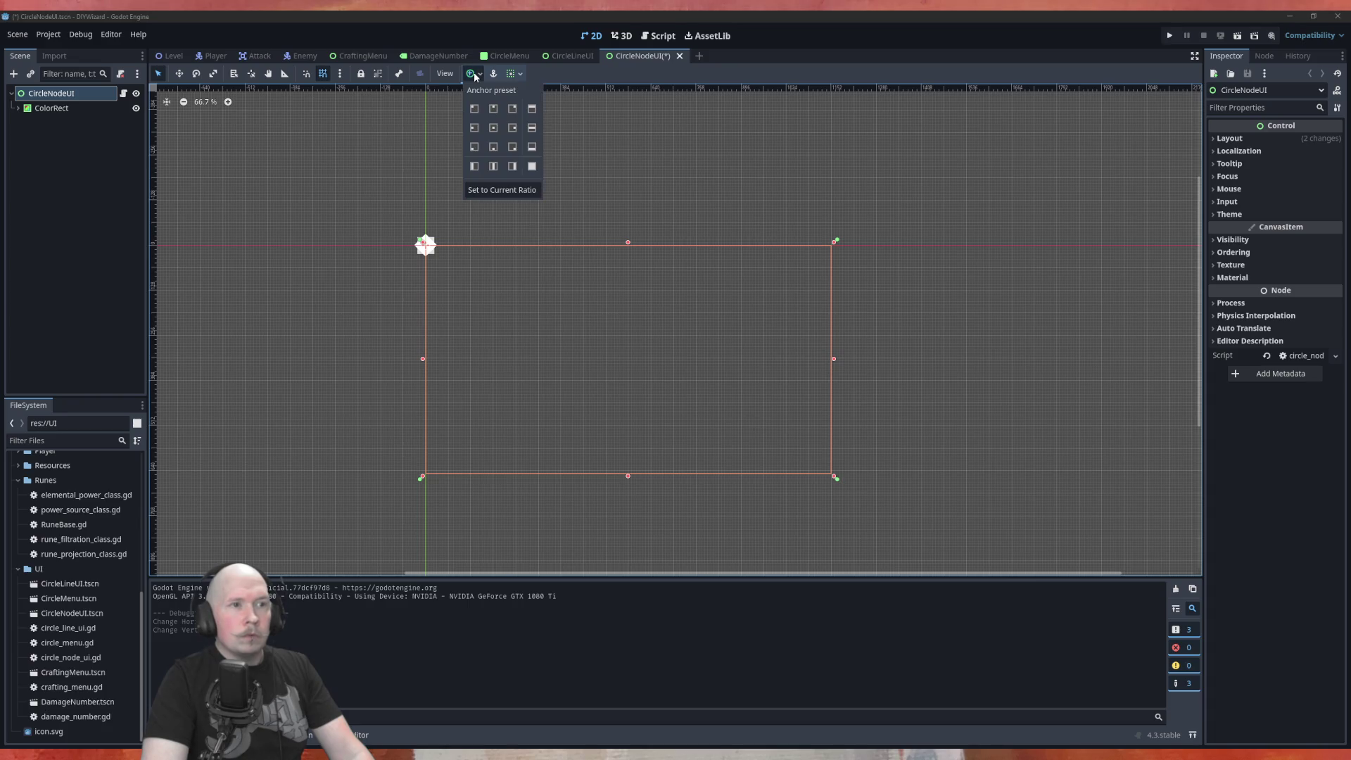
{"action": "left_click", "coordinate": [494, 129]}
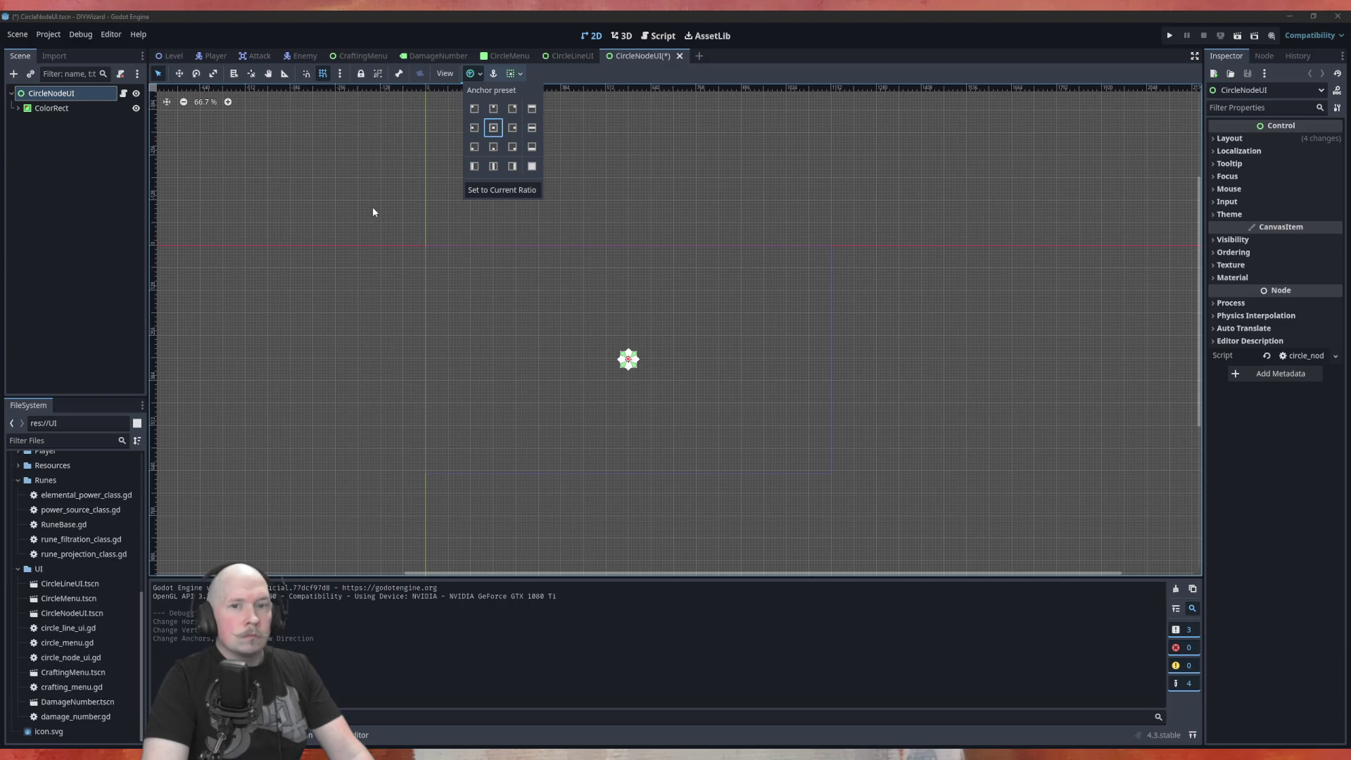
{"action": "left_click", "coordinate": [582, 412]}
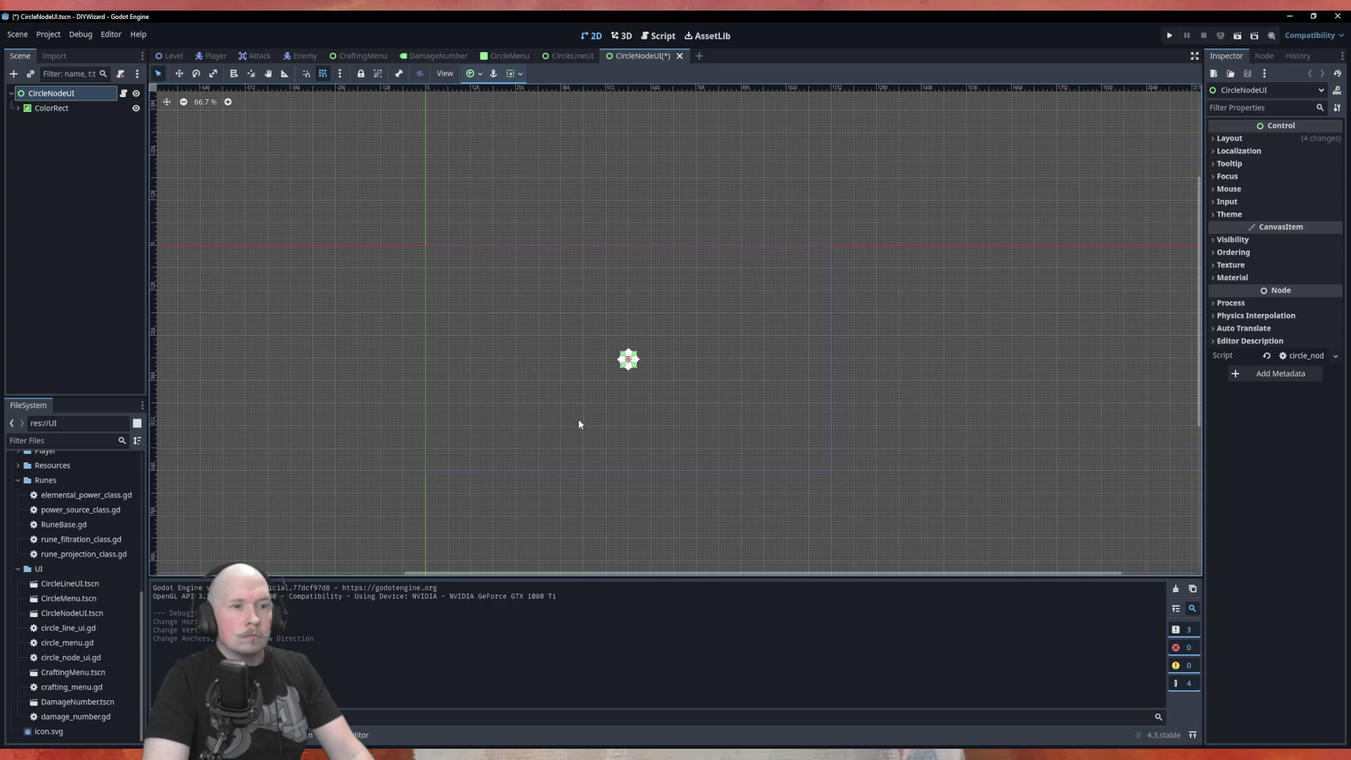
{"action": "scroll", "coordinate": [609, 422], "scroll_direction": "up", "scroll_amount": 3}
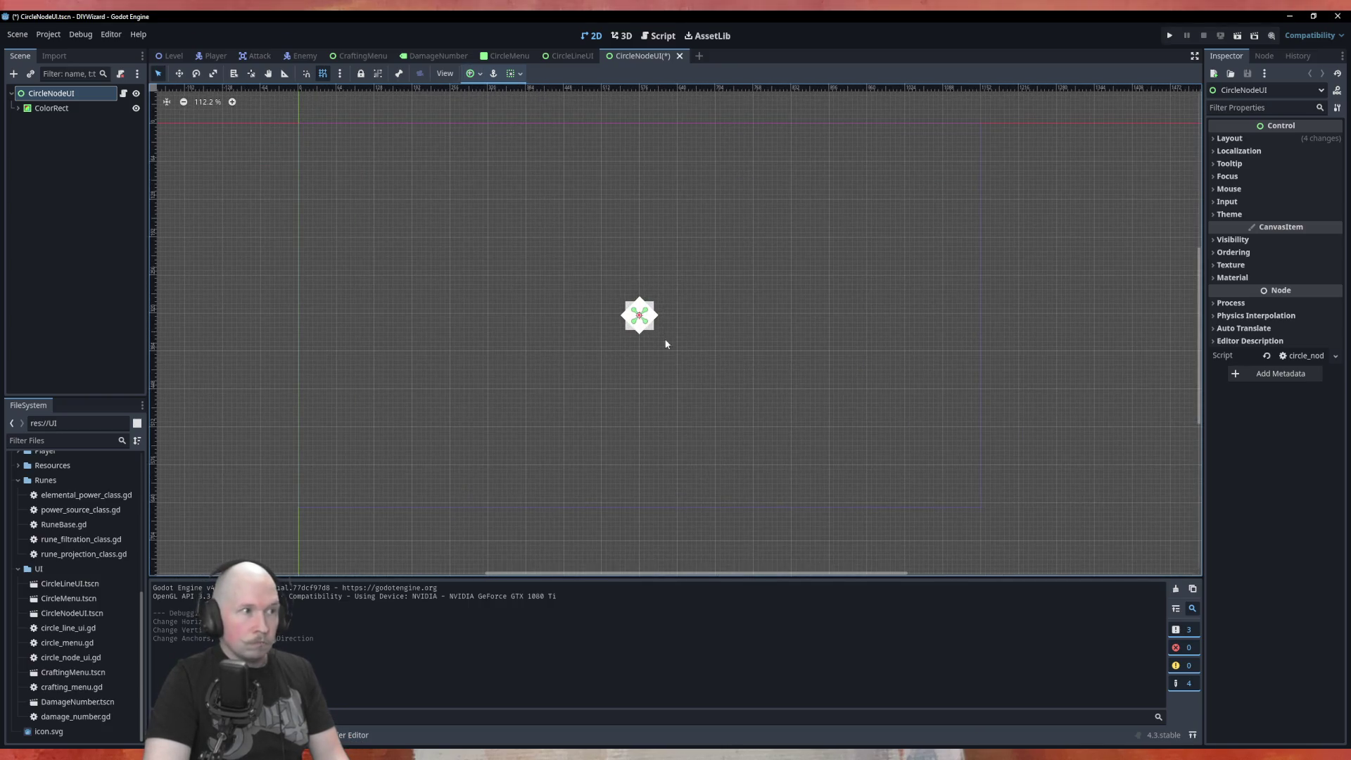
{"action": "mouse_move", "coordinate": [639, 315]}
{"action": "left_mouse_down"}
{"action": "mouse_move", "coordinate": [504, 209]}
{"action": "mouse_move", "coordinate": [651, 313]}
{"action": "left_mouse_up"}
{"action": "left_click", "coordinate": [474, 73]}
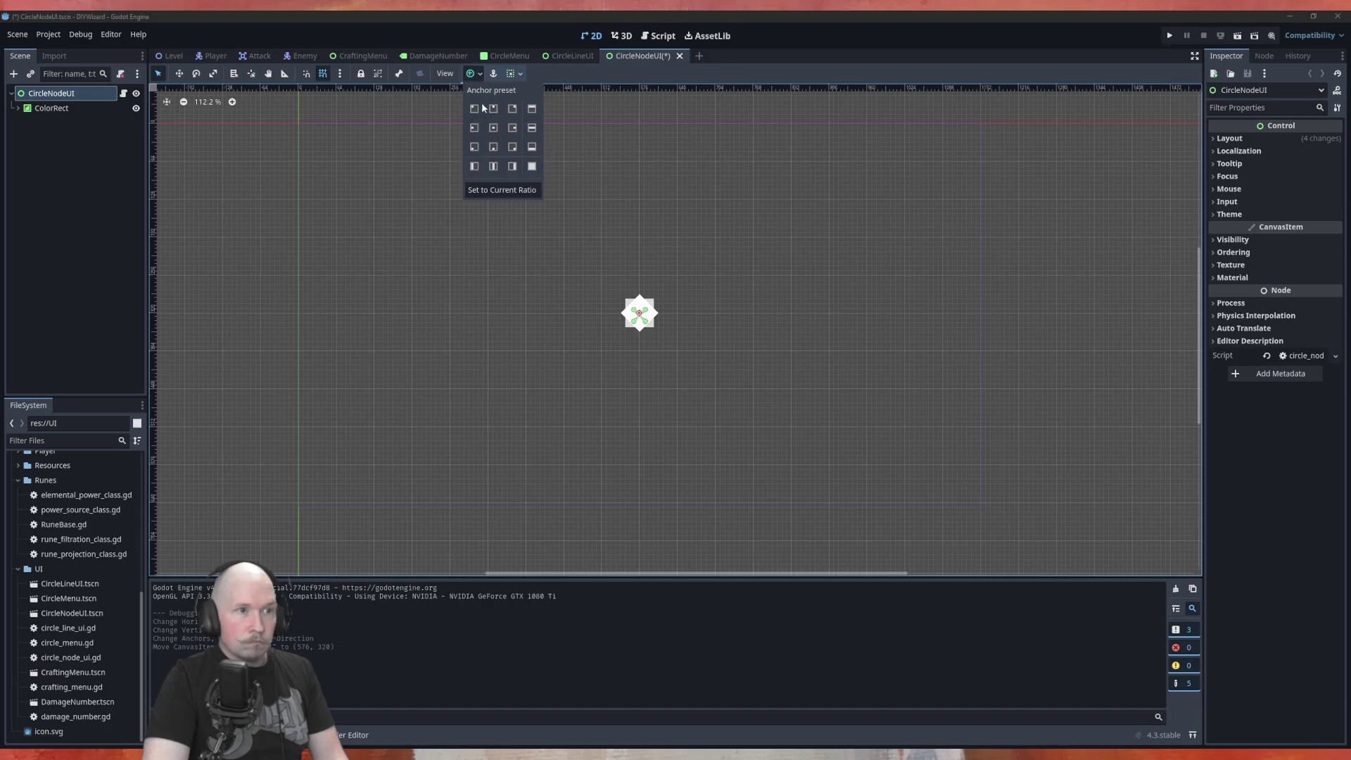
{"action": "left_click", "coordinate": [495, 133]}
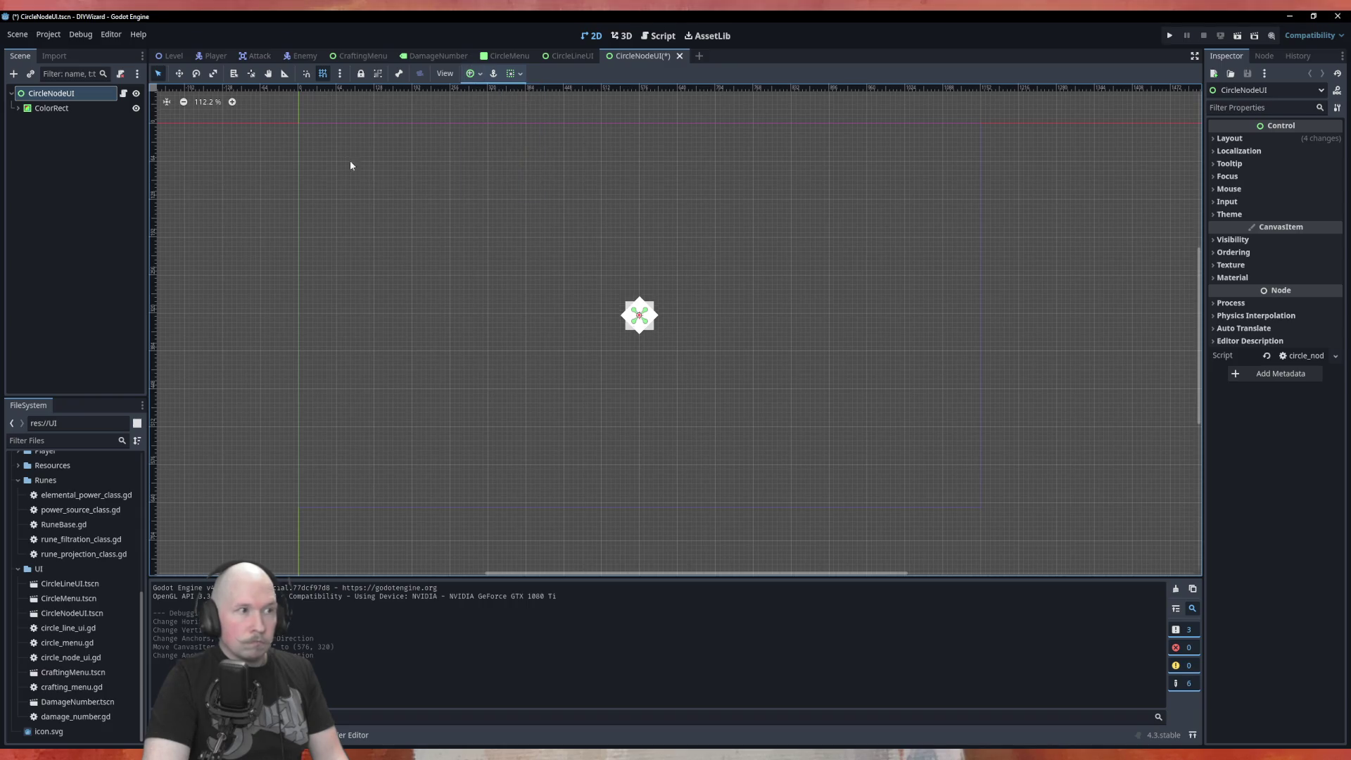
Anchor CircleLineUI to the Center preset, save, and run CircleMenu with F5.
{"action": "left_click", "coordinate": [570, 56]}
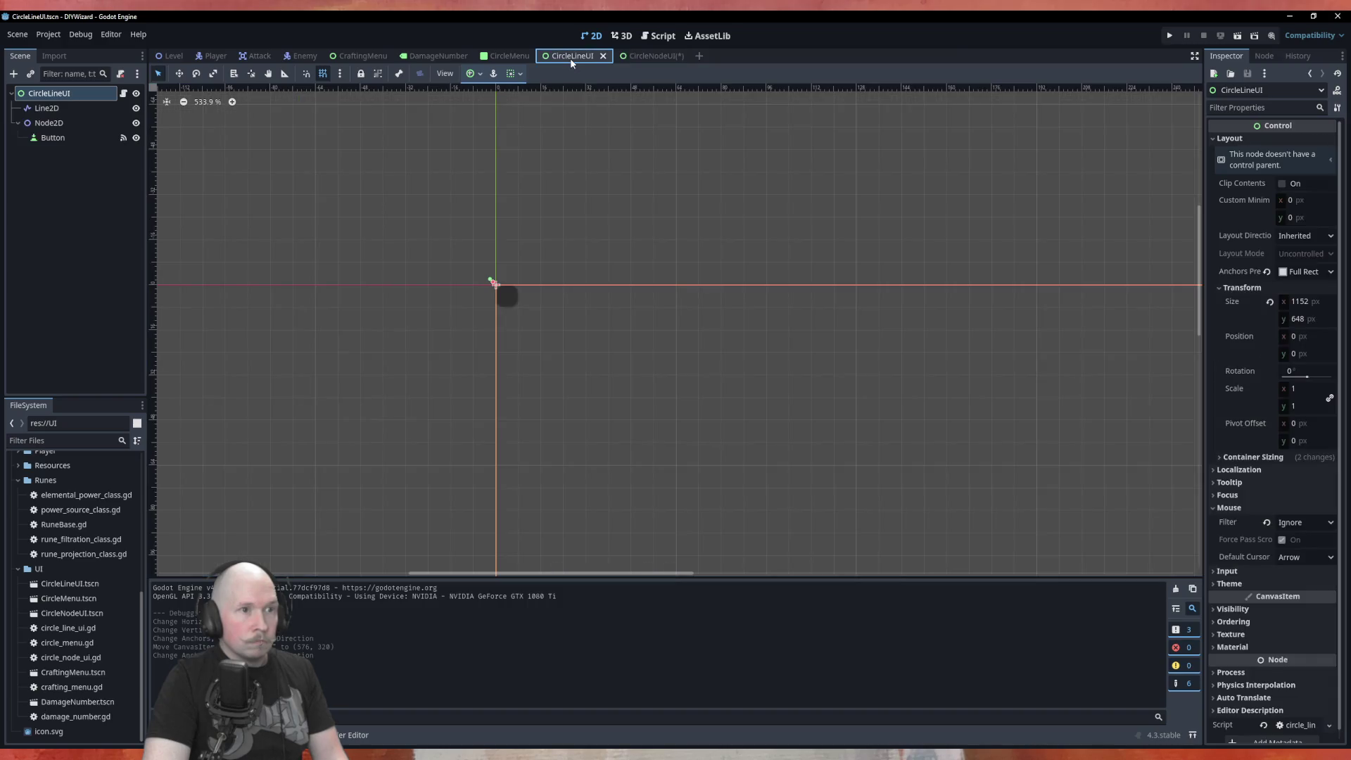
{"action": "left_click", "coordinate": [470, 73]}
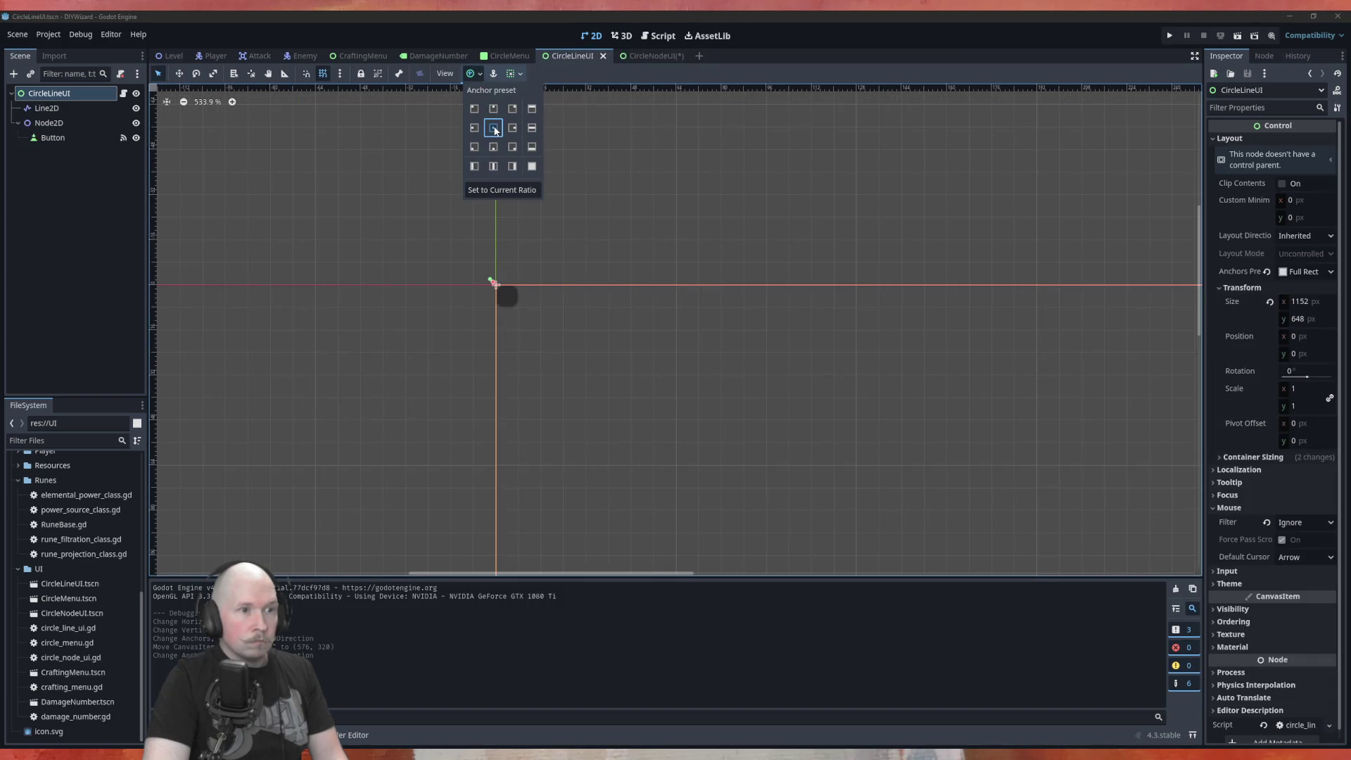
{"action": "left_click", "coordinate": [494, 127]}
{"action": "left_click", "coordinate": [644, 206]}
{"action": "scroll", "coordinate": [507, 239], "scroll_direction": "down", "scroll_amount": 3}
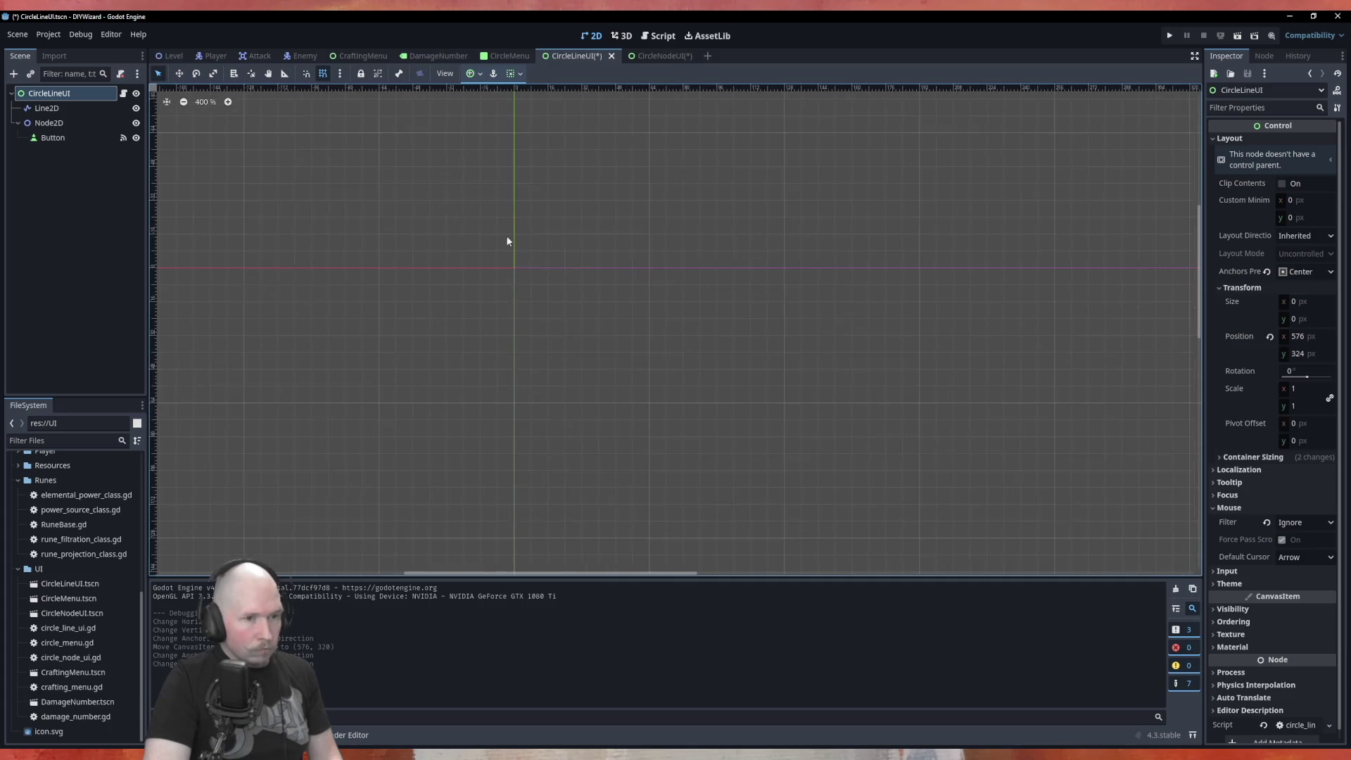
{"action": "scroll", "coordinate": [384, 267], "scroll_direction": "down", "scroll_amount": 3}
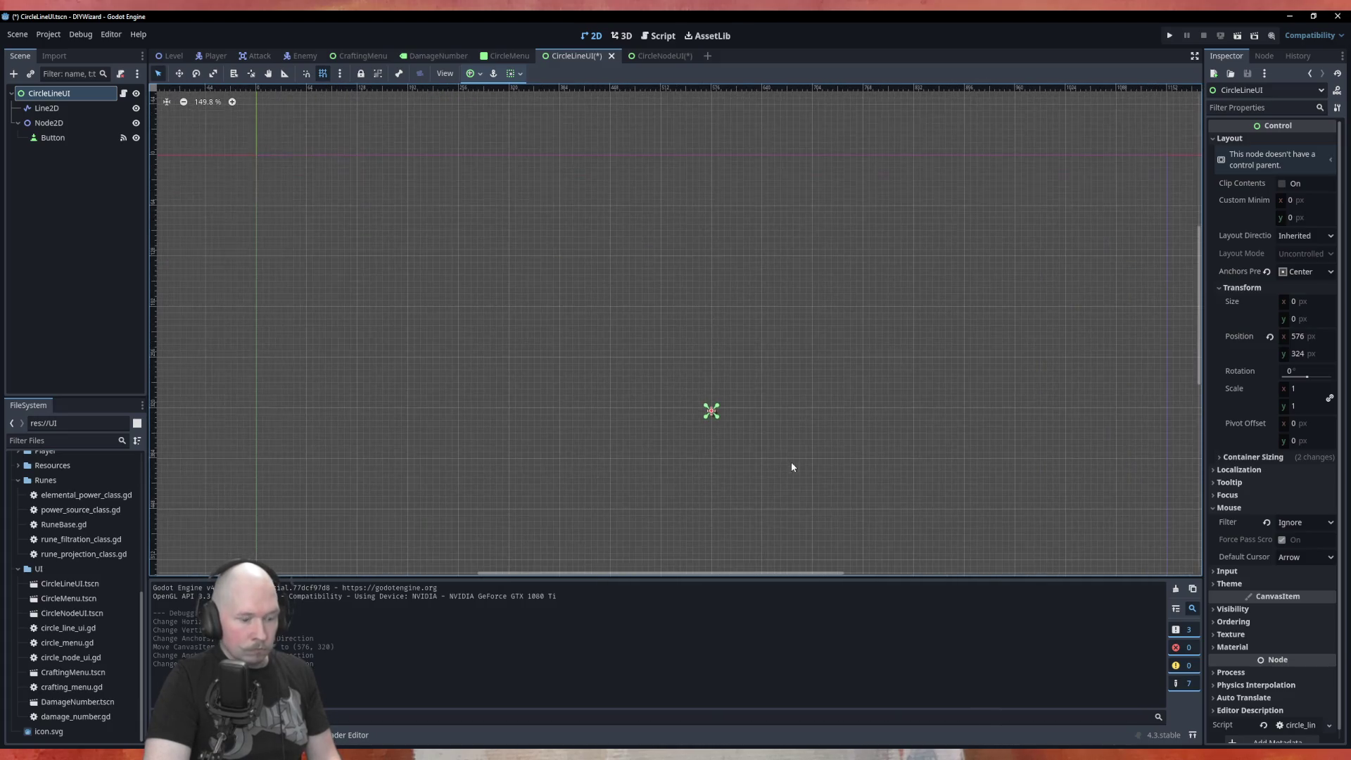
{"action": "key", "text": "ctrl+s"}
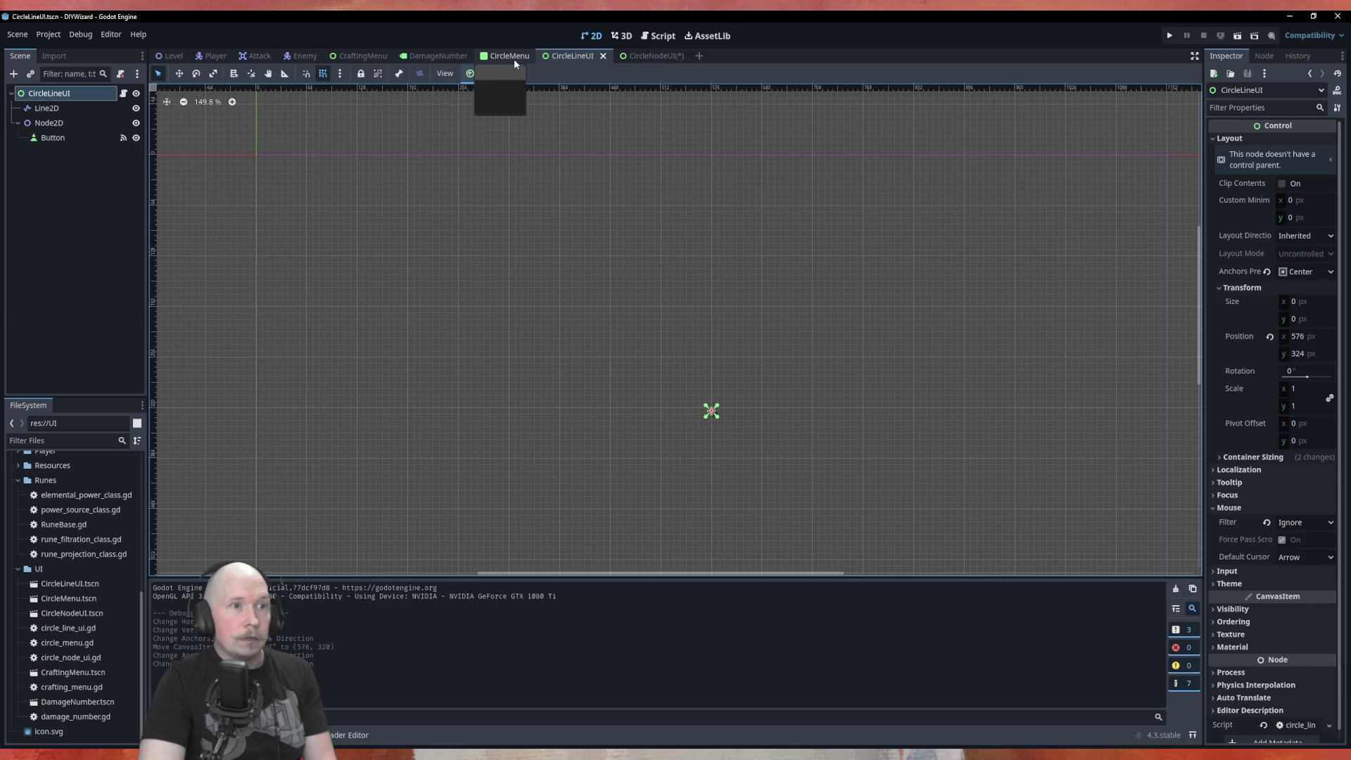
{"action": "left_click", "coordinate": [514, 57]}
{"action": "key", "text": "F5"}
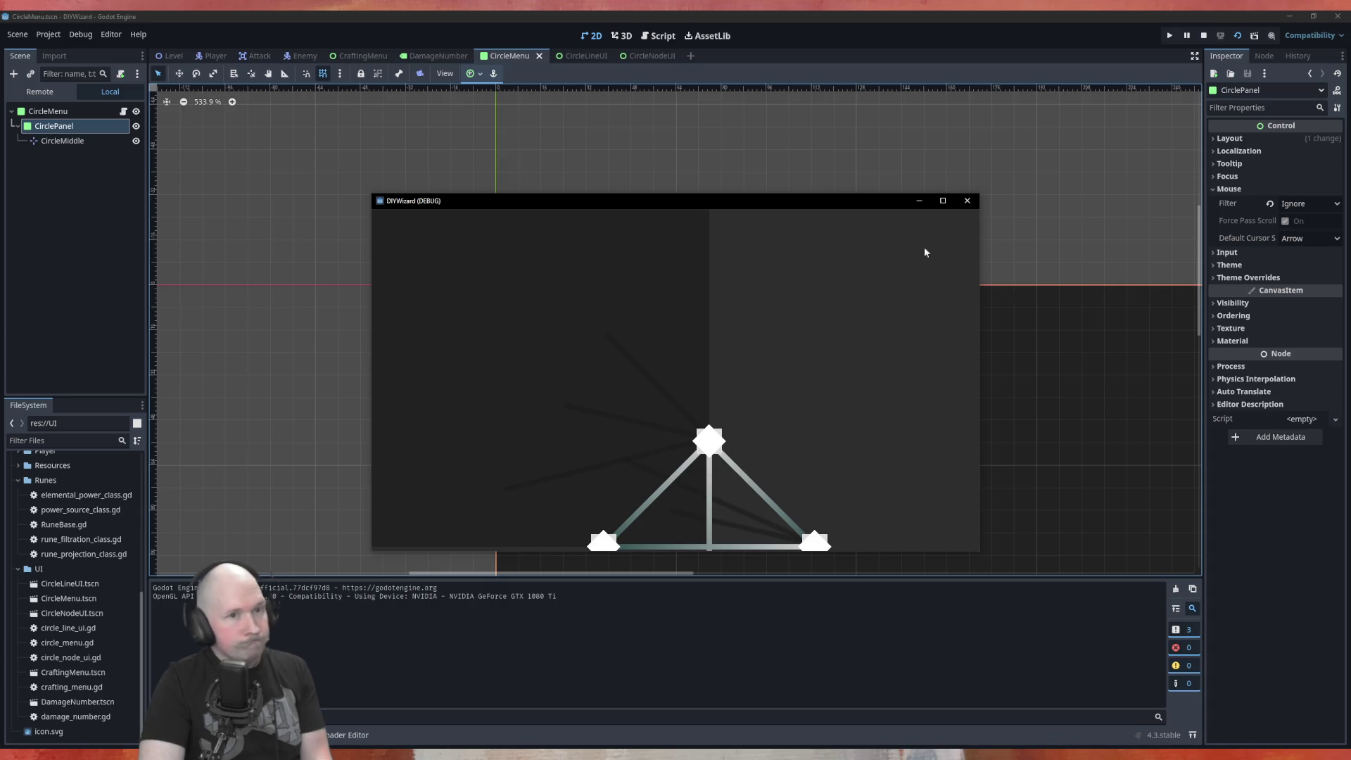
Close the test run and anchor the CircleLineUI node to the Top Left preset.
{"action": "left_click", "coordinate": [967, 200]}
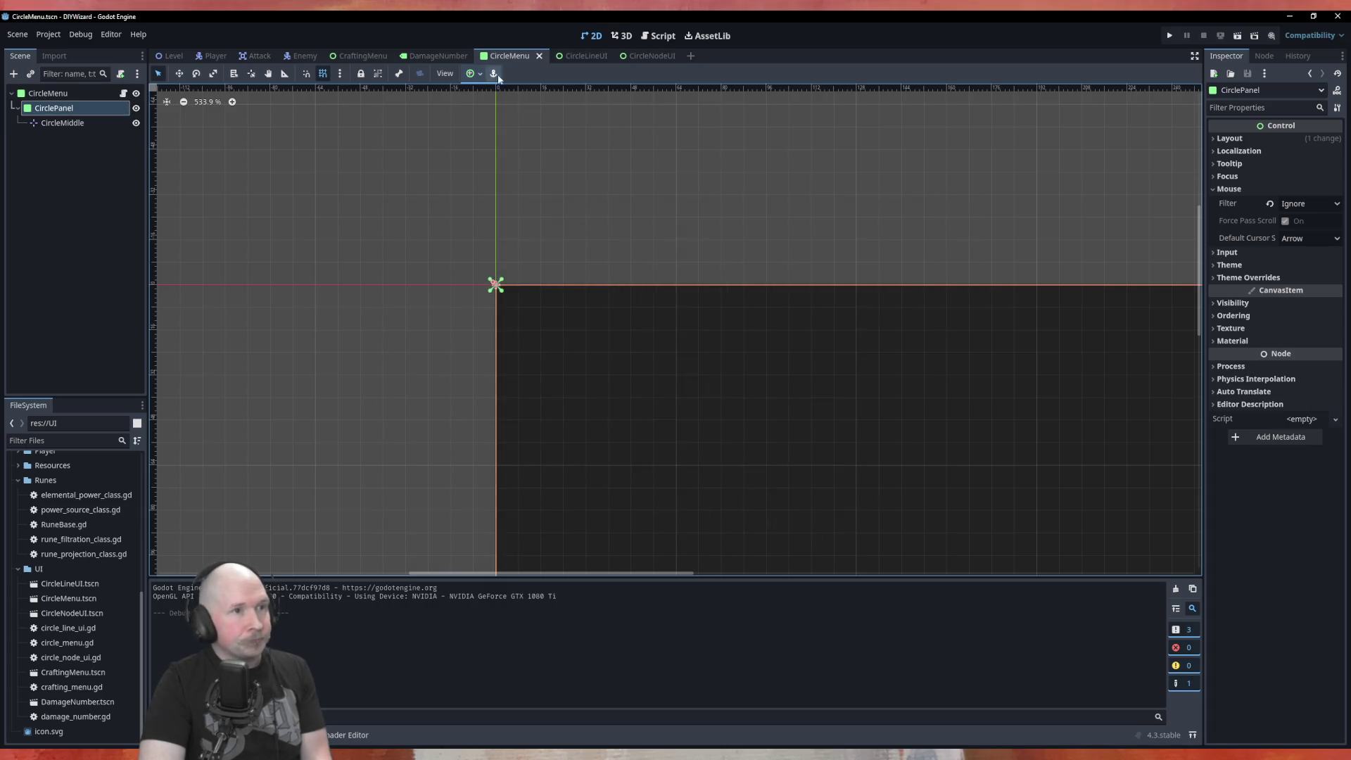
{"action": "left_click", "coordinate": [573, 56]}
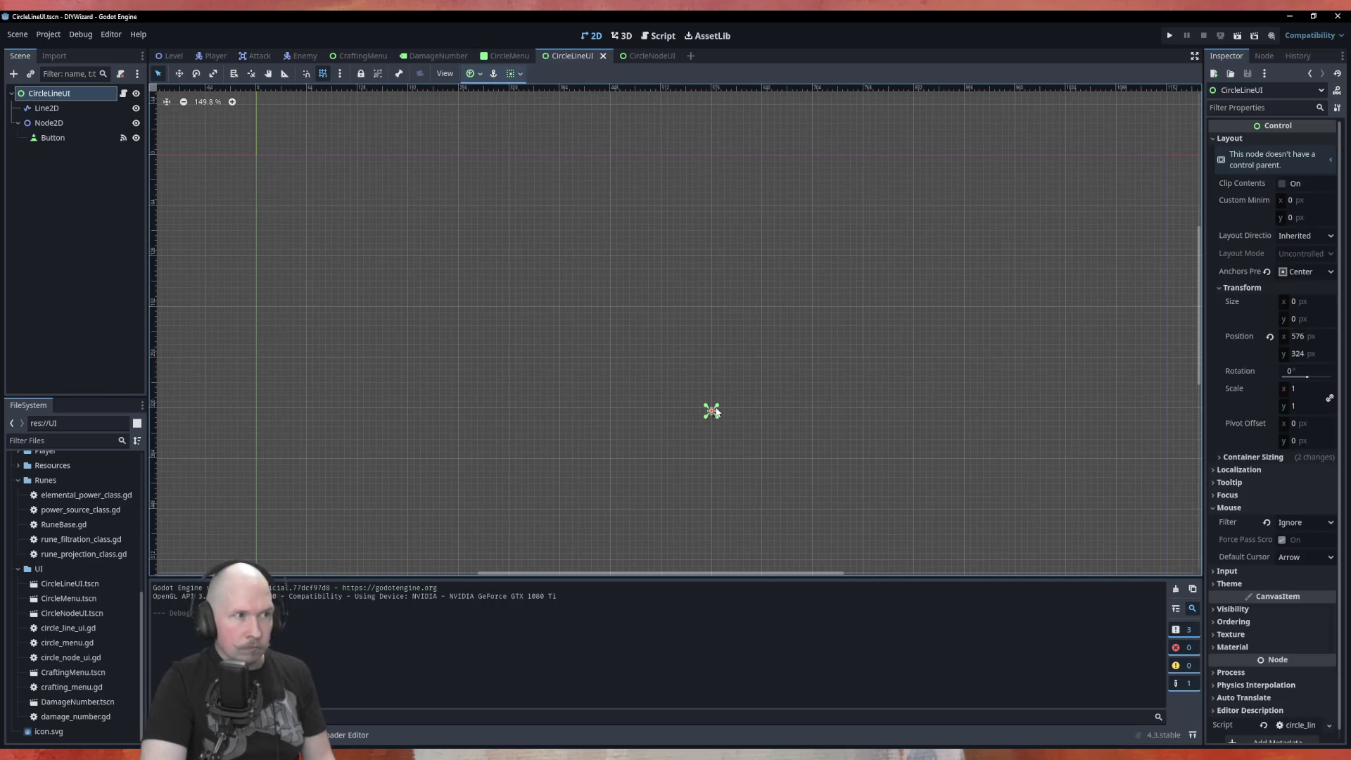
{"action": "left_click", "coordinate": [473, 73]}
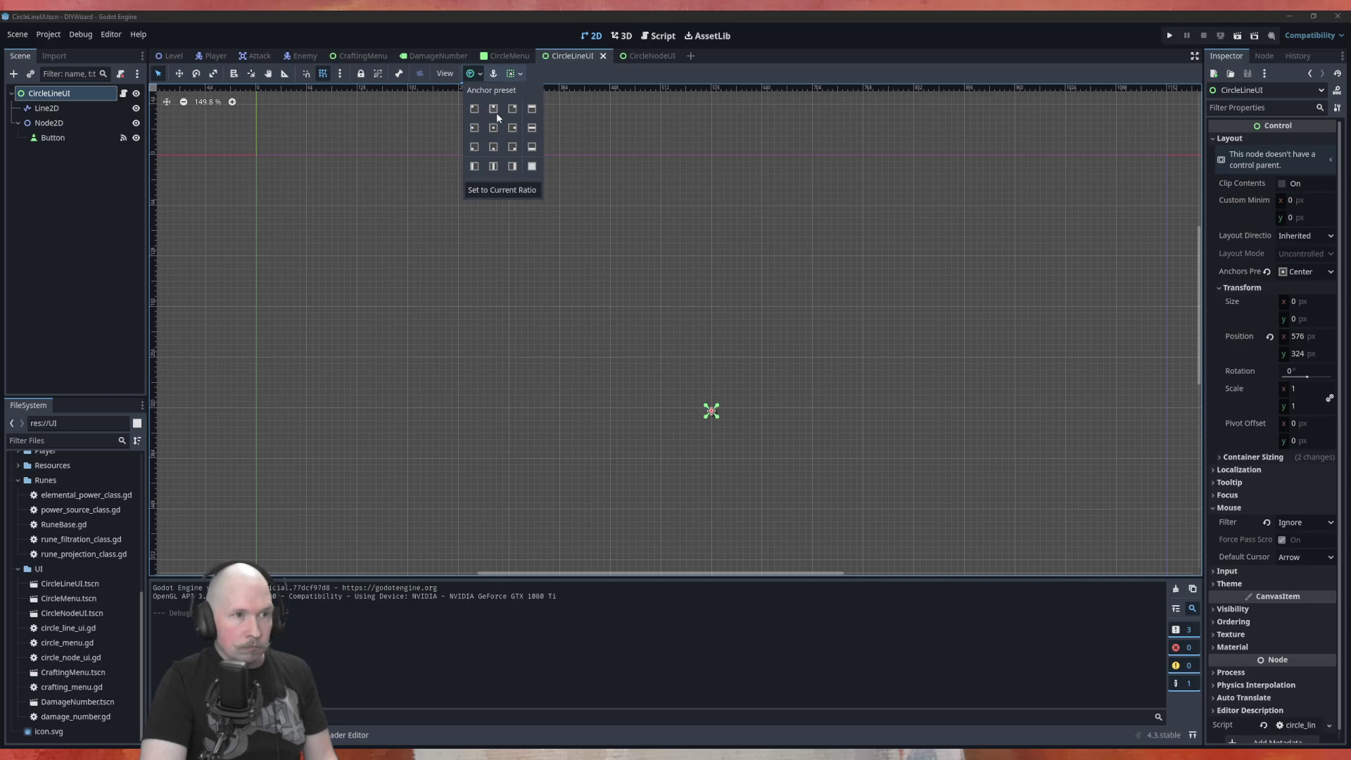
{"action": "left_click", "coordinate": [474, 110]}
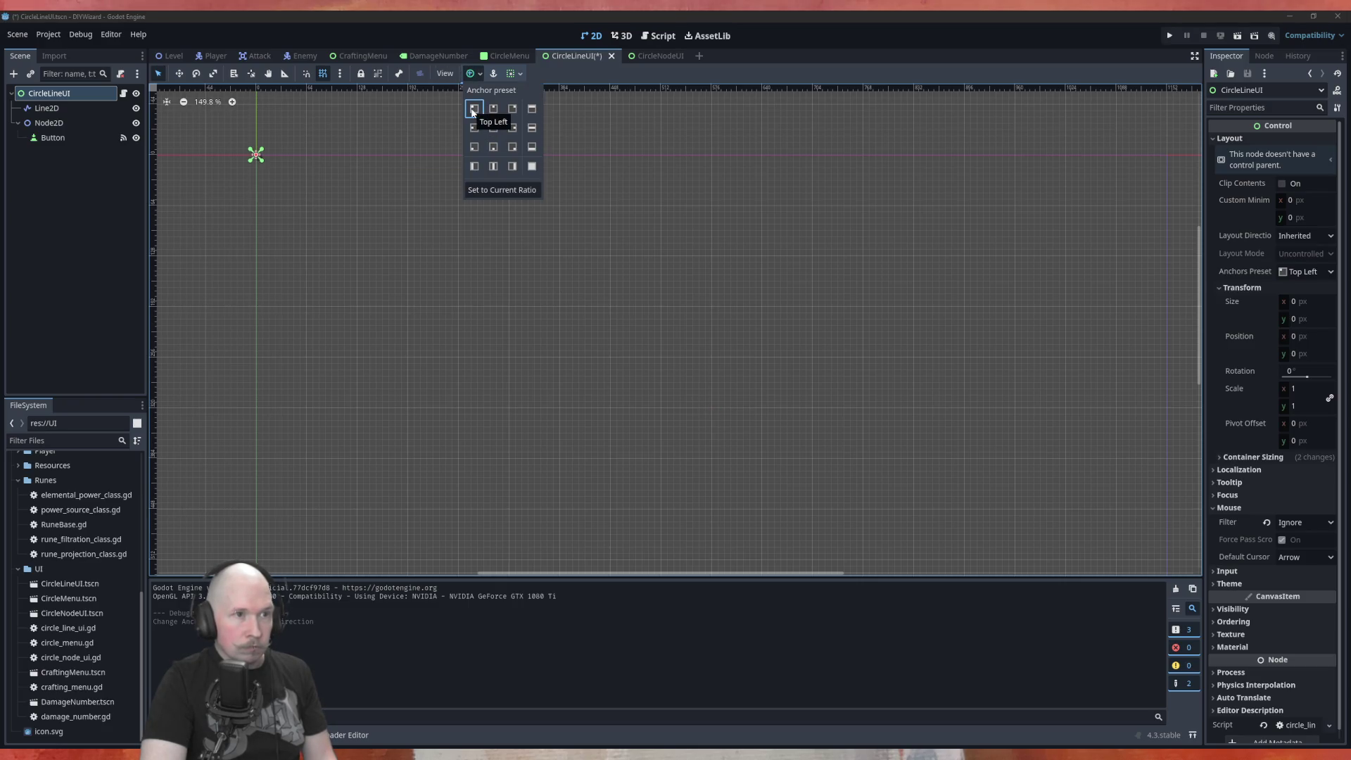
Anchor the CircleNodeUI root to Top Left, save it, and return to CircleMenu.
{"action": "left_click", "coordinate": [684, 74]}
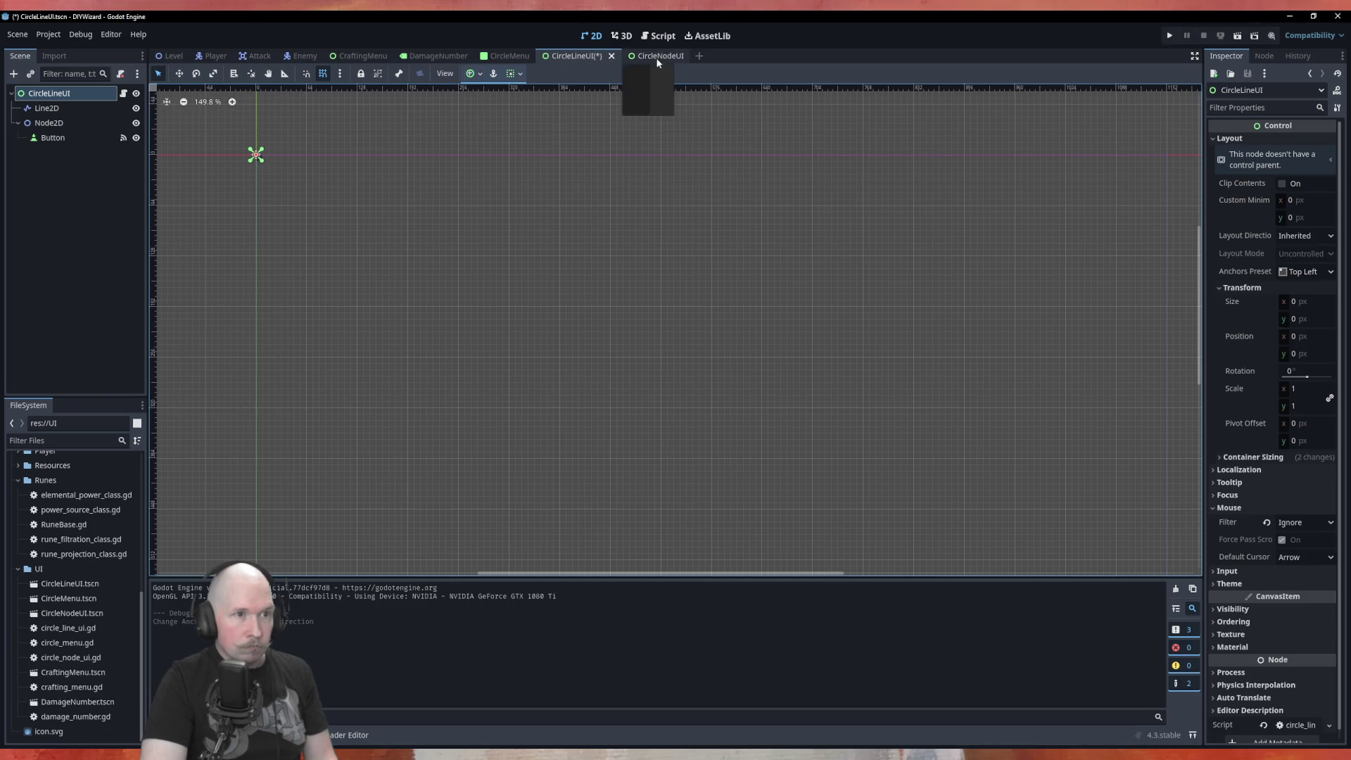
{"action": "left_click", "coordinate": [651, 55]}
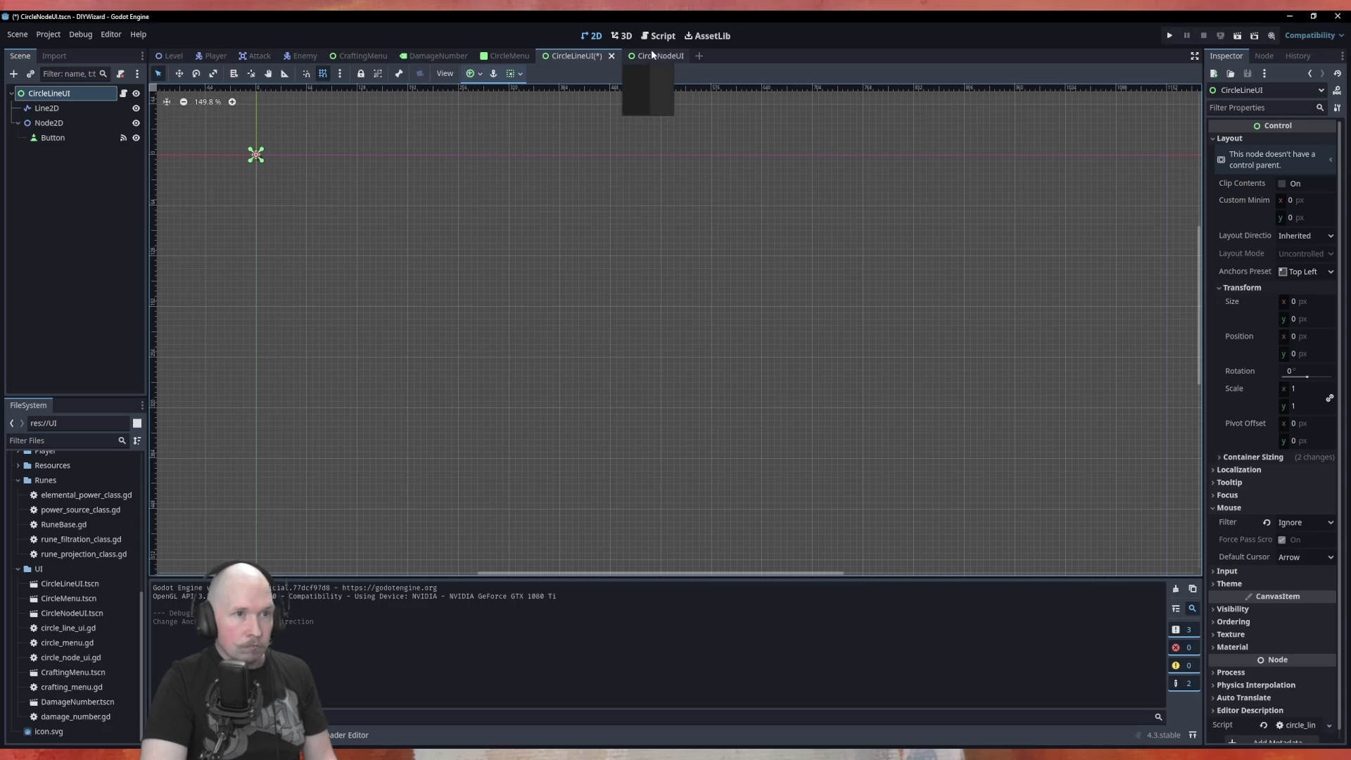
{"action": "left_click", "coordinate": [576, 56]}
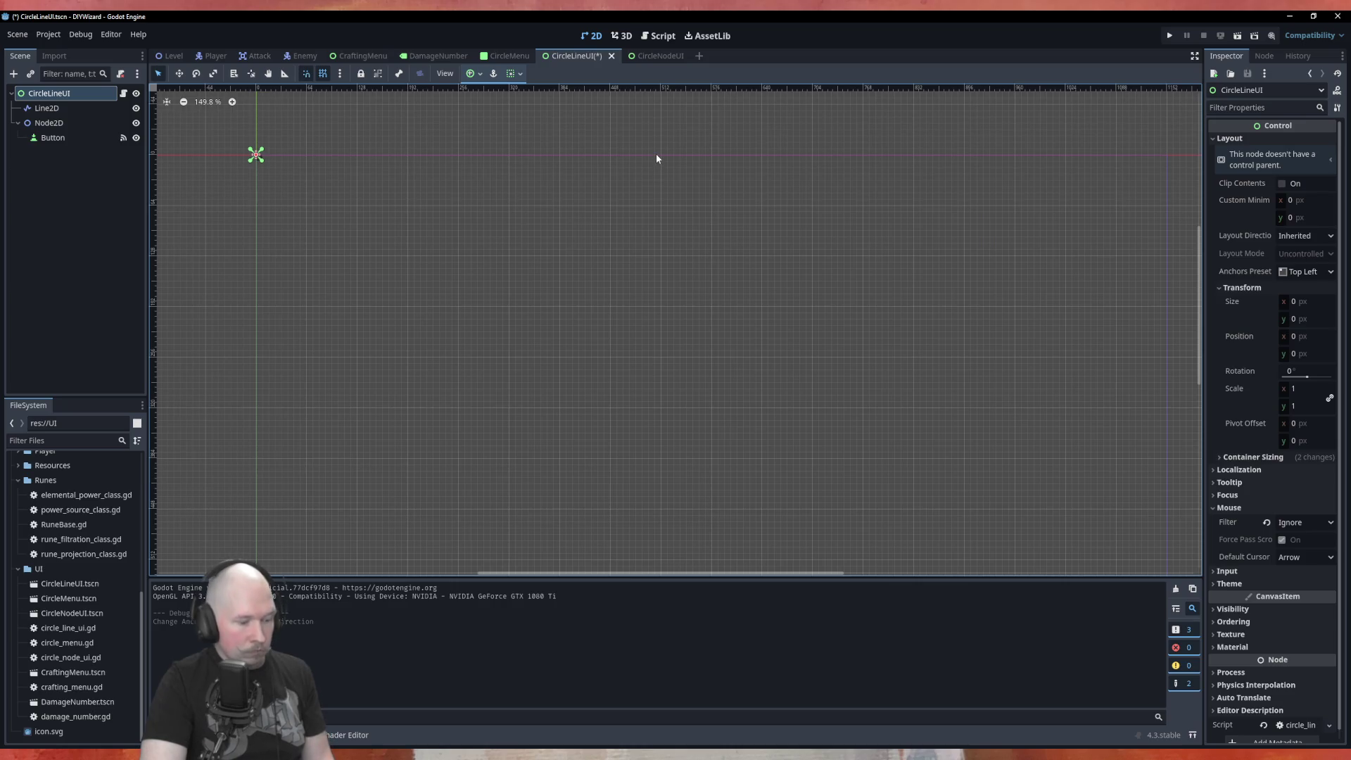
{"action": "left_click", "coordinate": [659, 55]}
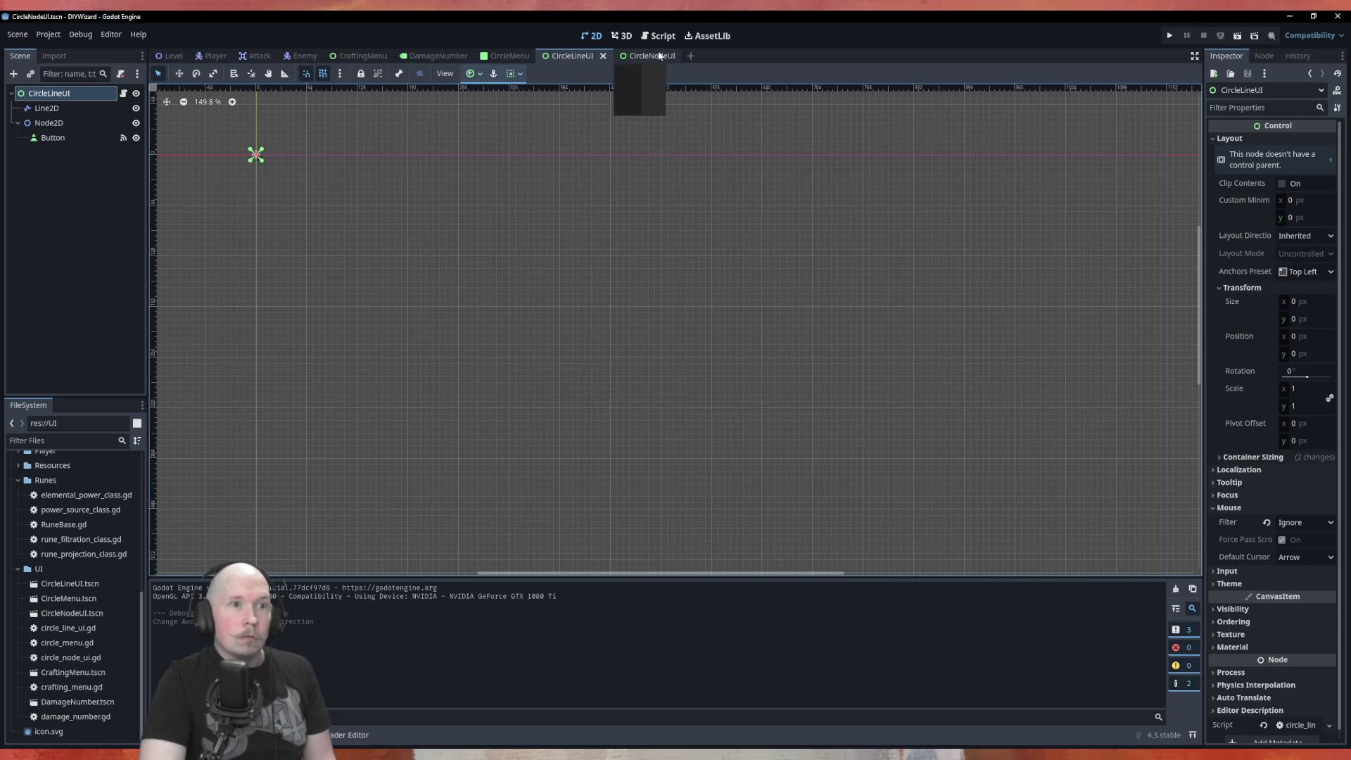
{"action": "left_click", "coordinate": [473, 73]}
{"action": "left_click", "coordinate": [475, 109]}
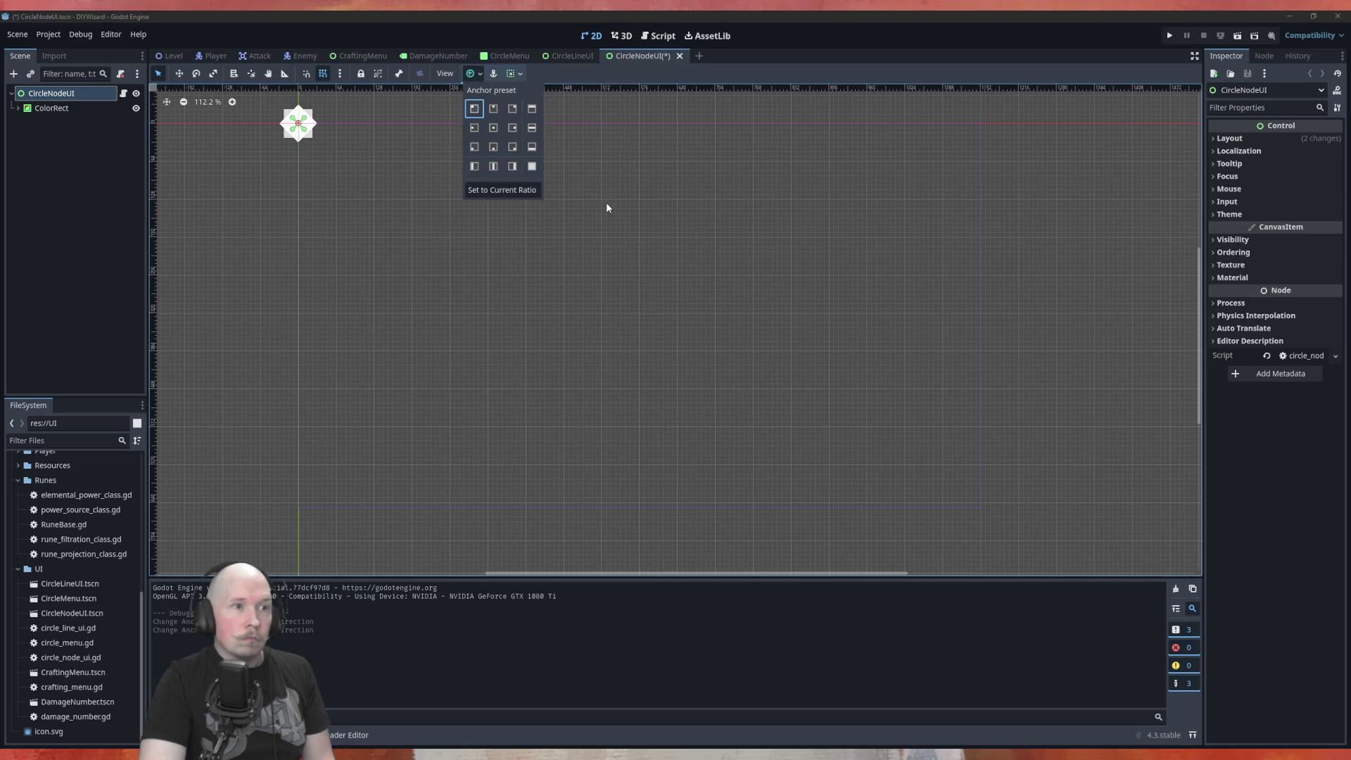
{"action": "left_click", "coordinate": [602, 192]}
{"action": "key", "text": "ctrl+s"}
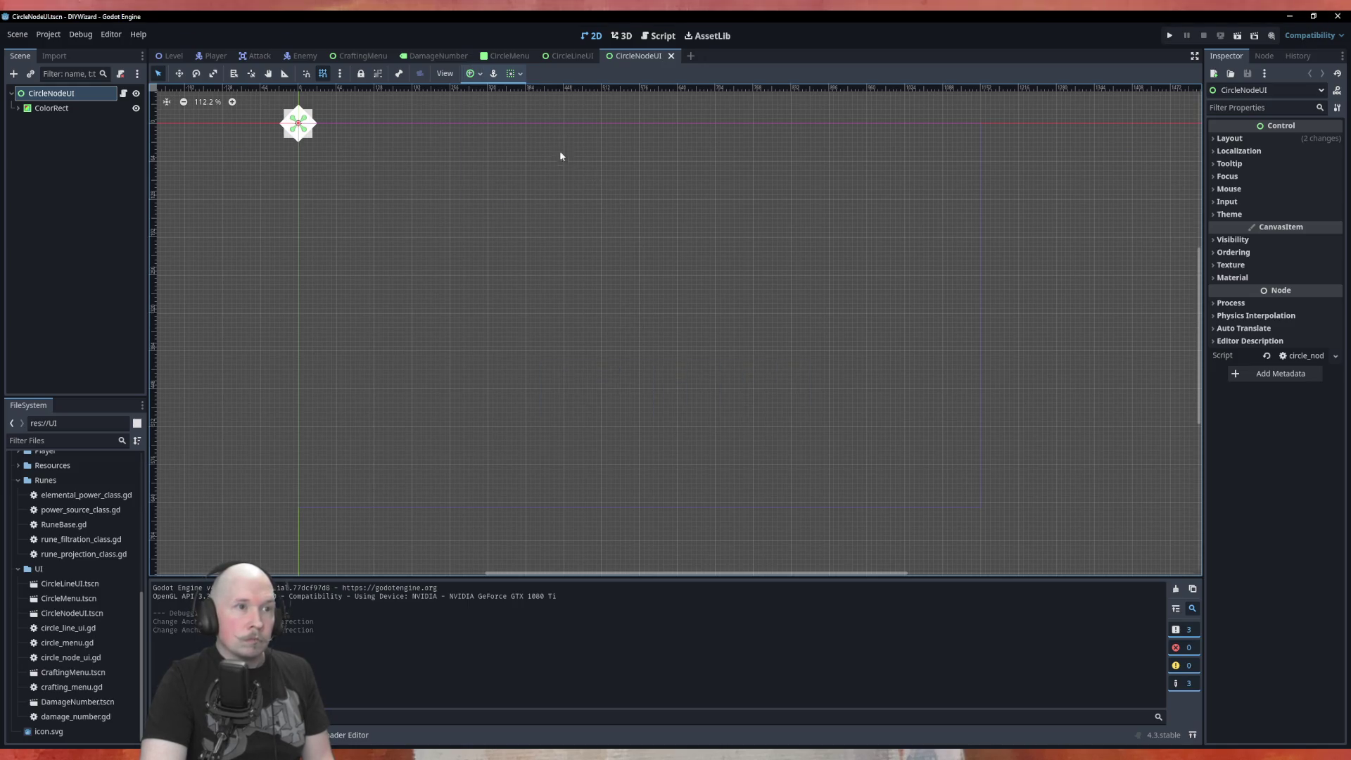
{"action": "left_click", "coordinate": [504, 56]}
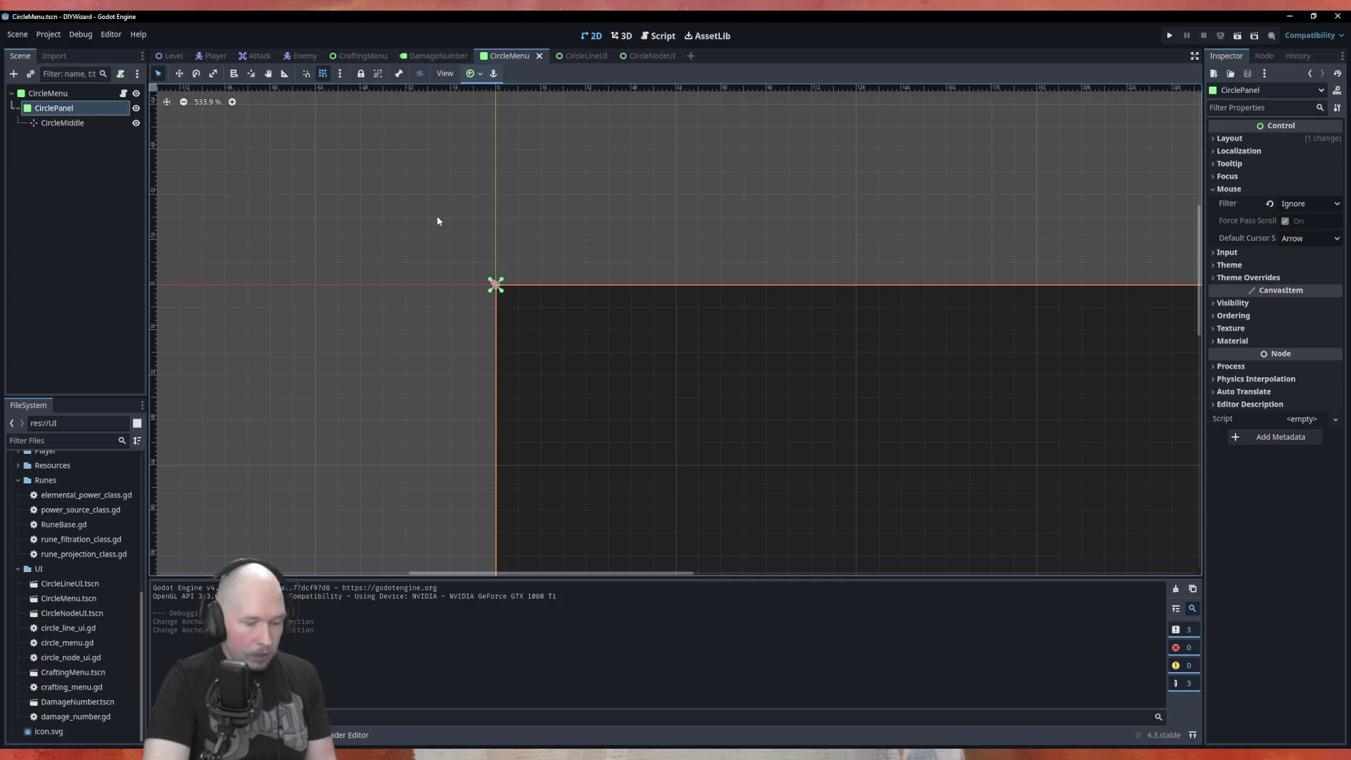
Run the game, click six of the diamond's lines to test button presses, then close it.
{"action": "key", "text": "F5"}
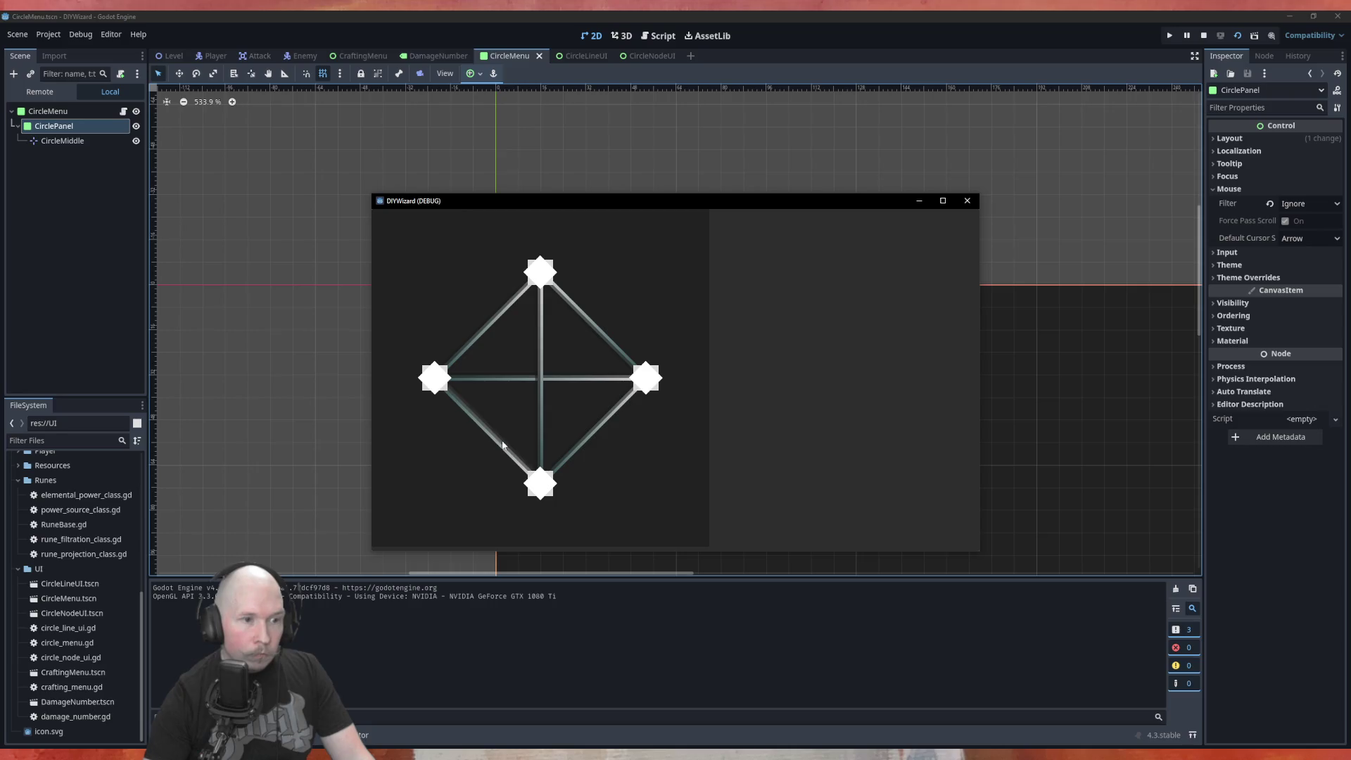
{"action": "left_click", "coordinate": [537, 425]}
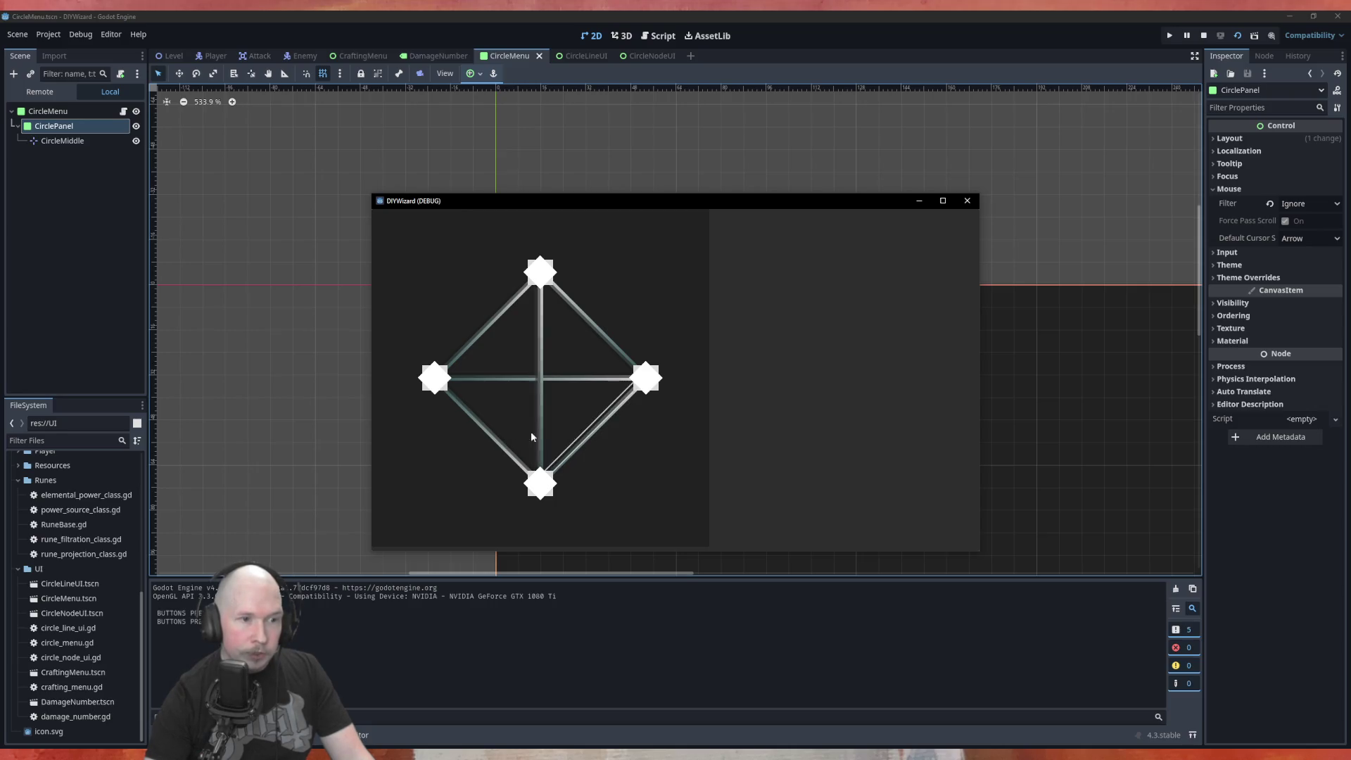
{"action": "left_click", "coordinate": [534, 432]}
{"action": "left_click", "coordinate": [507, 379]}
{"action": "left_click", "coordinate": [492, 310]}
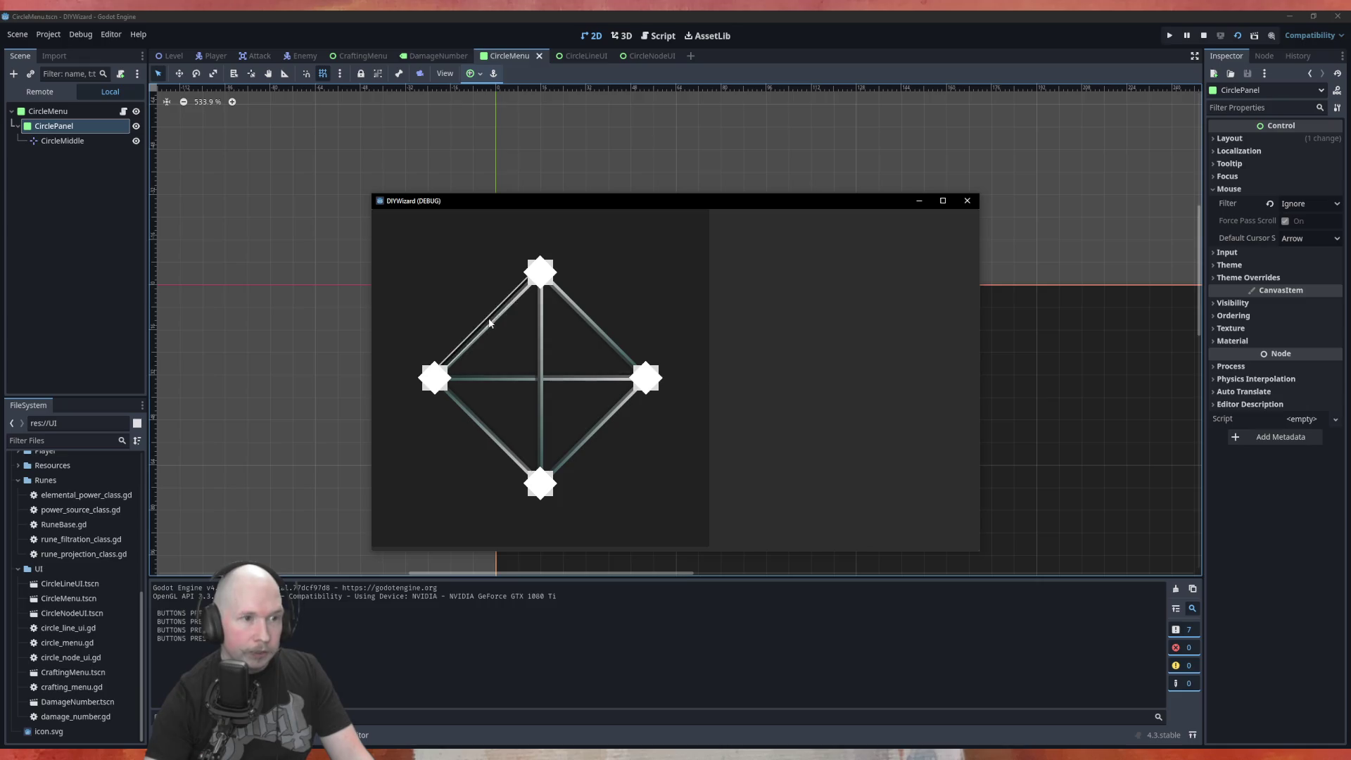
{"action": "left_click", "coordinate": [589, 293]}
{"action": "left_click", "coordinate": [545, 392]}
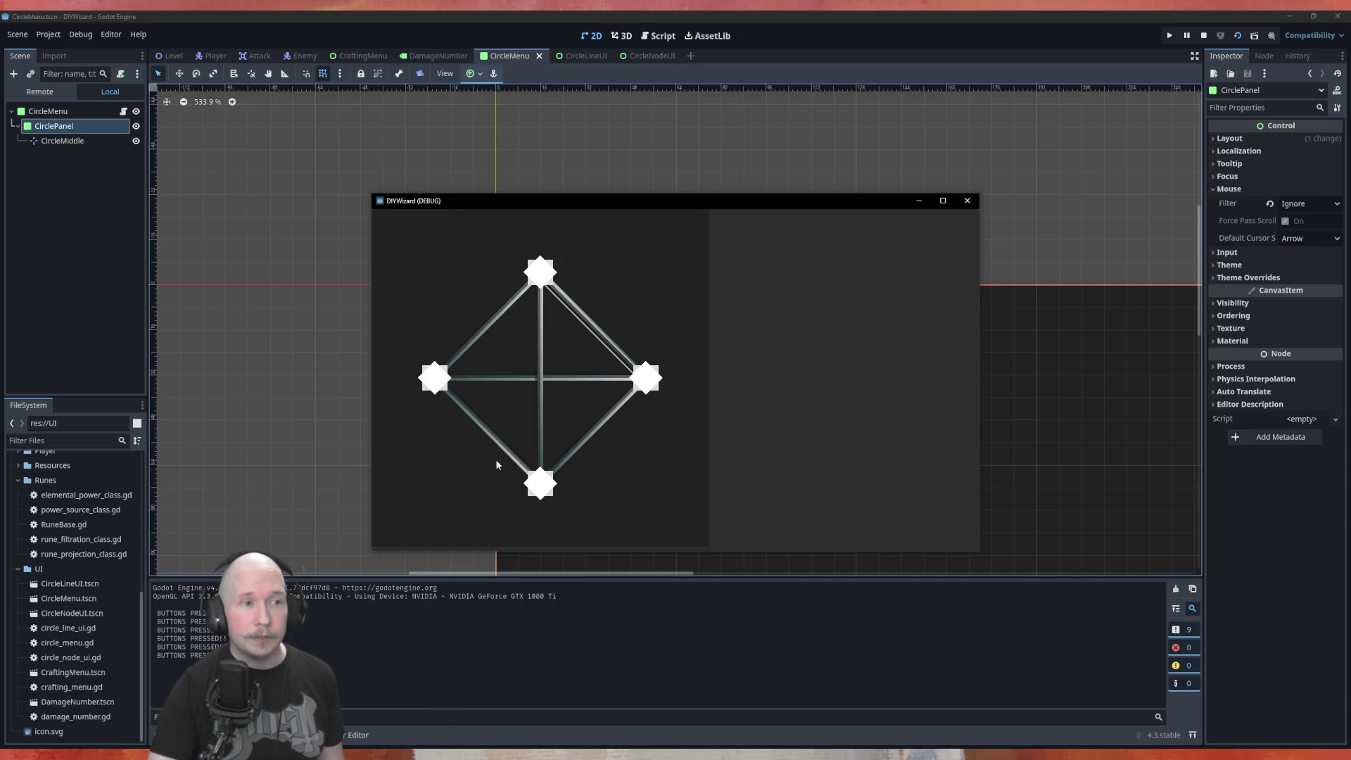
{"action": "left_click", "coordinate": [967, 202]}
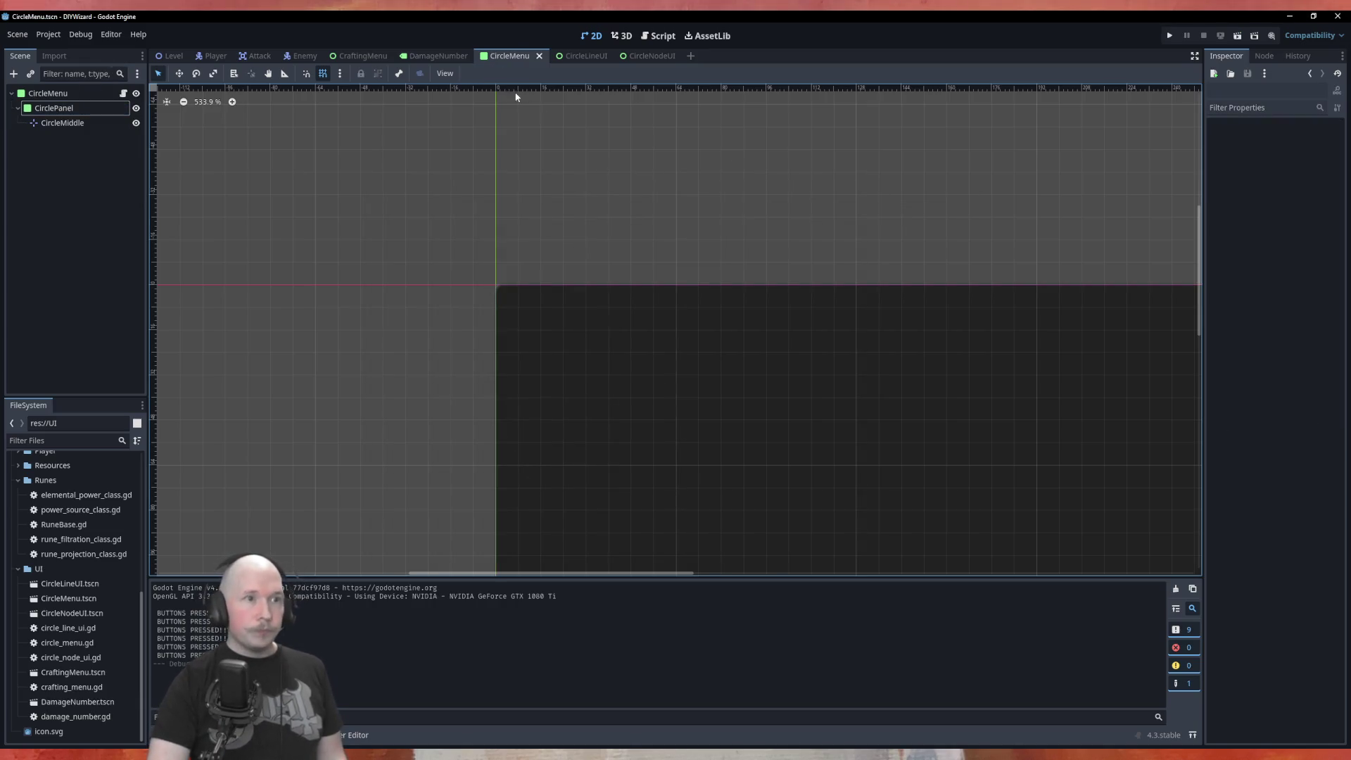
{"action": "left_click", "coordinate": [580, 57]}
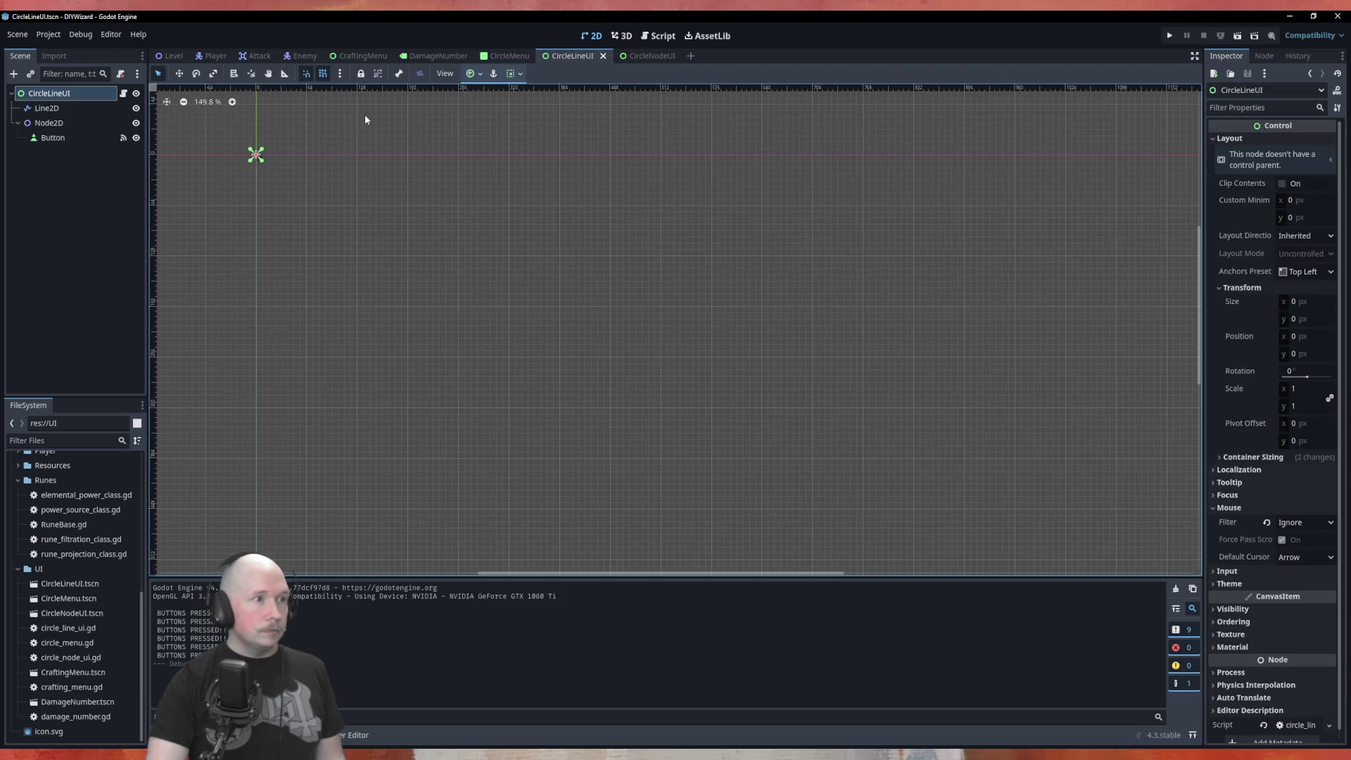
Set the CircleLineUI Button's Ordering Z Index to 50 and save the scene.
{"action": "left_click", "coordinate": [50, 139]}
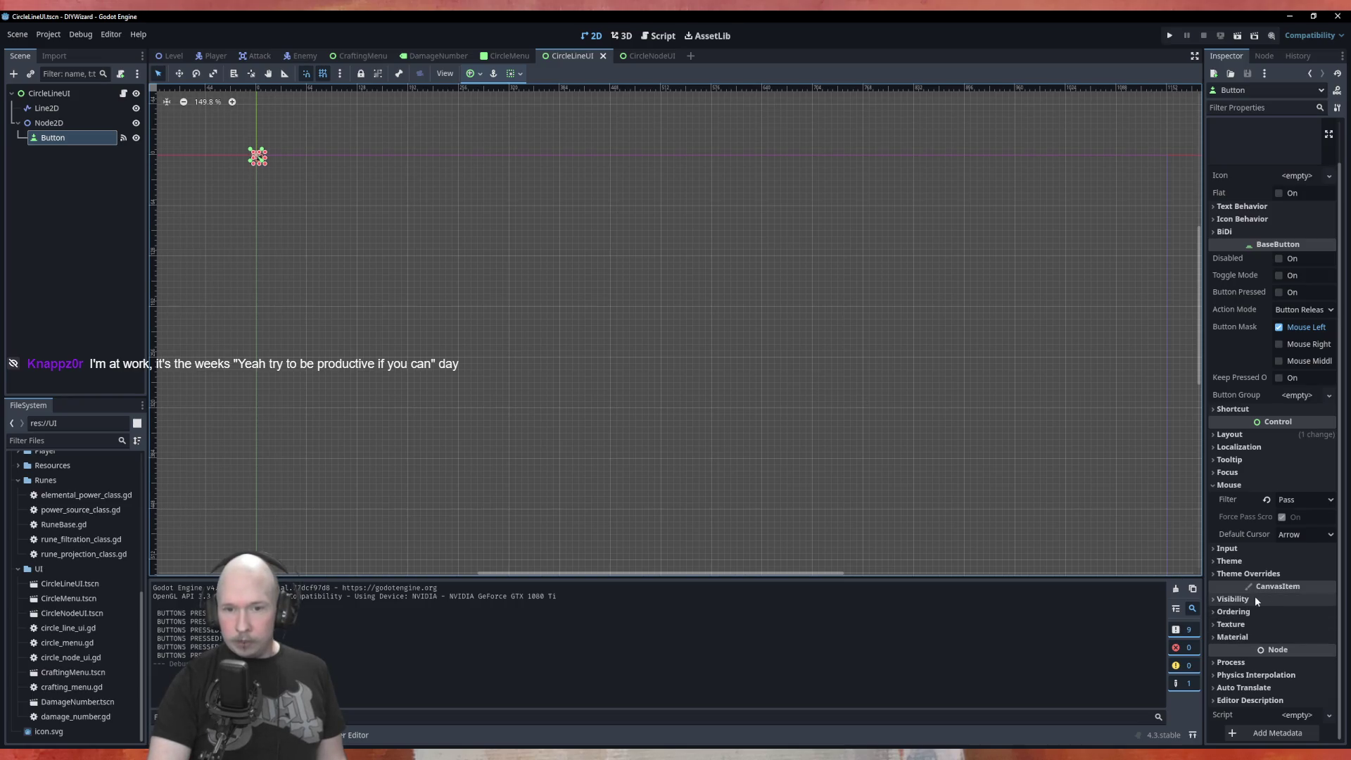
{"action": "left_click", "coordinate": [1256, 597]}
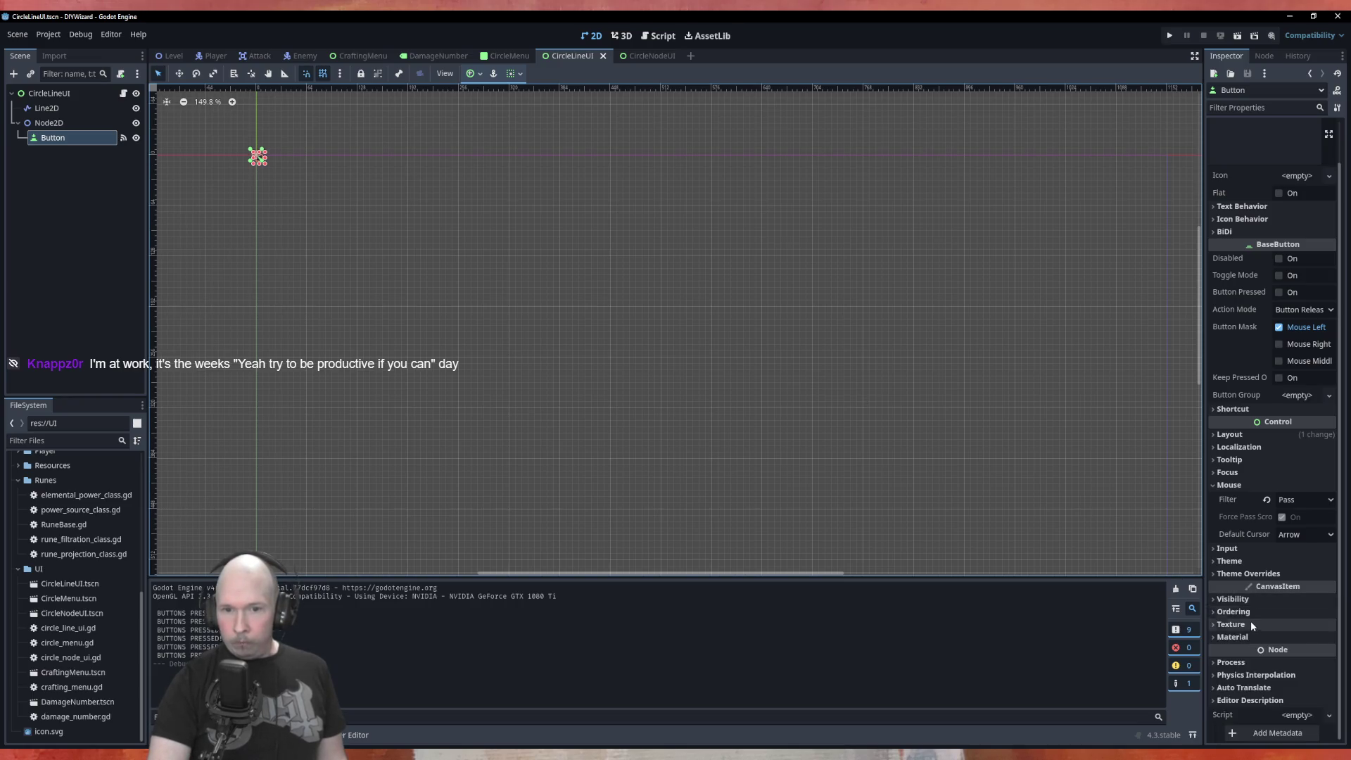
{"action": "left_click", "coordinate": [1253, 599]}
{"action": "left_click", "coordinate": [1252, 613]}
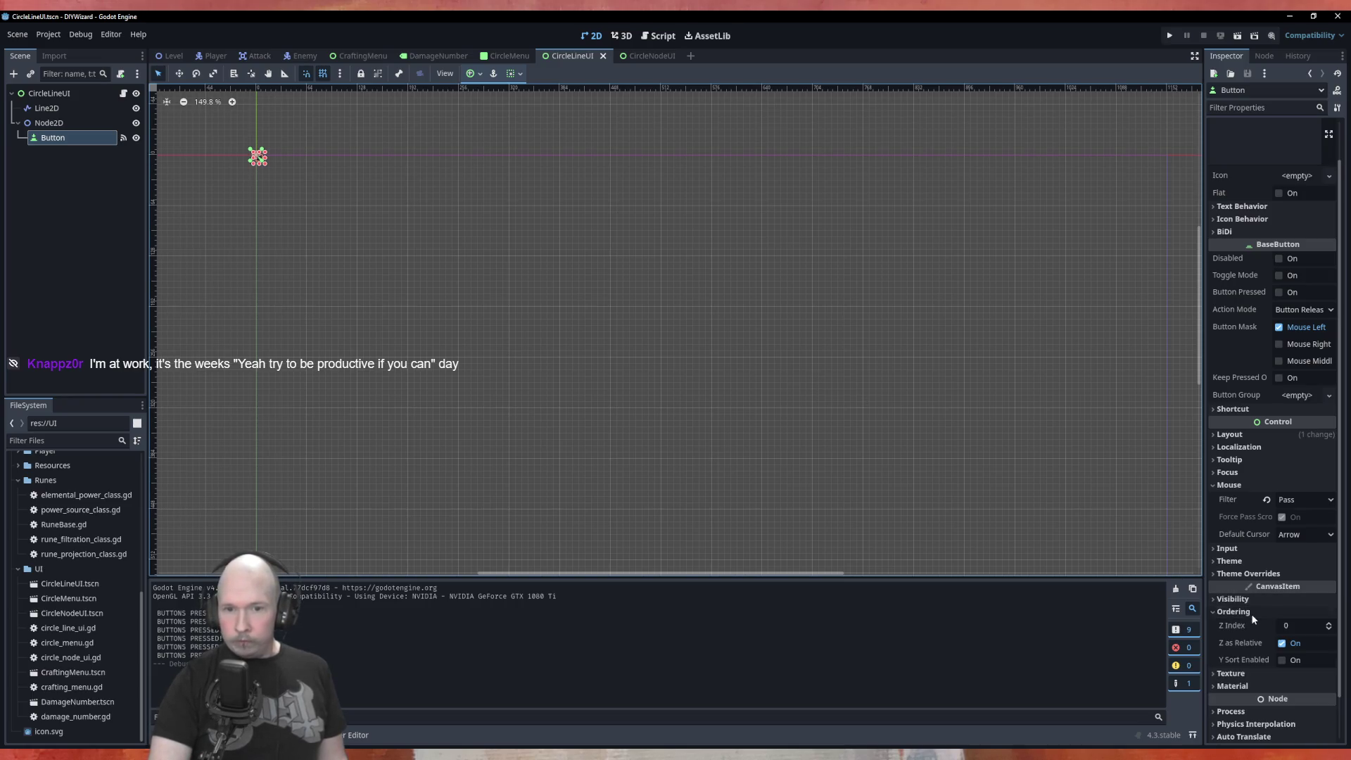
{"action": "left_click", "coordinate": [1309, 625]}
{"action": "type", "text": "50"}
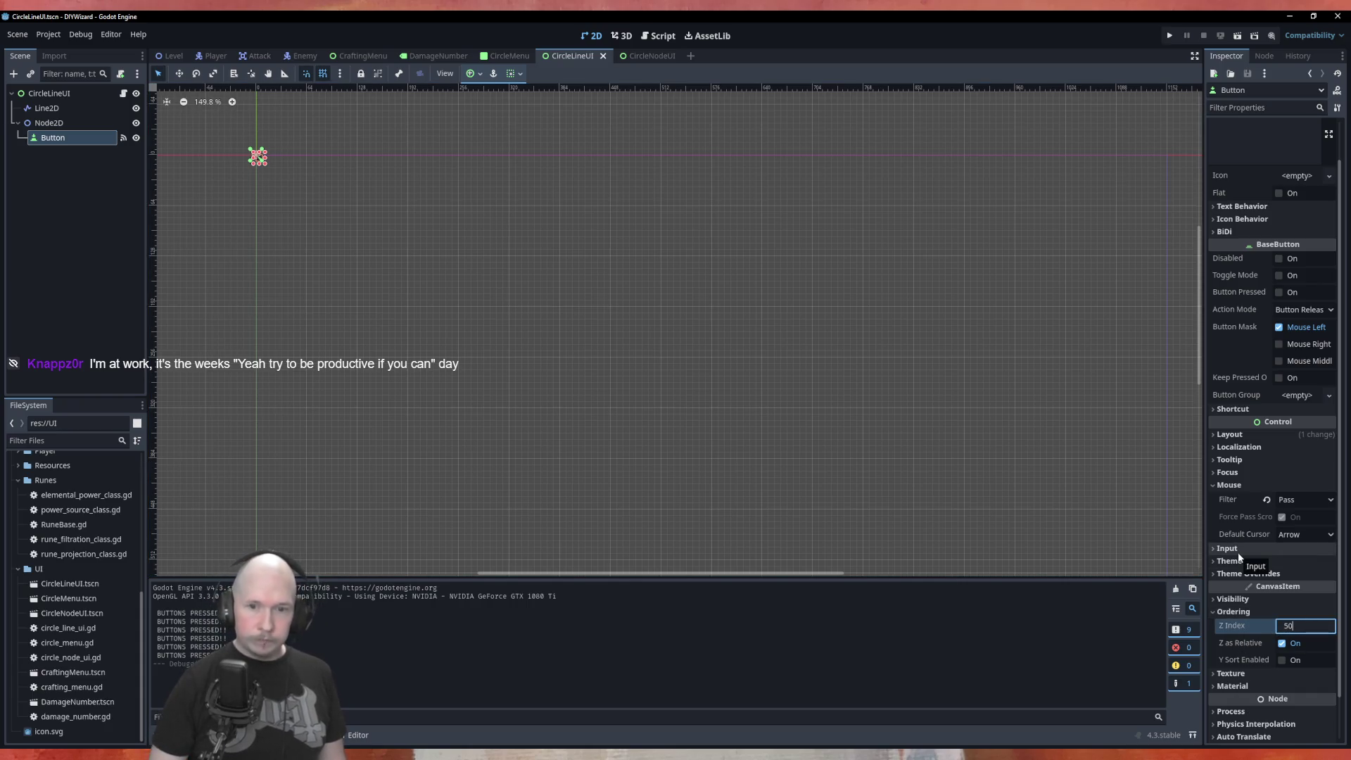
{"action": "key", "text": "Return"}
{"action": "left_click", "coordinate": [474, 134]}
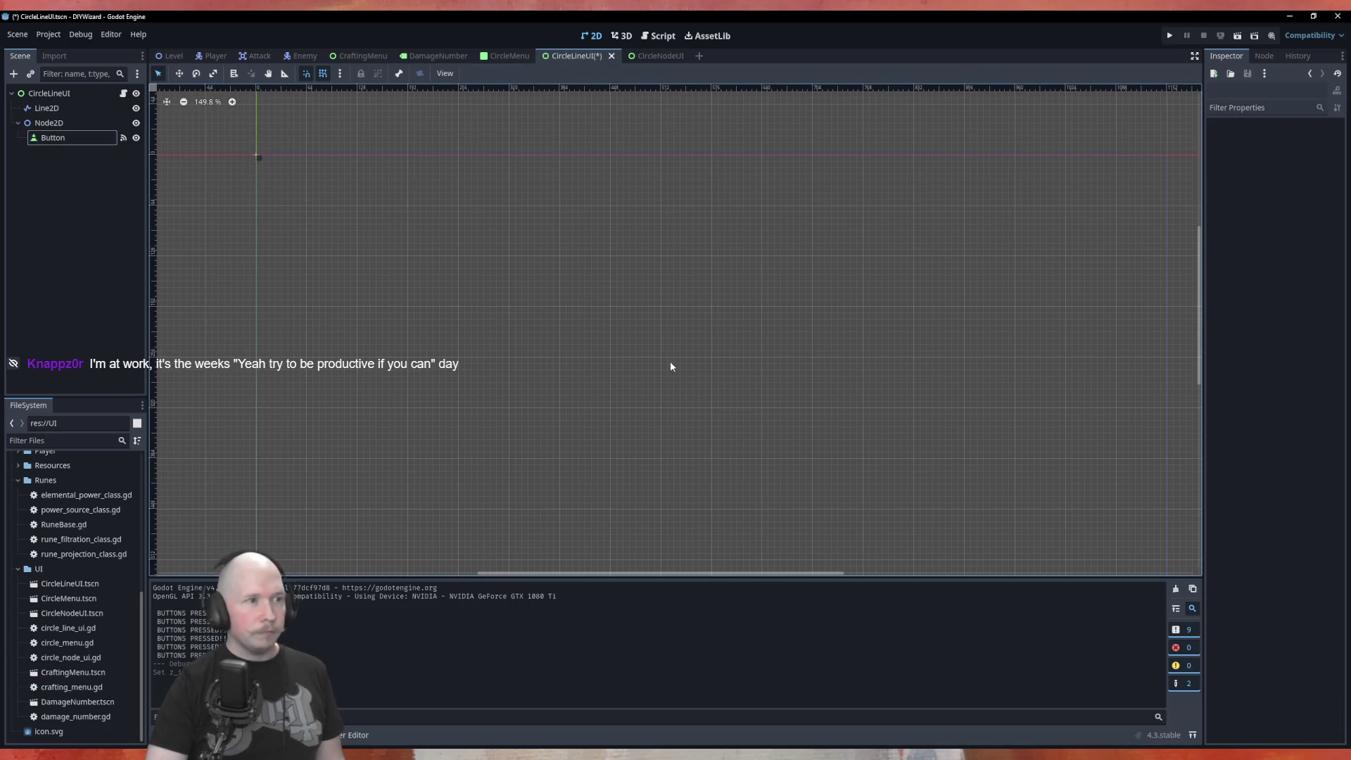
{"action": "scroll", "coordinate": [314, 178], "scroll_direction": "up", "scroll_amount": 5}
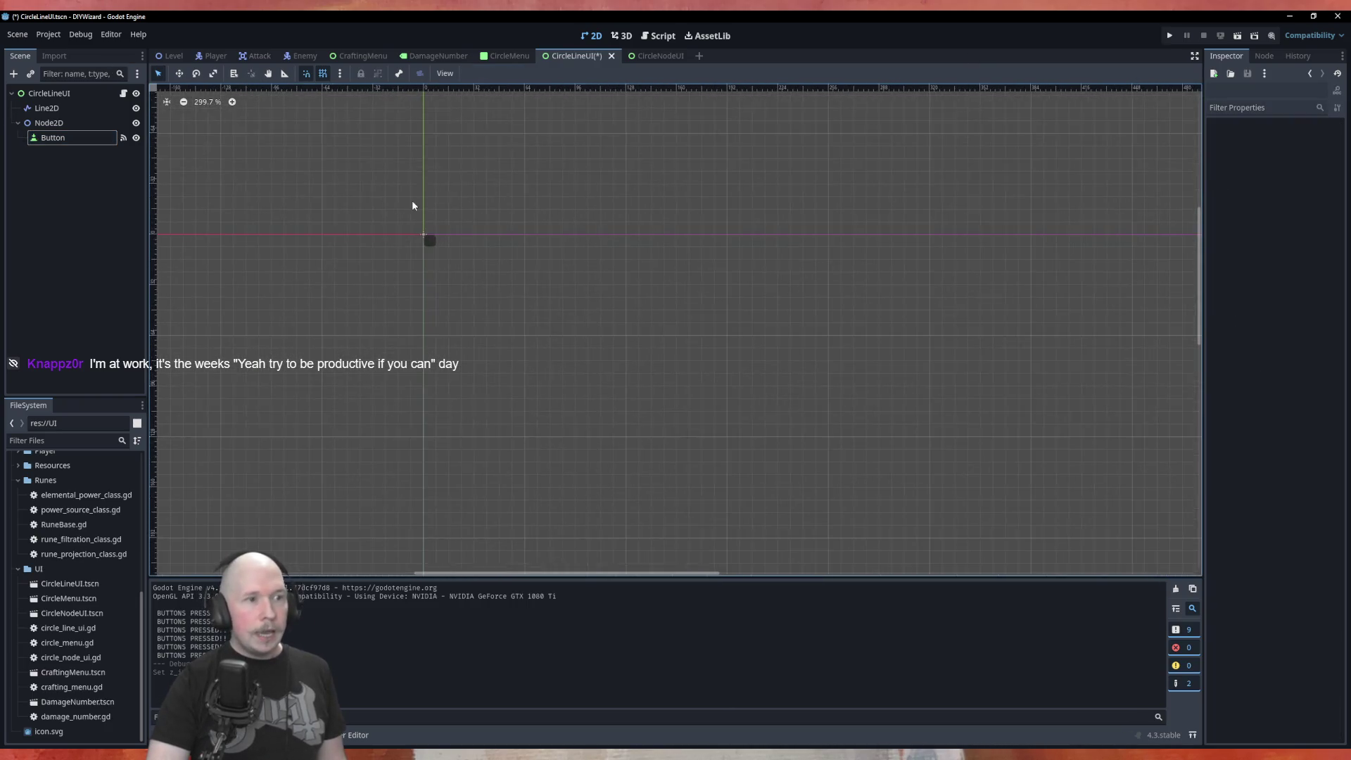
{"action": "scroll", "coordinate": [419, 214], "scroll_direction": "up", "scroll_amount": 5}
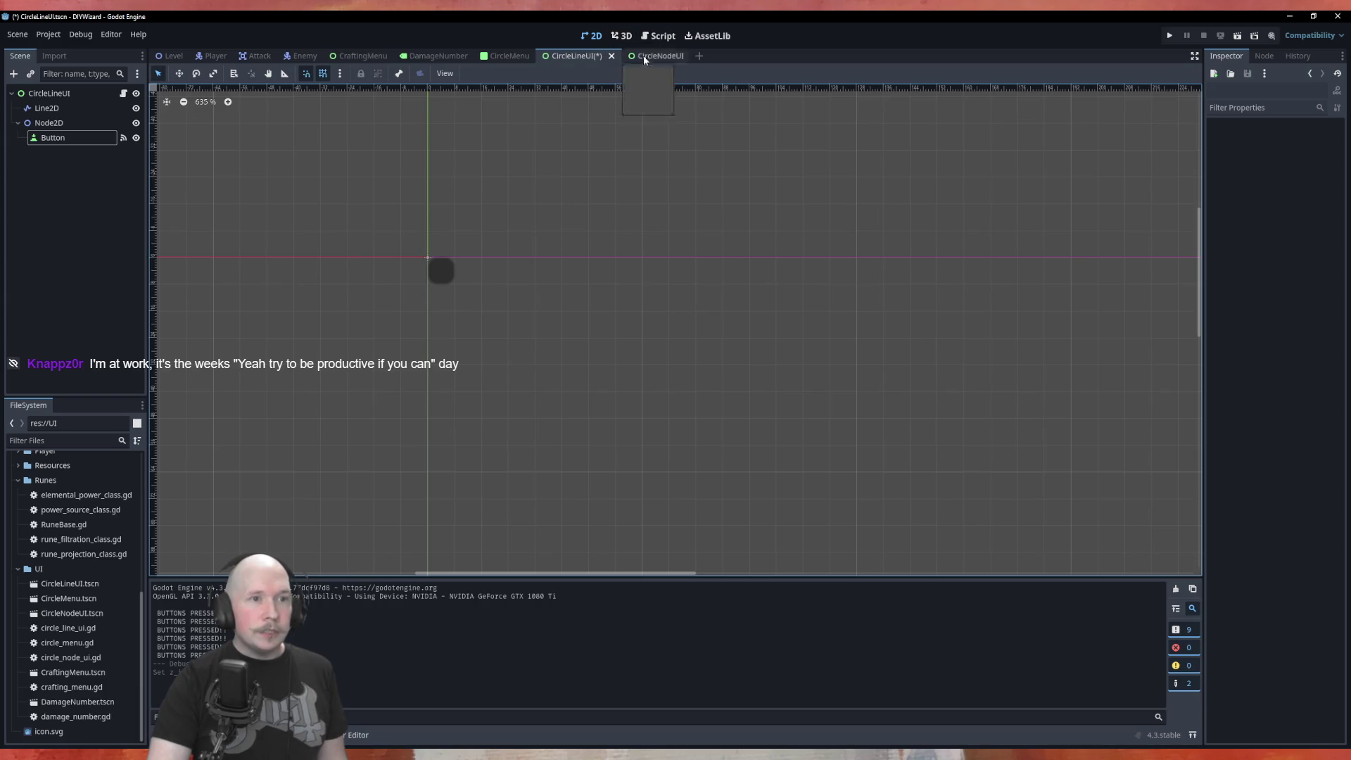
{"action": "key", "text": "ctrl+s"}
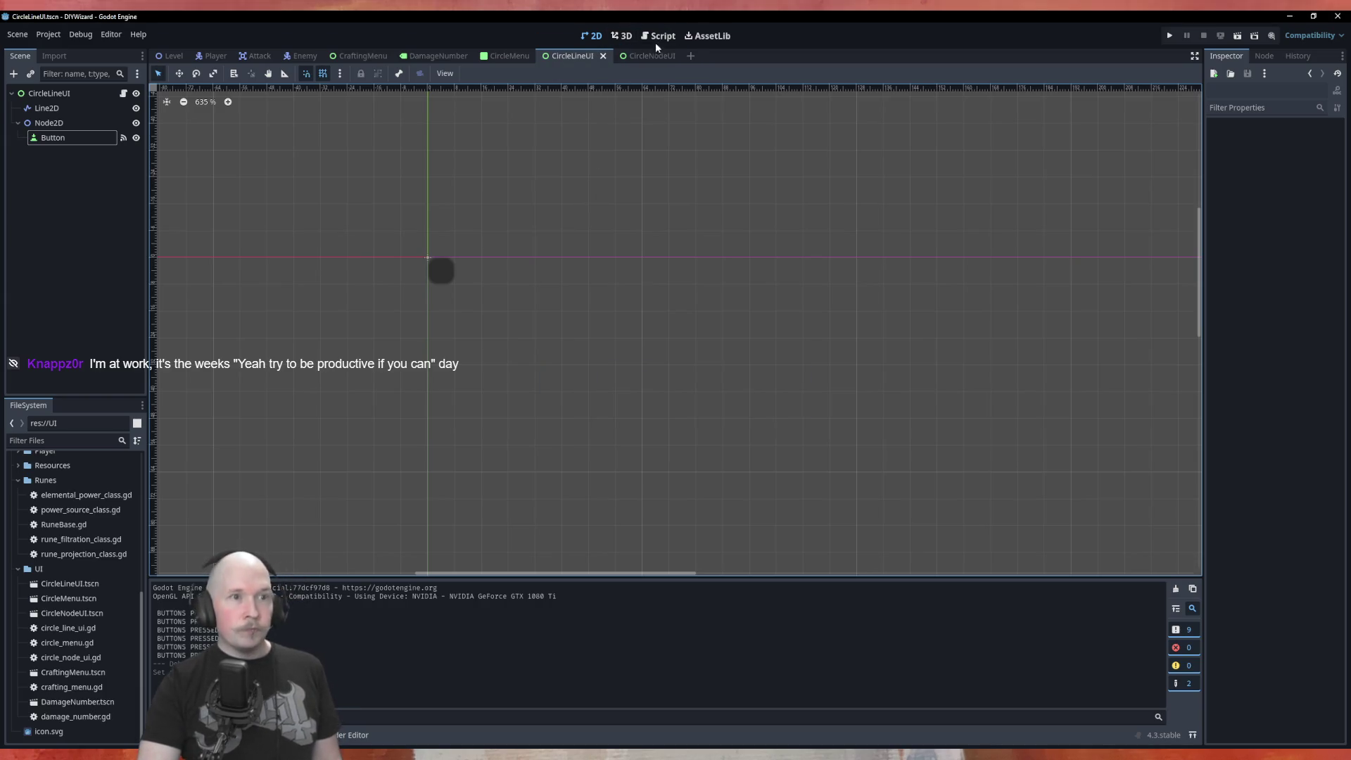
Open circle_line_ui.gd in the Script workspace and locate the blank lines after draw_link.
{"action": "left_click", "coordinate": [658, 37]}
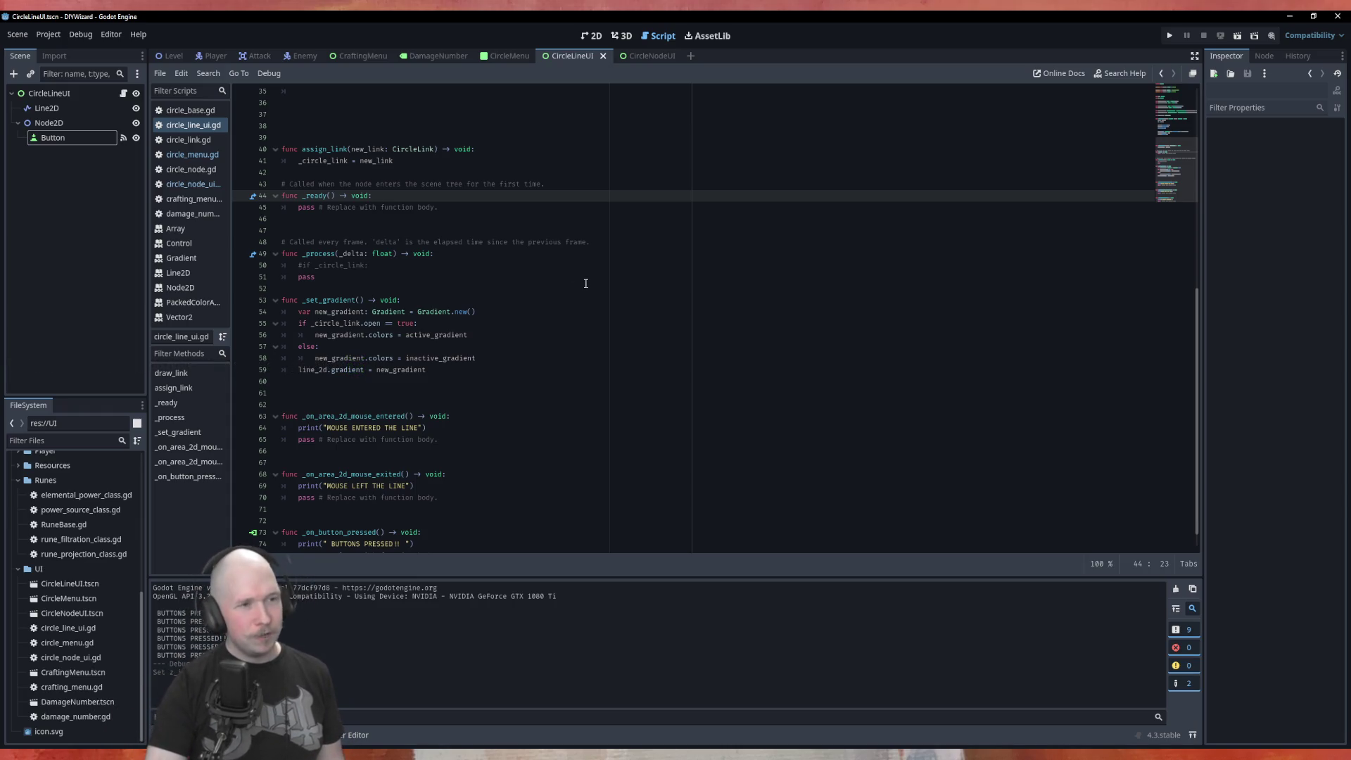
{"action": "scroll", "coordinate": [586, 283], "scroll_direction": "down", "scroll_amount": 1}
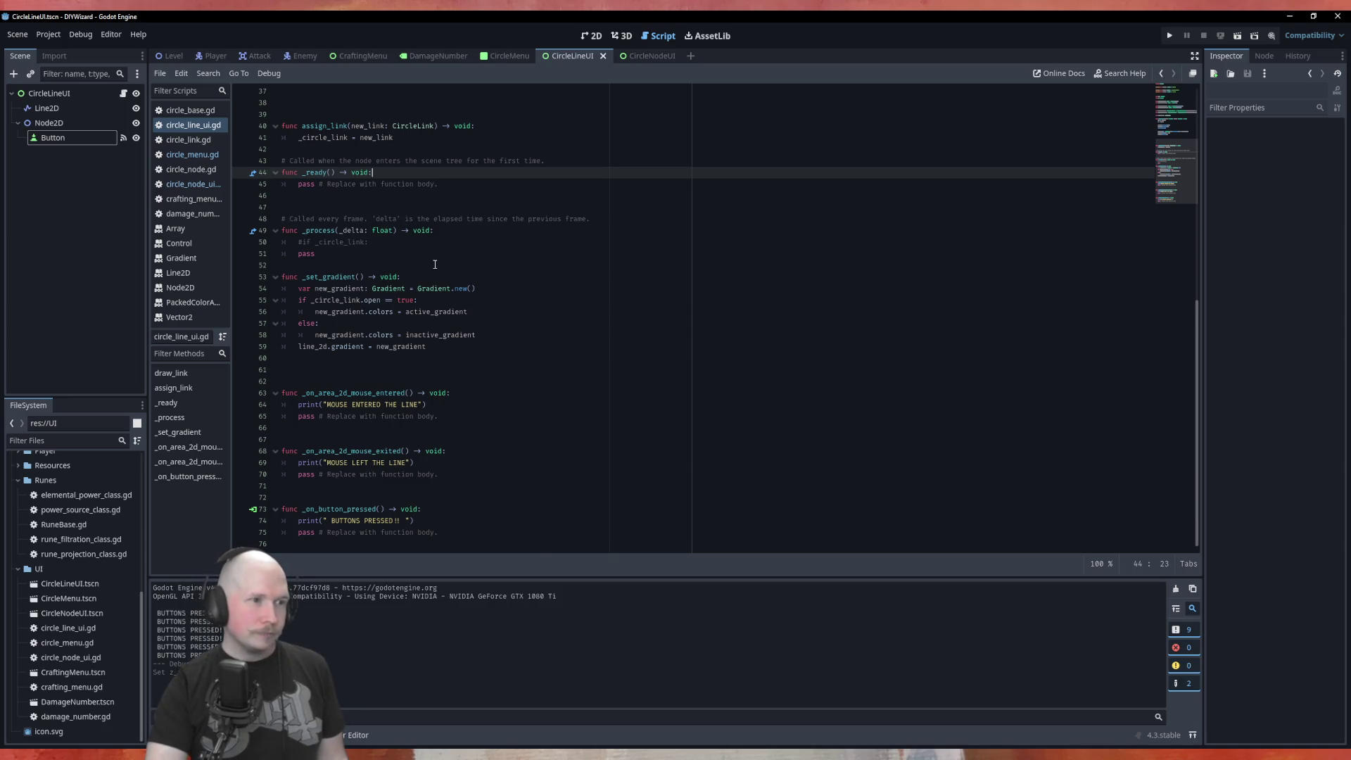
{"action": "scroll", "coordinate": [440, 264], "scroll_direction": "up", "scroll_amount": 5}
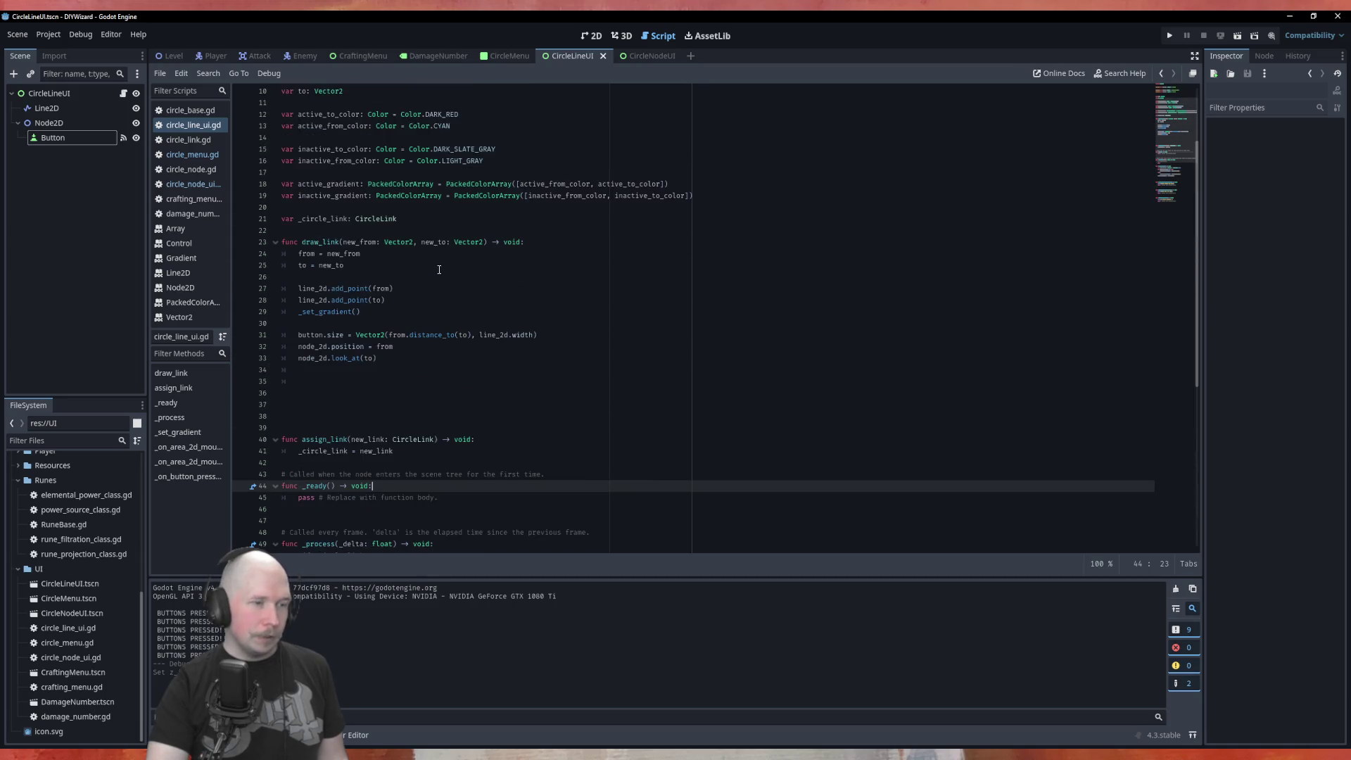
{"action": "left_click", "coordinate": [306, 373]}
{"action": "left_click_drag", "start_coordinate": [292, 386], "coordinate": [293, 372]}
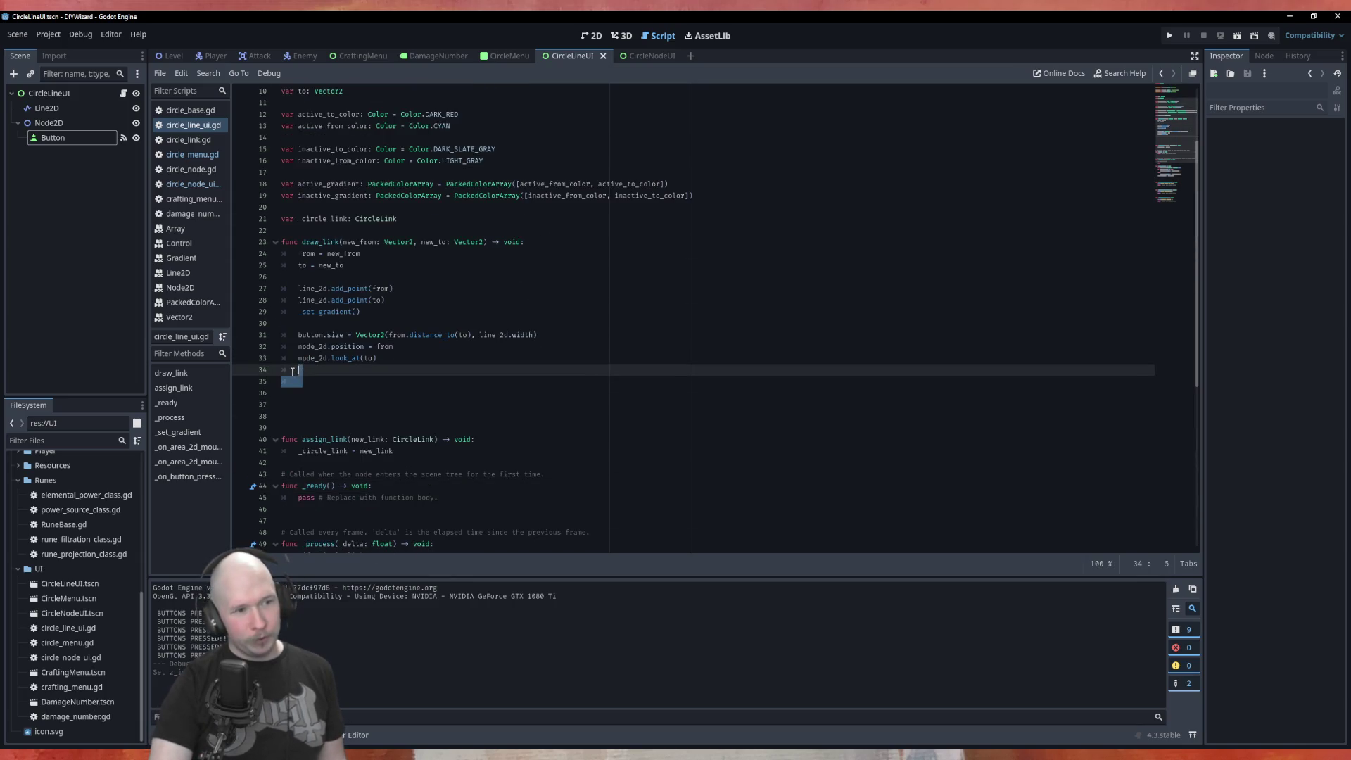
{"action": "left_click", "coordinate": [297, 408]}
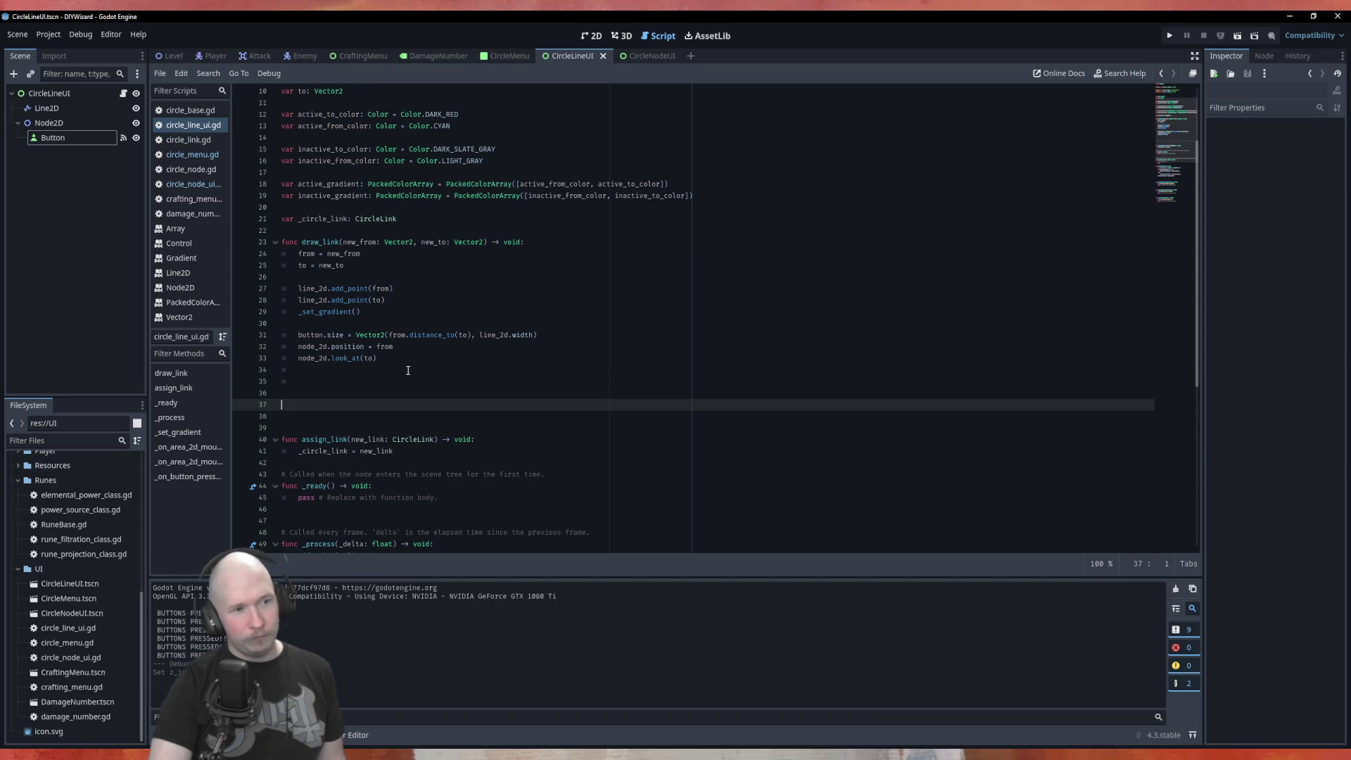
Delete the extra blank lines below line 33, between draw_link and assign_link.
{"action": "left_click_drag", "start_coordinate": [407, 361], "coordinate": [392, 387]}
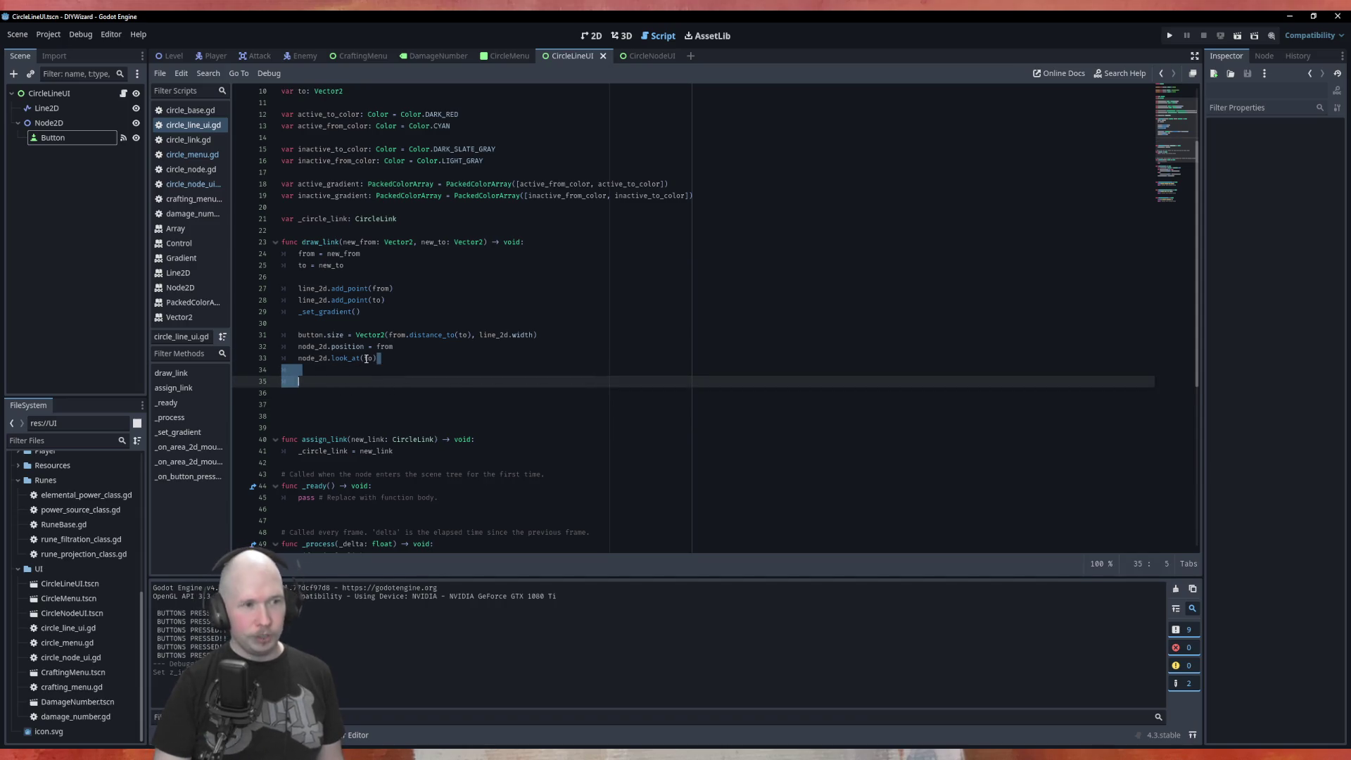
{"action": "key", "text": "BackSpace"}
{"action": "key", "text": "Down"}
{"action": "key", "text": "BackSpace"}
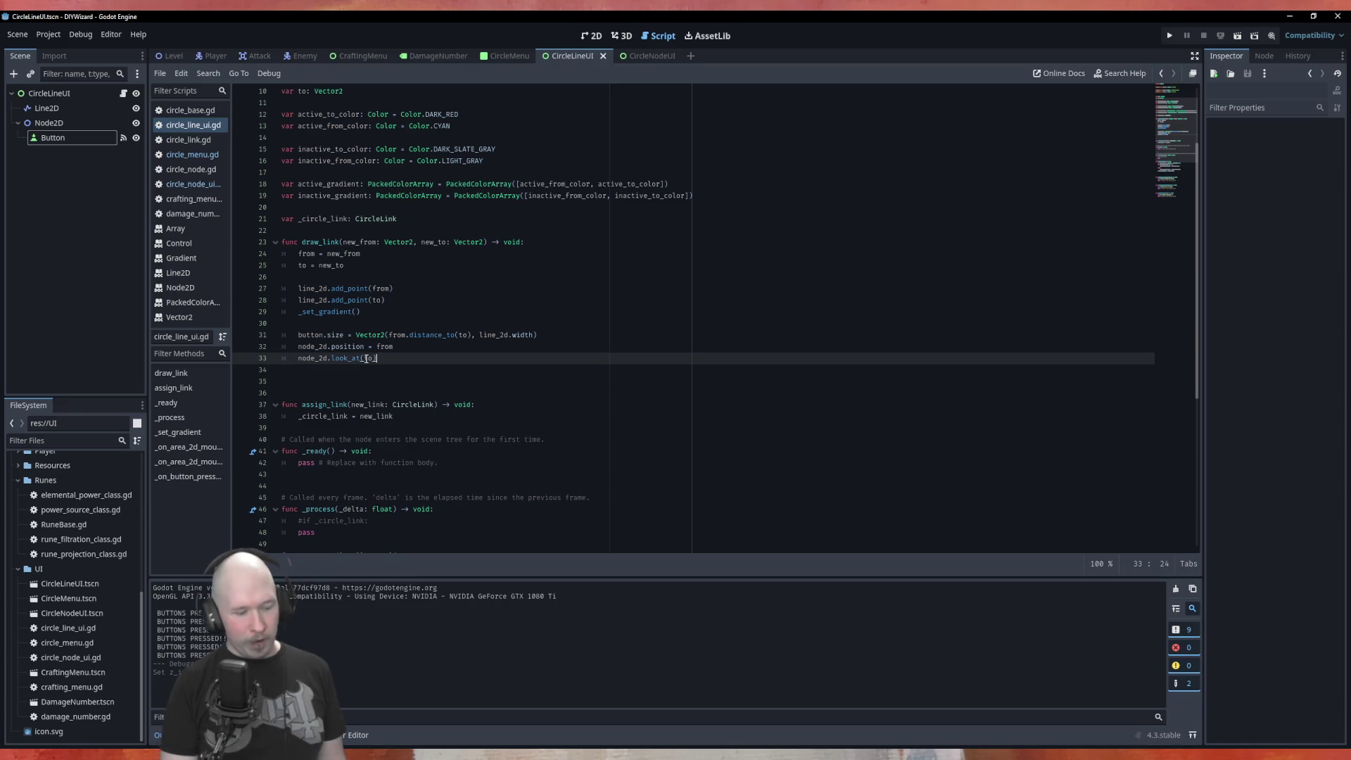
{"action": "key", "text": "Down"}
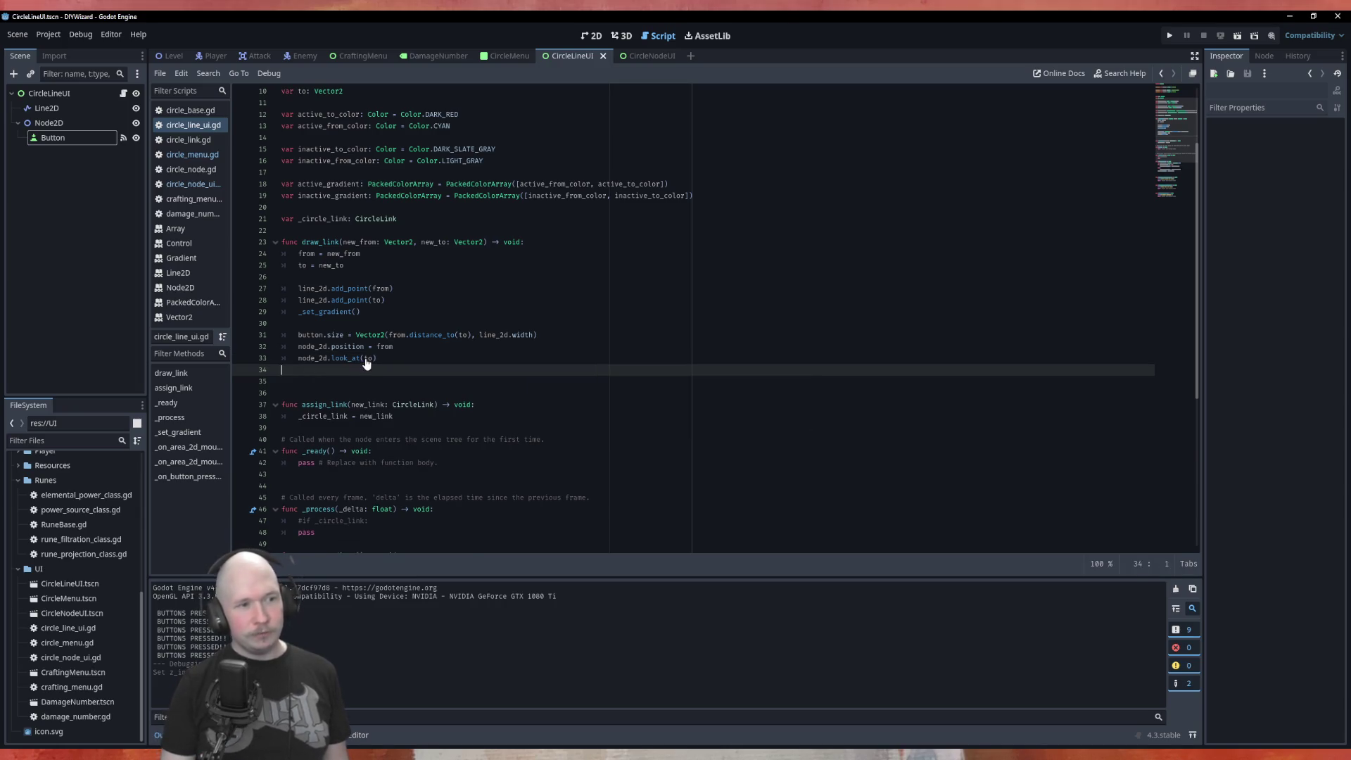
{"action": "key", "text": "BackSpace"}
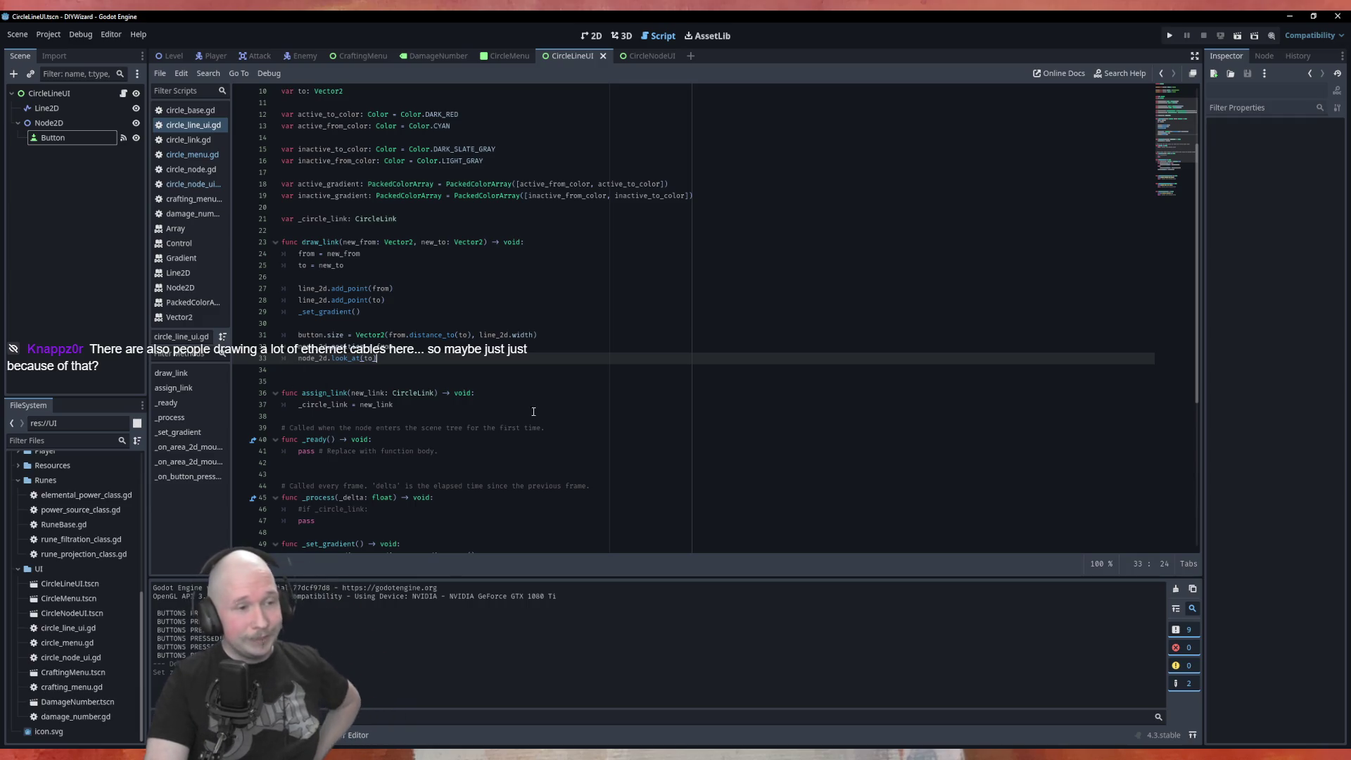
Look through the rest of the script, then return to the CircleMenu scene.
{"action": "left_click", "coordinate": [450, 381]}
{"action": "scroll", "coordinate": [469, 375], "scroll_direction": "down", "scroll_amount": 3}
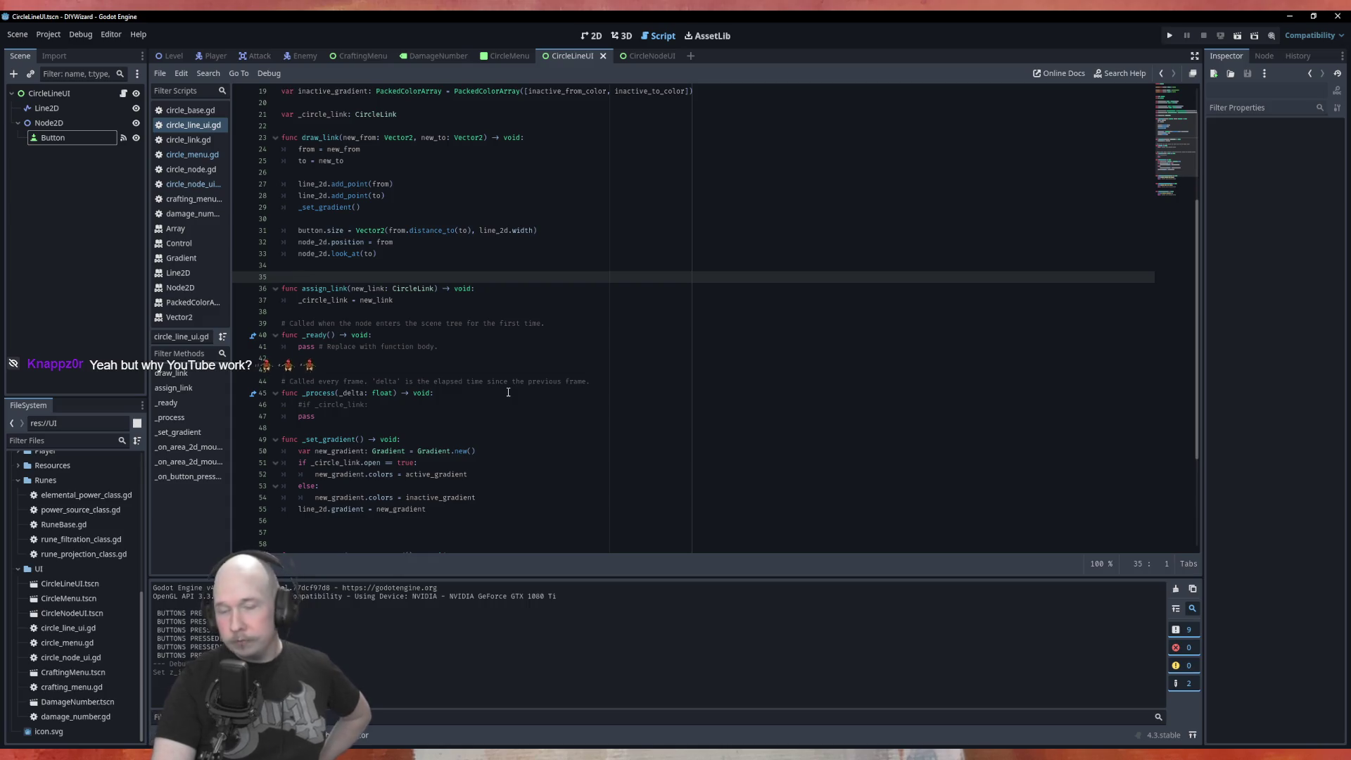
{"action": "scroll", "coordinate": [514, 394], "scroll_direction": "up", "scroll_amount": 5}
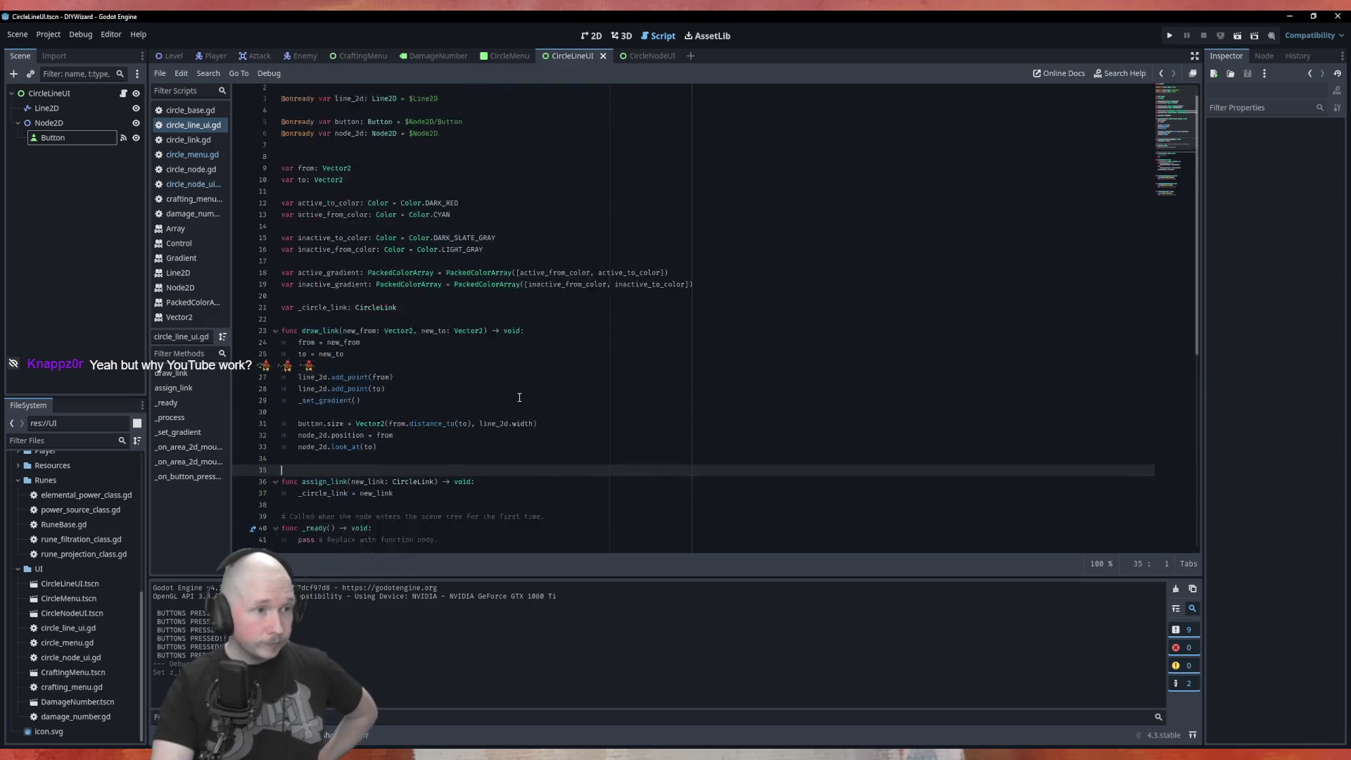
{"action": "scroll", "coordinate": [520, 397], "scroll_direction": "down", "scroll_amount": 5}
{"action": "scroll", "coordinate": [519, 397], "scroll_direction": "down", "scroll_amount": 4}
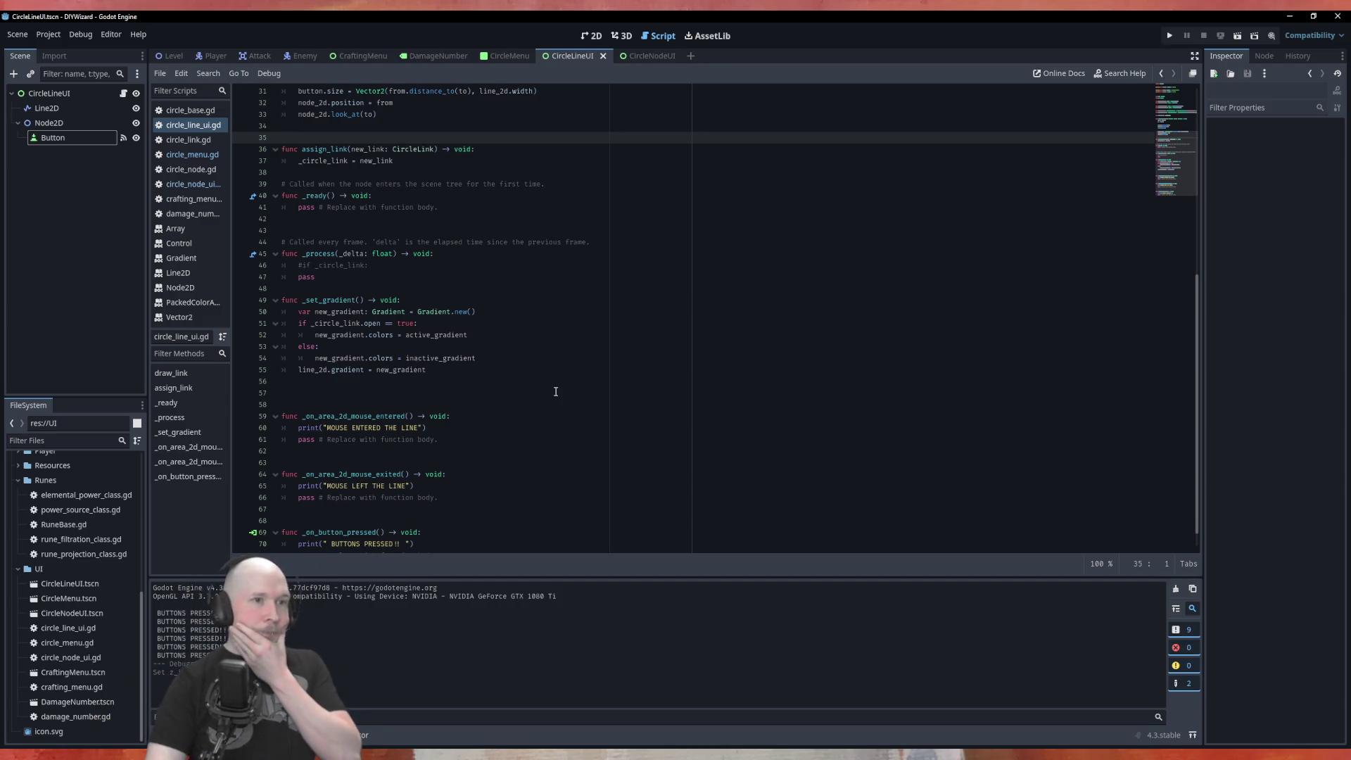
{"action": "left_click", "coordinate": [509, 56]}
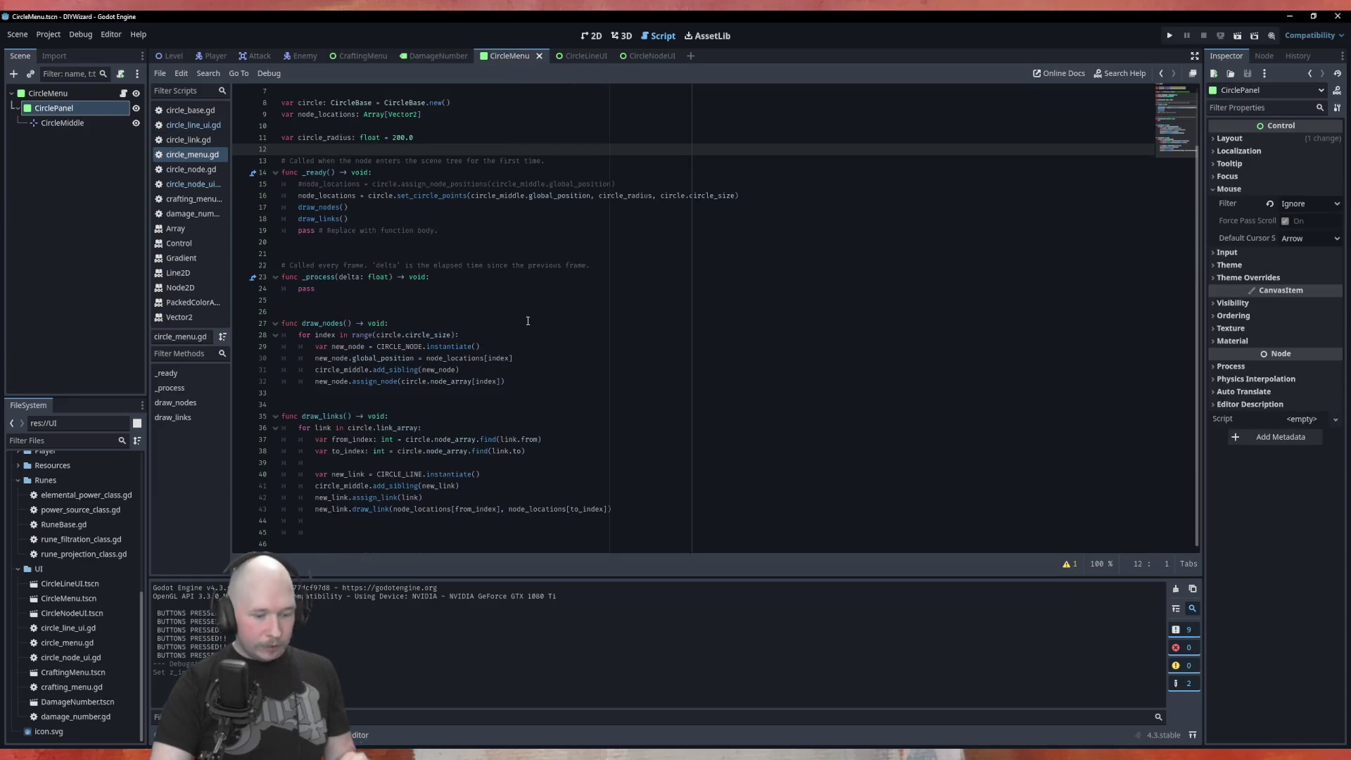
Save the scene and close the running DIYWizard (DEBUG) game window.
{"action": "key", "text": "ctrl+s"}
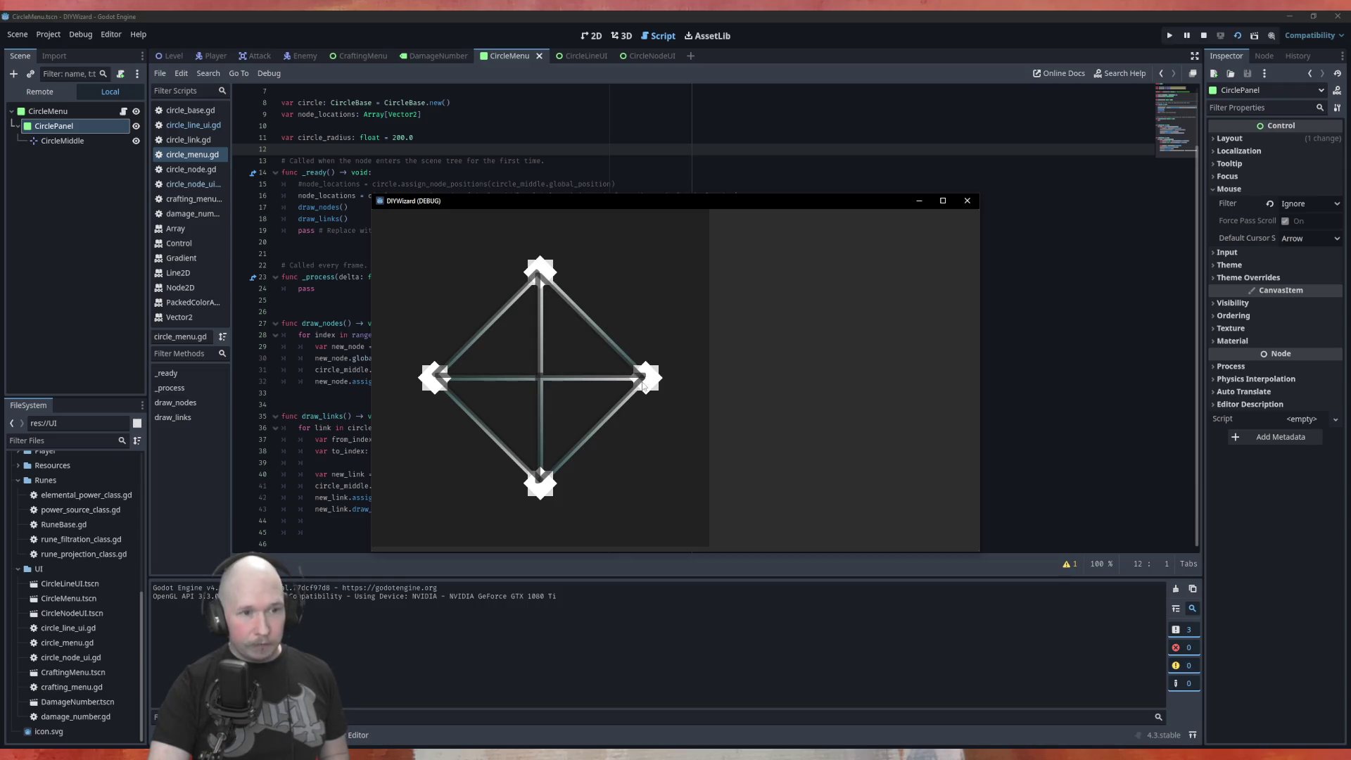
{"action": "left_click", "coordinate": [968, 202]}
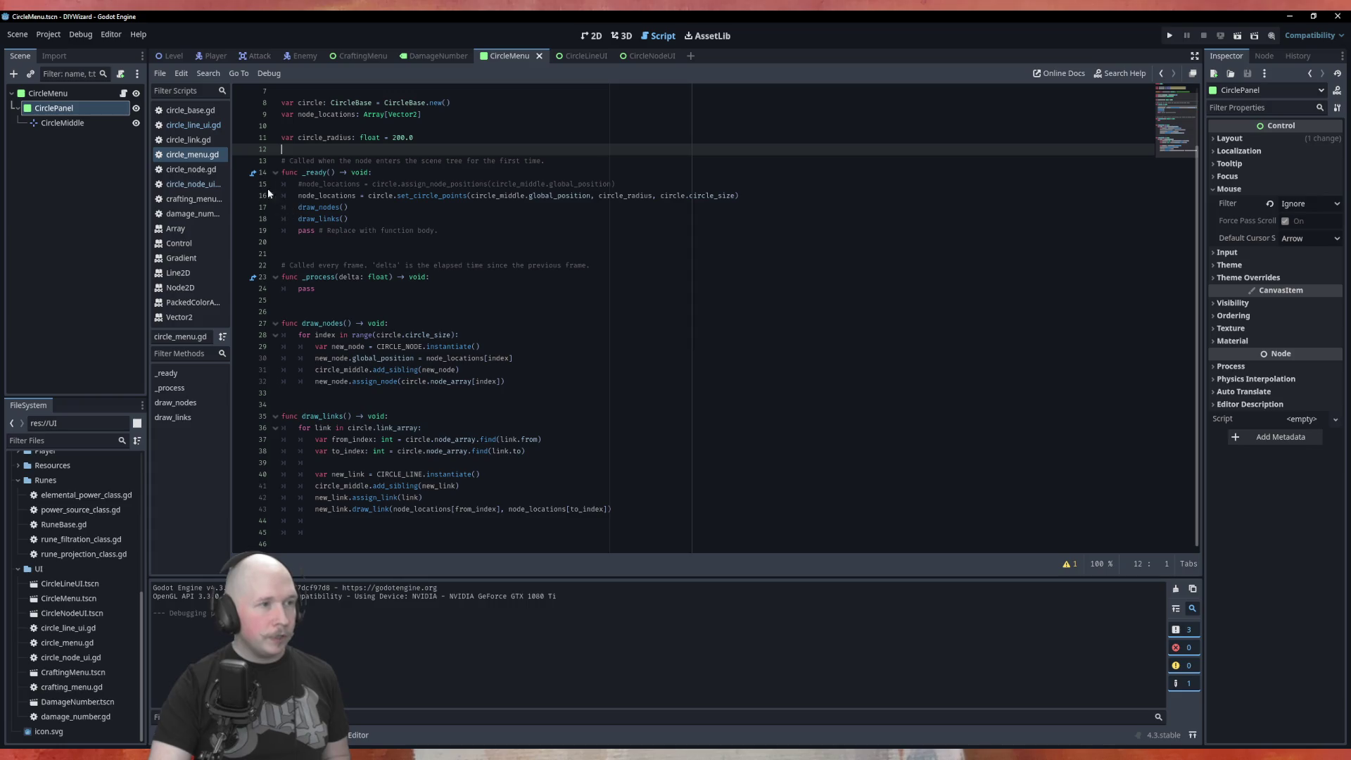
In circle_line_ui.gd, start a new line after the button.size assignment on line 31.
{"action": "left_click", "coordinate": [197, 125]}
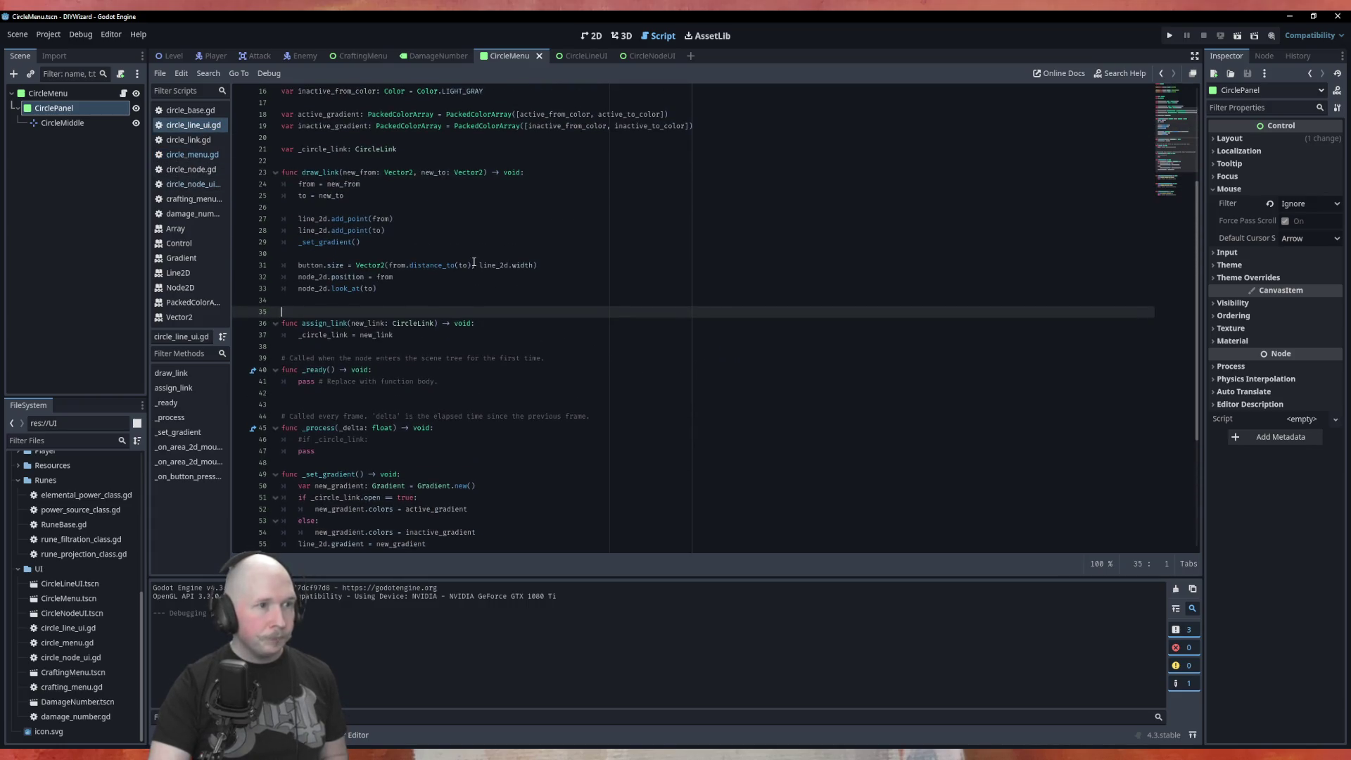
{"action": "scroll", "coordinate": [466, 329], "scroll_direction": "down", "scroll_amount": 3}
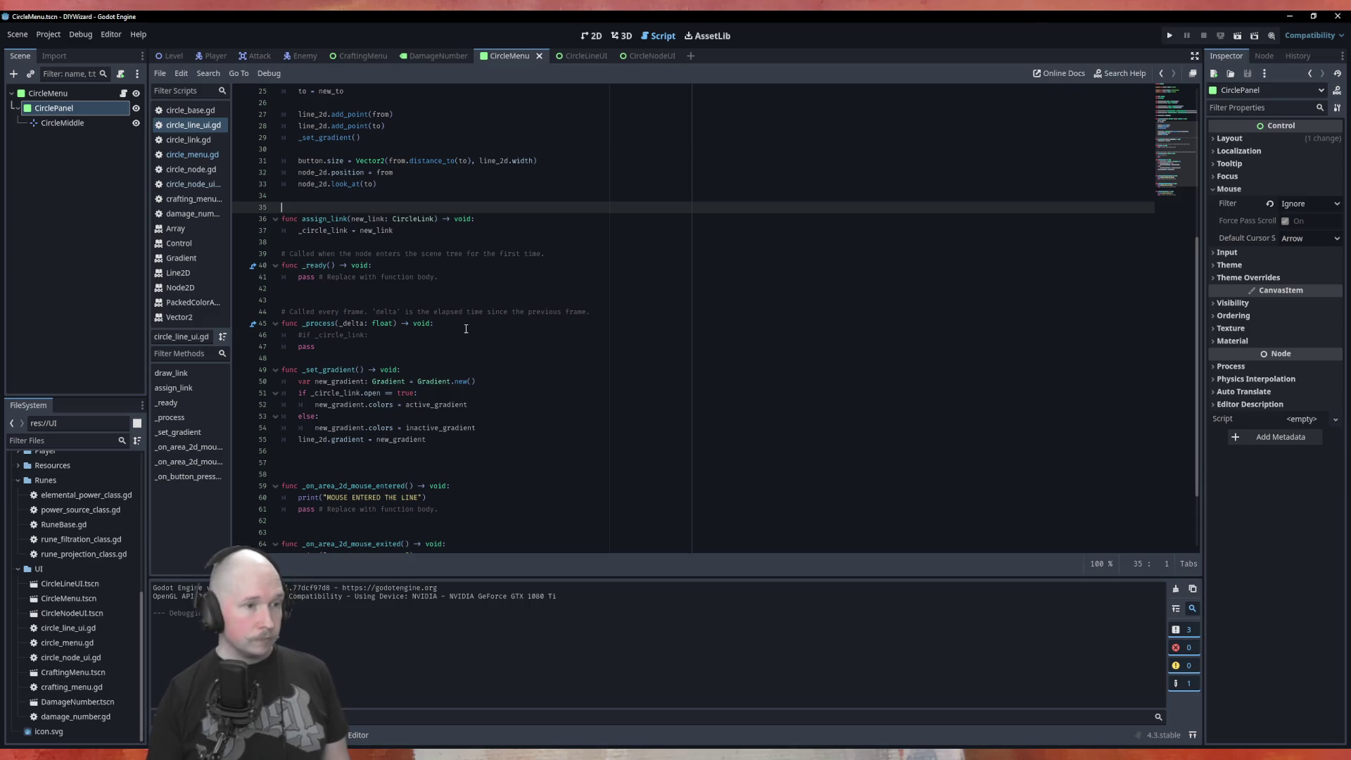
{"action": "left_click", "coordinate": [550, 234]}
{"action": "left_click", "coordinate": [533, 250]}
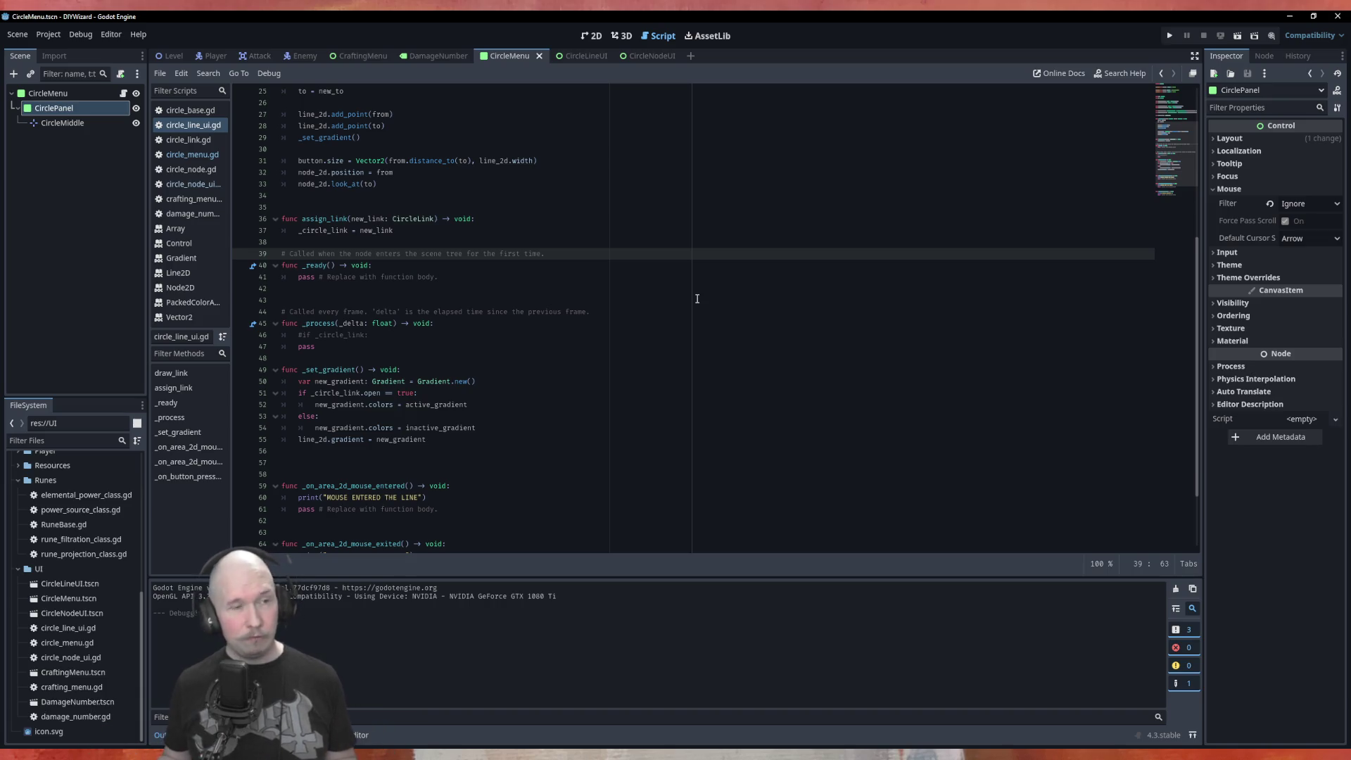
{"action": "scroll", "coordinate": [604, 243], "scroll_direction": "up", "scroll_amount": 7}
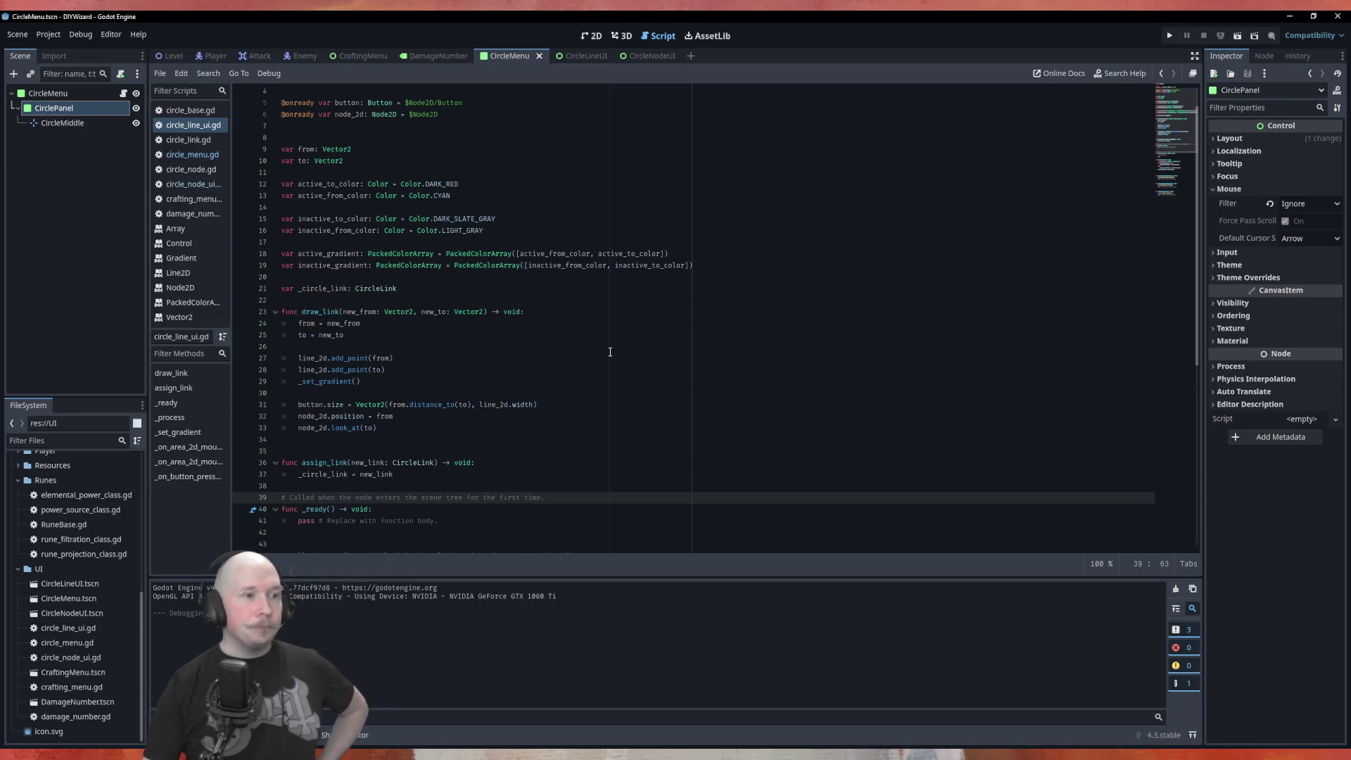
{"action": "scroll", "coordinate": [610, 352], "scroll_direction": "down", "scroll_amount": 5}
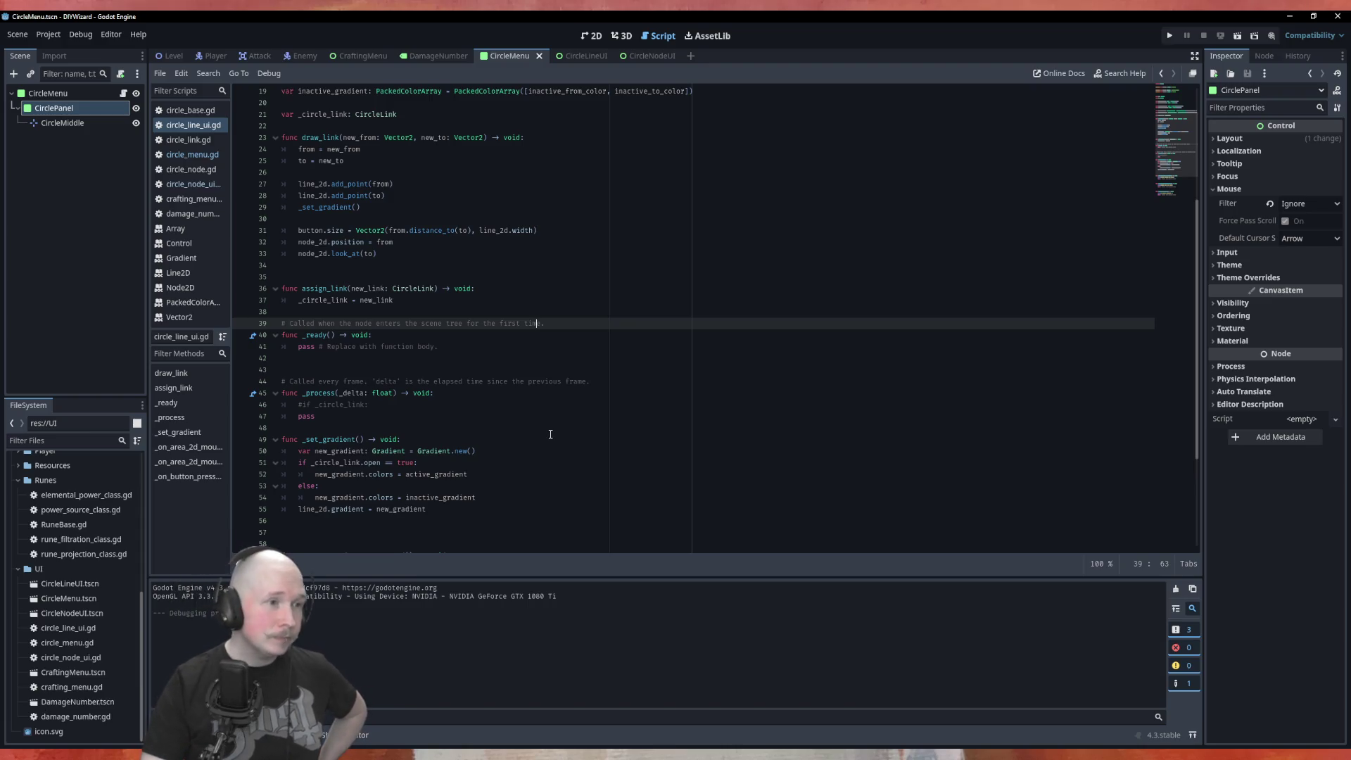
{"action": "scroll", "coordinate": [550, 437], "scroll_direction": "up", "scroll_amount": 5}
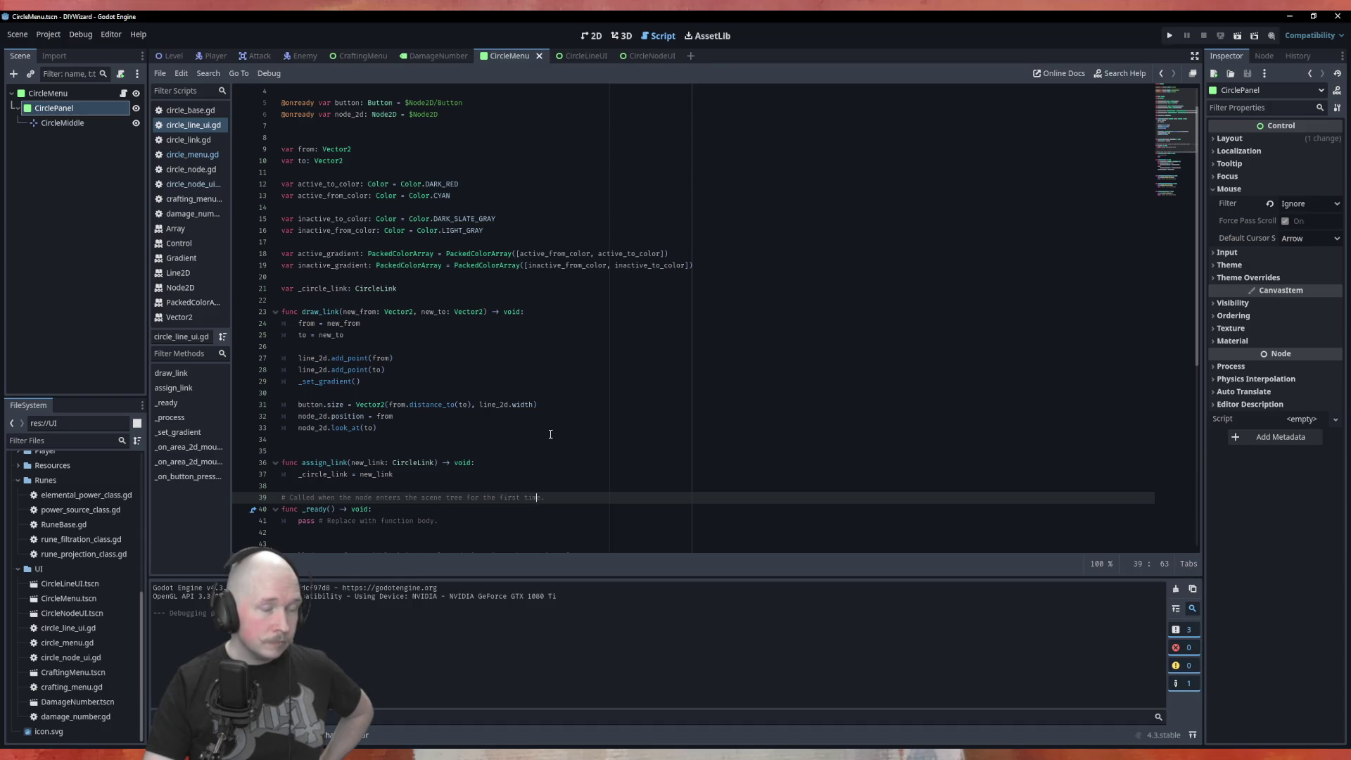
{"action": "scroll", "coordinate": [474, 435], "scroll_direction": "down", "scroll_amount": 3}
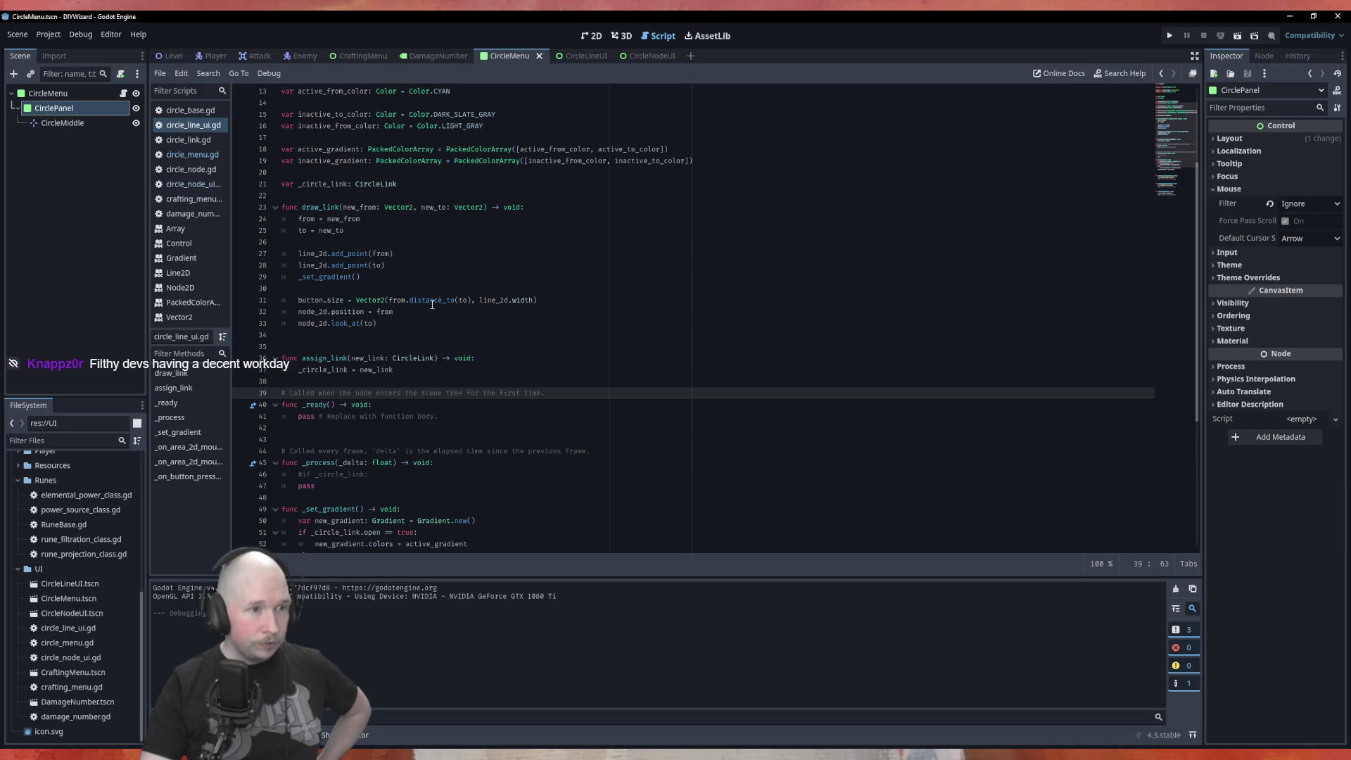
{"action": "left_click", "coordinate": [564, 299]}
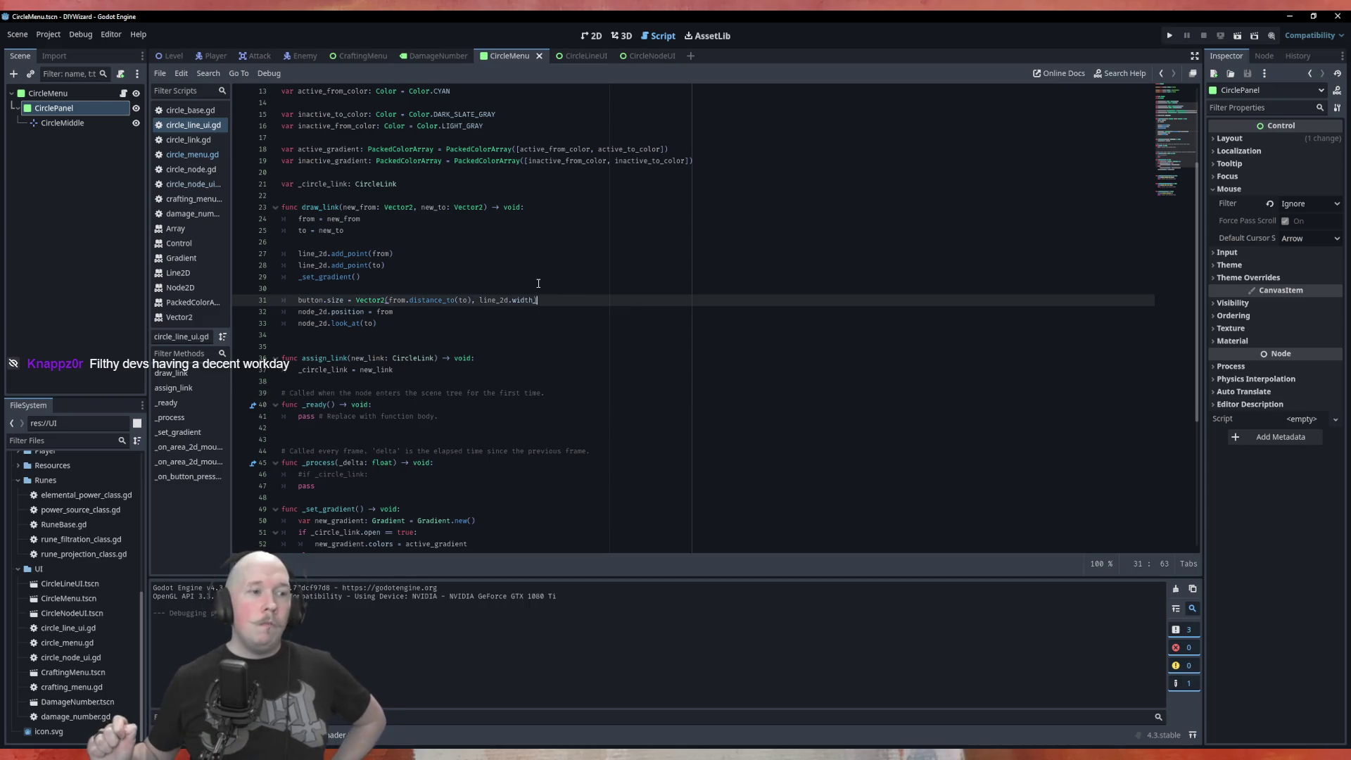
{"action": "key", "text": "Return"}
{"action": "type", "text": "bu"}
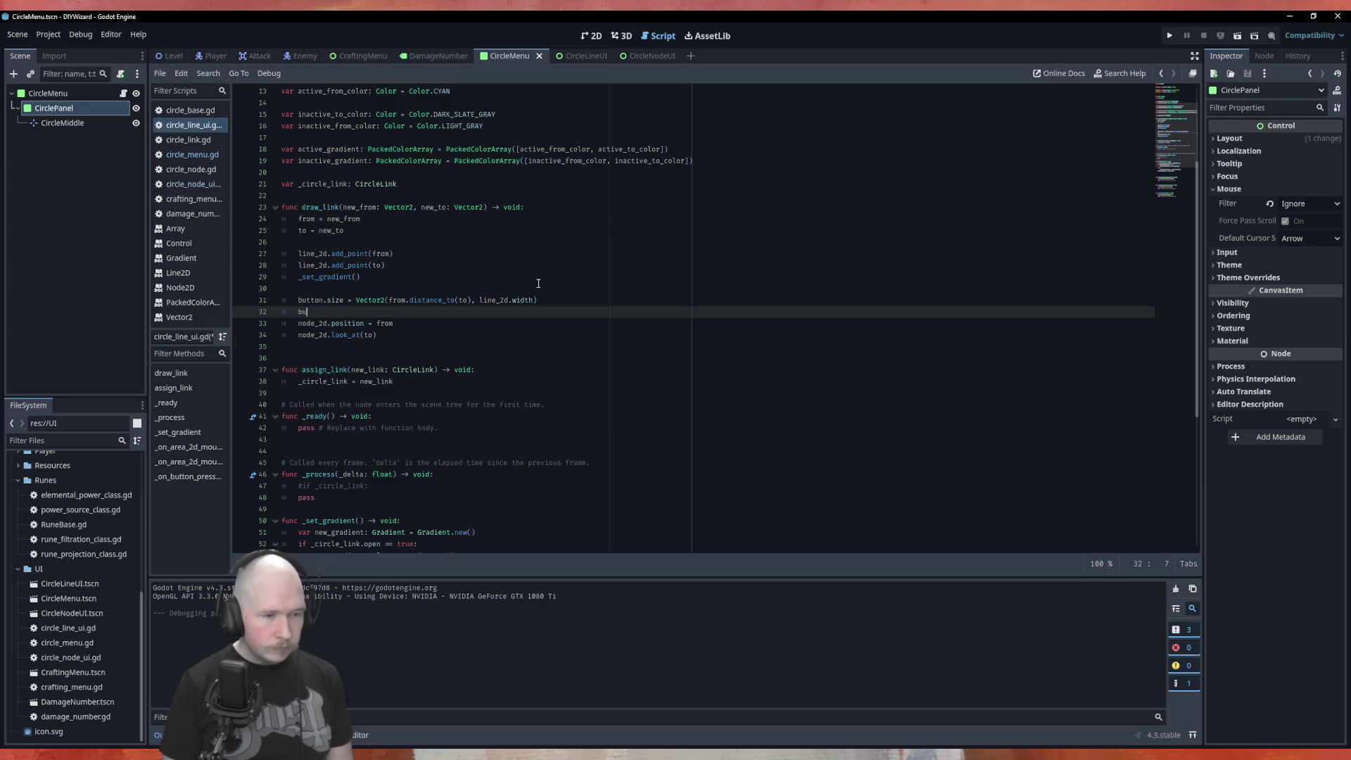
Add button.position.y = -(line_2d.width / 2) to draw_link, save, and run with F5.
{"action": "type", "text": "tton."}
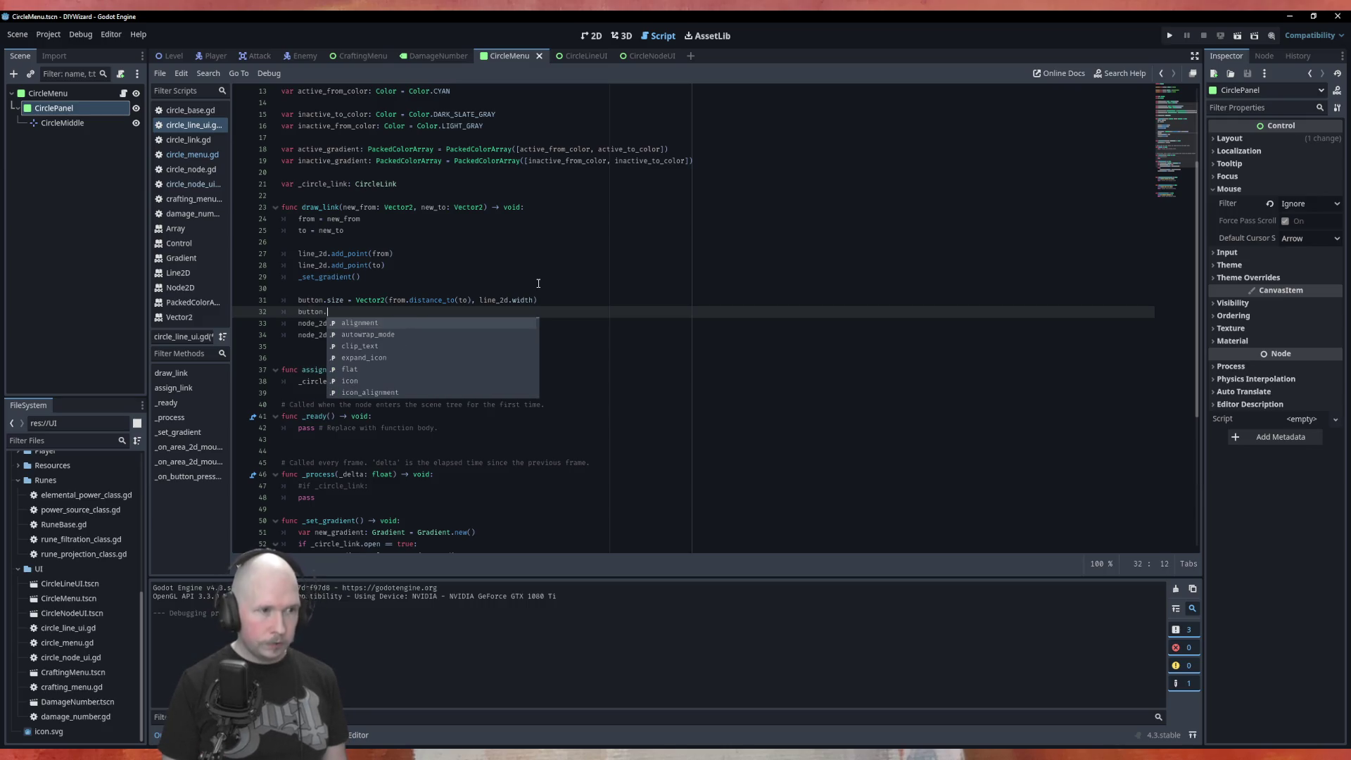
{"action": "type", "text": "po"}
{"action": "key", "text": "Return"}
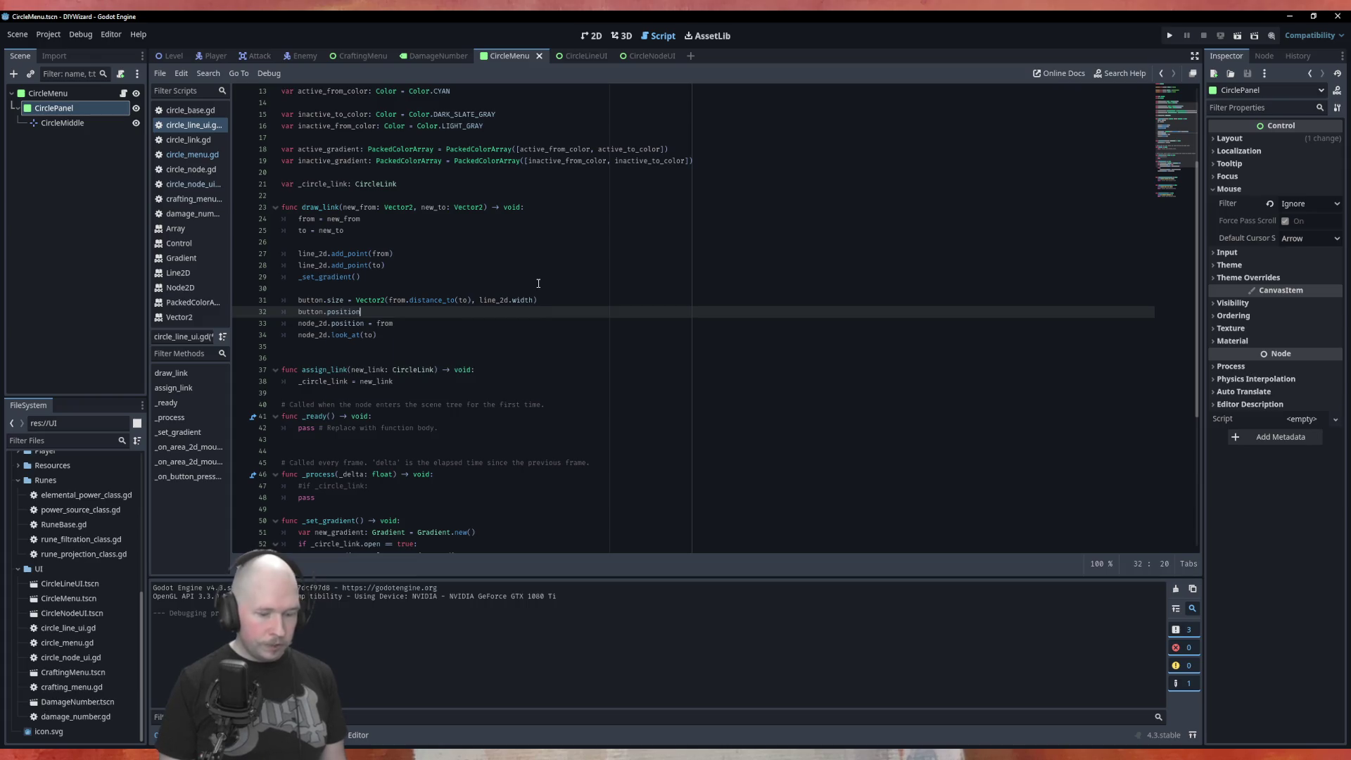
{"action": "type", "text": ".y"}
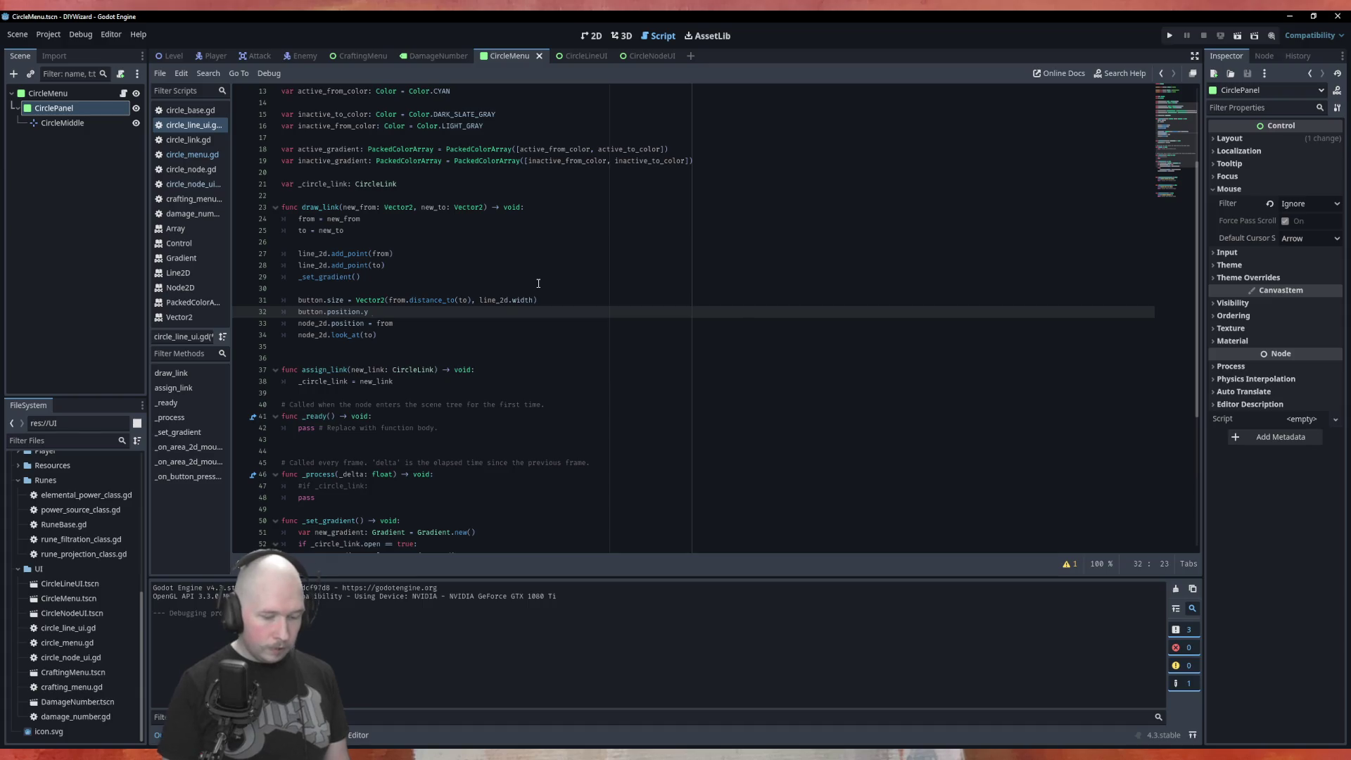
{"action": "type", "text": "= line"}
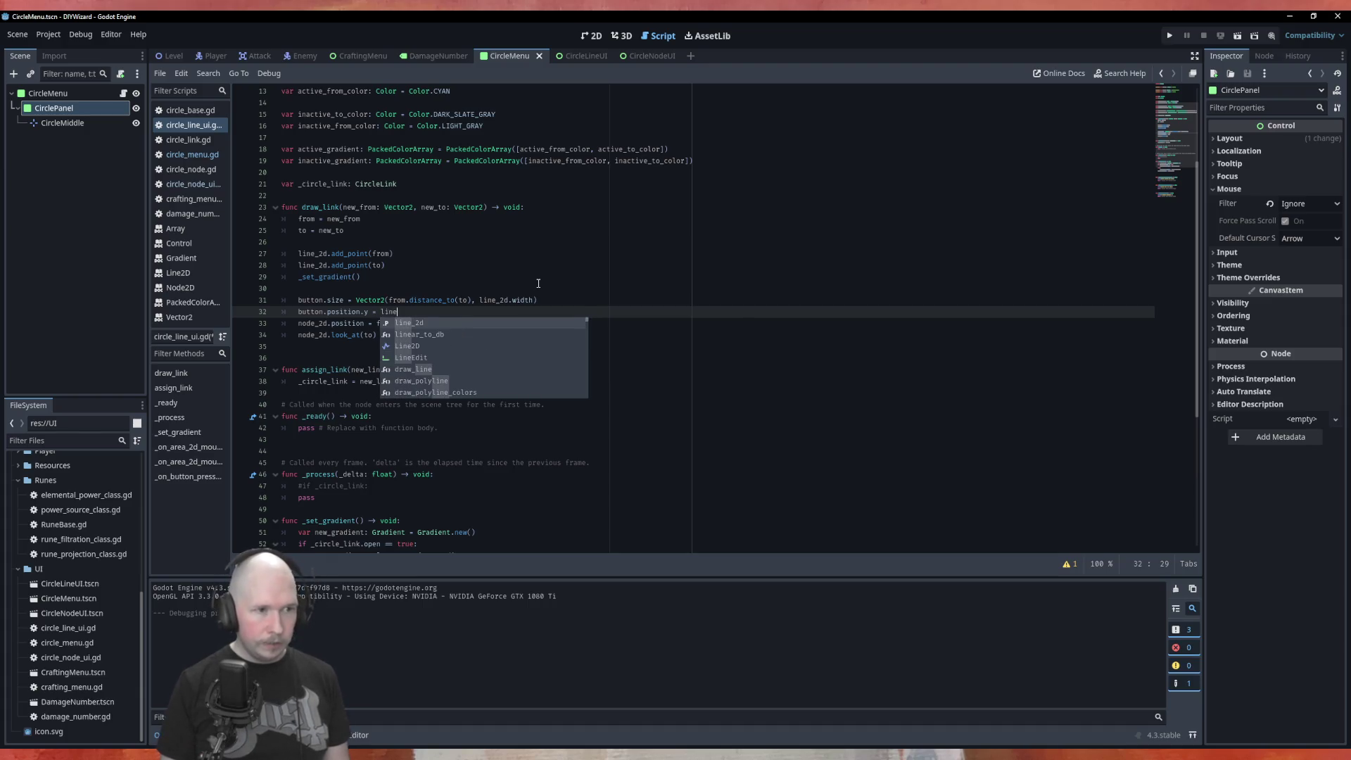
{"action": "key", "text": "Return"}
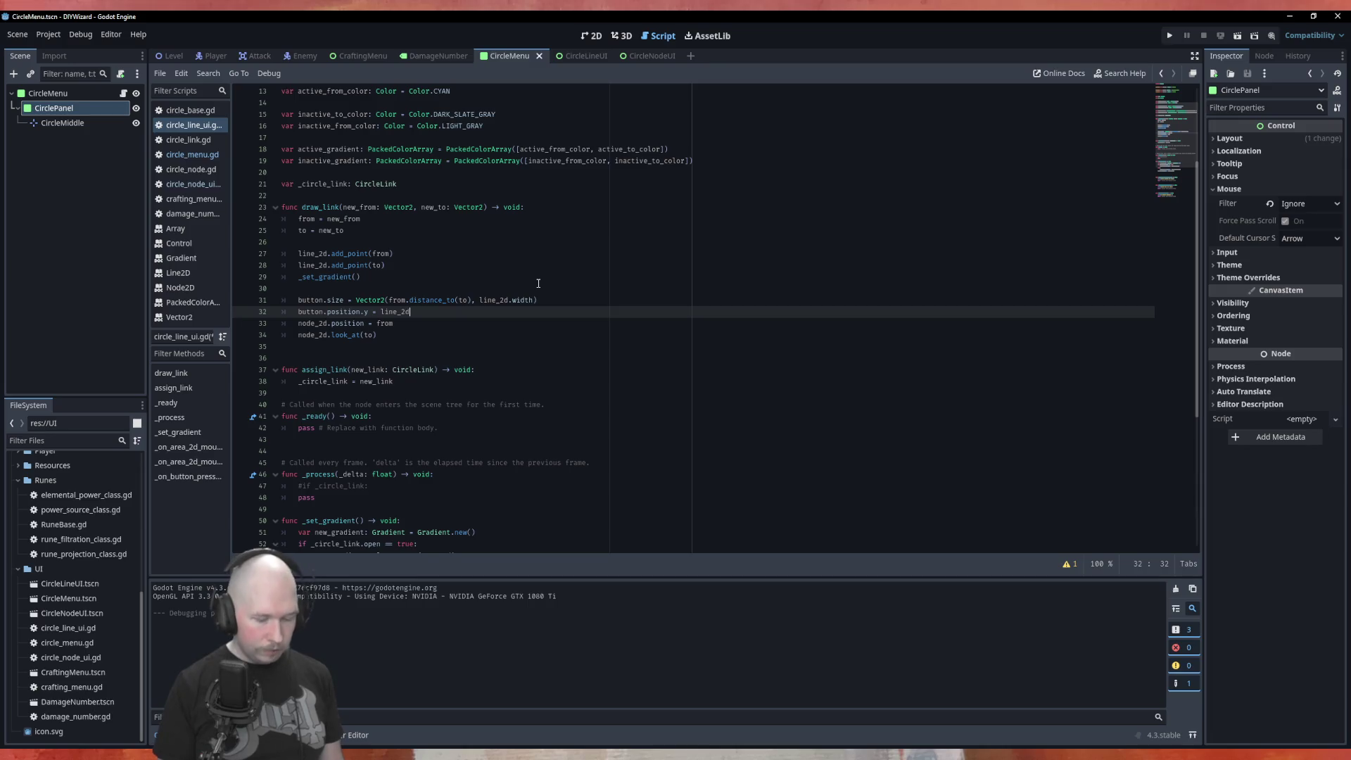
{"action": "type", "text": ".widt"}
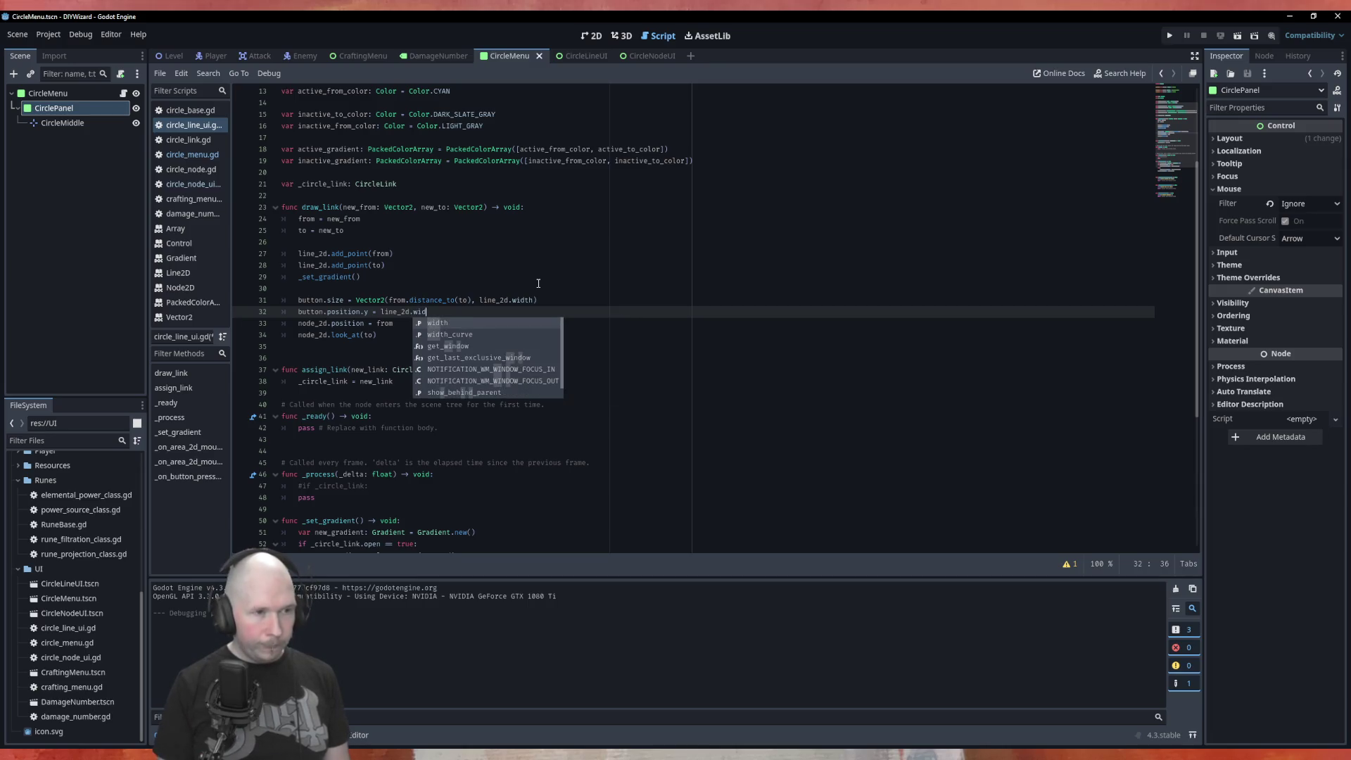
{"action": "key", "text": "Return"}
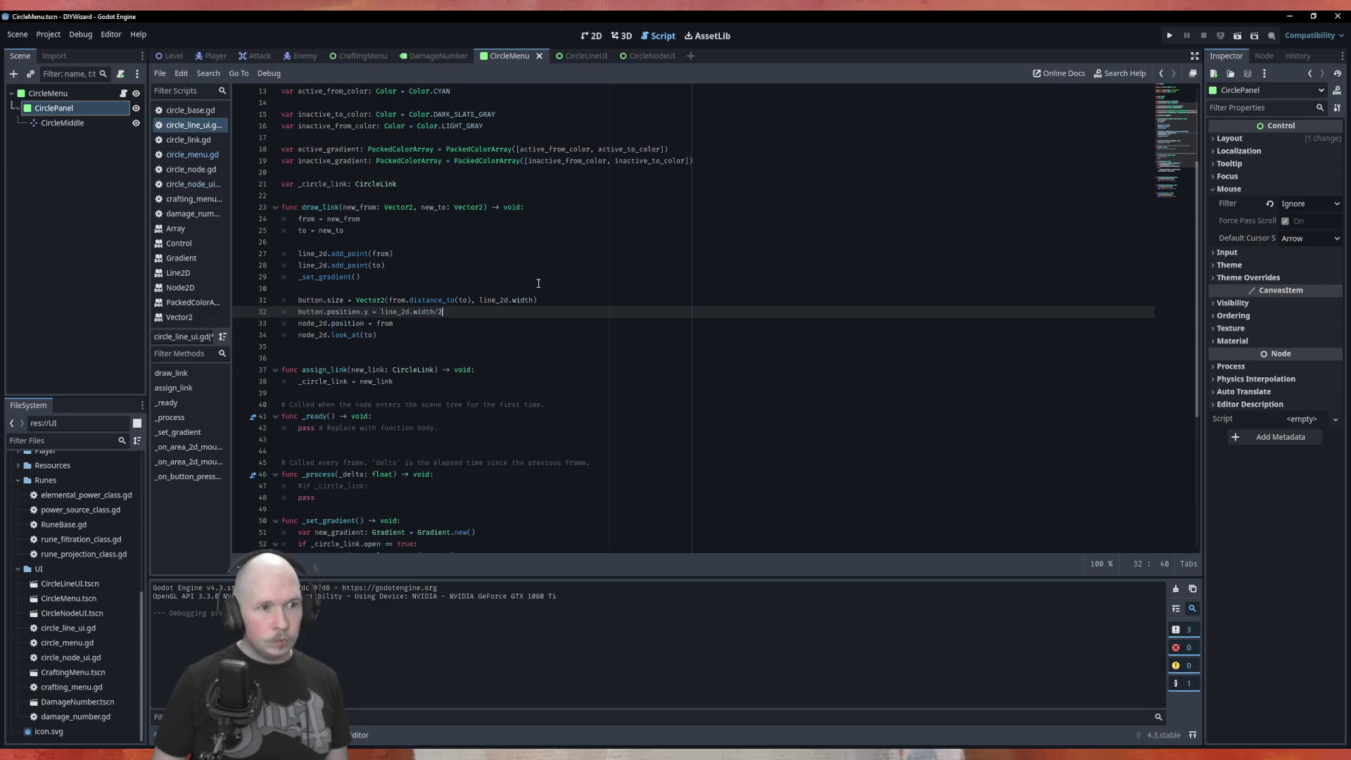
{"action": "key", "text": "Right"}
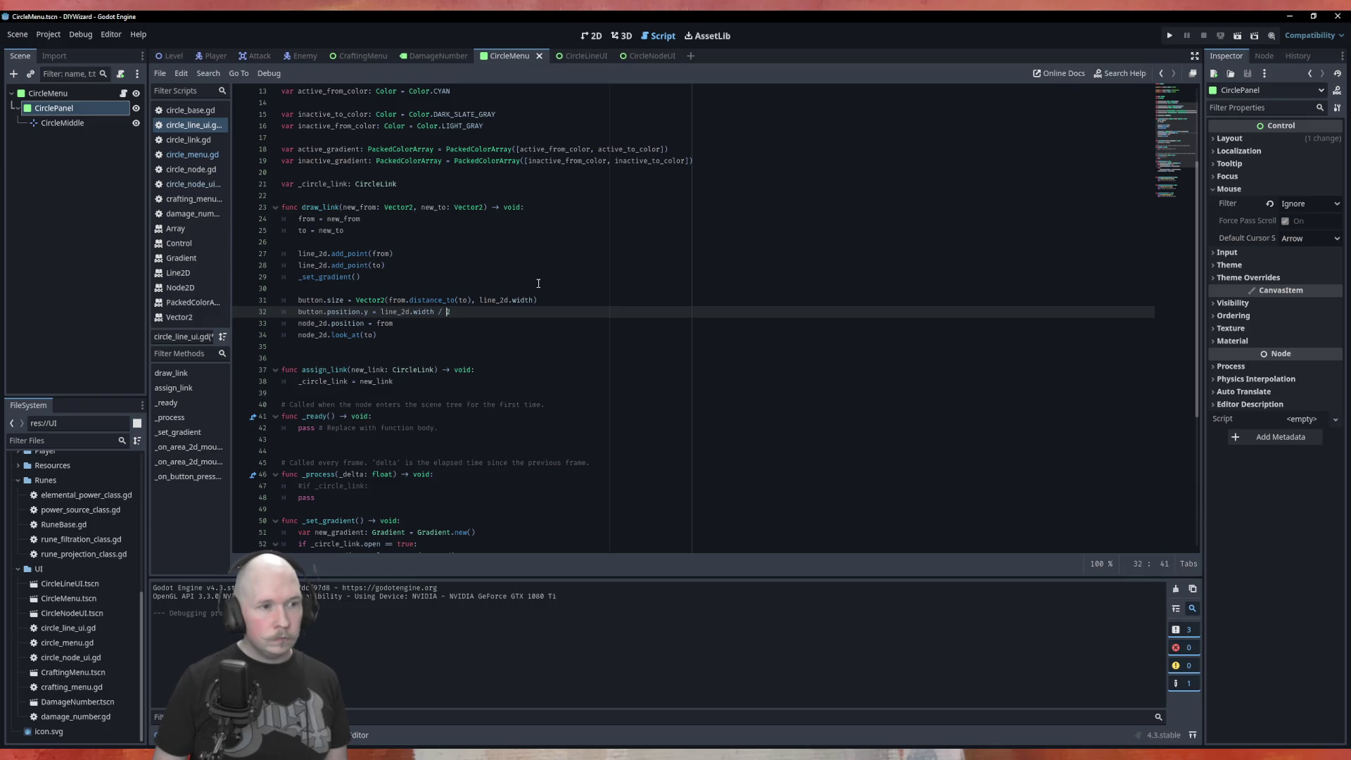
{"action": "type", "text": ")"}
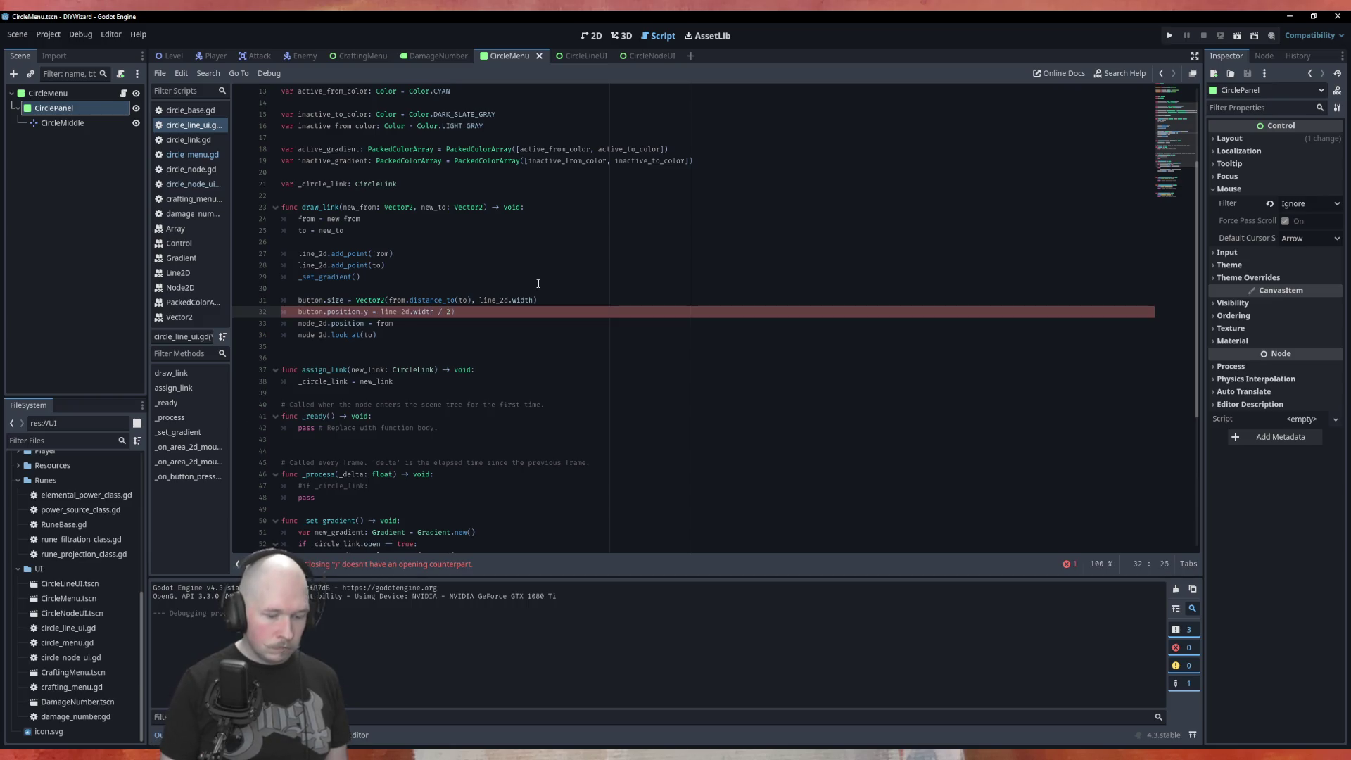
{"action": "type", "text": "("}
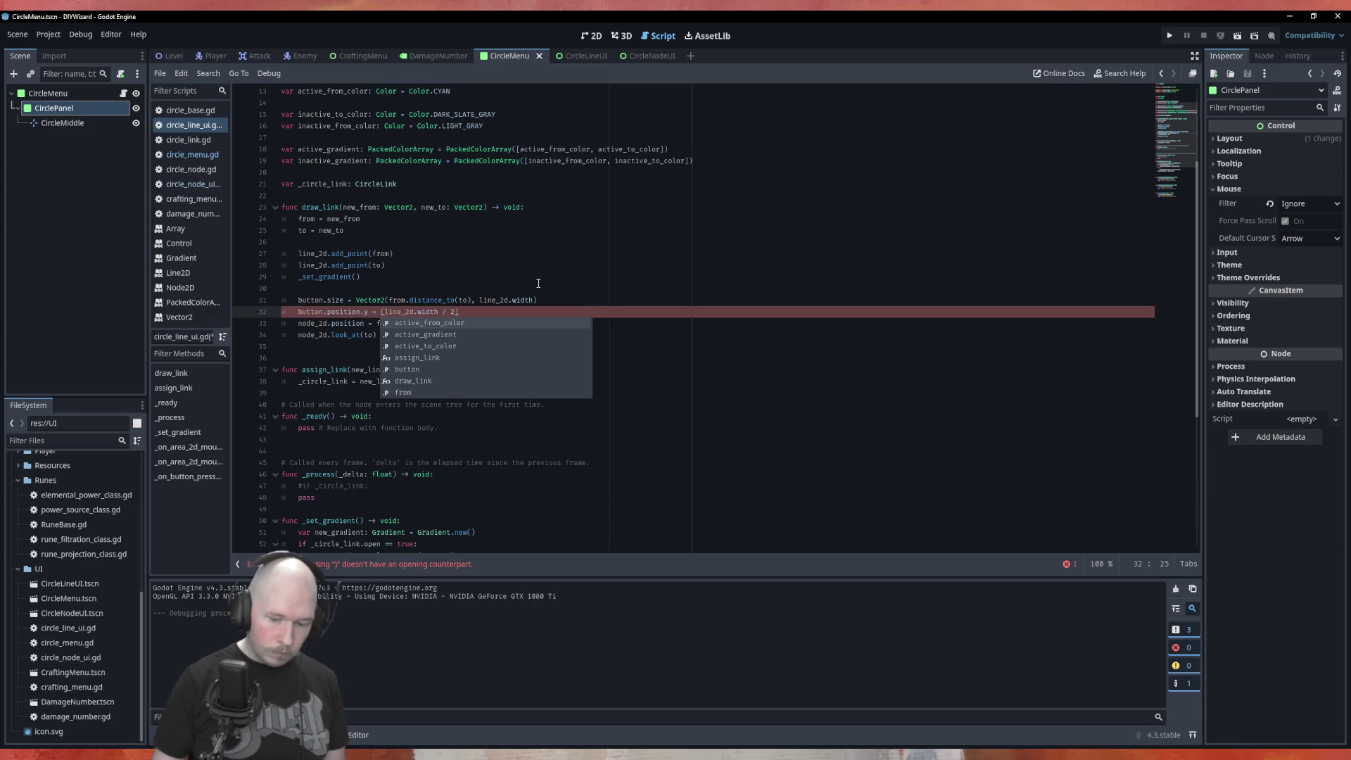
{"action": "type", "text": "-"}
{"action": "left_click", "coordinate": [596, 274]}
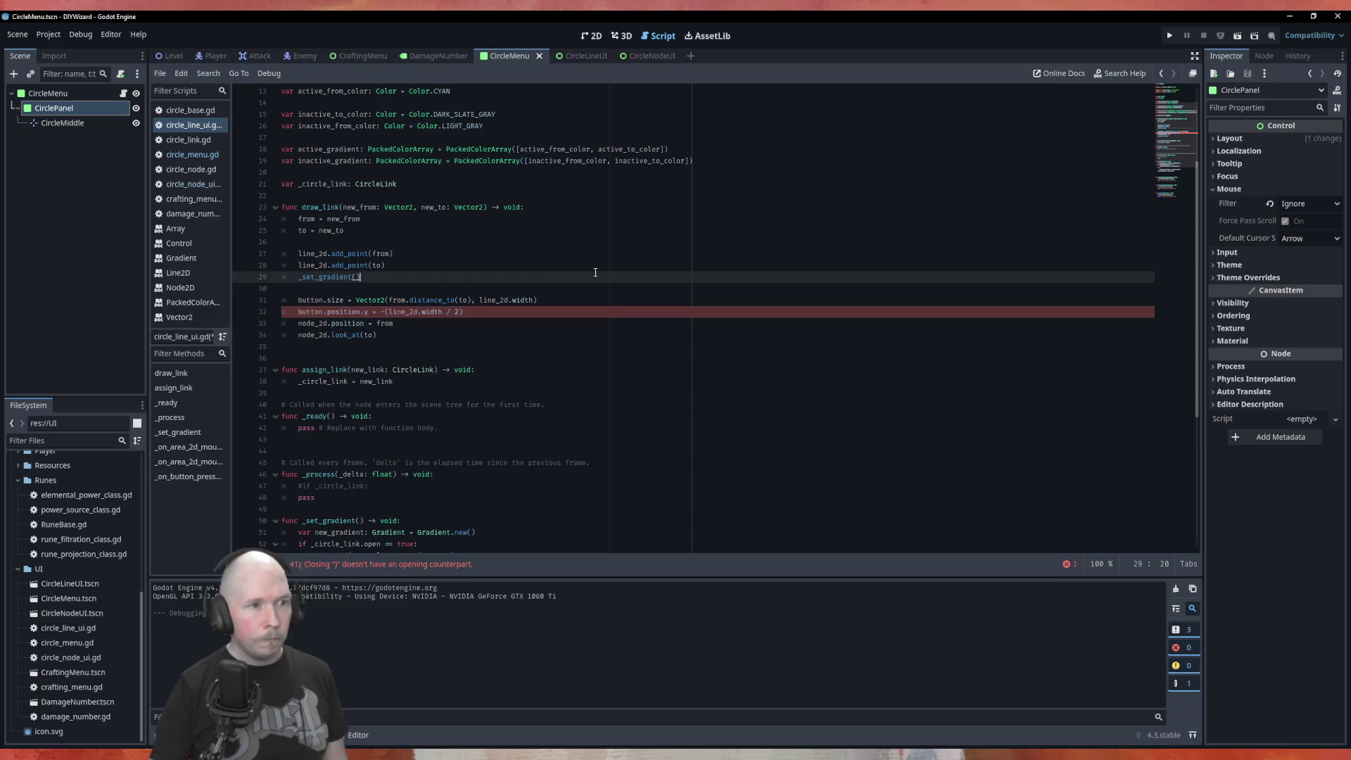
{"action": "key", "text": "ctrl+s"}
{"action": "key", "text": "F5"}
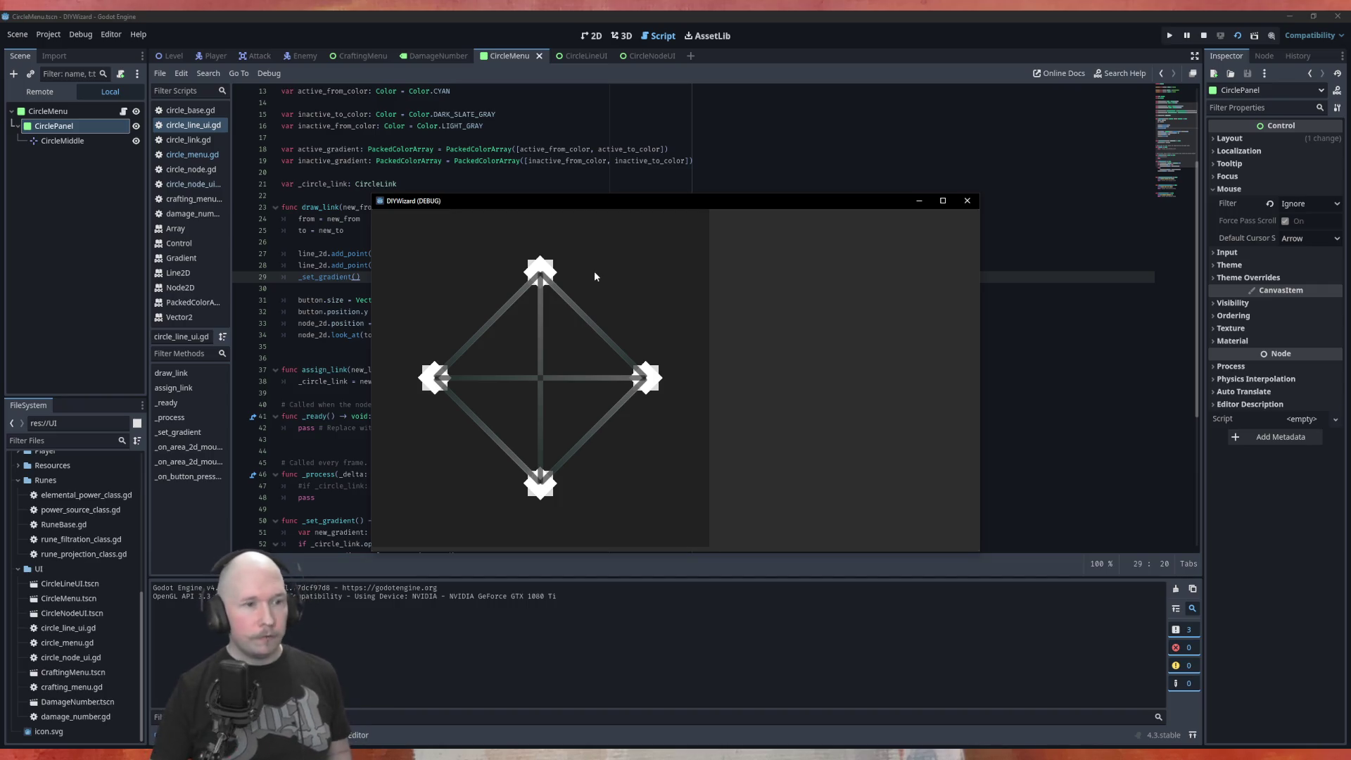
Close the DIYWizard (DEBUG) test window and save circle_line_ui.gd again.
{"action": "left_click", "coordinate": [968, 200]}
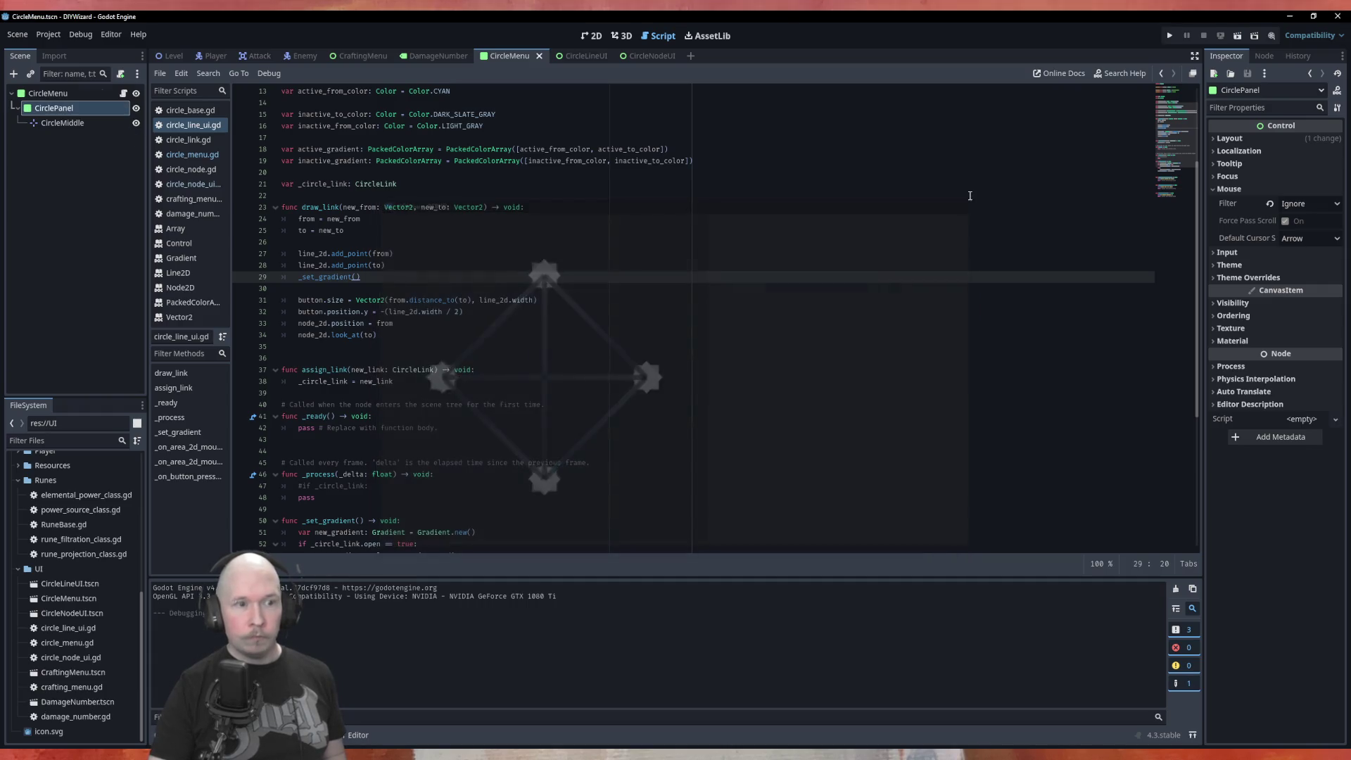
{"action": "key", "text": "ctrl+s"}
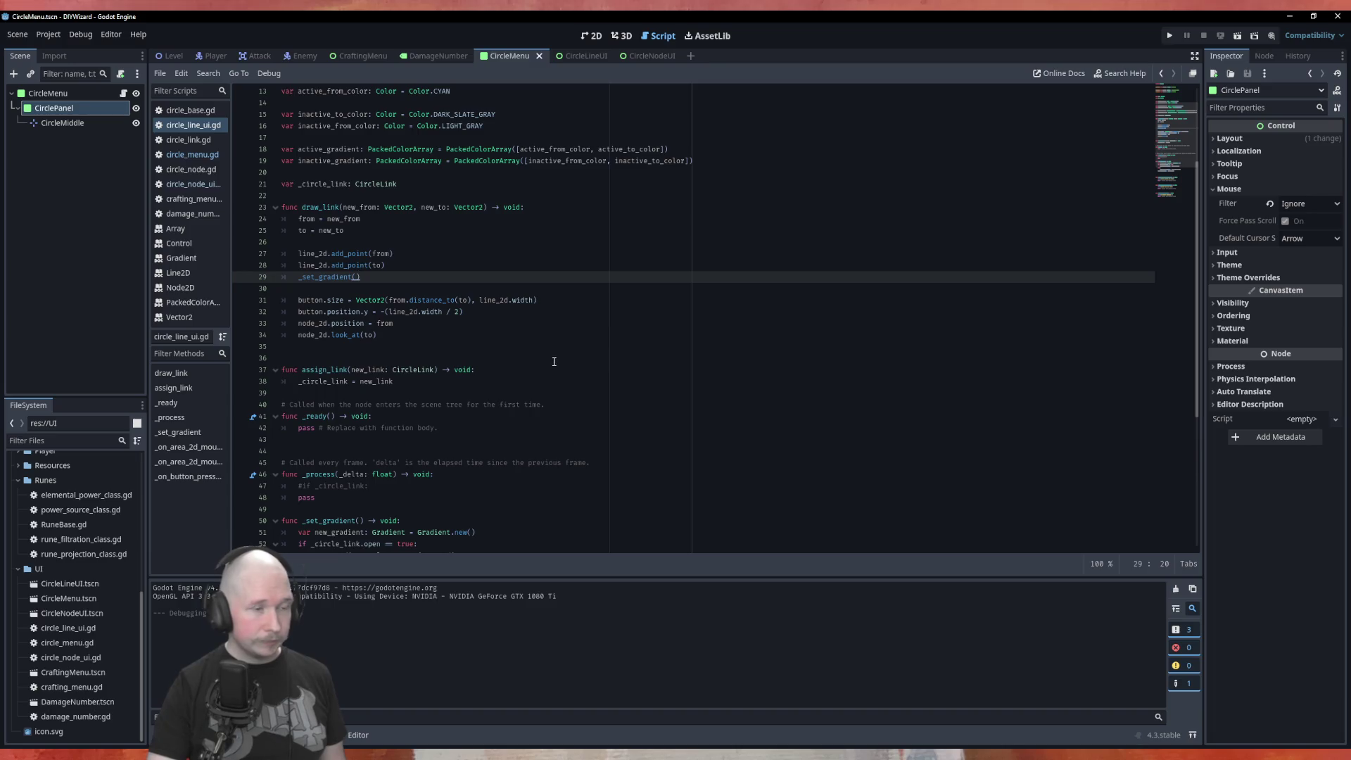
Open a new line after the button-pressed print statement in _on_button_pressed.
{"action": "scroll", "coordinate": [554, 361], "scroll_direction": "down", "scroll_amount": 5}
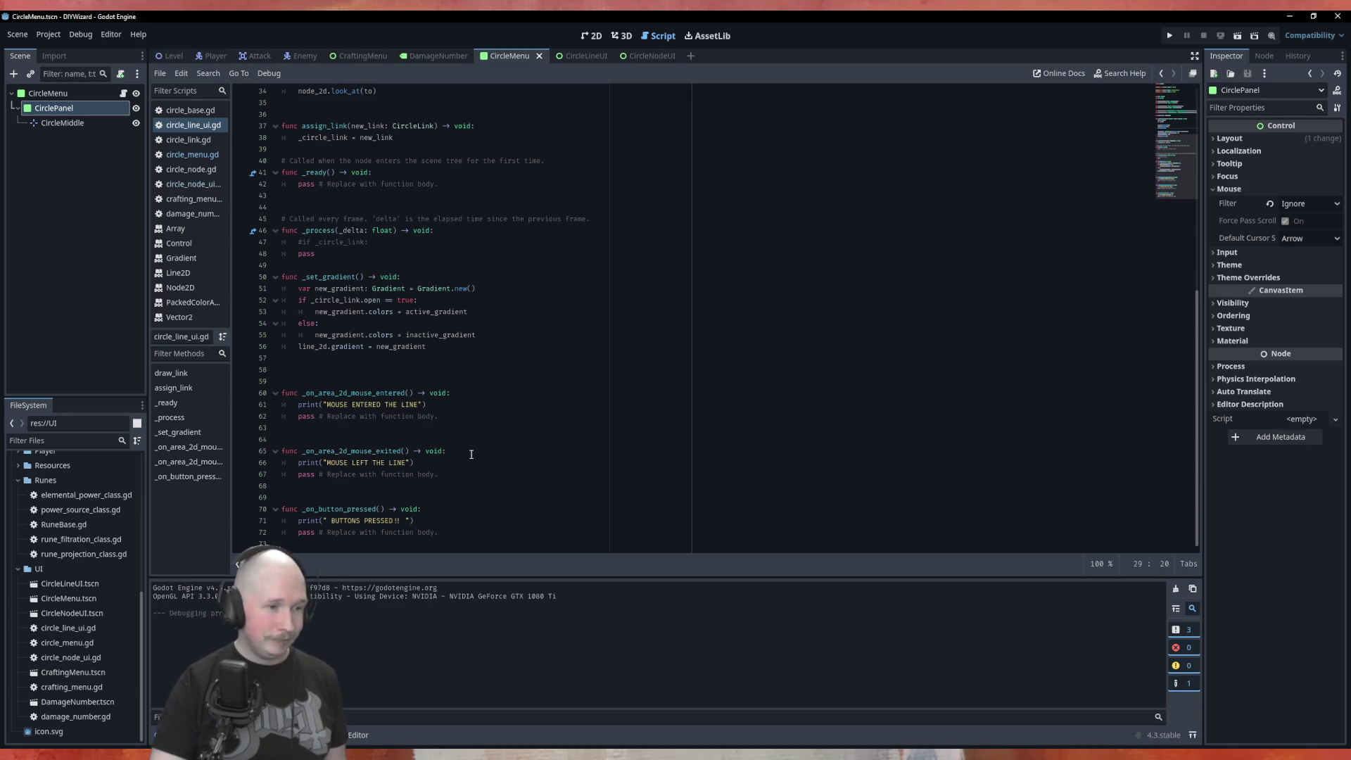
{"action": "left_click", "coordinate": [438, 523]}
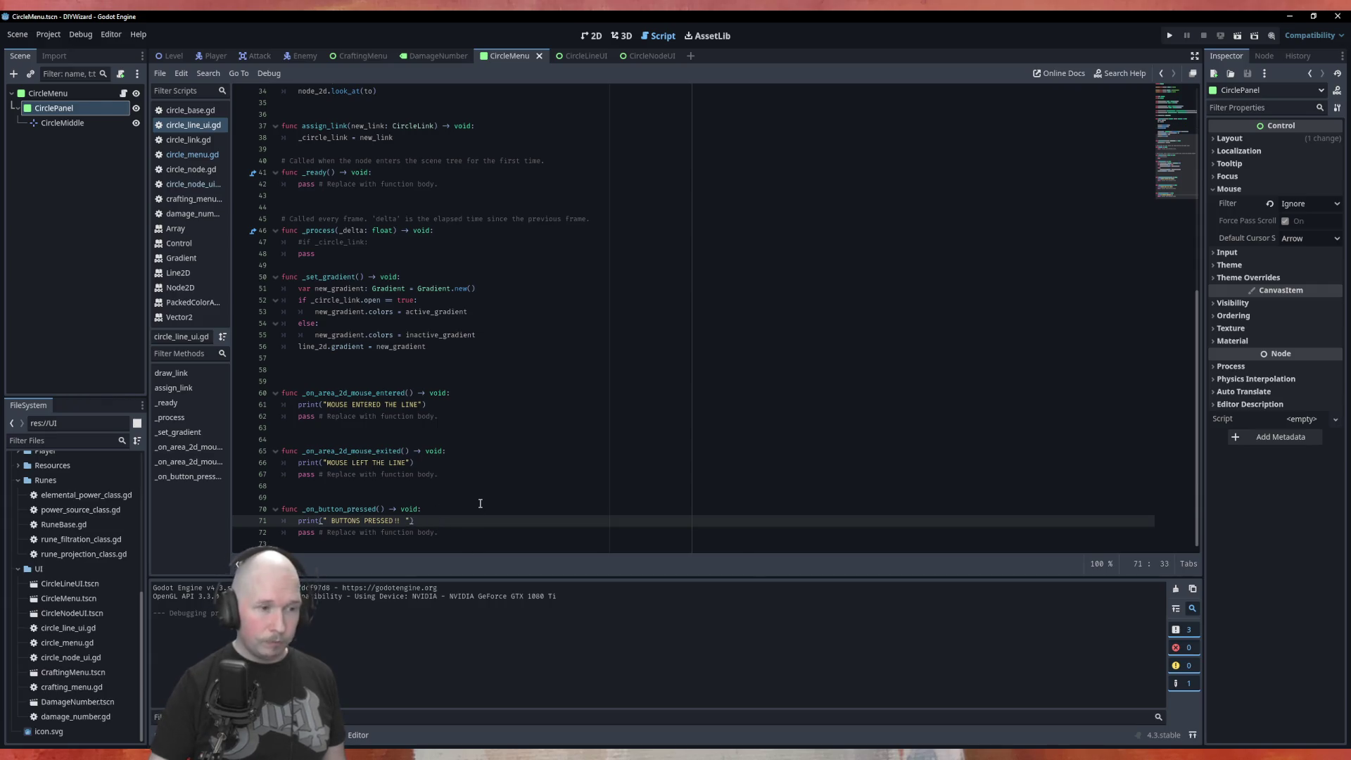
{"action": "key", "text": "Return"}
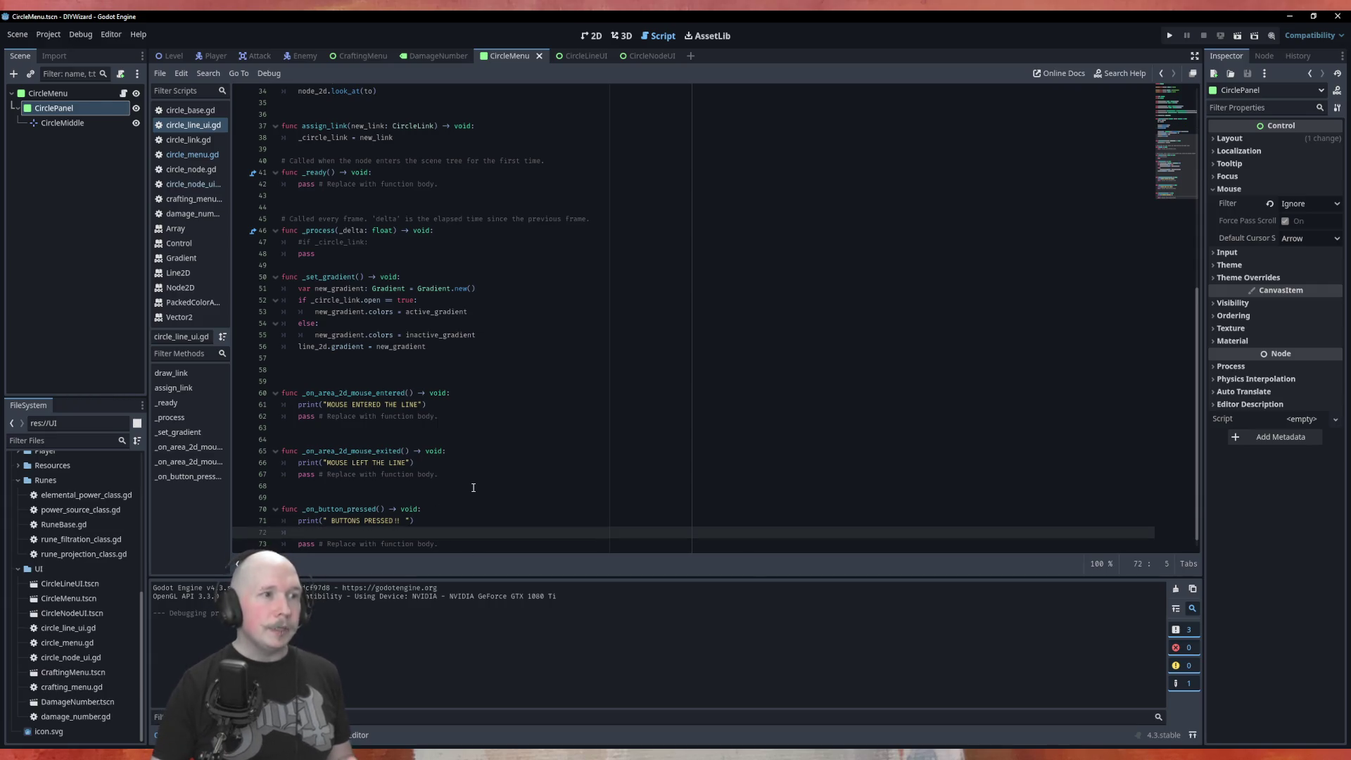
{"action": "scroll", "coordinate": [474, 488], "scroll_direction": "up", "scroll_amount": 10}
{"action": "scroll", "coordinate": [594, 422], "scroll_direction": "down", "scroll_amount": 10}
{"action": "type", "text": "cir"}
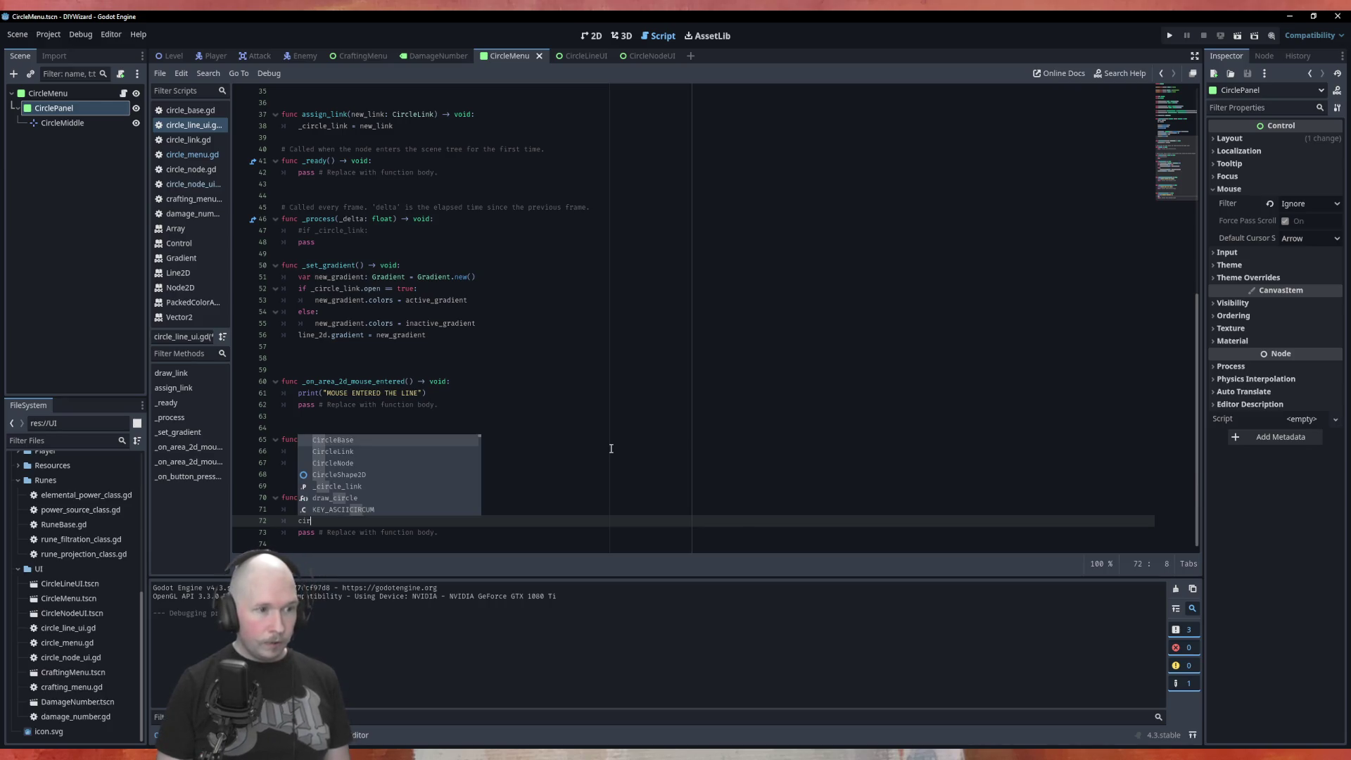
{"action": "key", "text": "Down"}
{"action": "key", "text": "Return"}
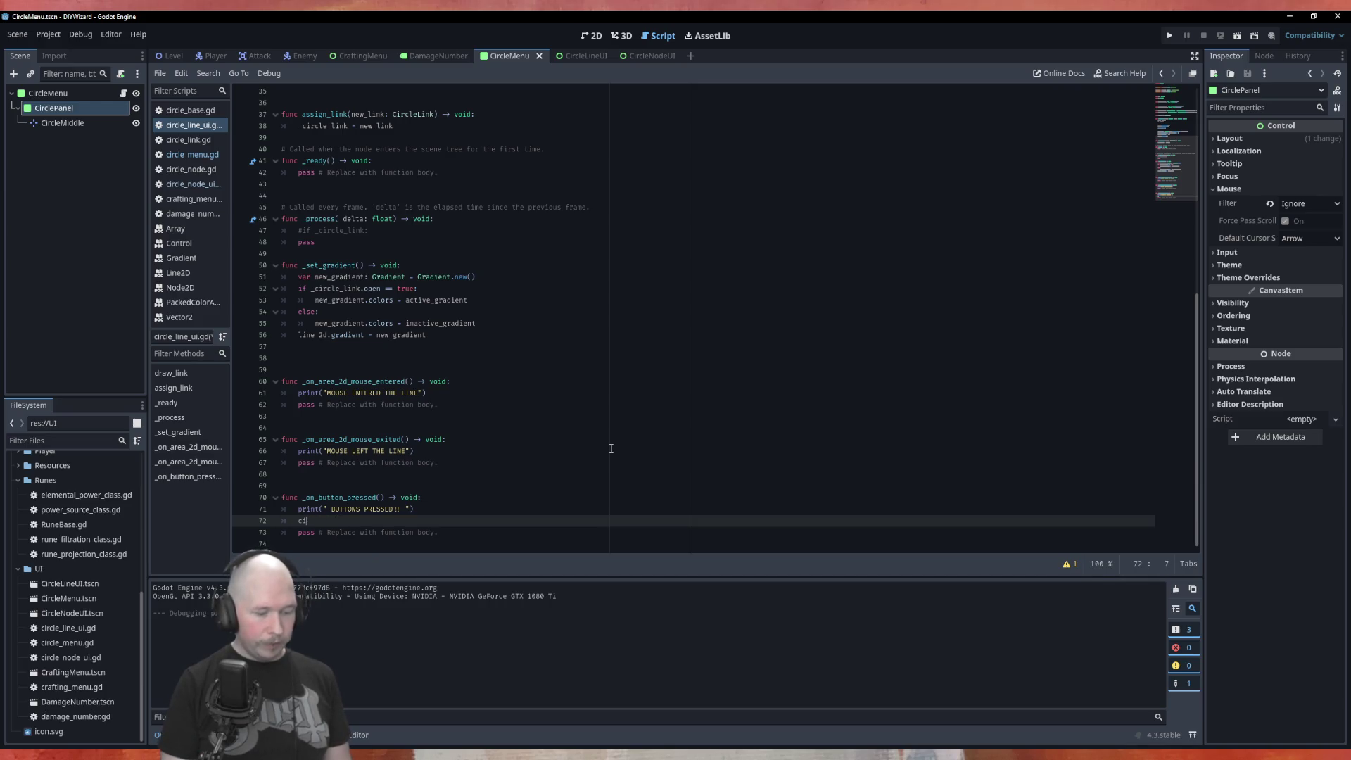
Write the _circle_link.swap_direction_vars() call and start a fresh line below it.
{"action": "type", "text": "r"}
{"action": "key", "text": "Down"}
{"action": "key", "text": "Down"}
{"action": "key", "text": "Down"}
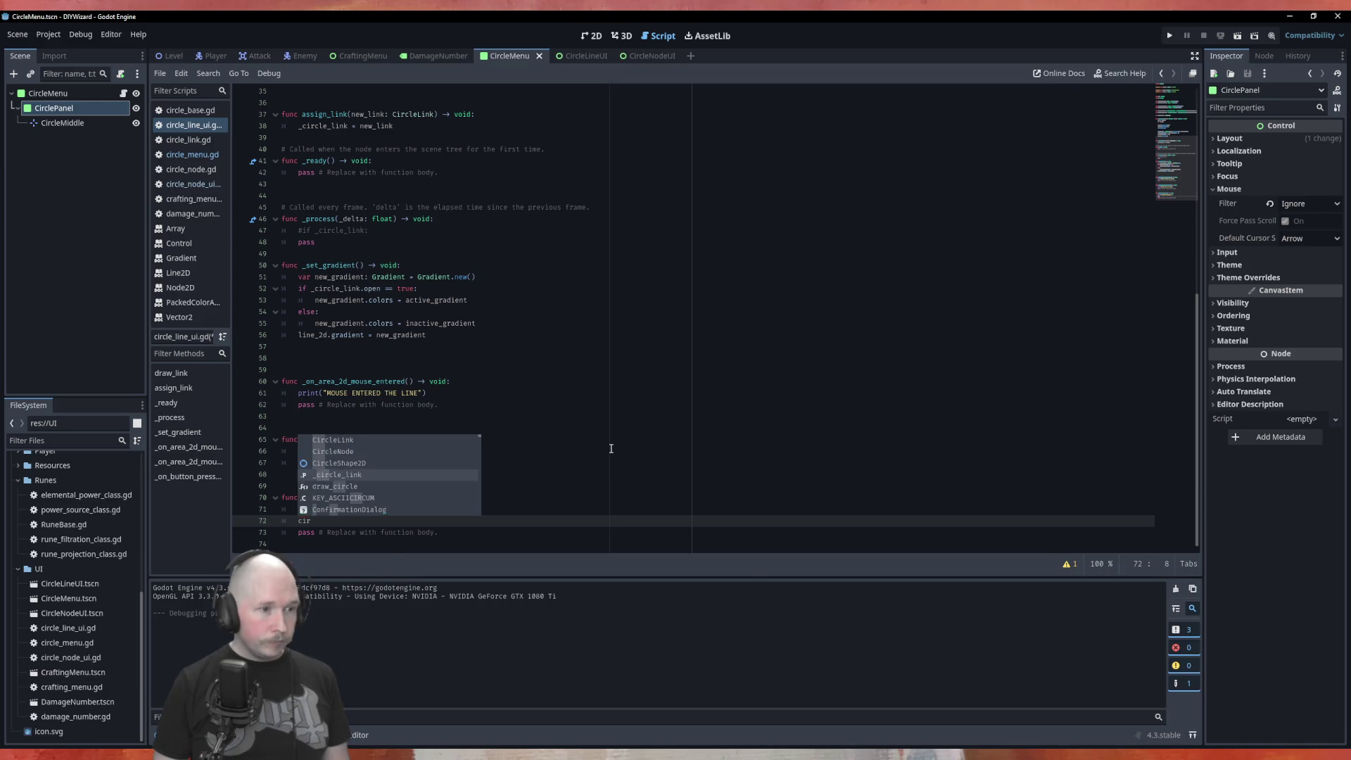
{"action": "key", "text": "Return"}
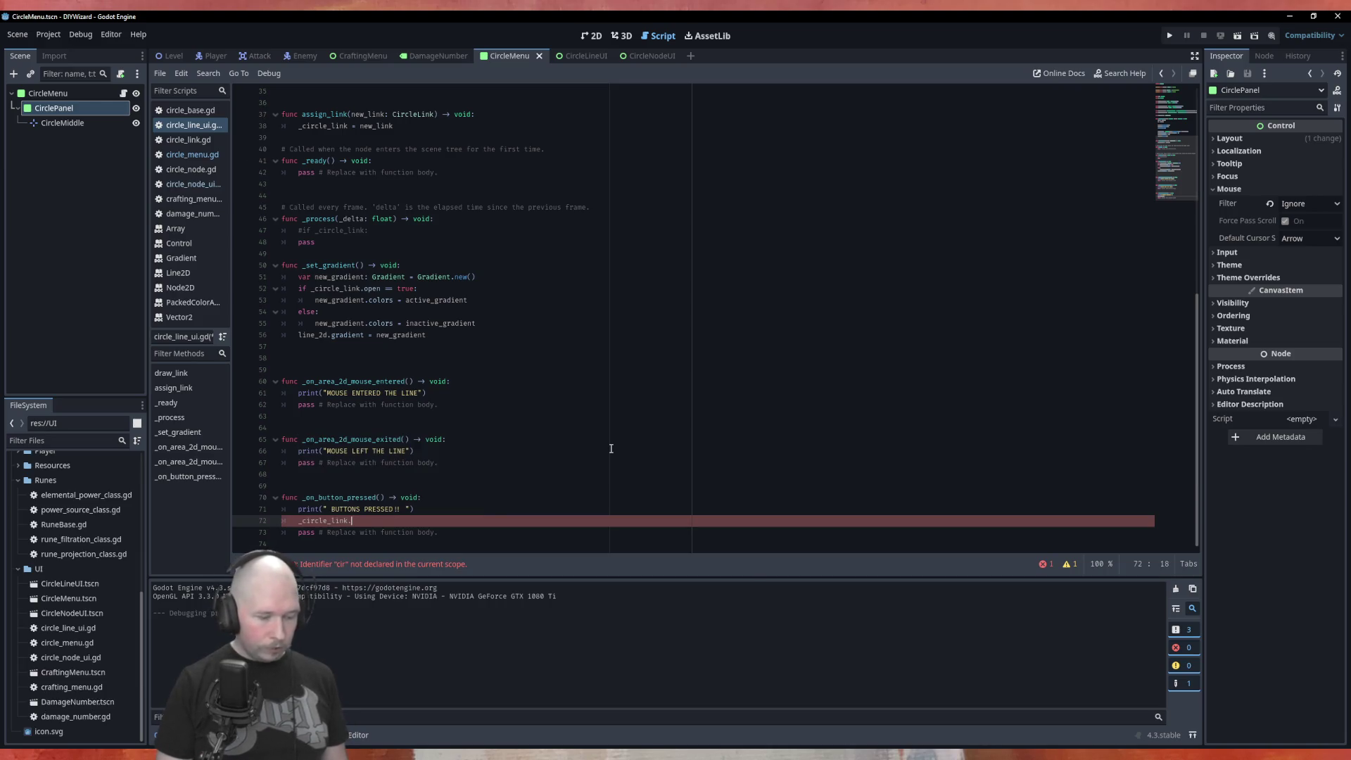
{"action": "type", "text": "sw"}
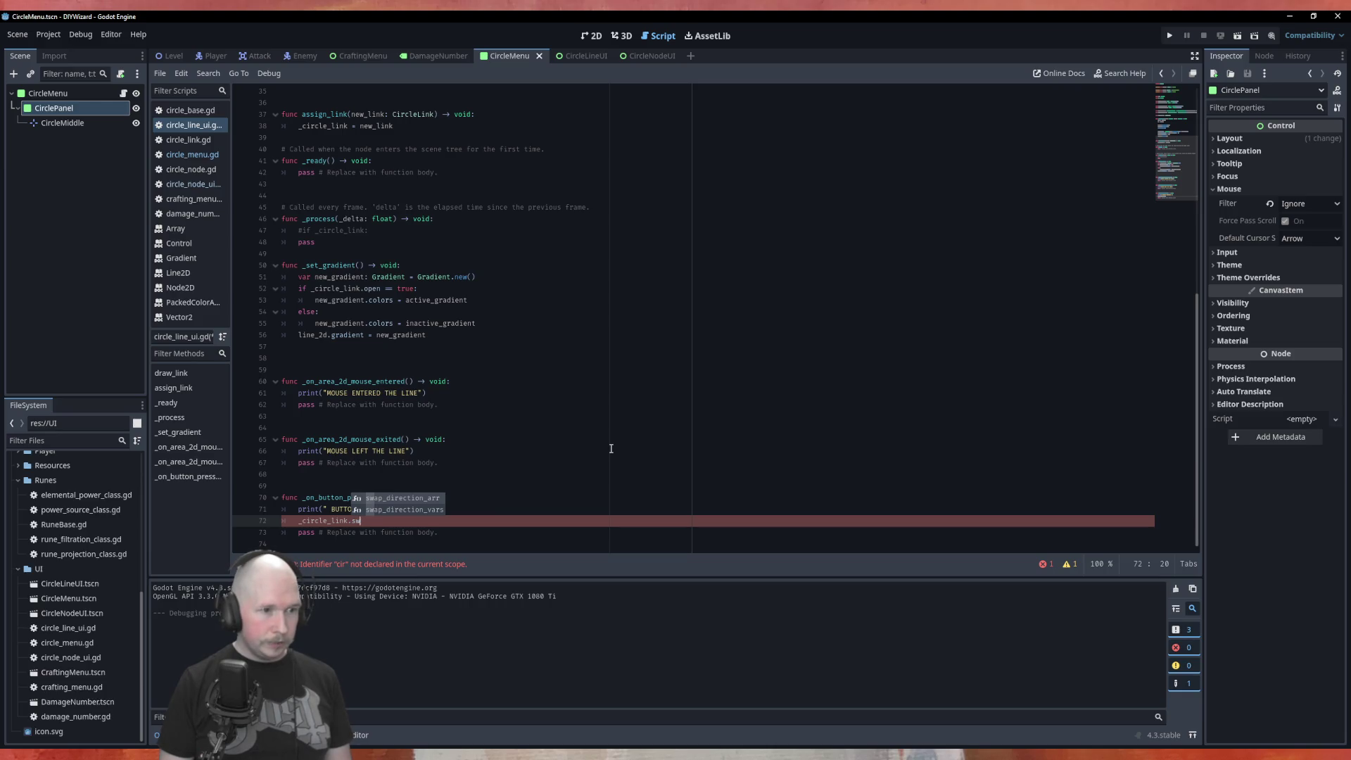
{"action": "type", "text": "ap_direction_va"}
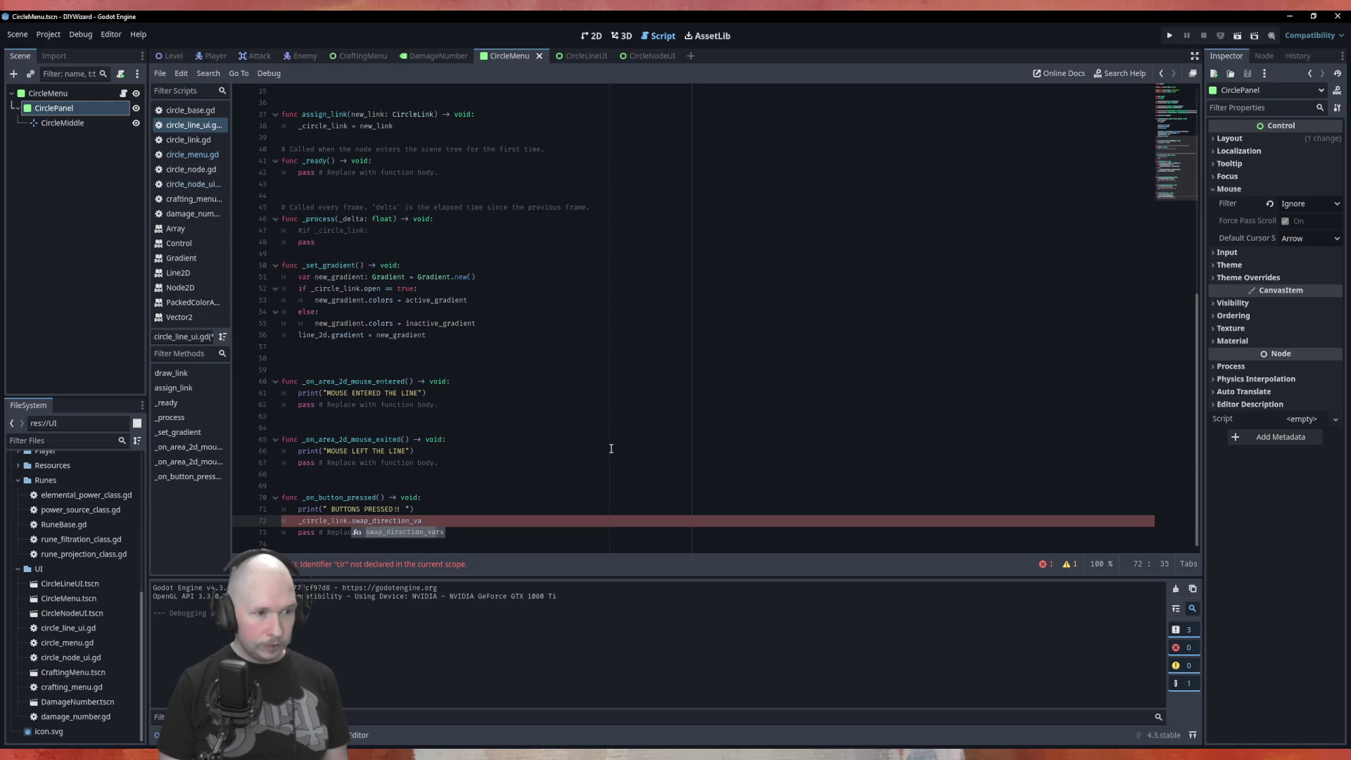
{"action": "key", "text": "Return"}
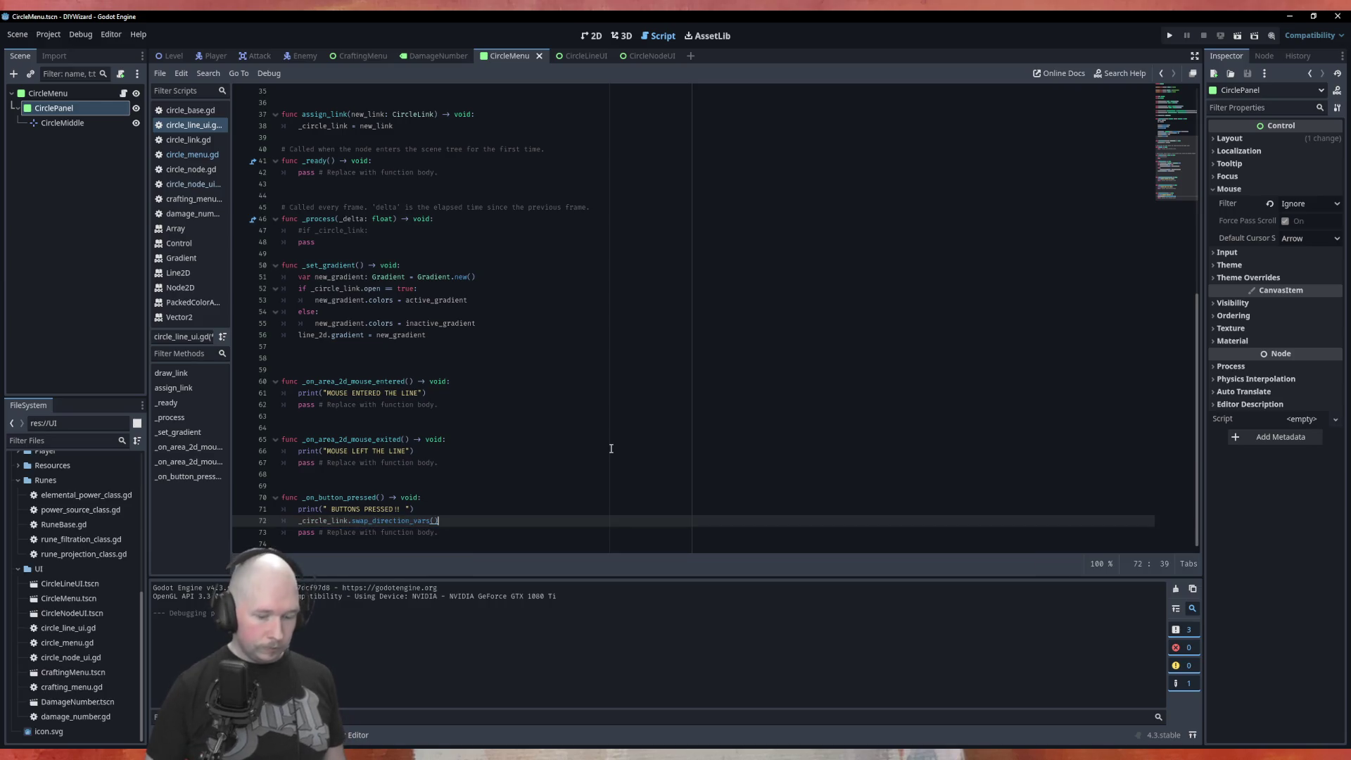
{"action": "key", "text": "Return"}
{"action": "scroll", "coordinate": [520, 401], "scroll_direction": "up", "scroll_amount": 7}
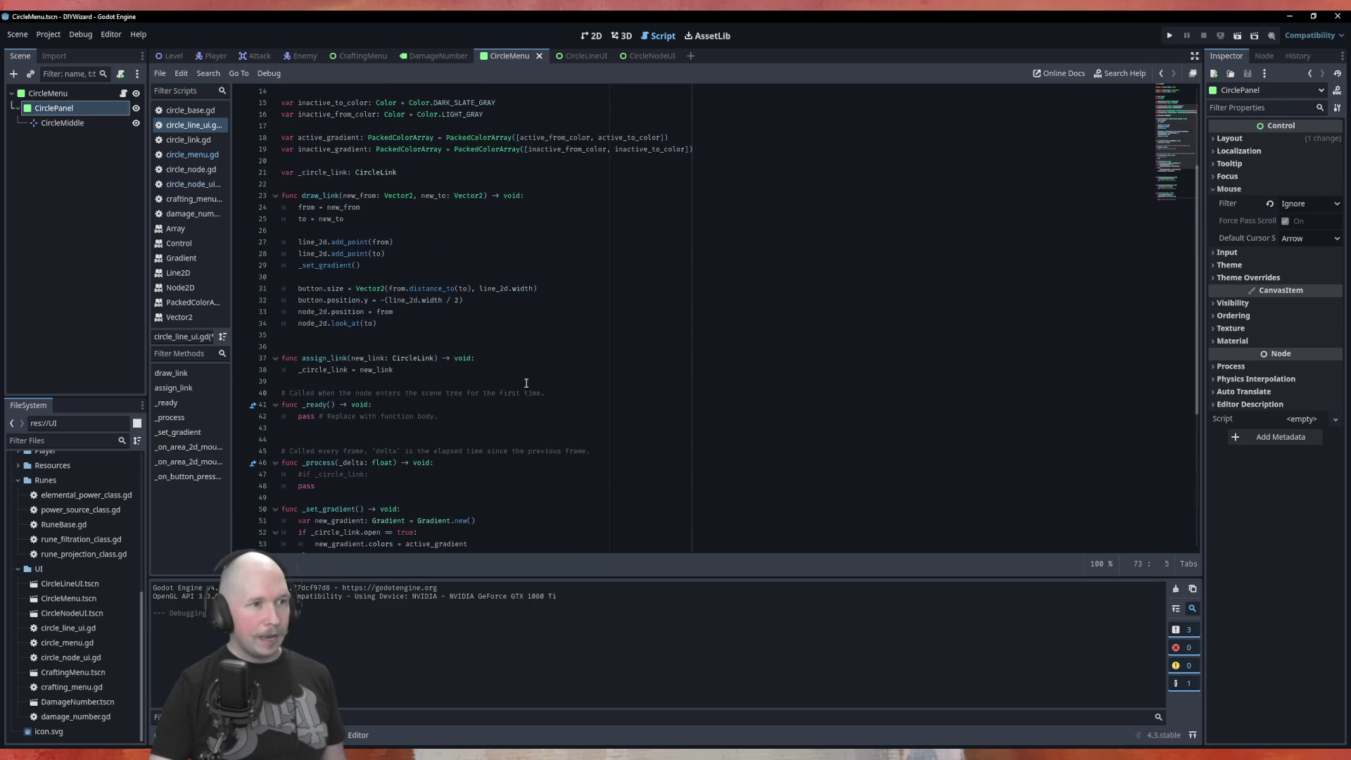
{"action": "scroll", "coordinate": [329, 195], "scroll_direction": "up", "scroll_amount": 3}
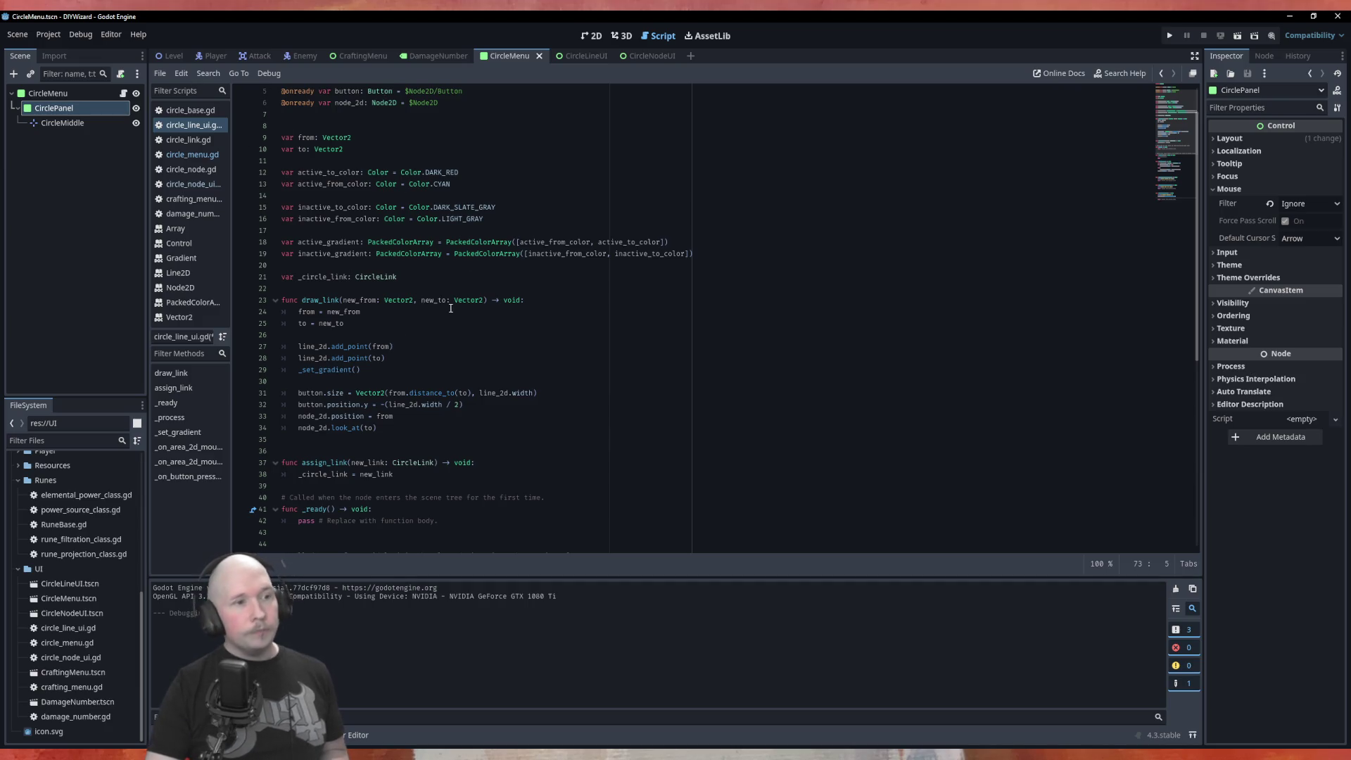
{"action": "scroll", "coordinate": [379, 496], "scroll_direction": "down", "scroll_amount": 6}
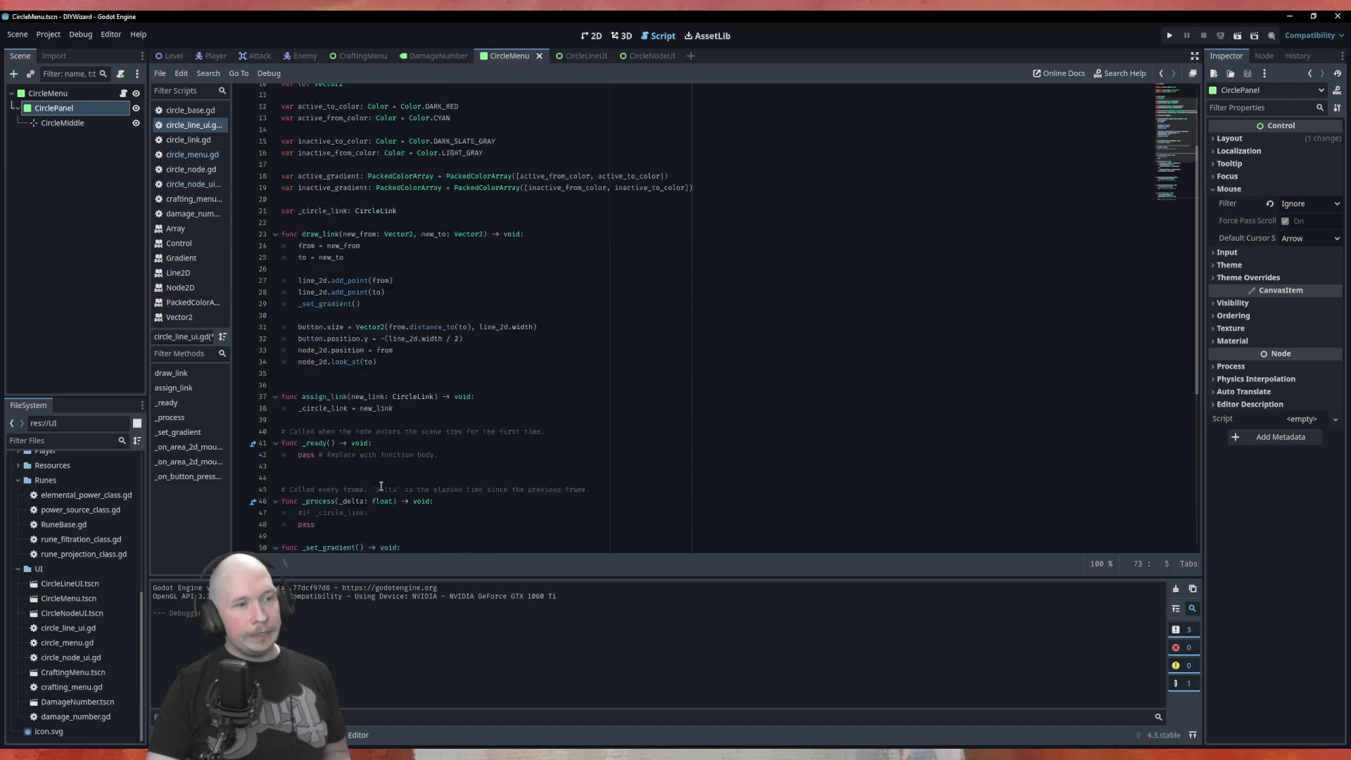
{"action": "scroll", "coordinate": [308, 287], "scroll_direction": "up", "scroll_amount": 7}
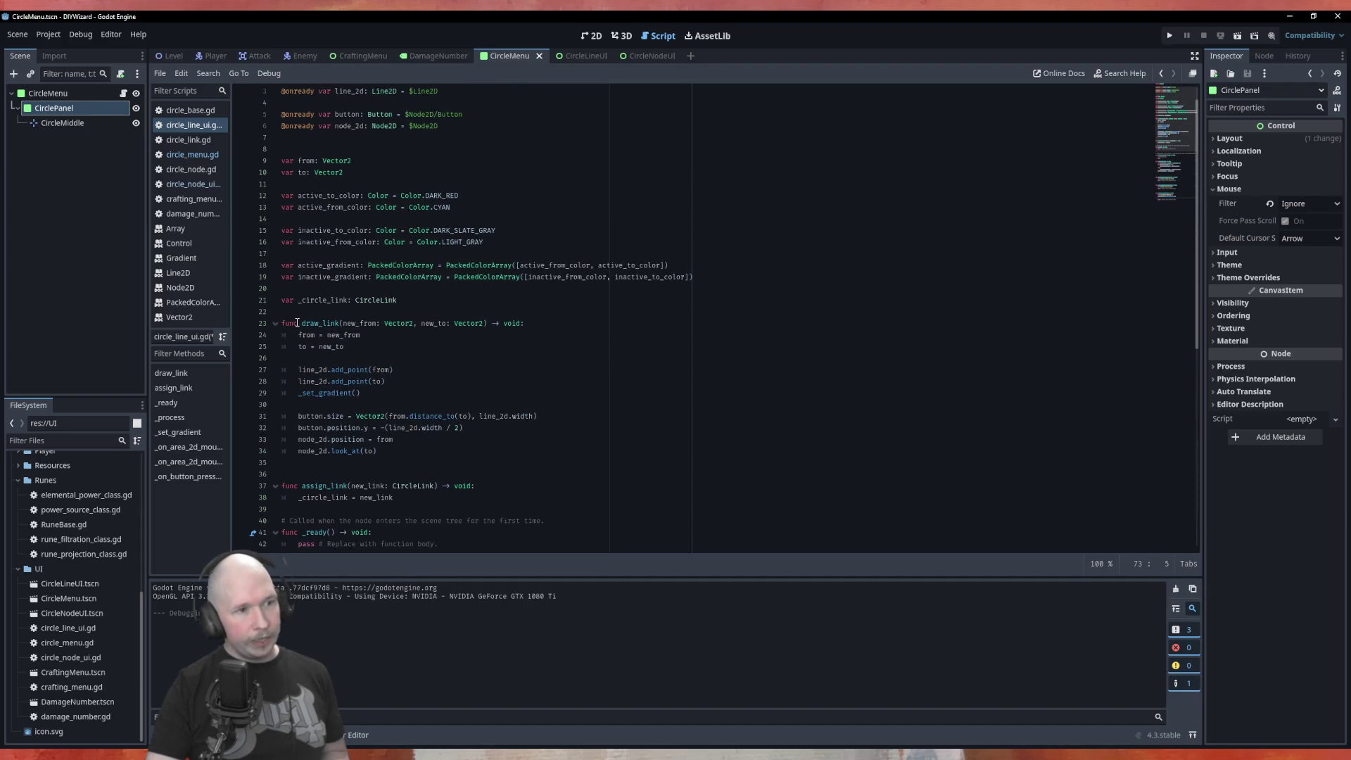
{"action": "double_click", "coordinate": [391, 299]}
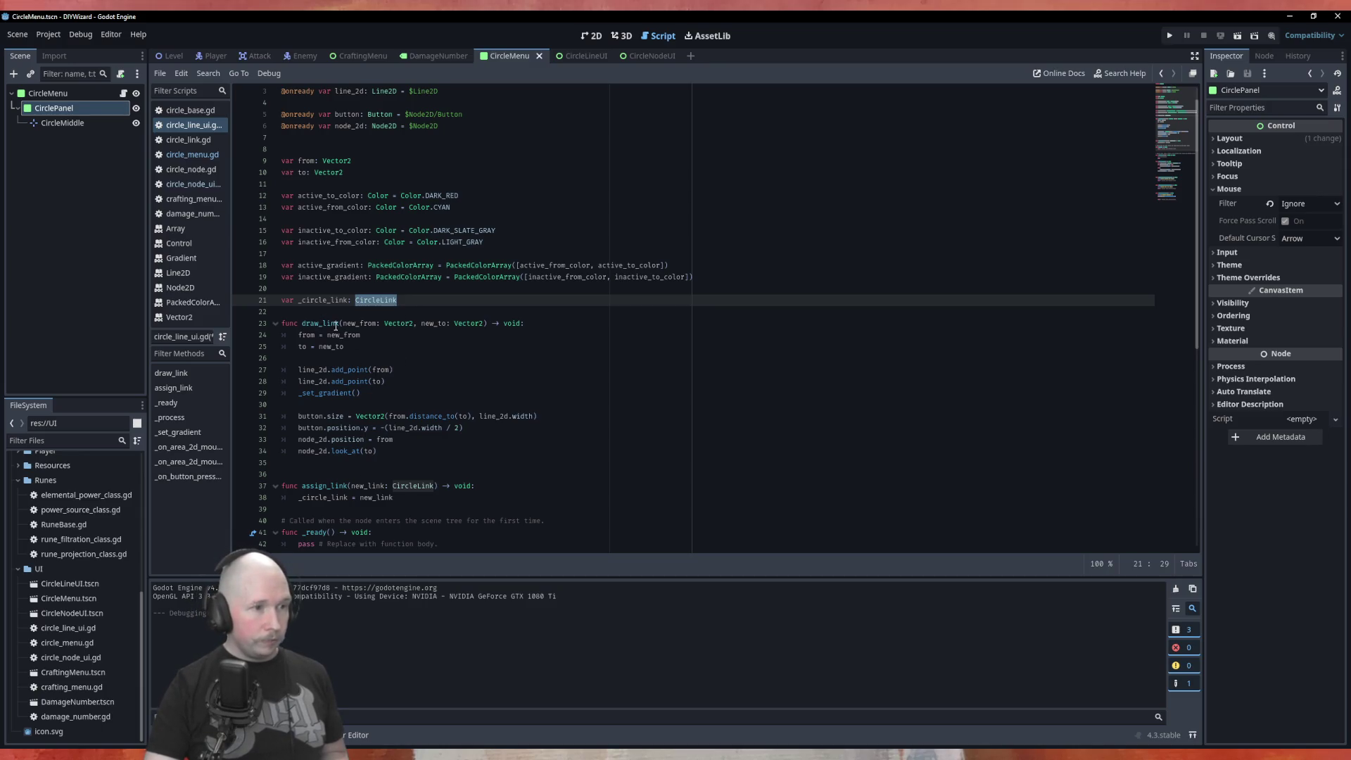
{"action": "scroll", "coordinate": [311, 351], "scroll_direction": "down", "scroll_amount": 10}
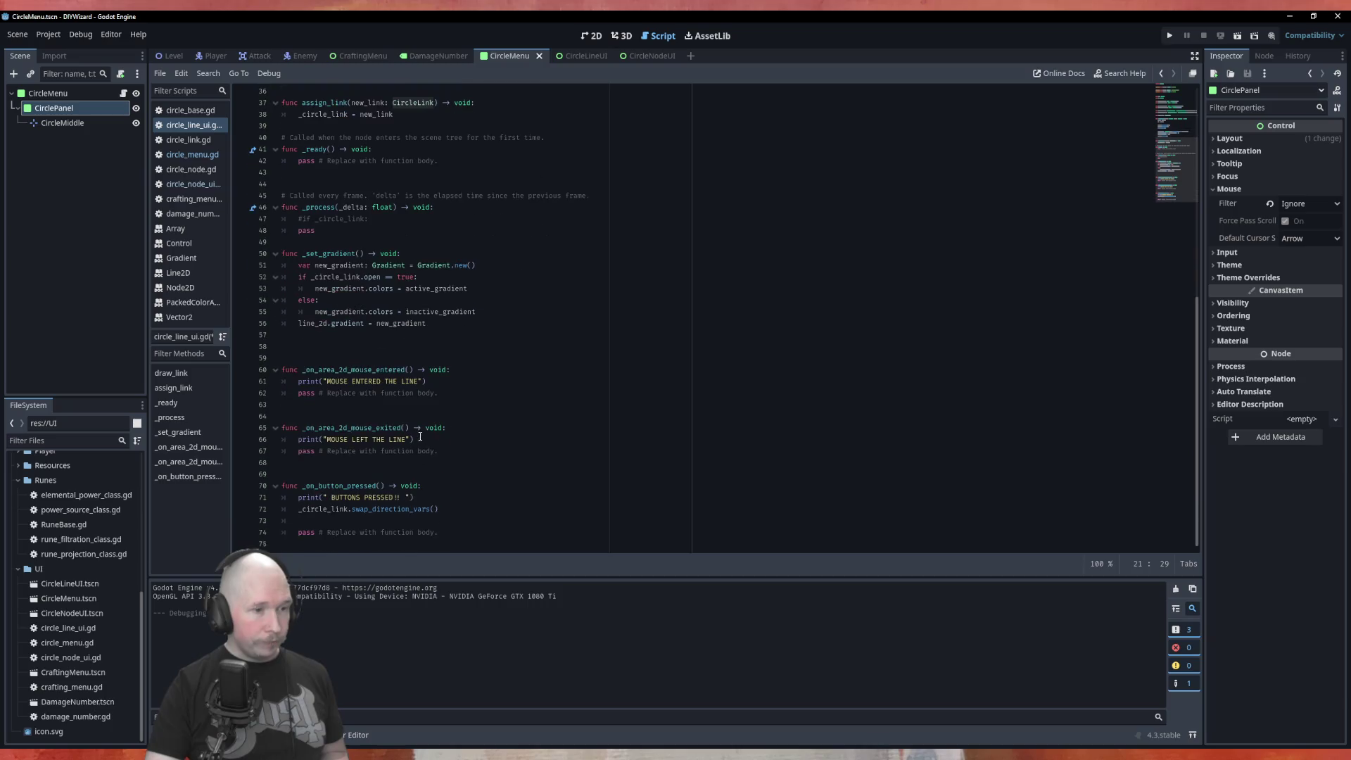
{"action": "left_click", "coordinate": [507, 522]}
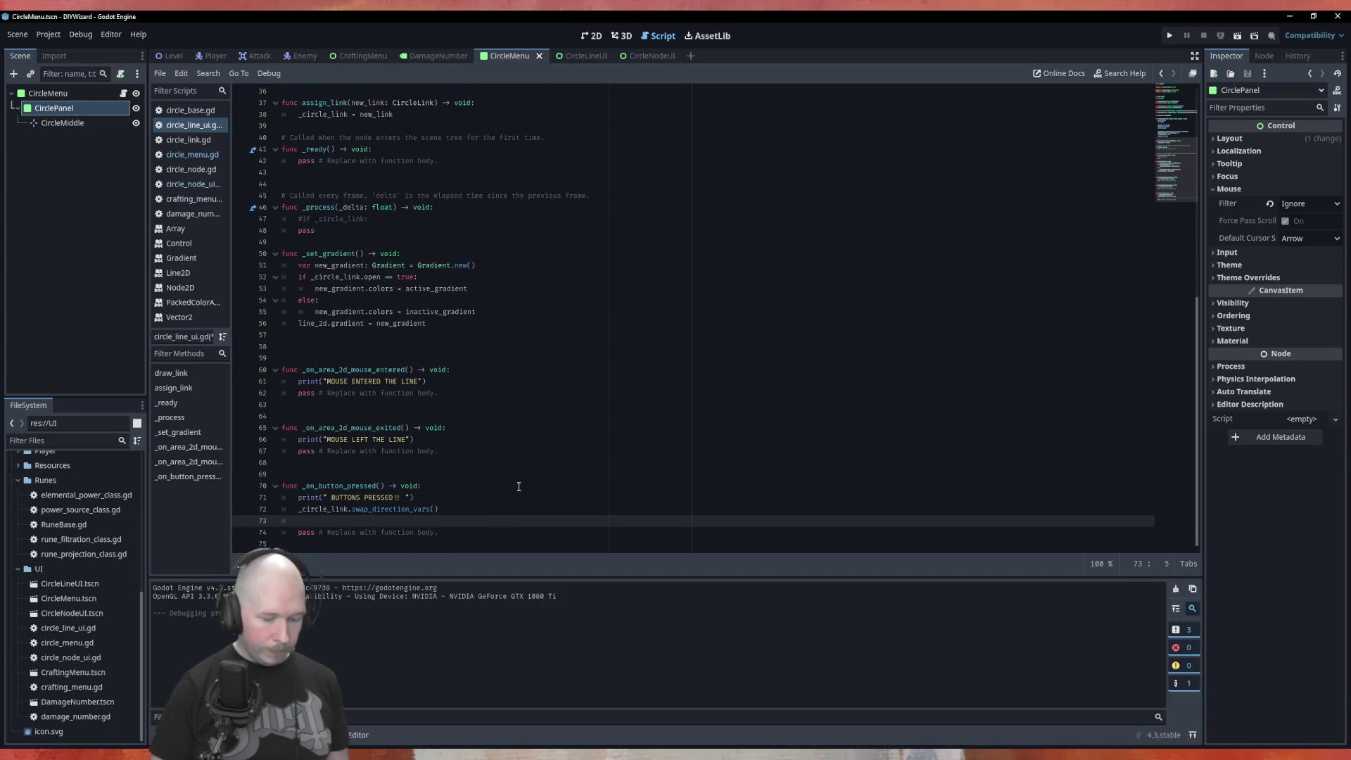
Add a draw_link() call after the swap in the button handler.
{"action": "type", "text": "dra"}
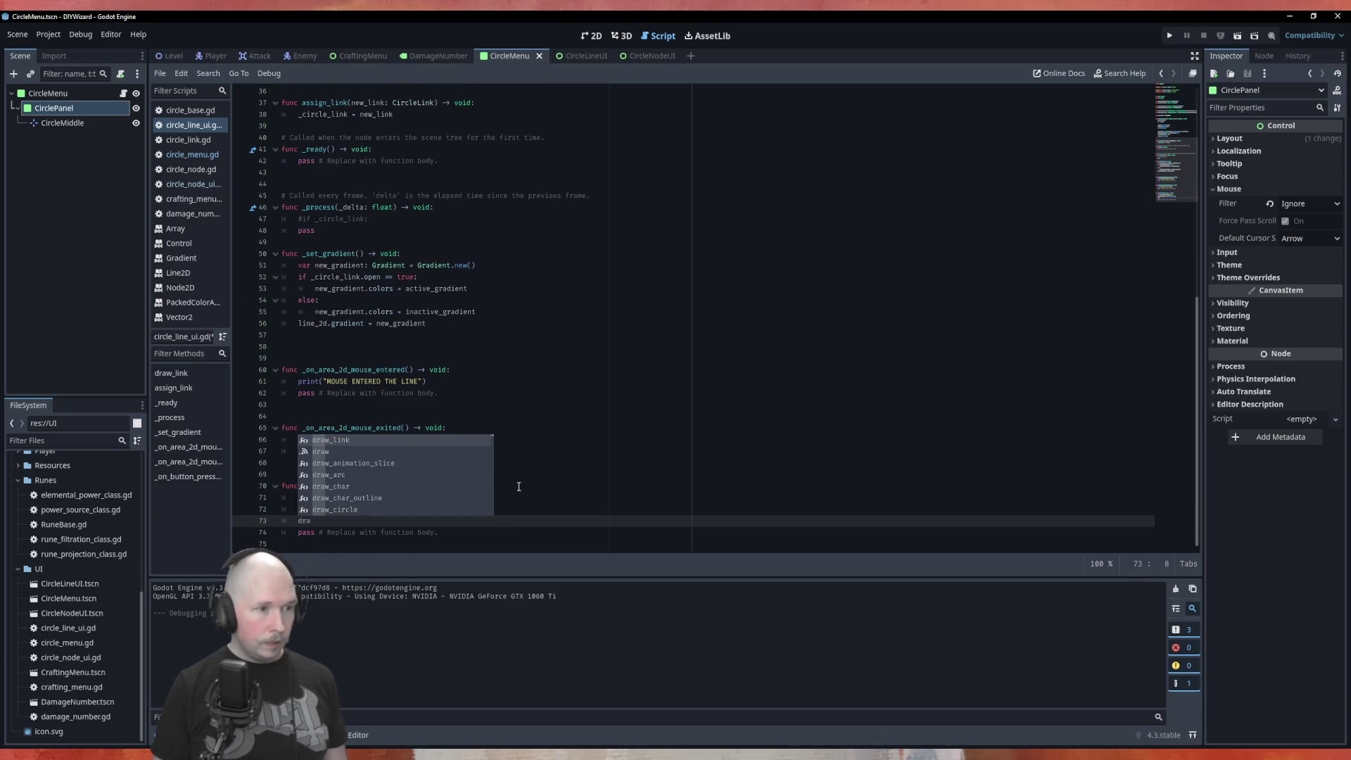
{"action": "key", "text": "Return"}
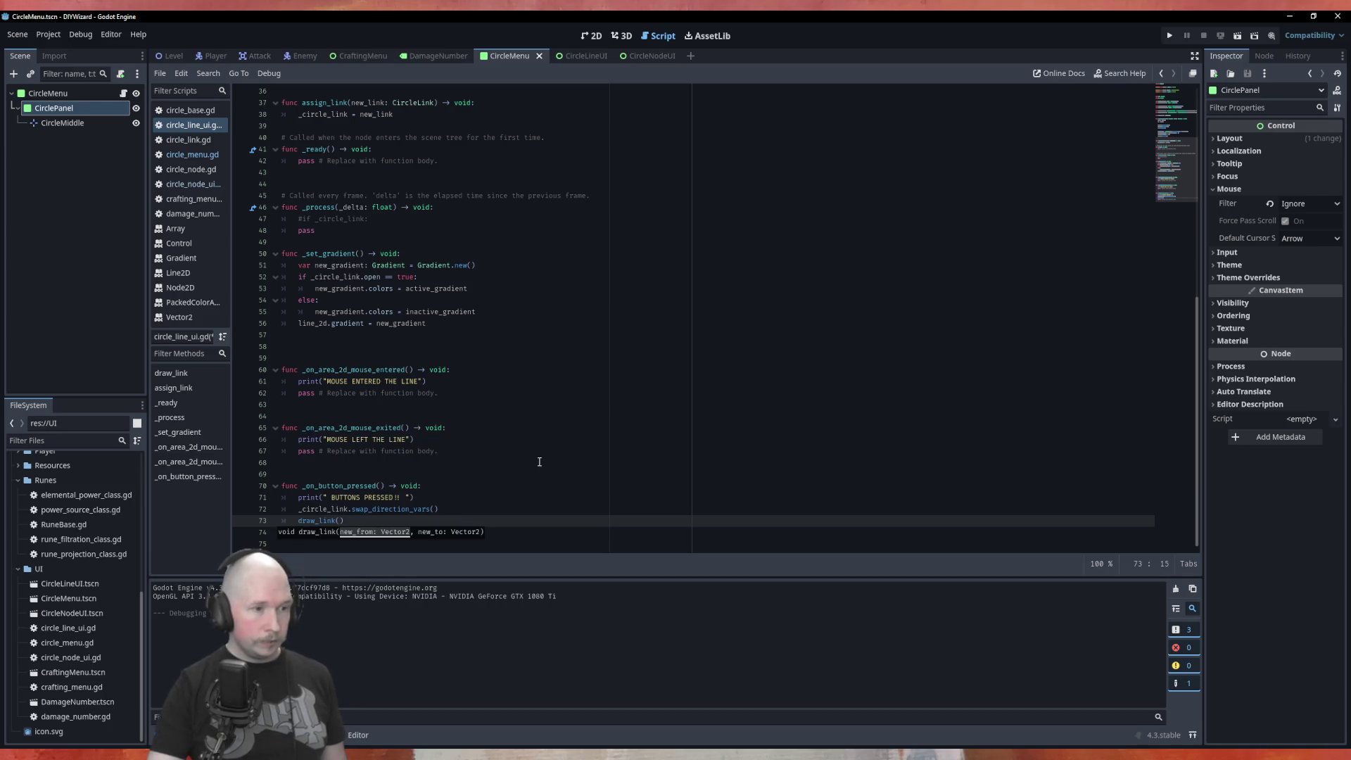
{"action": "scroll", "coordinate": [525, 456], "scroll_direction": "up", "scroll_amount": 10}
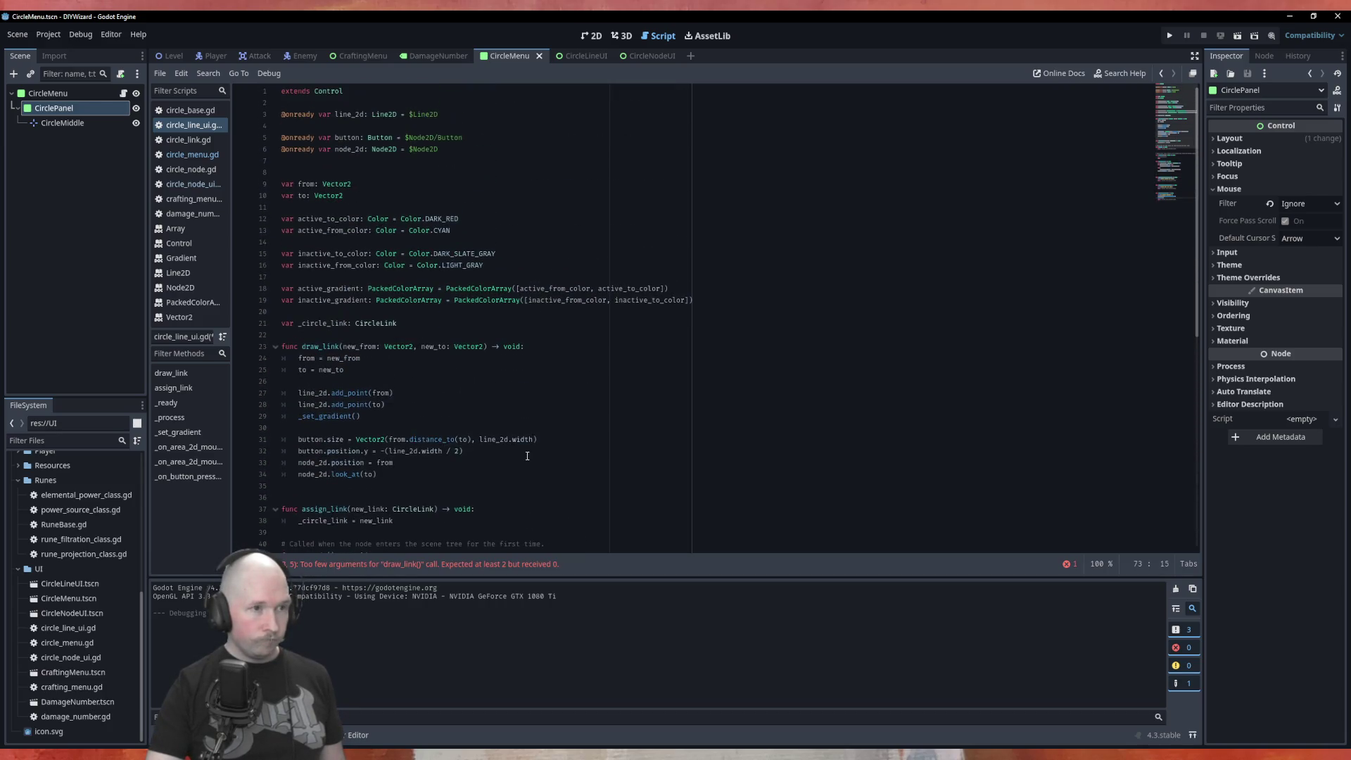
Give draw_link's parameters defaults, new_from = from and new_to = to, and save the script.
{"action": "left_click", "coordinate": [414, 347]}
{"action": "type", "text": "= "}
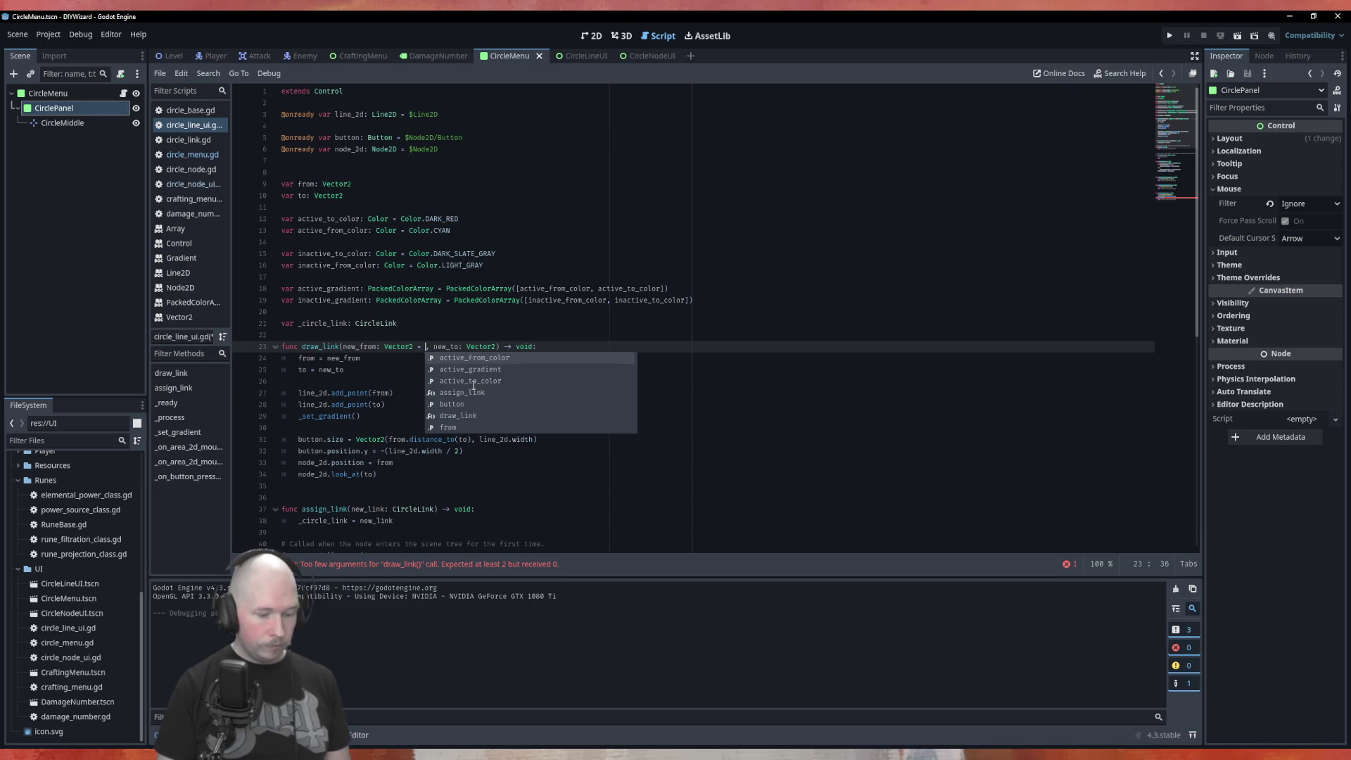
{"action": "type", "text": "from"}
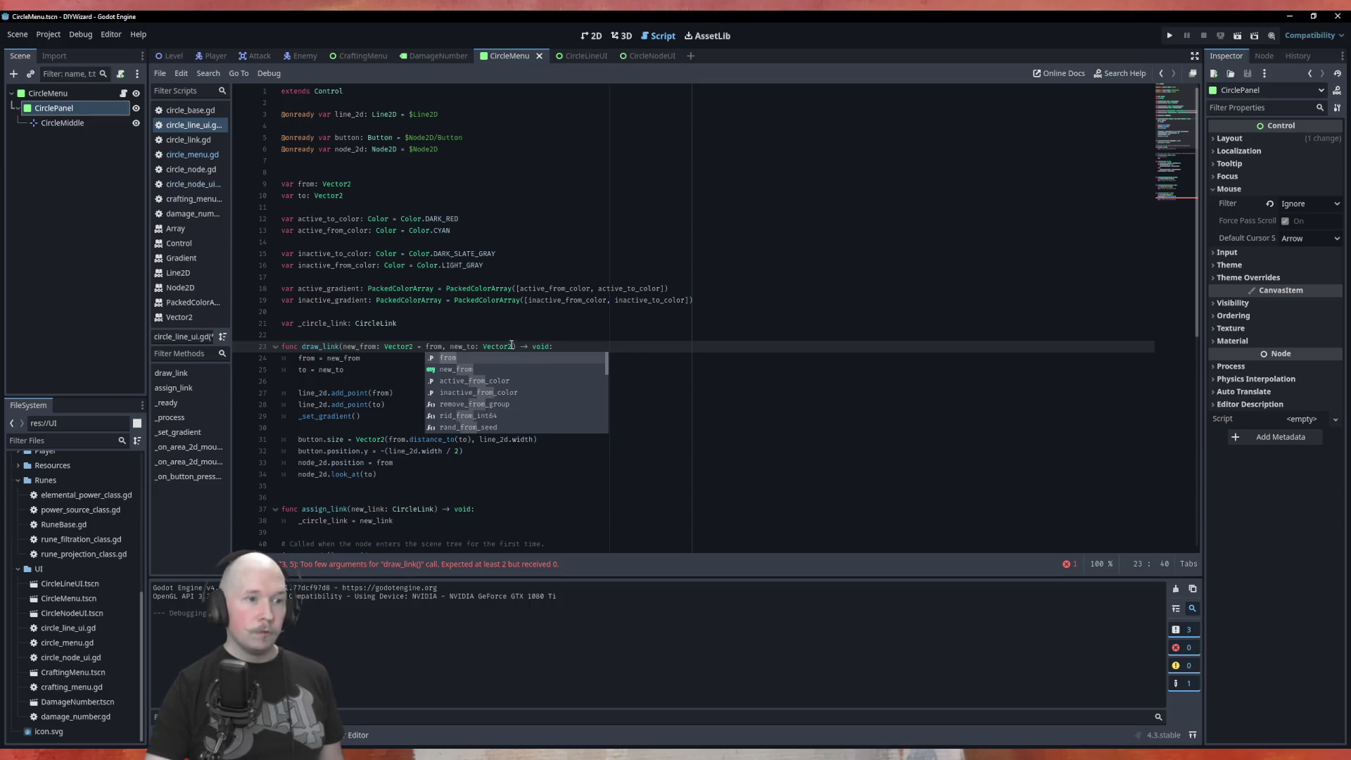
{"action": "left_click", "coordinate": [512, 347]}
{"action": "type", "text": "= to"}
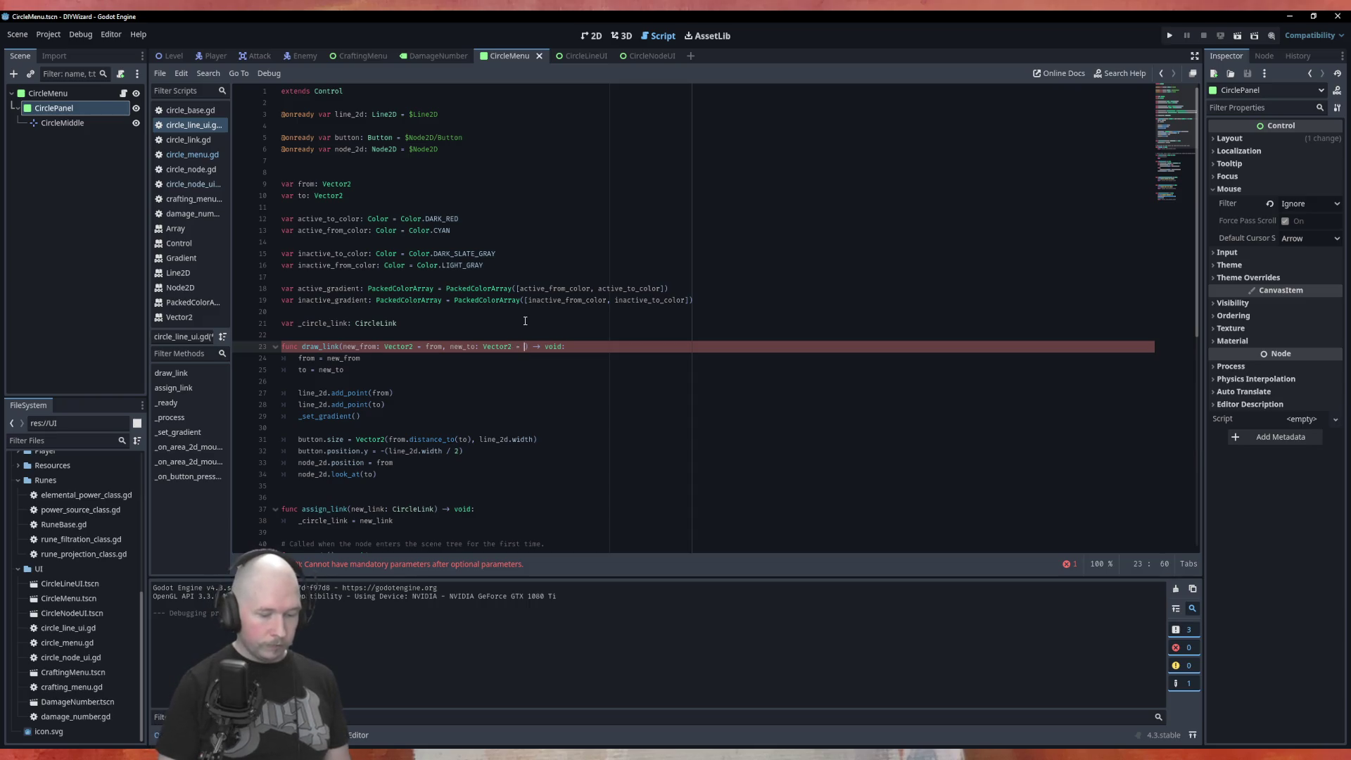
{"action": "left_click", "coordinate": [831, 300]}
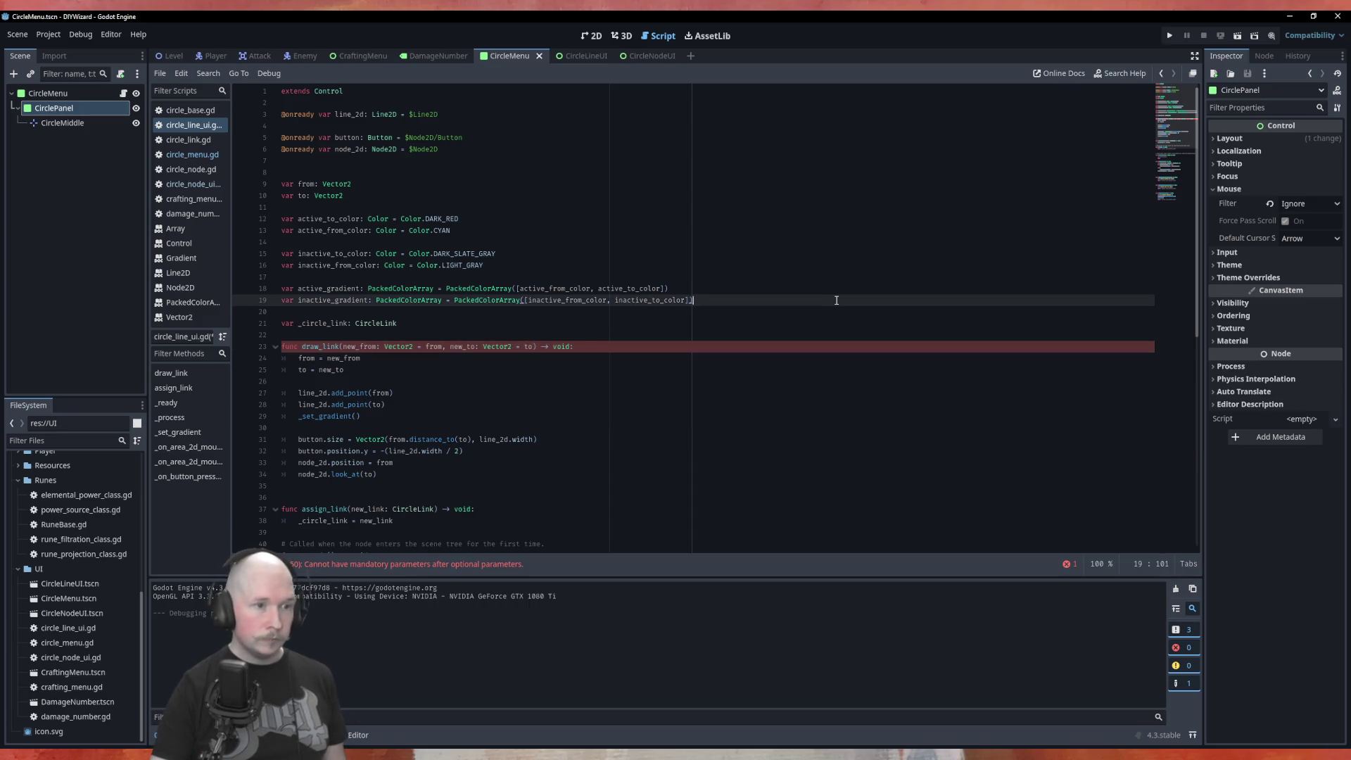
{"action": "key", "text": "ctrl+s"}
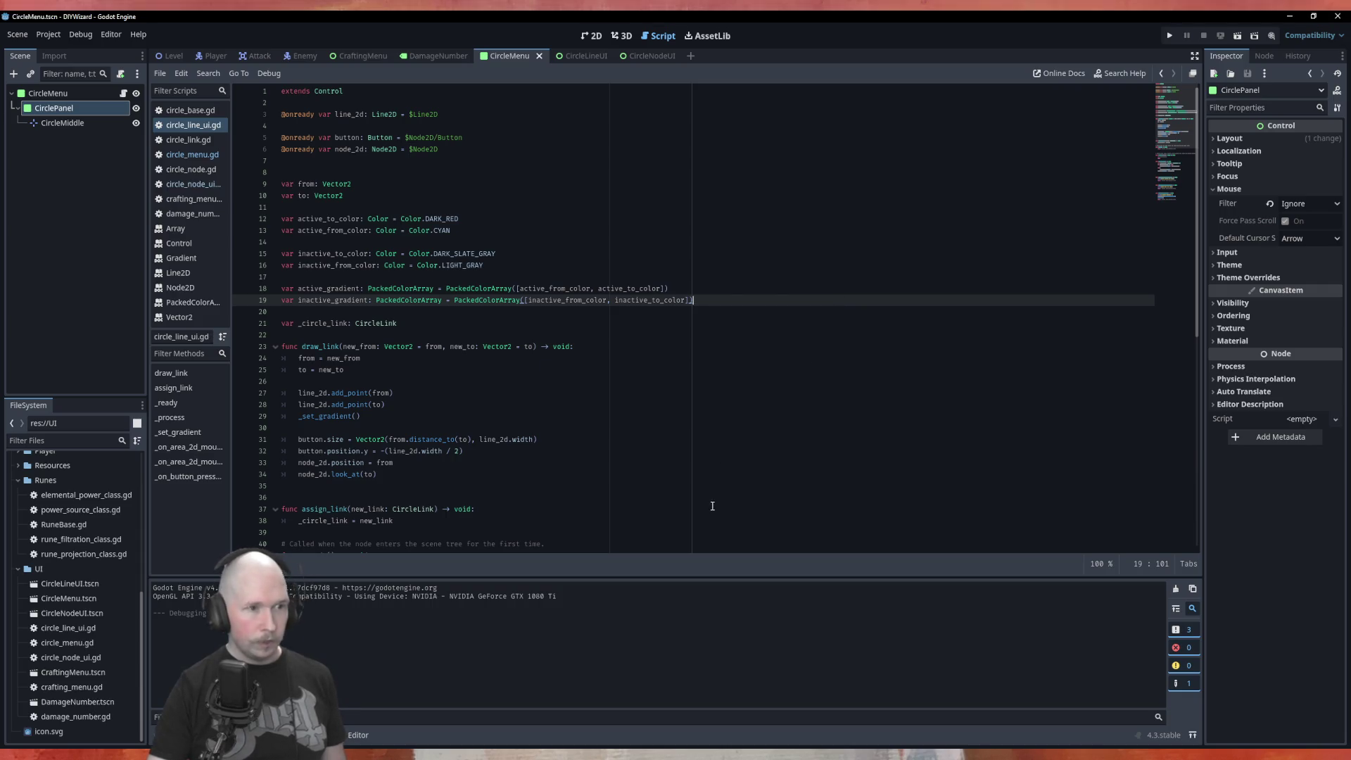
Return to the draw_link call on line 73 and run the scene with F6.
{"action": "scroll", "coordinate": [678, 421], "scroll_direction": "down", "scroll_amount": 7}
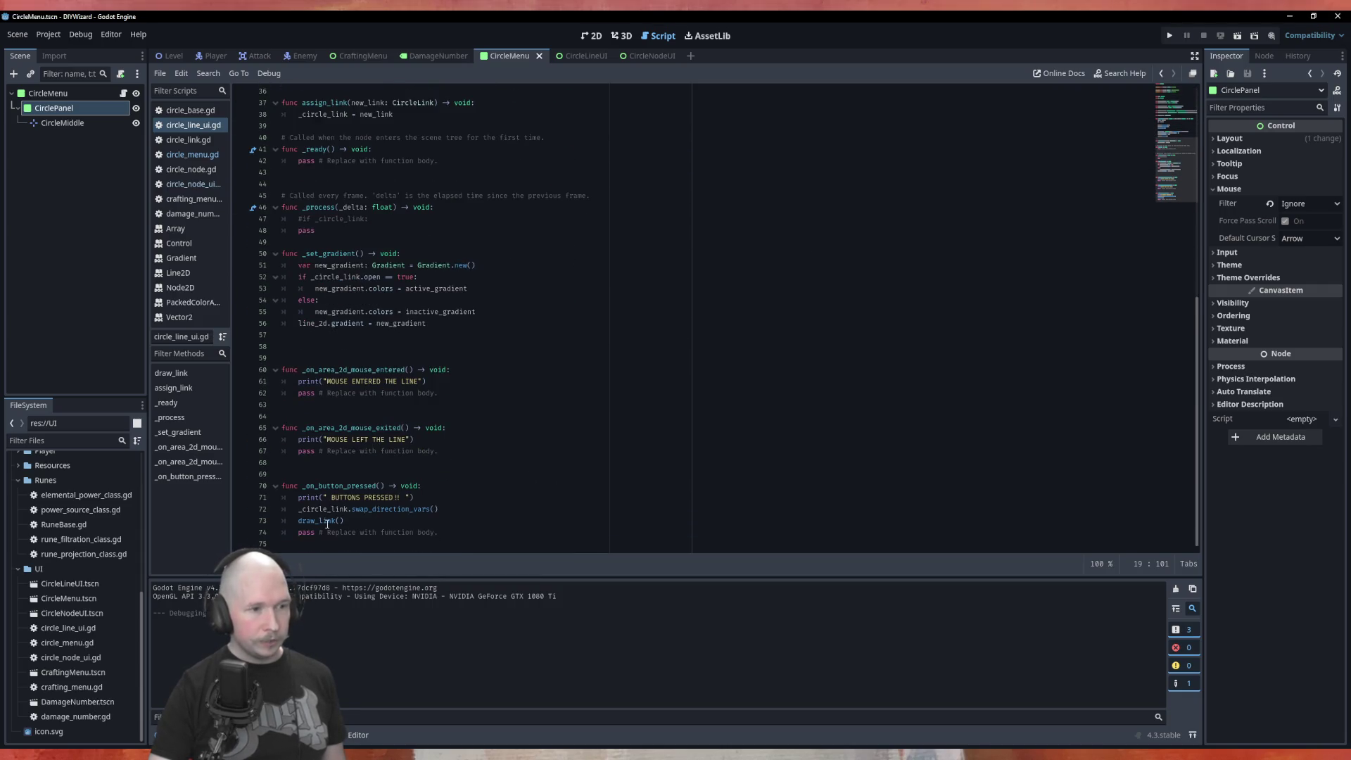
{"action": "left_click", "coordinate": [466, 519]}
{"action": "scroll", "coordinate": [518, 397], "scroll_direction": "up", "scroll_amount": 7}
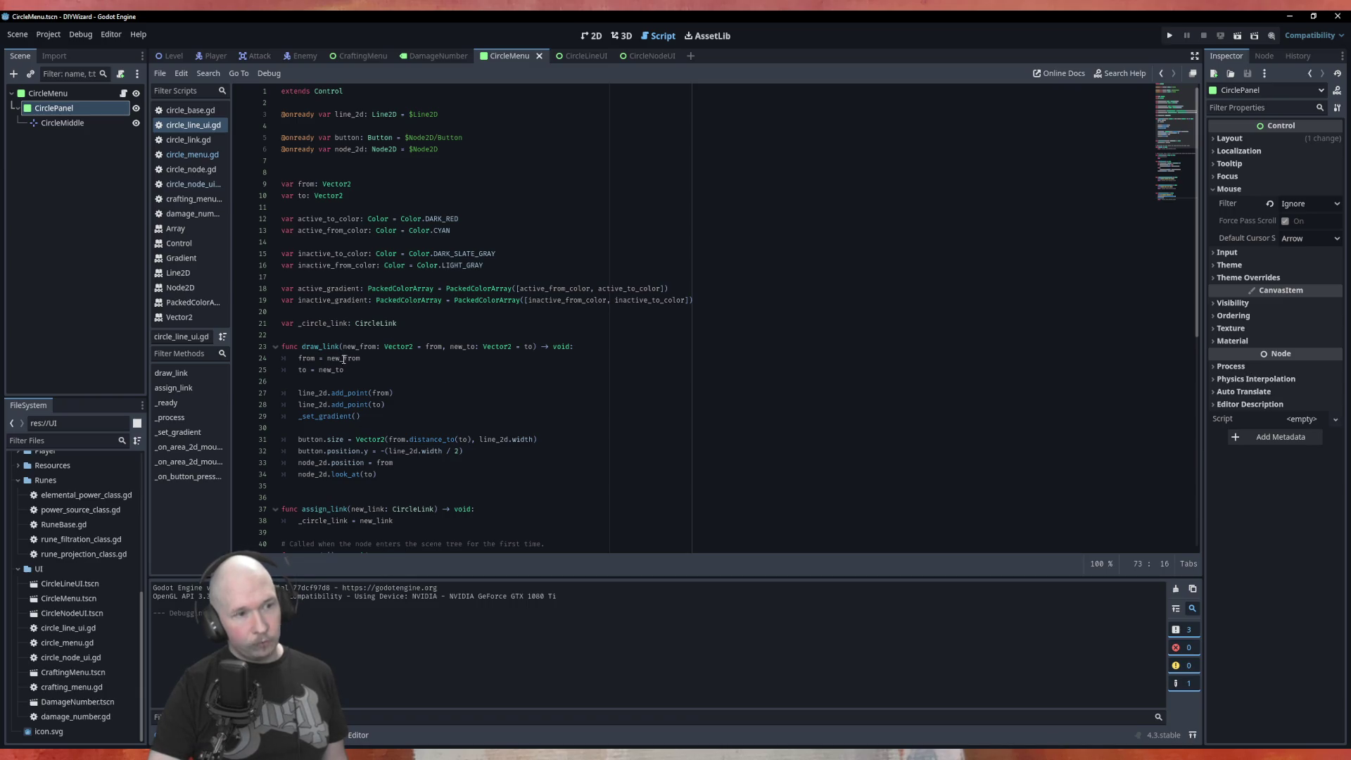
{"action": "scroll", "coordinate": [652, 439], "scroll_direction": "down", "scroll_amount": 10}
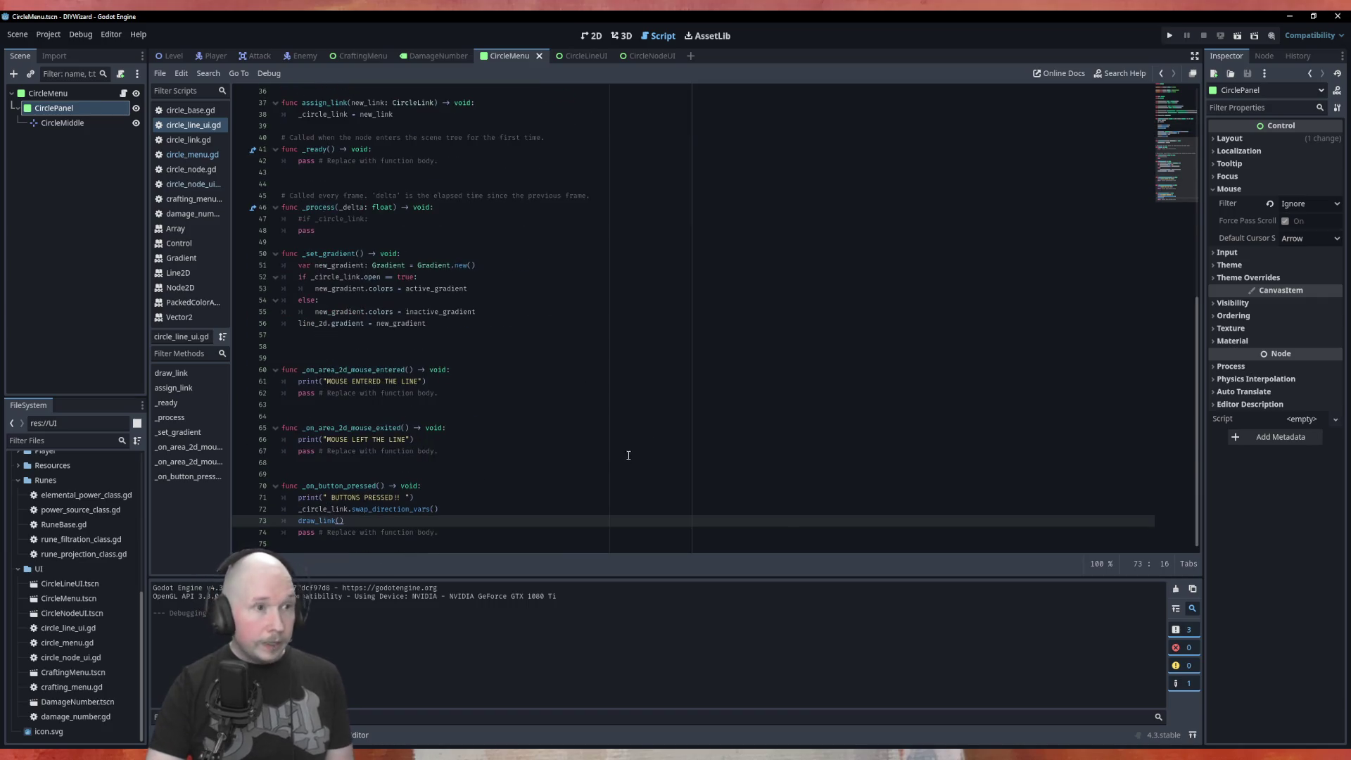
{"action": "key", "text": "F6"}
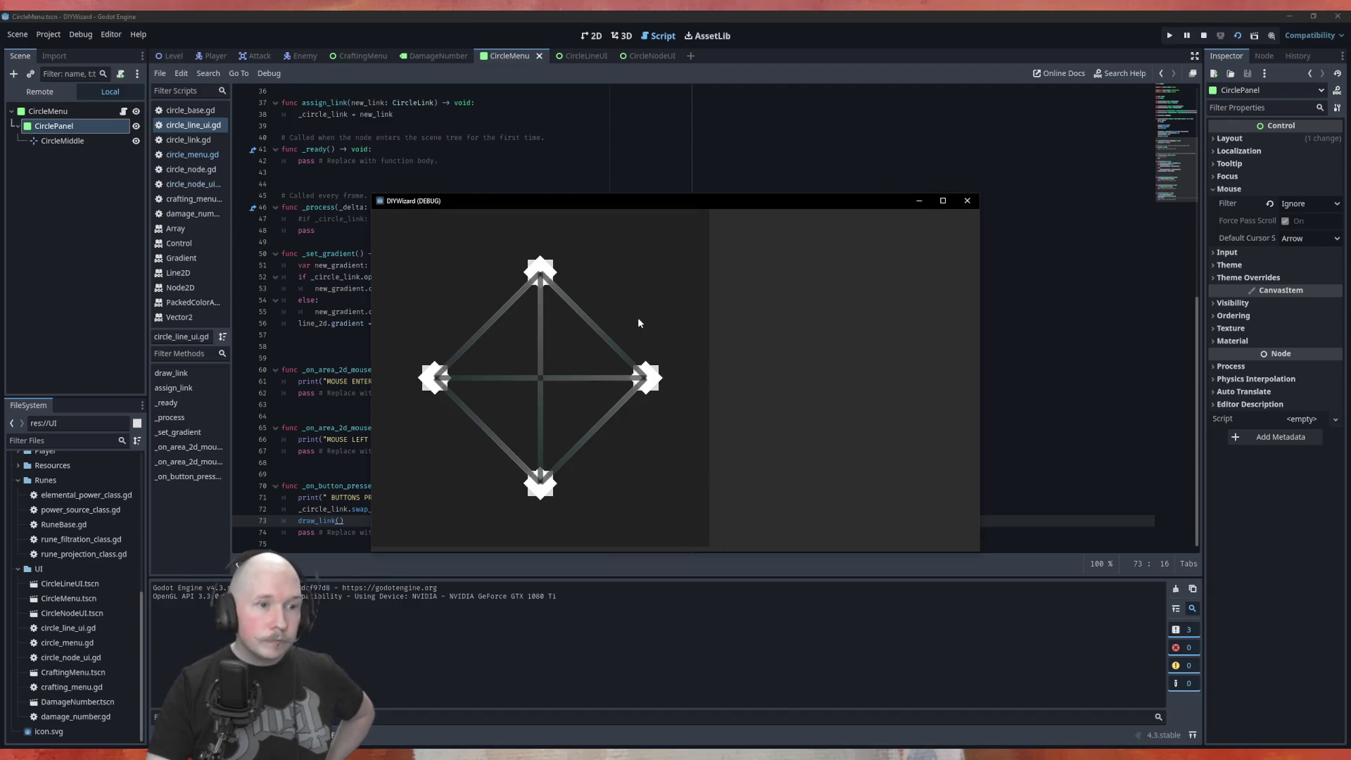
Toggle the top-right, vertical and other diamond lines several times, then stop the game.
{"action": "left_click", "coordinate": [579, 310]}
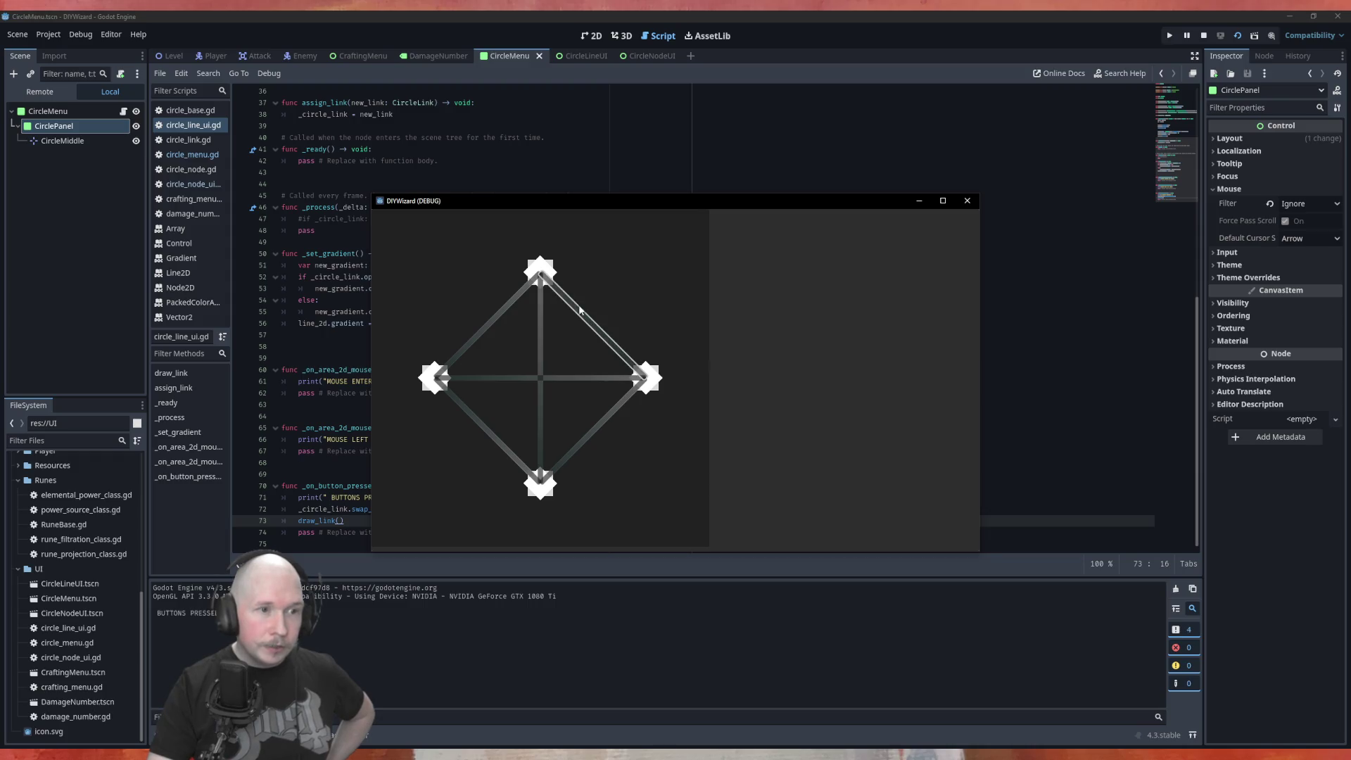
{"action": "left_click", "coordinate": [543, 347]}
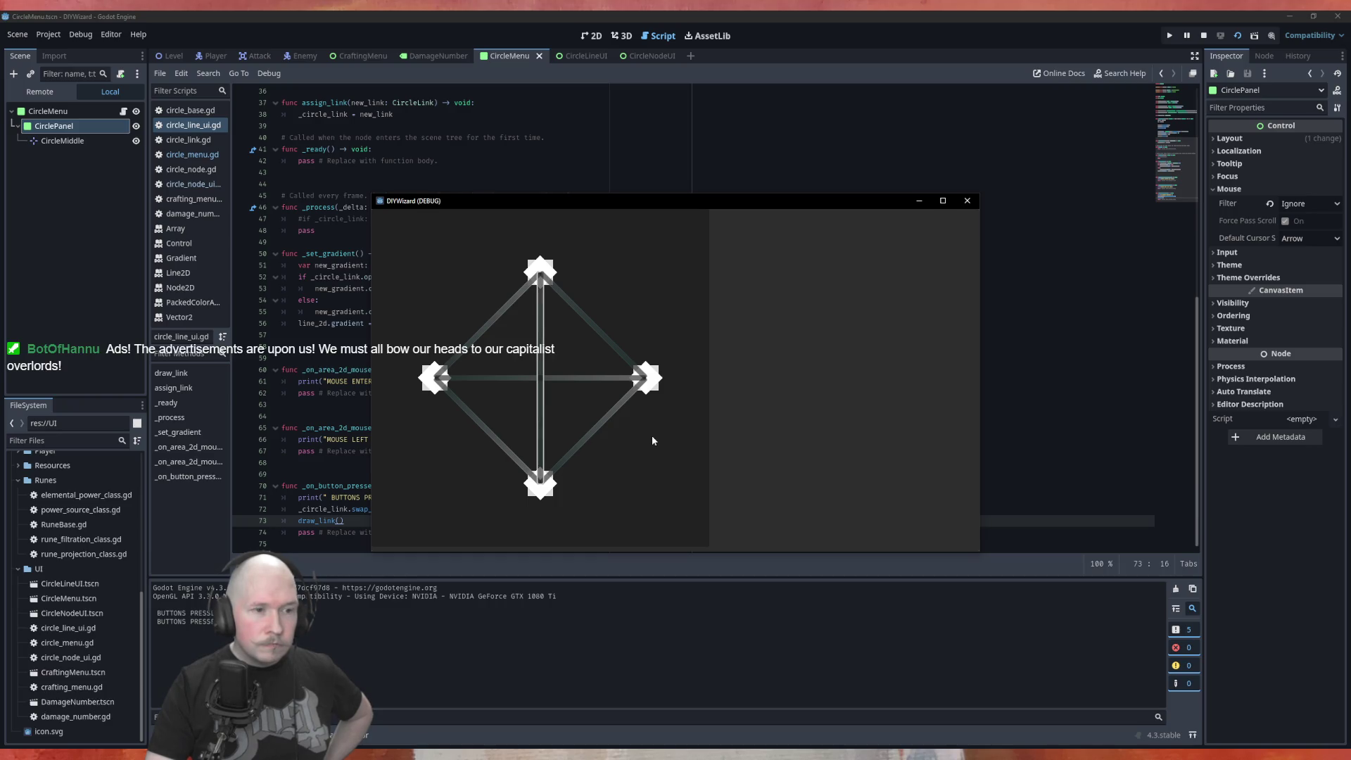
{"action": "left_click", "coordinate": [589, 323]}
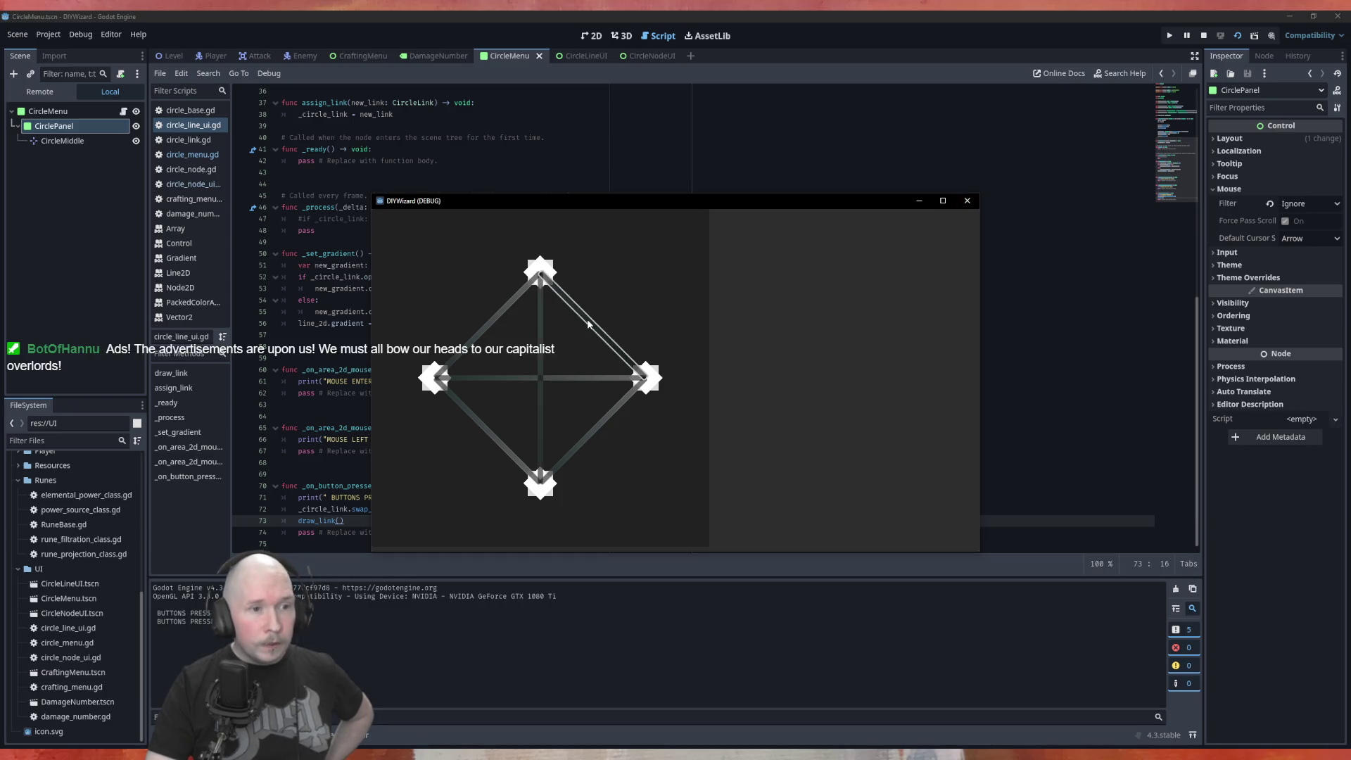
{"action": "left_click", "coordinate": [594, 330]}
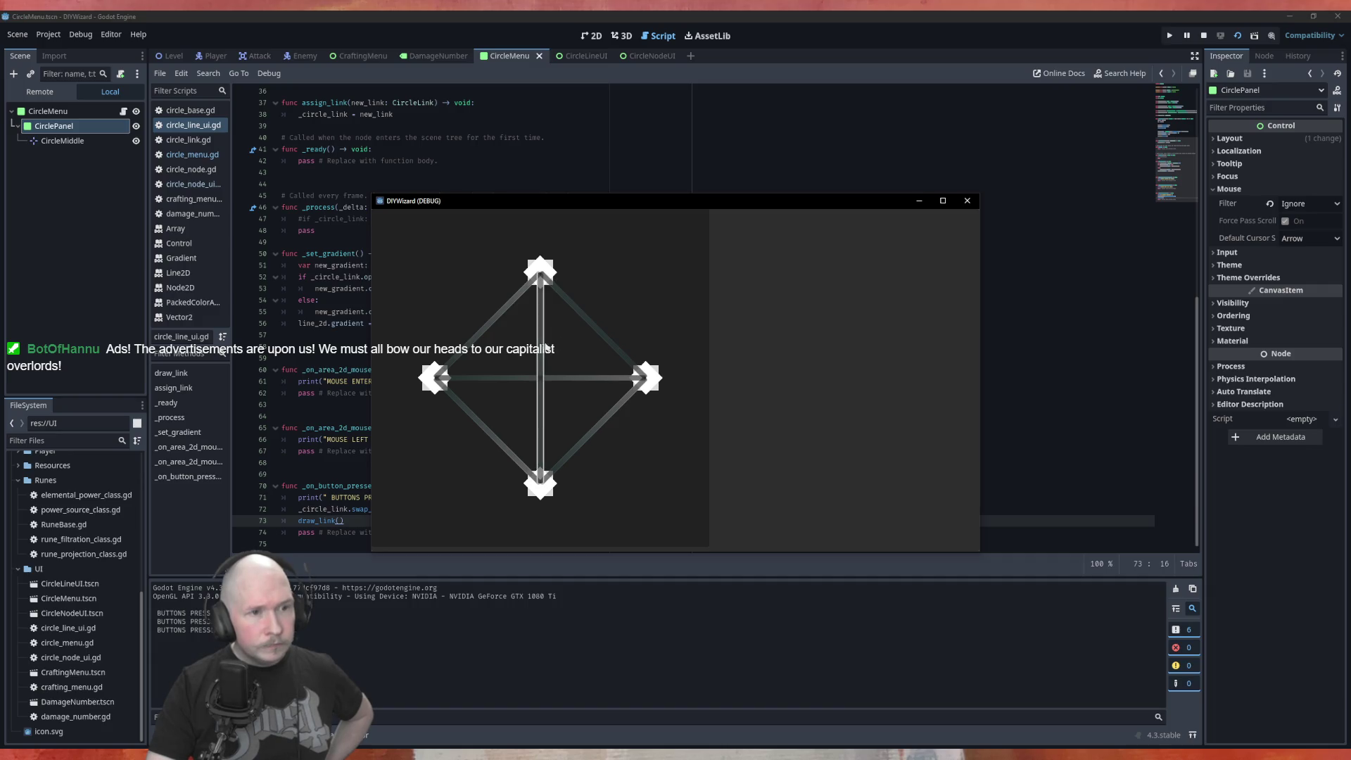
{"action": "left_click", "coordinate": [599, 338]}
{"action": "left_click", "coordinate": [599, 338]}
{"action": "key", "text": "F8"}
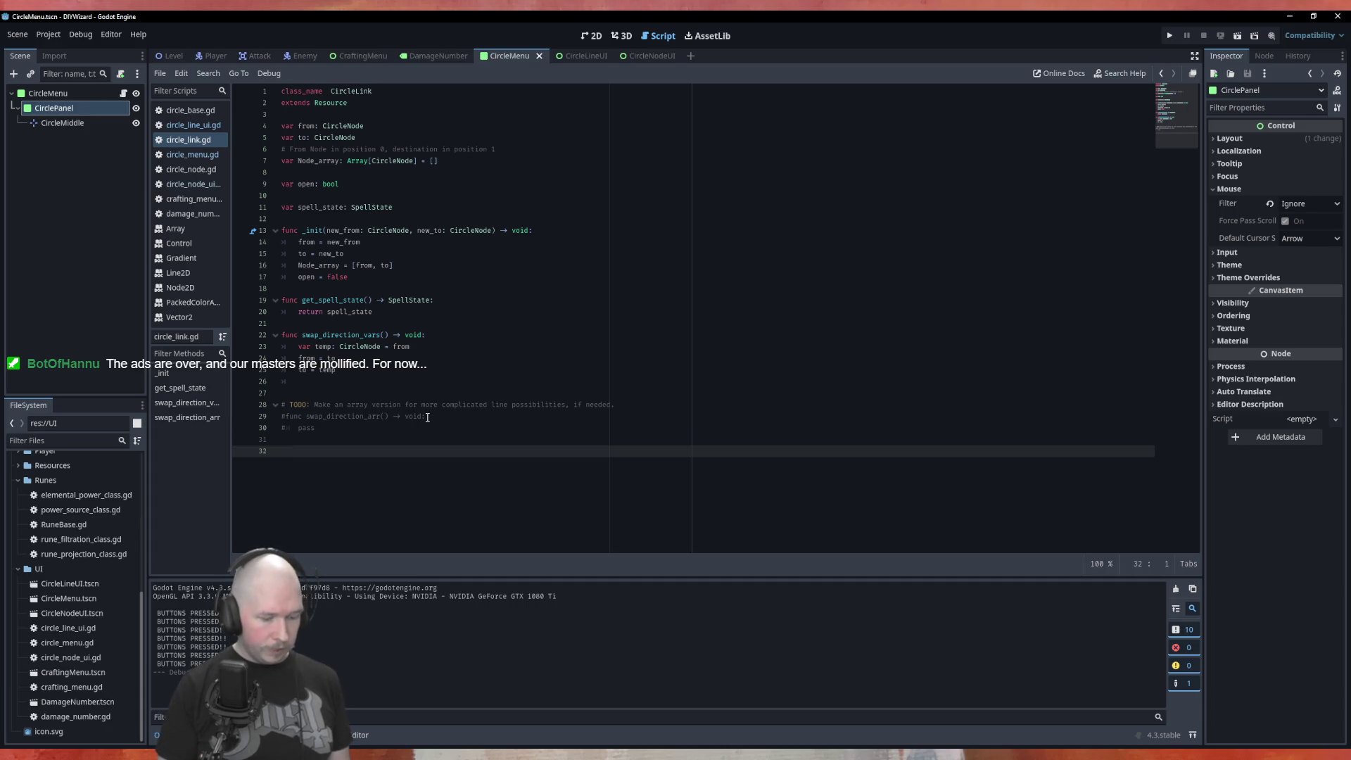
Write toggle_open_state() -> void with an if open == true branch setting open = false.
{"action": "type", "text": "func "}
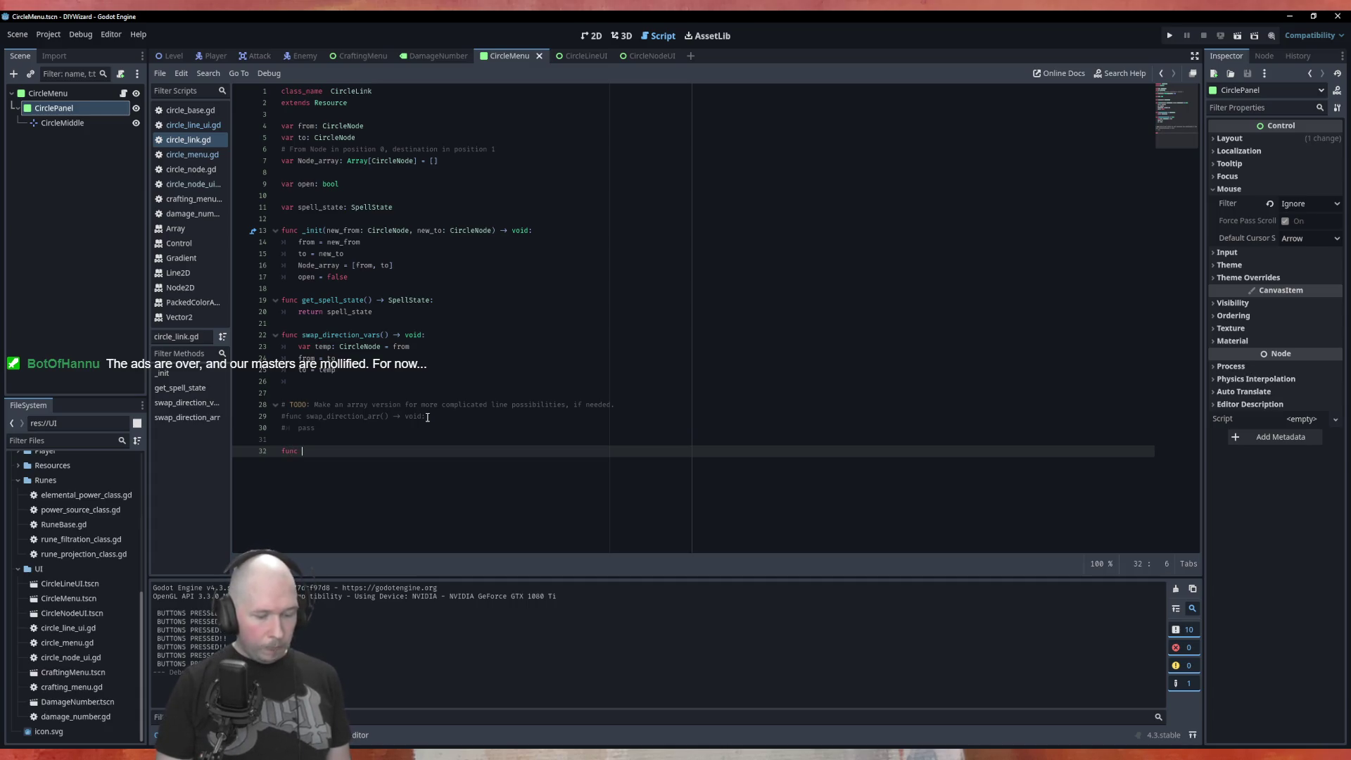
{"action": "type", "text": "toggle_"}
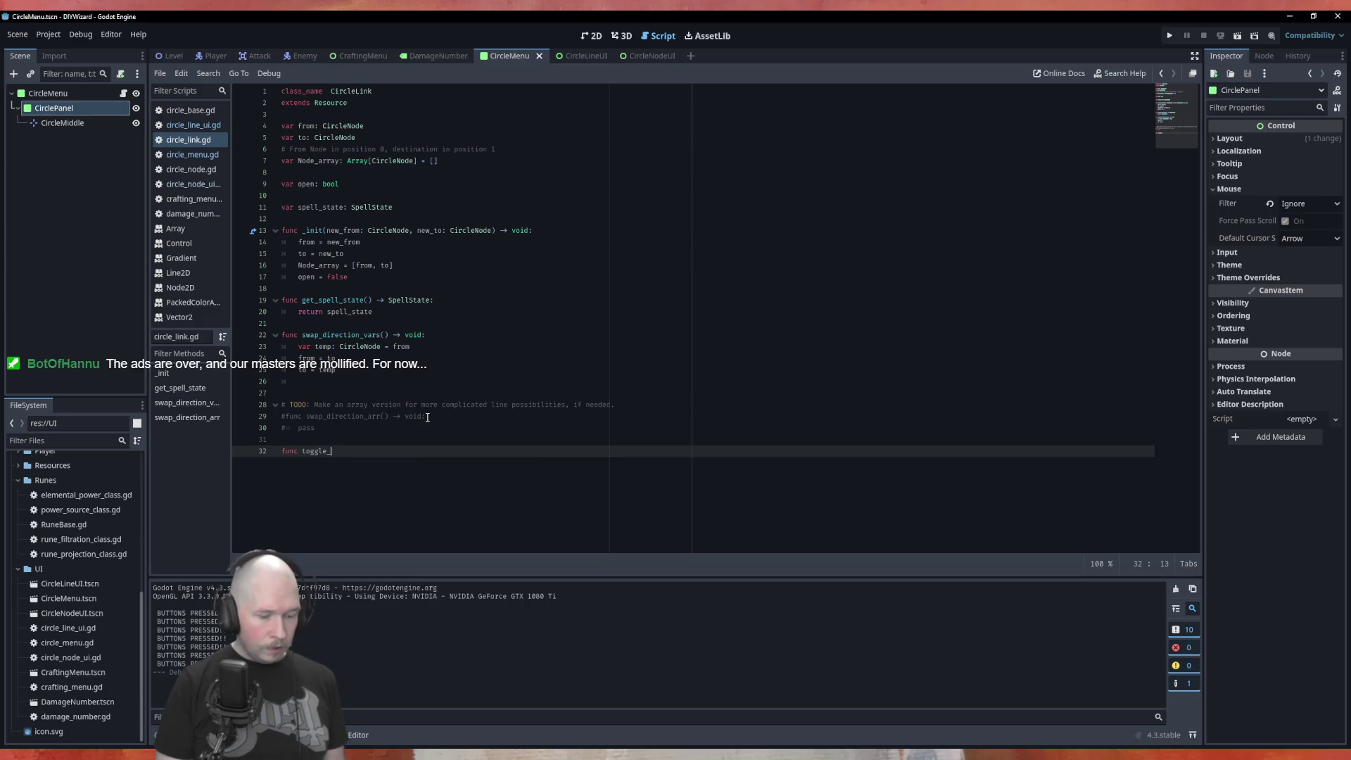
{"action": "type", "text": "open_state"}
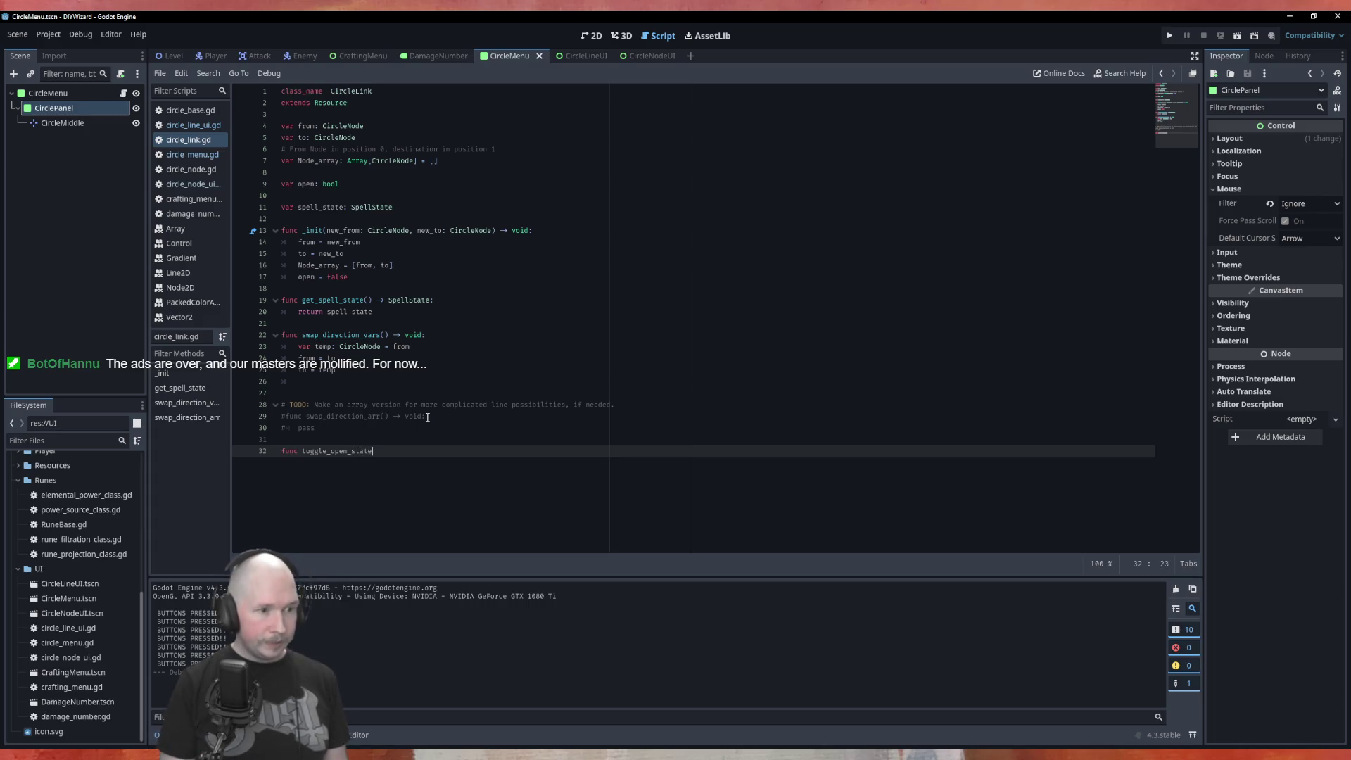
{"action": "type", "text": "() -> "}
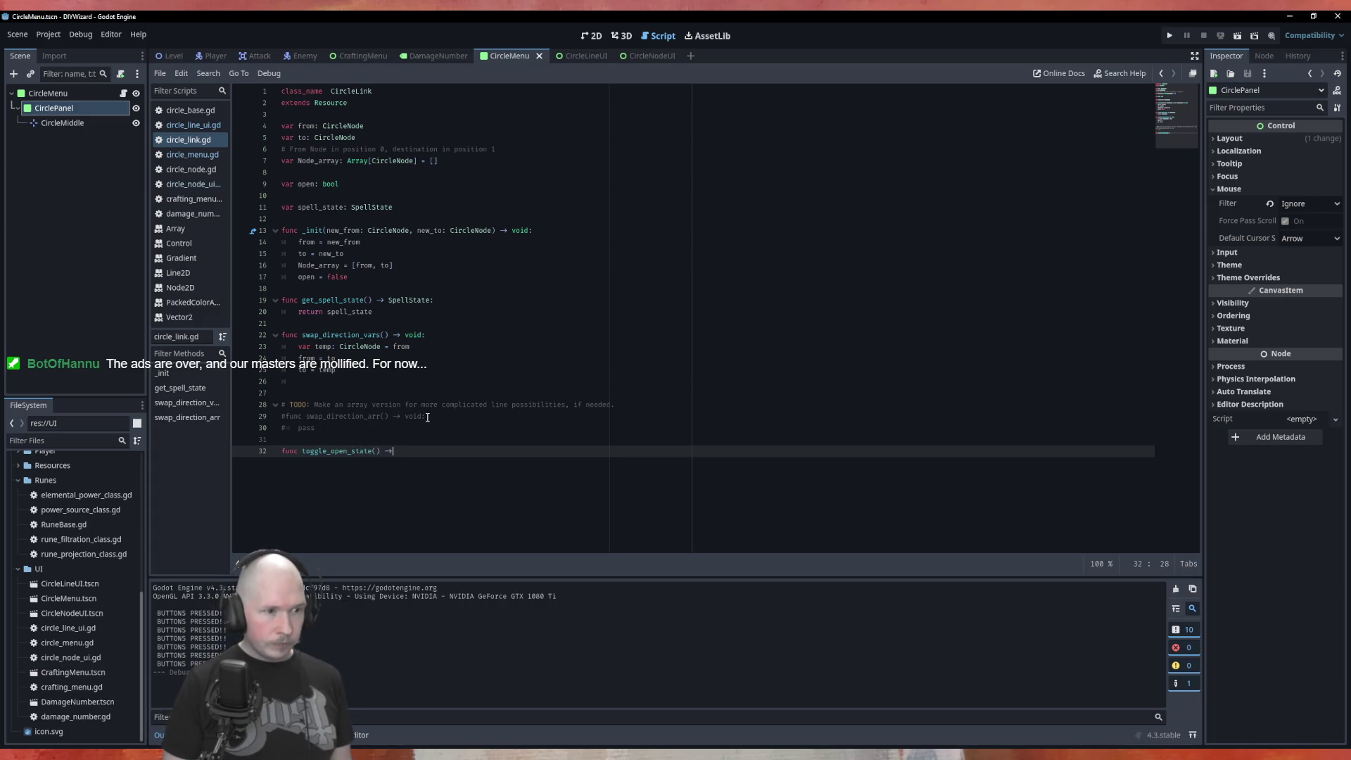
{"action": "type", "text": "void:"}
{"action": "key", "text": "Return"}
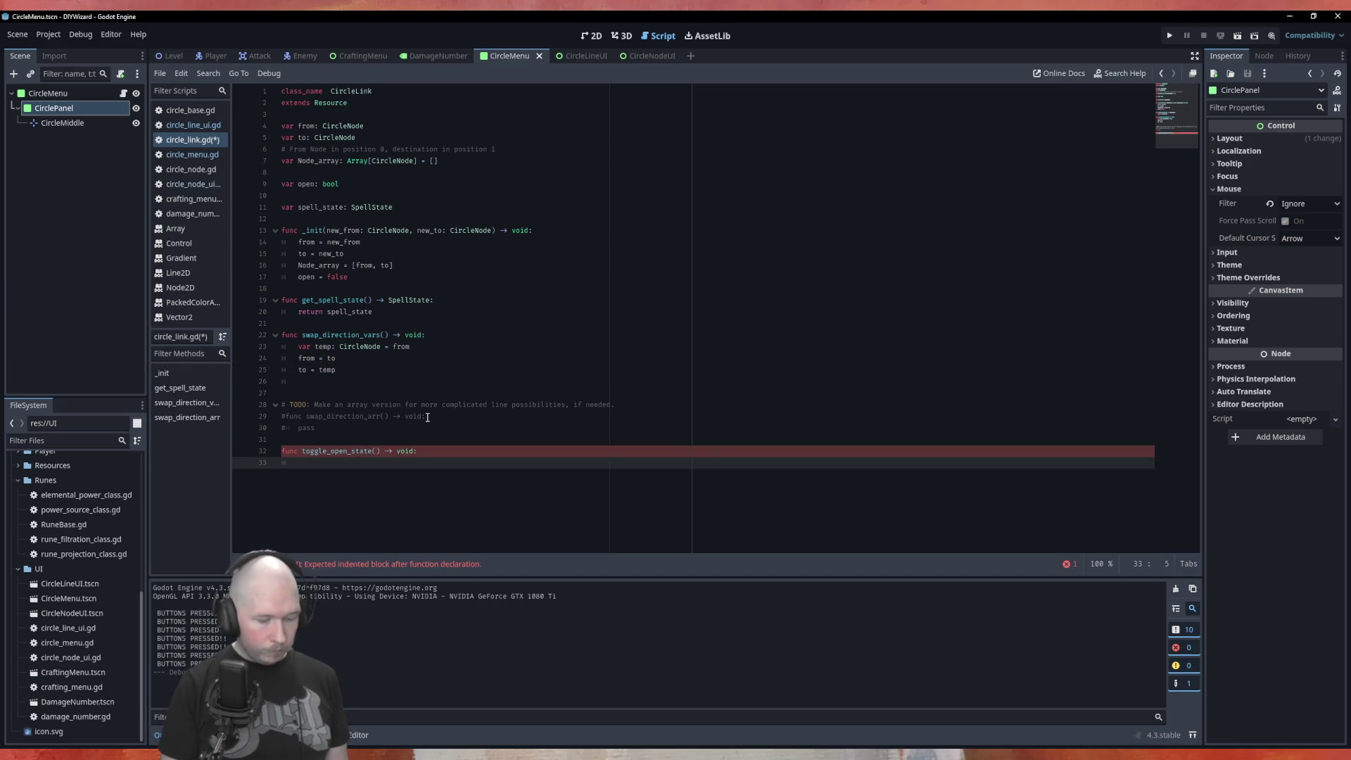
{"action": "type", "text": "ifopen"}
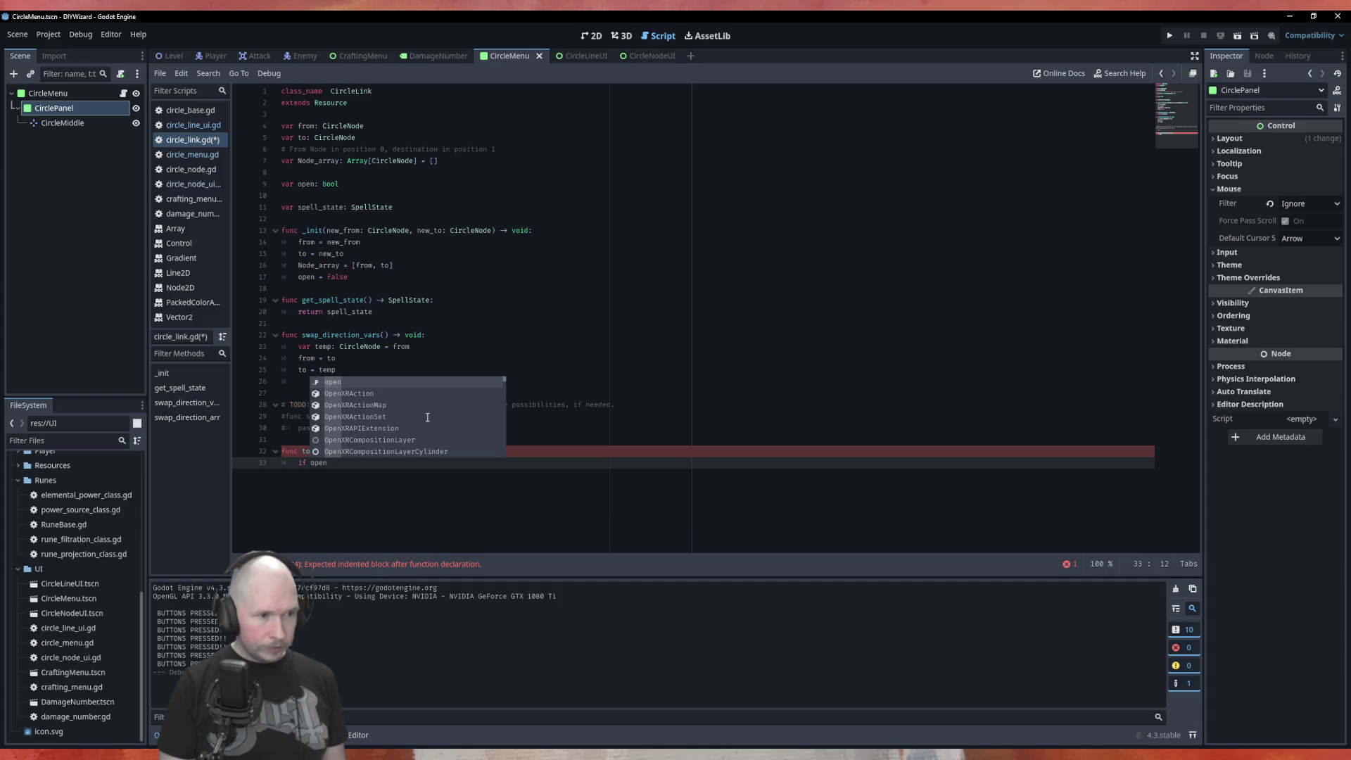
{"action": "type", "text": " == true:"}
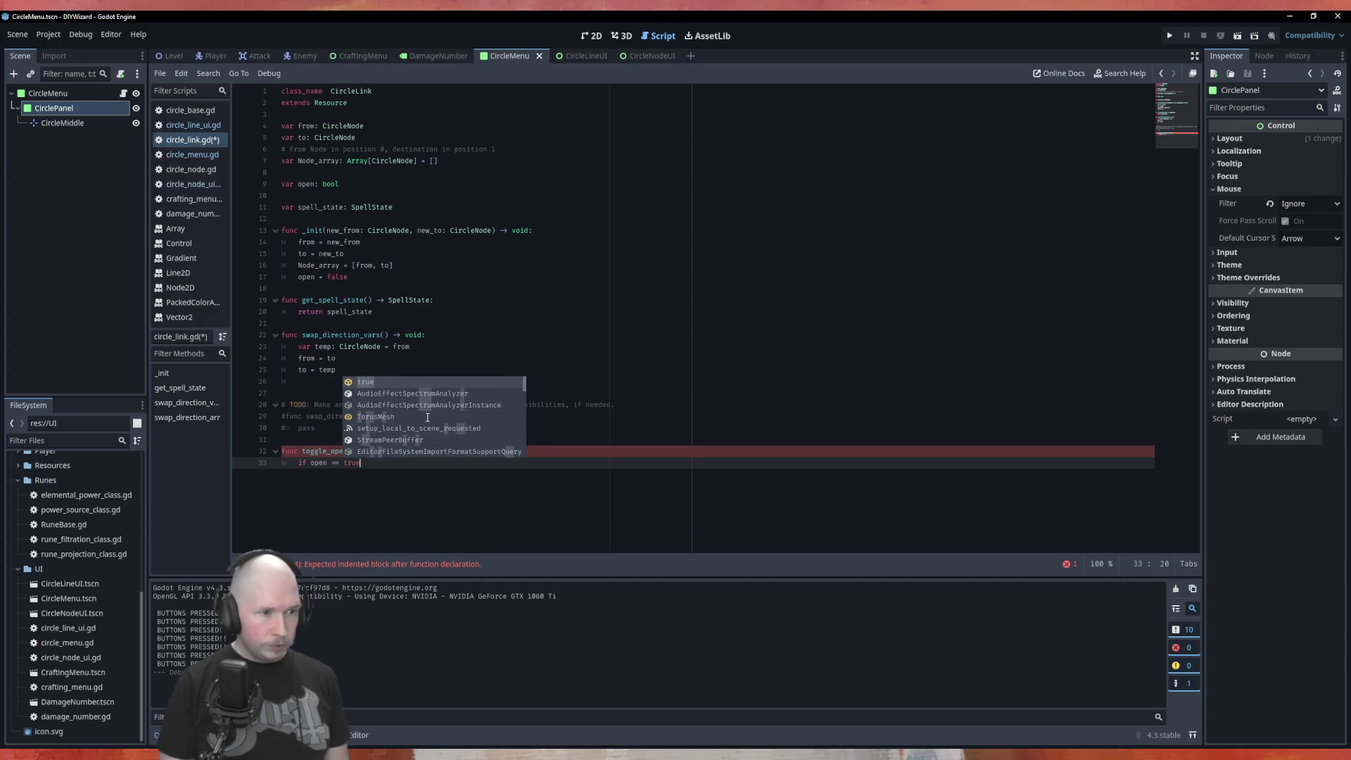
{"action": "key", "text": "Return"}
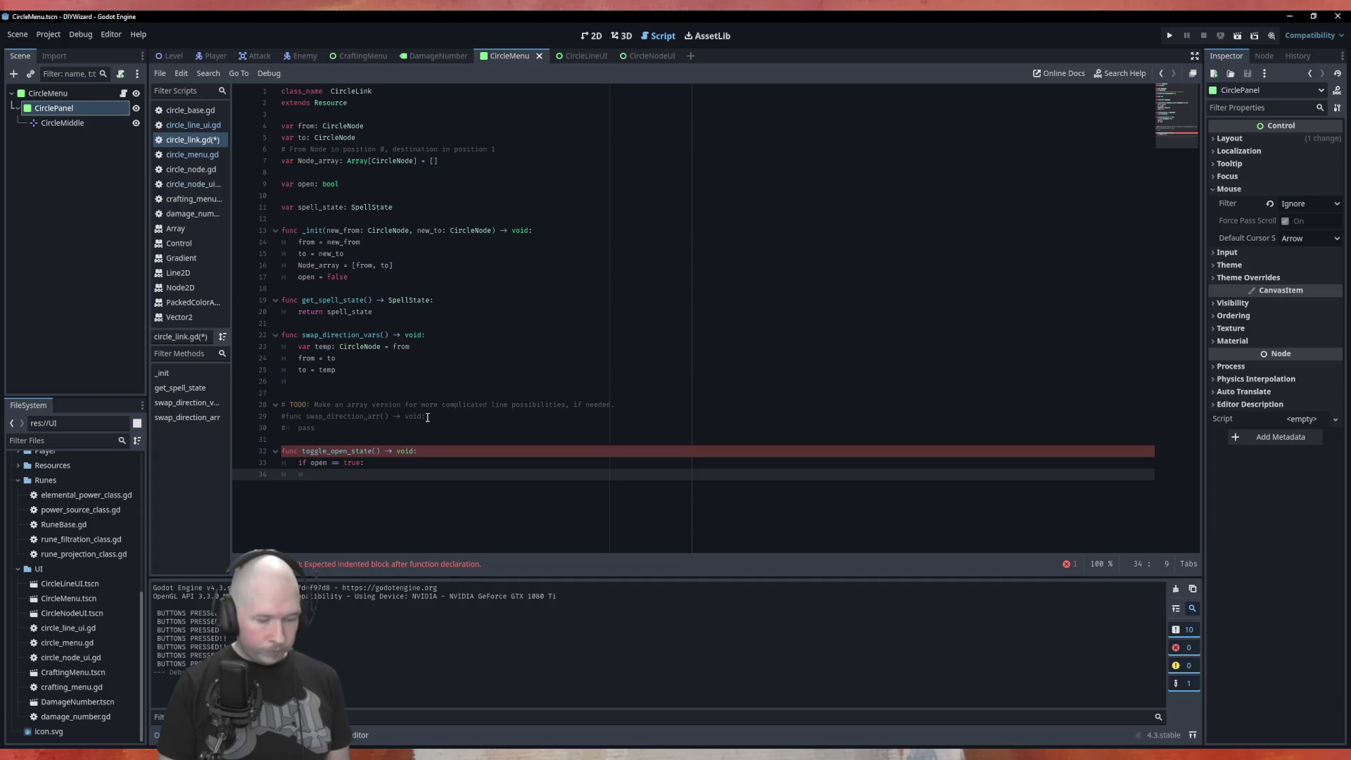
{"action": "type", "text": "open =="}
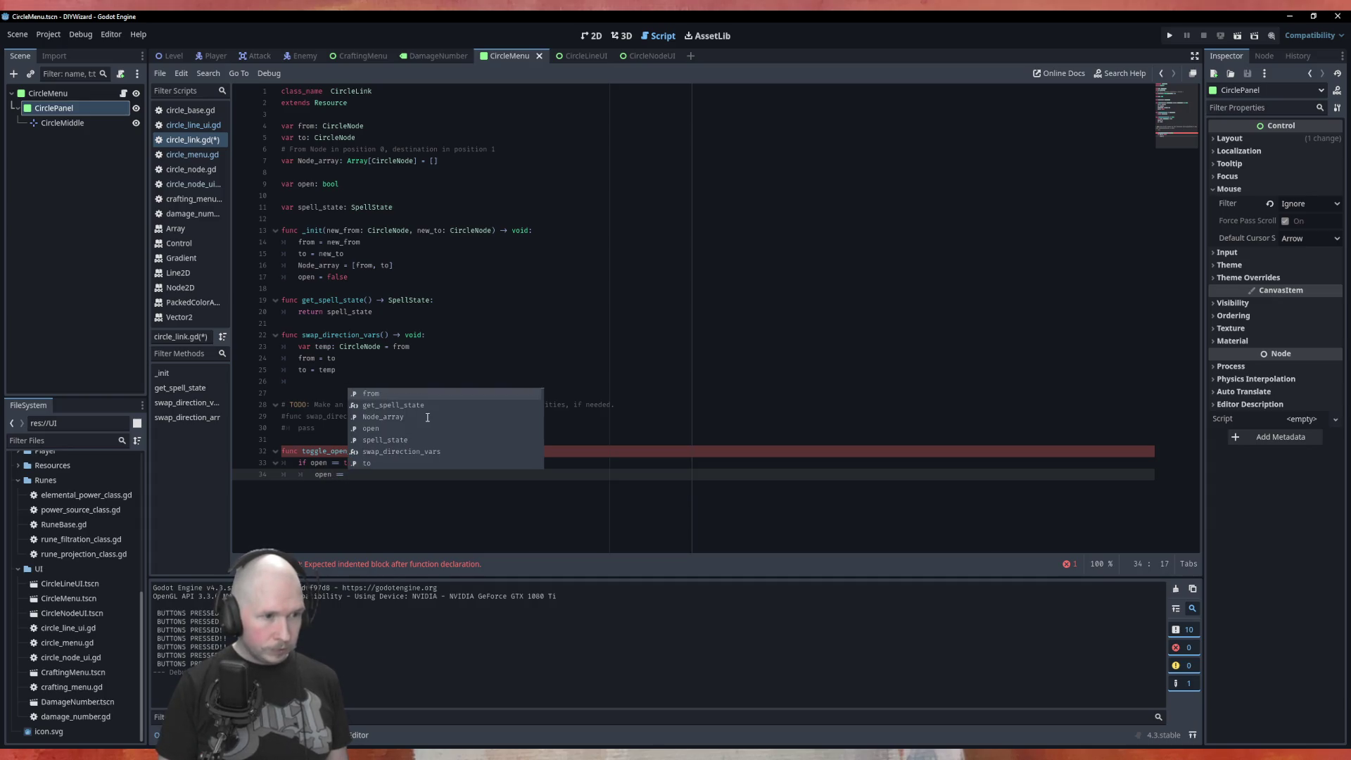
{"action": "key", "text": "BackSpace"}
{"action": "key", "text": "BackSpace"}
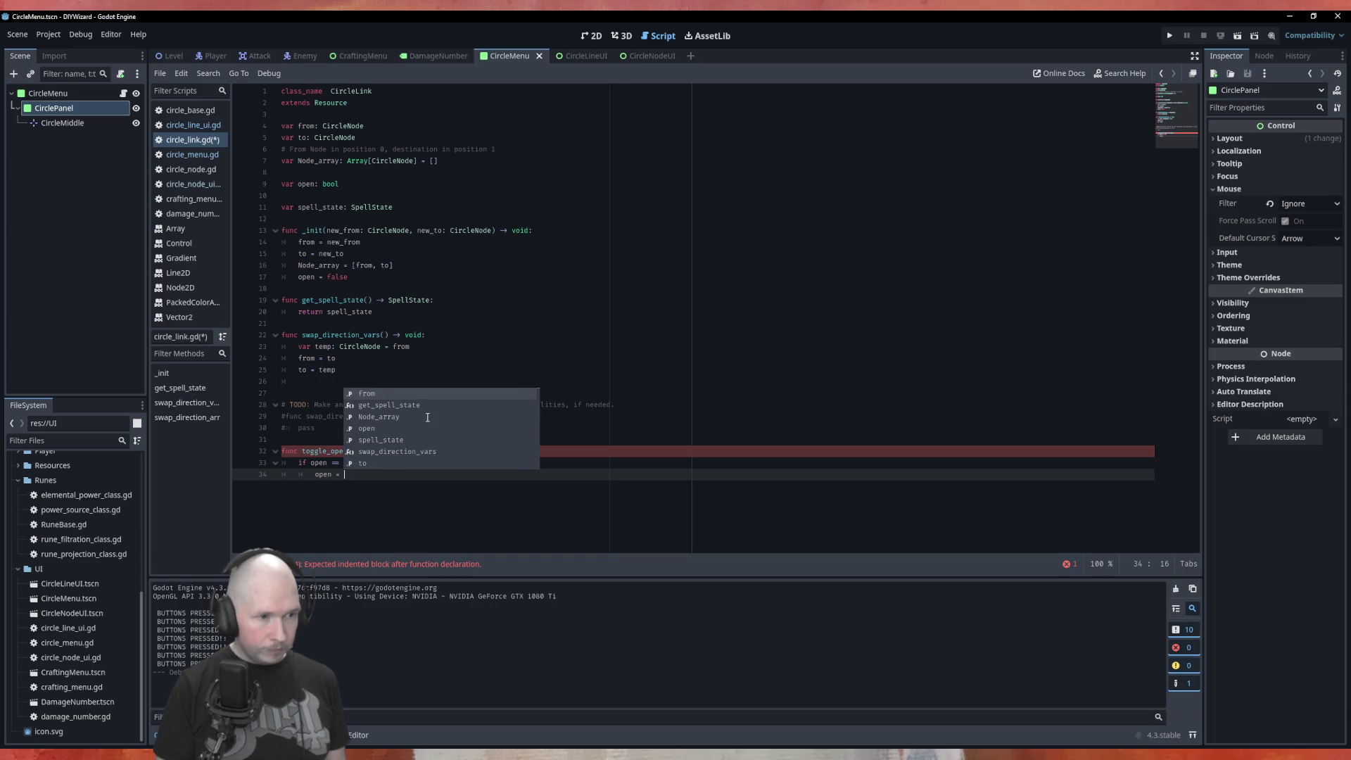
{"action": "type", "text": "false"}
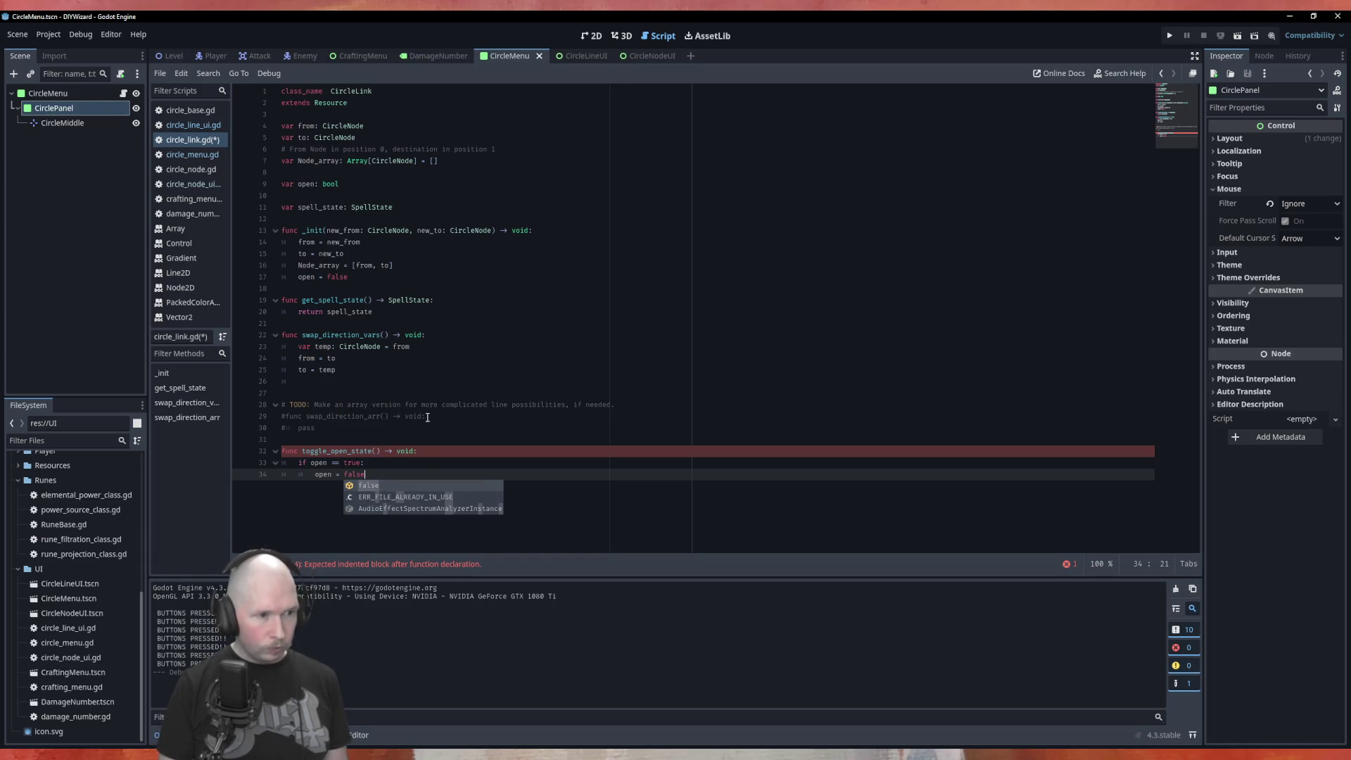
{"action": "key", "text": "Escape"}
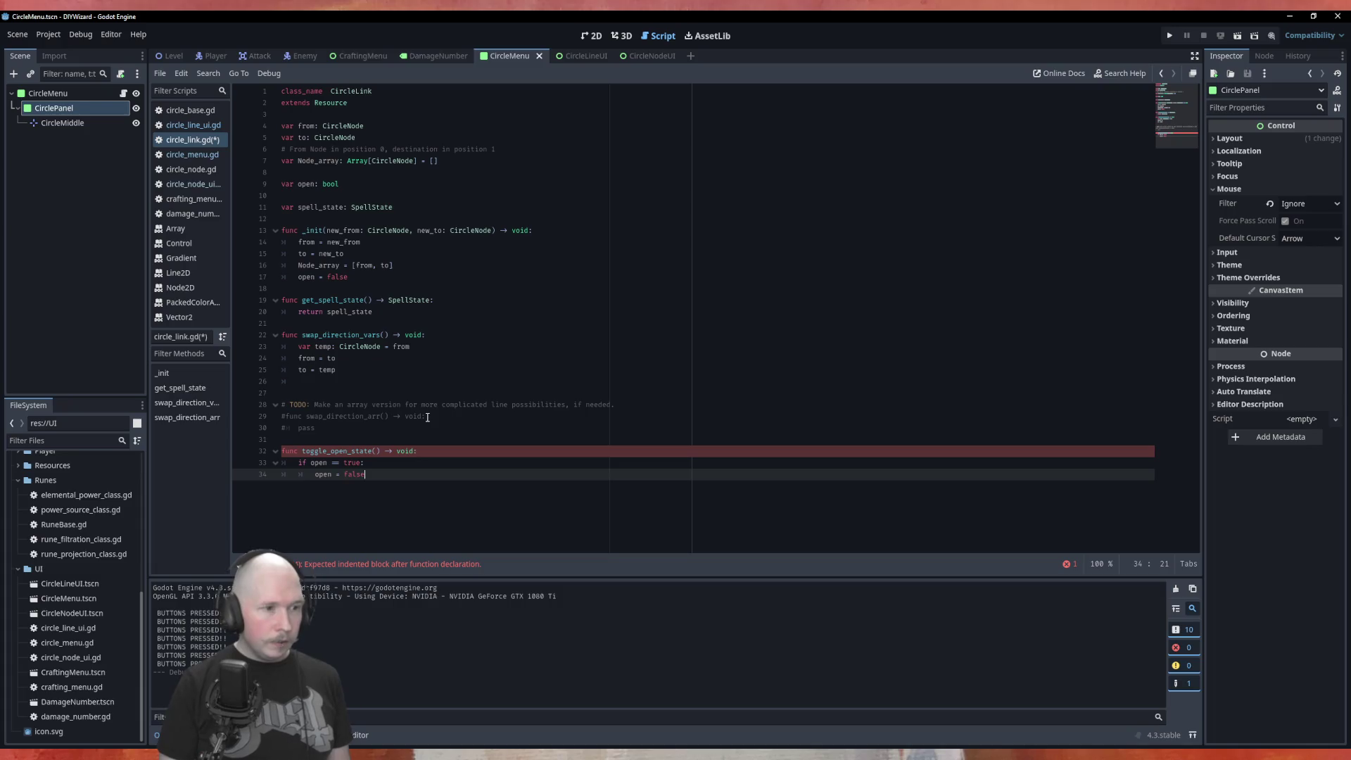
Add the else branch setting open = true and save circle_link.gd.
{"action": "key", "text": "Return"}
{"action": "type", "text": "else:"}
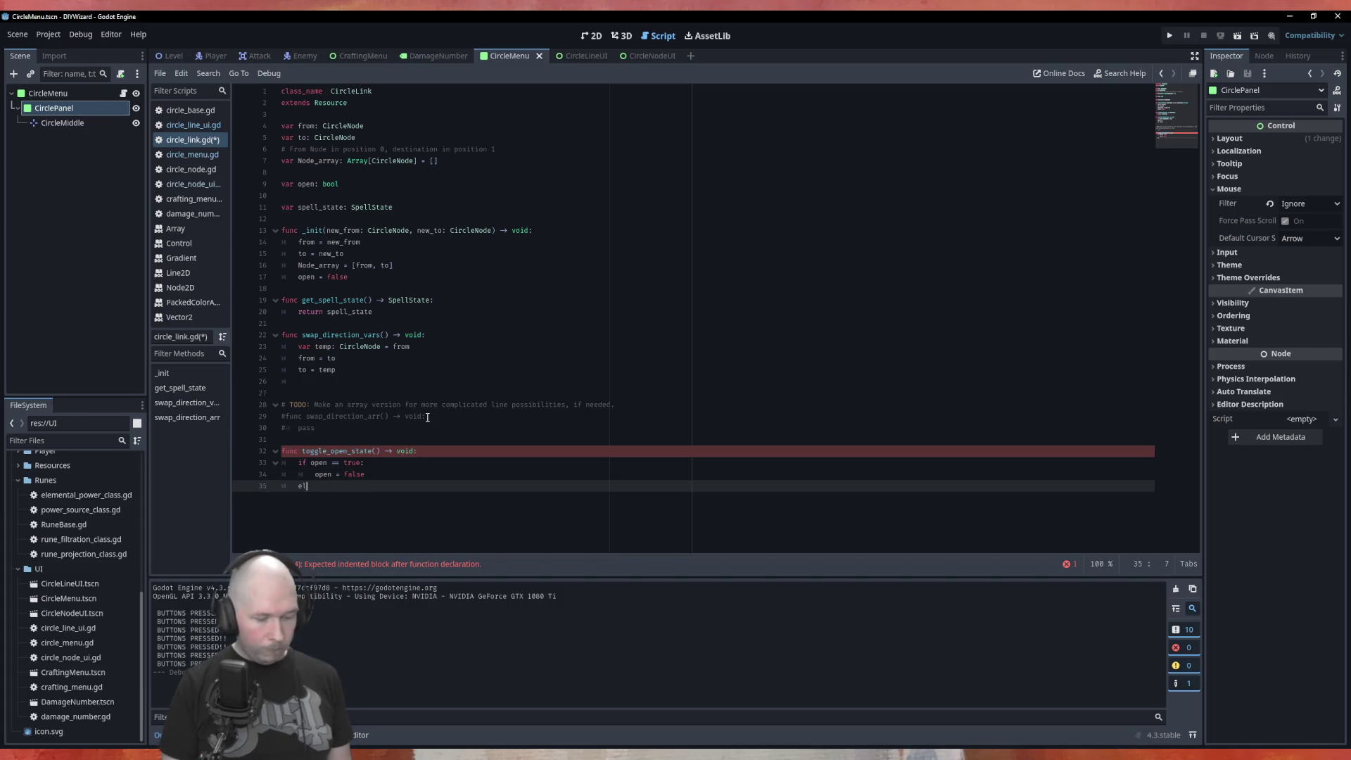
{"action": "key", "text": "Return"}
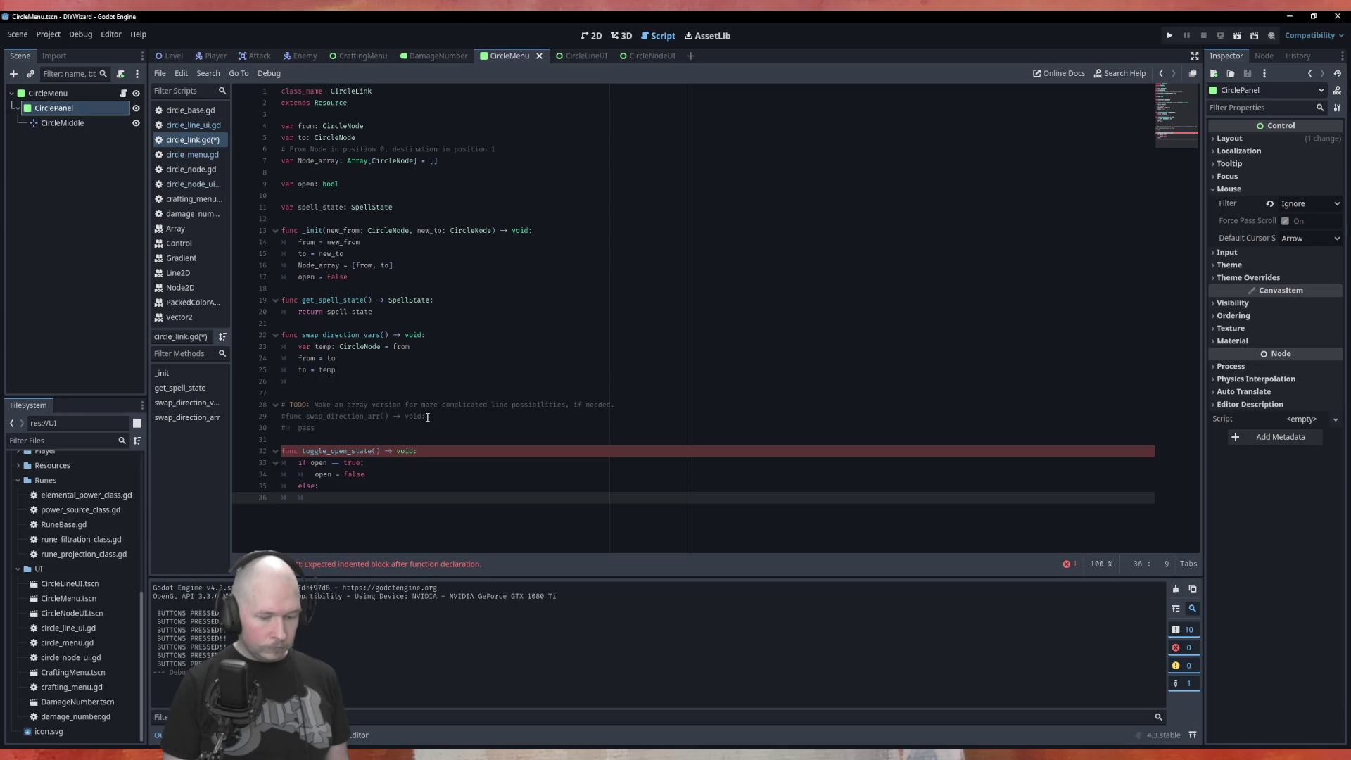
{"action": "type", "text": "open"}
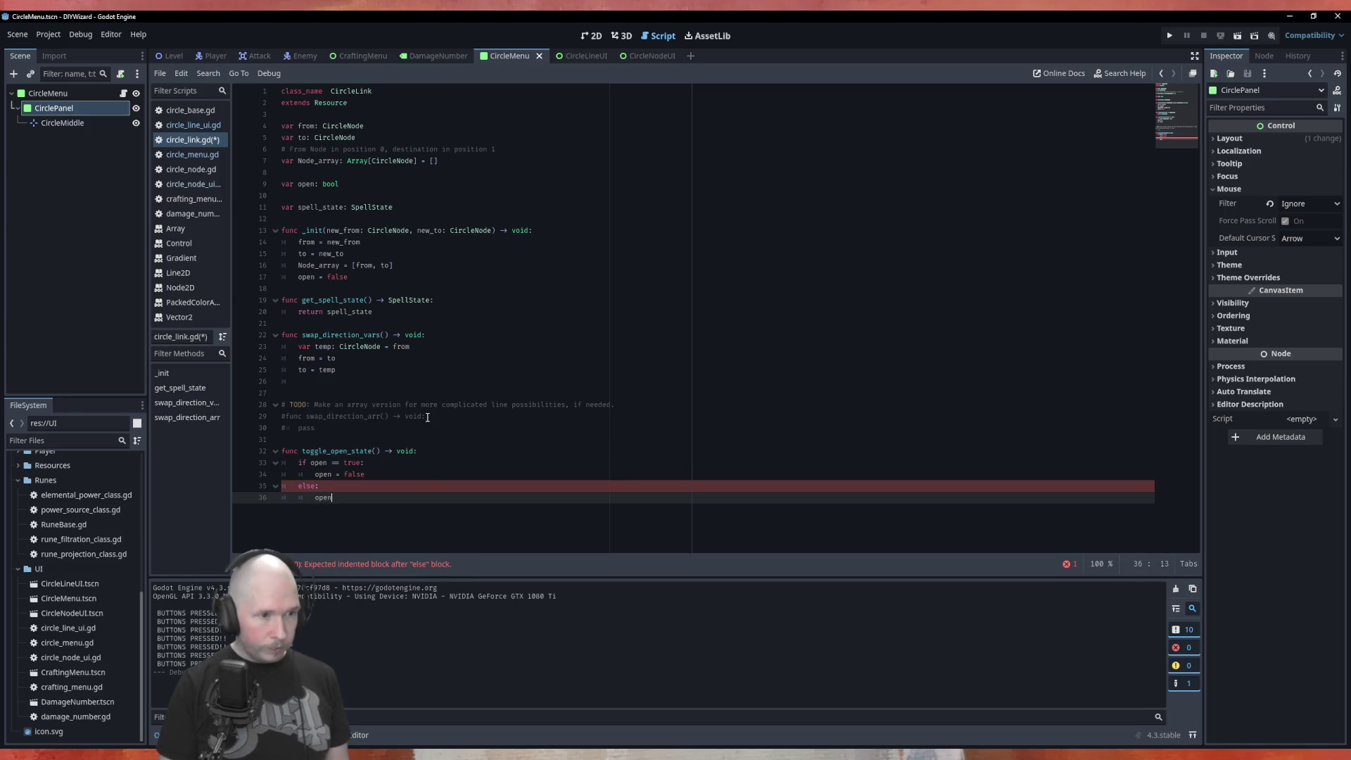
{"action": "type", "text": " = "}
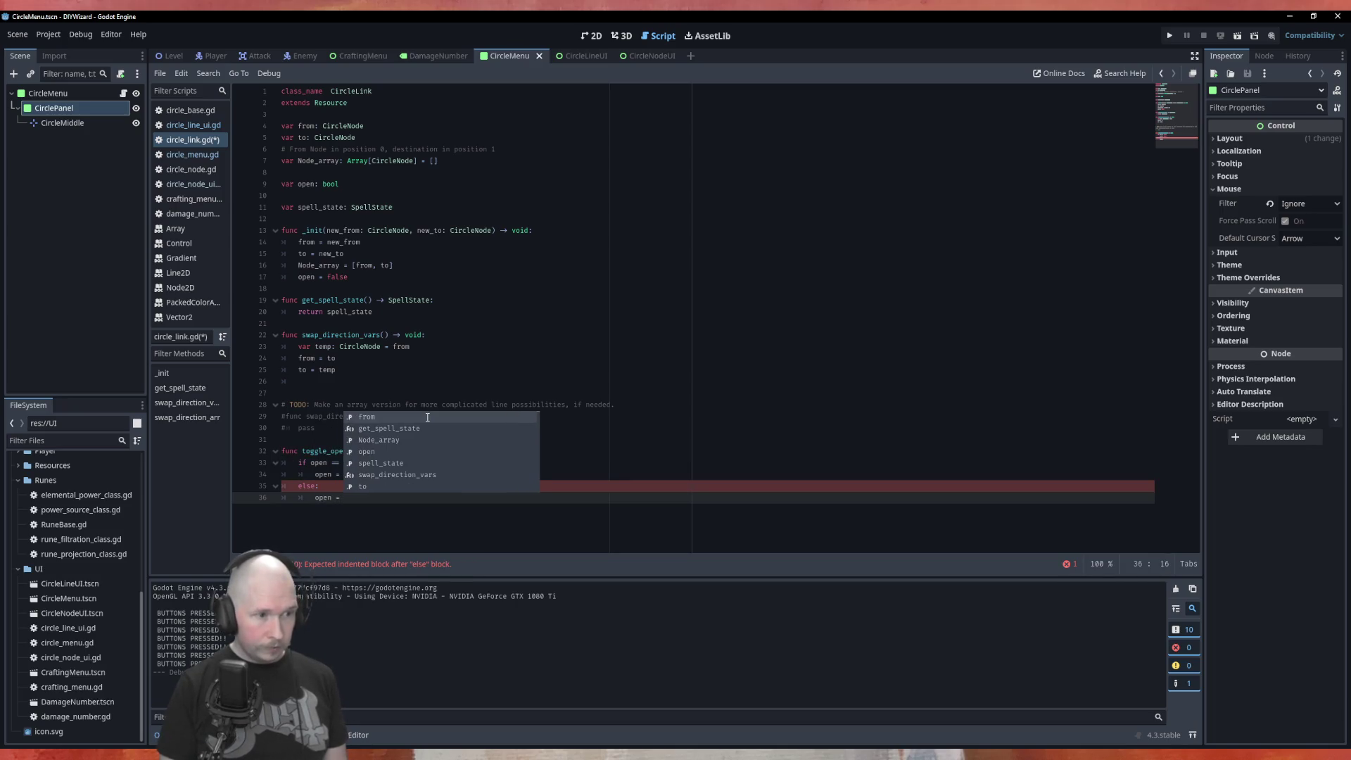
{"action": "type", "text": "tru"}
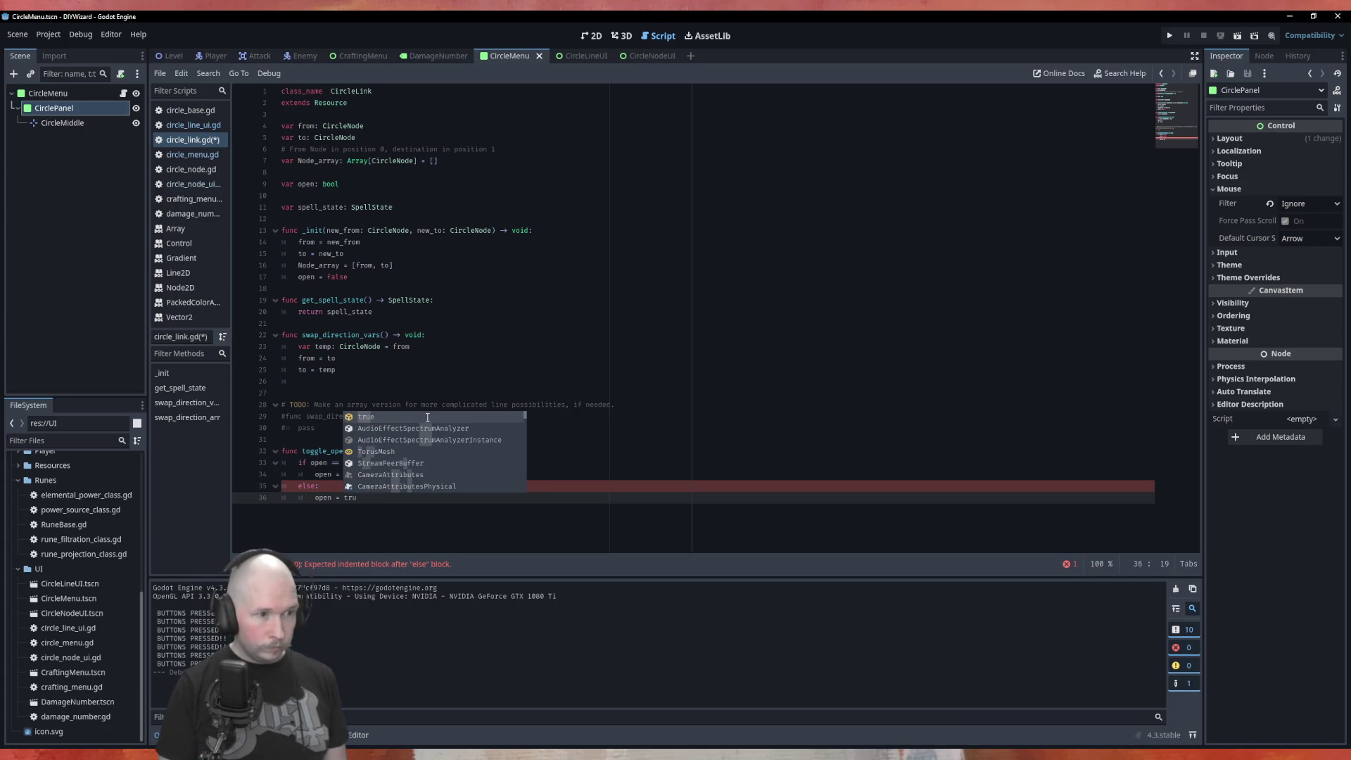
{"action": "key", "text": "Return"}
{"action": "key", "text": "ctrl+s"}
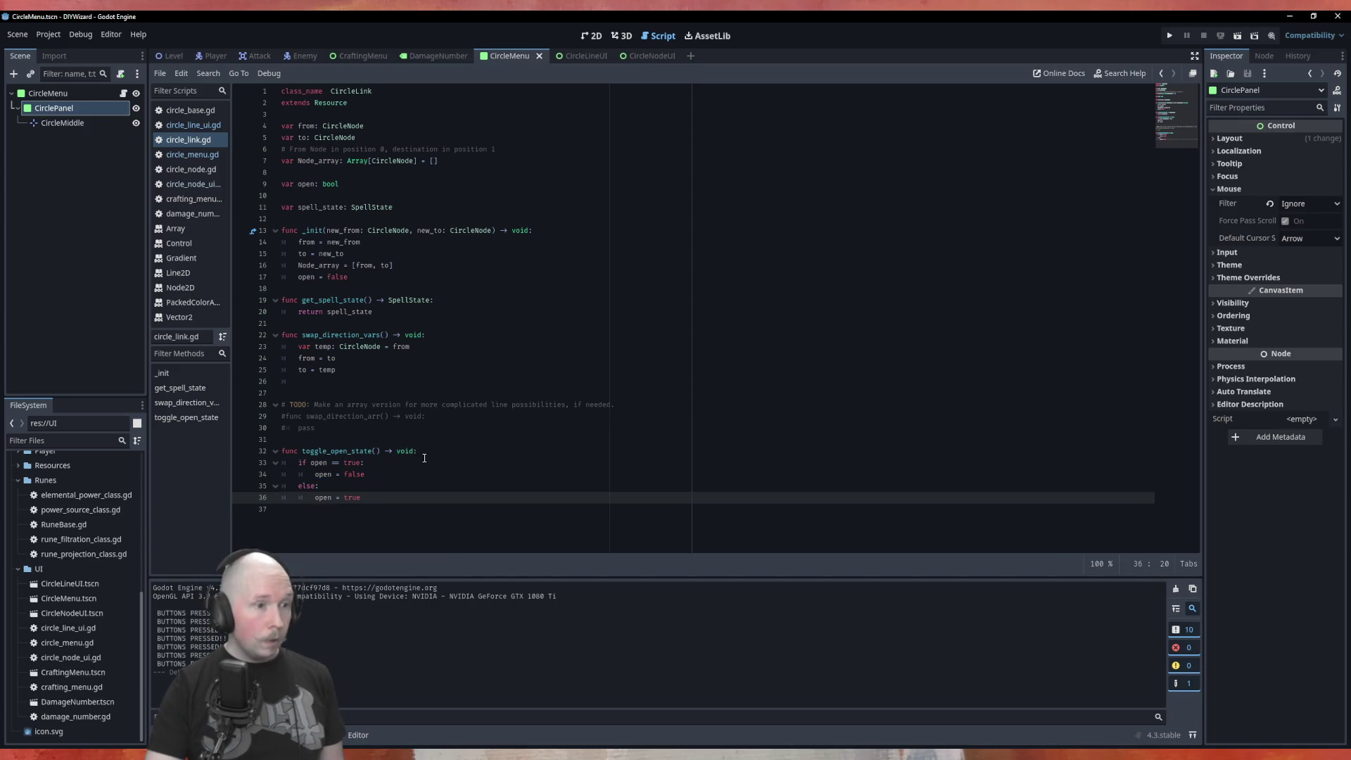
In circle_line_ui.gd, add _circle_link.toggle_open_state() and comment out the swap_direction_vars call.
{"action": "left_click", "coordinate": [194, 125]}
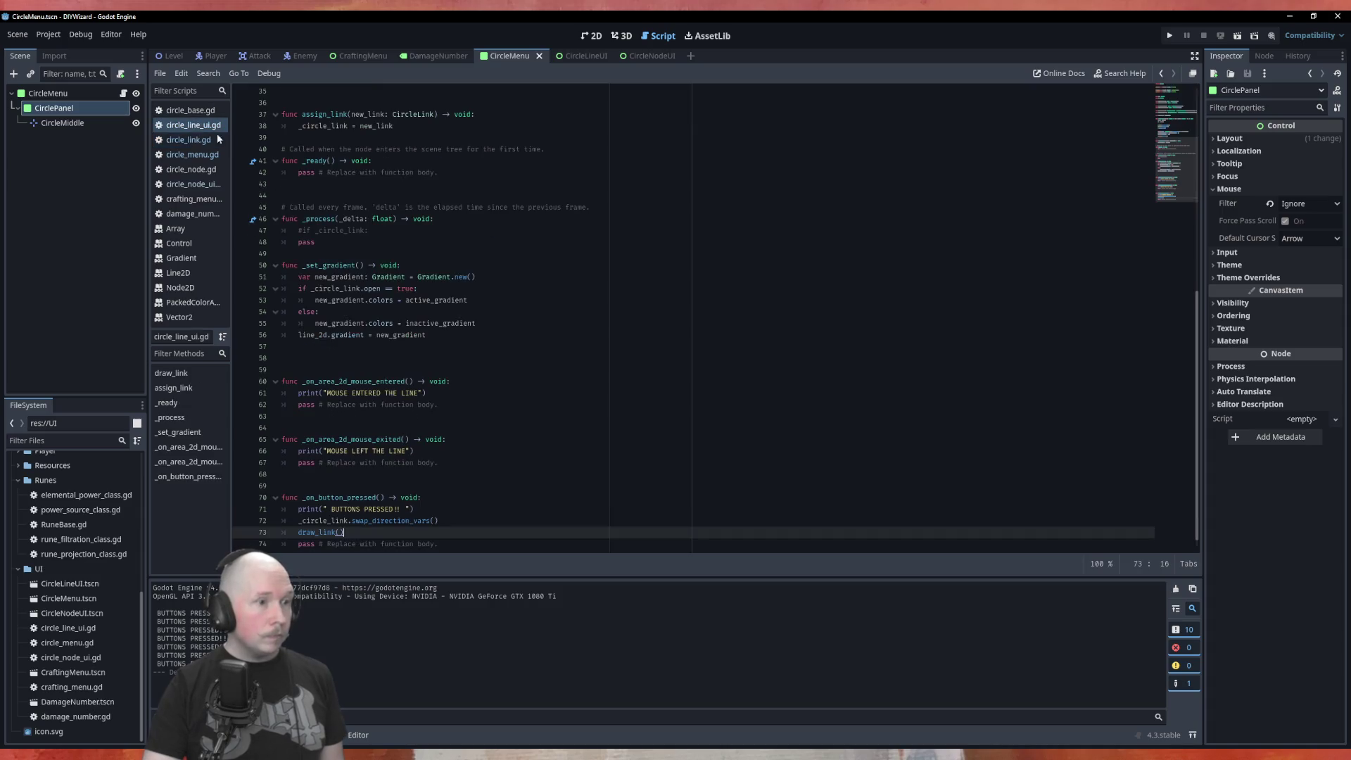
{"action": "left_click", "coordinate": [452, 507]}
{"action": "key", "text": "Return"}
{"action": "type", "text": "_"}
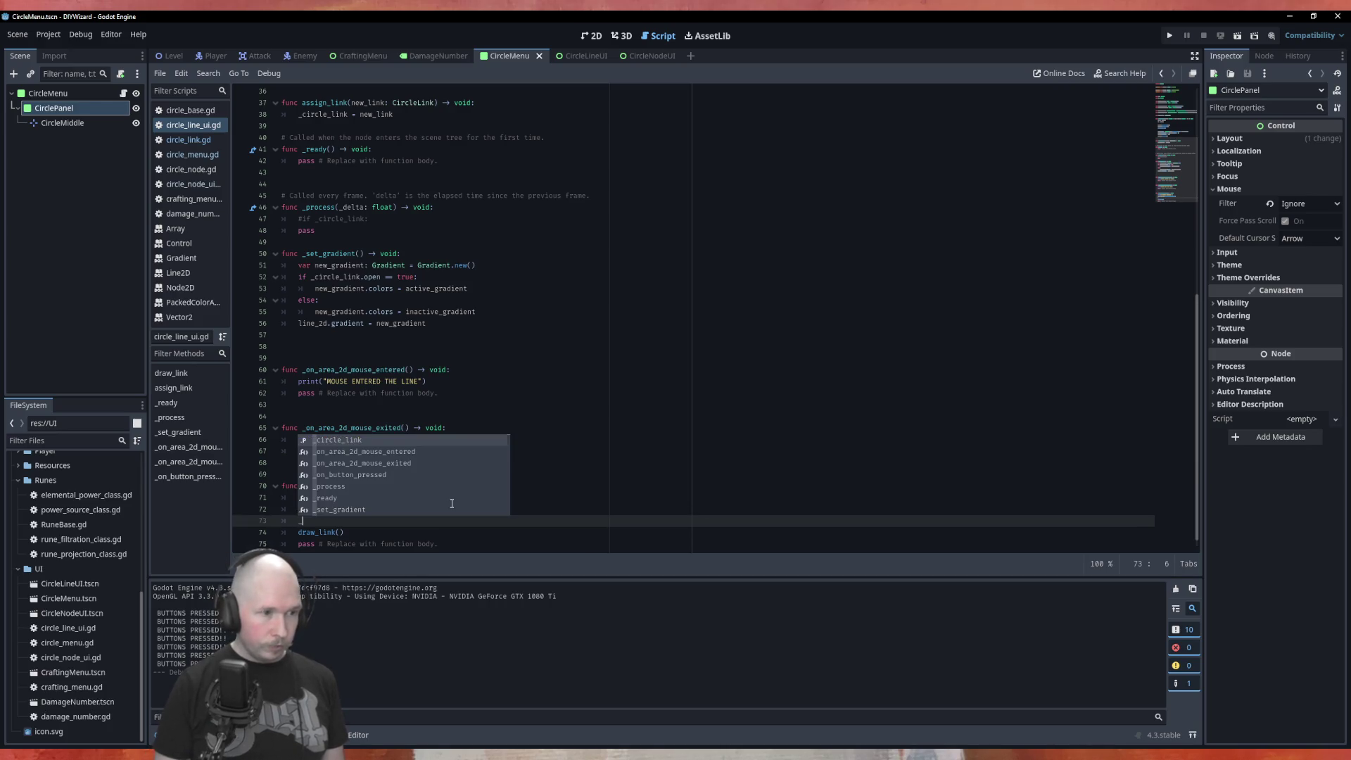
{"action": "key", "text": "Return"}
{"action": "type", "text": ".to"}
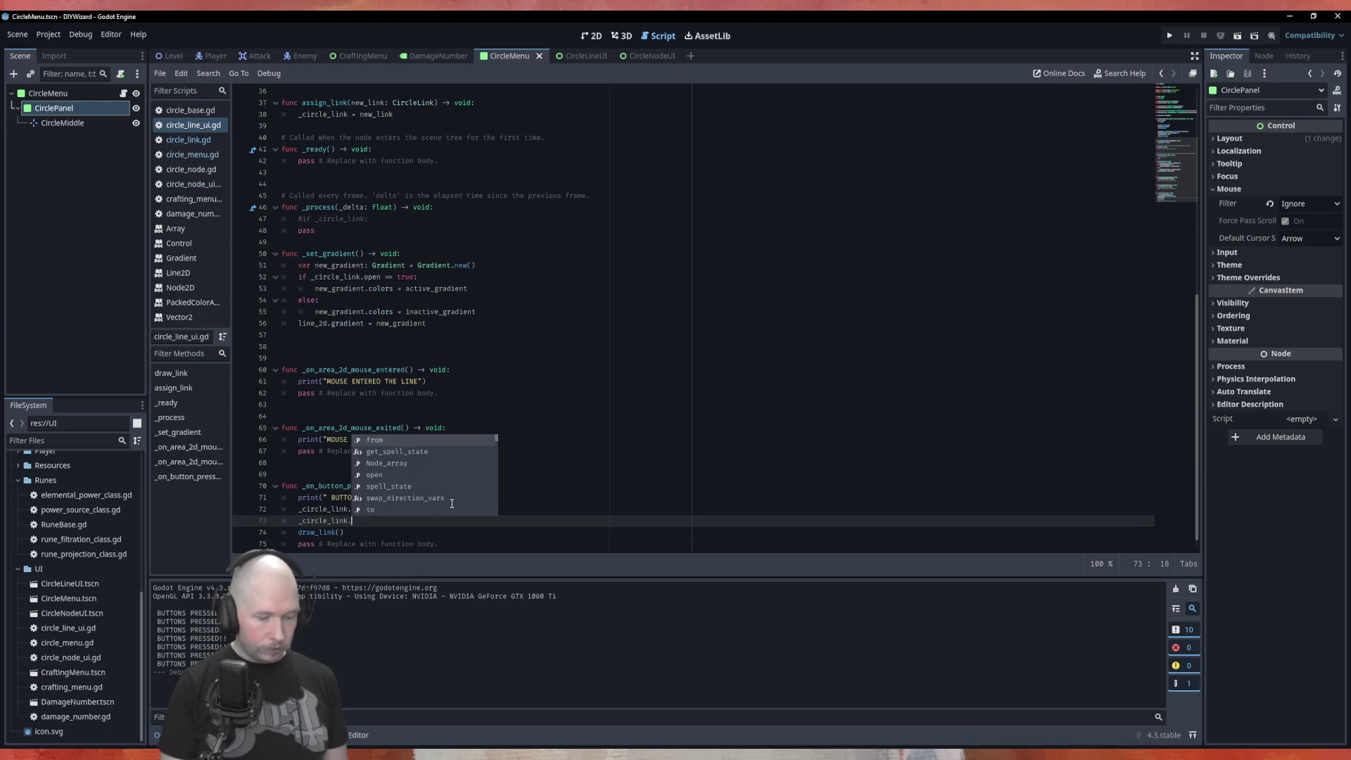
{"action": "key", "text": "Down"}
{"action": "key", "text": "Return"}
{"action": "key", "text": "Up"}
{"action": "key", "text": "ctrl+k"}
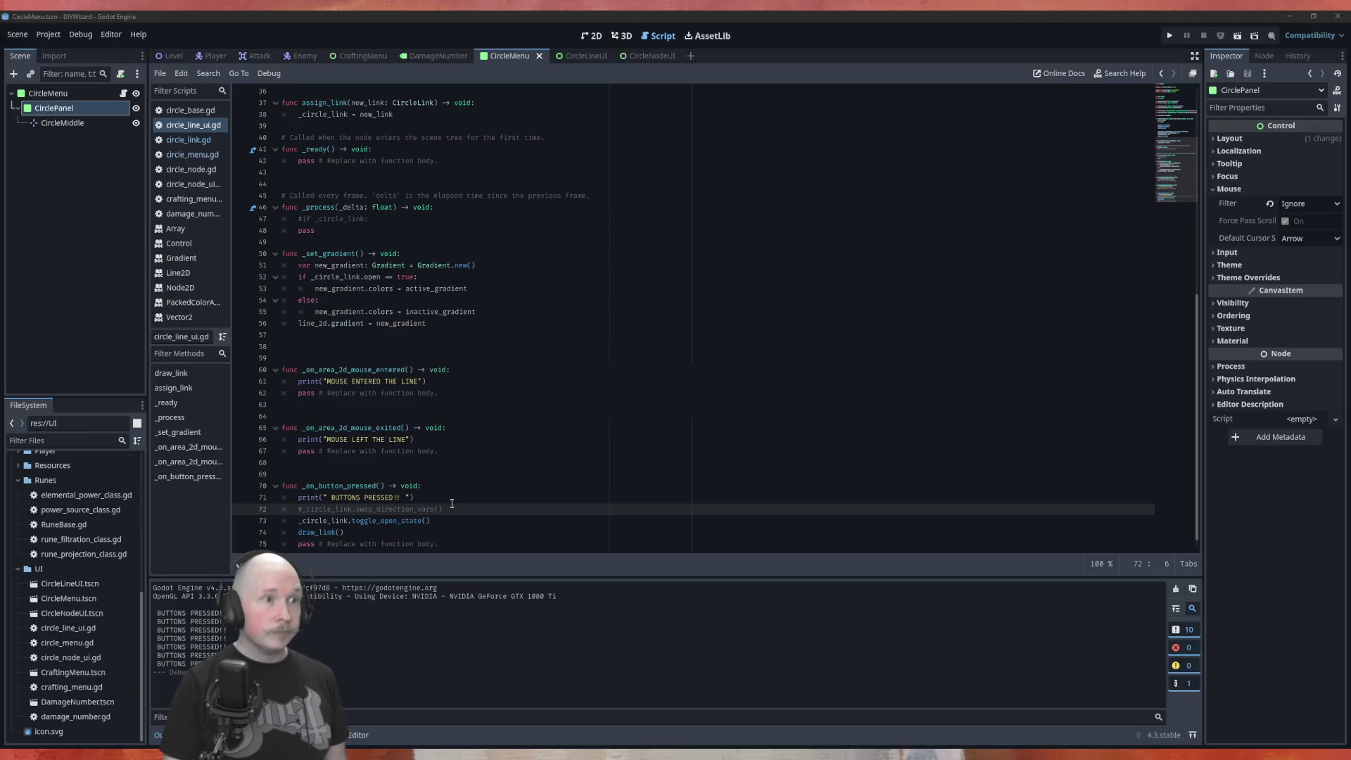
Test with F5, toggling the horizontal and vertical links red, then select the CircleLineUI Button node.
{"action": "key", "text": "F5"}
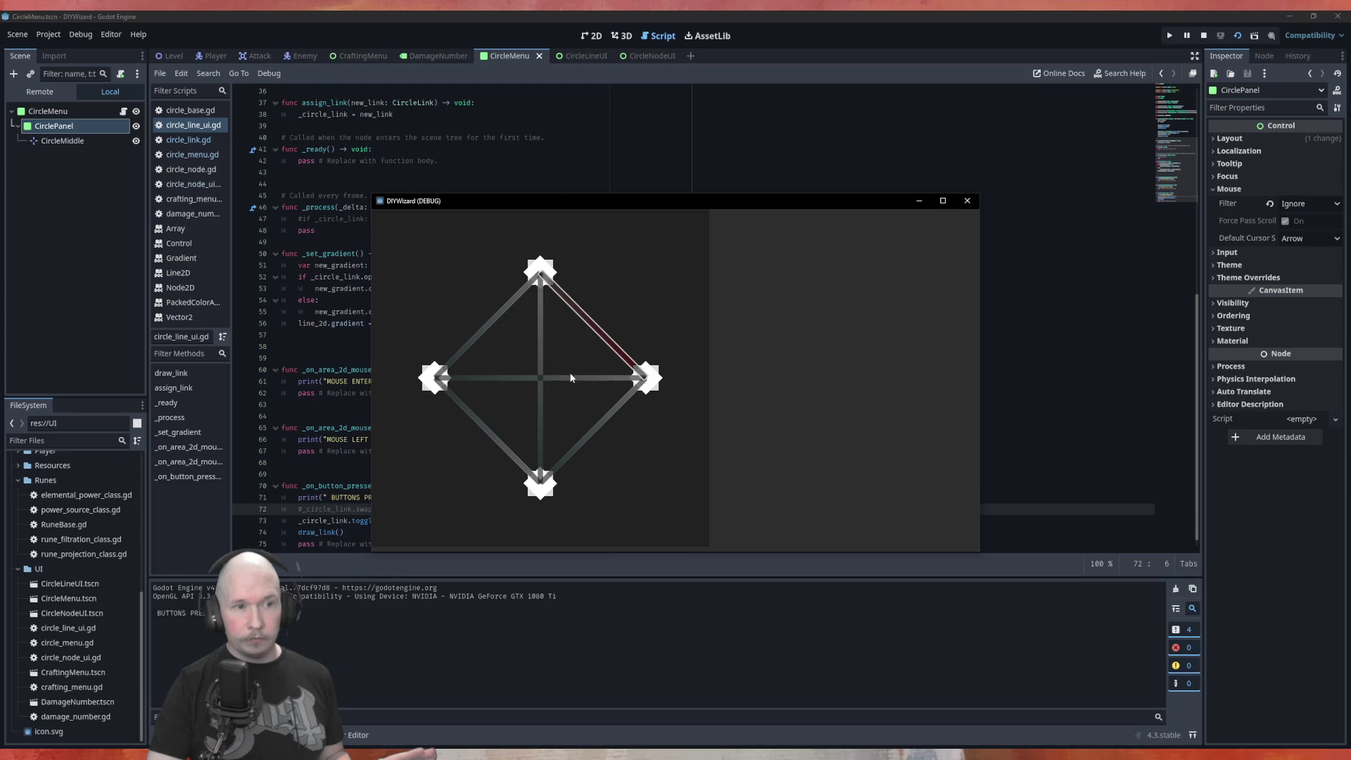
{"action": "left_click", "coordinate": [571, 378]}
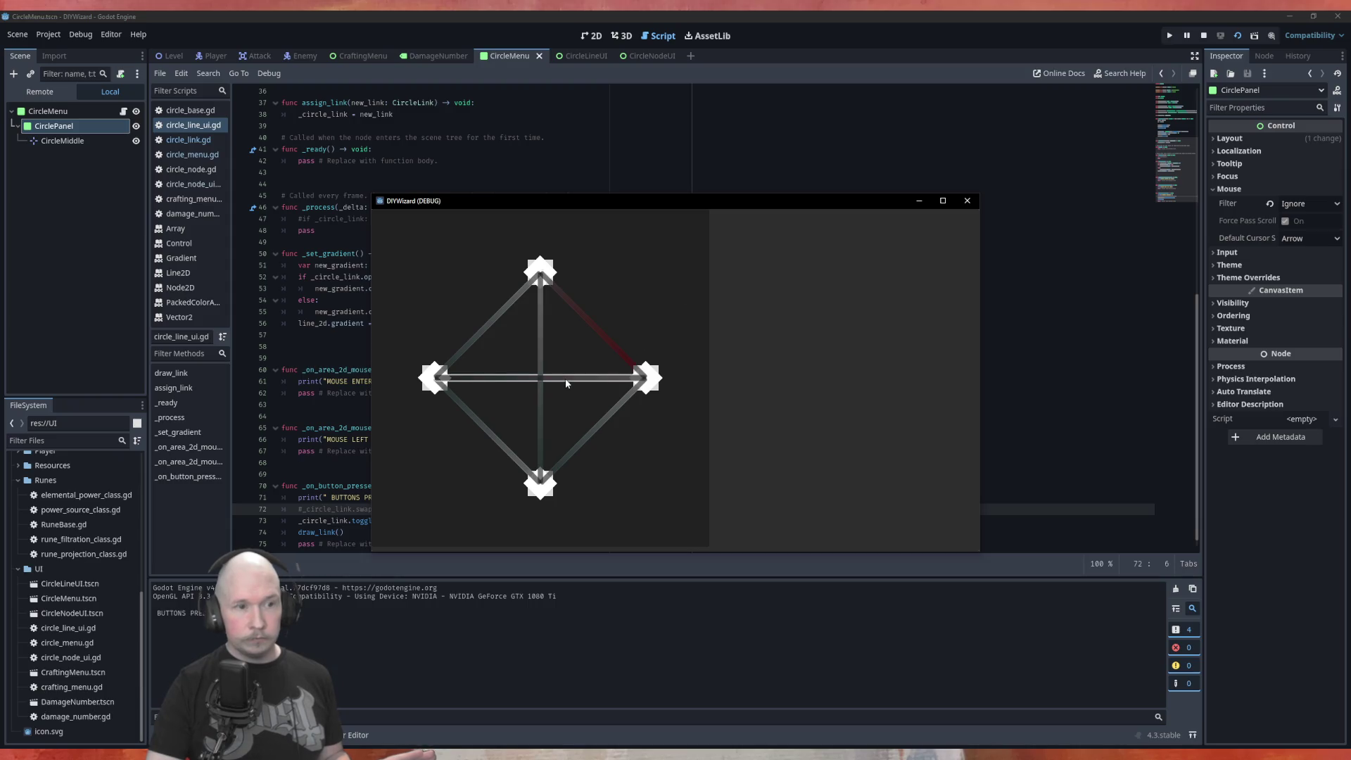
{"action": "left_click", "coordinate": [541, 317]}
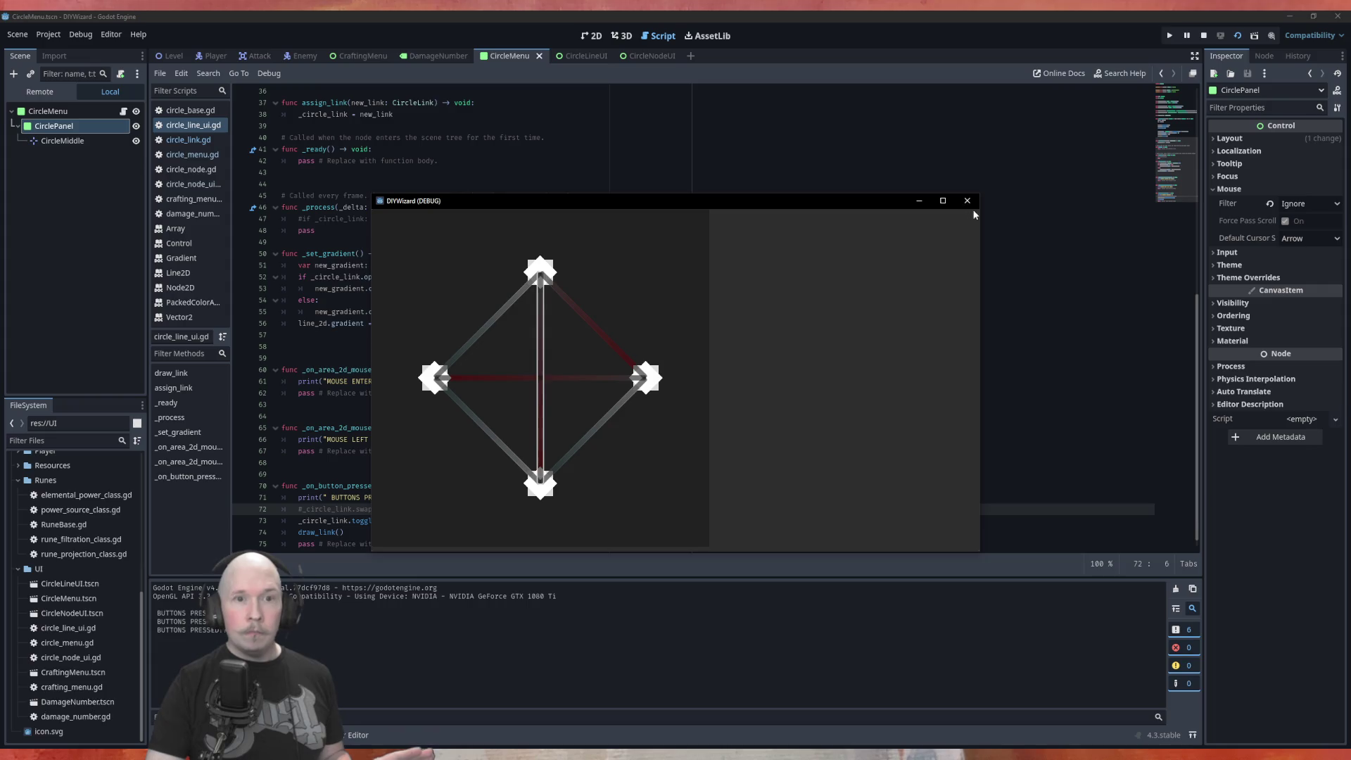
{"action": "key", "text": "F8"}
{"action": "left_click", "coordinate": [598, 58]}
{"action": "left_click", "coordinate": [57, 138]}
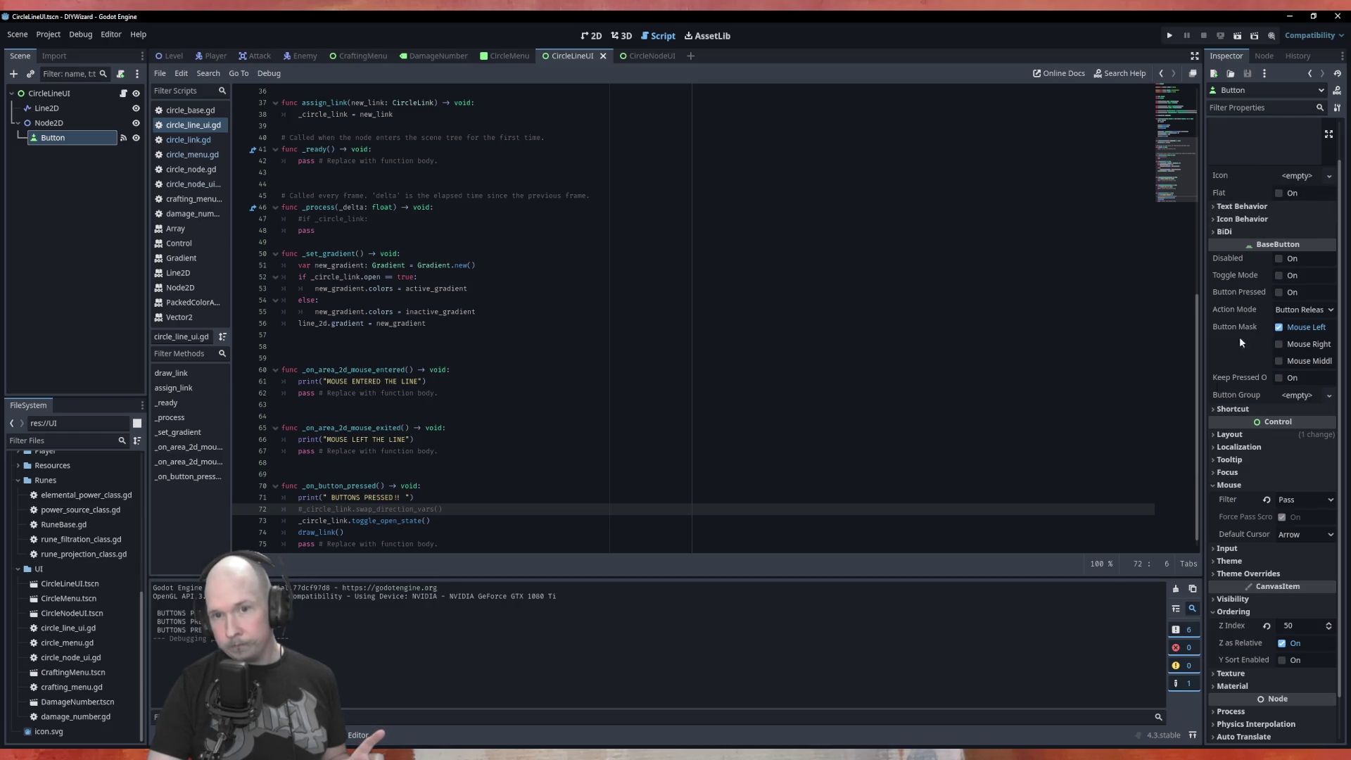
Inspect the Button's Shortcut, Action Mode and Icon Behavior settings, leaving Action Mode on release.
{"action": "left_click", "coordinate": [1236, 411]}
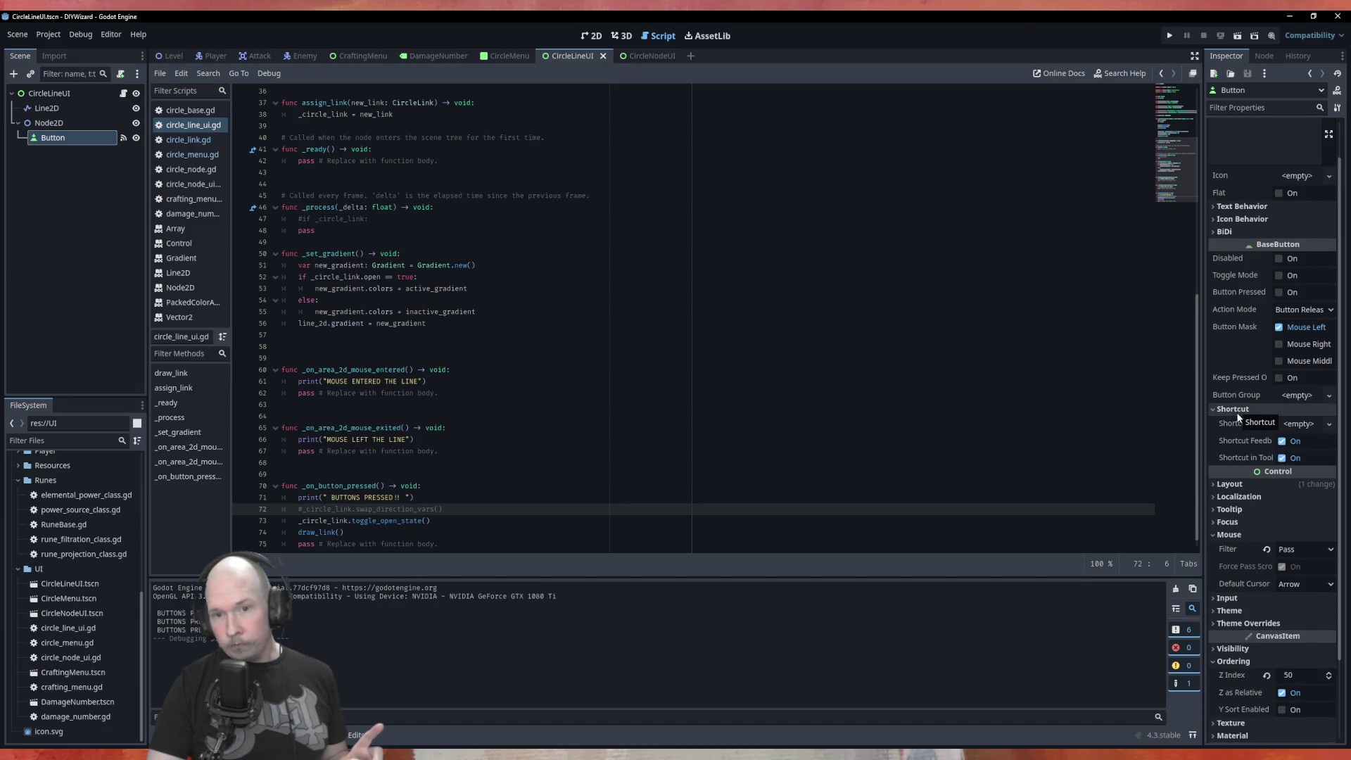
{"action": "left_click", "coordinate": [1236, 410]}
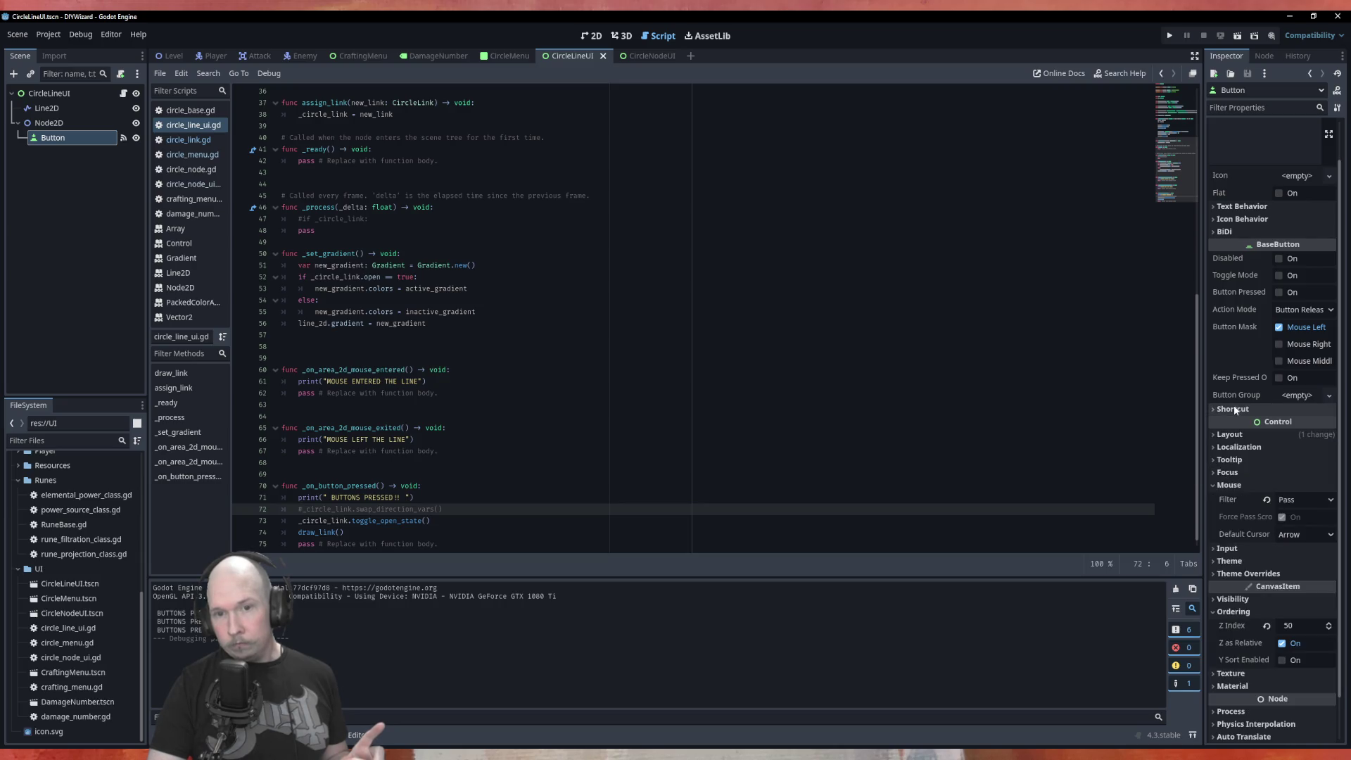
{"action": "scroll", "coordinate": [1235, 410], "scroll_direction": "up", "scroll_amount": 2}
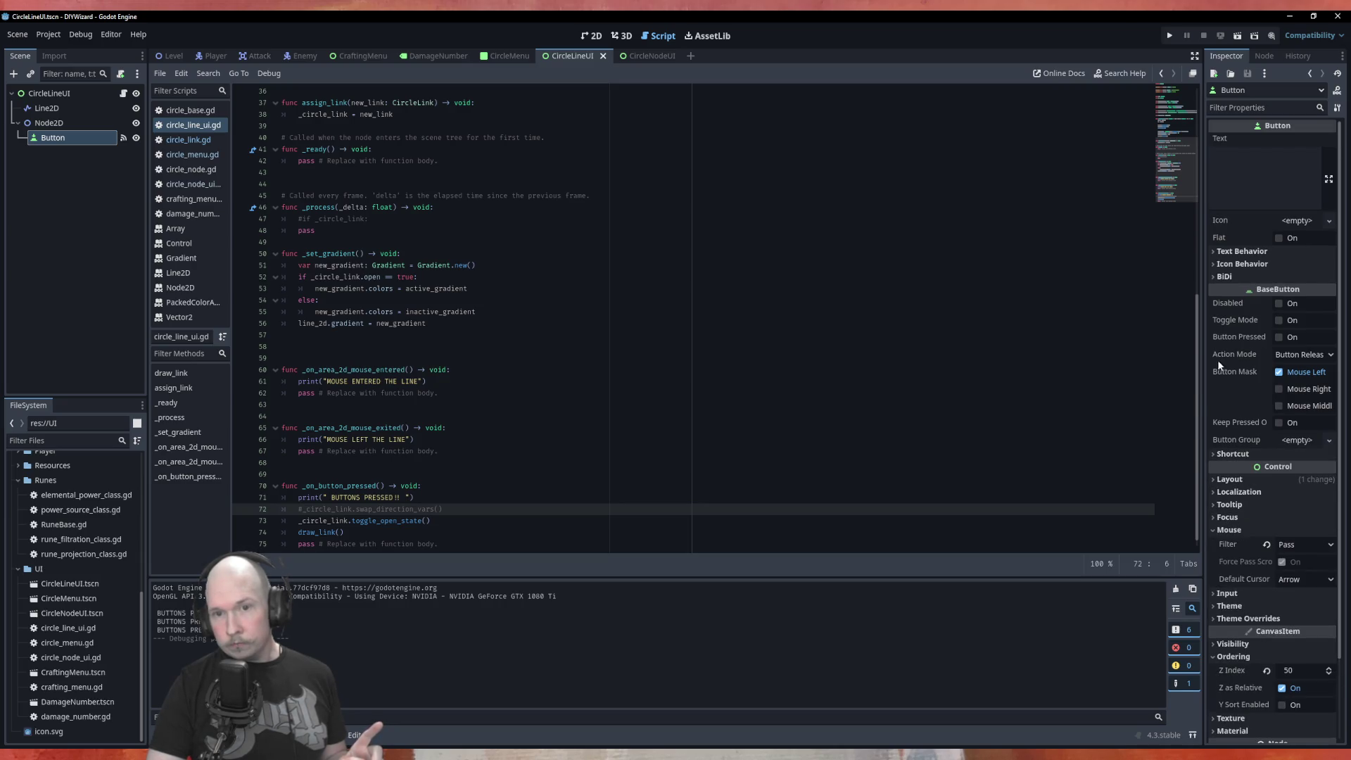
{"action": "left_click", "coordinate": [1289, 356]}
{"action": "left_click", "coordinate": [1291, 371]}
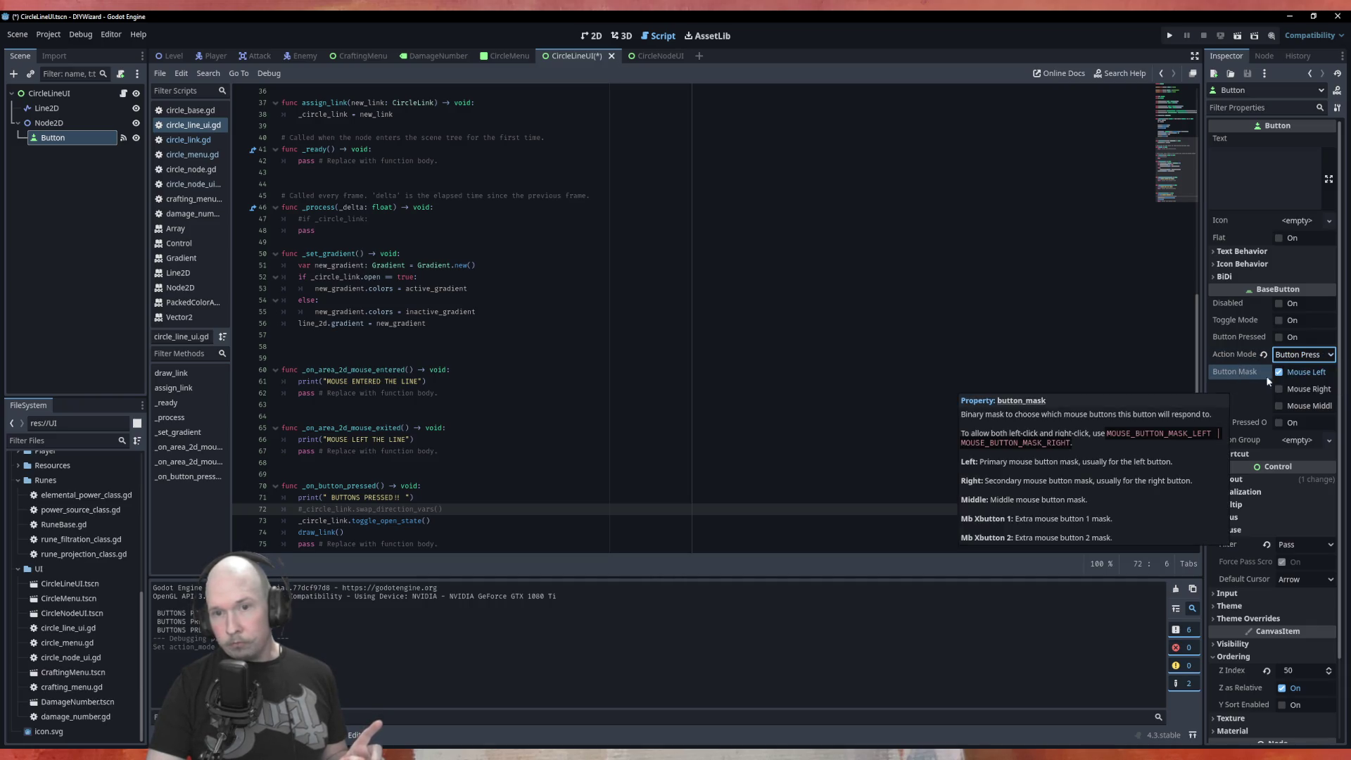
{"action": "left_click", "coordinate": [1293, 357]}
{"action": "left_click", "coordinate": [1310, 386]}
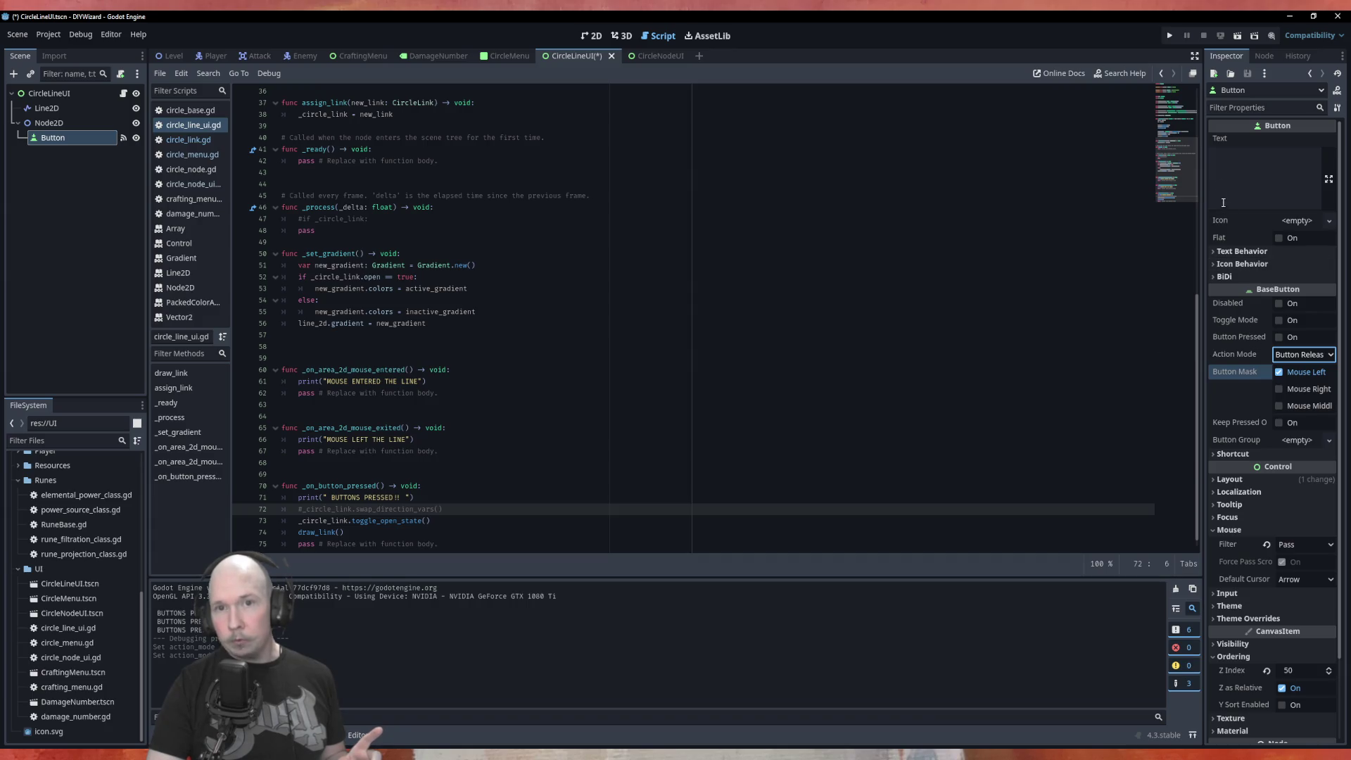
{"action": "left_click", "coordinate": [1236, 264]}
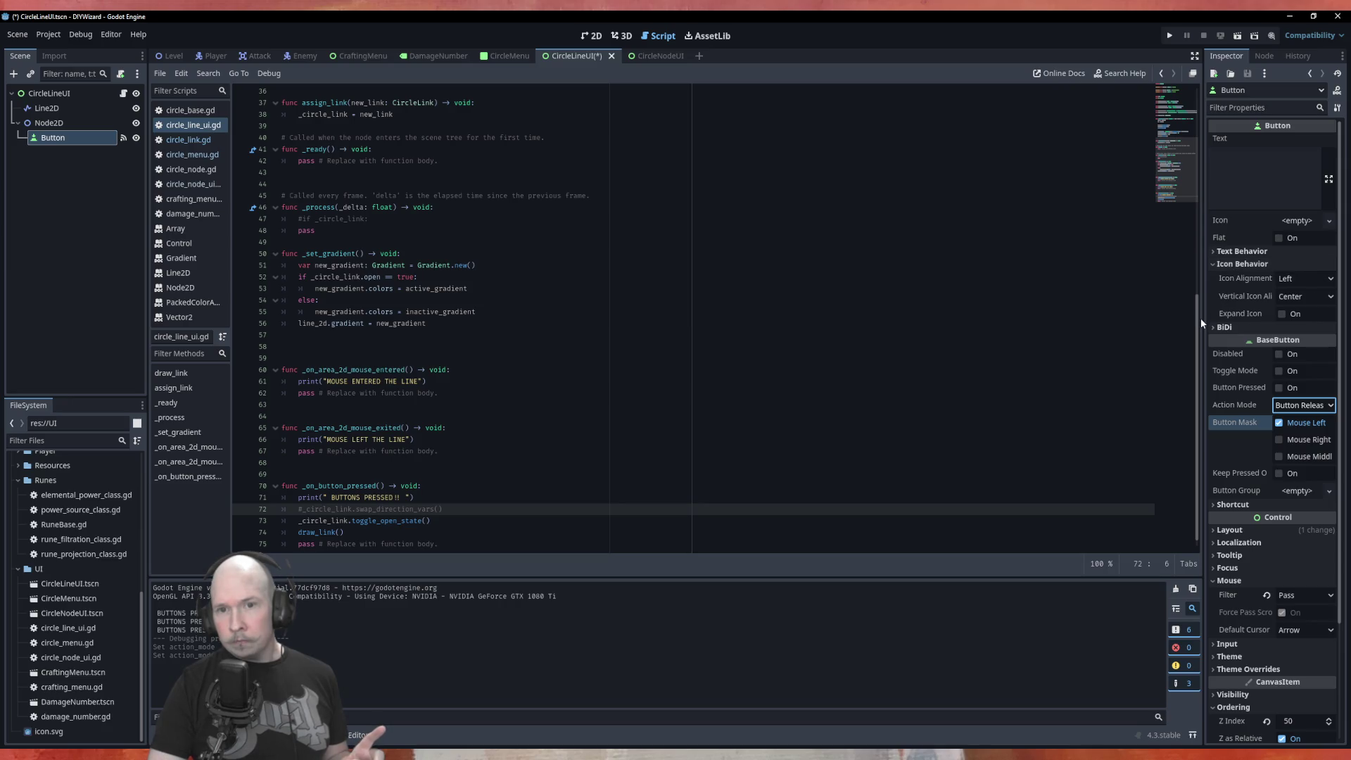
{"action": "left_click", "coordinate": [1233, 254]}
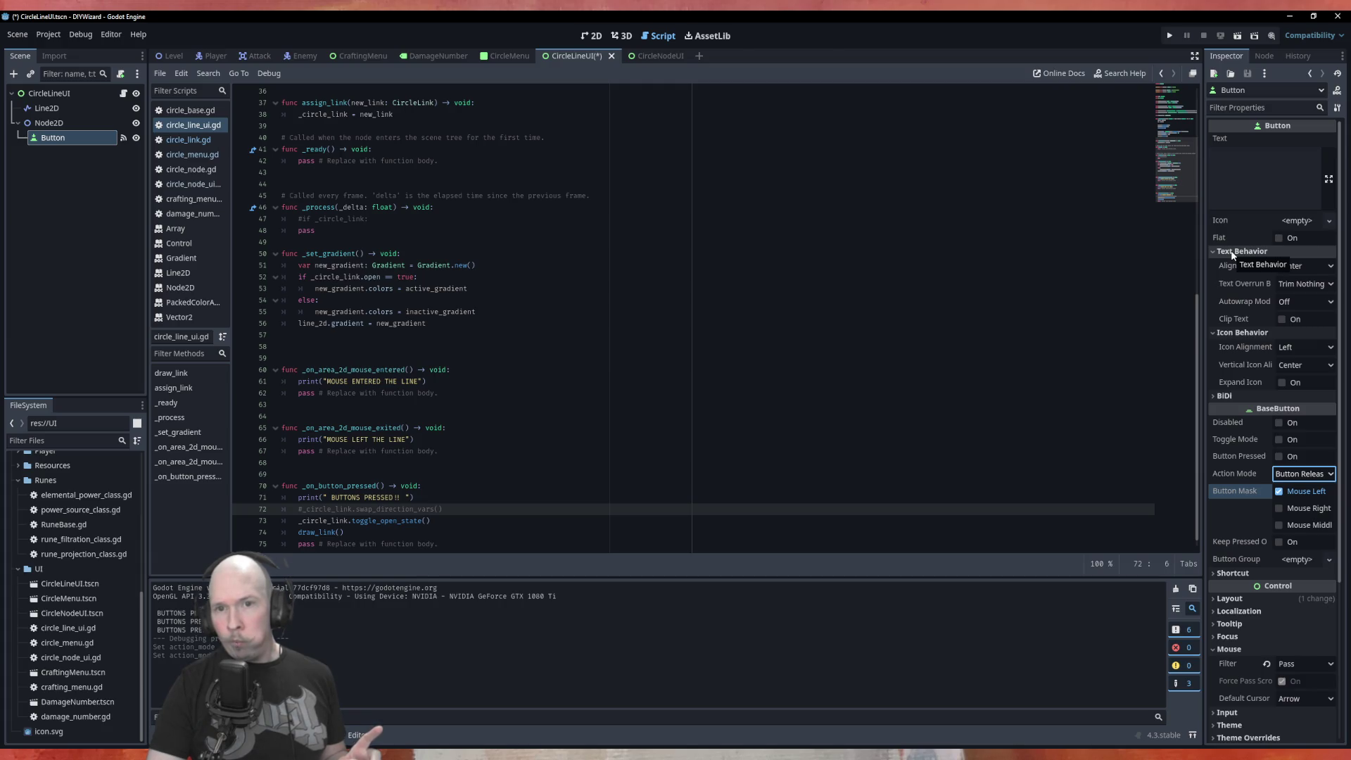
{"action": "left_click", "coordinate": [1233, 253]}
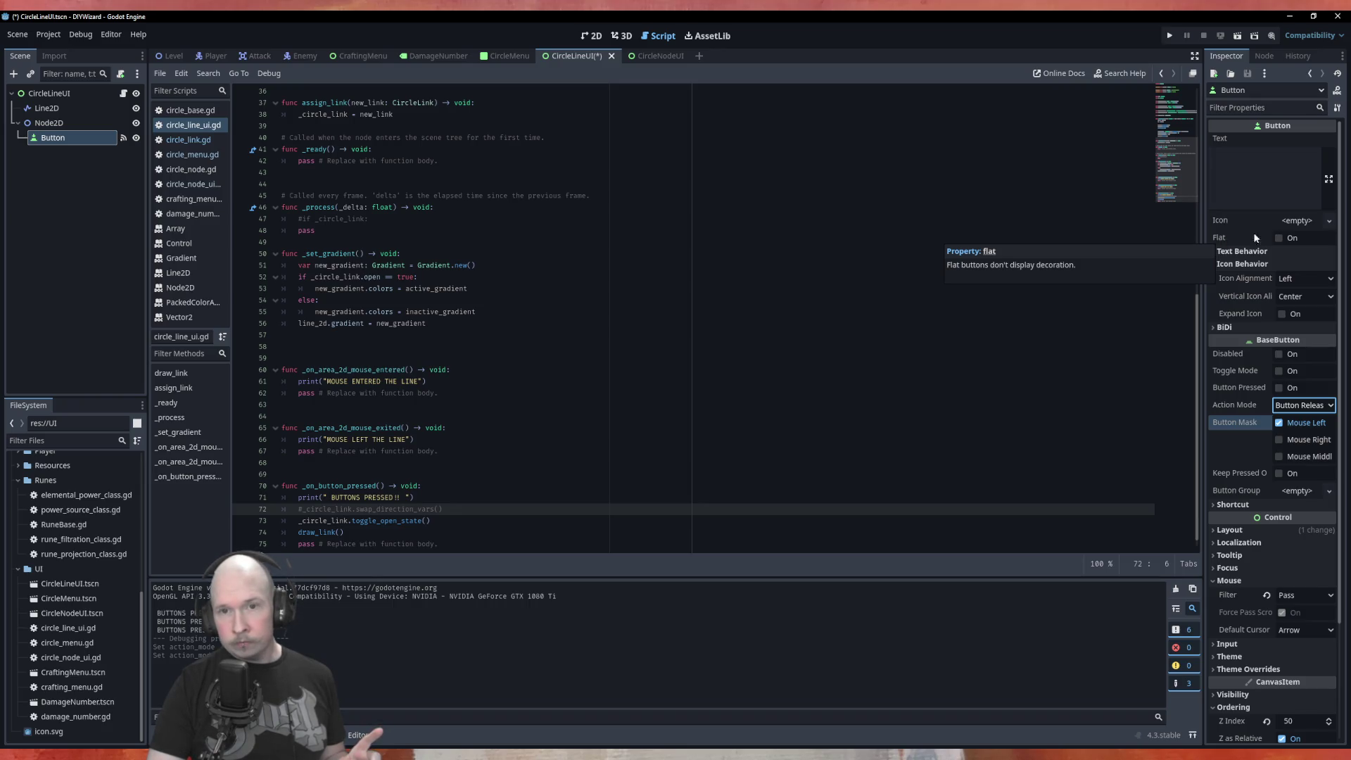
Turn on Flat for the Button and save the CircleLineUI scene.
{"action": "left_click", "coordinate": [1279, 238]}
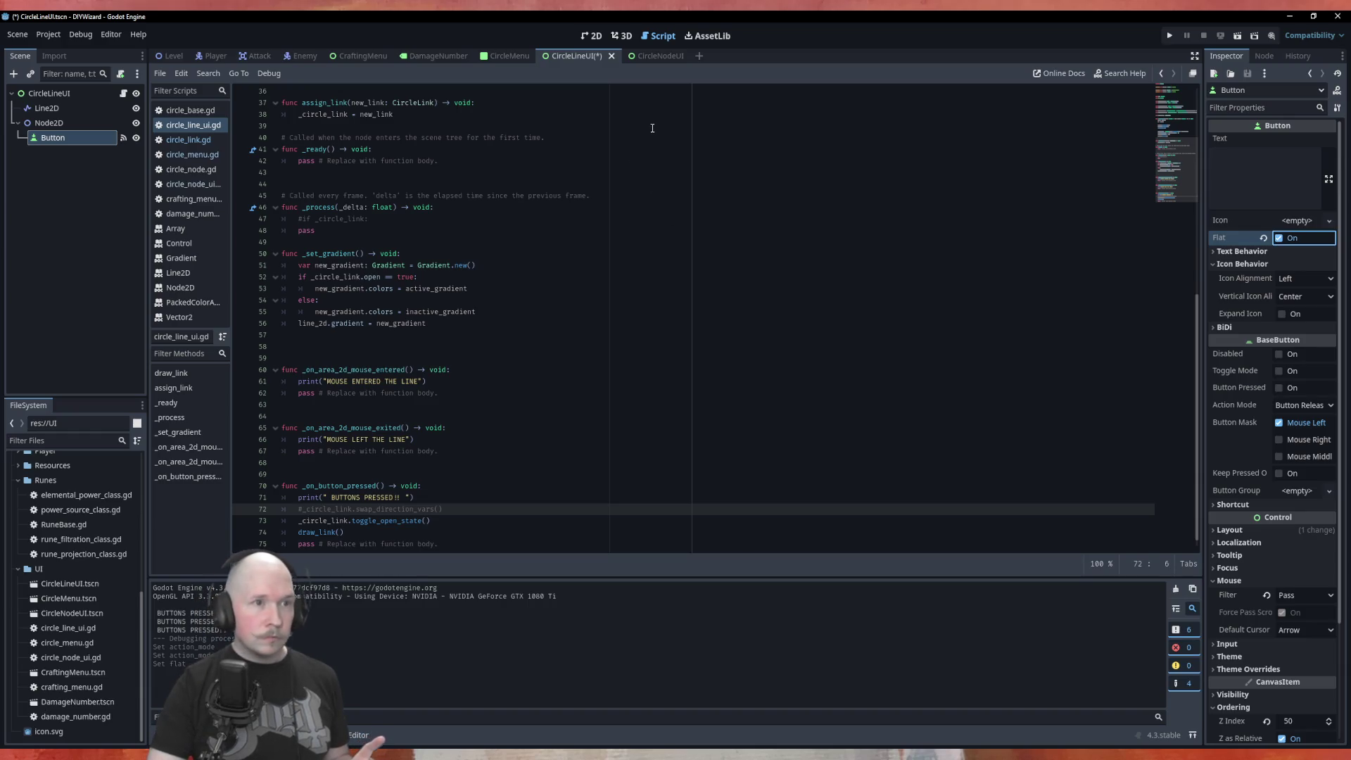
{"action": "key", "text": "ctrl+s"}
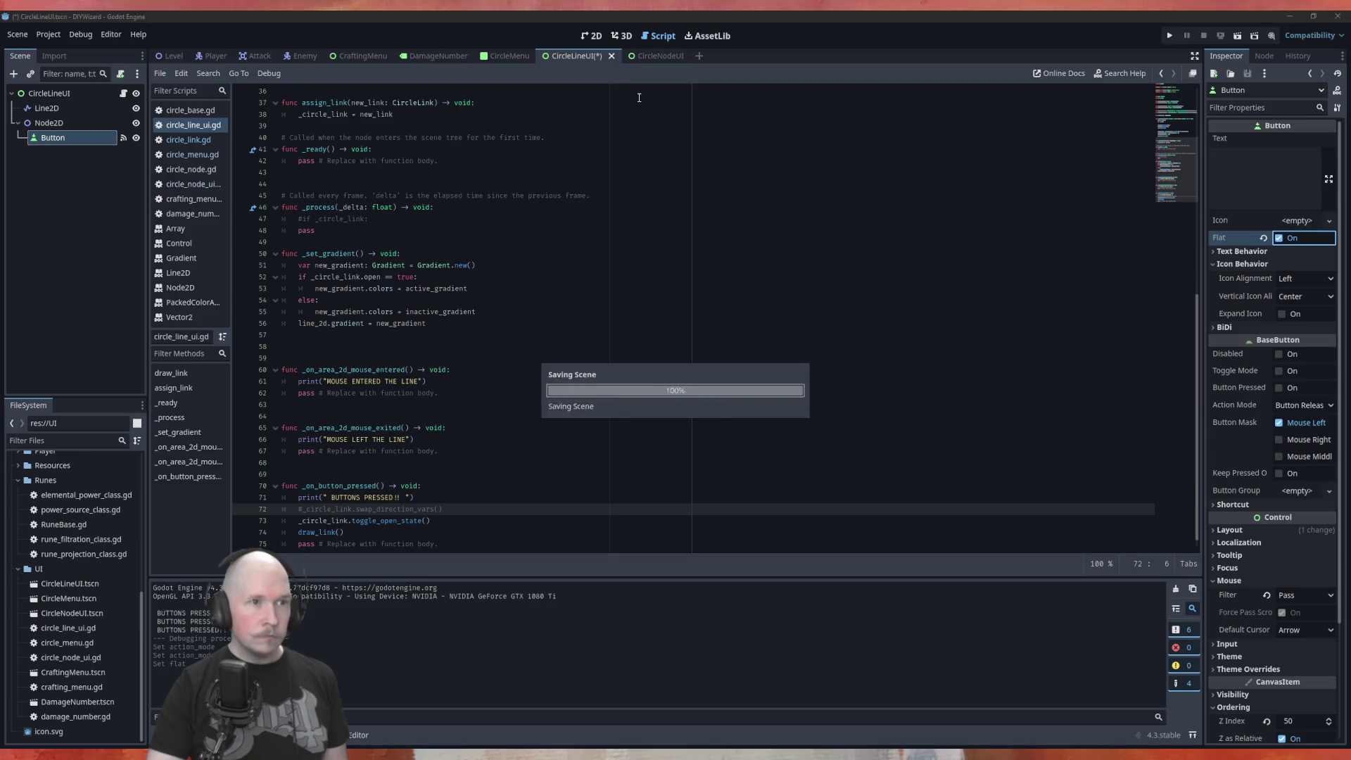
{"action": "left_click", "coordinate": [523, 58]}
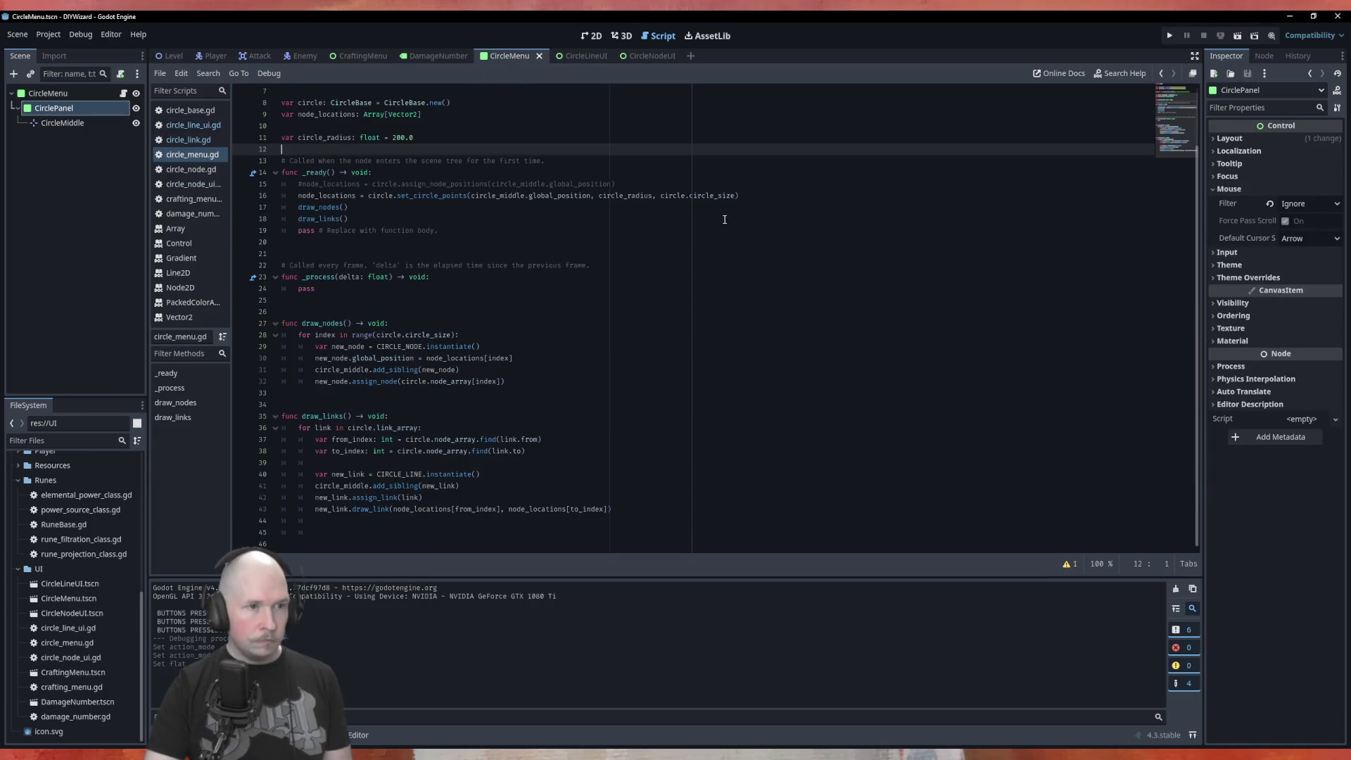
{"action": "key", "text": "F6"}
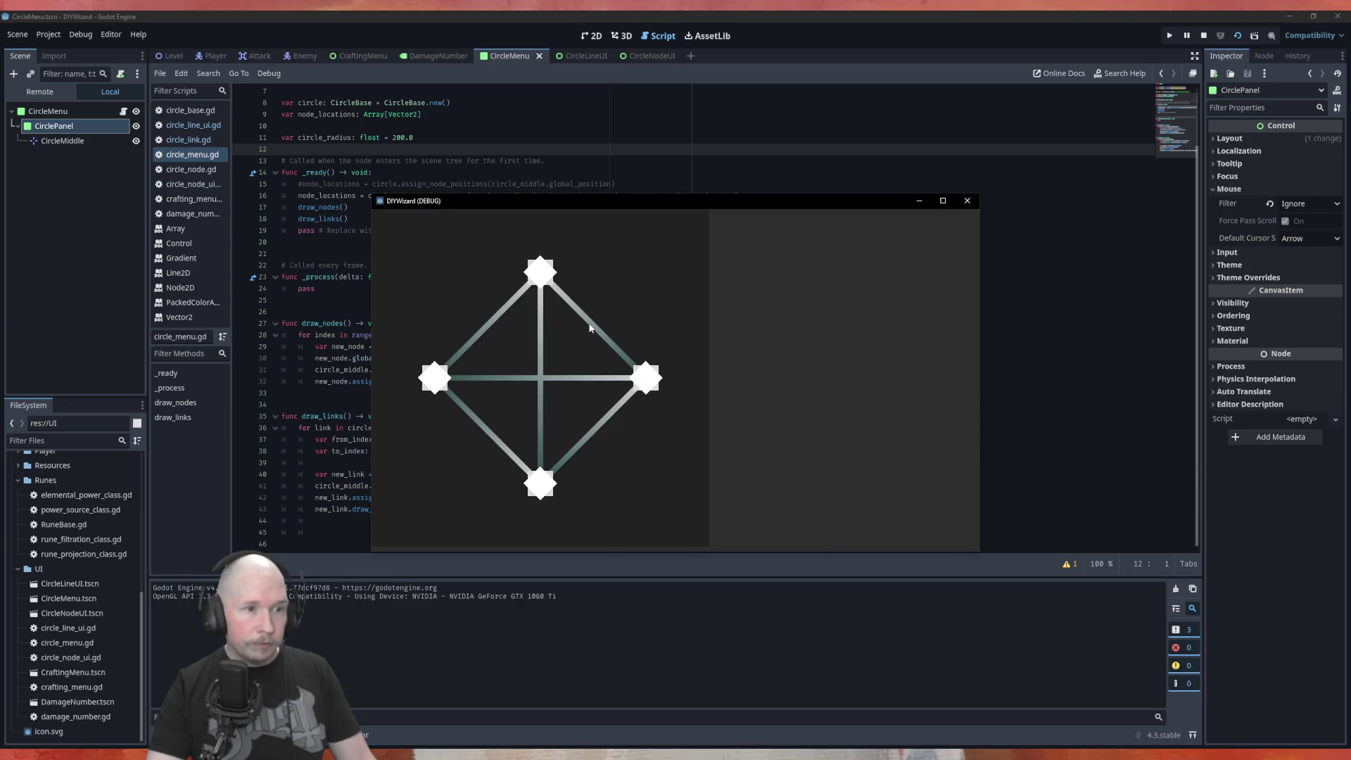
{"action": "left_click", "coordinate": [590, 326]}
{"action": "left_click", "coordinate": [546, 350]}
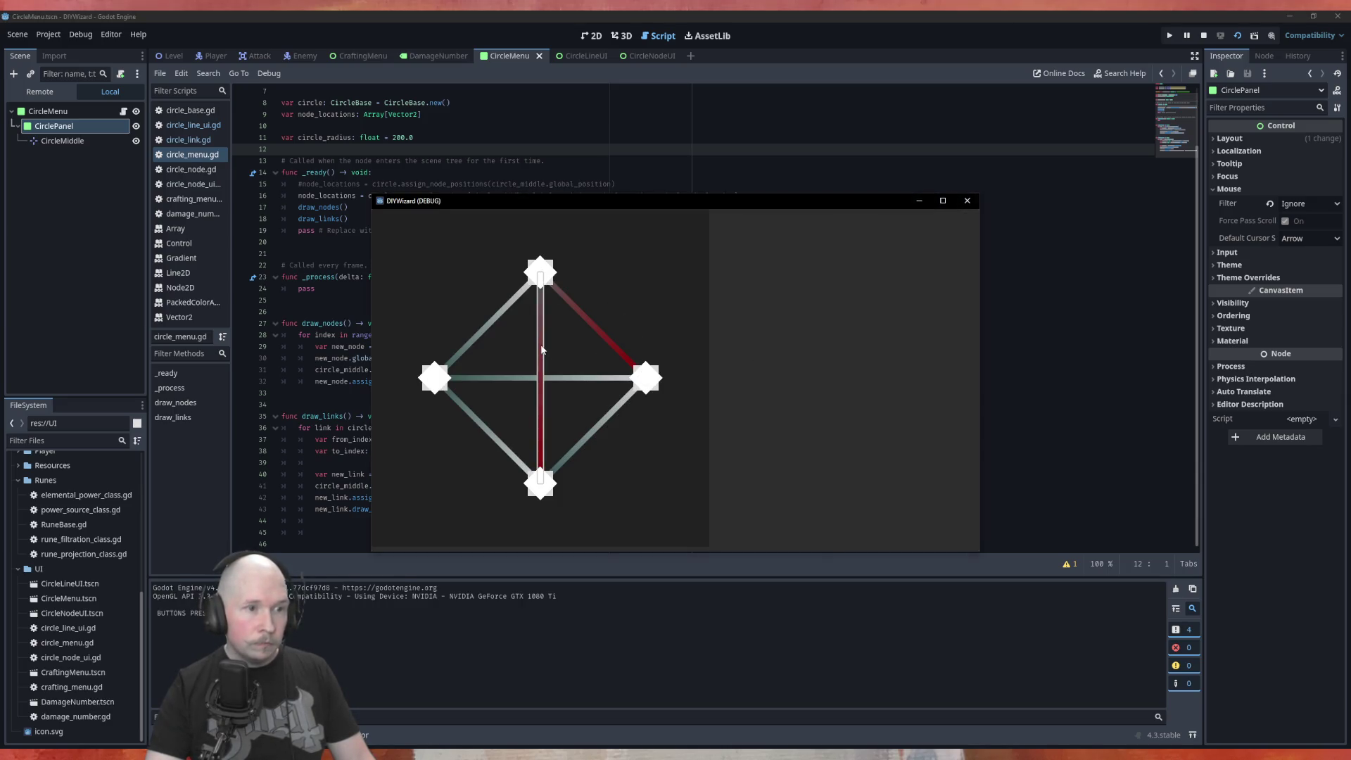
{"action": "left_click", "coordinate": [617, 413]}
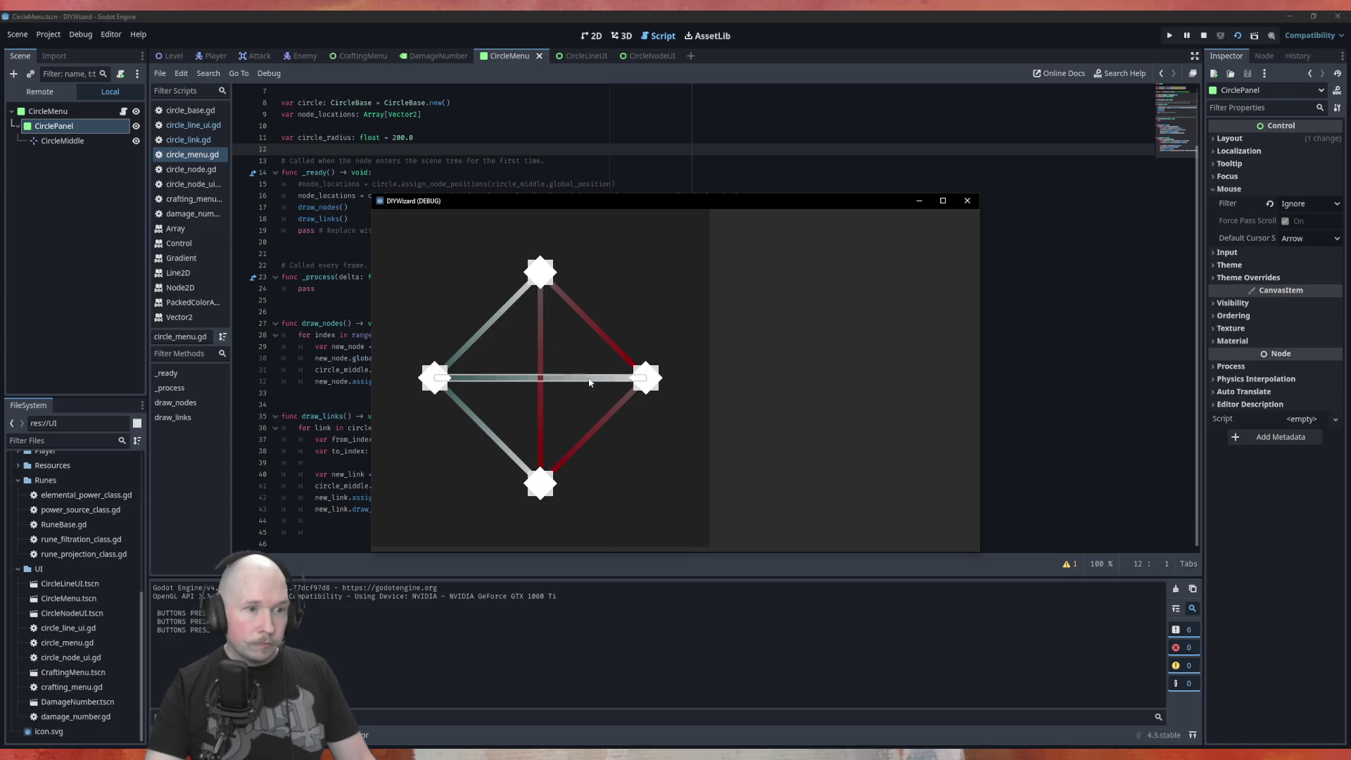
{"action": "double_click", "coordinate": [592, 390]}
{"action": "left_click", "coordinate": [600, 336]}
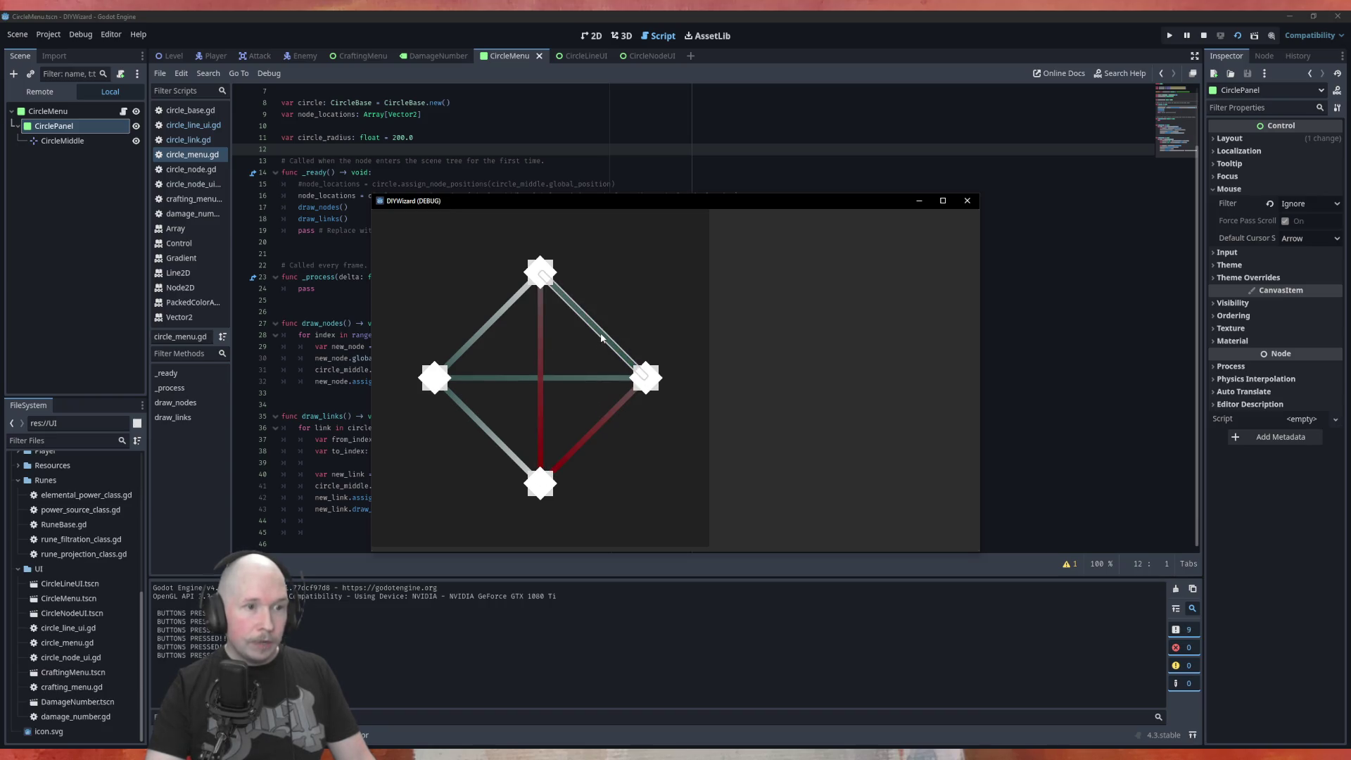
{"action": "left_click", "coordinate": [600, 335]}
{"action": "left_click", "coordinate": [542, 337]}
{"action": "left_click", "coordinate": [542, 337]}
{"action": "left_click", "coordinate": [542, 337]}
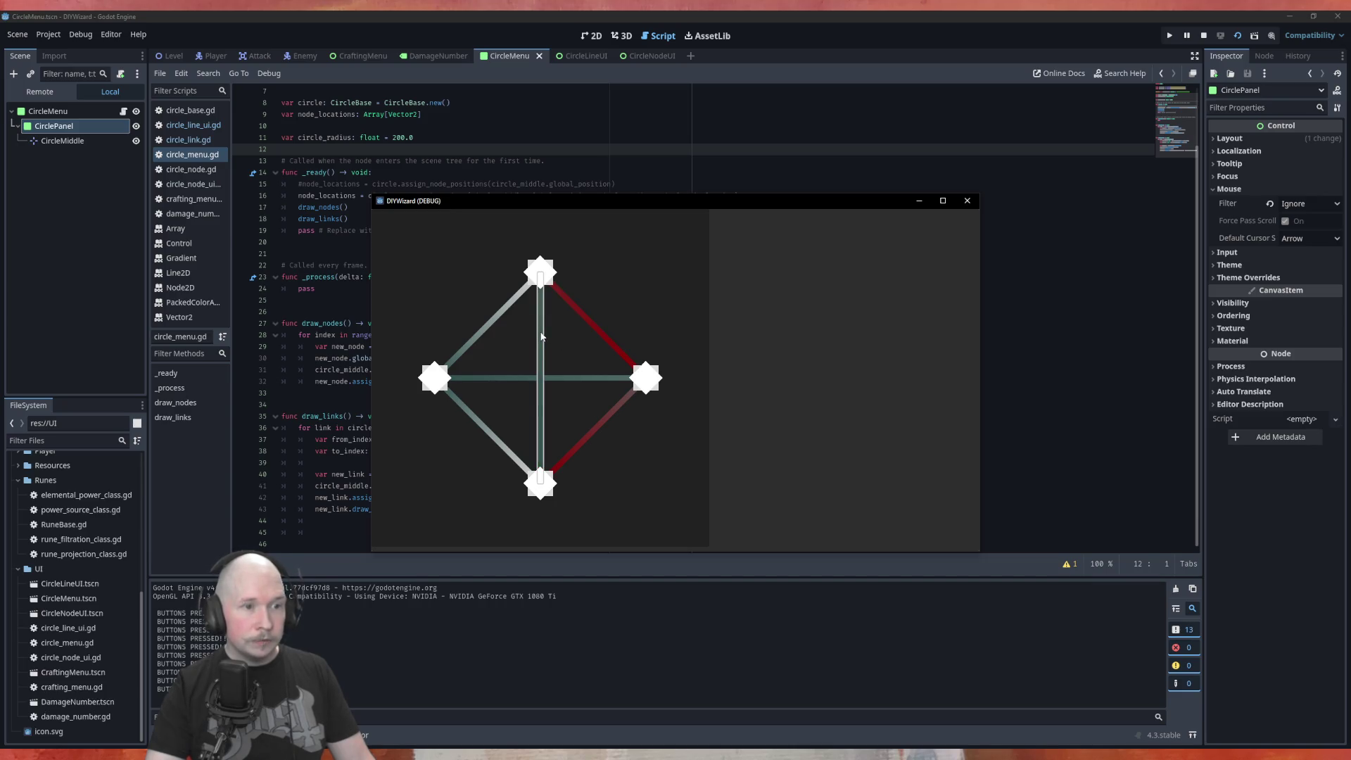
{"action": "left_click", "coordinate": [542, 337]}
{"action": "left_click", "coordinate": [583, 325]}
{"action": "left_click", "coordinate": [583, 325]}
{"action": "left_click", "coordinate": [583, 324]}
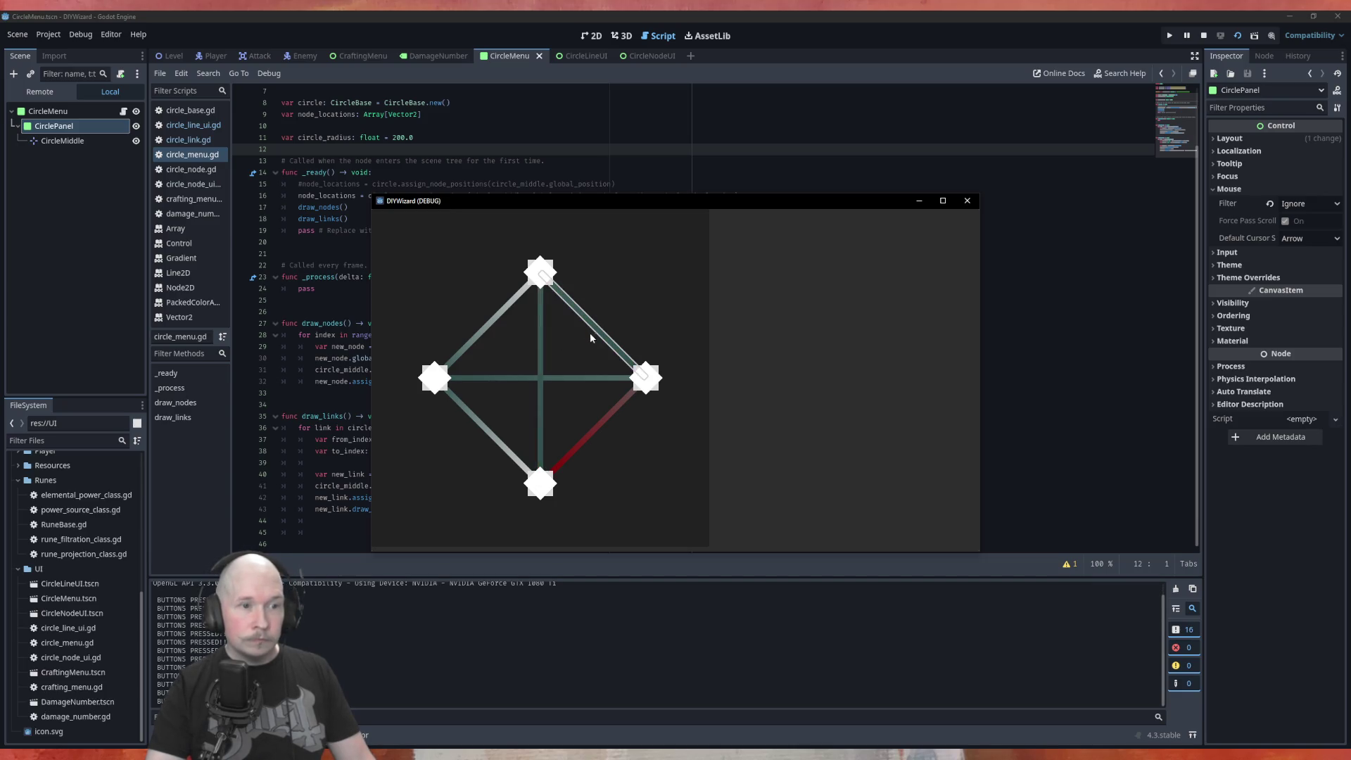
{"action": "left_click", "coordinate": [612, 416]}
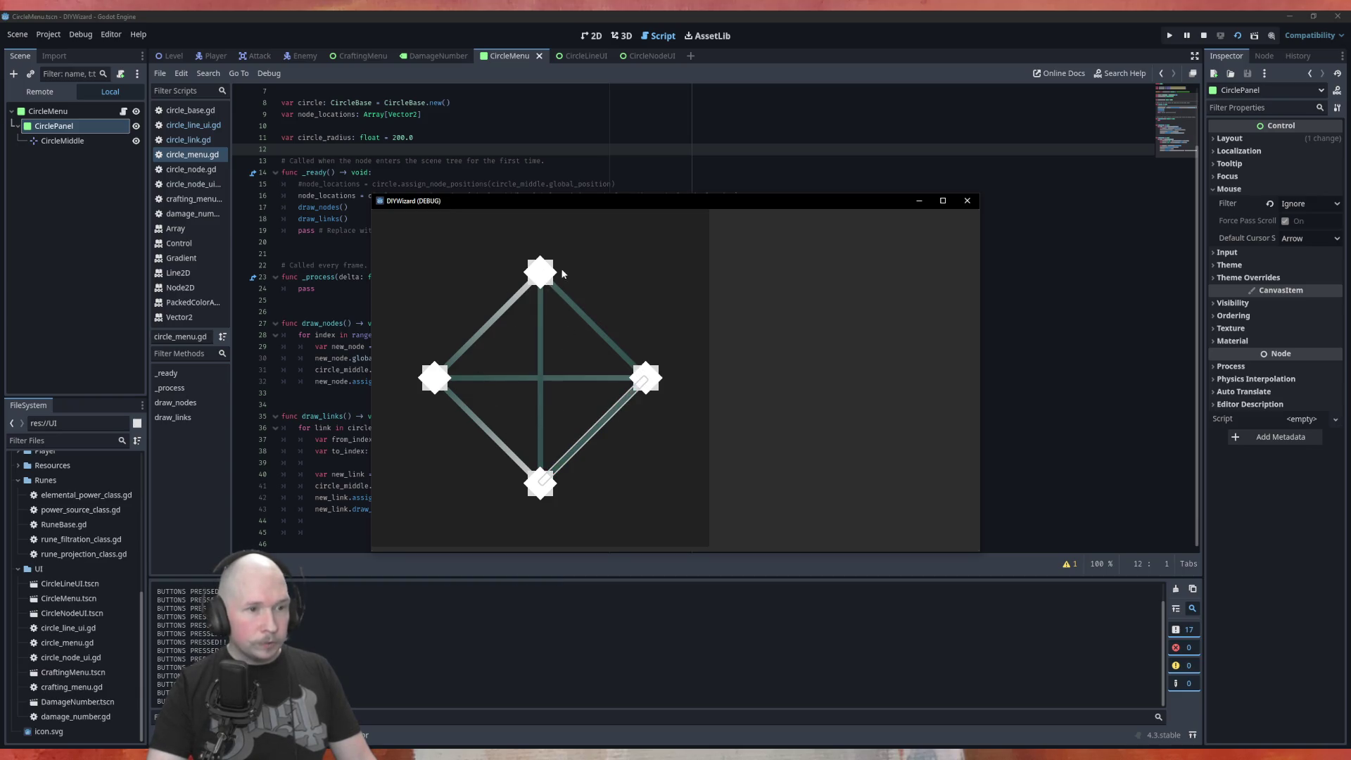
{"action": "left_click", "coordinate": [541, 339]}
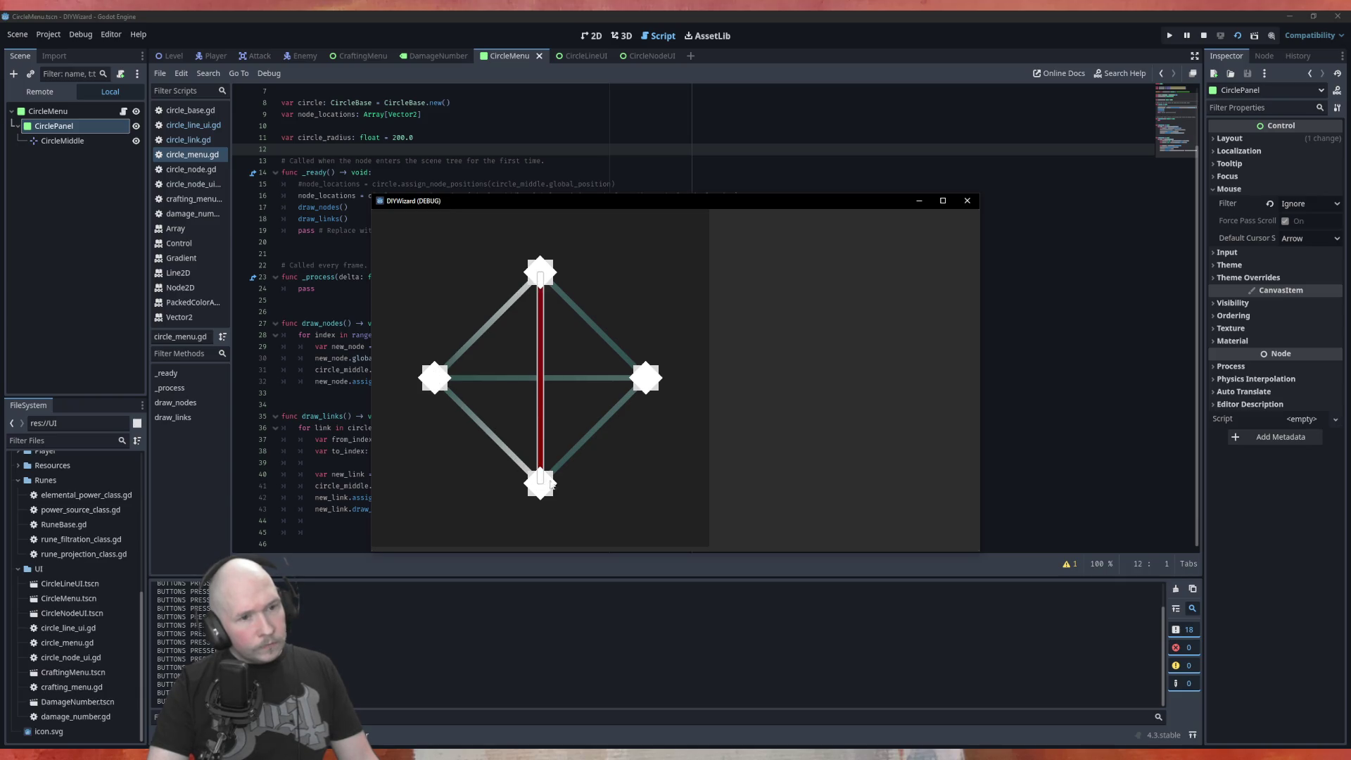
{"action": "left_click", "coordinate": [968, 201]}
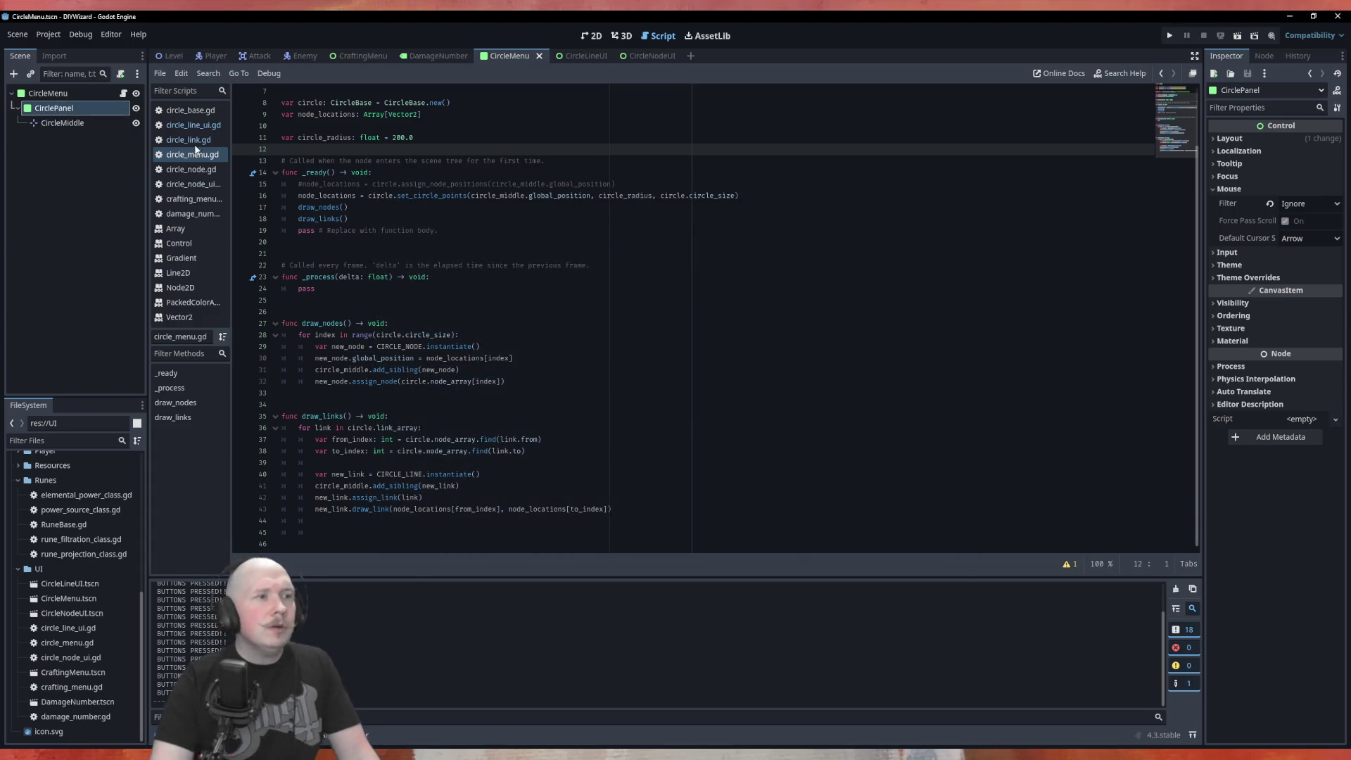
In circle_line_ui.gd, select the '= from' default in draw_link's signature.
{"action": "left_click", "coordinate": [173, 128]}
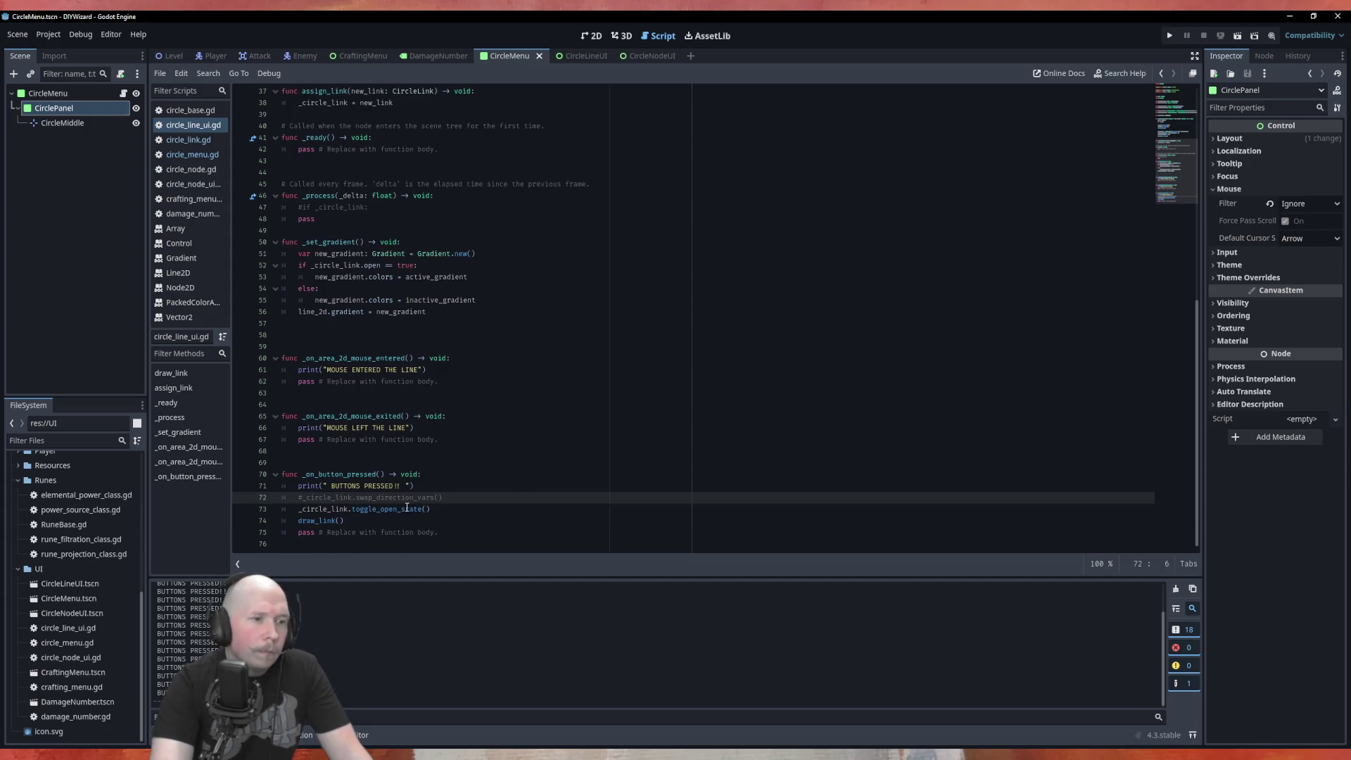
{"action": "scroll", "coordinate": [484, 421], "scroll_direction": "up", "scroll_amount": 10}
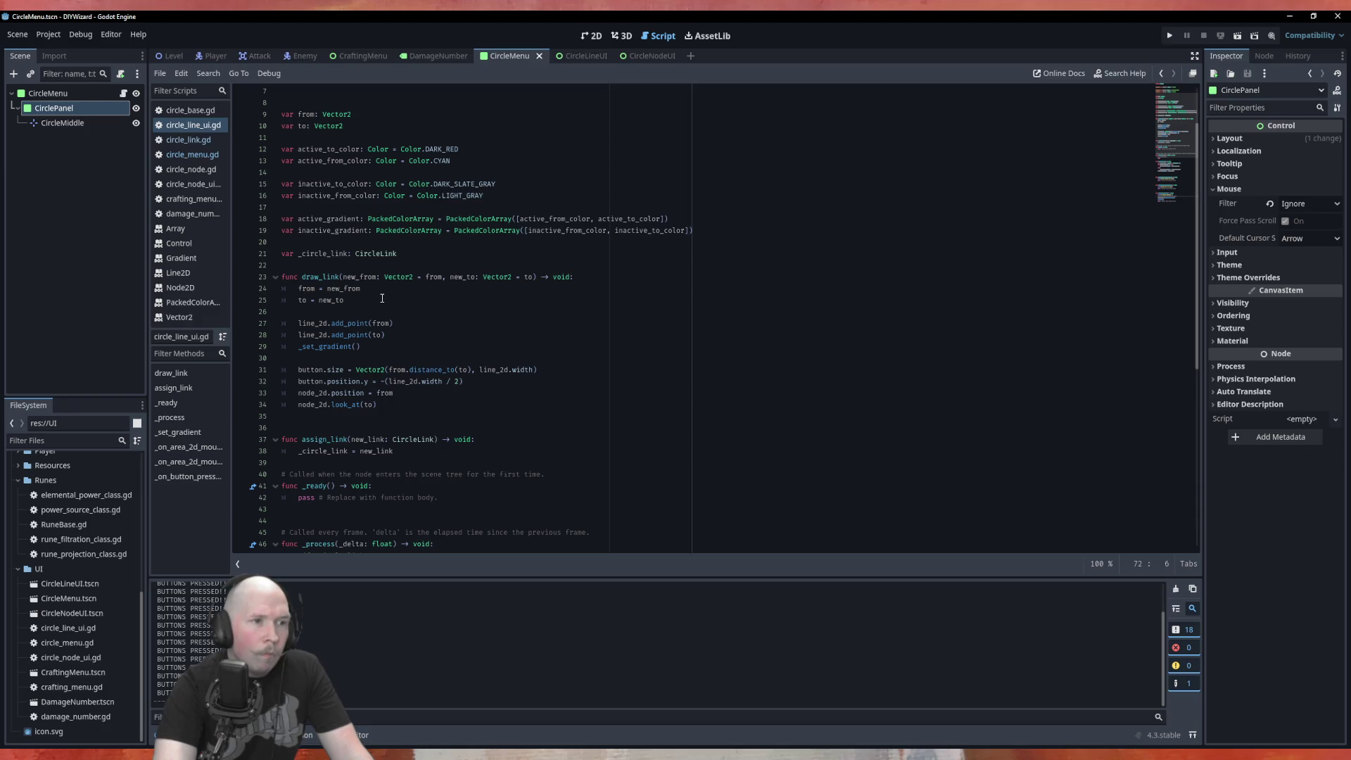
{"action": "left_click", "coordinate": [431, 266]}
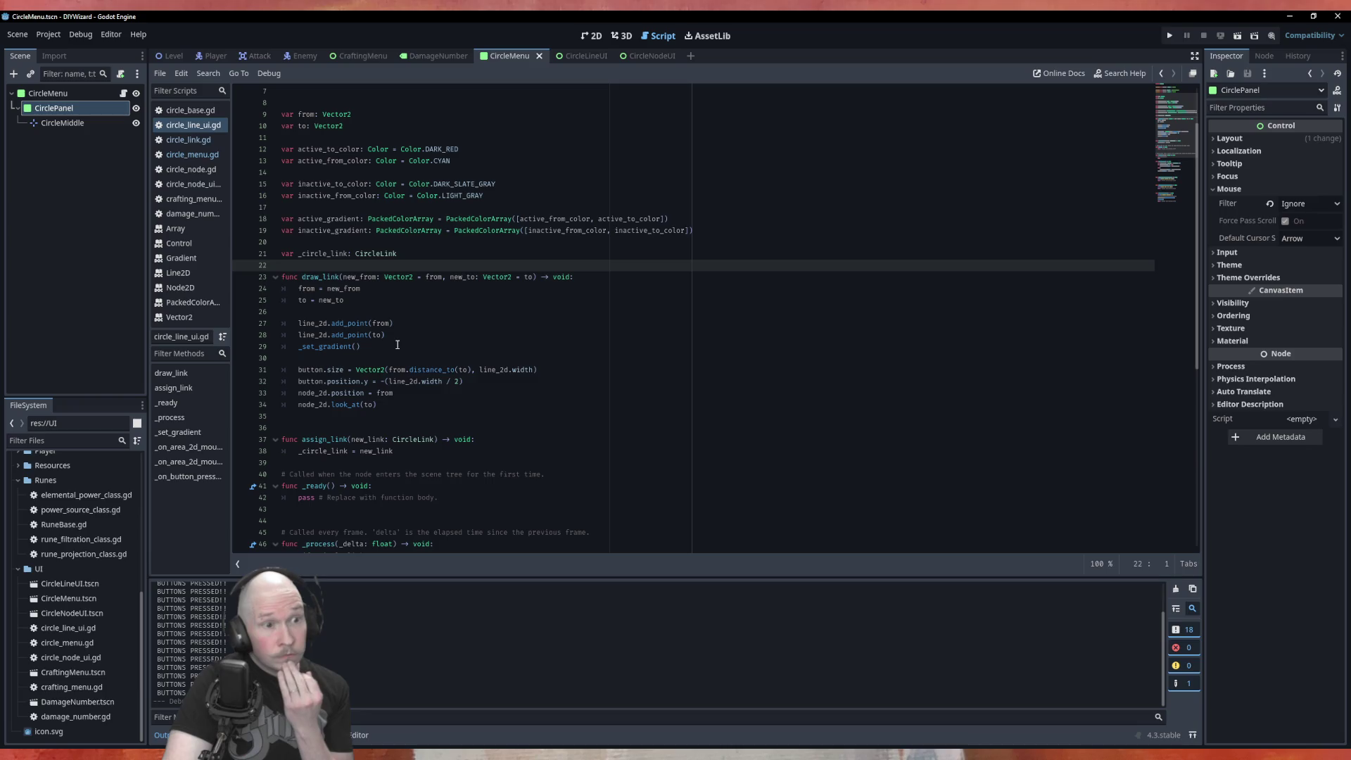
{"action": "double_click", "coordinate": [443, 277]}
{"action": "key", "text": "shift+Left"}
{"action": "key", "text": "shift+Left"}
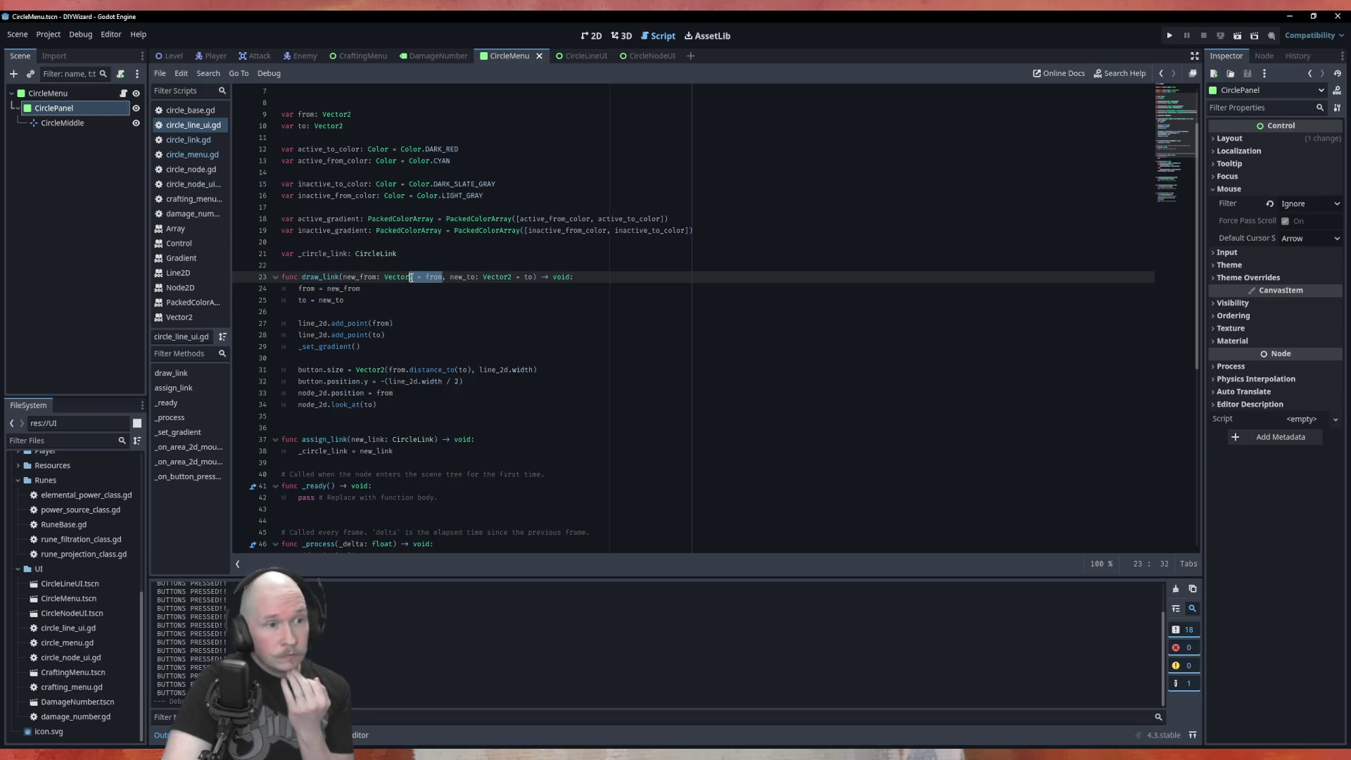
{"action": "key", "text": "Left"}
{"action": "left_click_drag", "start_coordinate": [444, 276], "coordinate": [414, 280]}
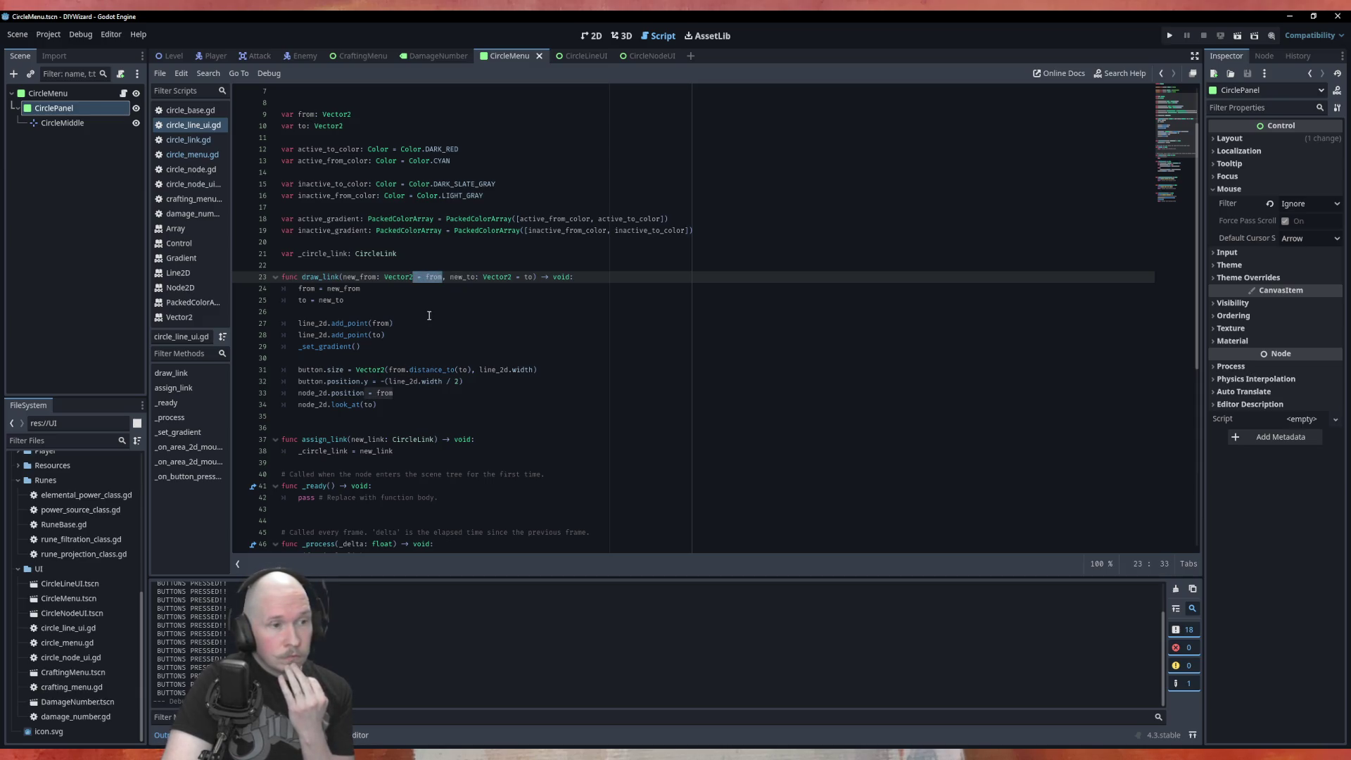
Add a new function 'func set_link_points() -> void:' below draw_link.
{"action": "left_click", "coordinate": [493, 422]}
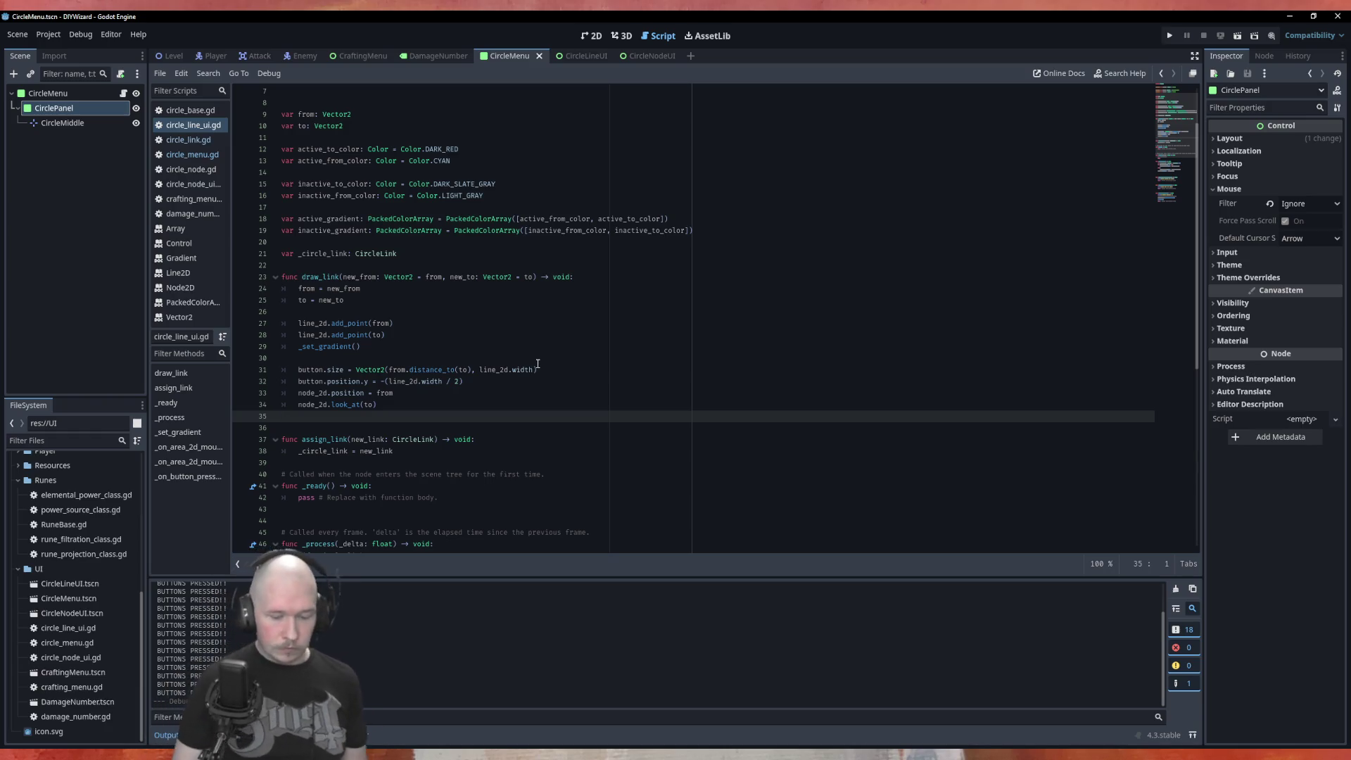
{"action": "key", "text": "Return"}
{"action": "type", "text": "func set"}
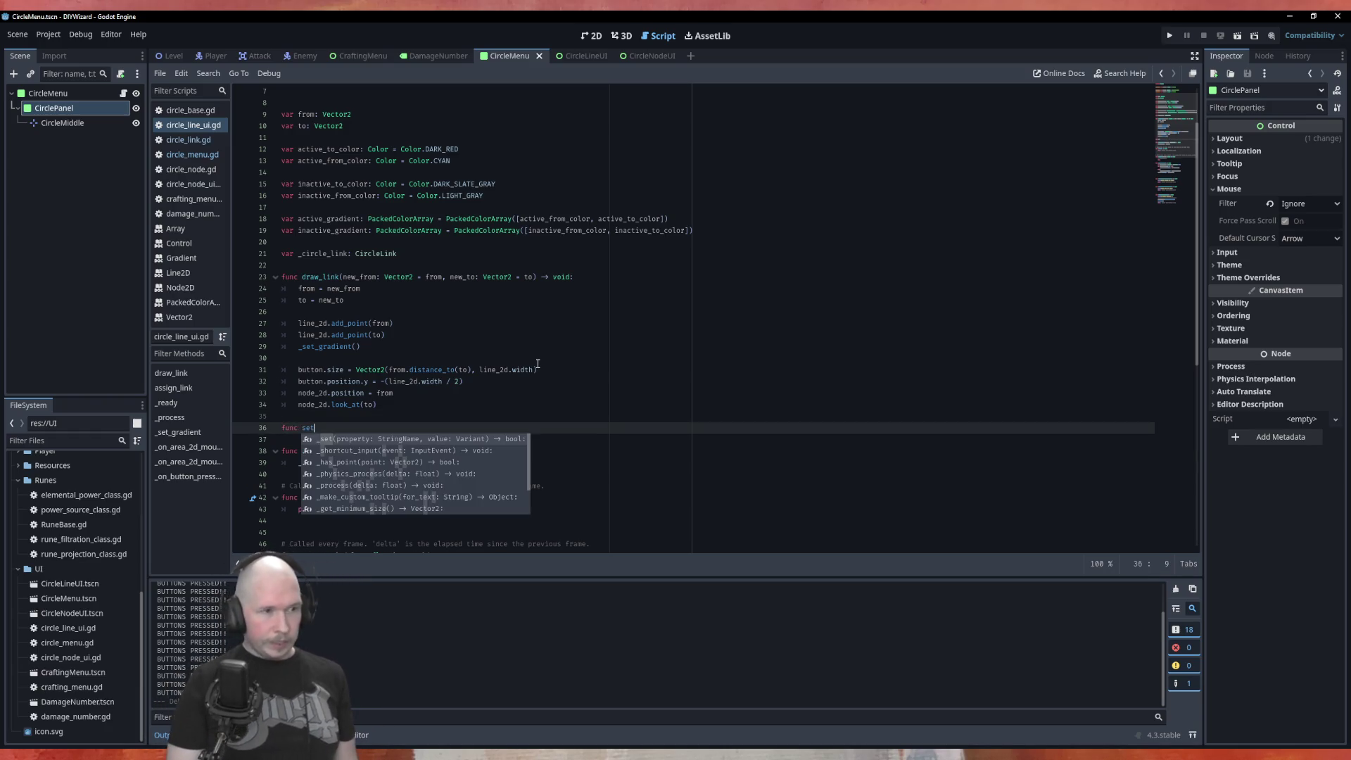
{"action": "type", "text": "_"}
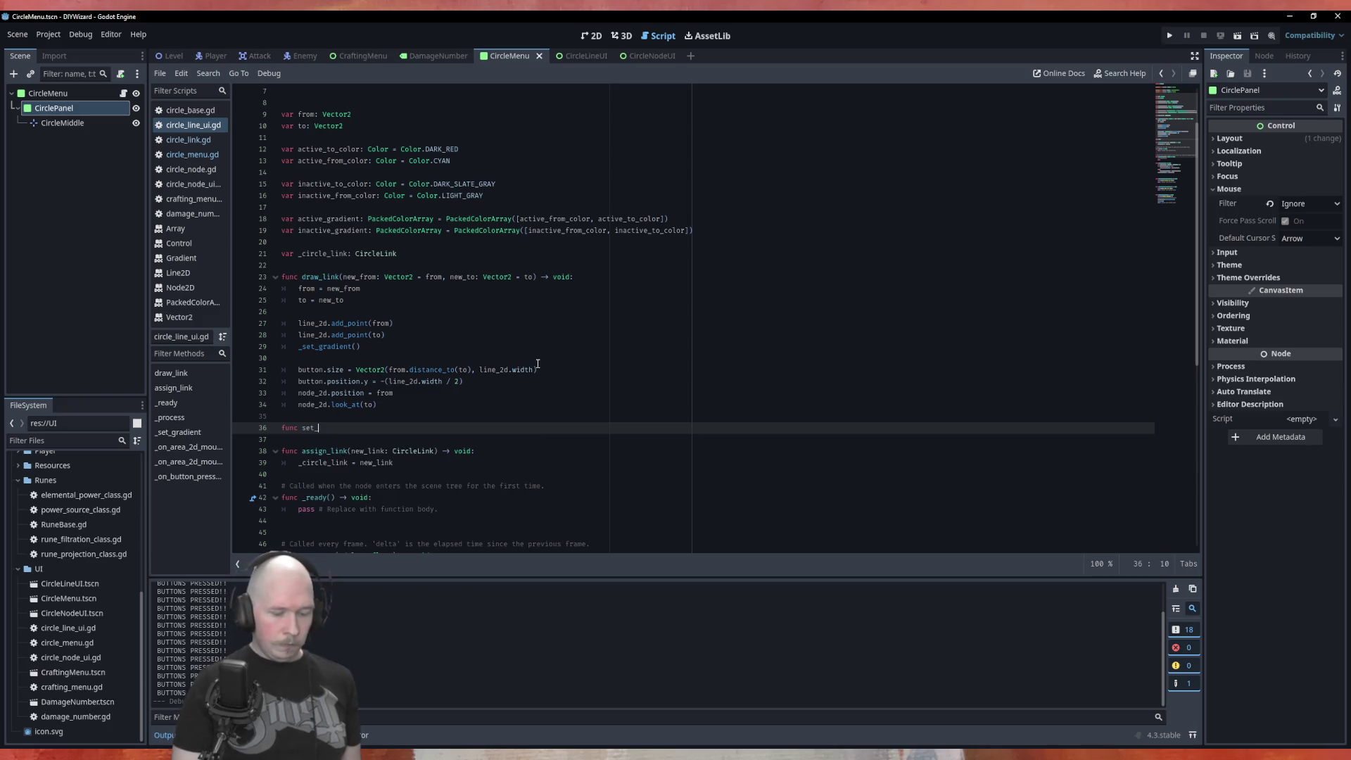
{"action": "type", "text": "link_"}
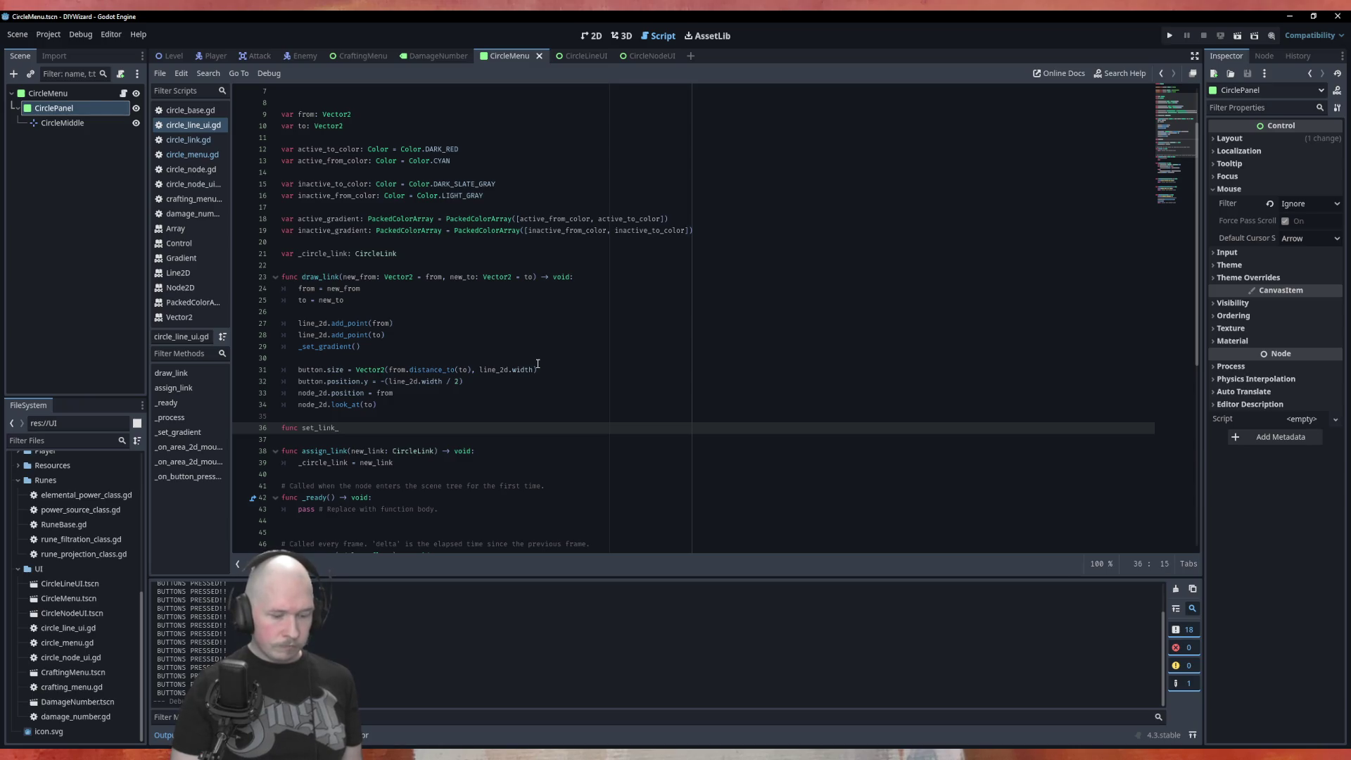
{"action": "type", "text": "po"}
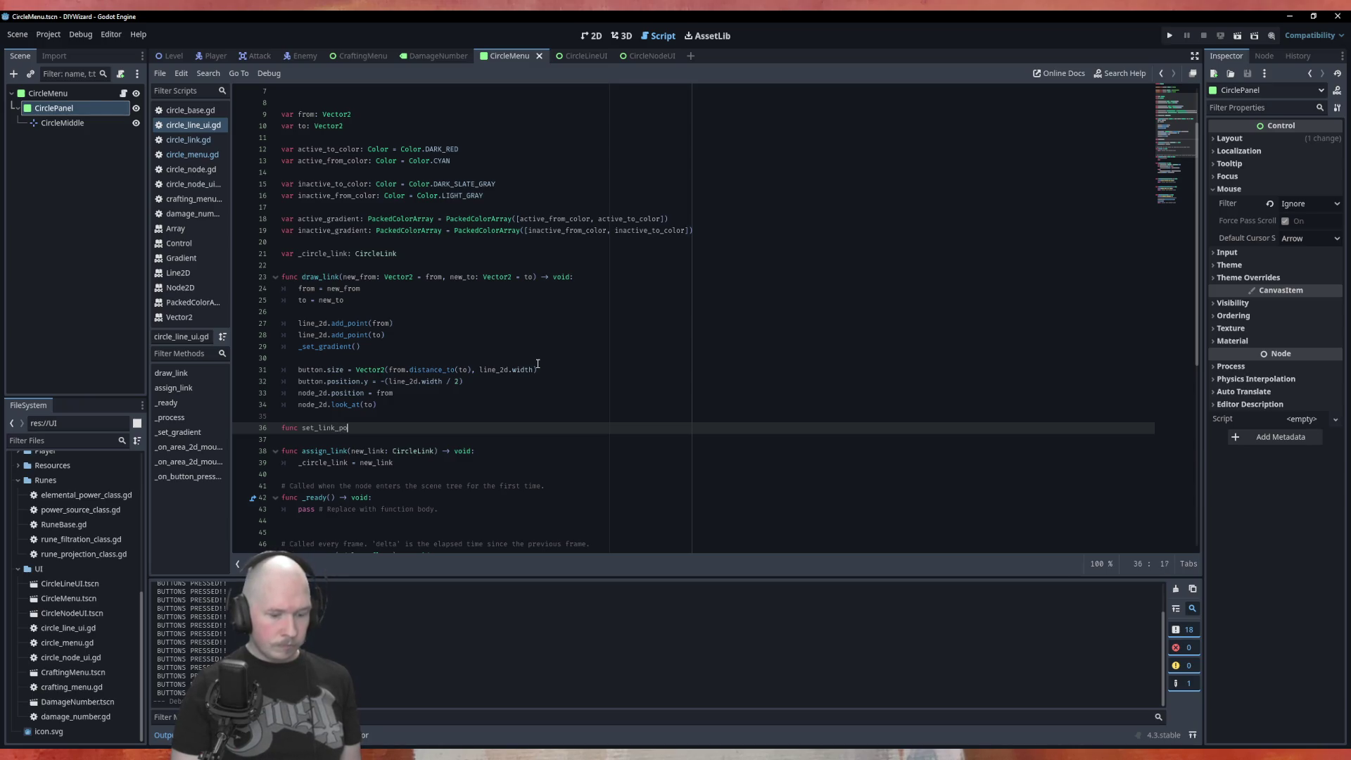
{"action": "type", "text": "ints"}
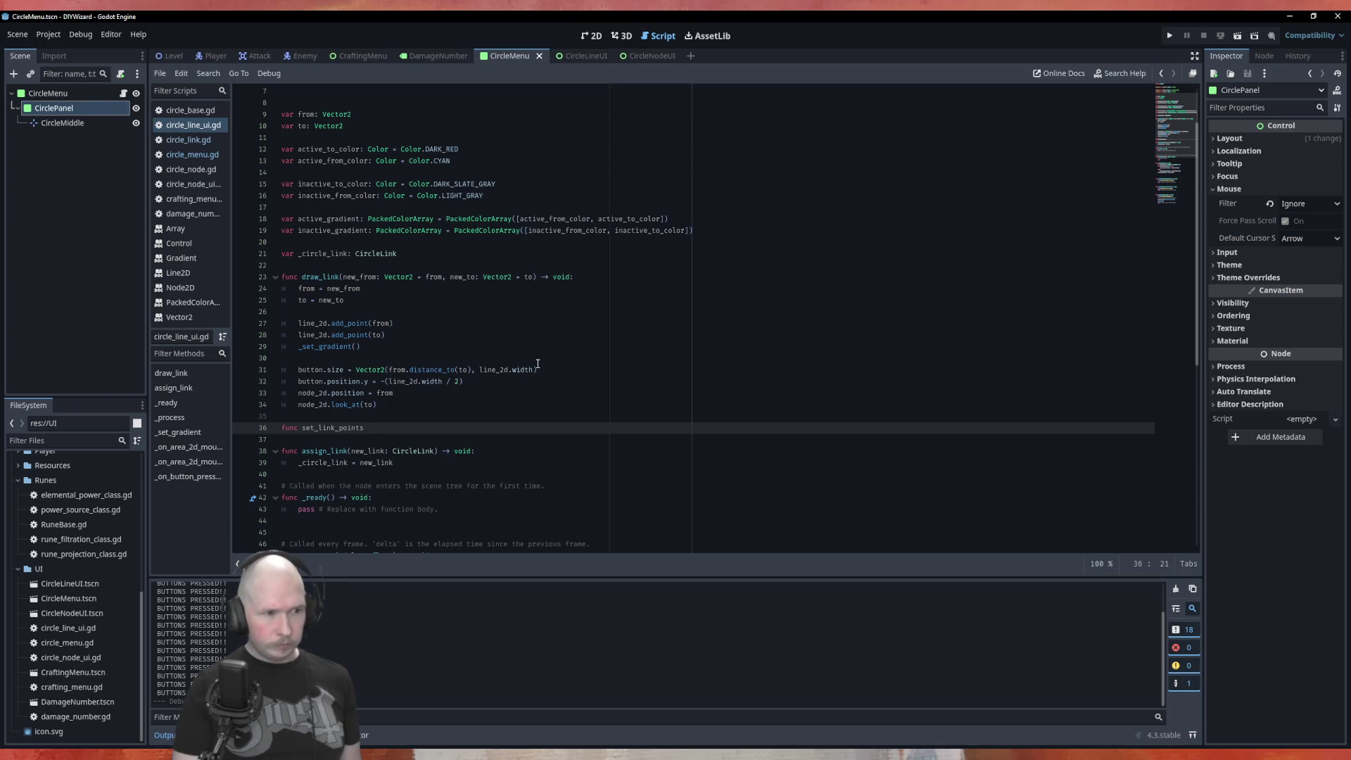
{"action": "type", "text": "() -"}
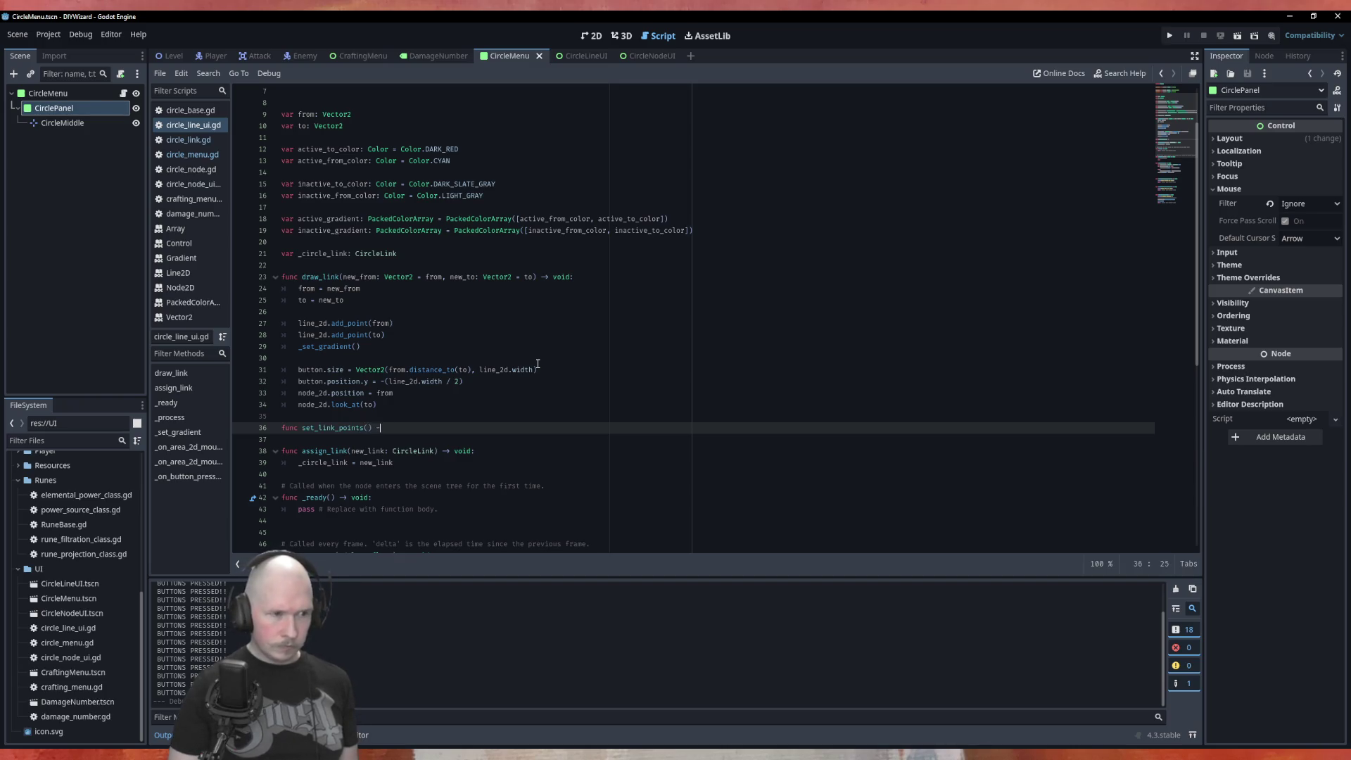
{"action": "type", "text": "> void:"}
{"action": "key", "text": "Return"}
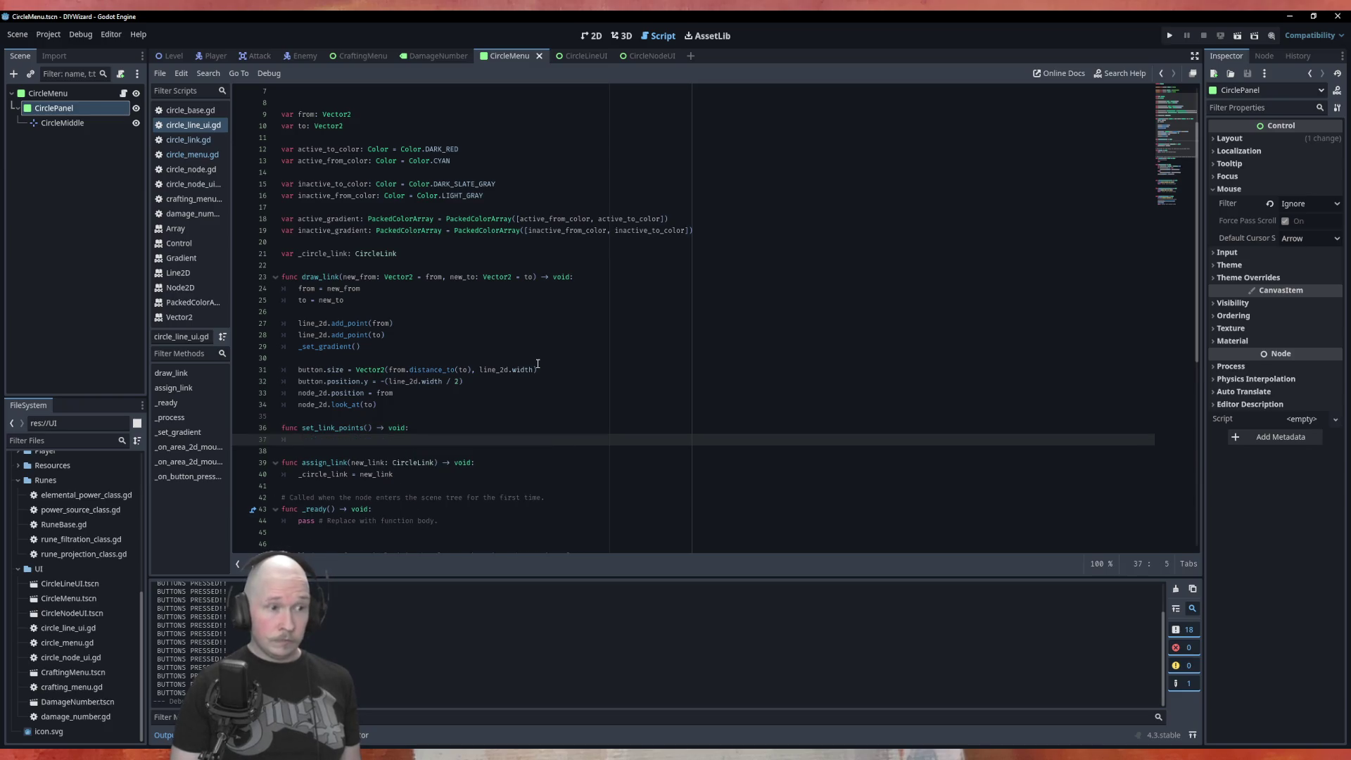
{"action": "key", "text": "Up"}
{"action": "key", "text": "End"}
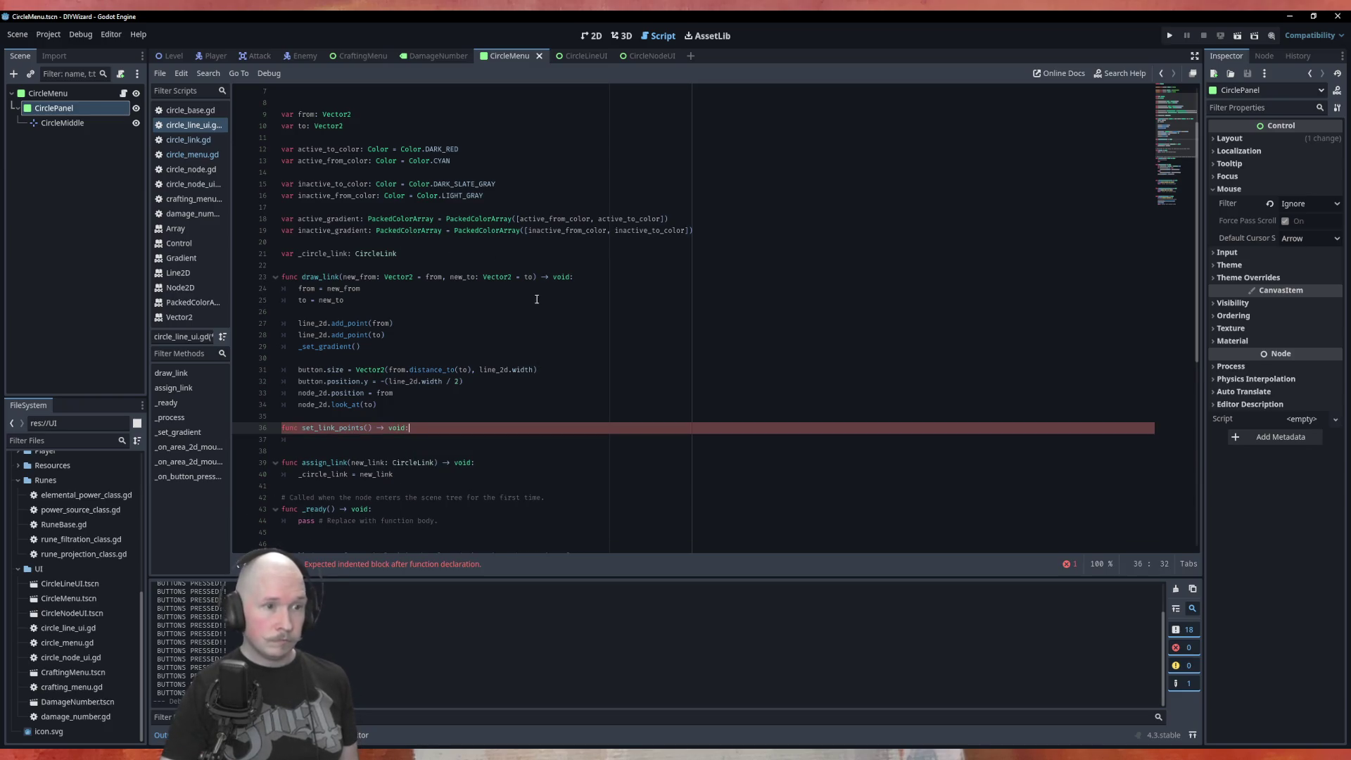
Give set_link_points draw_link's new_from/new_to Vector2 parameters without the = from and = to defaults.
{"action": "left_click_drag", "start_coordinate": [533, 277], "coordinate": [343, 276]}
{"action": "key", "text": "ctrl+c"}
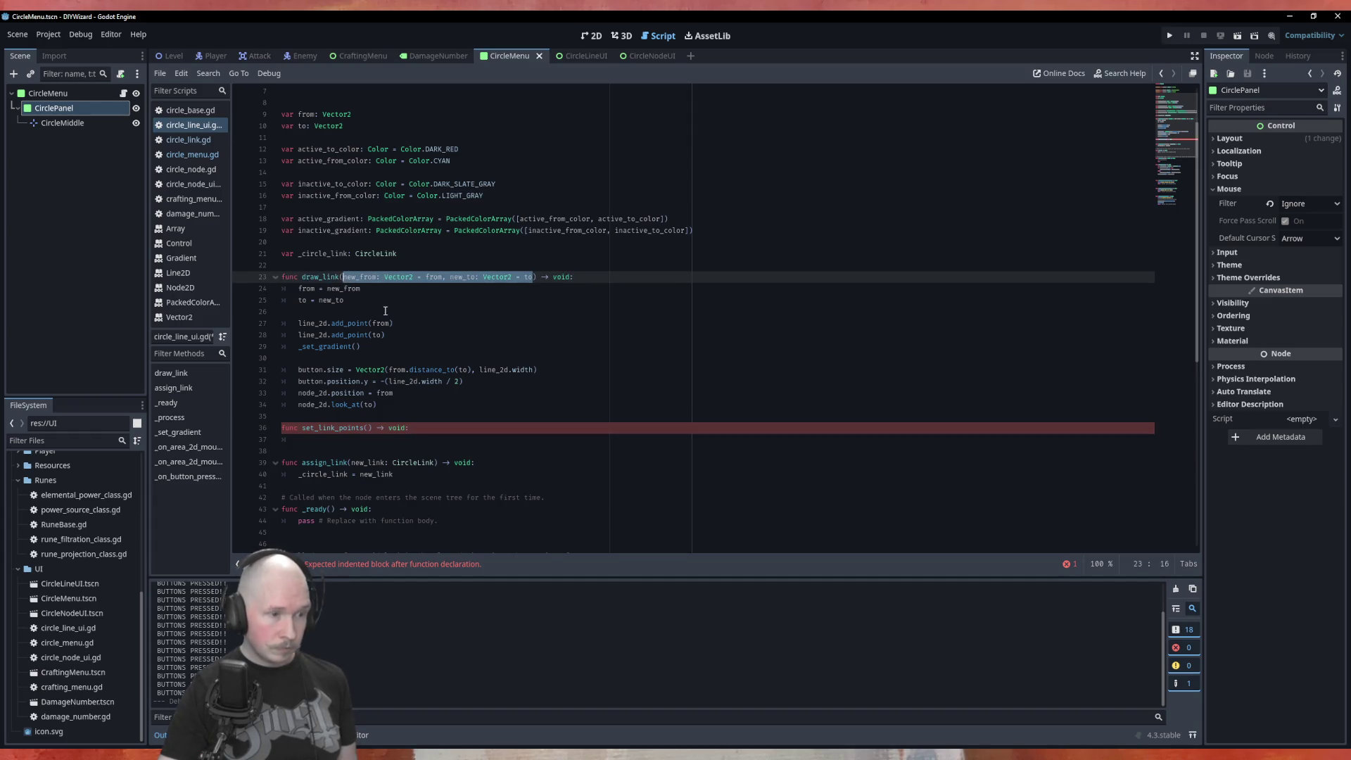
{"action": "left_click", "coordinate": [368, 428]}
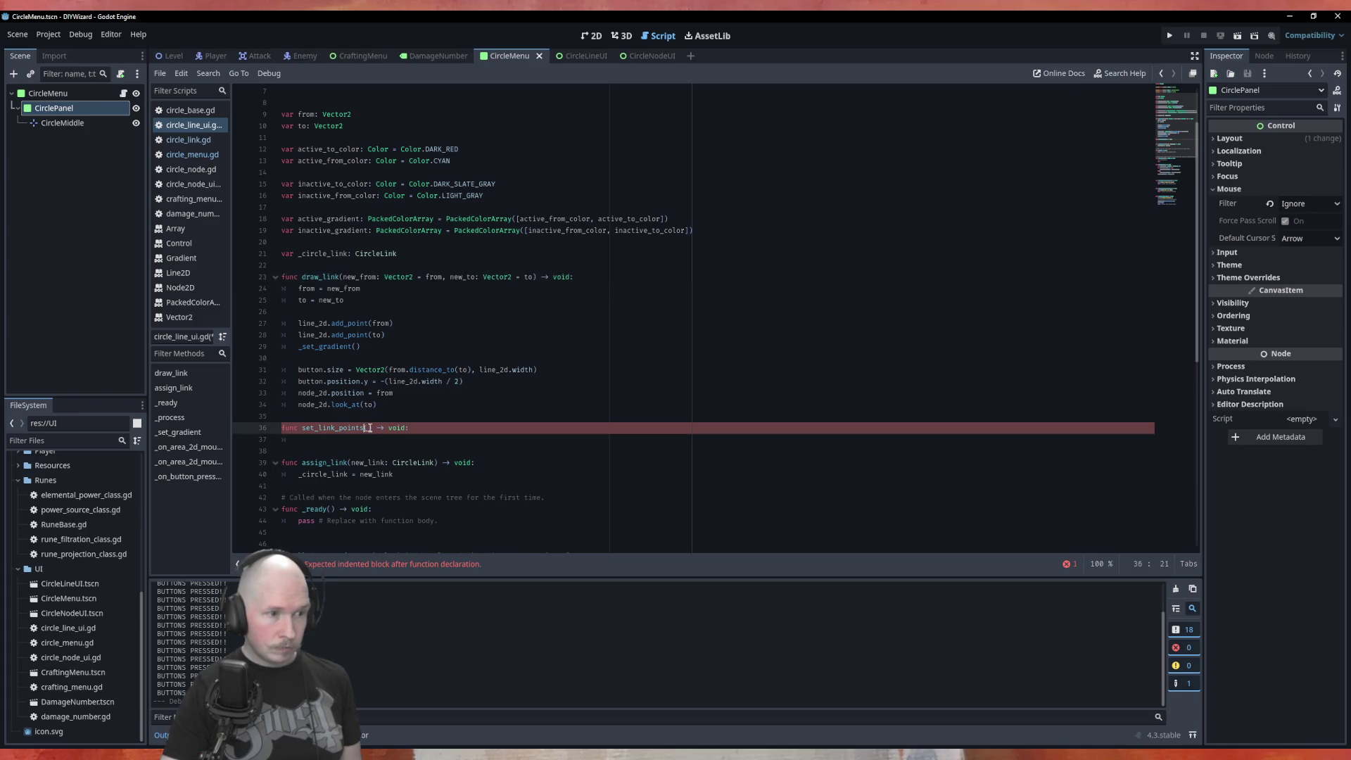
{"action": "key", "text": "ctrl+v"}
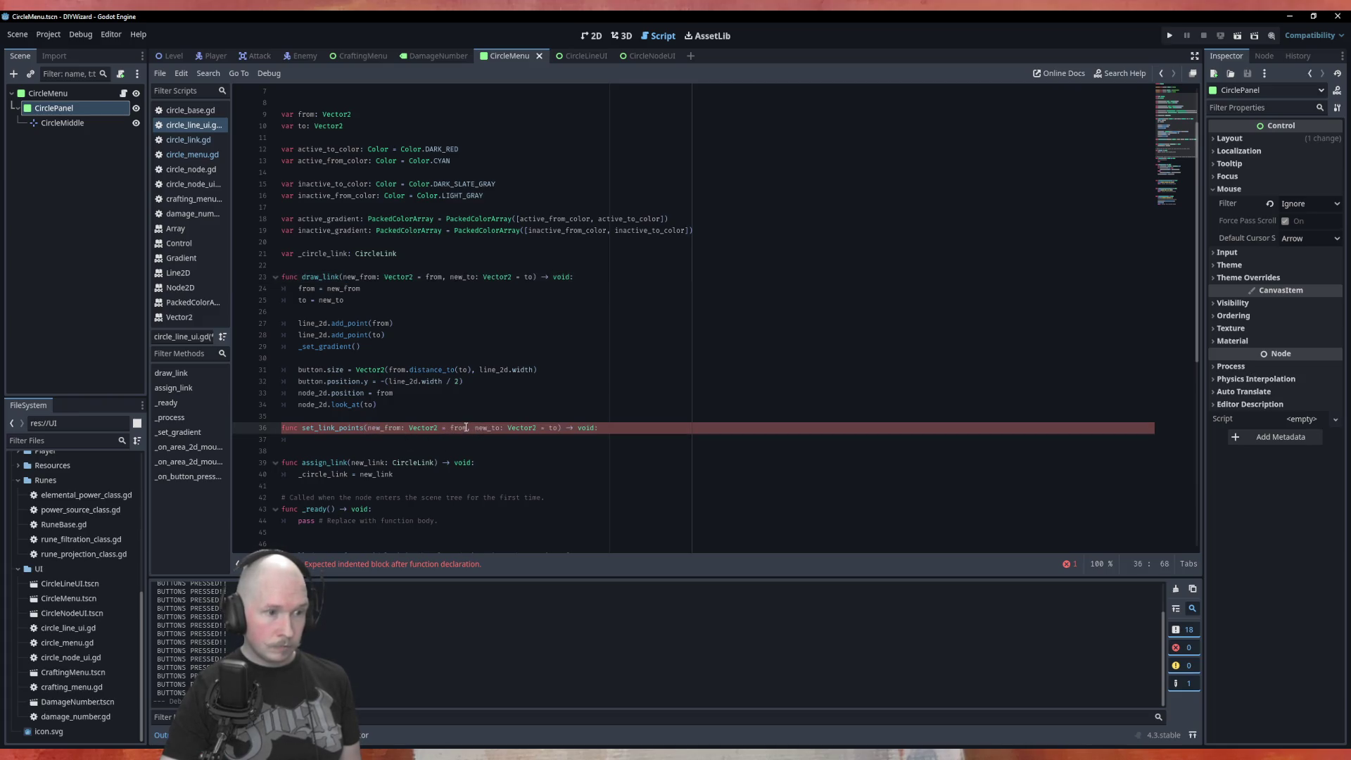
{"action": "left_click_drag", "start_coordinate": [466, 427], "coordinate": [438, 430]}
{"action": "key", "text": "BackSpace"}
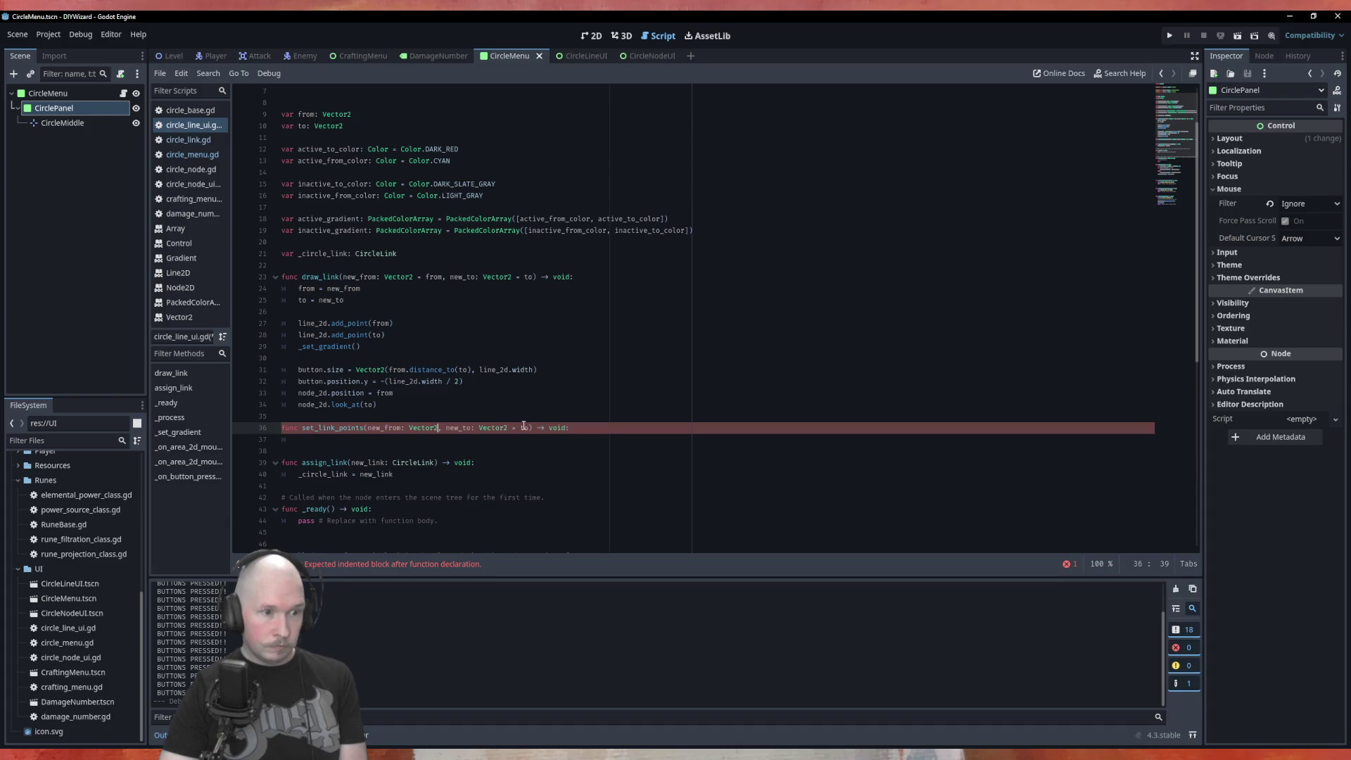
{"action": "left_click_drag", "start_coordinate": [530, 428], "coordinate": [509, 429]}
{"action": "key", "text": "BackSpace"}
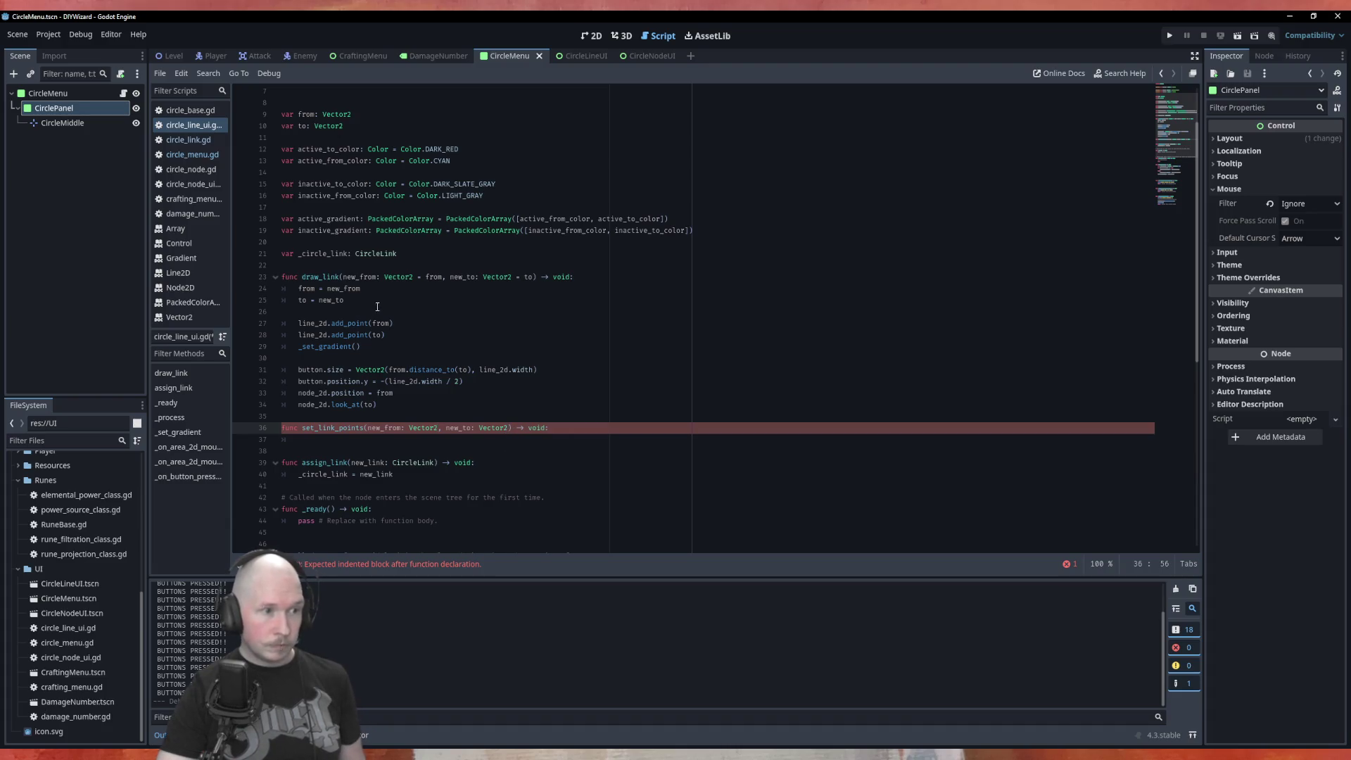
Move the from/to assignment lines from draw_link into set_link_points, fix indentation, and save.
{"action": "left_click_drag", "start_coordinate": [345, 300], "coordinate": [251, 285]}
{"action": "key", "text": "ctrl+x"}
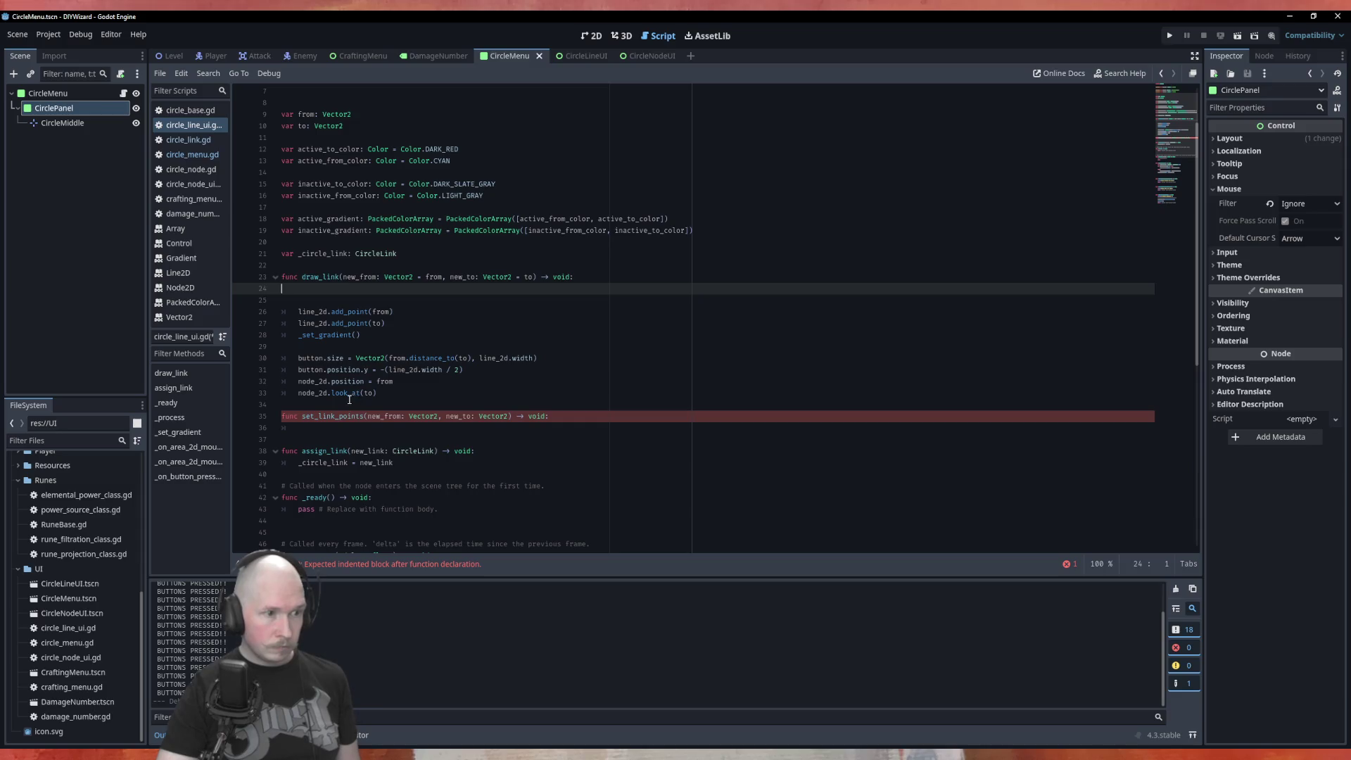
{"action": "left_click", "coordinate": [338, 429]}
{"action": "key", "text": "ctrl+v"}
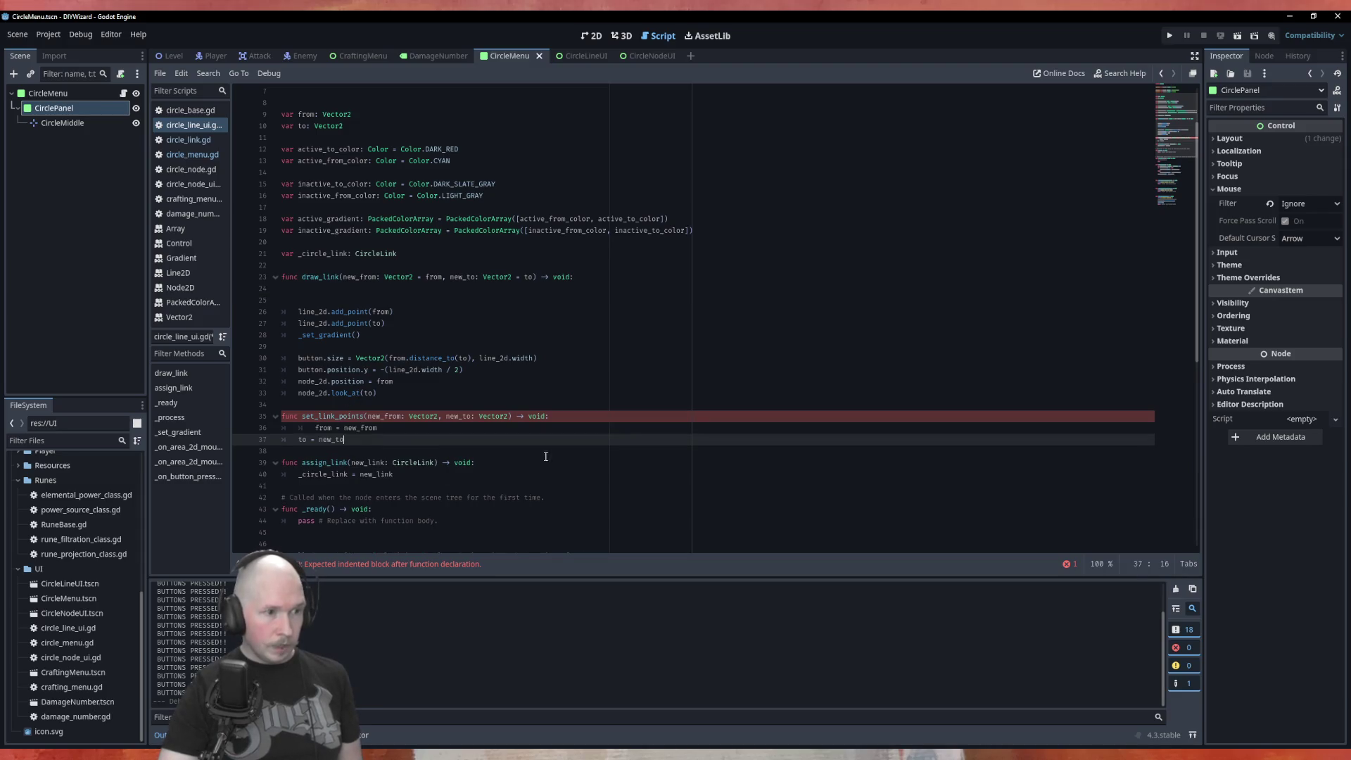
{"action": "key", "text": "Up"}
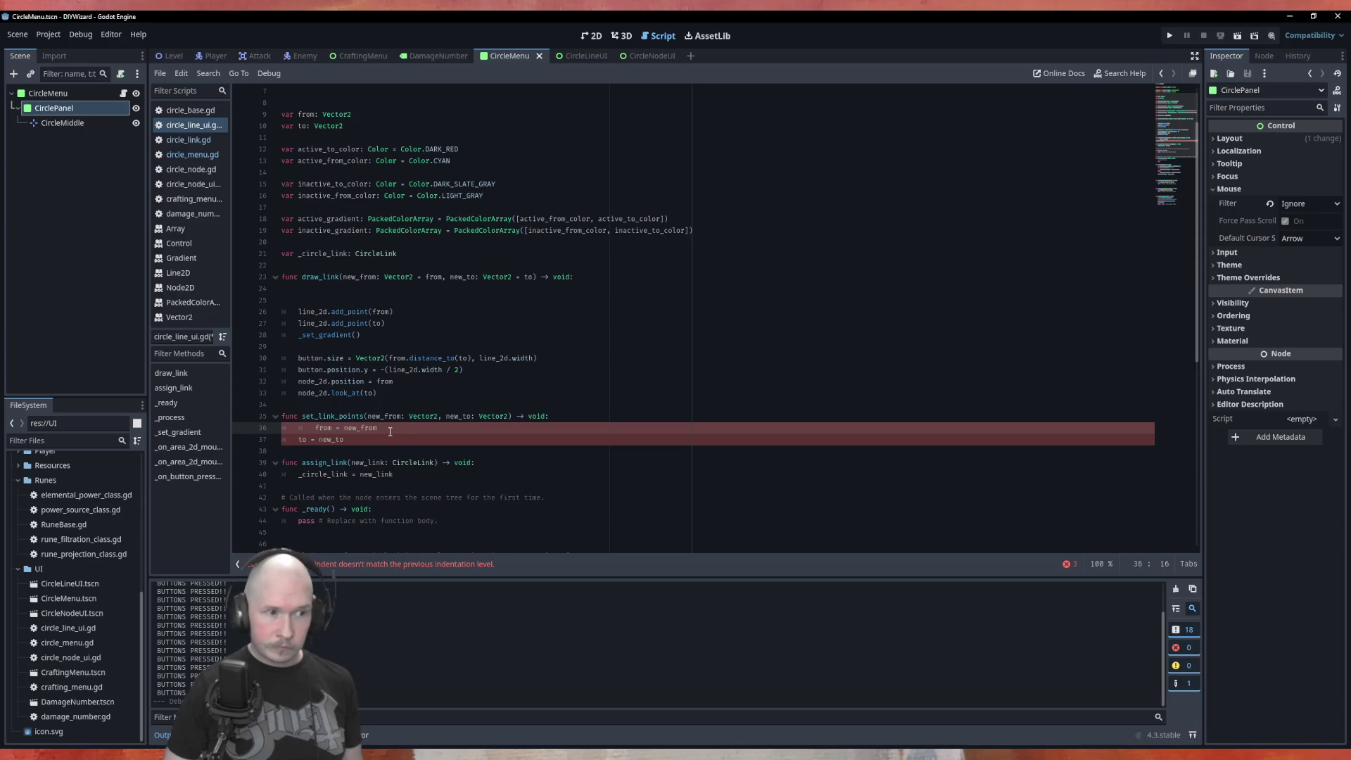
{"action": "key", "text": "shift+Tab"}
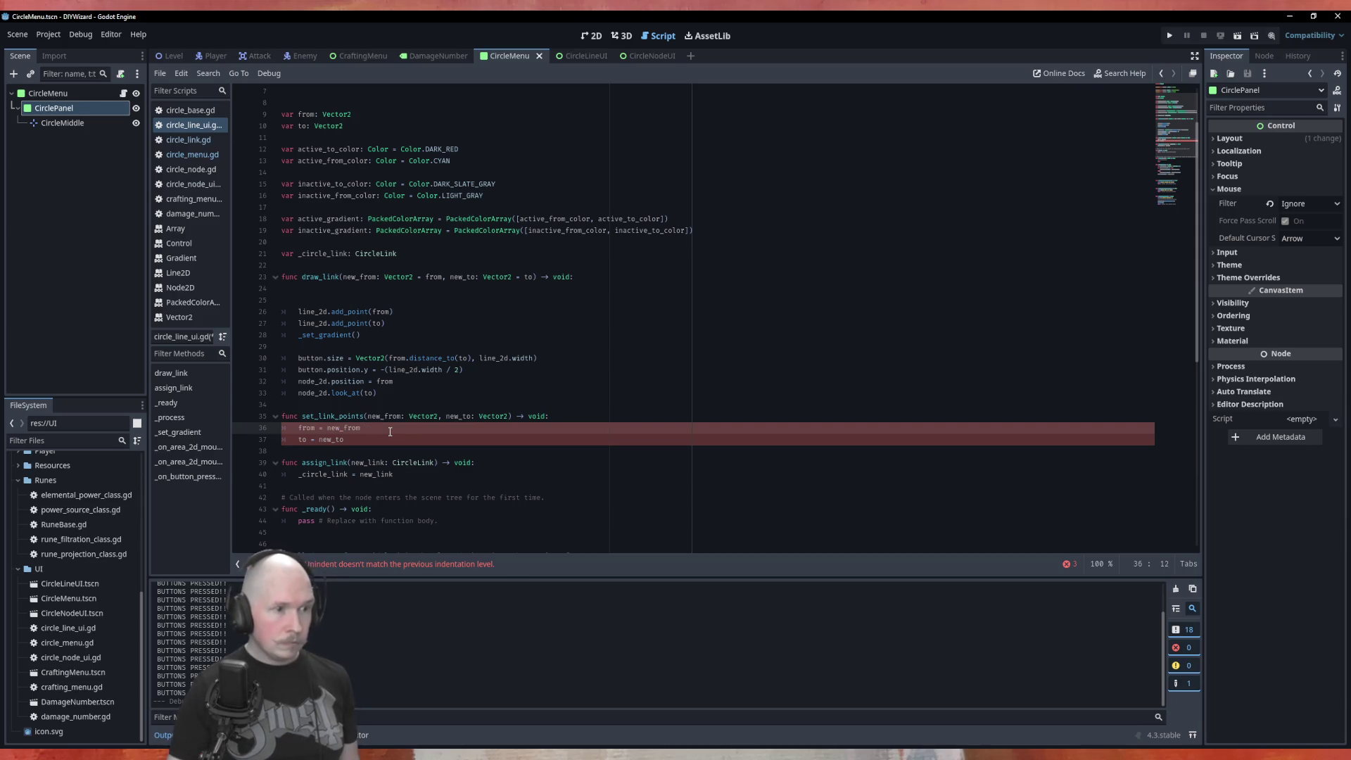
{"action": "left_click", "coordinate": [613, 394]}
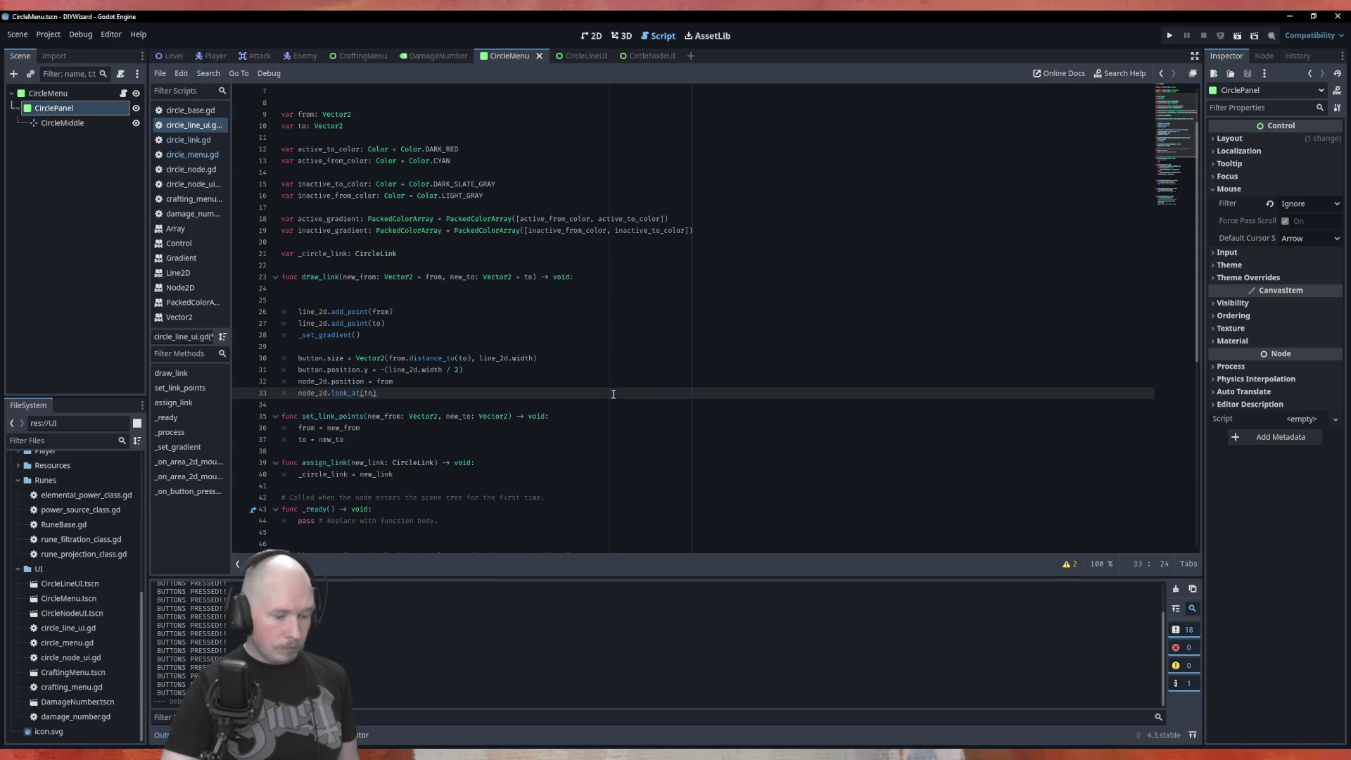
{"action": "key", "text": "ctrl+s"}
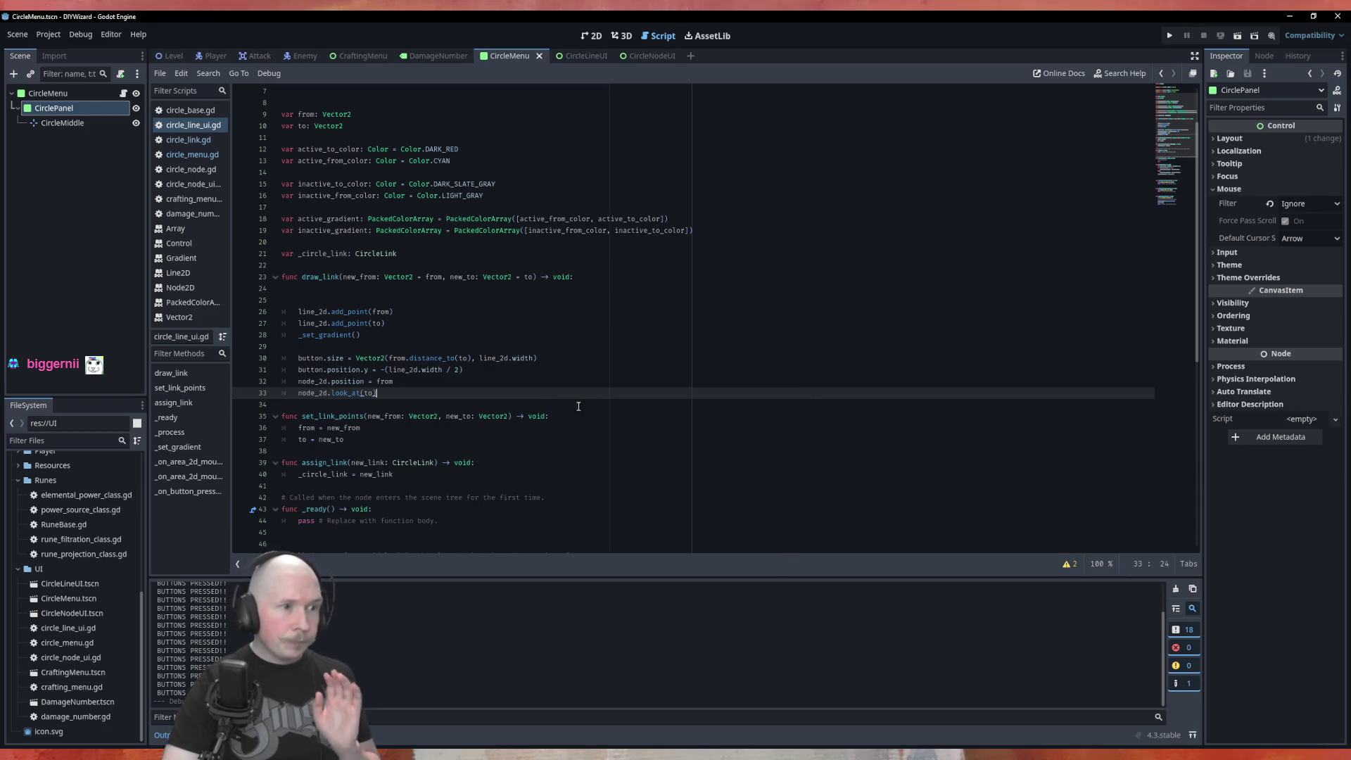
{"action": "left_click_drag", "start_coordinate": [535, 276], "coordinate": [344, 277]}
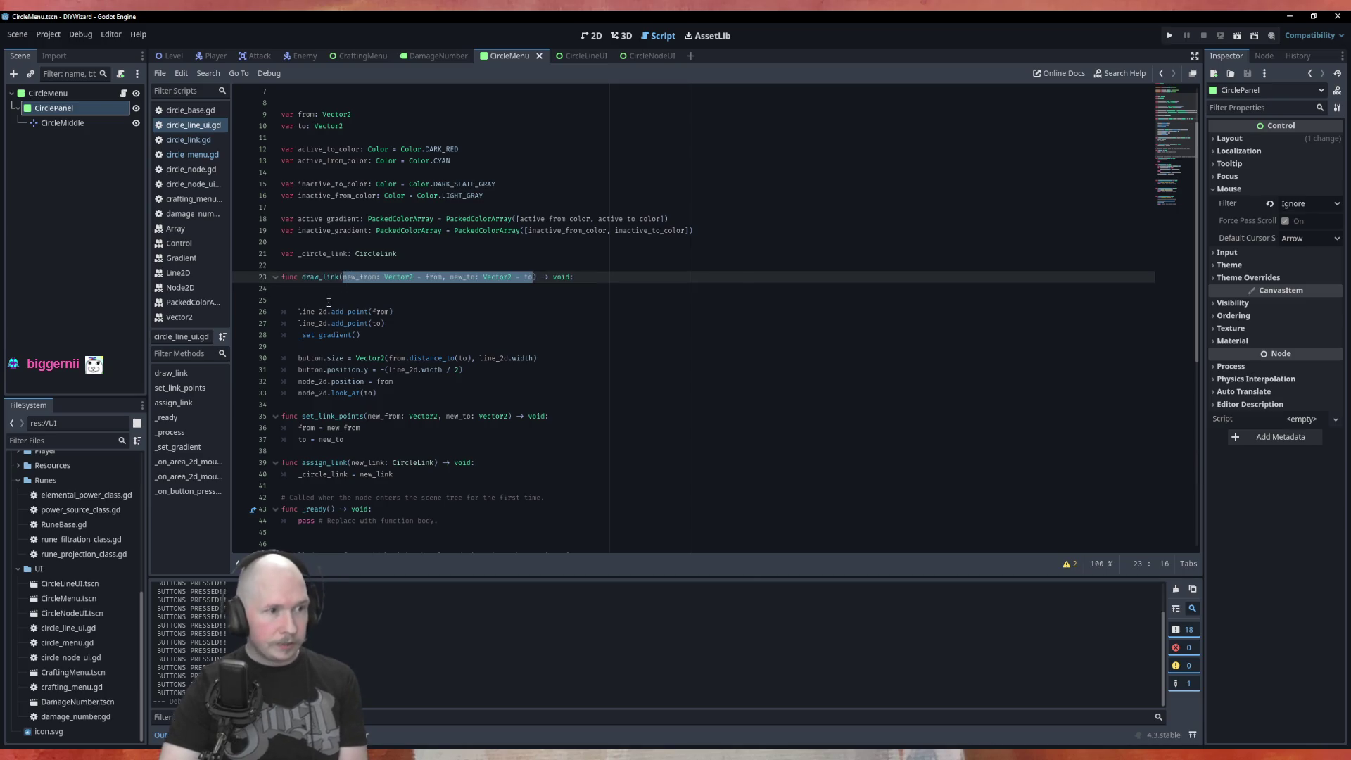
Remove draw_link's parameters and the blank lines inside it.
{"action": "key", "text": "BackSpace"}
{"action": "left_click", "coordinate": [288, 302]}
{"action": "key", "text": "BackSpace"}
{"action": "key", "text": "BackSpace"}
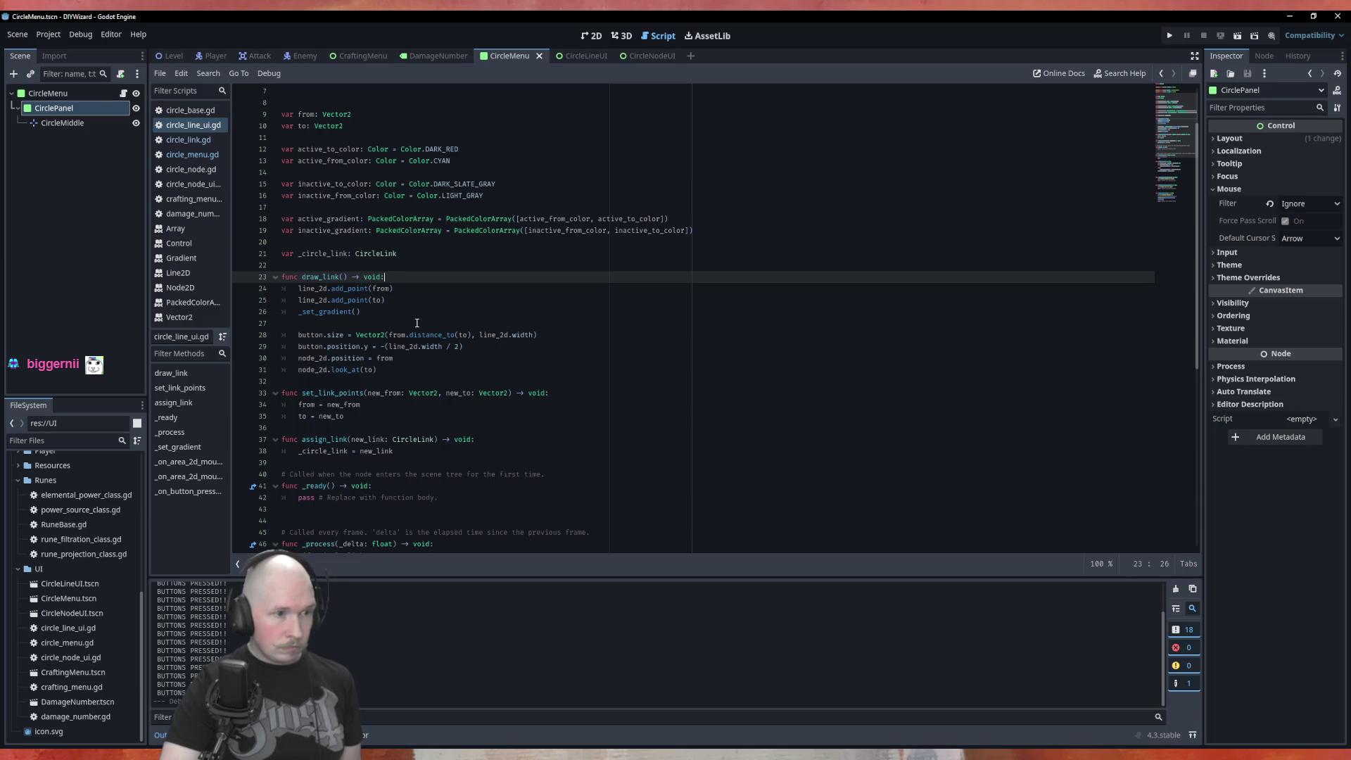
Add a 'func set_button() -> void:' header above the button setup lines.
{"action": "left_click", "coordinate": [418, 323]}
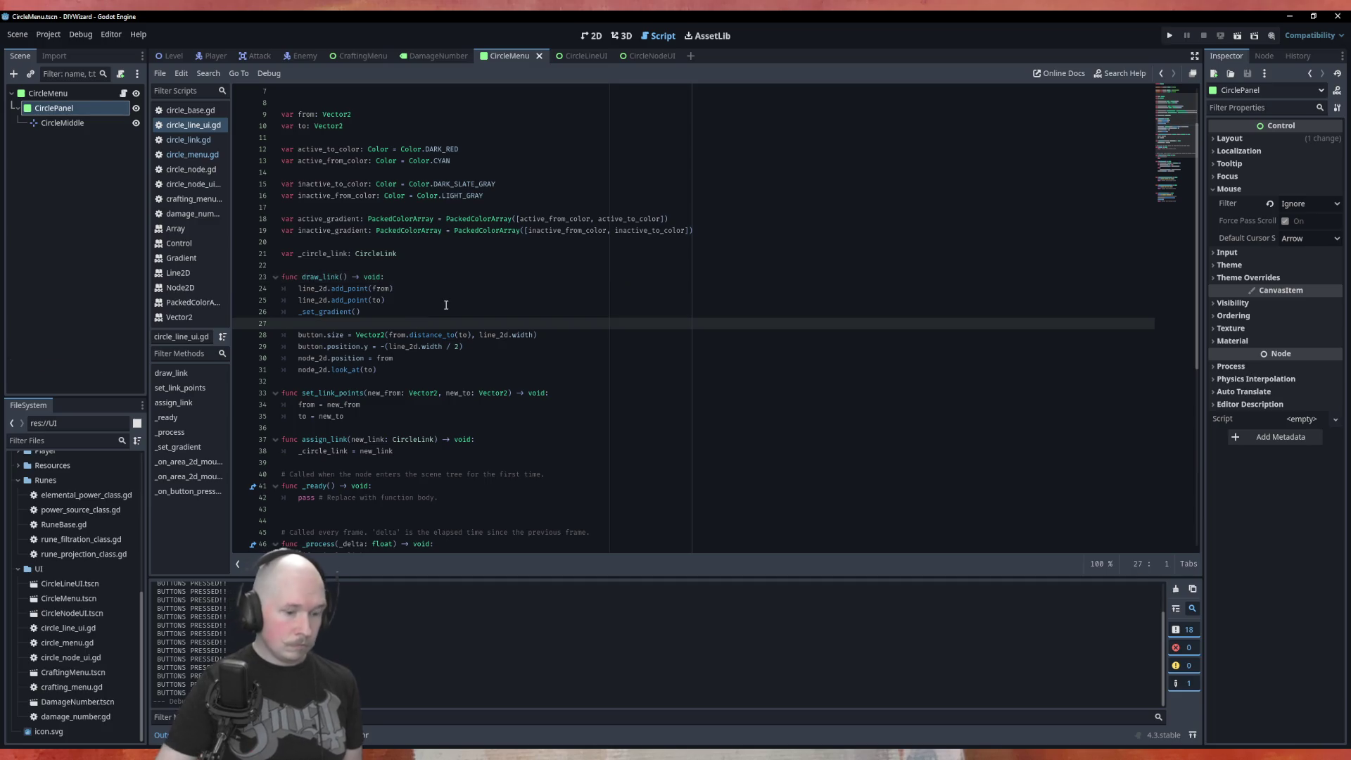
{"action": "key", "text": "Return"}
{"action": "type", "text": "fund "}
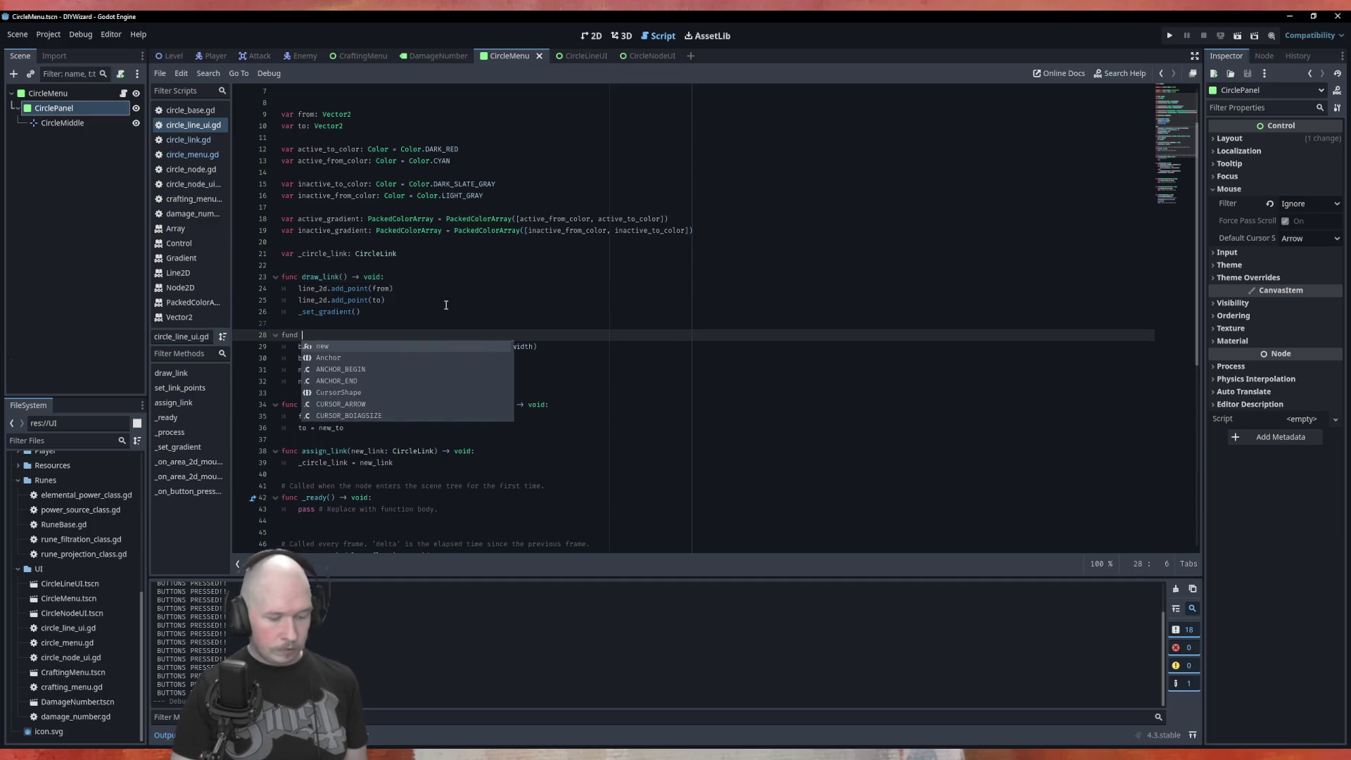
{"action": "type", "text": "set"}
{"action": "key", "text": "BackSpace"}
{"action": "key", "text": "BackSpace"}
{"action": "key", "text": "BackSpace"}
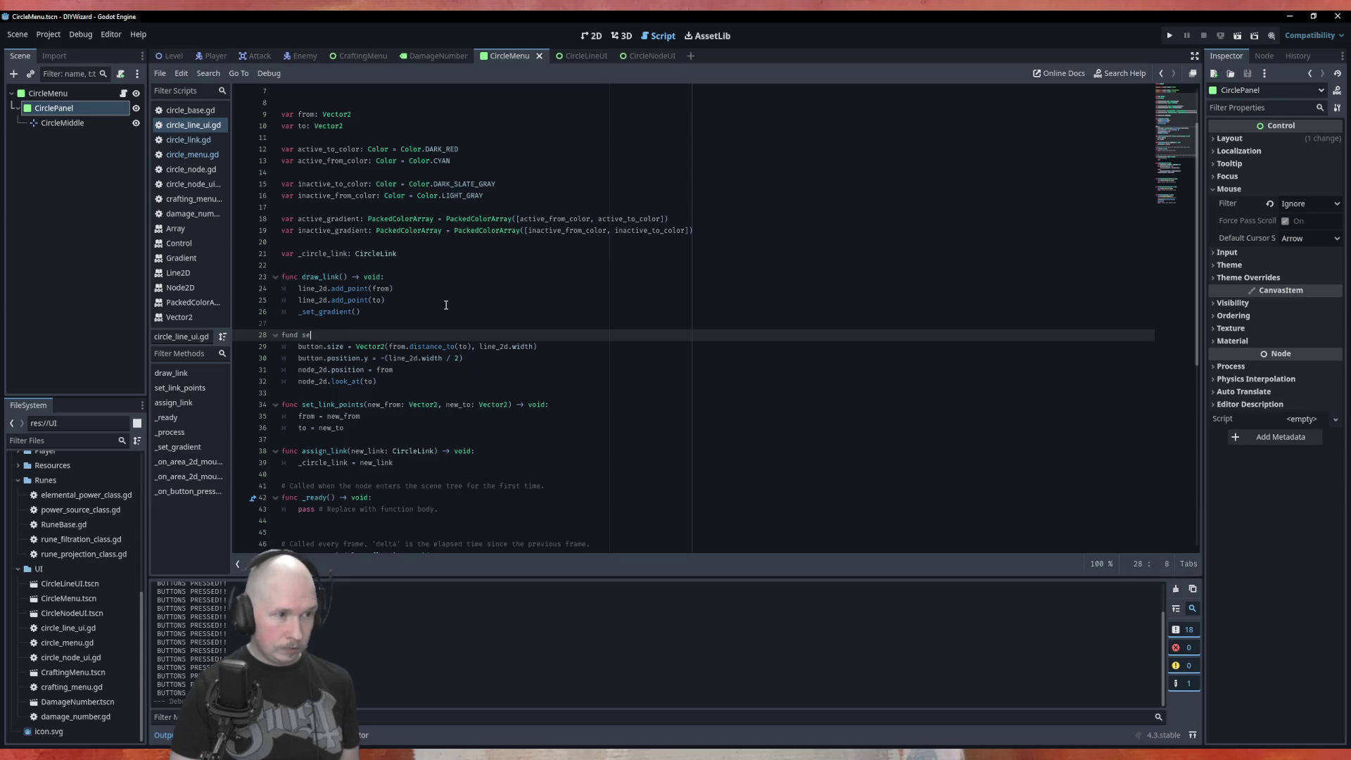
{"action": "type", "text": "c se"}
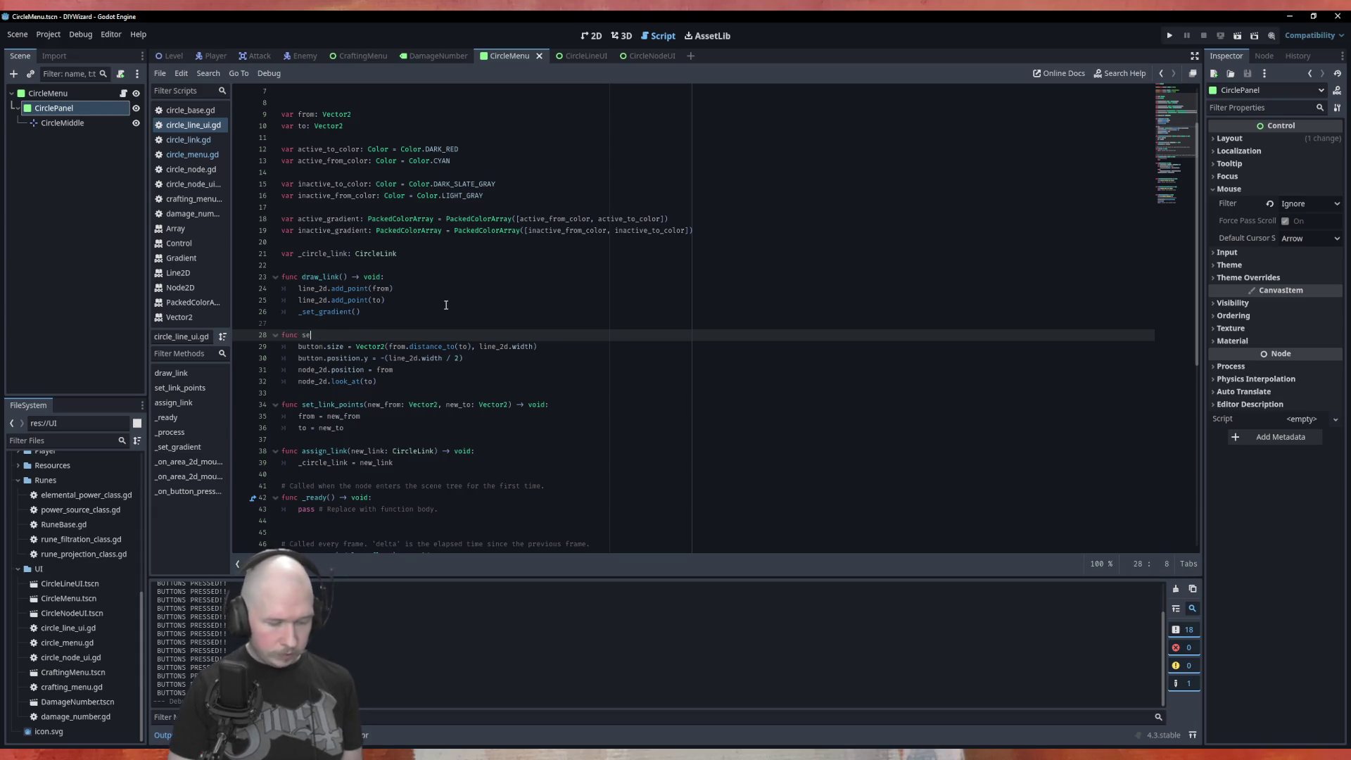
{"action": "type", "text": "t_button"}
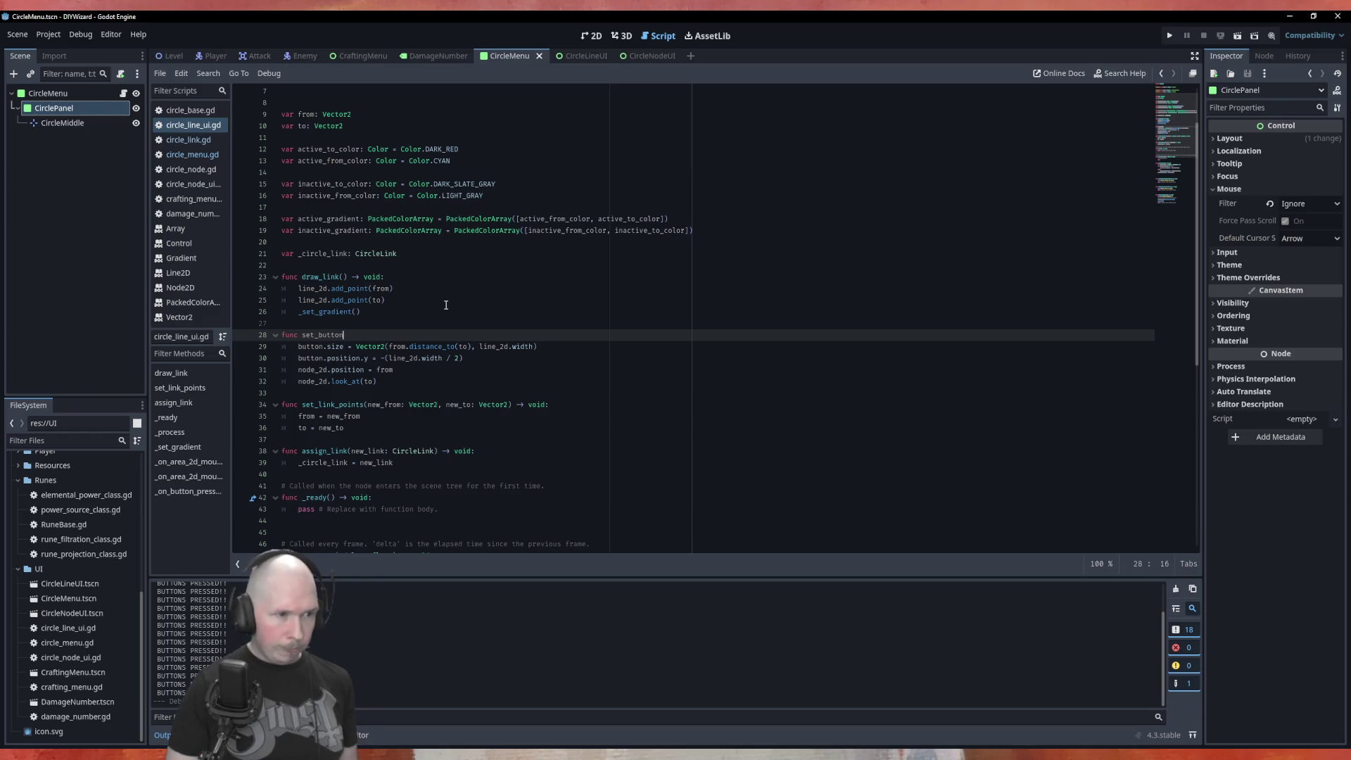
{"action": "type", "text": "() -> "}
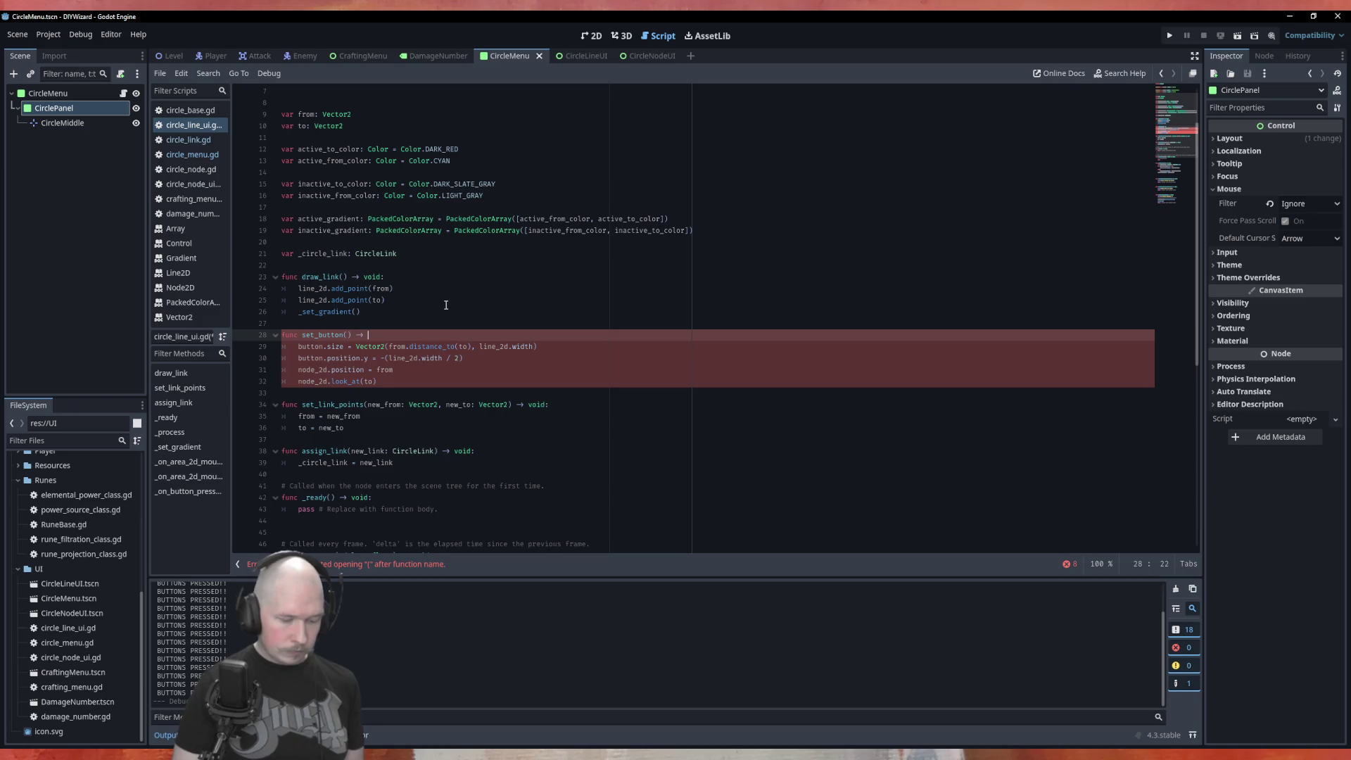
{"action": "type", "text": "void:"}
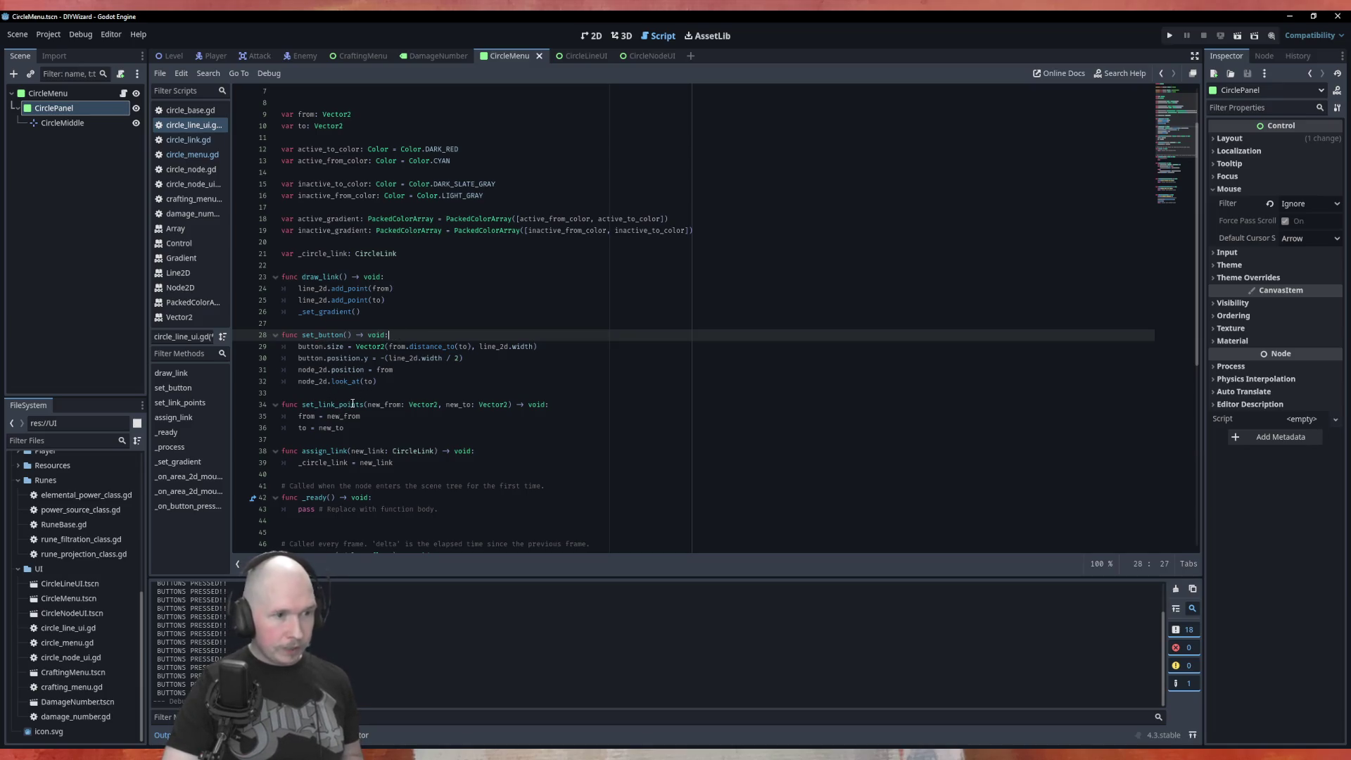
{"action": "scroll", "coordinate": [370, 453], "scroll_direction": "down", "scroll_amount": 2}
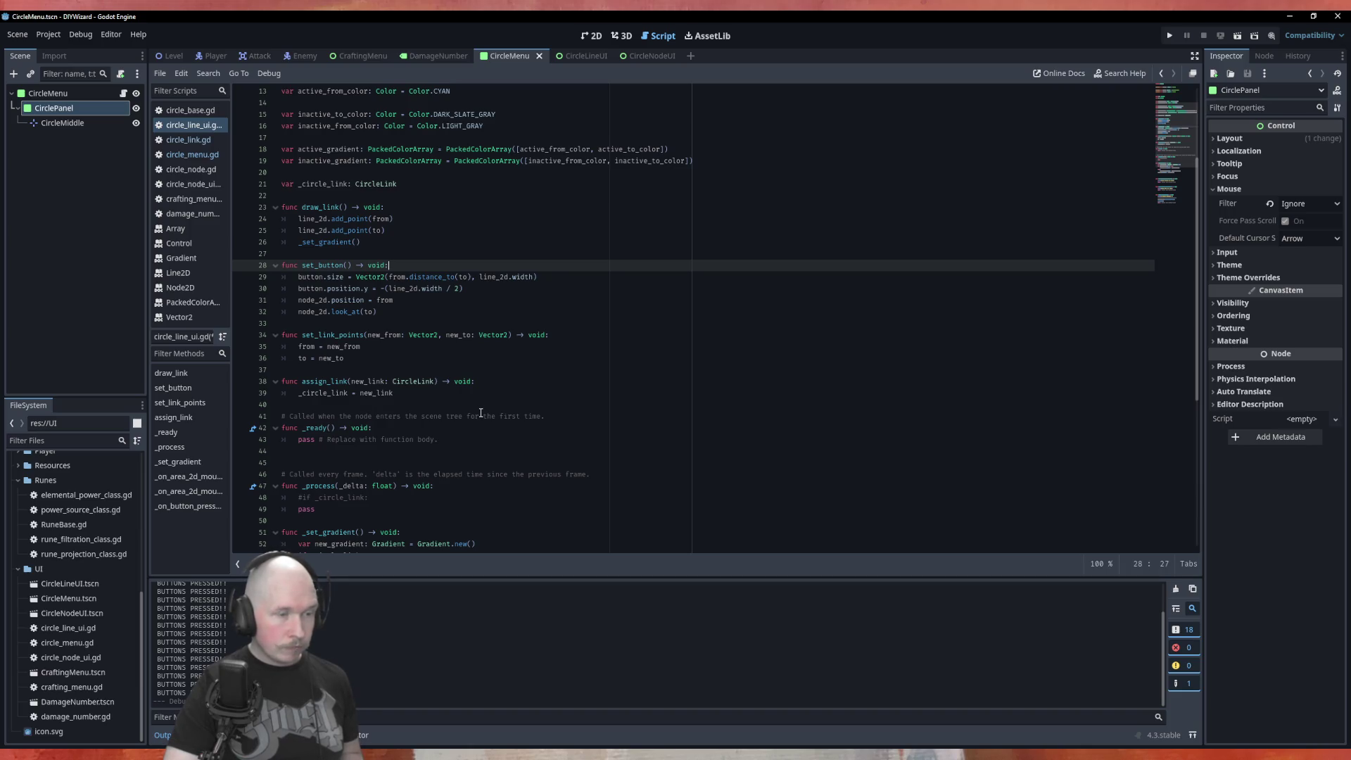
Make set_link_points call draw_link() and set_button() after the assignments, and save.
{"action": "key", "text": "Down"}
{"action": "key", "text": "Down"}
{"action": "key", "text": "Down"}
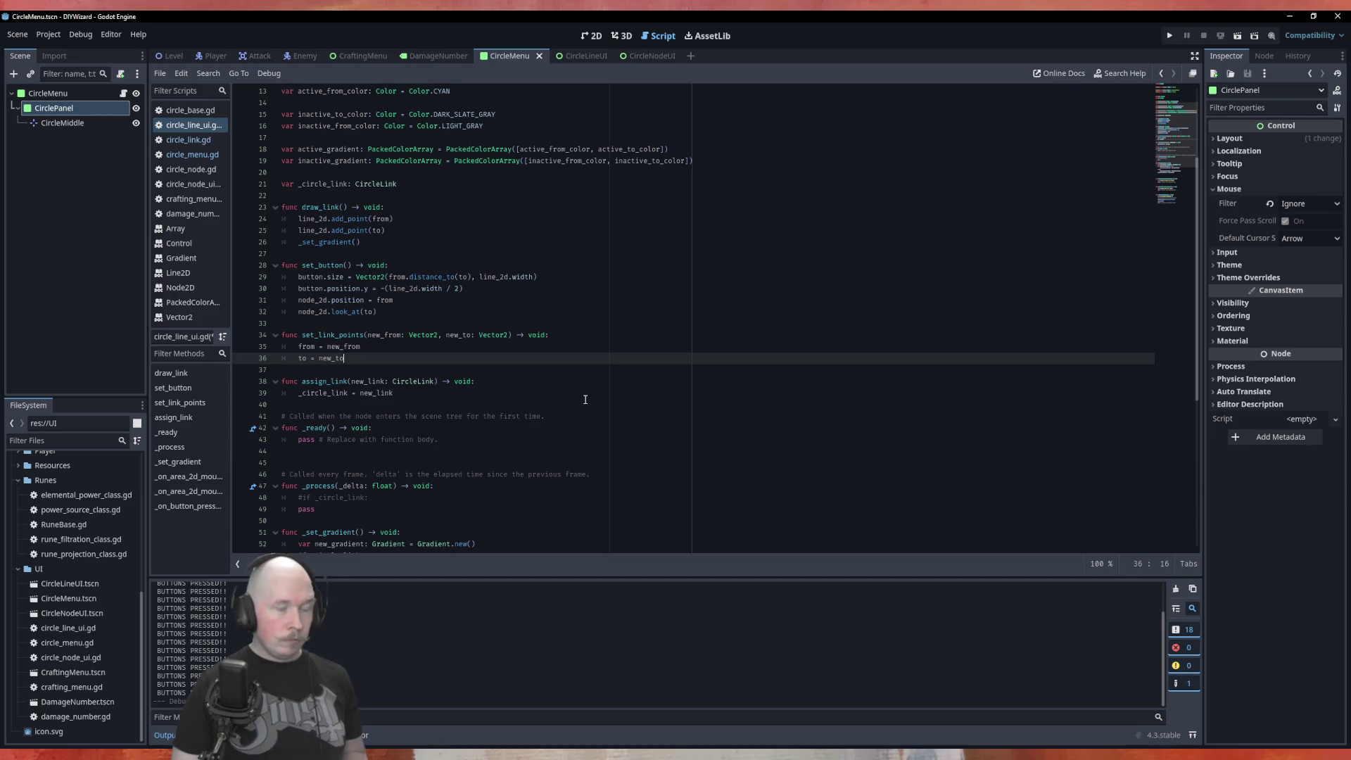
{"action": "key", "text": "Up"}
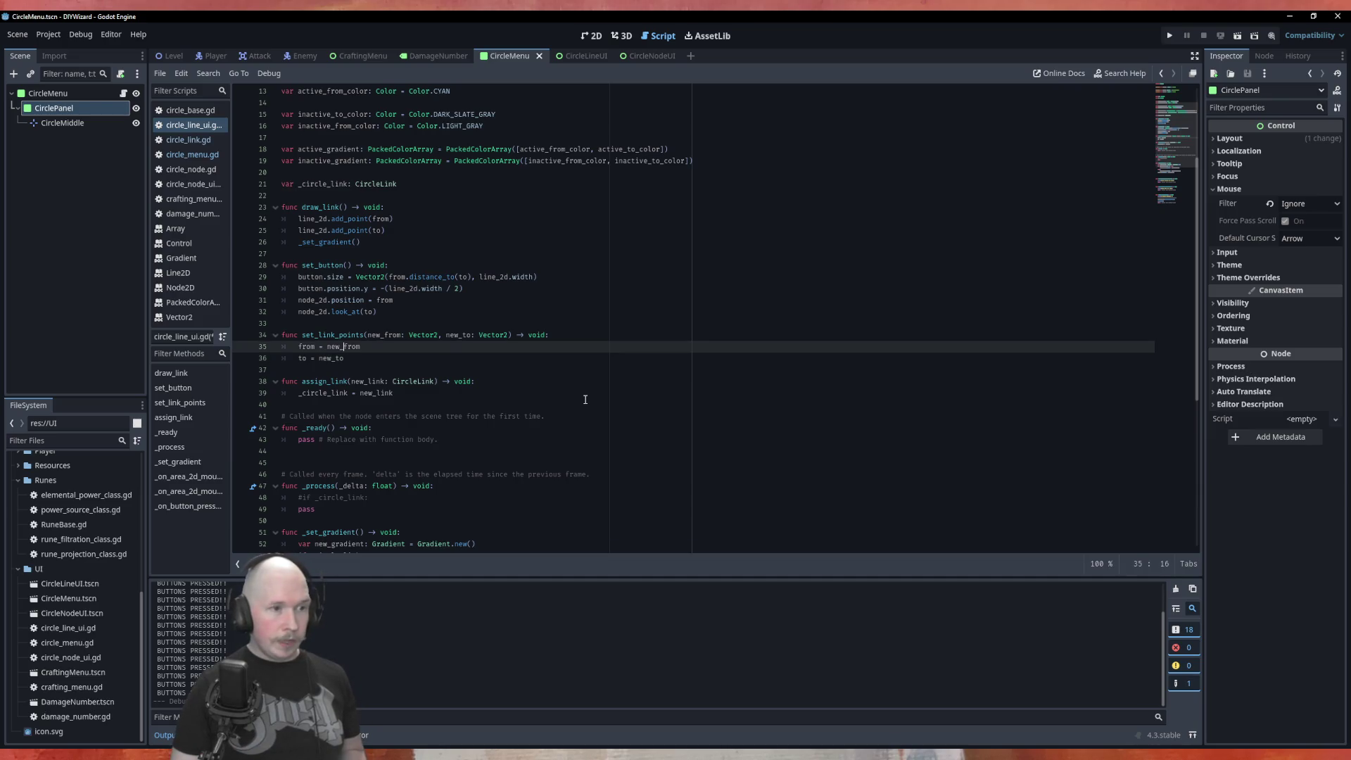
{"action": "key", "text": "Down"}
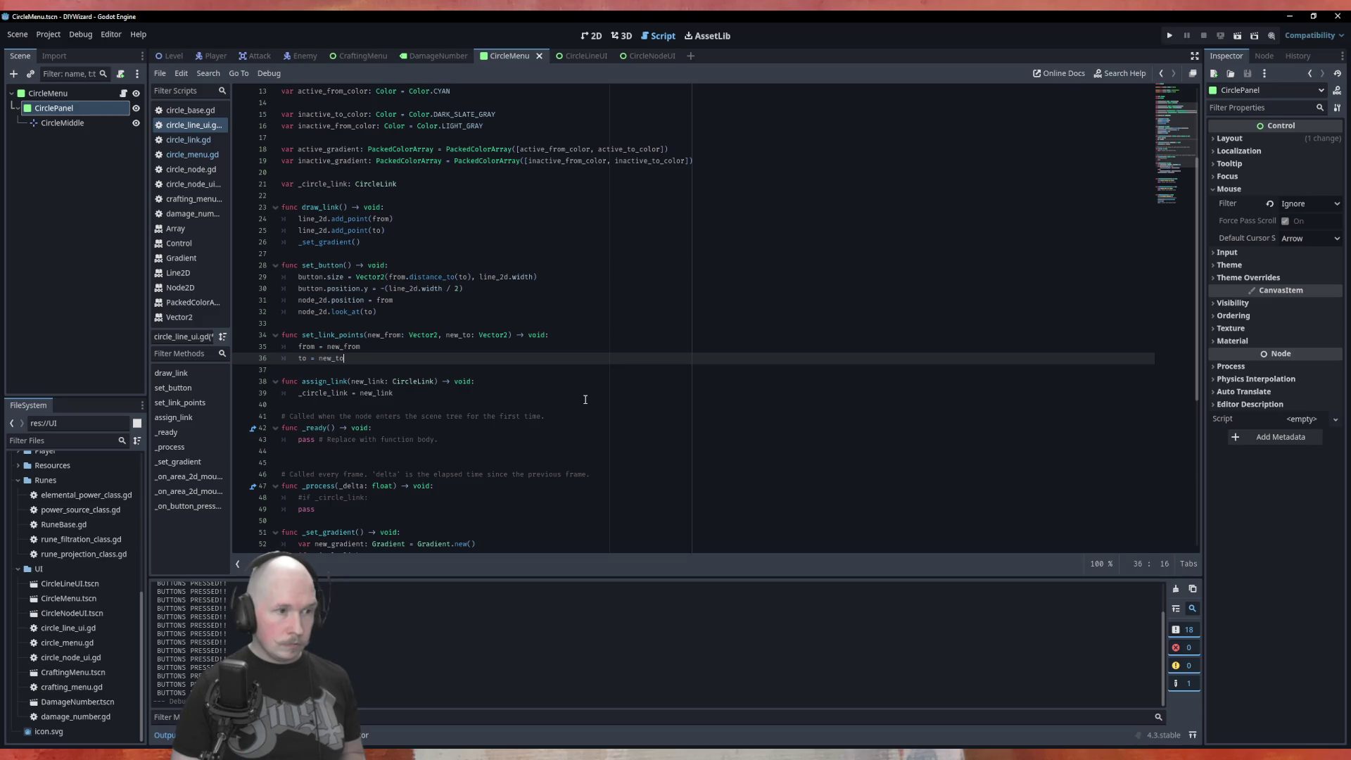
{"action": "key", "text": "Return"}
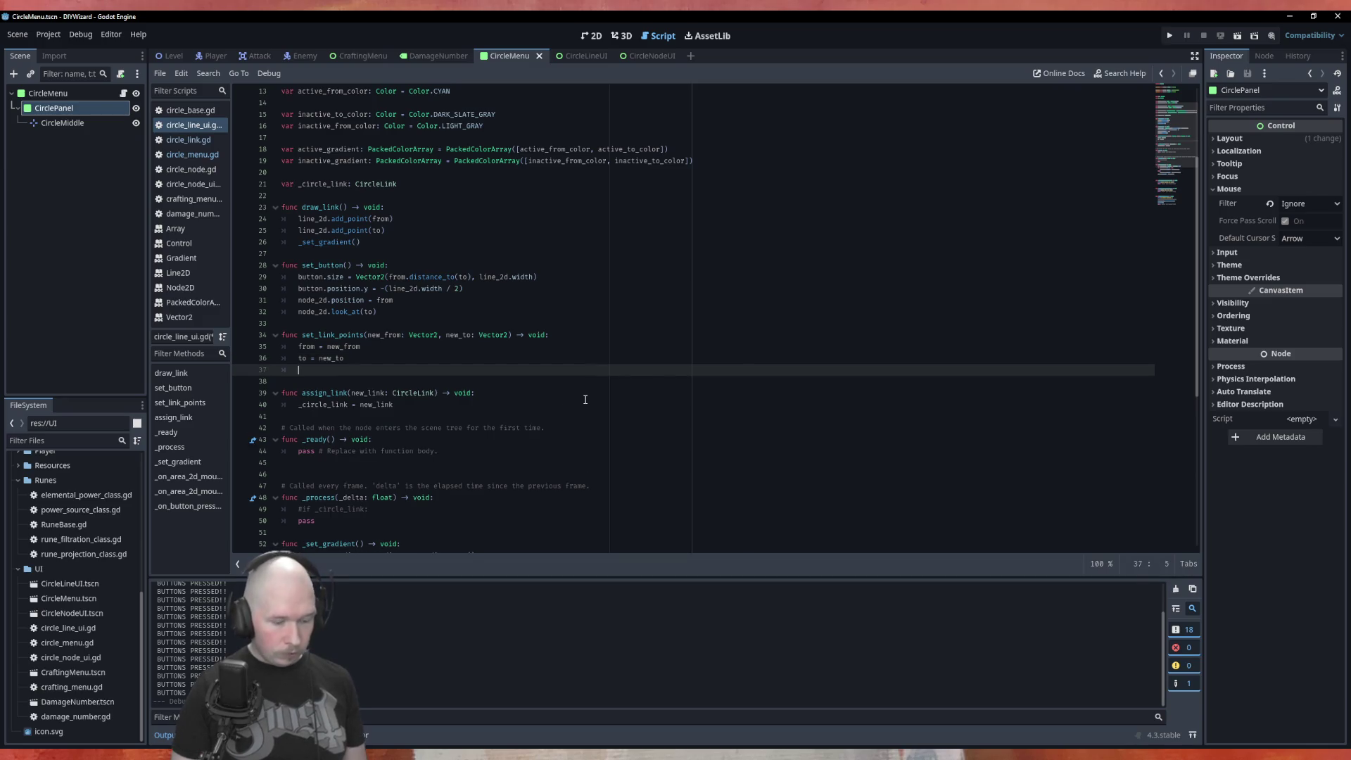
{"action": "type", "text": "dra"}
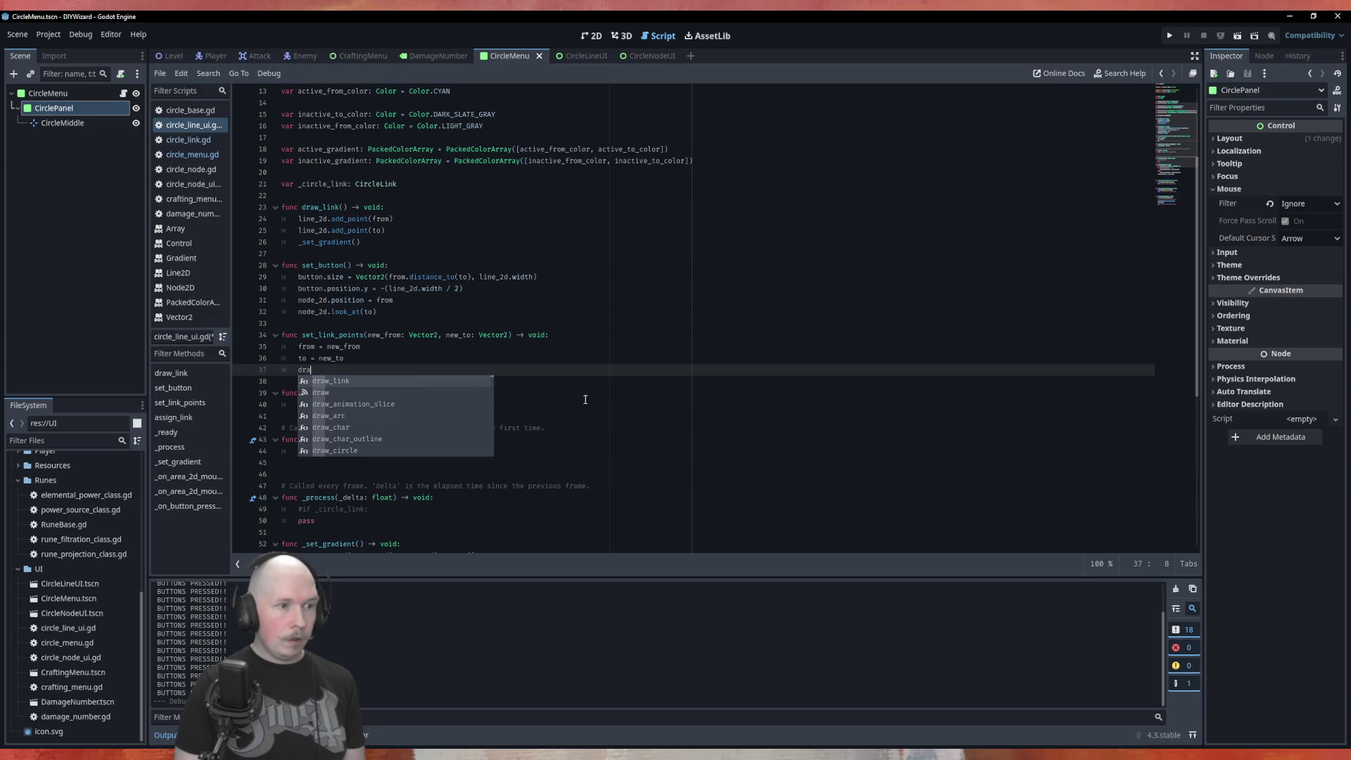
{"action": "key", "text": "Return"}
{"action": "key", "text": "Return"}
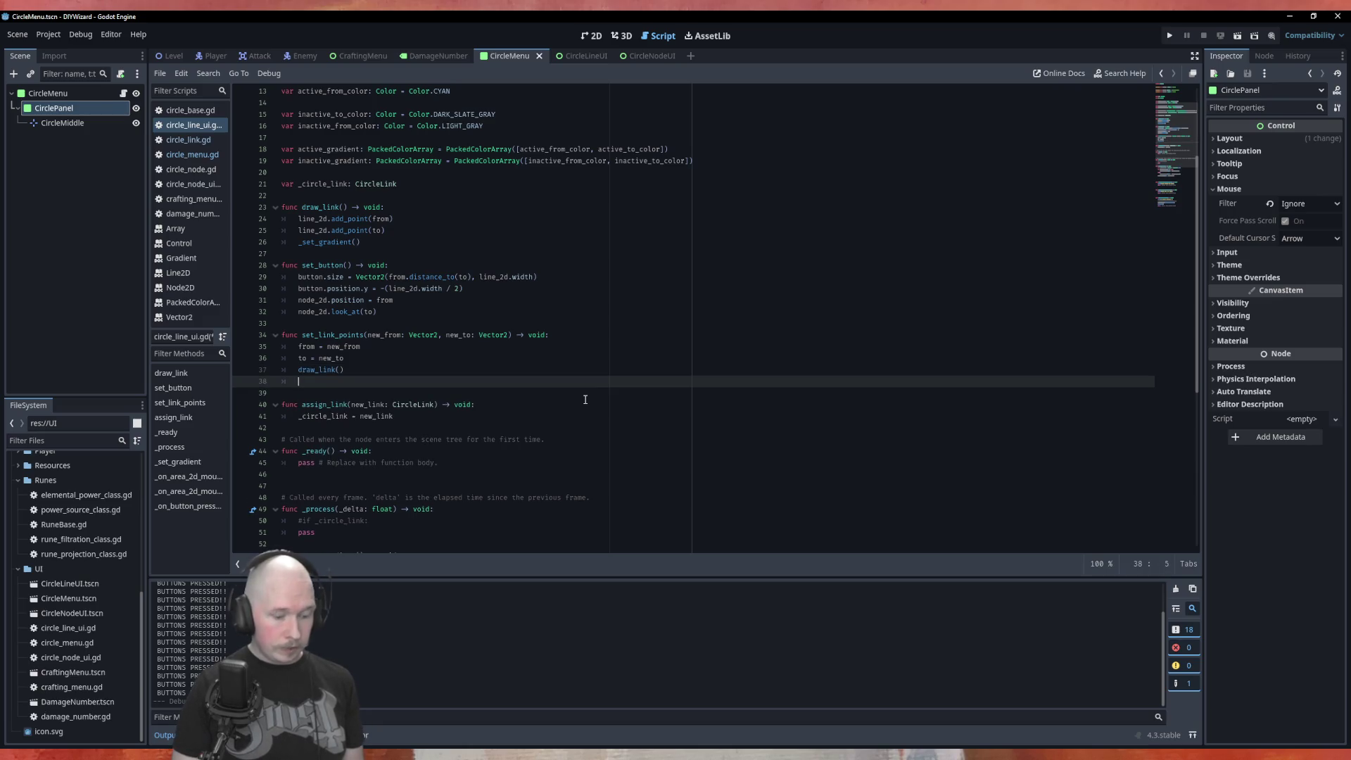
{"action": "type", "text": "set"}
{"action": "key", "text": "Return"}
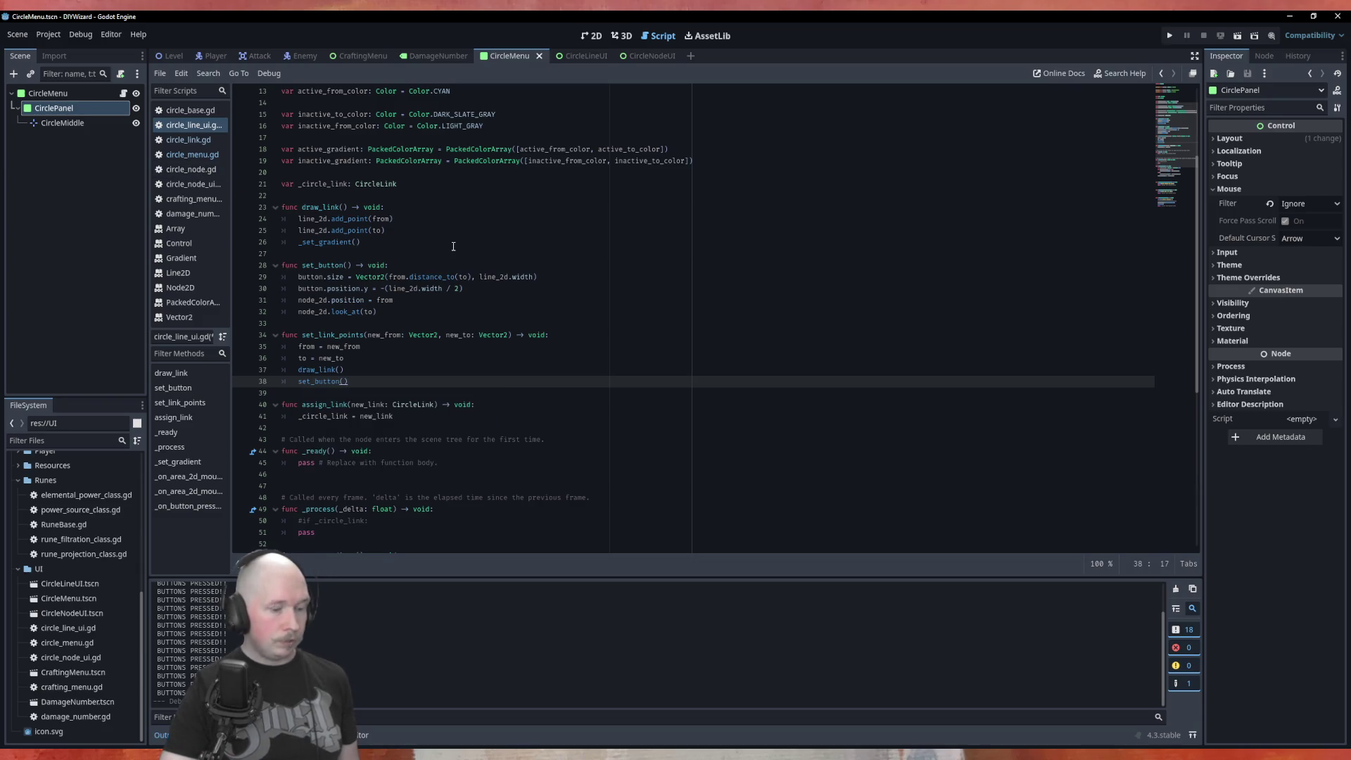
{"action": "key", "text": "ctrl+s"}
{"action": "left_click", "coordinate": [192, 154]}
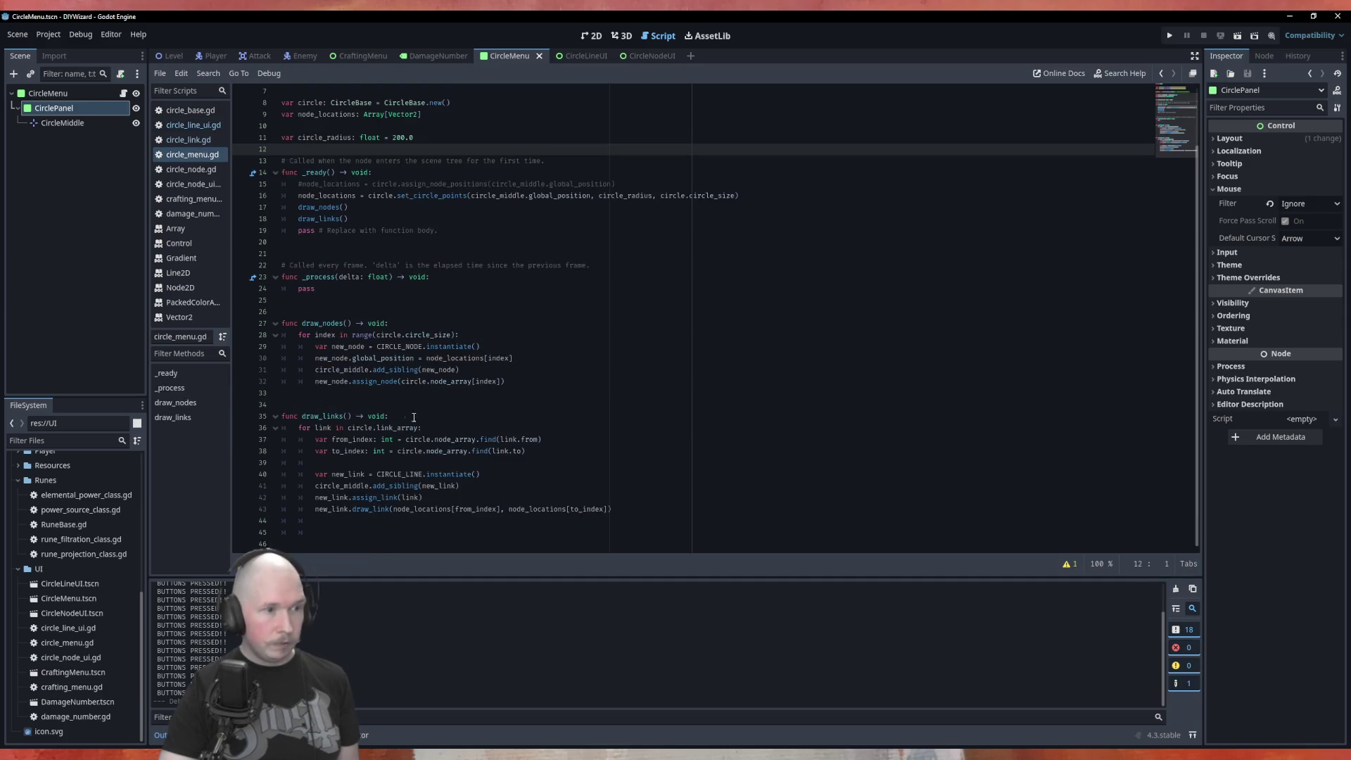
Replace the draw_link call on line 43 of circle_menu.gd with set_link_points from circle_line_ui.gd.
{"action": "left_click", "coordinate": [432, 401]}
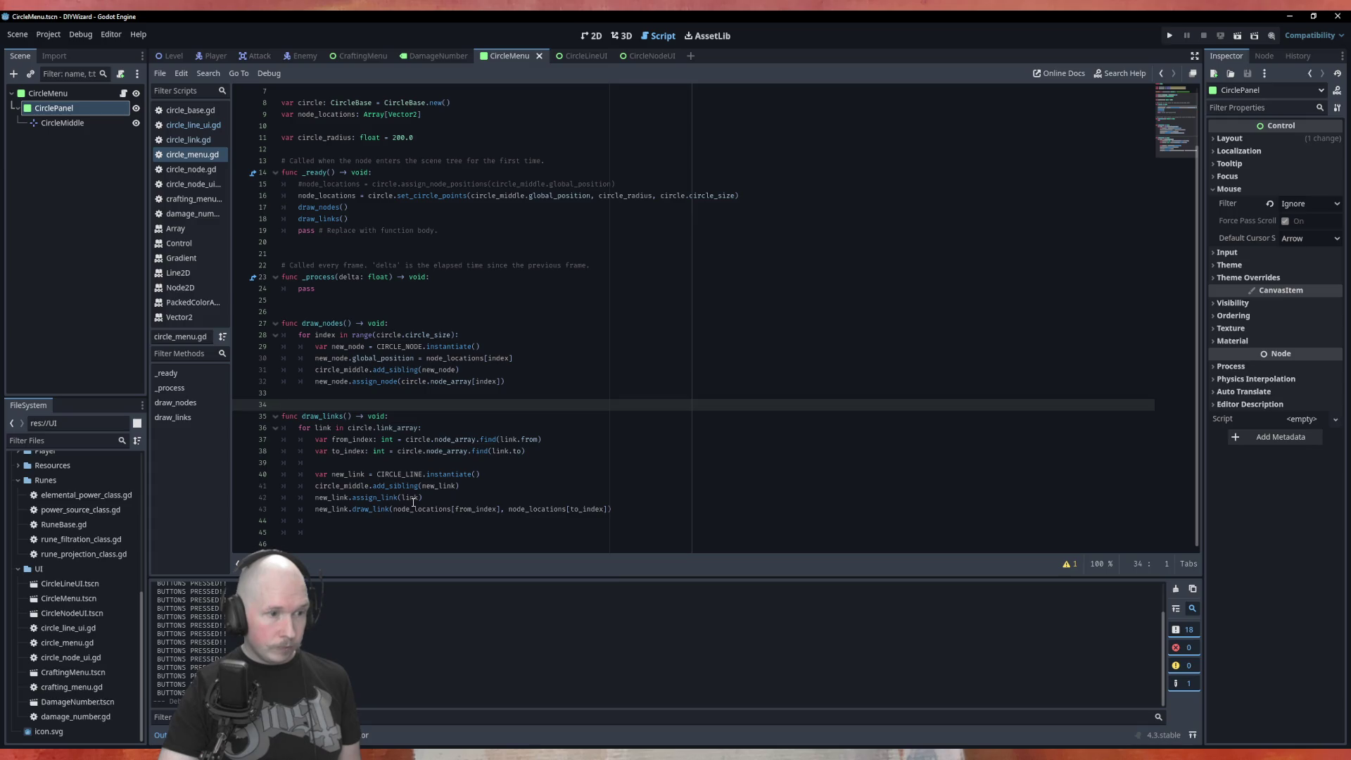
{"action": "left_click", "coordinate": [614, 498]}
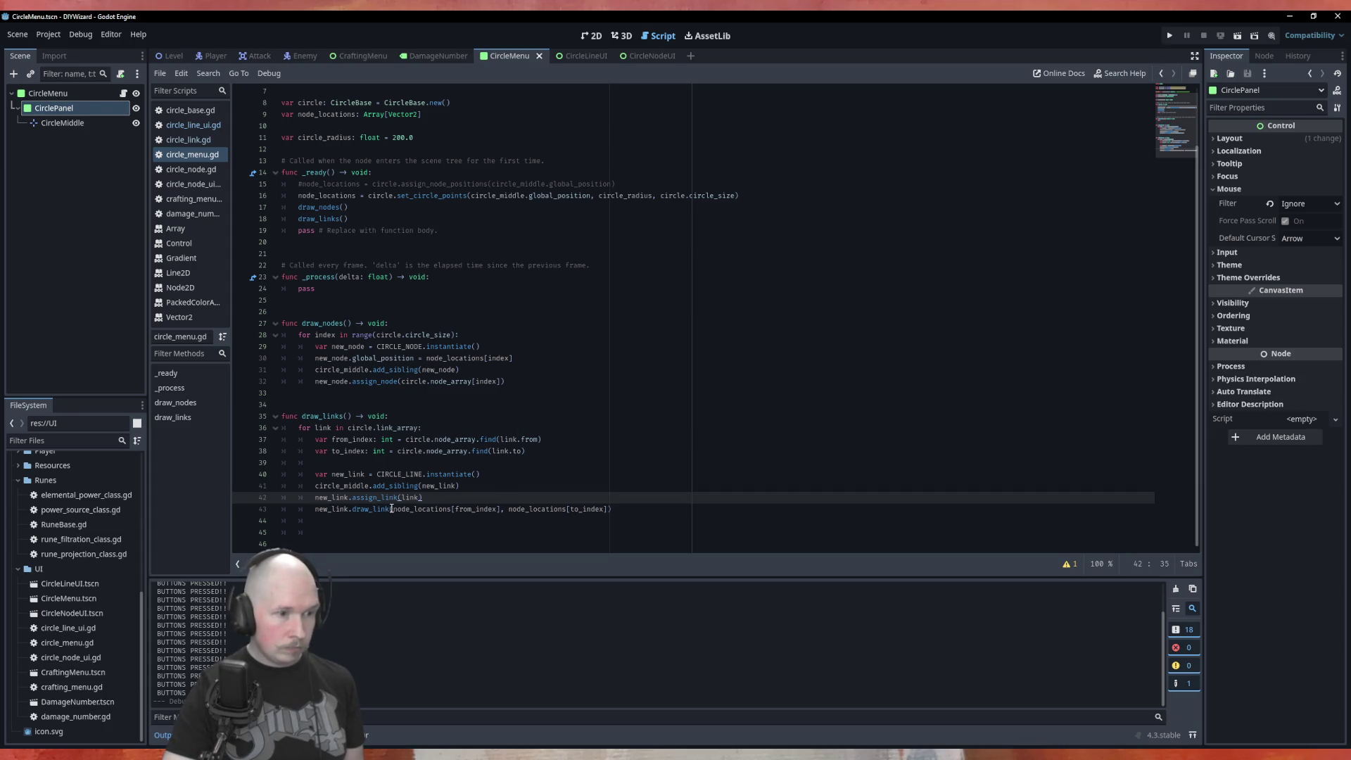
{"action": "left_click_drag", "start_coordinate": [391, 509], "coordinate": [352, 508]}
{"action": "left_click", "coordinate": [194, 141]}
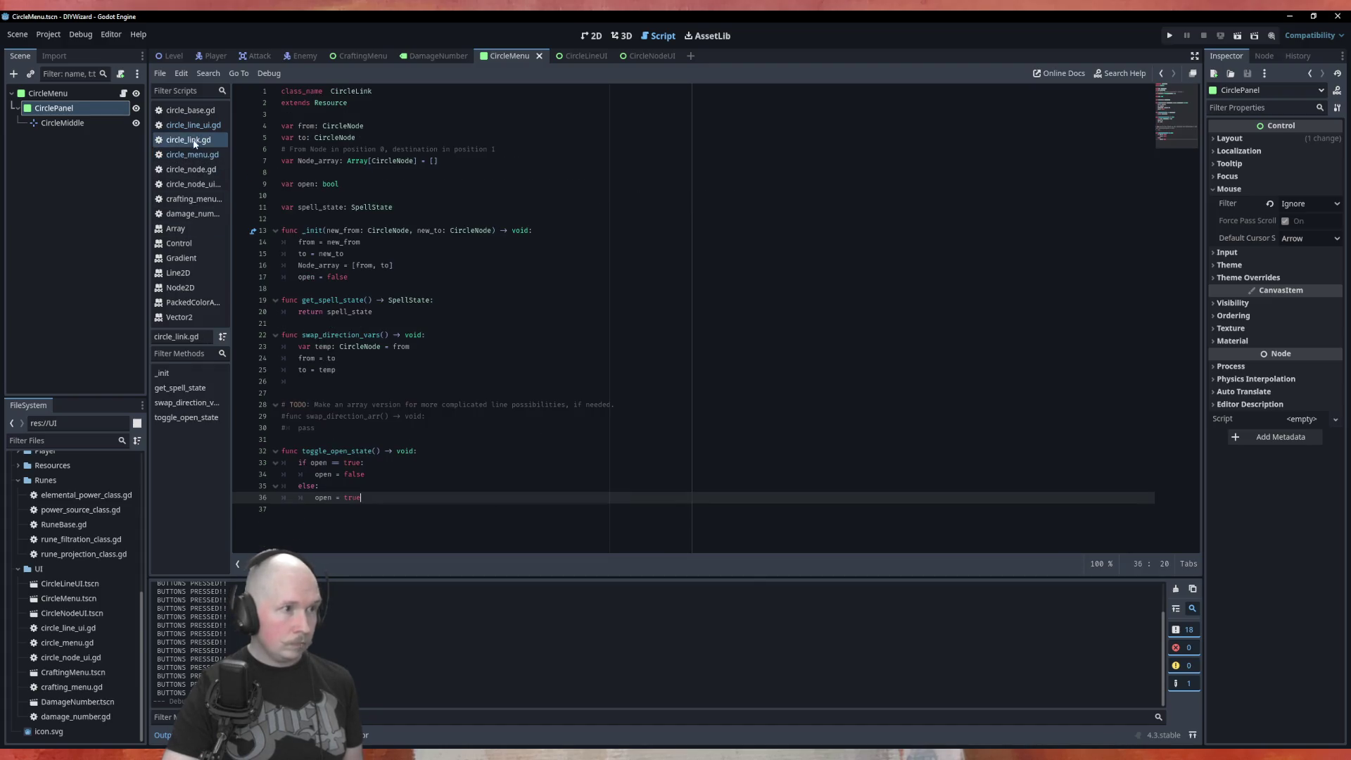
{"action": "left_click", "coordinate": [193, 125]}
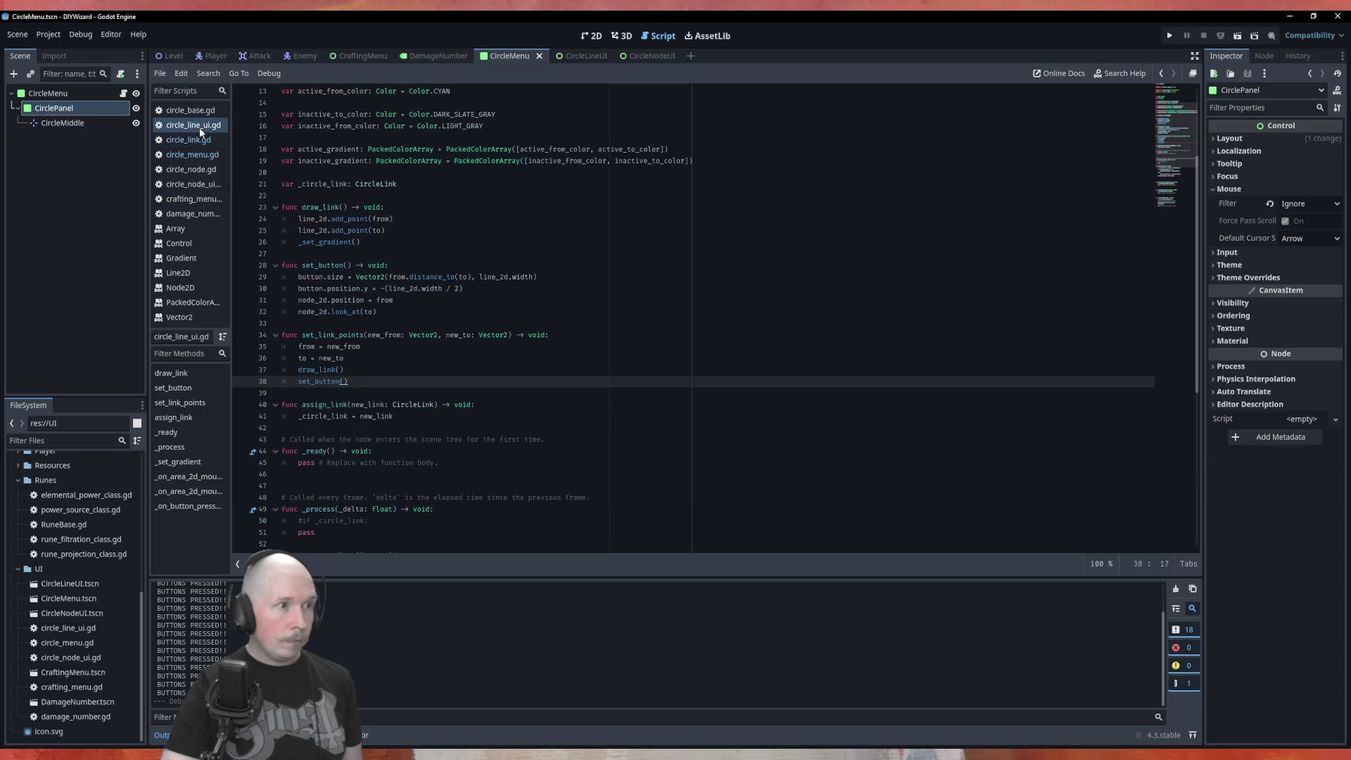
{"action": "double_click", "coordinate": [335, 335]}
{"action": "key", "text": "ctrl+c"}
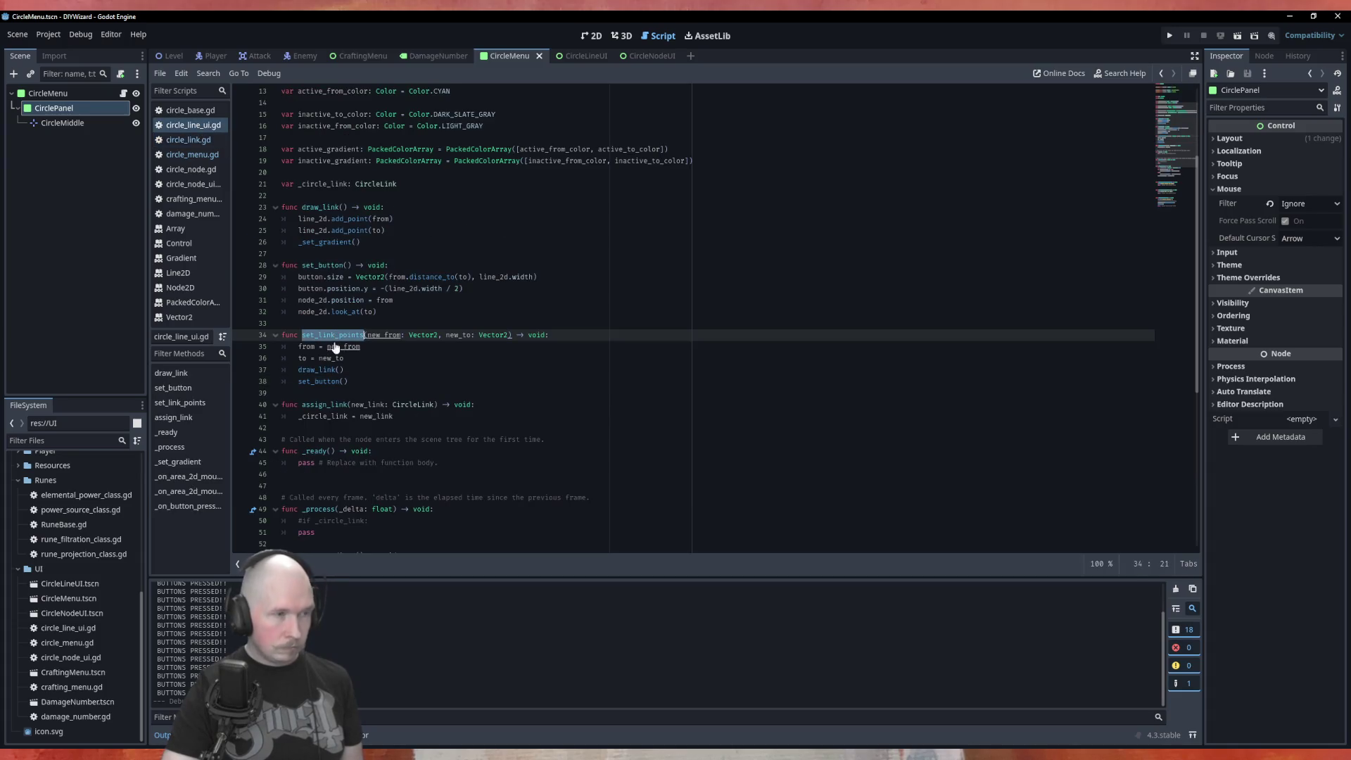
{"action": "left_click", "coordinate": [192, 154]}
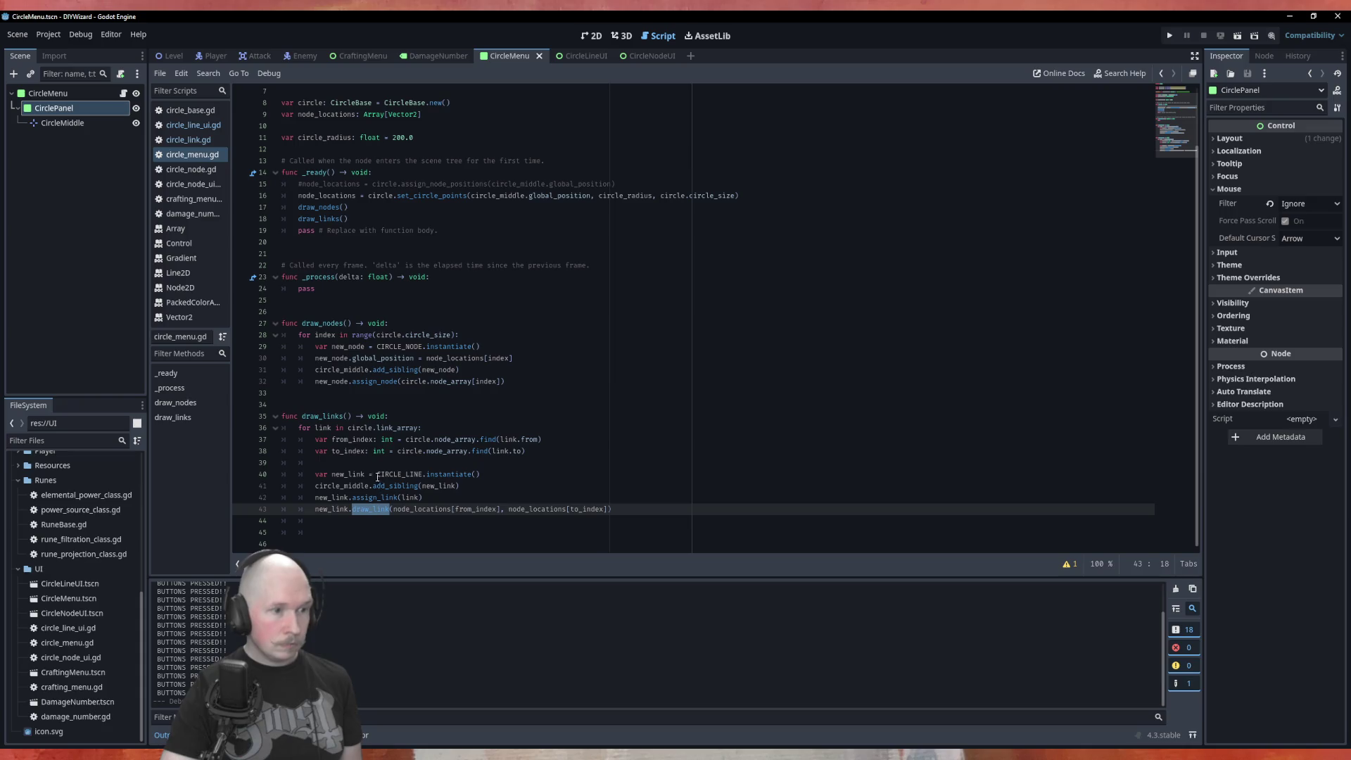
{"action": "left_click", "coordinate": [381, 514]}
{"action": "double_click", "coordinate": [377, 509]}
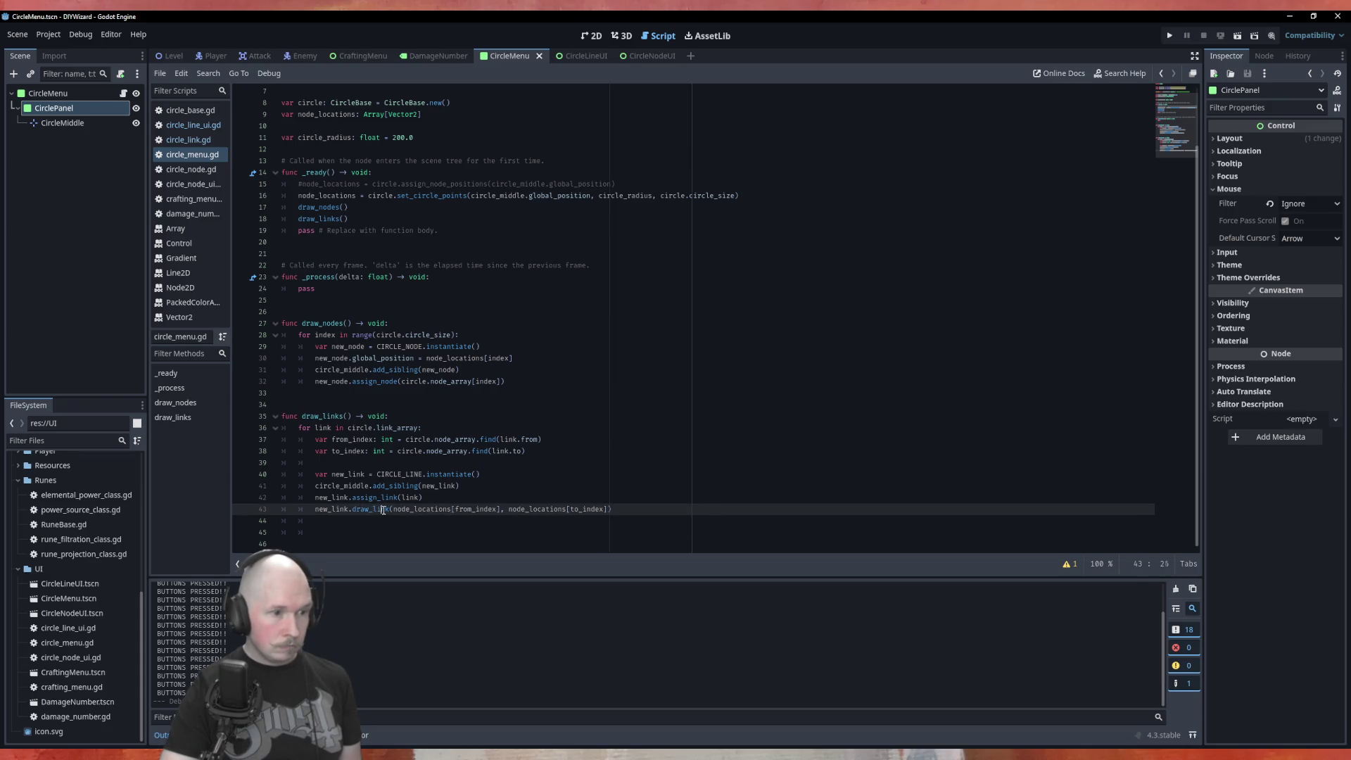
{"action": "key", "text": "ctrl+v"}
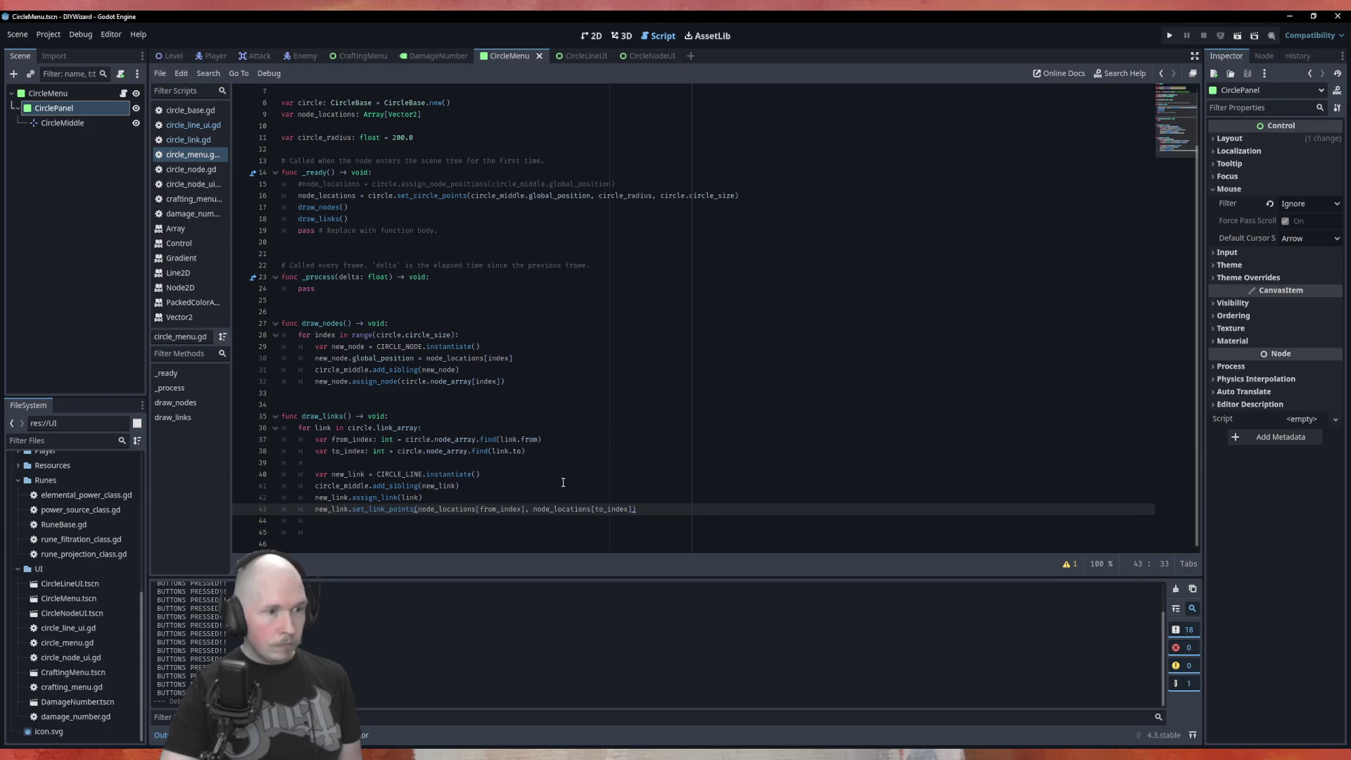
{"action": "left_click", "coordinate": [198, 140]}
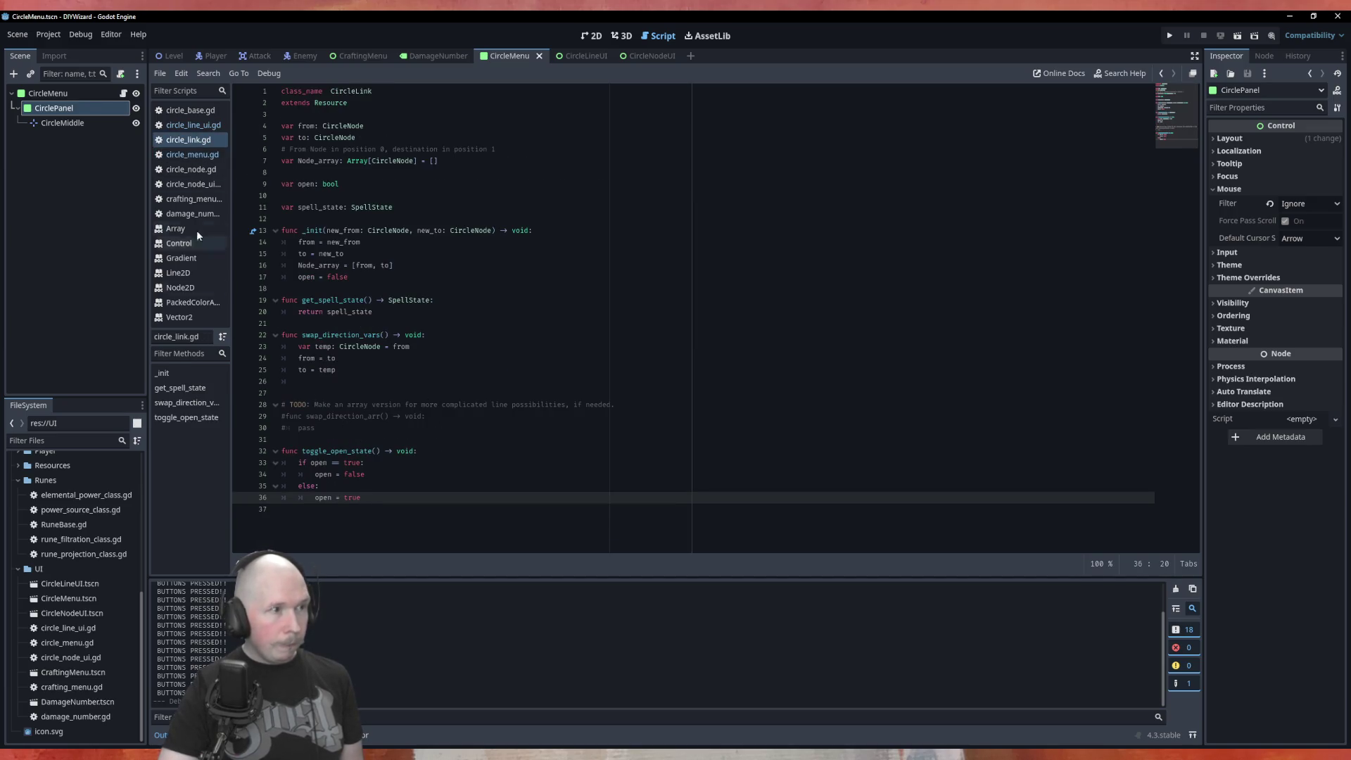
Compare circle_link.gd and circle_line_ui.gd, reviewing the code around line 38 of circle_line_ui.gd.
{"action": "left_click", "coordinate": [194, 126]}
{"action": "left_click", "coordinate": [188, 140]}
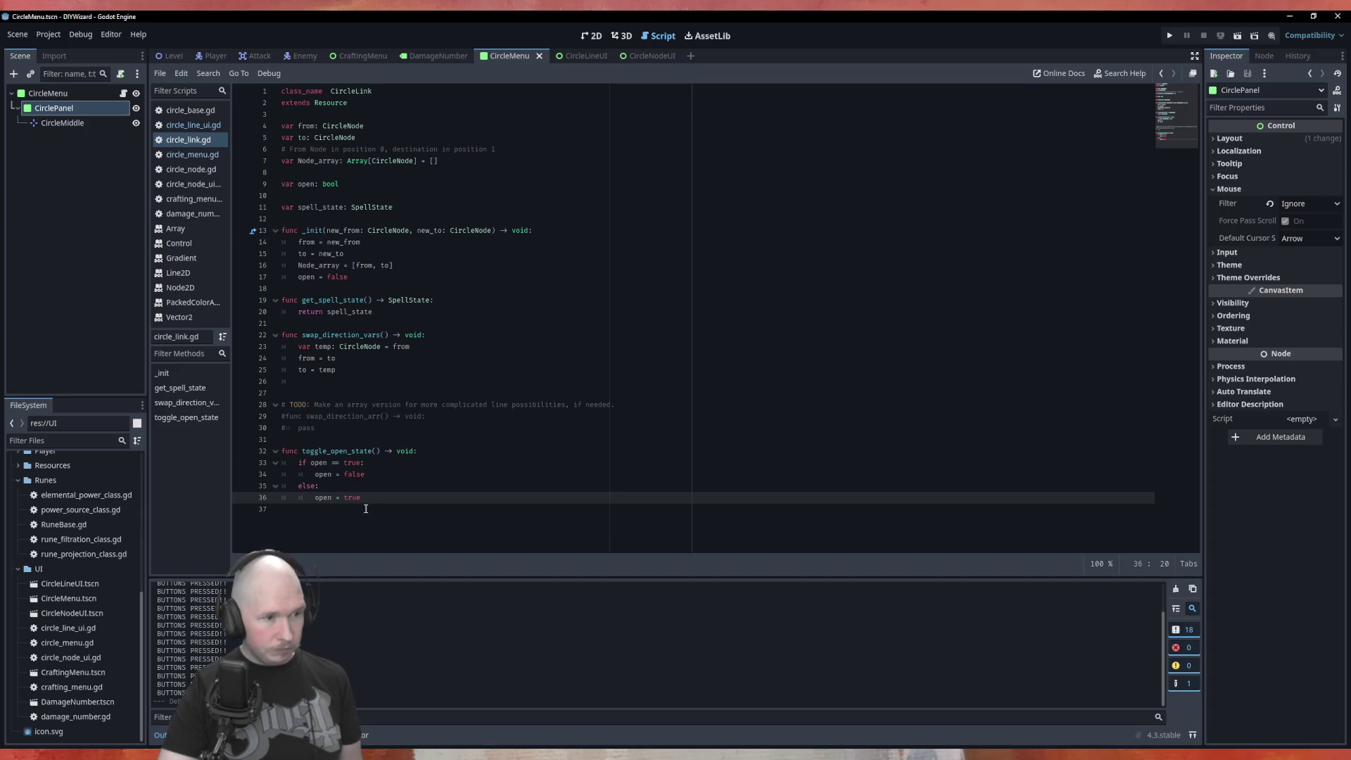
{"action": "left_click", "coordinate": [193, 124]}
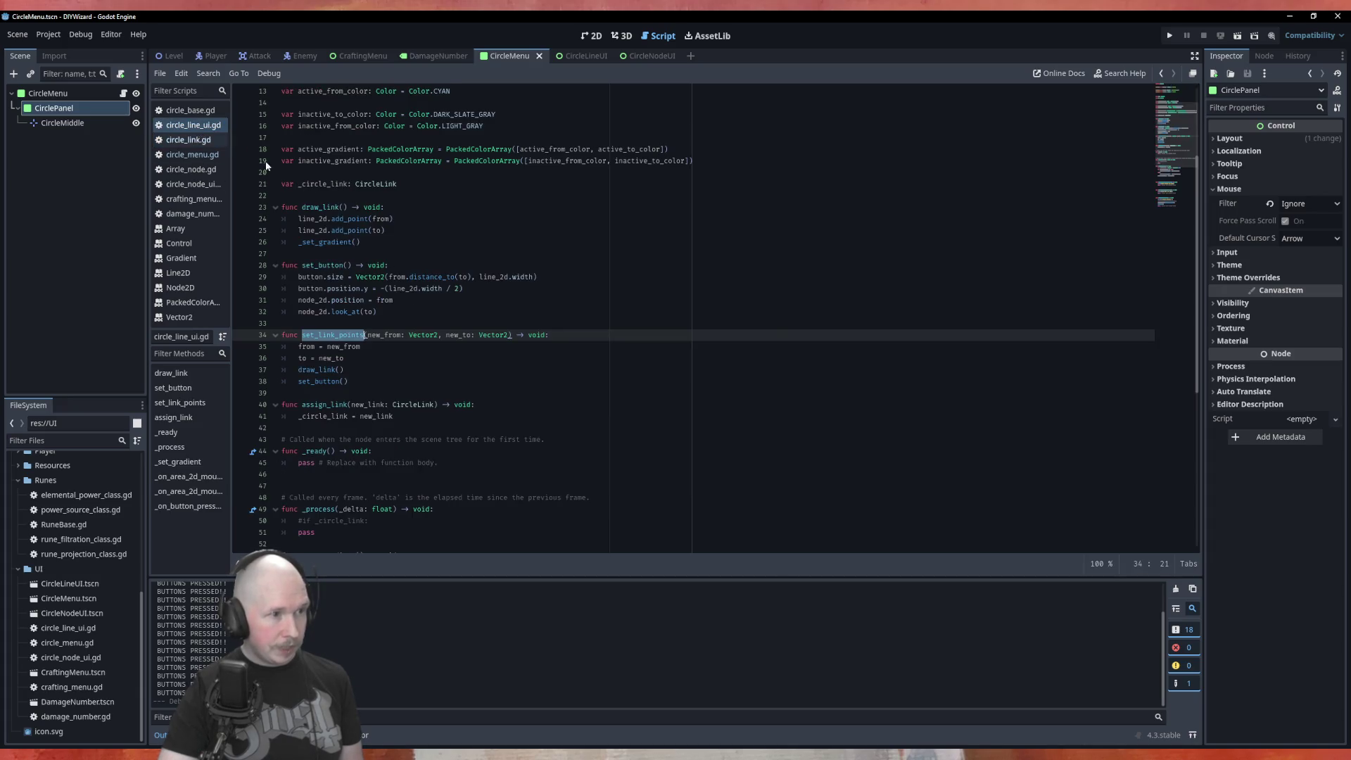
{"action": "left_click", "coordinate": [533, 381]}
{"action": "scroll", "coordinate": [534, 381], "scroll_direction": "down", "scroll_amount": 9}
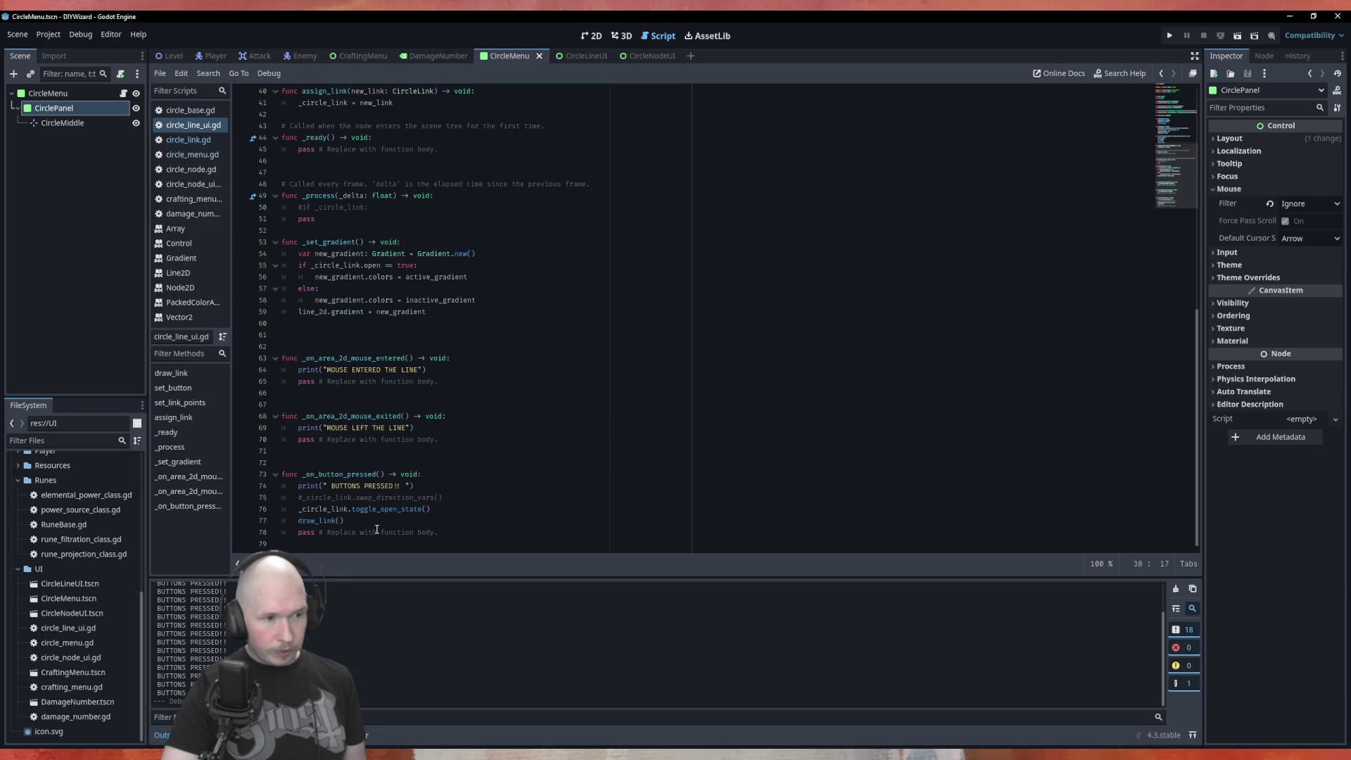
{"action": "scroll", "coordinate": [274, 268], "scroll_direction": "up", "scroll_amount": 12}
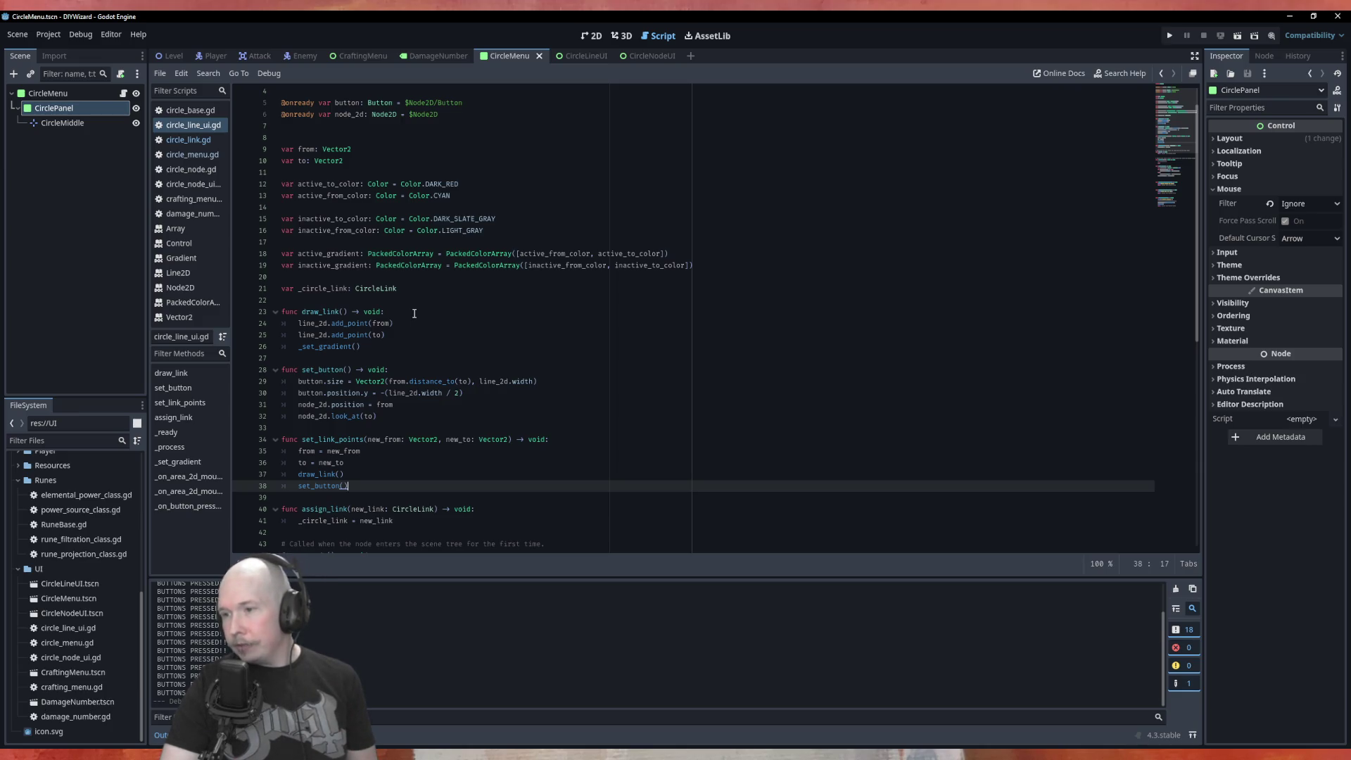
Inspect the draw_link header and the to declaration on line 10, then open the Line2D reference.
{"action": "left_click", "coordinate": [415, 314]}
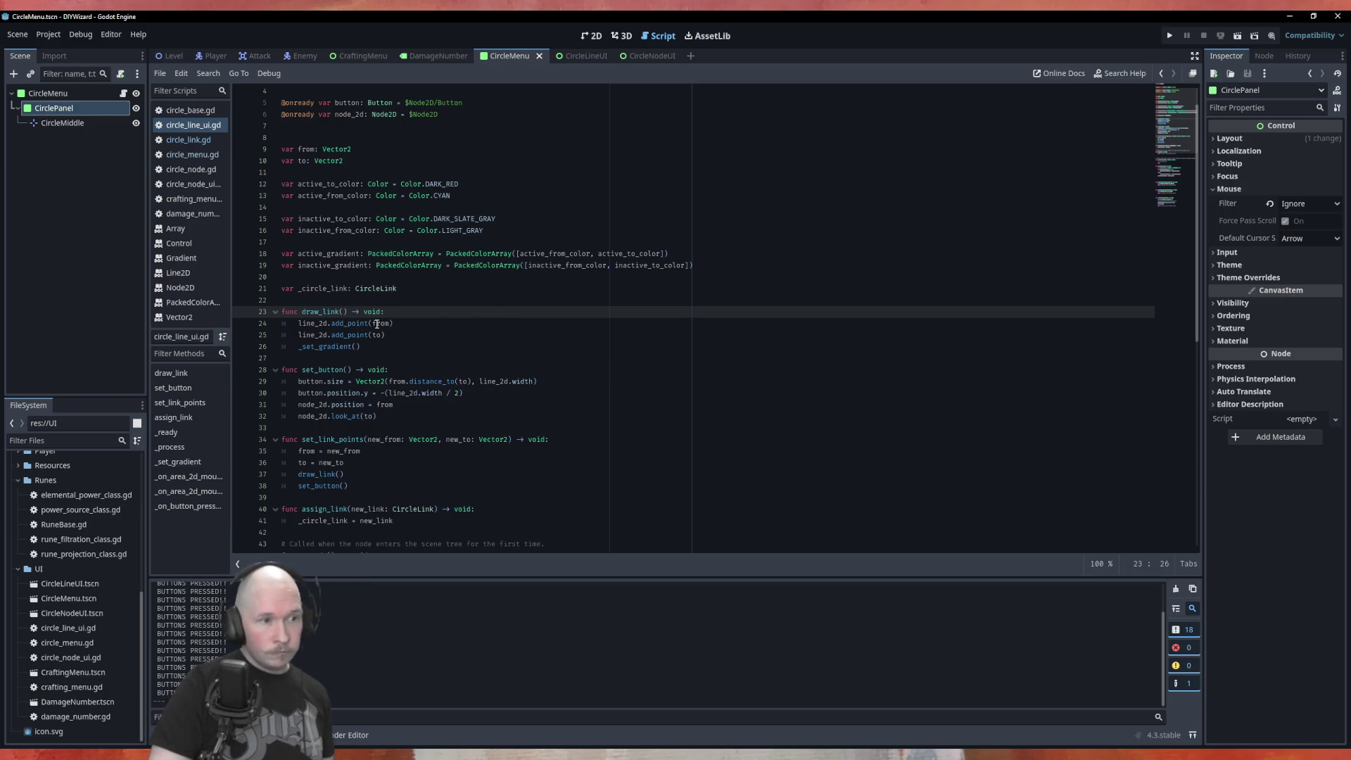
{"action": "left_click", "coordinate": [422, 165]}
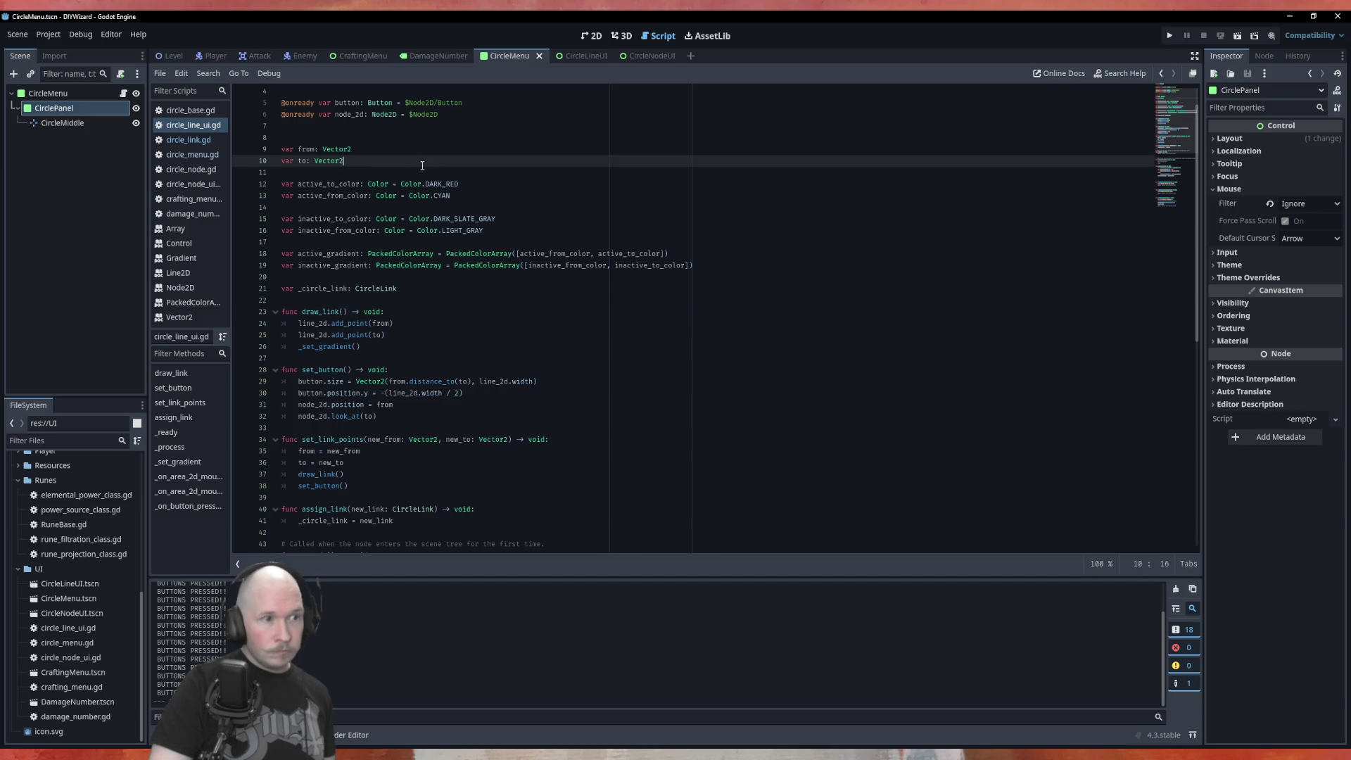
{"action": "scroll", "coordinate": [335, 294], "scroll_direction": "up", "scroll_amount": 1}
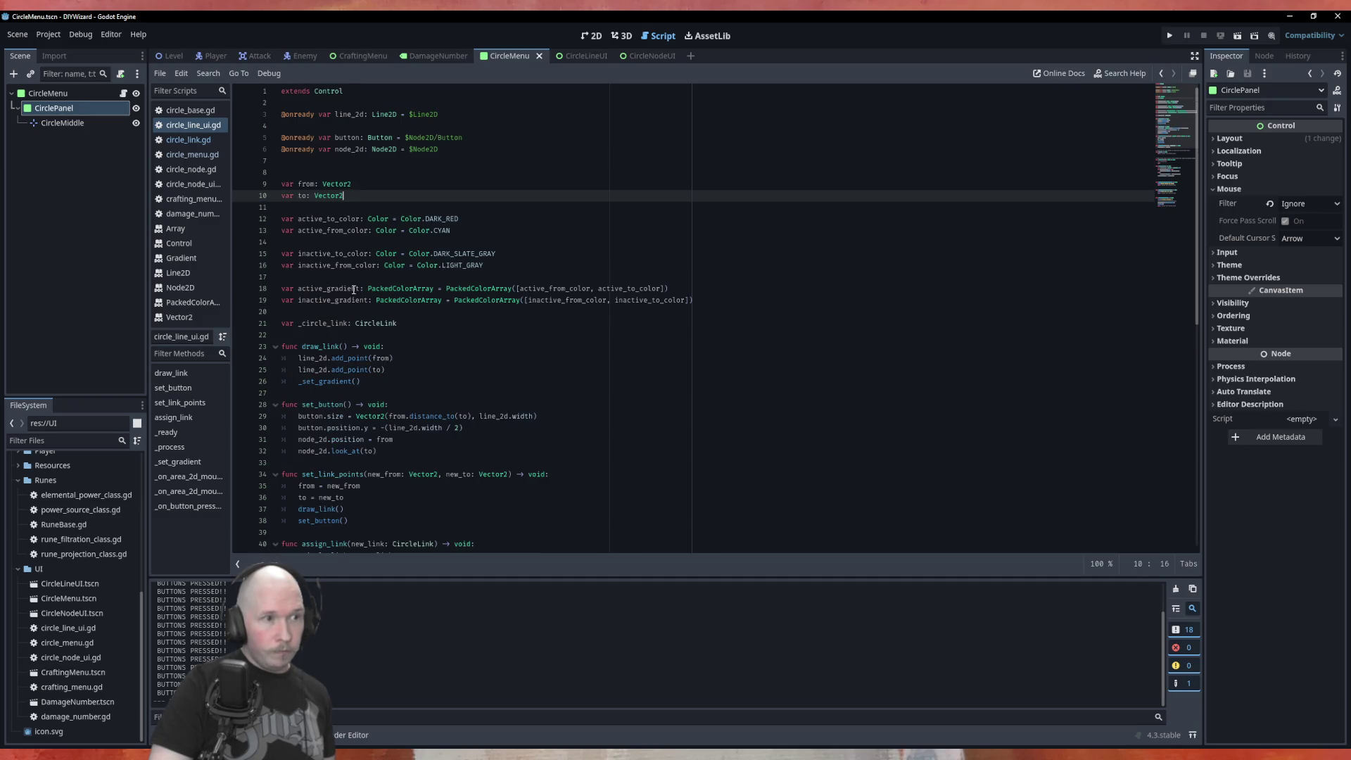
{"action": "left_click", "coordinate": [385, 114], "text": "ctrl"}
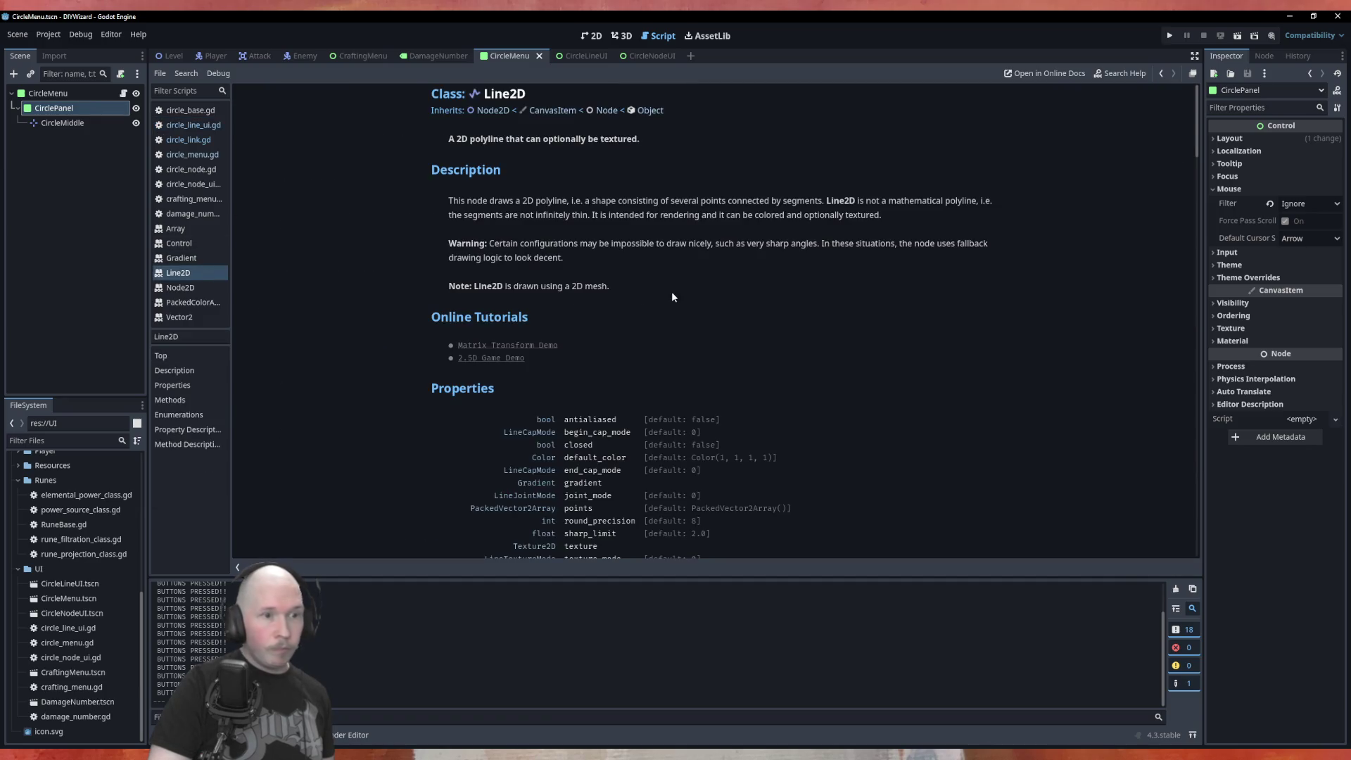
Read the clear_points description under Line2D's Methods, then return to circle_line_ui.gd.
{"action": "scroll", "coordinate": [669, 285], "scroll_direction": "down", "scroll_amount": 3}
{"action": "scroll", "coordinate": [664, 273], "scroll_direction": "up", "scroll_amount": 1}
{"action": "scroll", "coordinate": [406, 230], "scroll_direction": "down", "scroll_amount": 1}
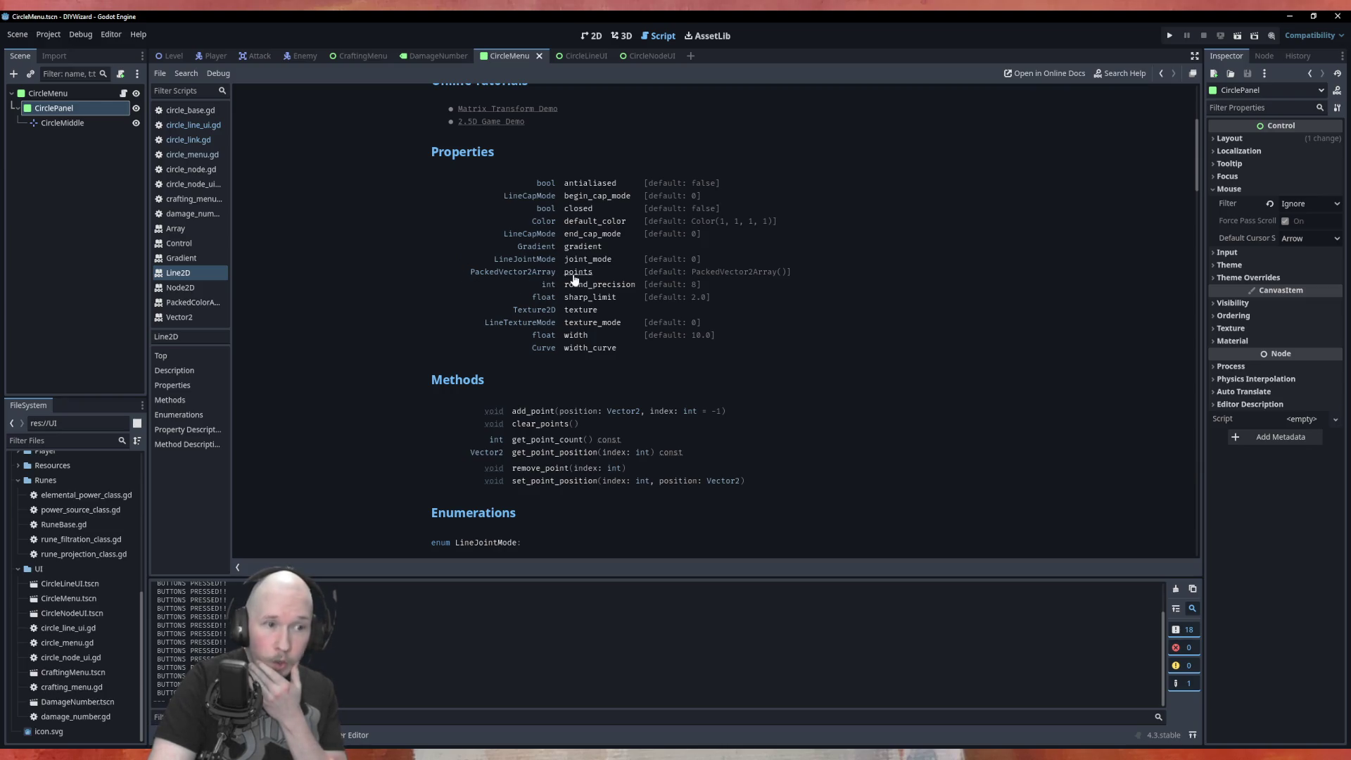
{"action": "scroll", "coordinate": [402, 343], "scroll_direction": "down", "scroll_amount": 2}
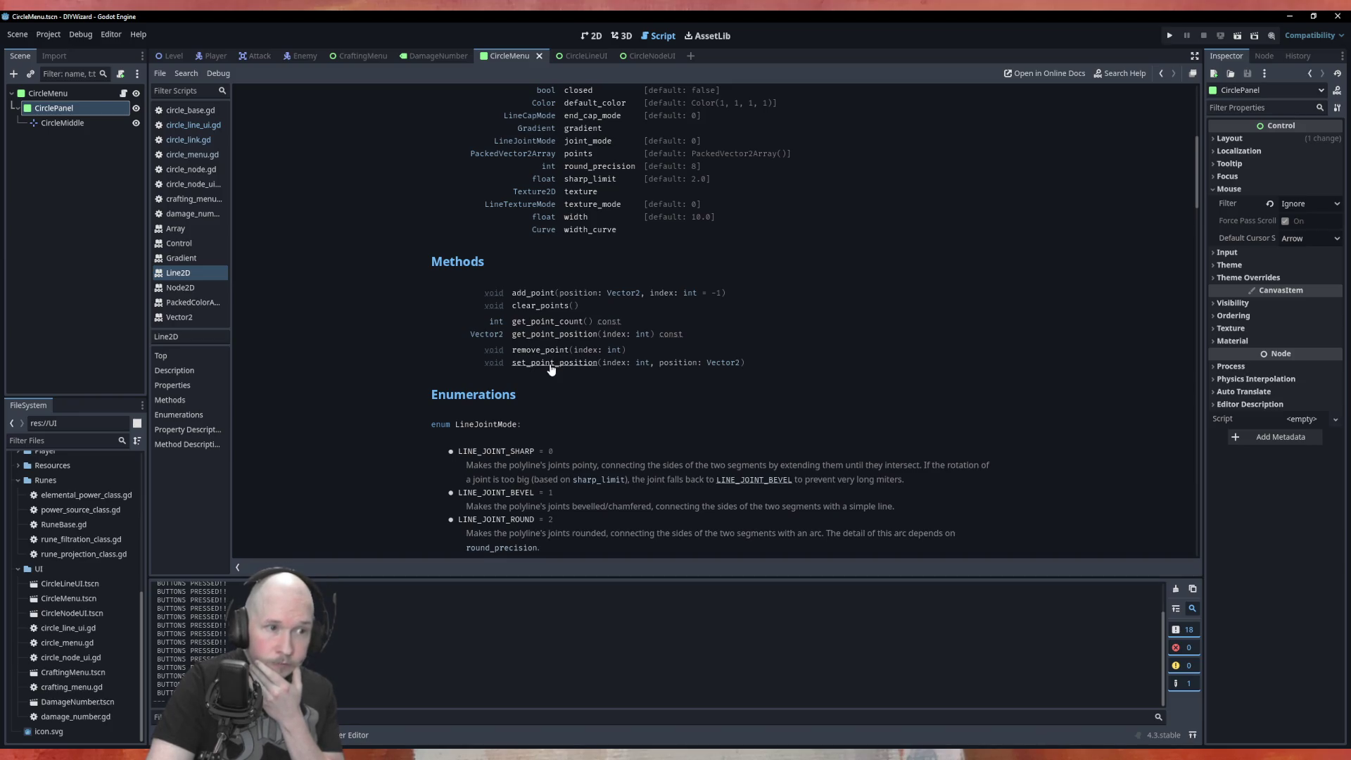
{"action": "left_click", "coordinate": [542, 306]}
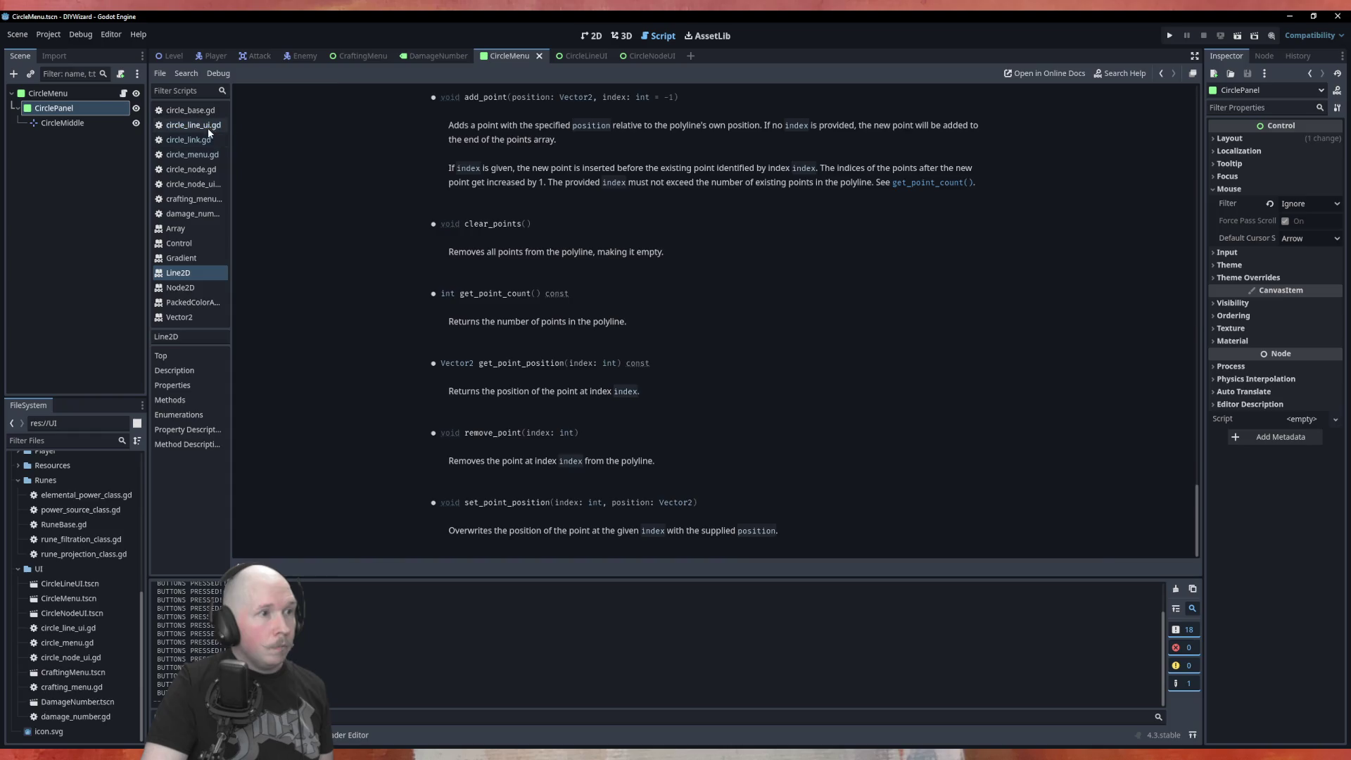
{"action": "left_click", "coordinate": [169, 125]}
Add line_2d.clear_points() after line 23 in draw_link and save the scripts.
{"action": "left_click", "coordinate": [385, 345]}
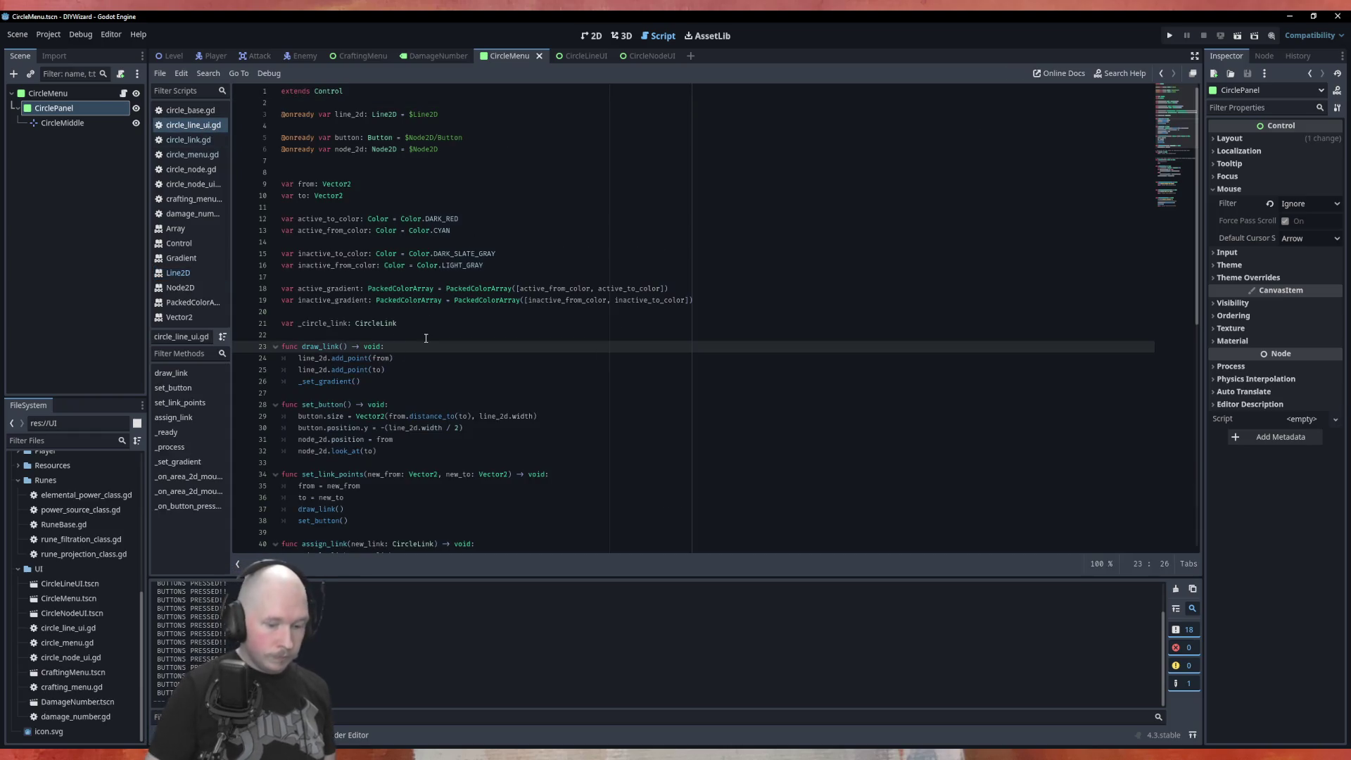
{"action": "key", "text": "Return"}
{"action": "type", "text": "line_2d."}
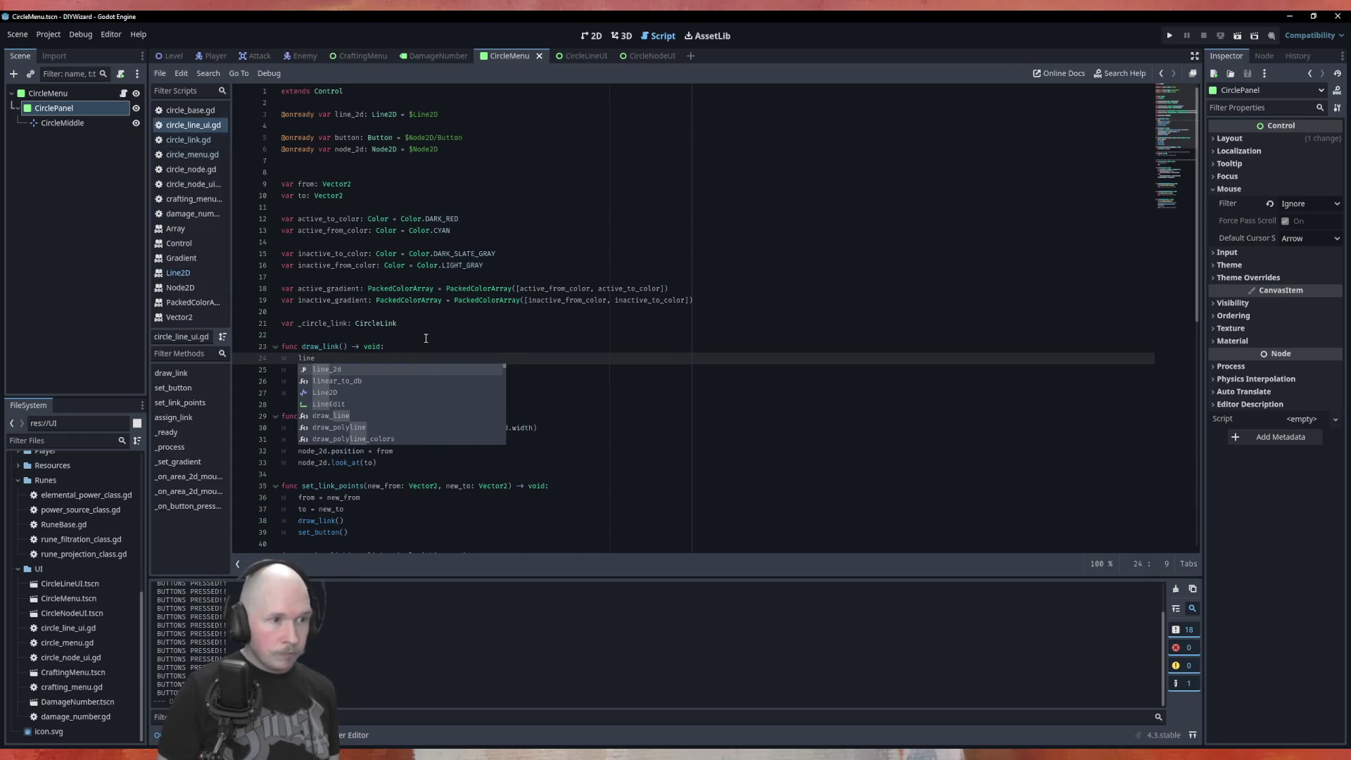
{"action": "type", "text": "clear"}
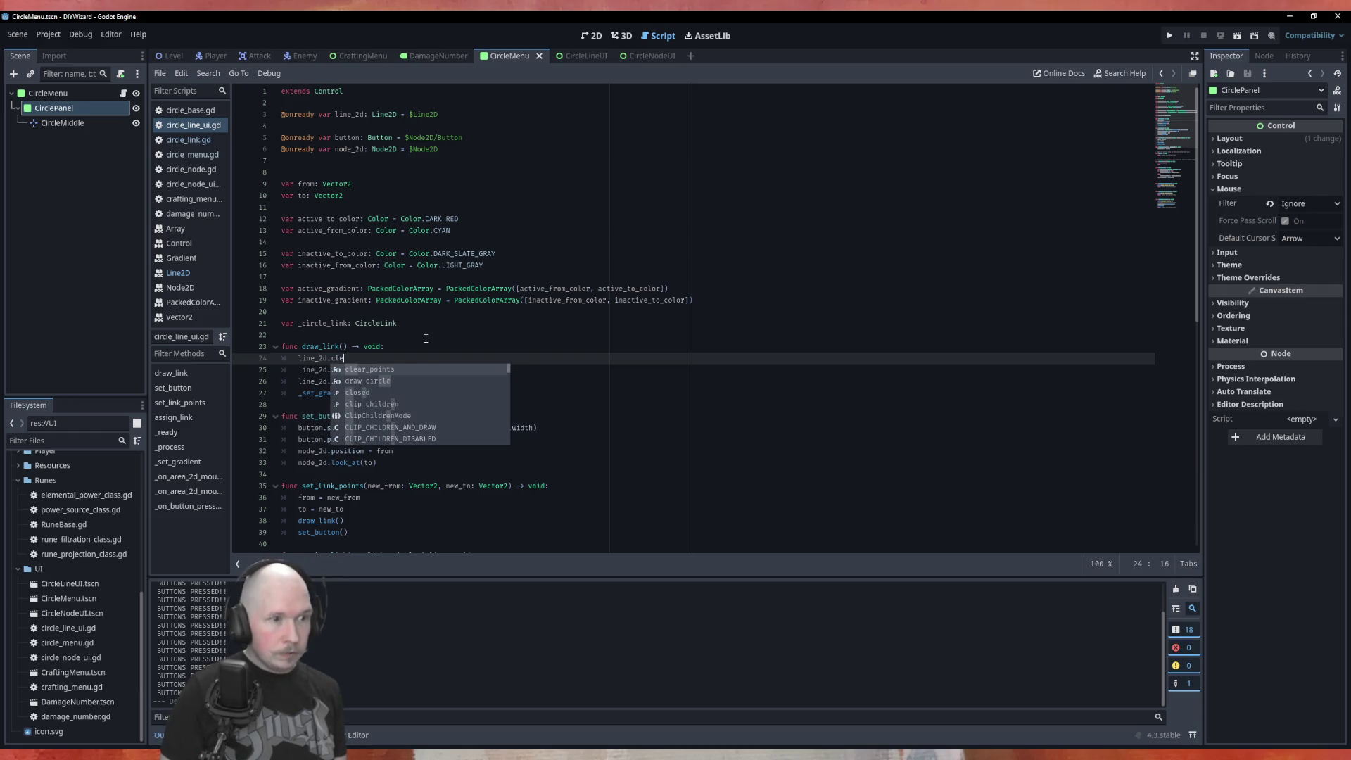
{"action": "key", "text": "Return"}
{"action": "key", "text": "ctrl+s"}
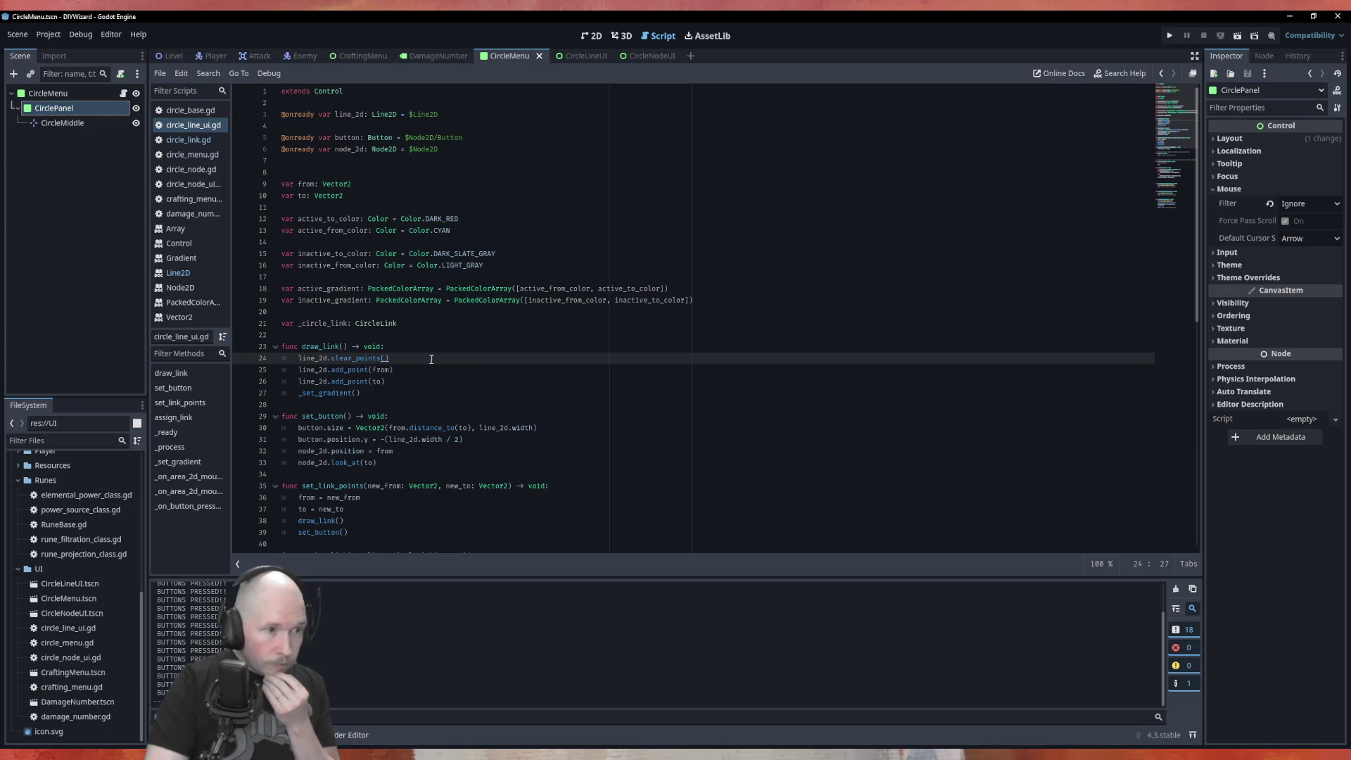
Review the from argument on line 25 against the from and to Vector2 declarations.
{"action": "double_click", "coordinate": [381, 369]}
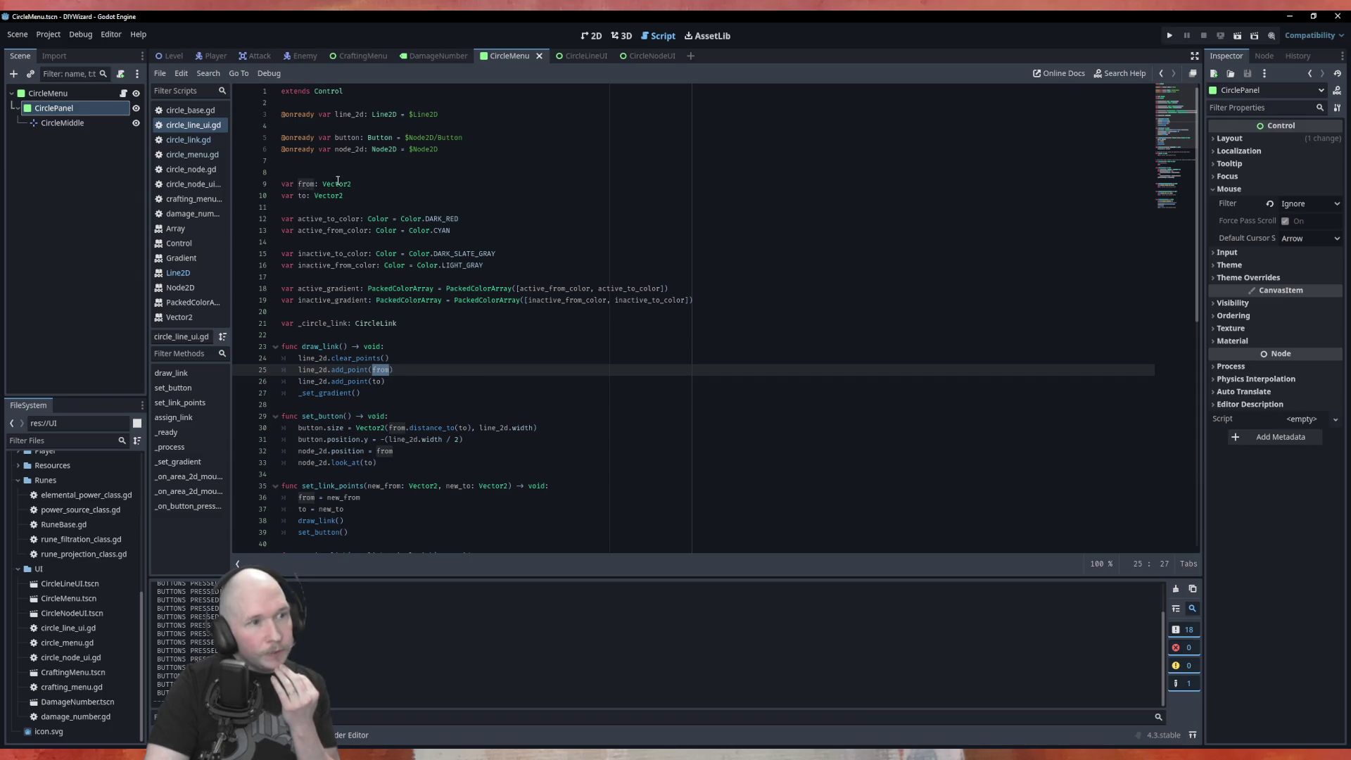
{"action": "left_click", "coordinate": [307, 183]}
{"action": "double_click", "coordinate": [328, 196]}
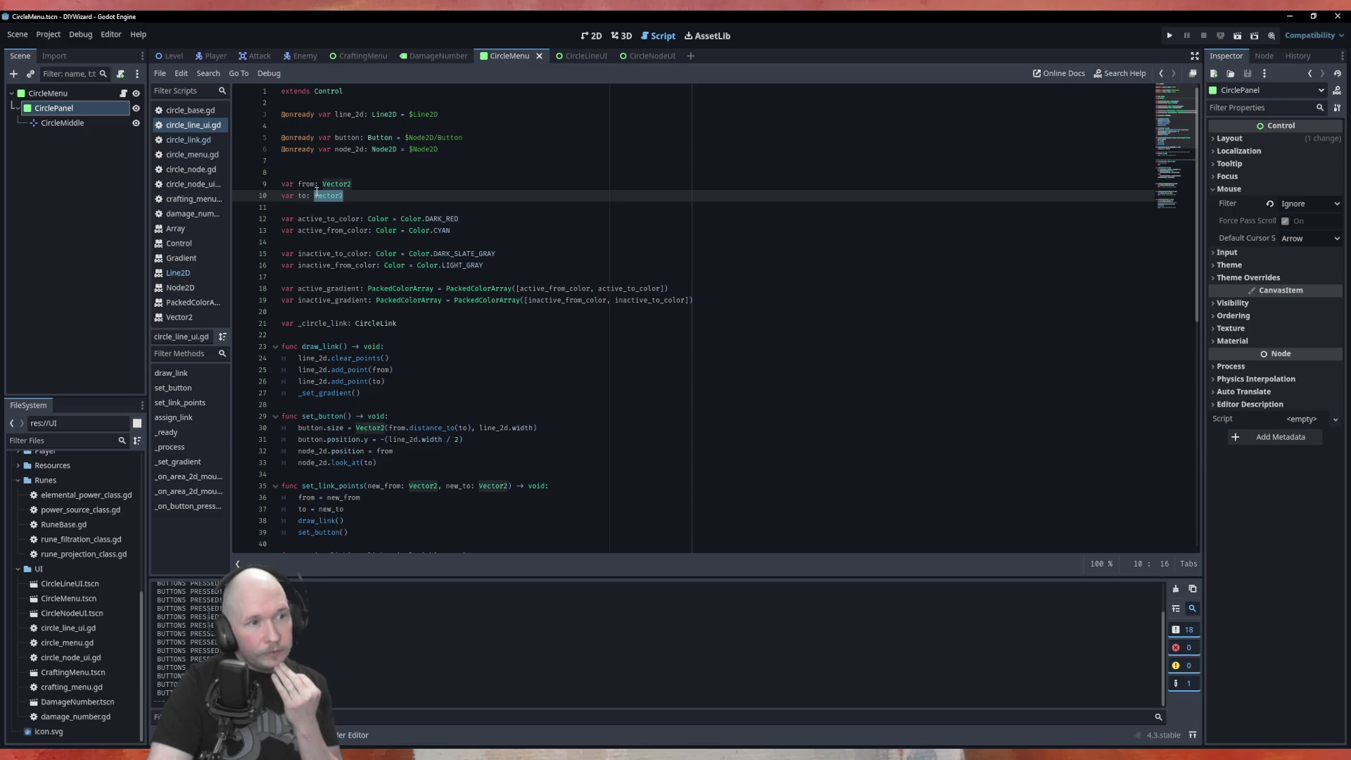
{"action": "left_click", "coordinate": [398, 198]}
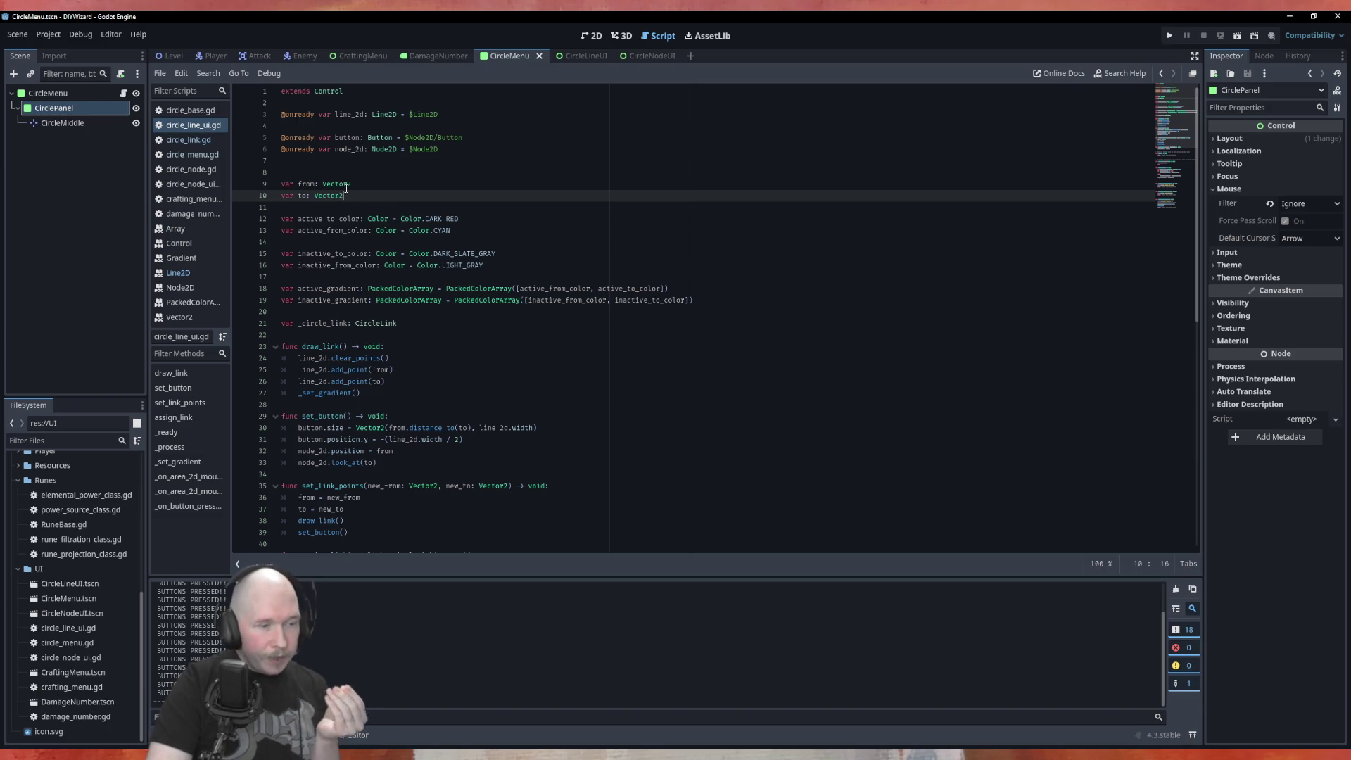
{"action": "scroll", "coordinate": [345, 189], "scroll_direction": "down", "scroll_amount": 10}
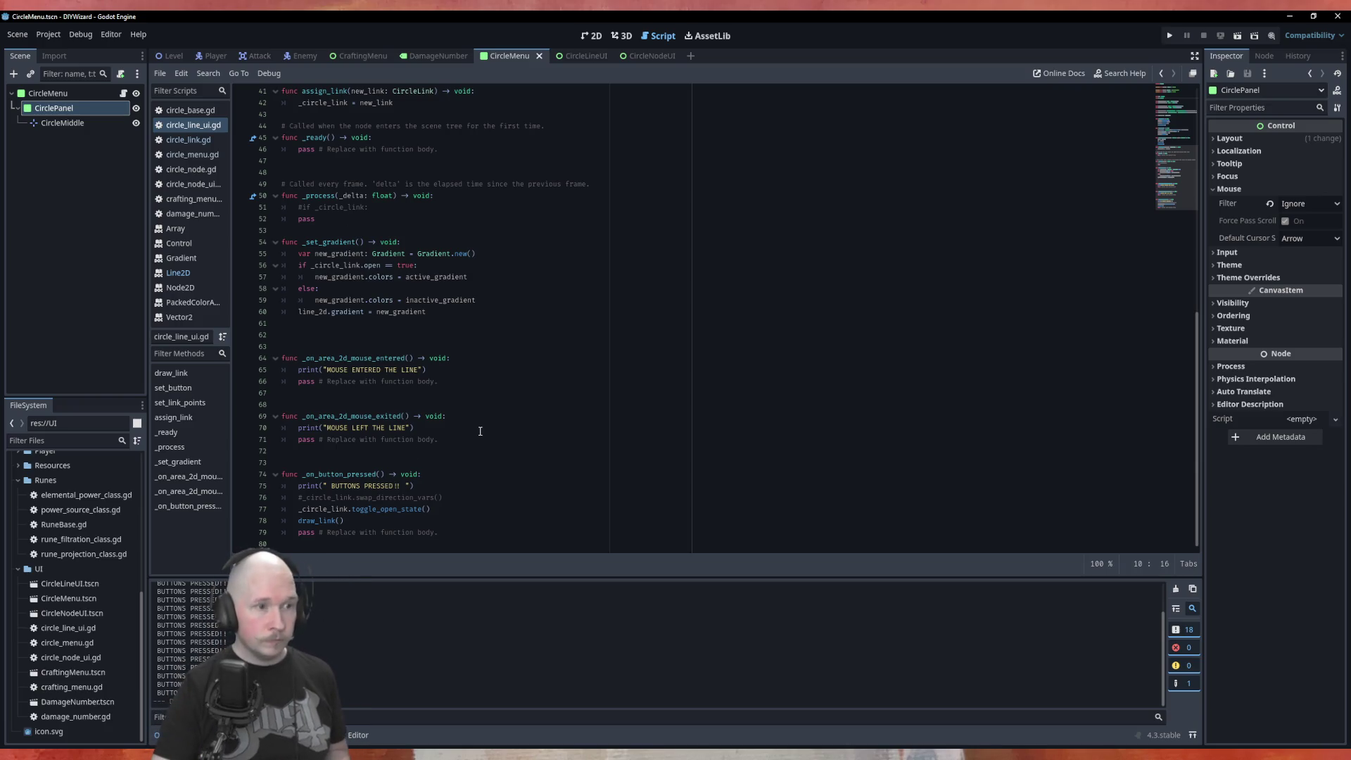
Scroll back up through circle_line_ui.gd and switch to circle_base.gd.
{"action": "scroll", "coordinate": [495, 407], "scroll_direction": "up", "scroll_amount": 7}
{"action": "scroll", "coordinate": [506, 416], "scroll_direction": "up", "scroll_amount": 6}
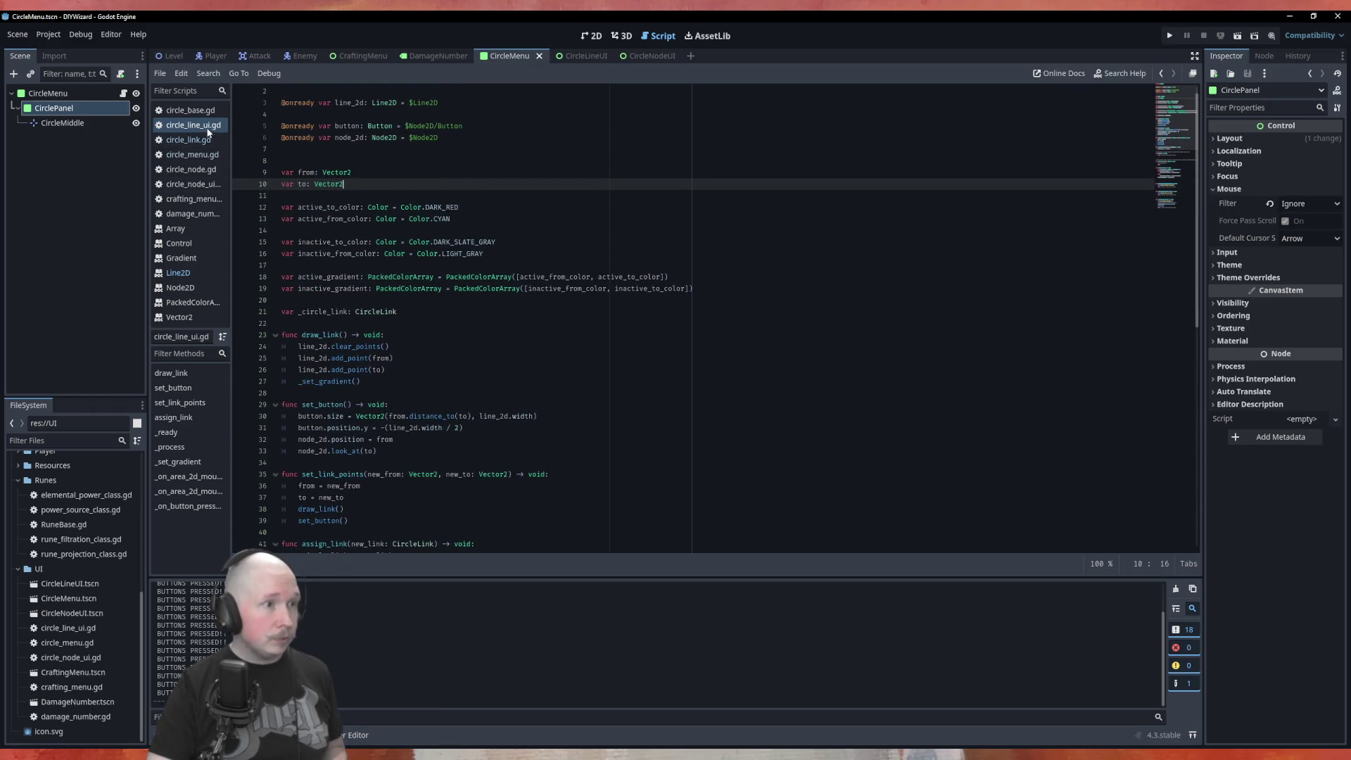
{"action": "left_click", "coordinate": [194, 111]}
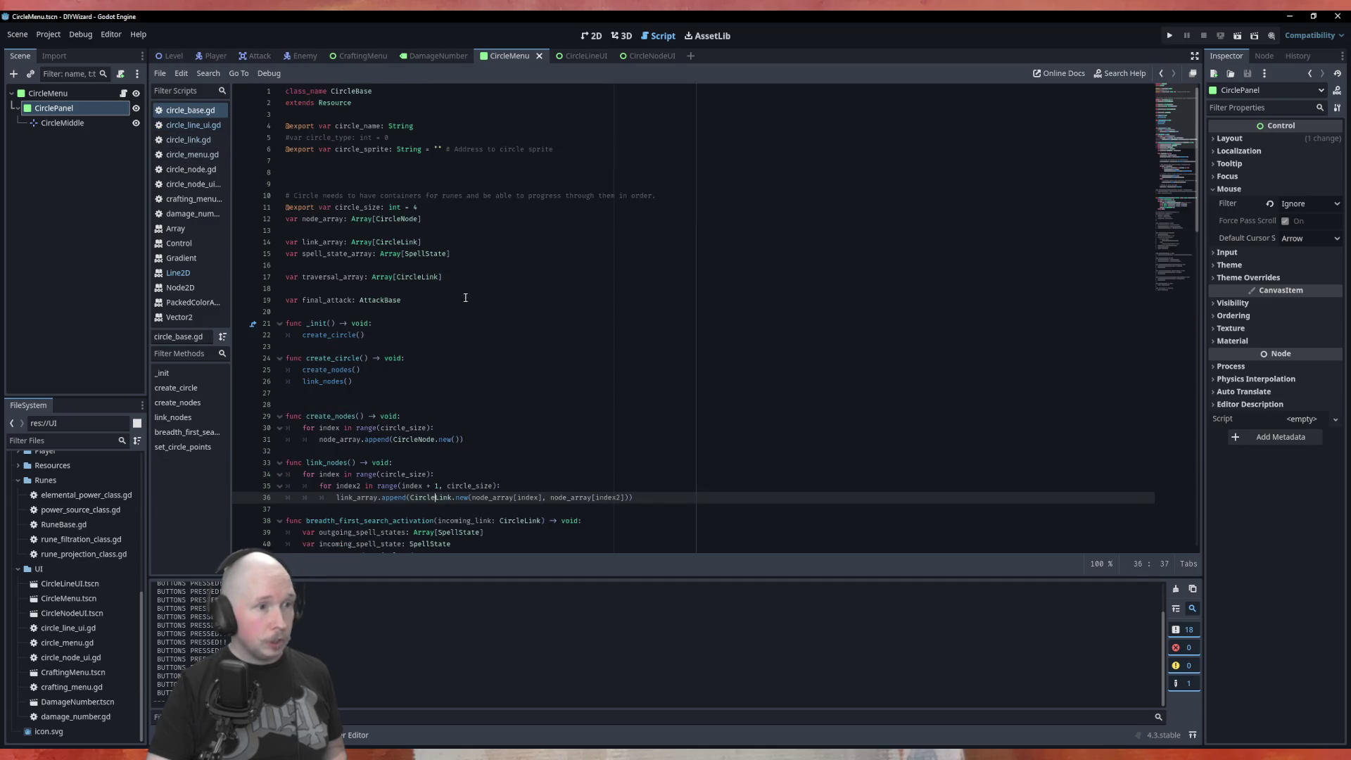
Change circle_size on line 11 from 4 to 7 and run the scene with F6.
{"action": "left_click", "coordinate": [416, 207]}
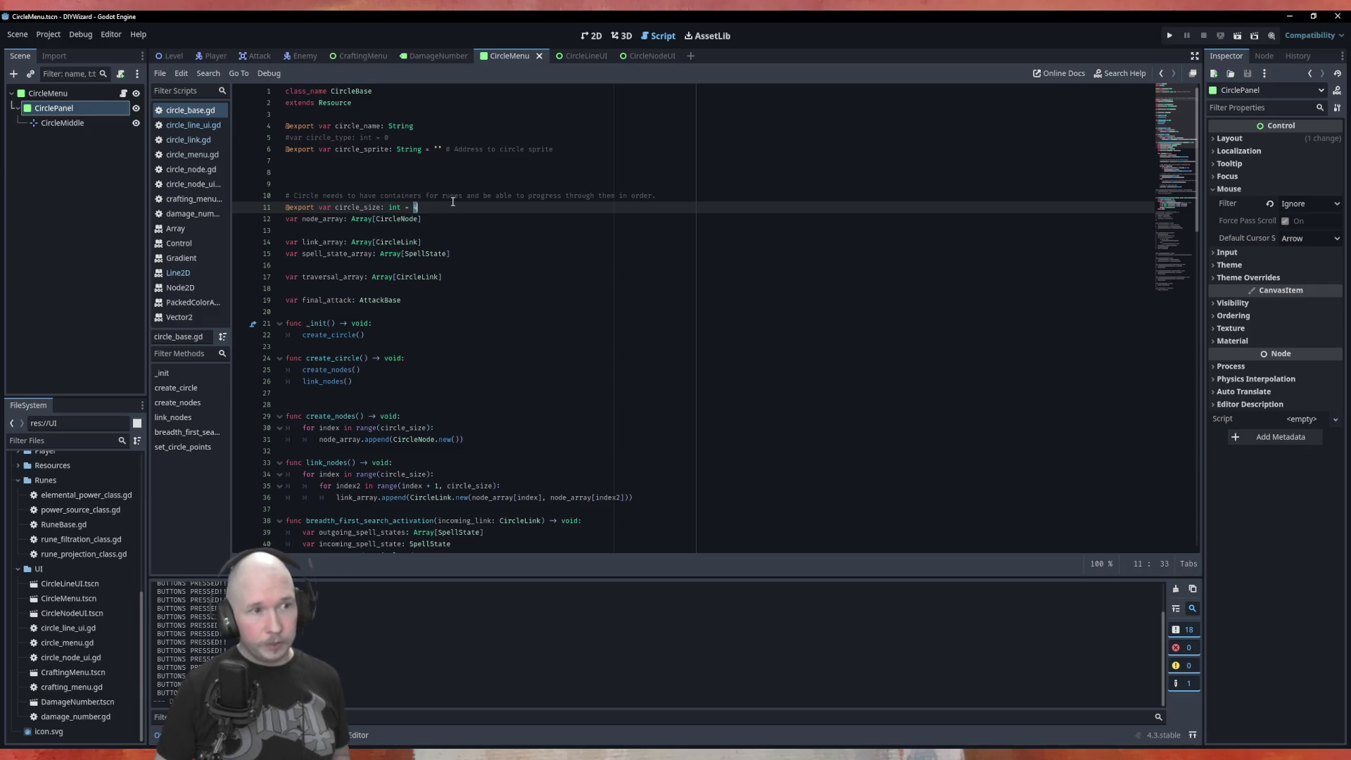
{"action": "type", "text": "7"}
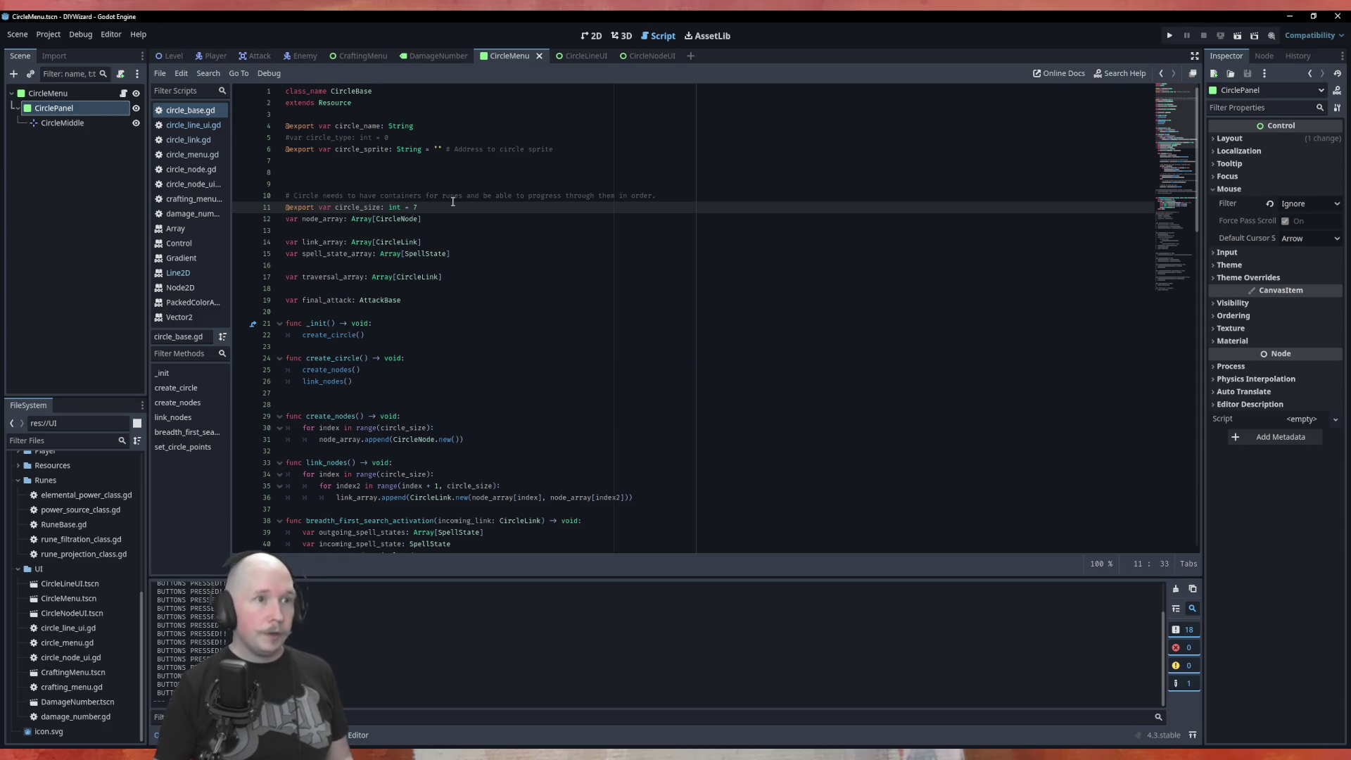
{"action": "key", "text": "F6"}
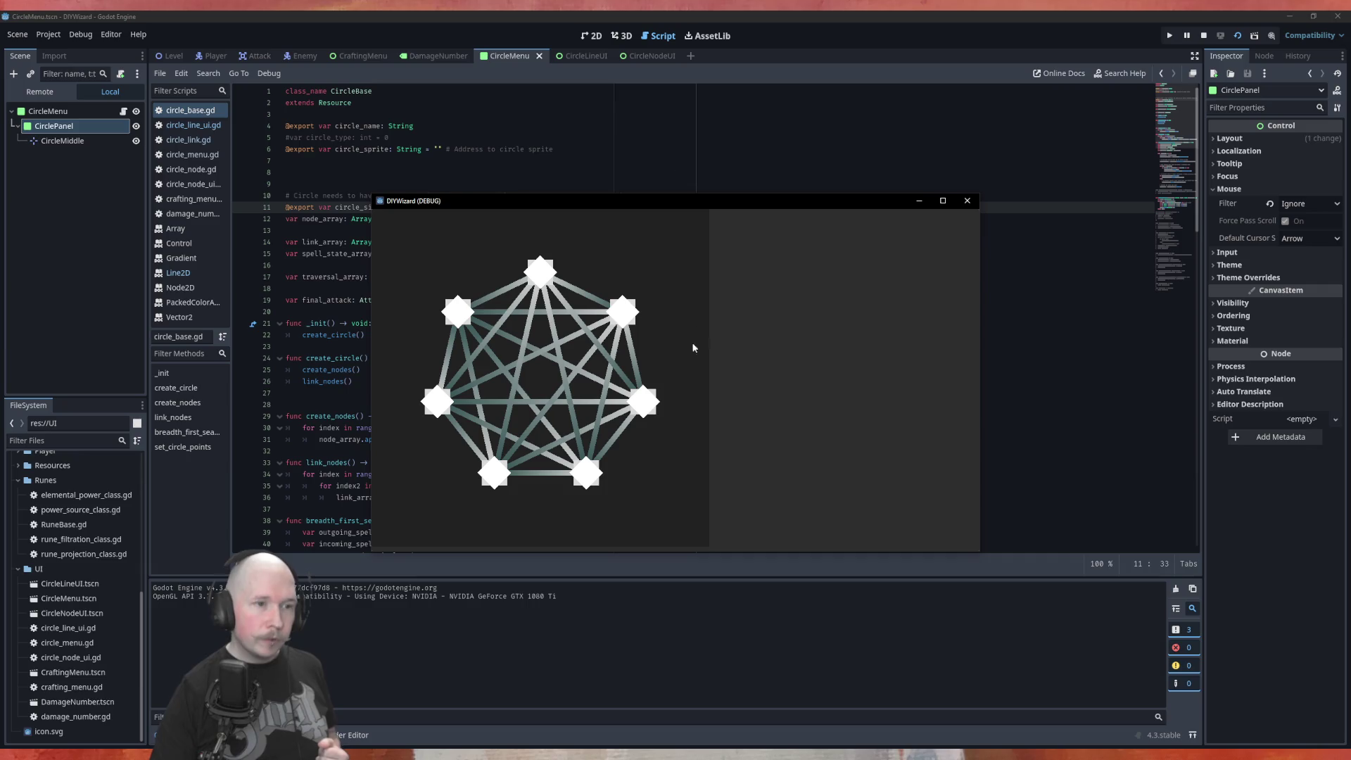
Repeatedly toggle the top-to-right link between grey and cyan-red, leaving it cyan-red.
{"action": "left_click", "coordinate": [568, 307]}
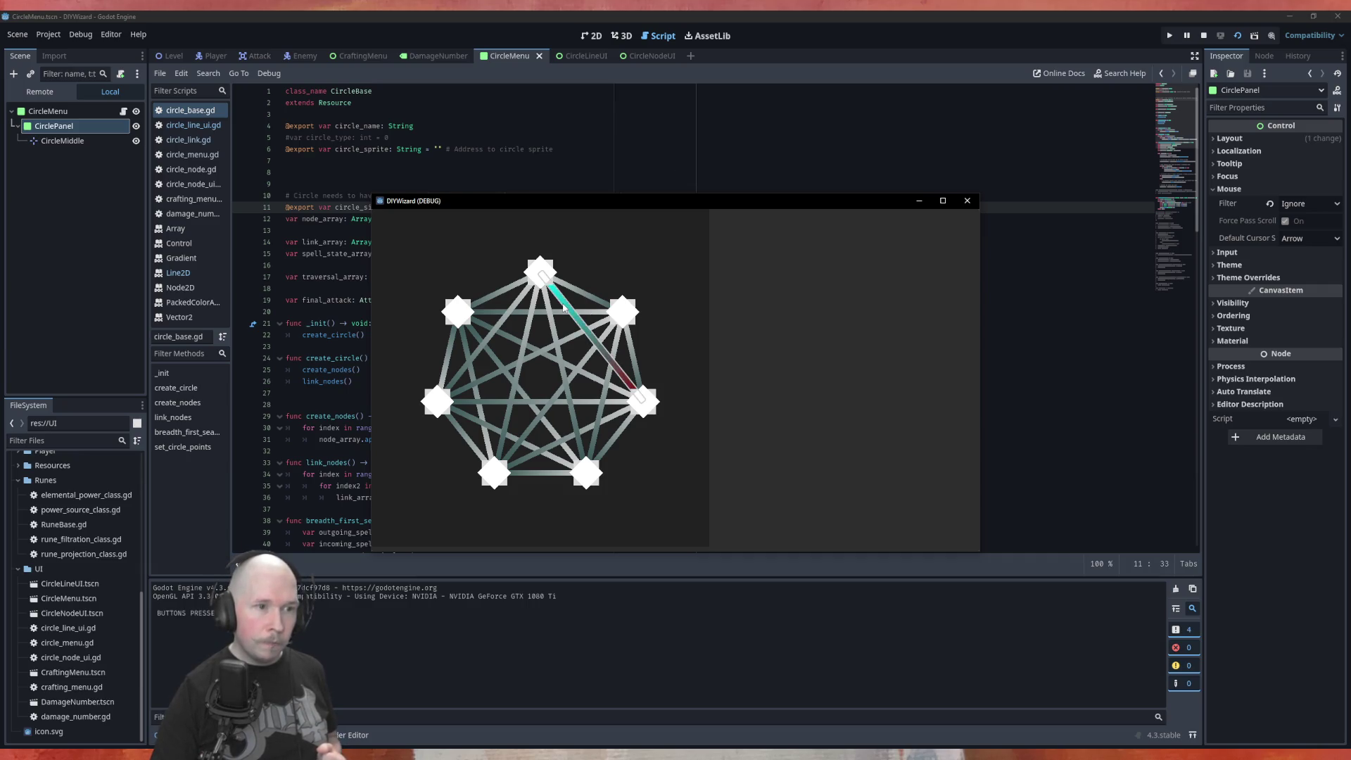
{"action": "left_click", "coordinate": [563, 305]}
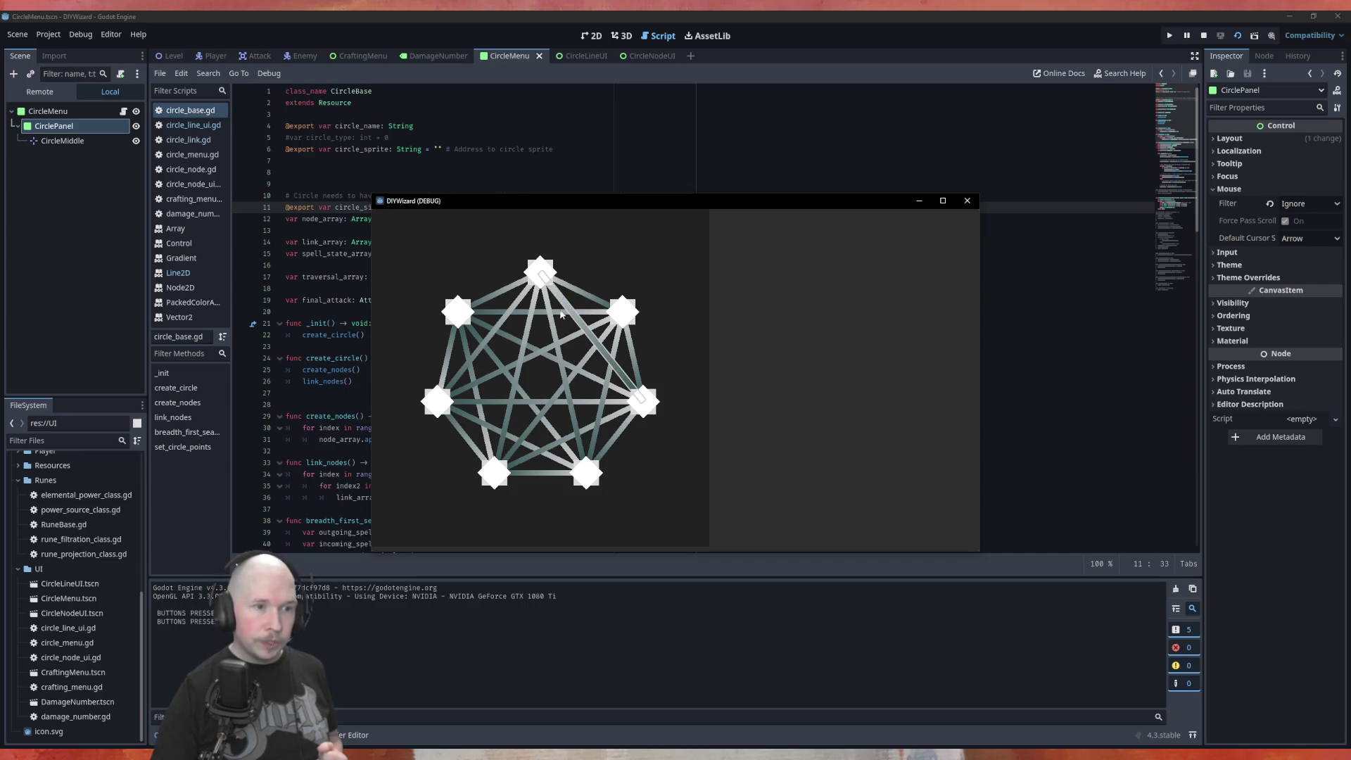
{"action": "left_click", "coordinate": [562, 308]}
{"action": "left_click", "coordinate": [560, 303]}
{"action": "left_click", "coordinate": [560, 303]}
{"action": "left_click", "coordinate": [560, 303]}
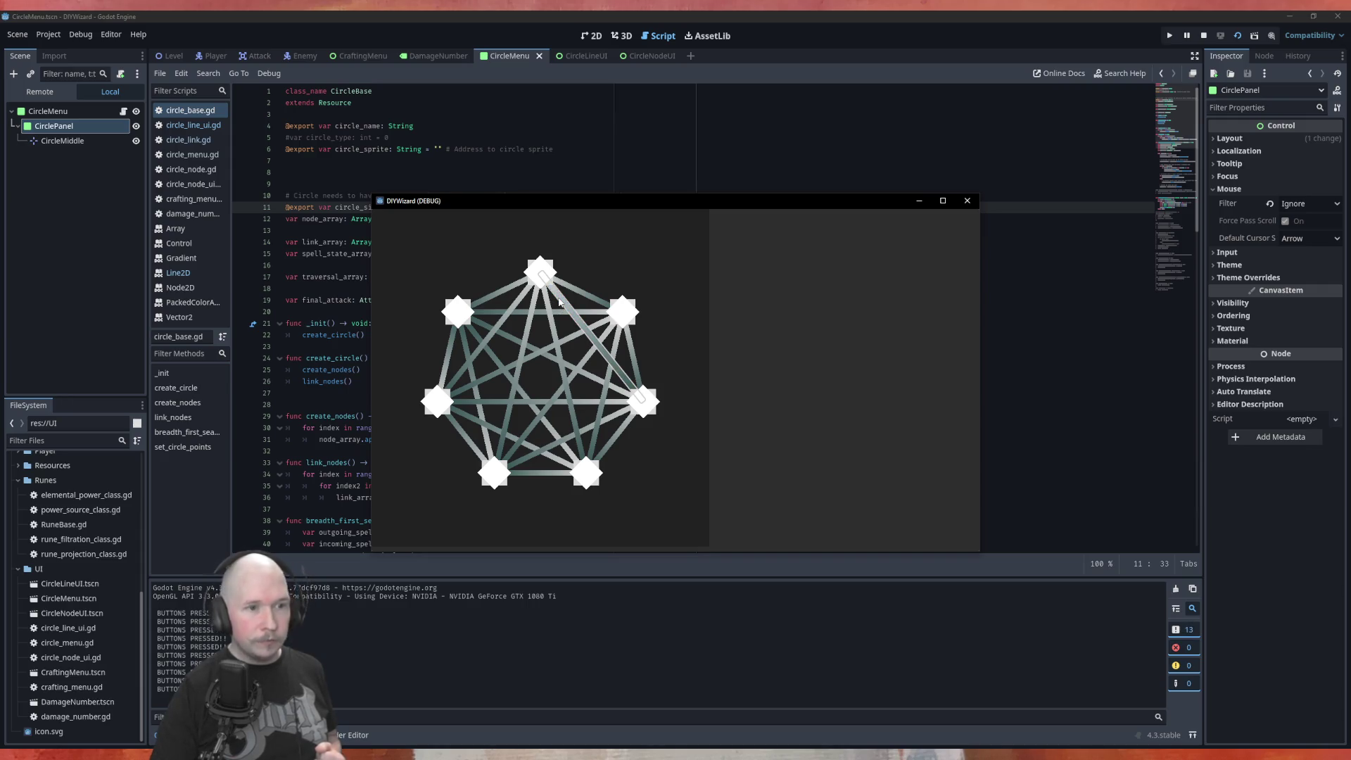
{"action": "left_click", "coordinate": [560, 303]}
{"action": "left_click", "coordinate": [559, 302]}
{"action": "left_click", "coordinate": [560, 302]}
{"action": "left_click", "coordinate": [559, 302]}
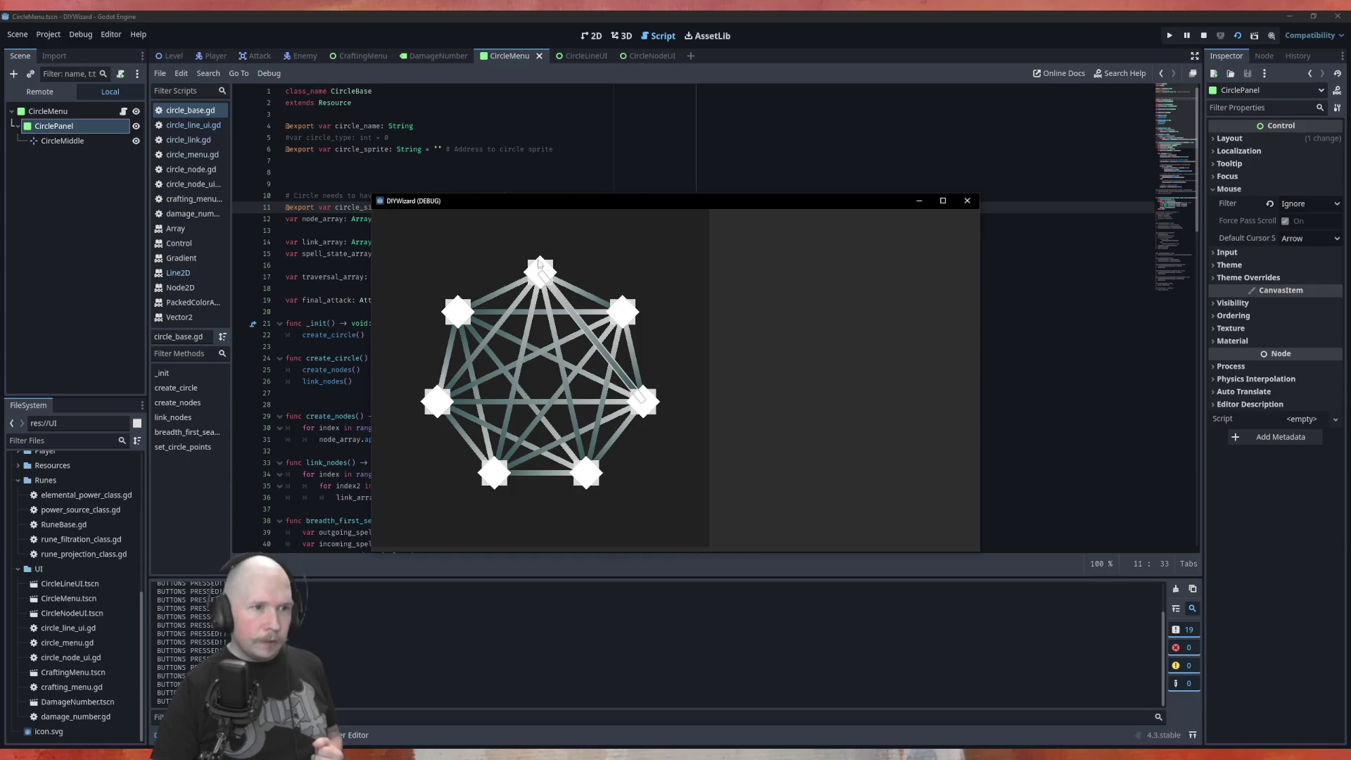
{"action": "left_click", "coordinate": [561, 302]}
{"action": "left_click", "coordinate": [562, 301]}
{"action": "left_click", "coordinate": [562, 302]}
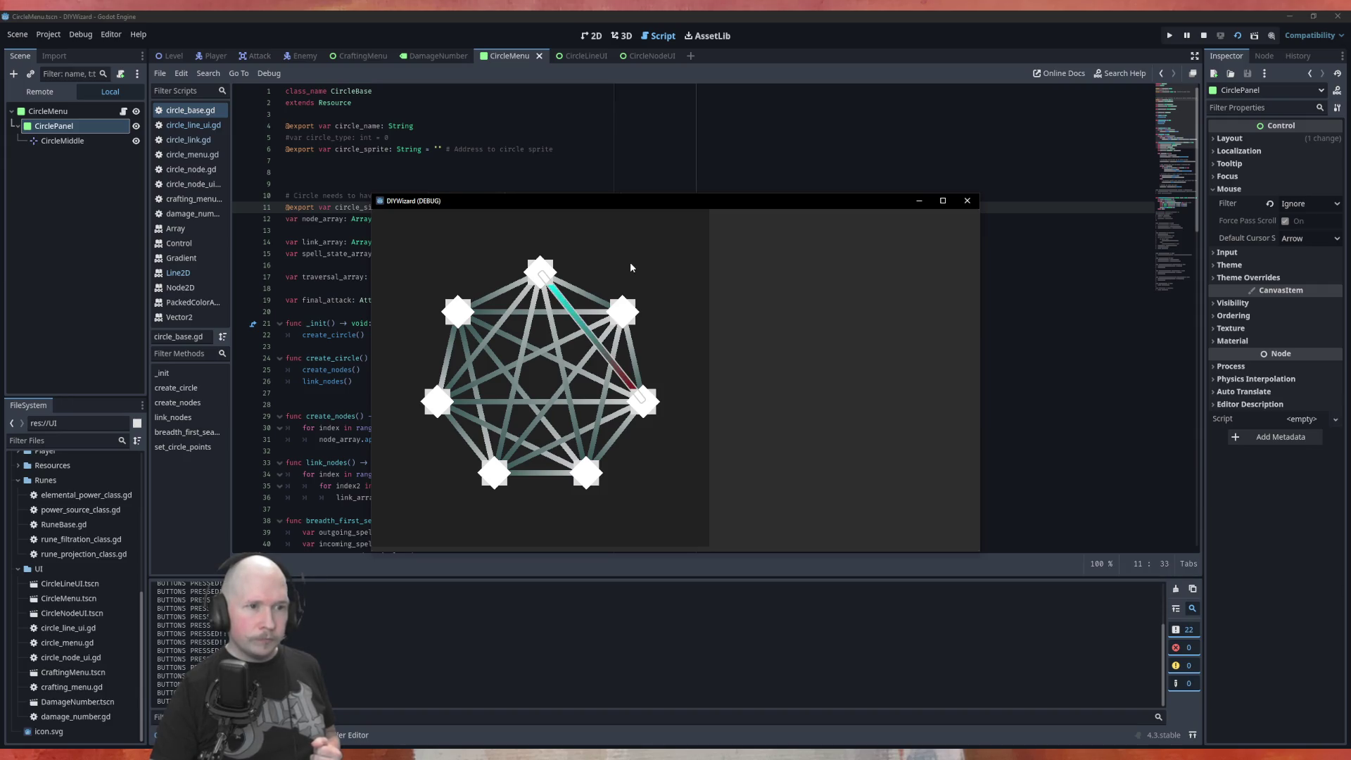
{"action": "left_click", "coordinate": [563, 305]}
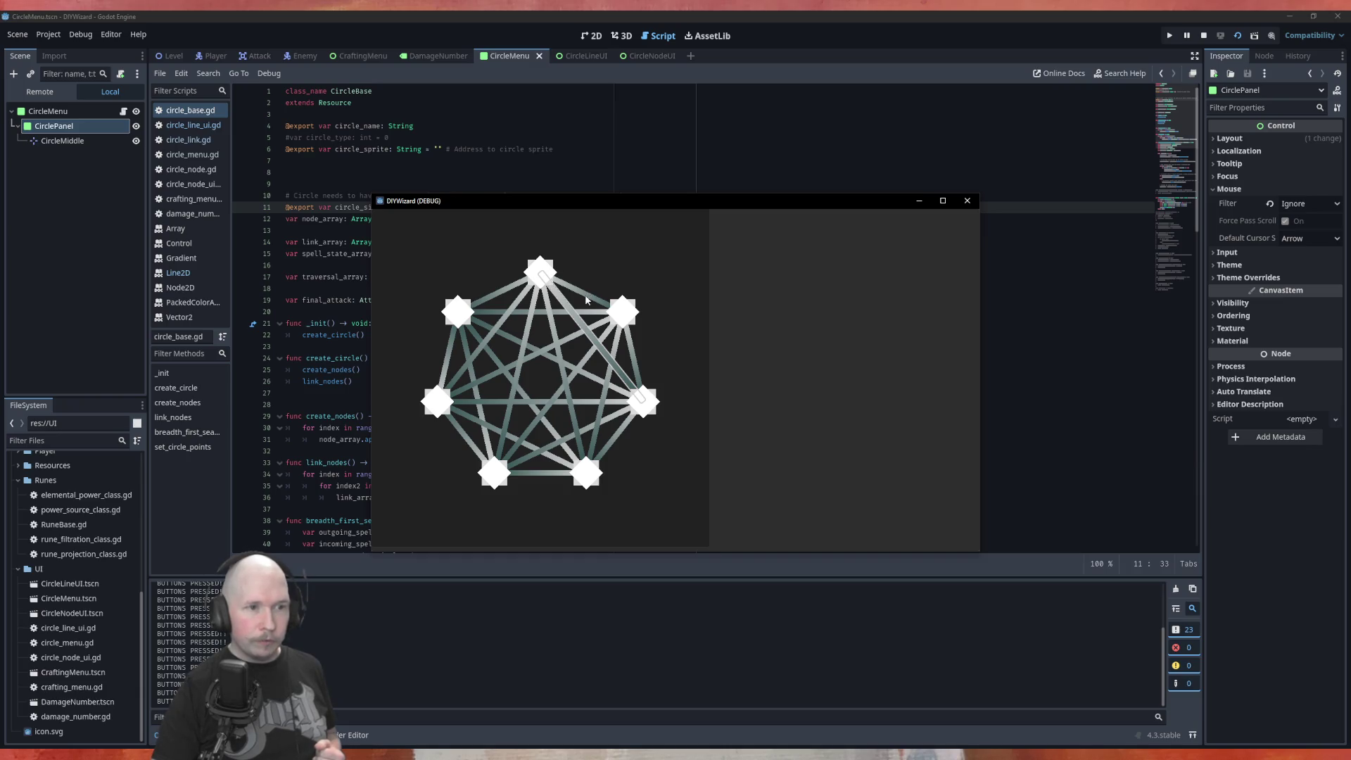
{"action": "left_click", "coordinate": [586, 300]}
Highlight the right, bottom, bottom-left and left outer links, then toggle the top-left-to-top link.
{"action": "left_click", "coordinate": [632, 363]}
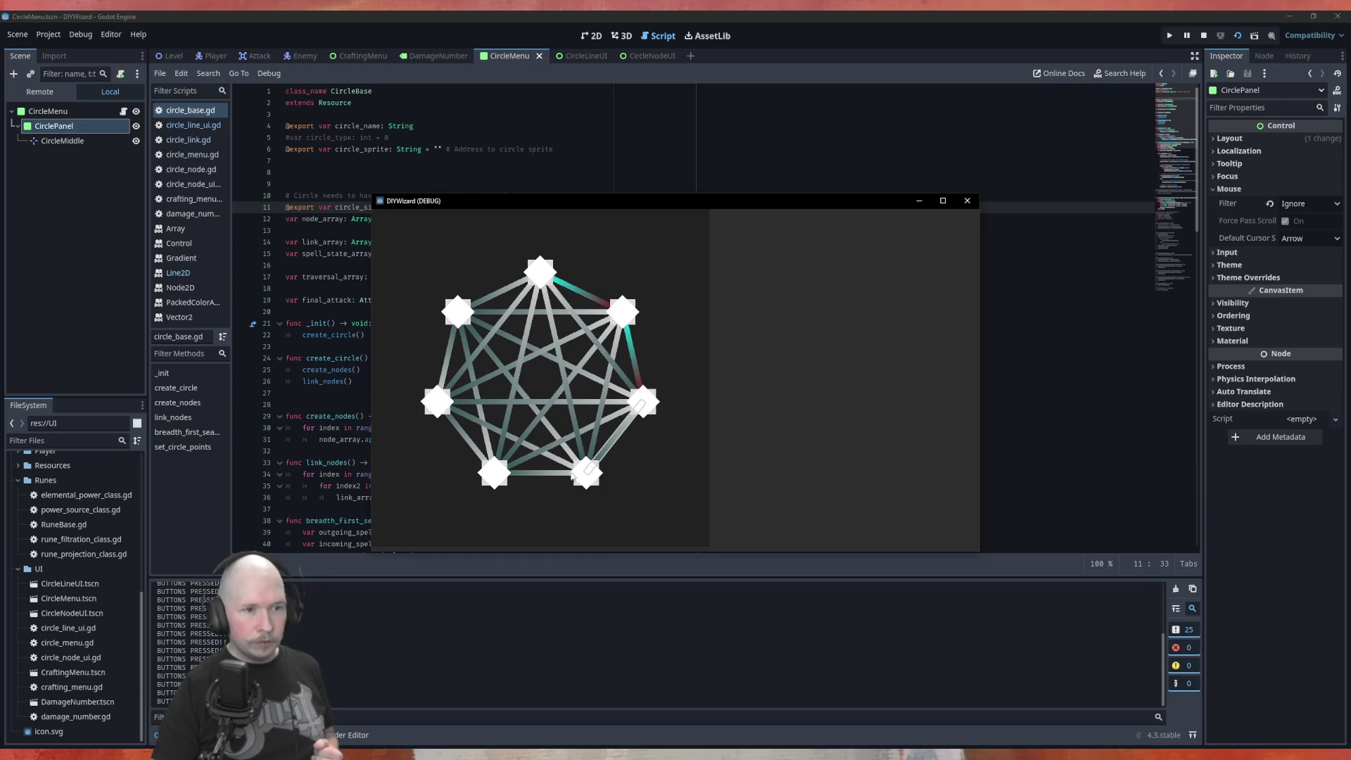
{"action": "left_click", "coordinate": [539, 473]}
{"action": "left_click", "coordinate": [461, 437]}
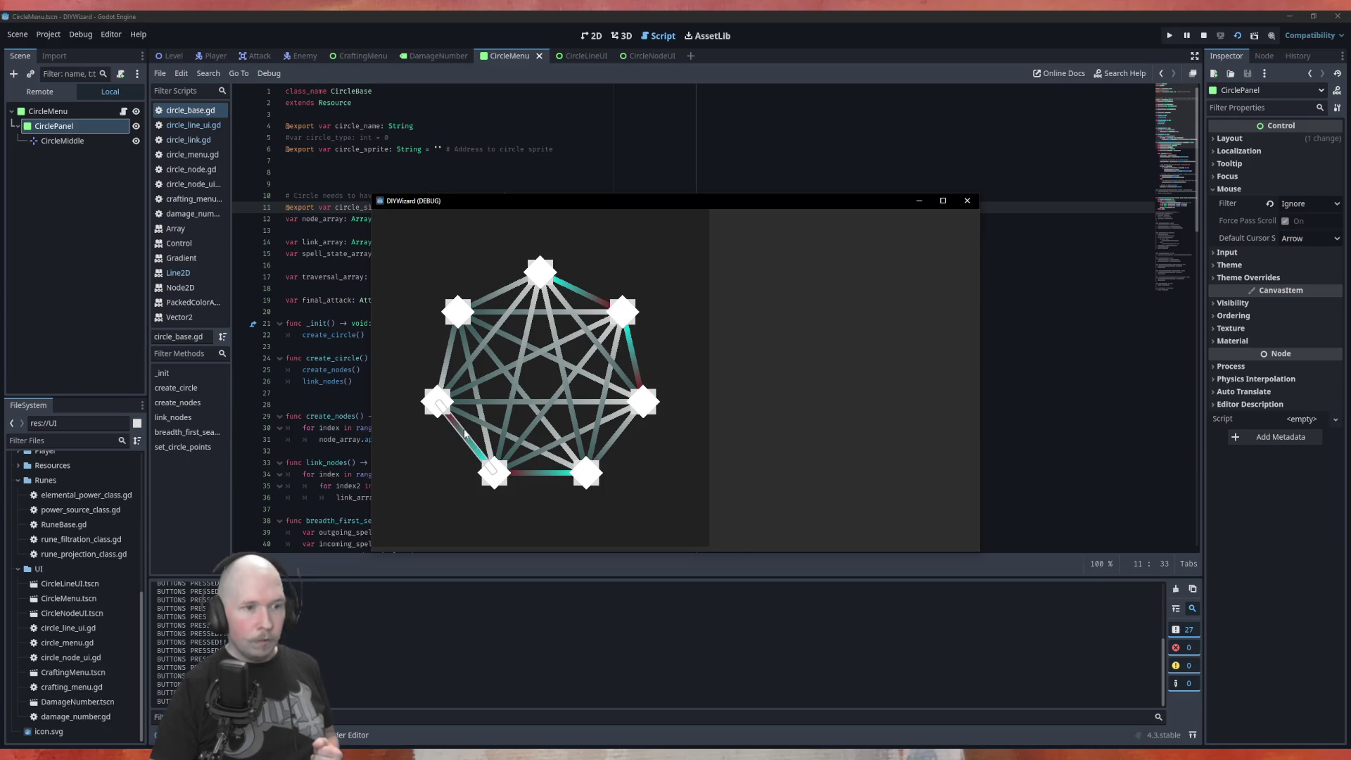
{"action": "left_click", "coordinate": [448, 355]}
{"action": "left_click", "coordinate": [490, 295]}
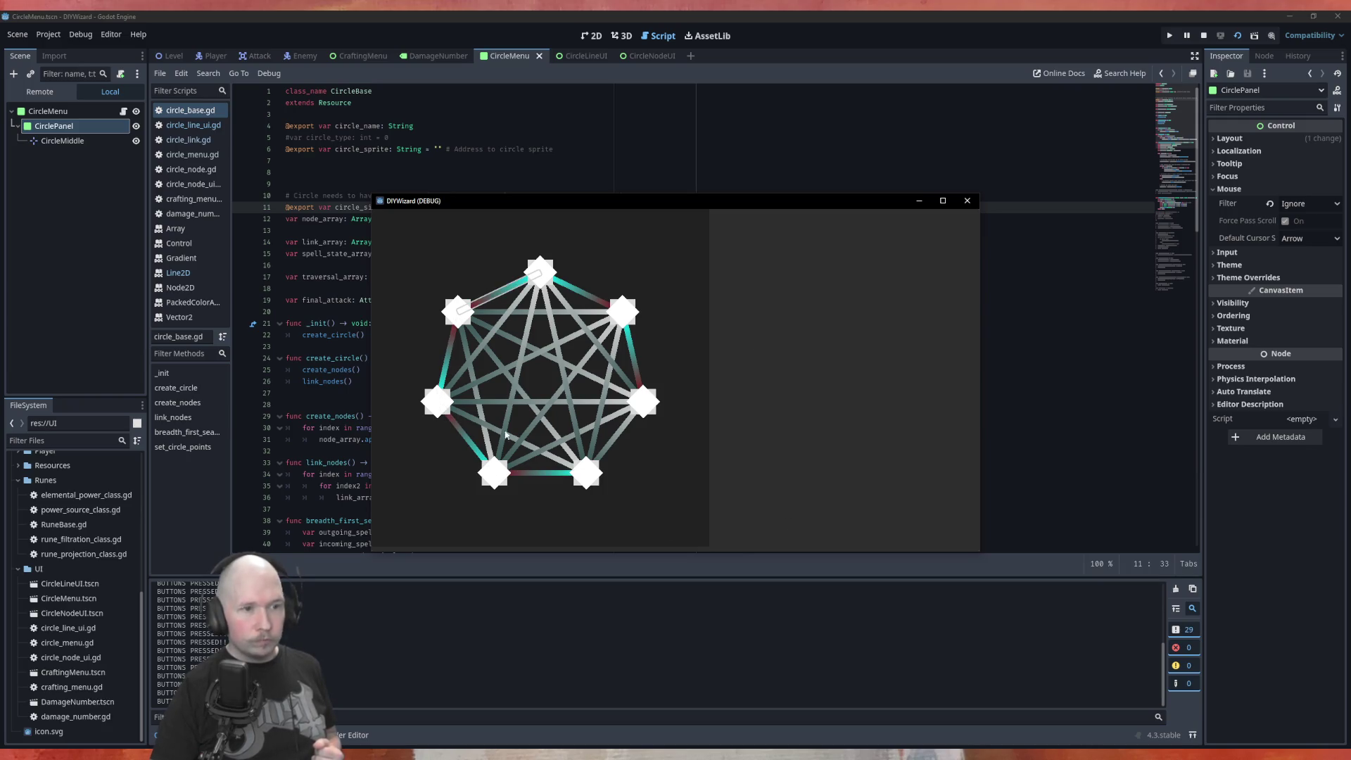
{"action": "left_click", "coordinate": [513, 284]}
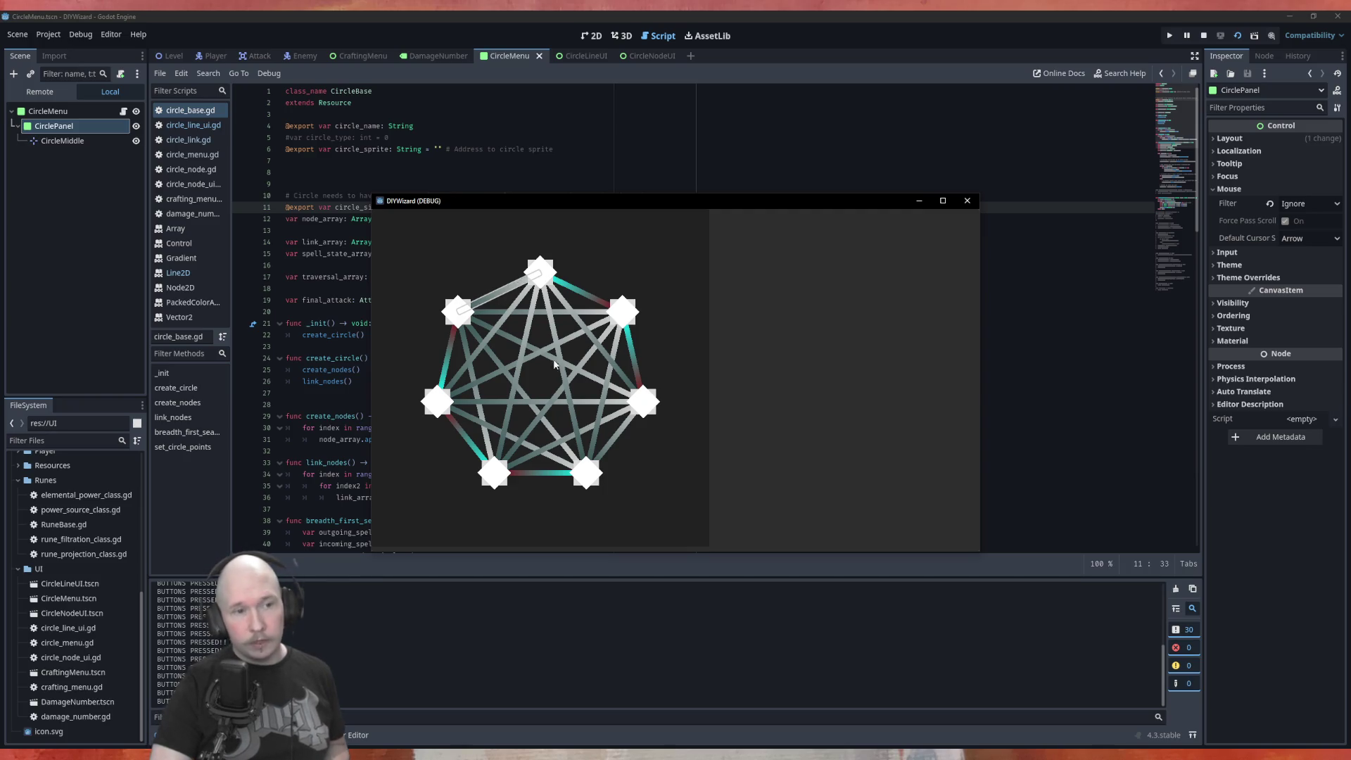
Toggle the outer links again: right, top, bottom, bottom-left and left edges of the heptagon.
{"action": "left_click", "coordinate": [619, 435]}
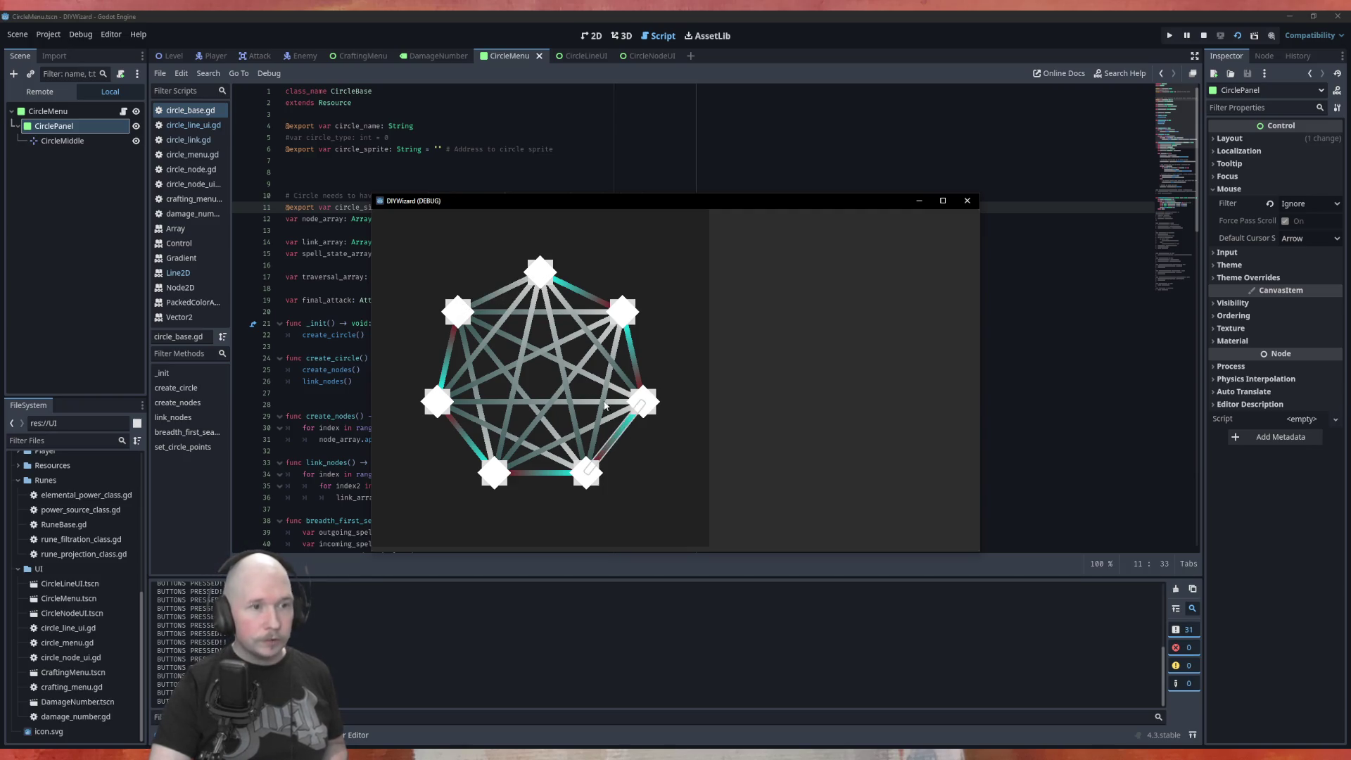
{"action": "left_click", "coordinate": [577, 299]}
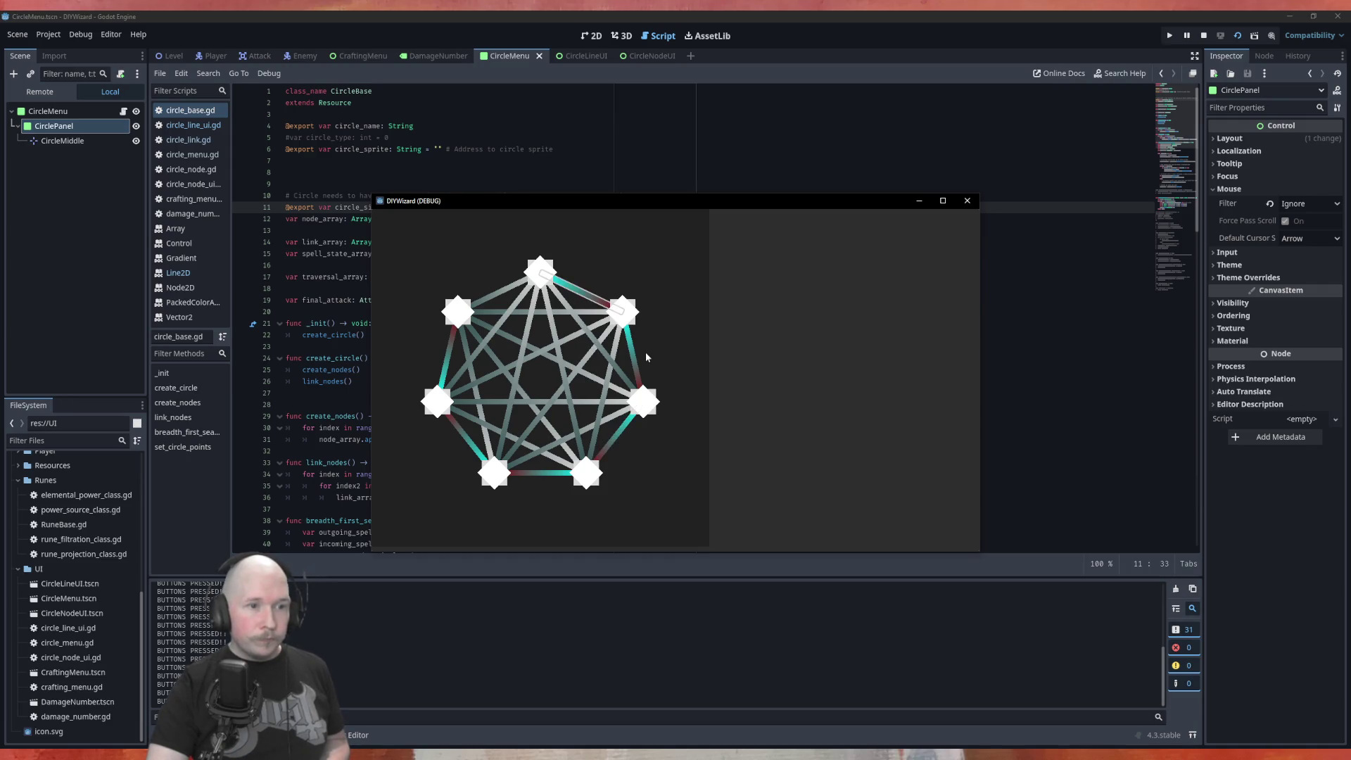
{"action": "left_click", "coordinate": [569, 307]}
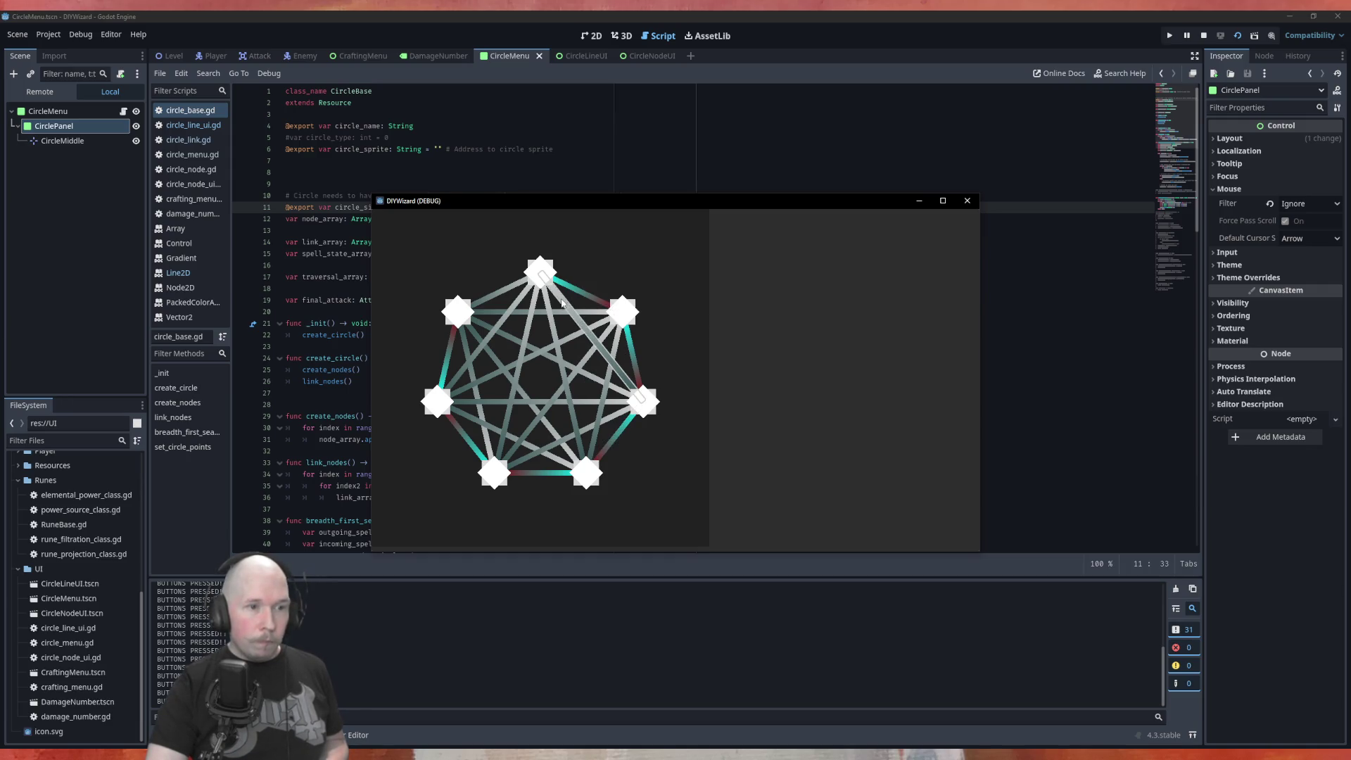
{"action": "left_click", "coordinate": [614, 439]}
{"action": "left_click", "coordinate": [634, 356]}
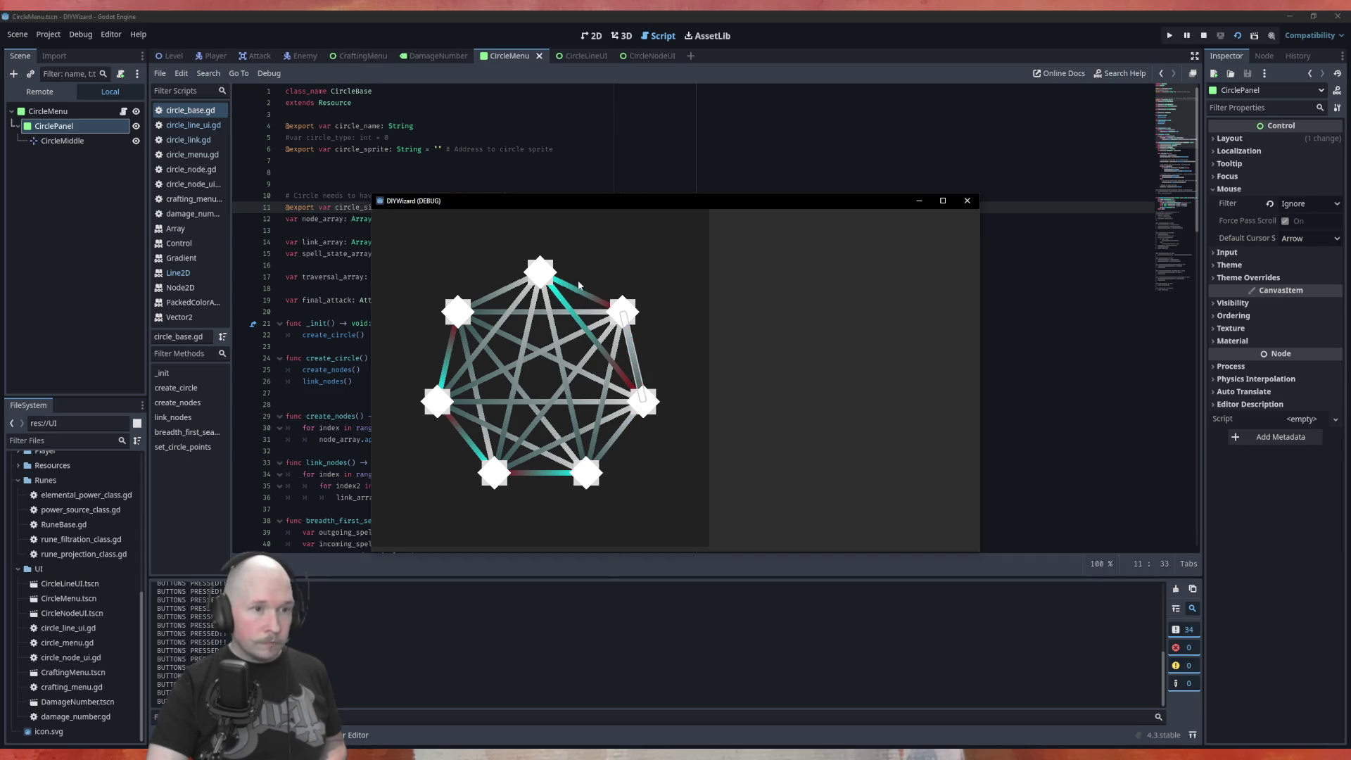
{"action": "left_click", "coordinate": [489, 466]}
{"action": "left_click", "coordinate": [532, 475]}
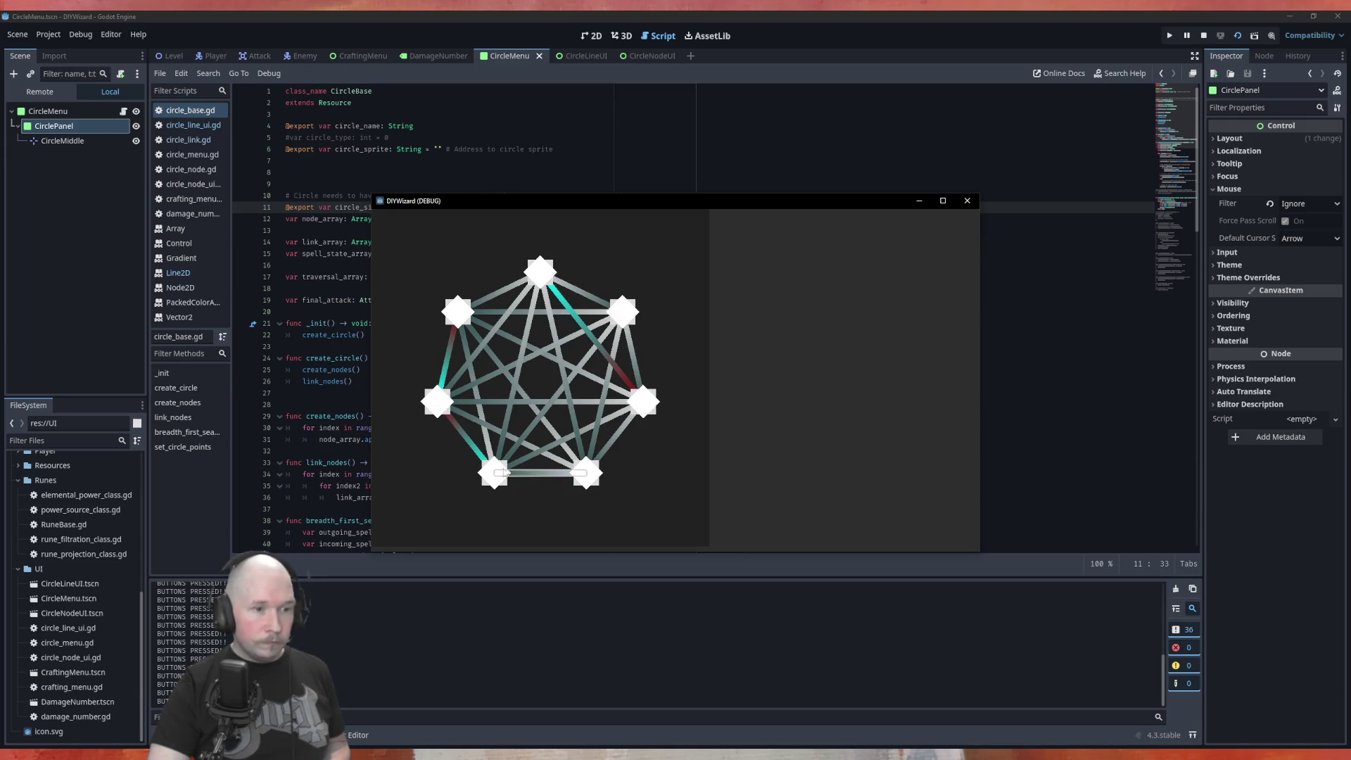
{"action": "left_click", "coordinate": [467, 446]}
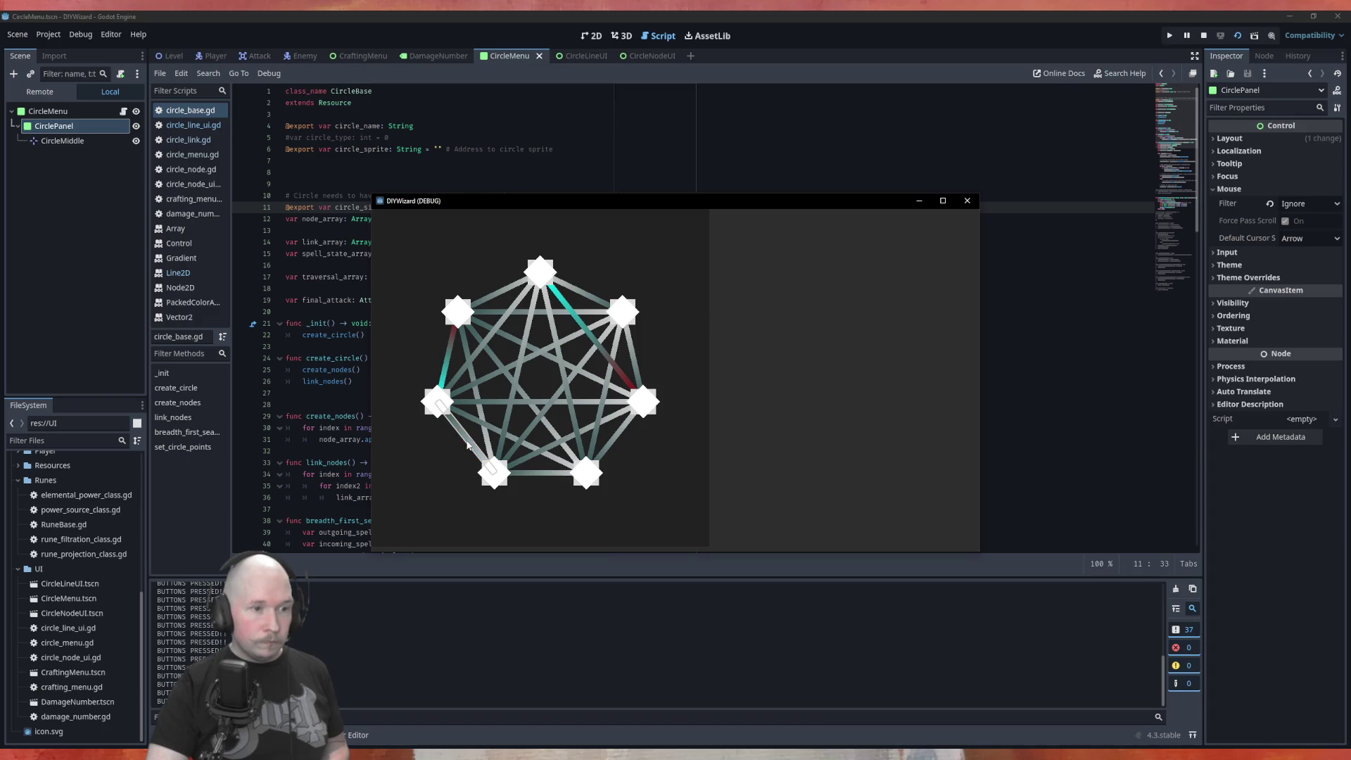
{"action": "left_click", "coordinate": [445, 363]}
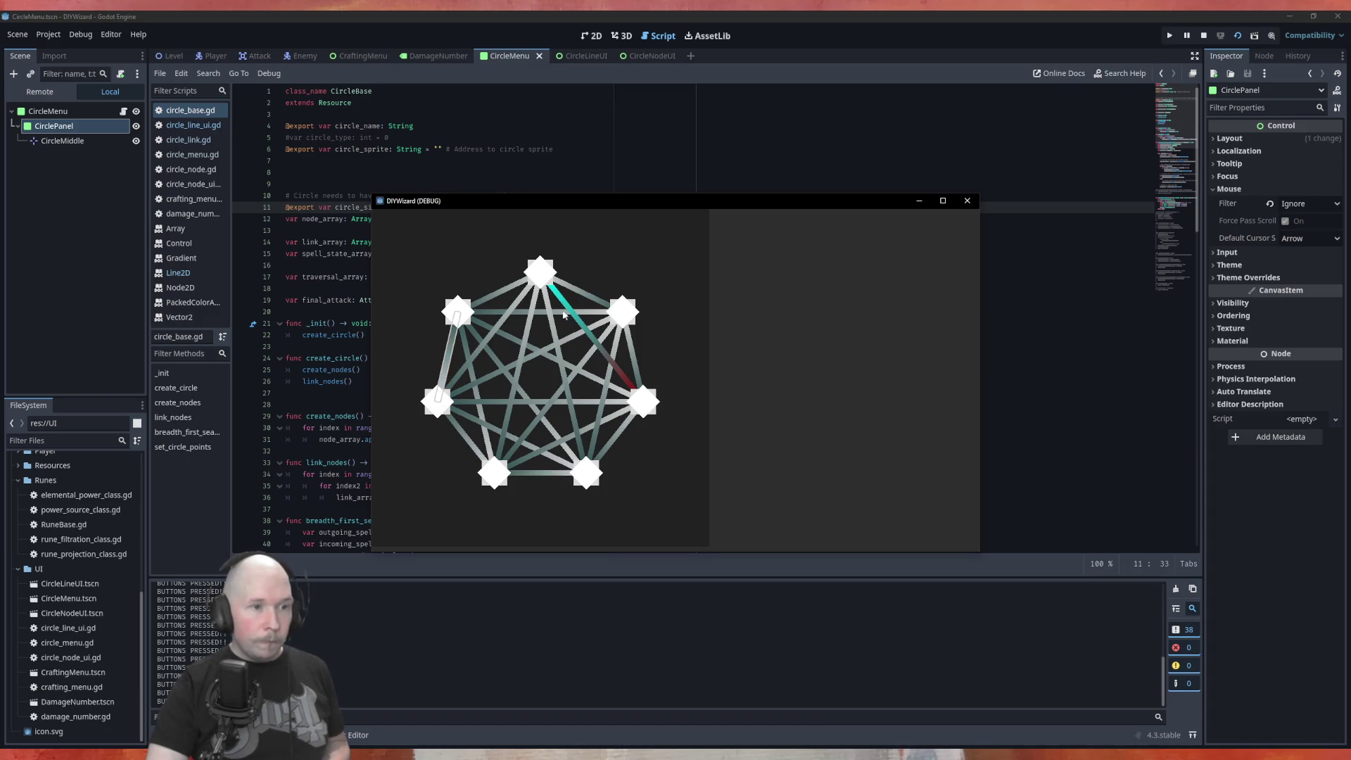
Toggle inner diagonals, including right-to-bottom-left, top-left-to-right and left-to-top-right, to the gradient.
{"action": "left_click", "coordinate": [614, 421]}
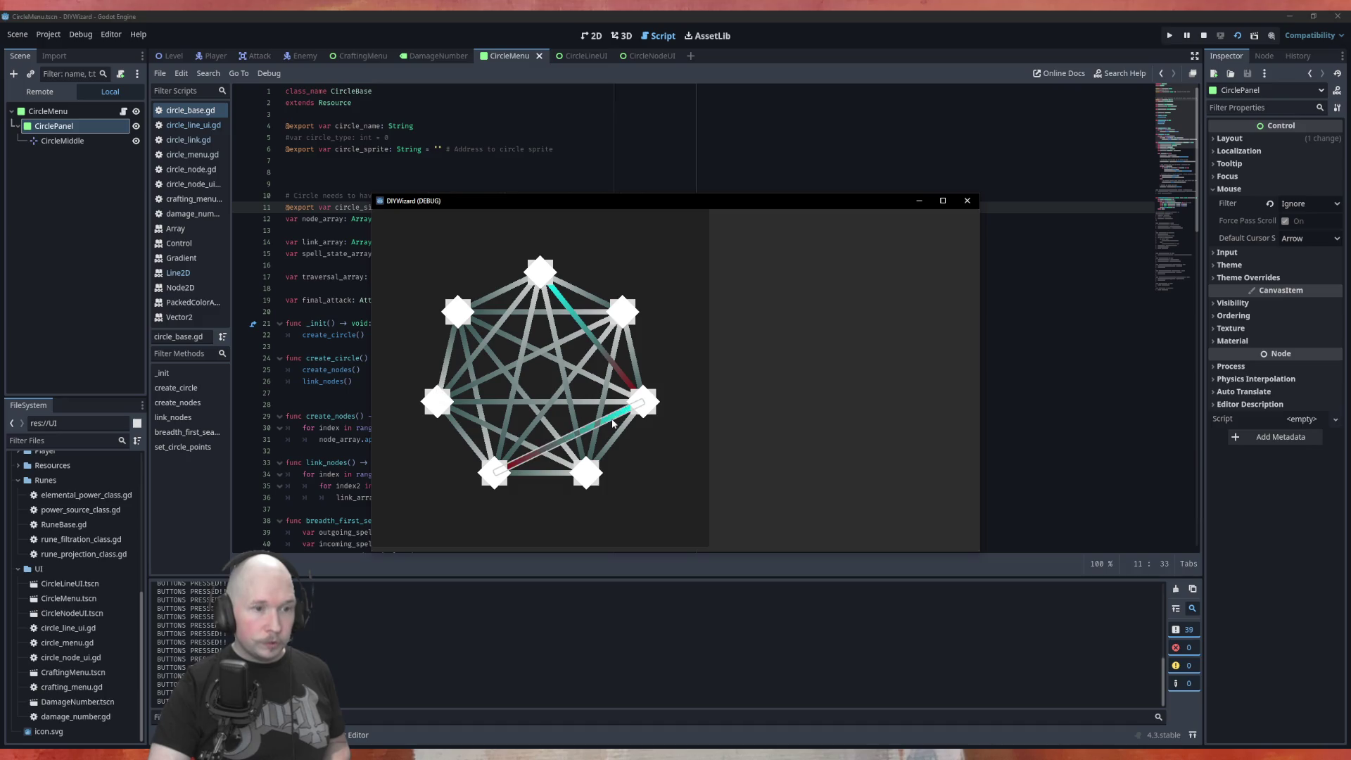
{"action": "left_click", "coordinate": [476, 398]}
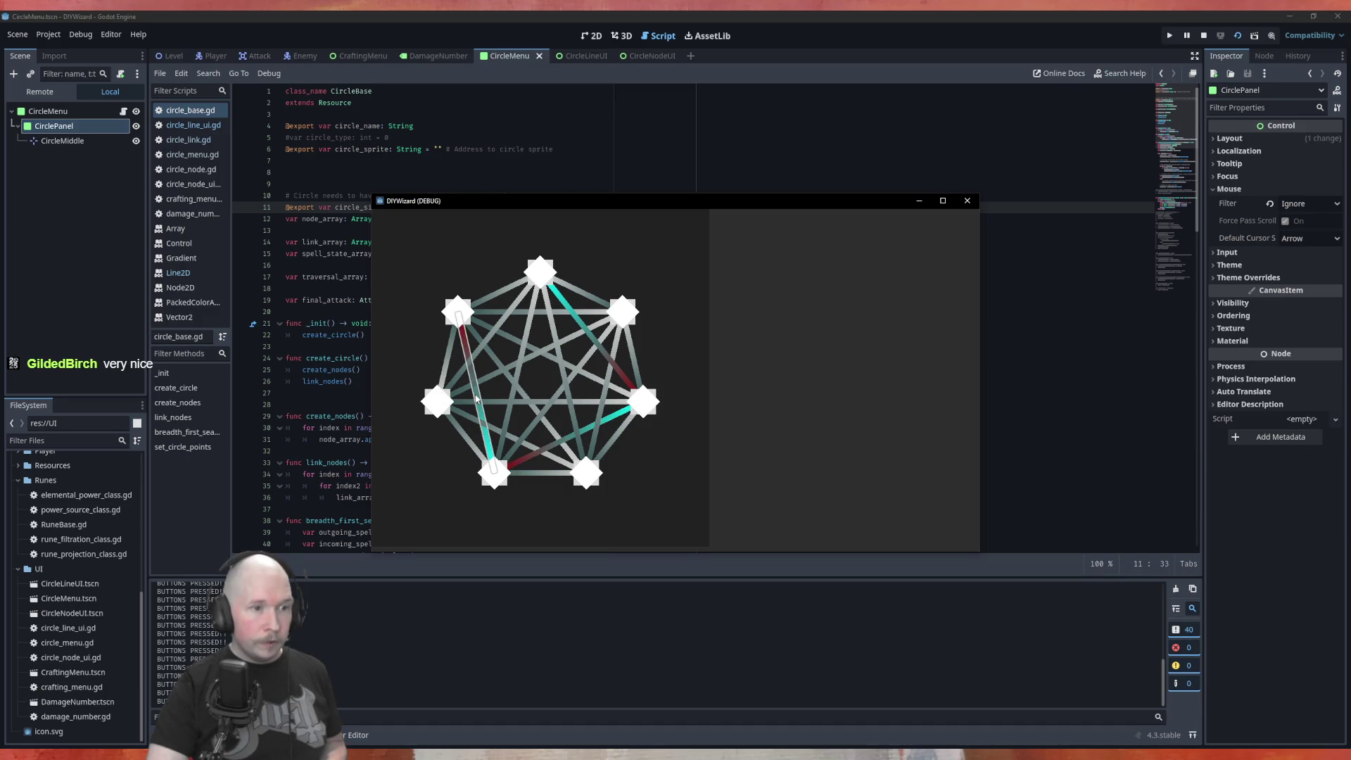
{"action": "left_click", "coordinate": [552, 360]}
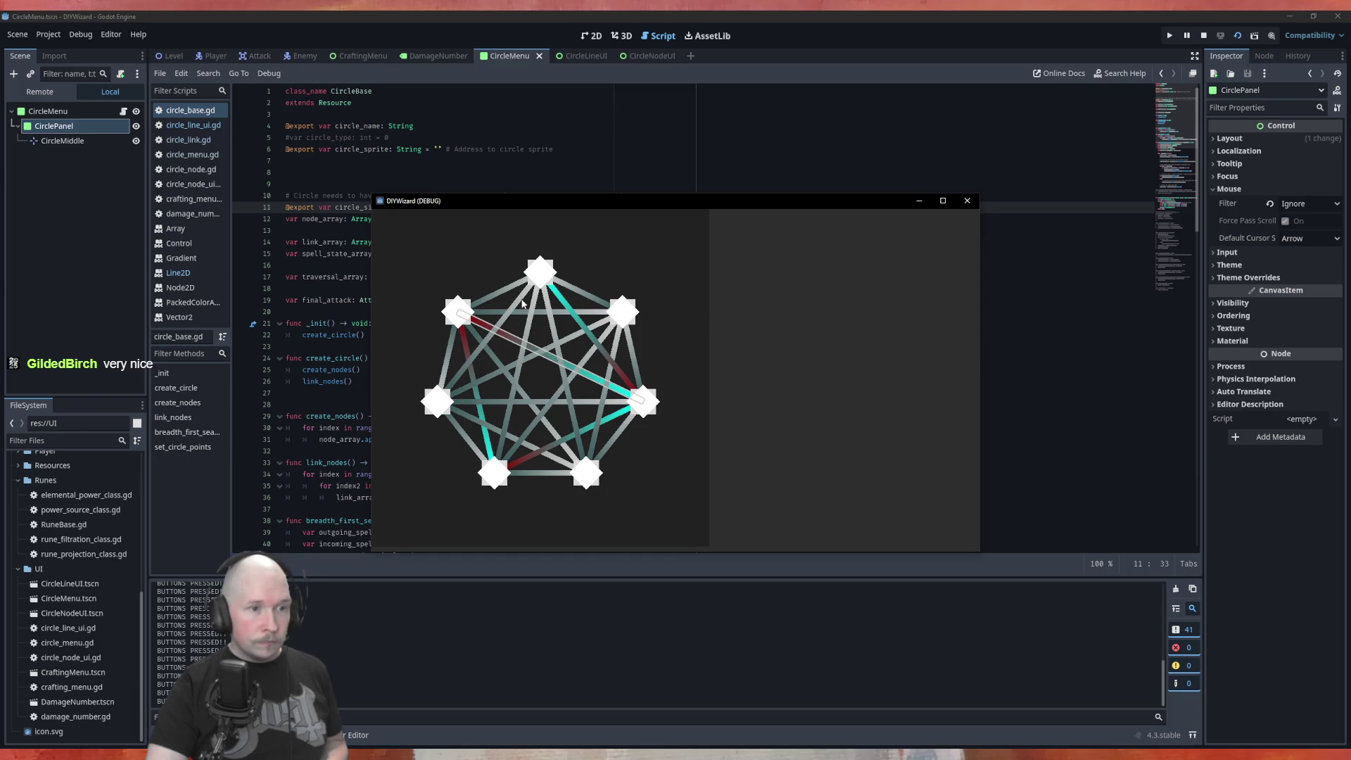
{"action": "left_click", "coordinate": [522, 304]}
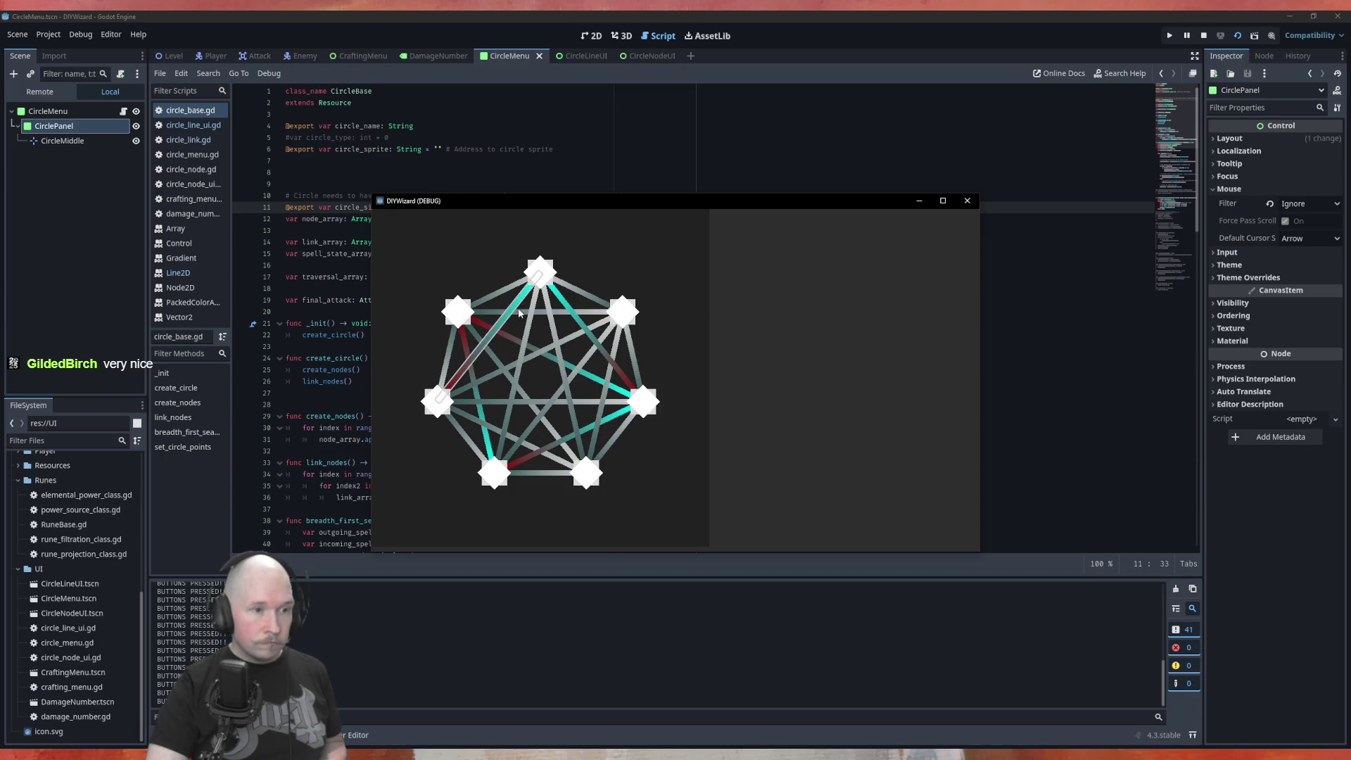
{"action": "left_click", "coordinate": [476, 416]}
{"action": "left_click", "coordinate": [604, 392]}
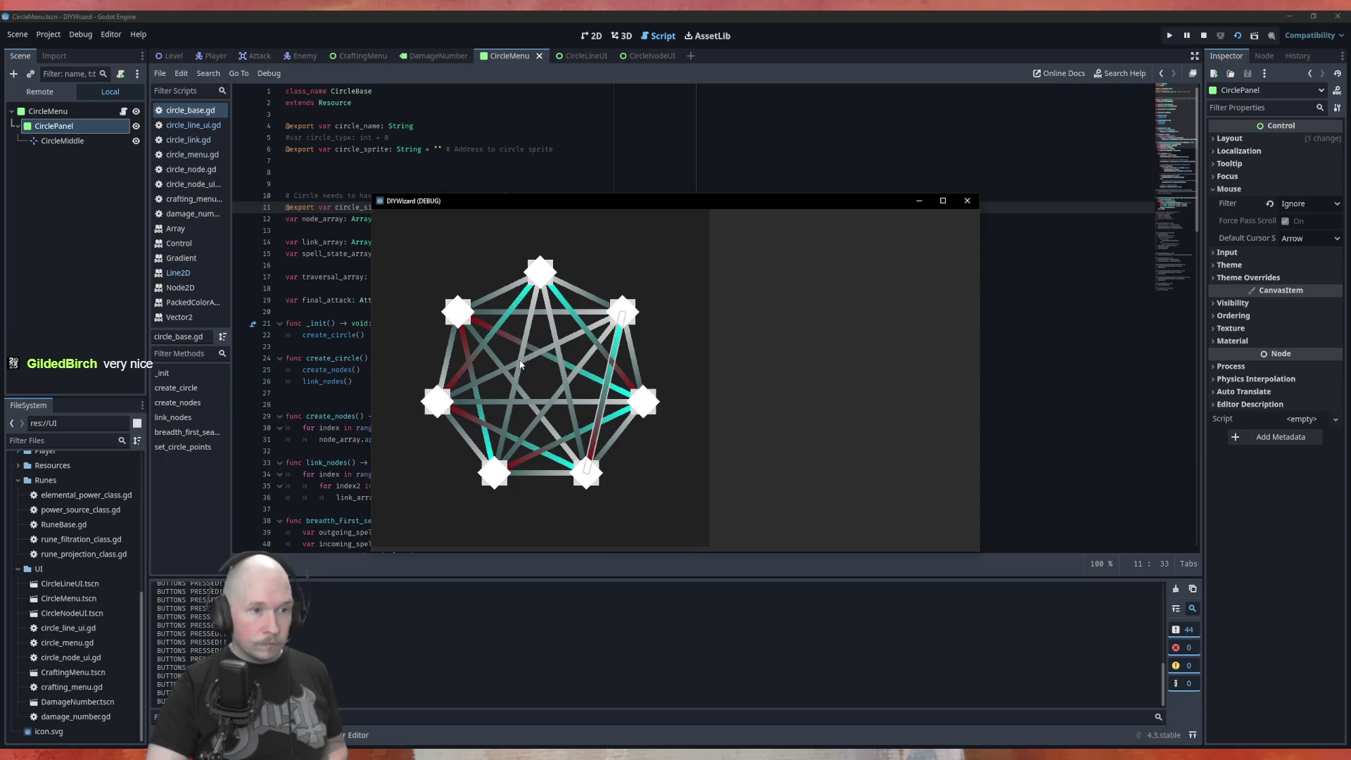
{"action": "left_click", "coordinate": [530, 364]}
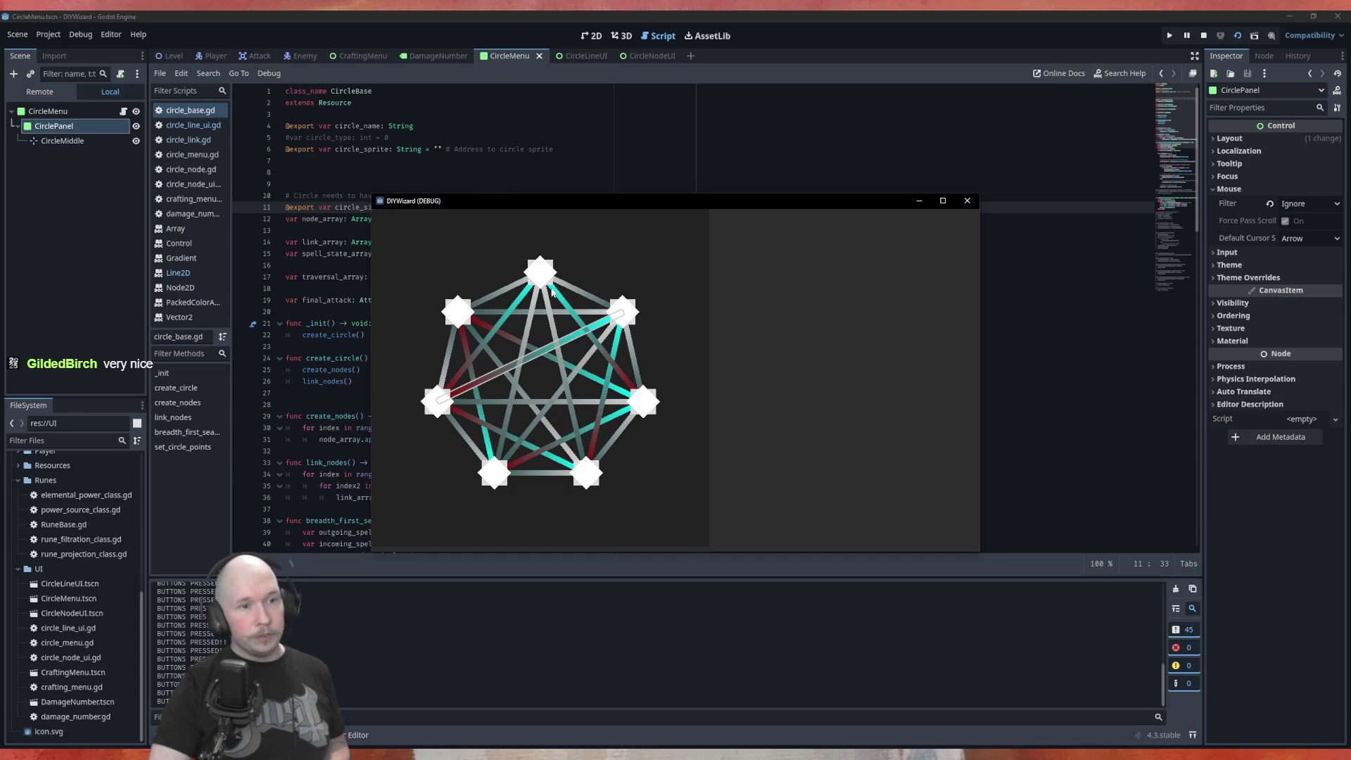
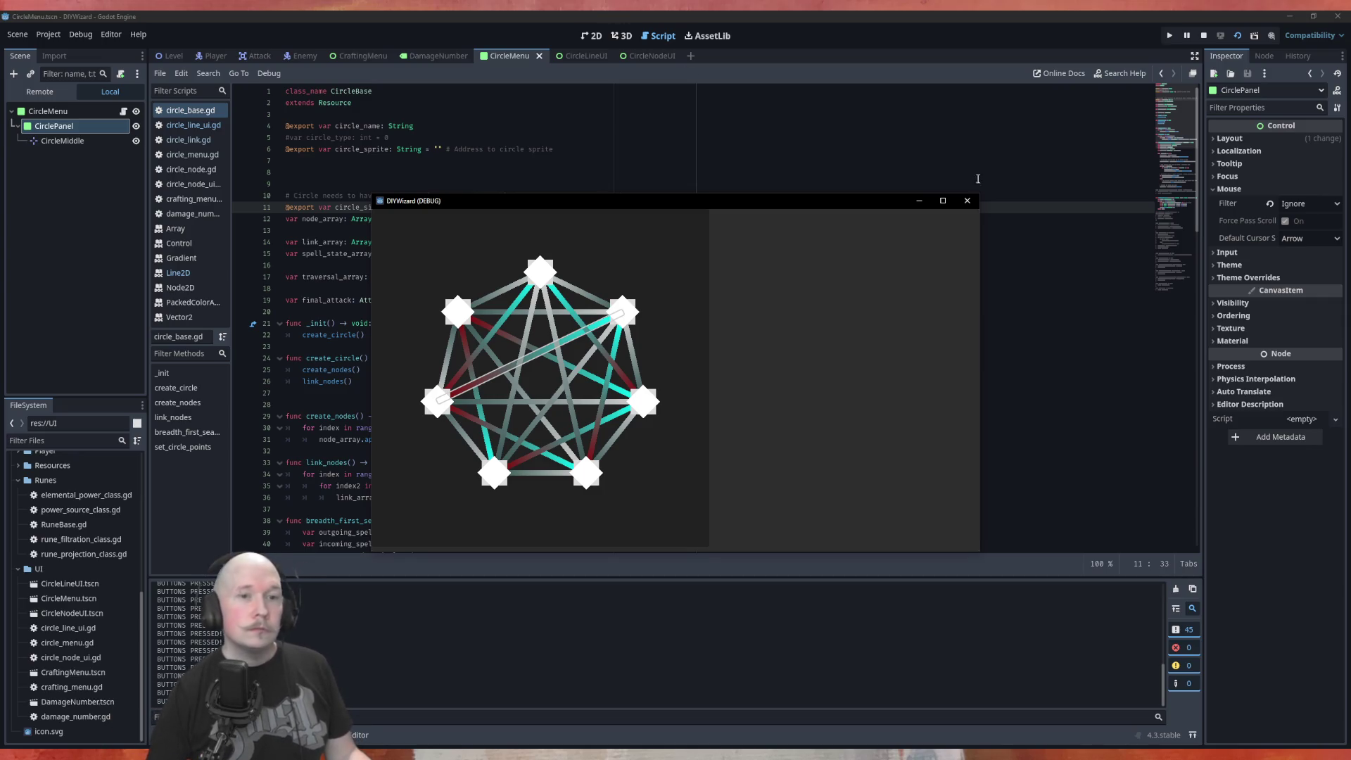
Close the DIYWizard debug window and look over circle_base.gd in the script editor.
{"action": "left_click", "coordinate": [968, 201]}
{"action": "left_click", "coordinate": [529, 308]}
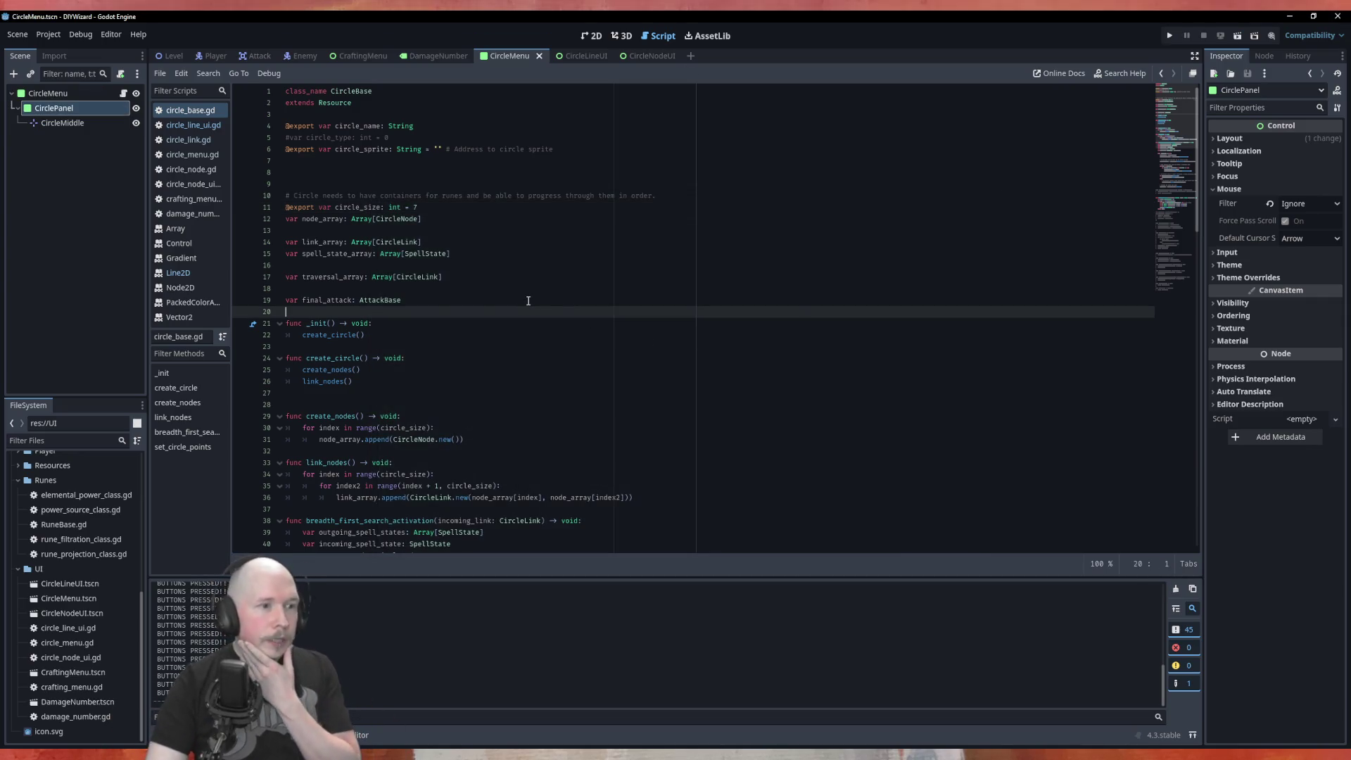
{"action": "scroll", "coordinate": [535, 317], "scroll_direction": "down", "scroll_amount": 13}
{"action": "scroll", "coordinate": [549, 351], "scroll_direction": "down", "scroll_amount": 7}
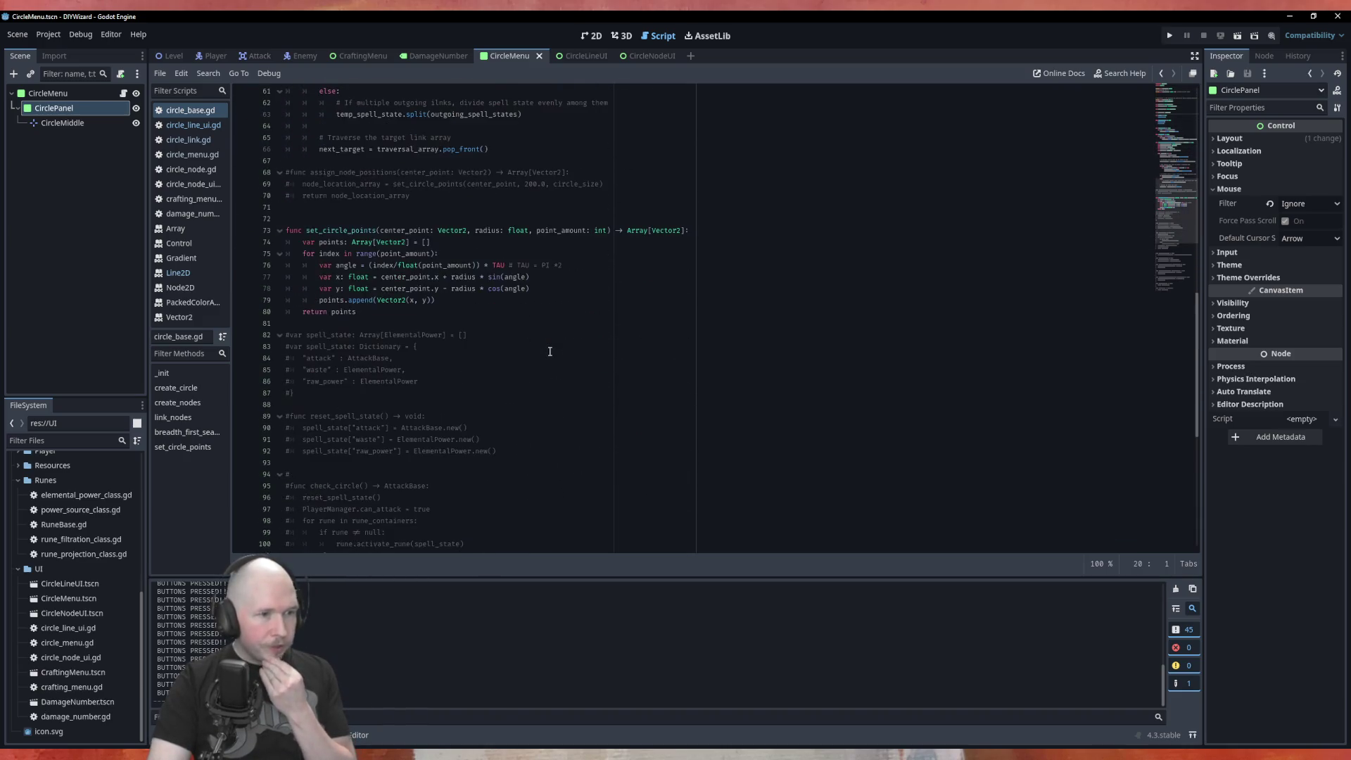
{"action": "scroll", "coordinate": [549, 351], "scroll_direction": "up", "scroll_amount": 20}
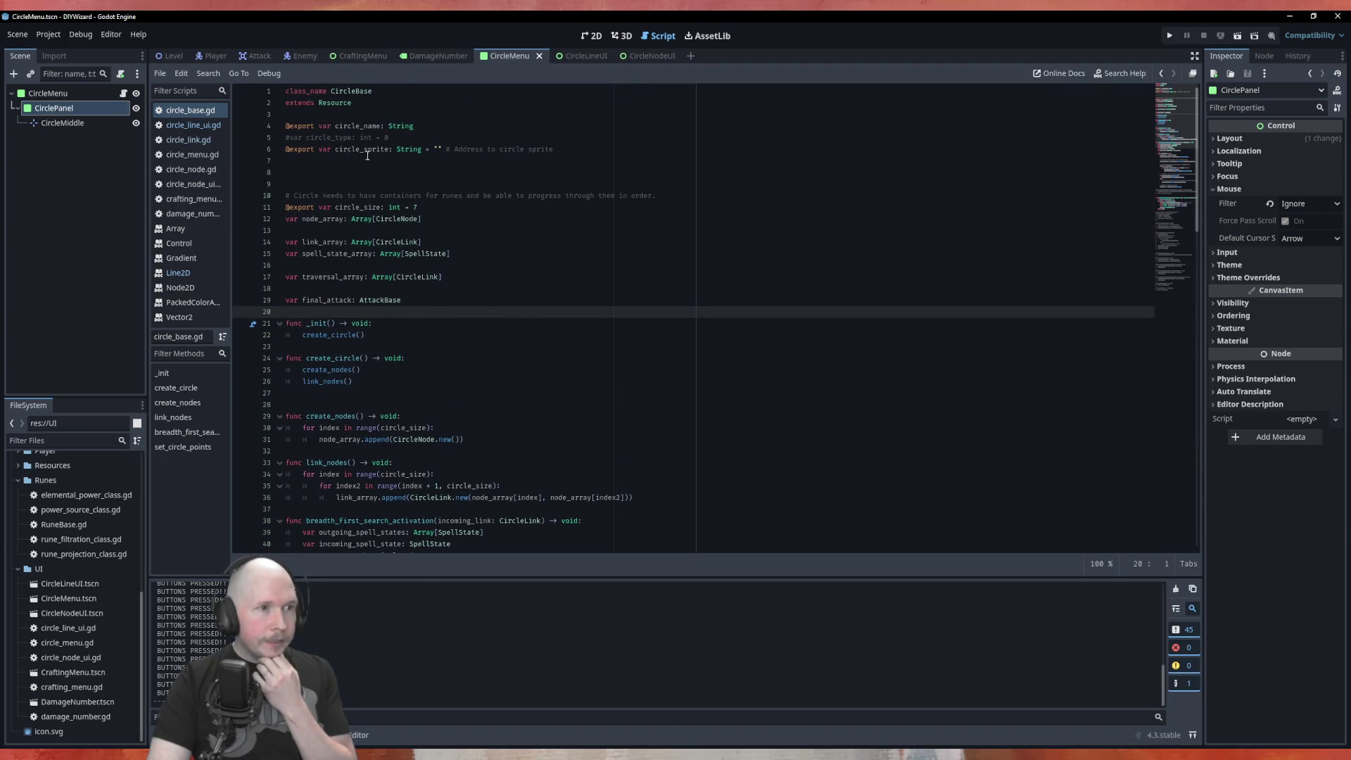
{"action": "scroll", "coordinate": [499, 306], "scroll_direction": "down", "scroll_amount": 4}
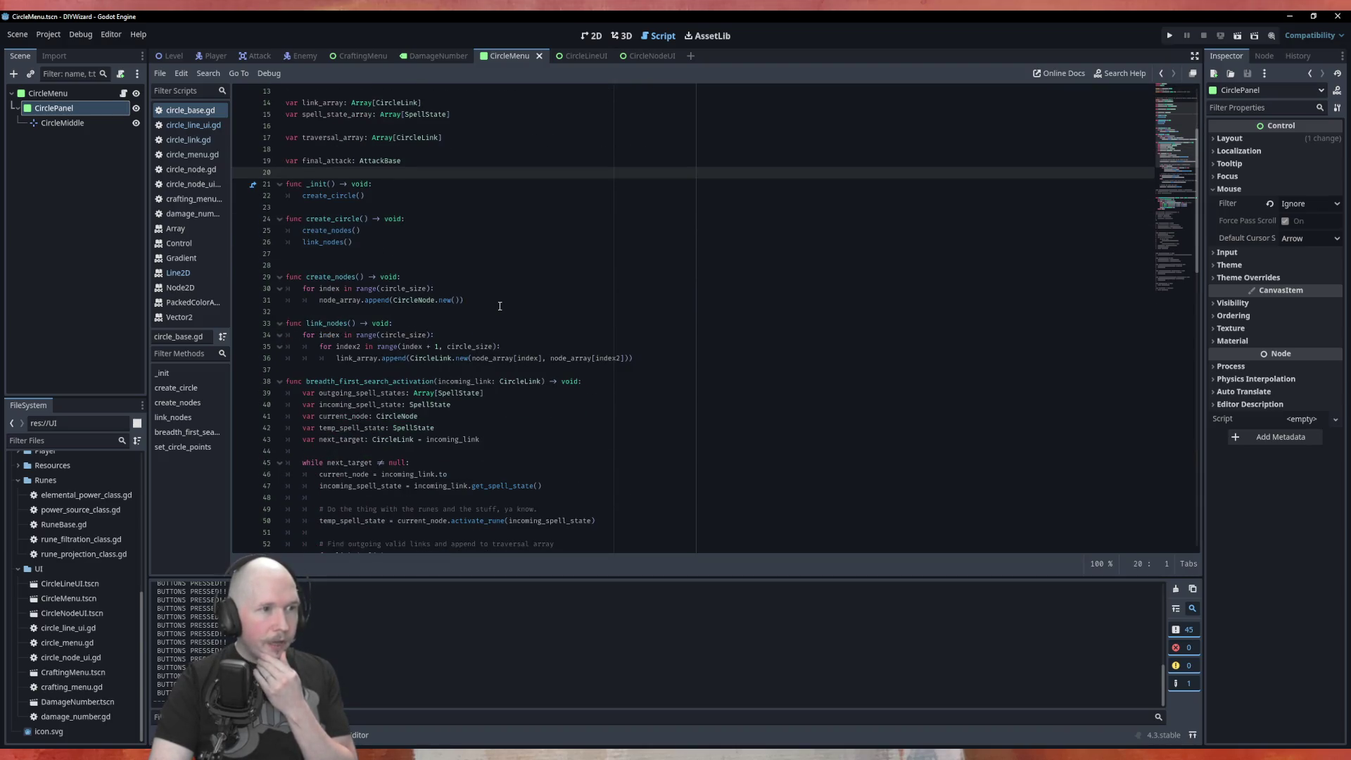
{"action": "scroll", "coordinate": [500, 307], "scroll_direction": "up", "scroll_amount": 4}
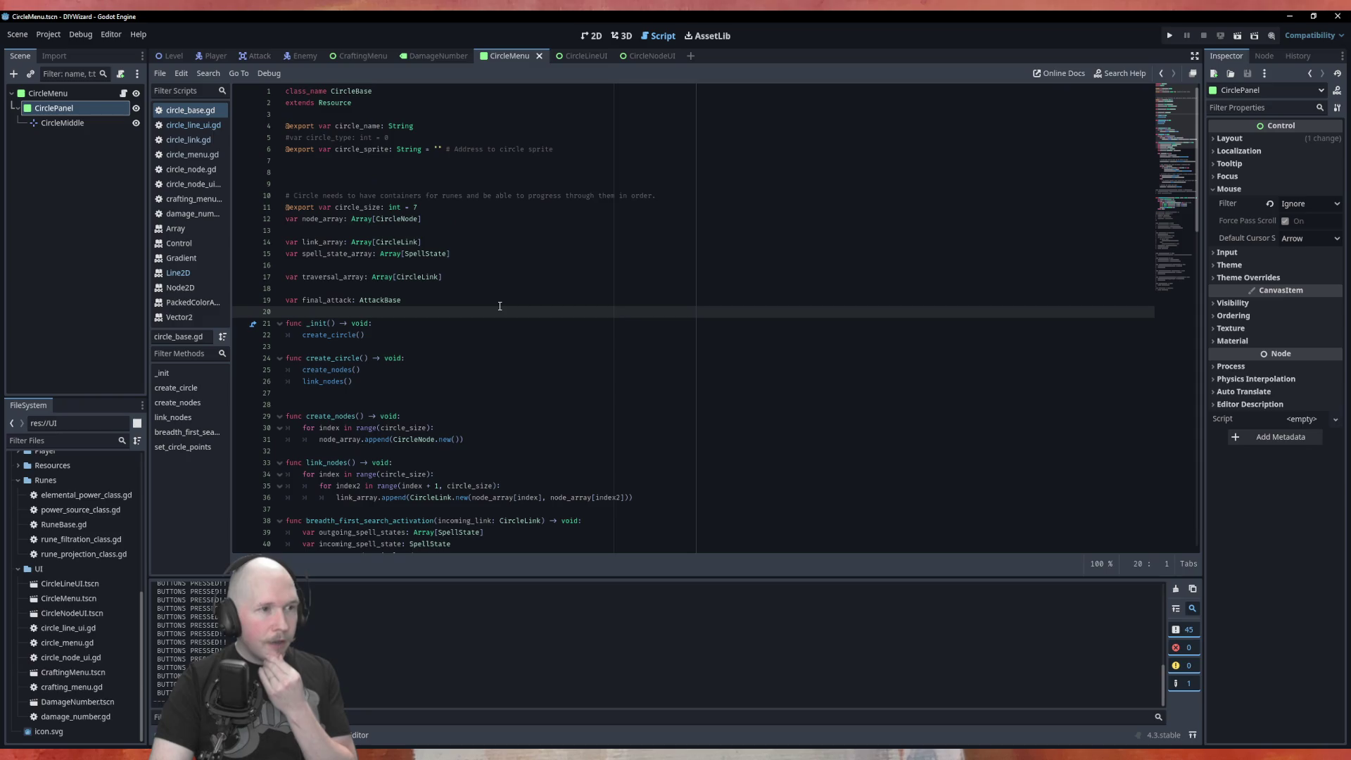
Open circle_line_ui.gd and add blank lines below 'var to' for a new variable.
{"action": "left_click", "coordinate": [194, 125]}
{"action": "key", "text": "Down"}
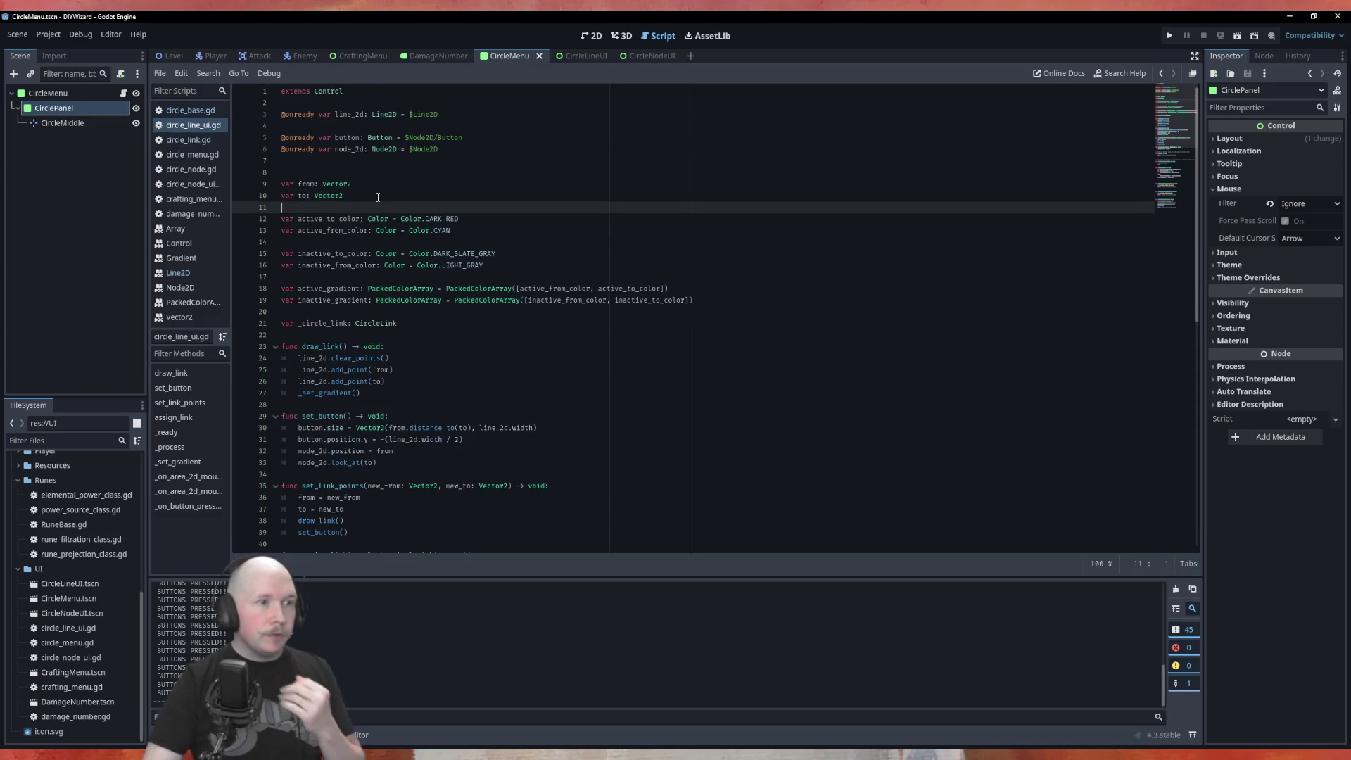
{"action": "key", "text": "Return"}
{"action": "key", "text": "Up"}
{"action": "key", "text": "Return"}
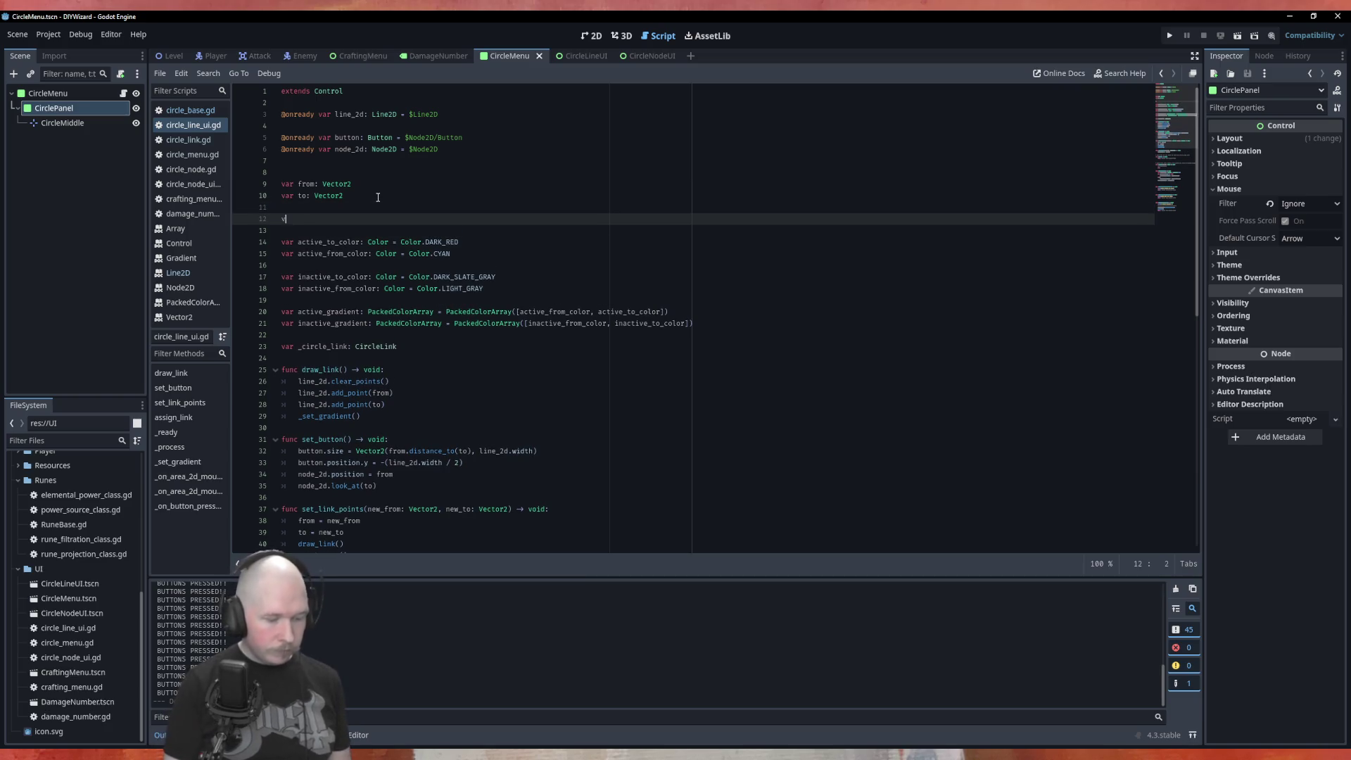
Declare var point_array: Array[Vector2] = [] using autocomplete.
{"action": "type", "text": "ar"}
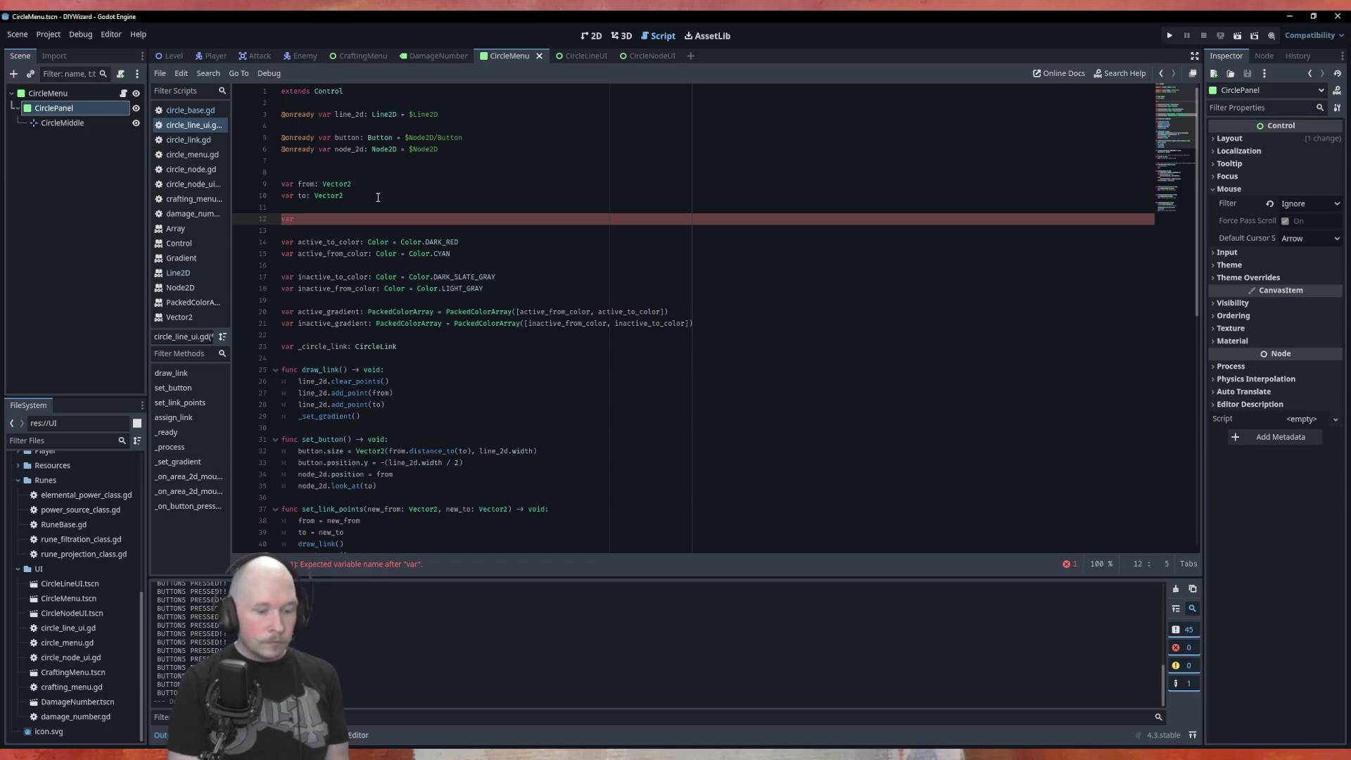
{"action": "type", "text": "point"}
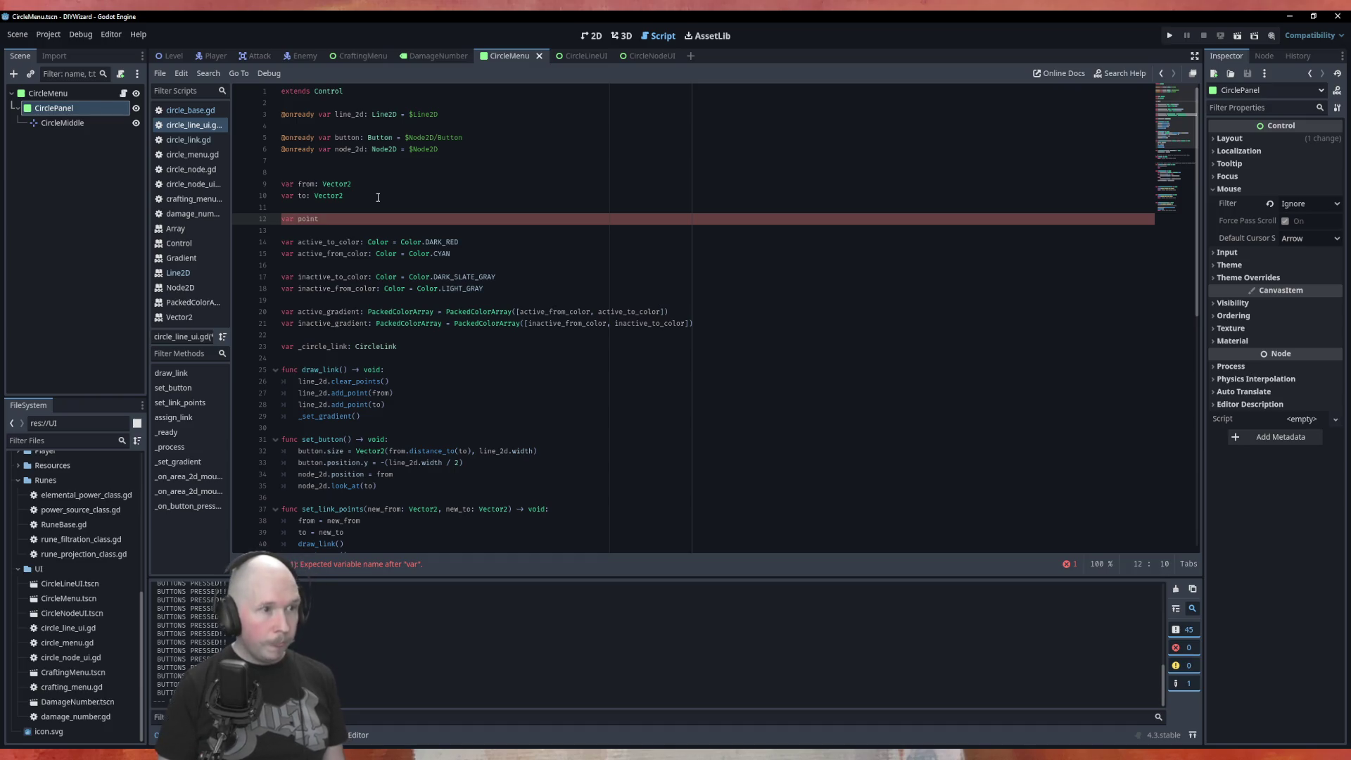
{"action": "type", "text": "_array: Arra"}
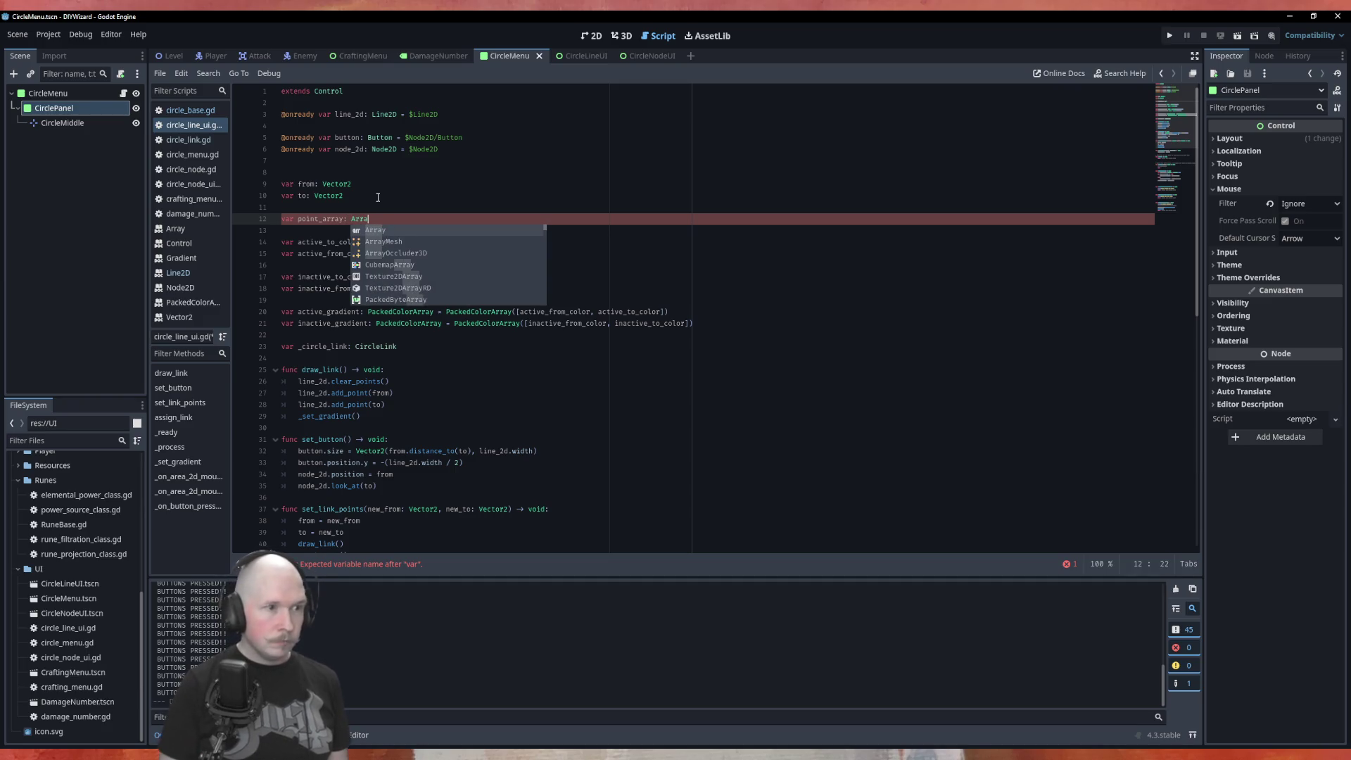
{"action": "key", "text": "Return"}
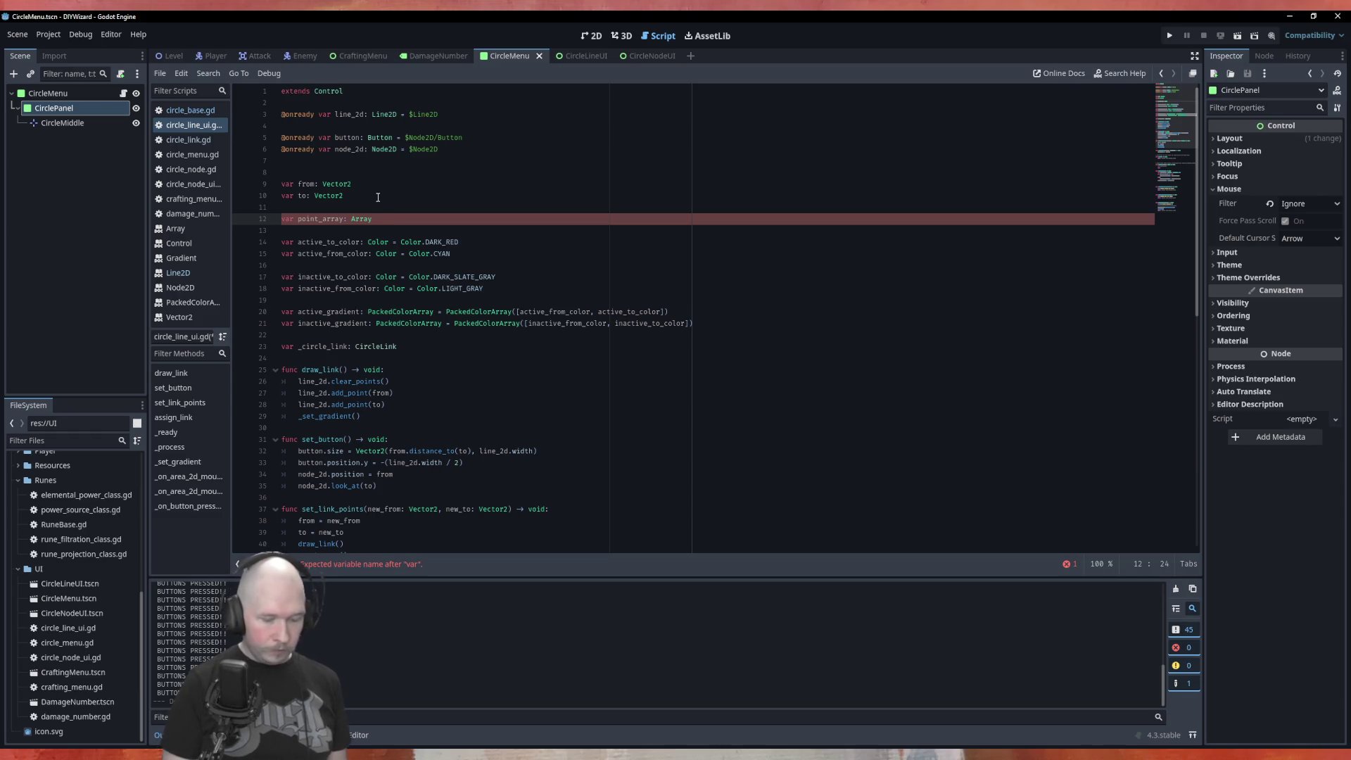
{"action": "type", "text": "["}
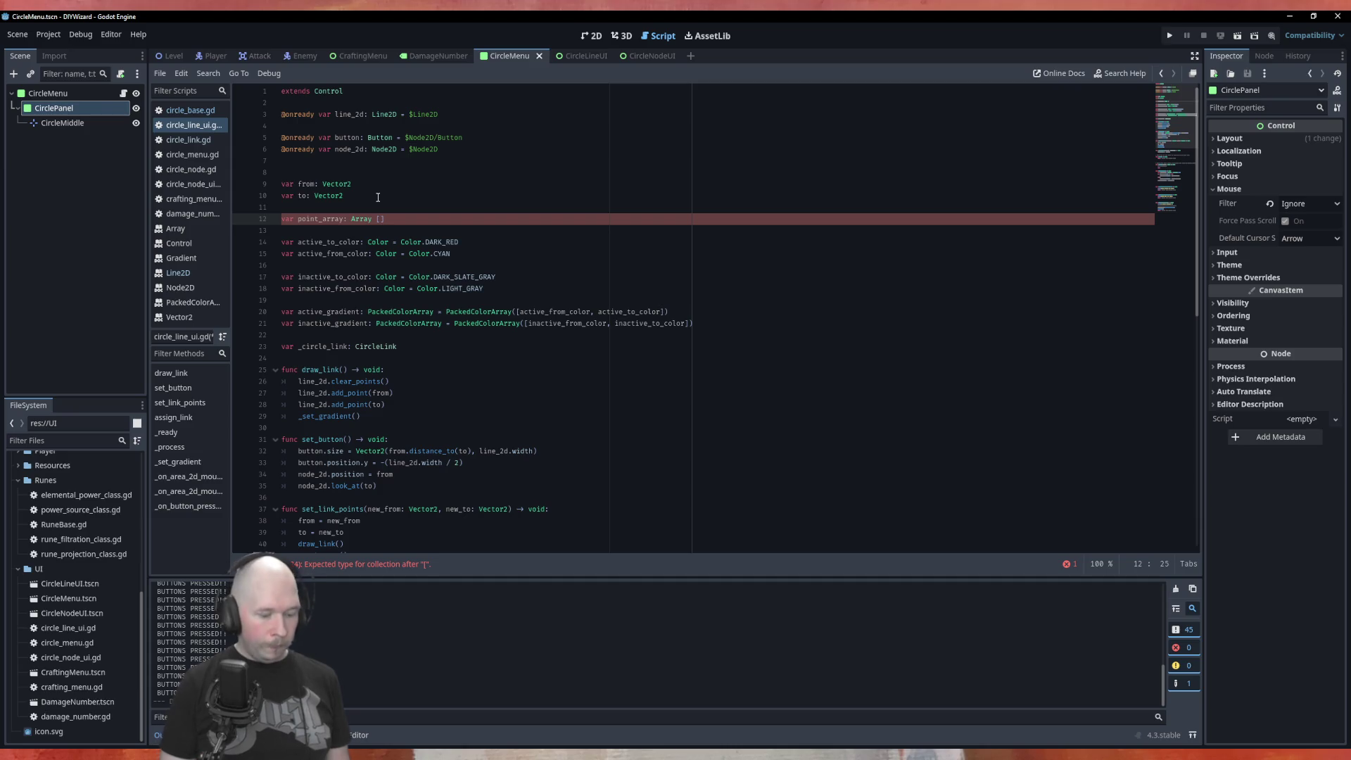
{"action": "key", "text": "BackSpace"}
{"action": "key", "text": "BackSpace"}
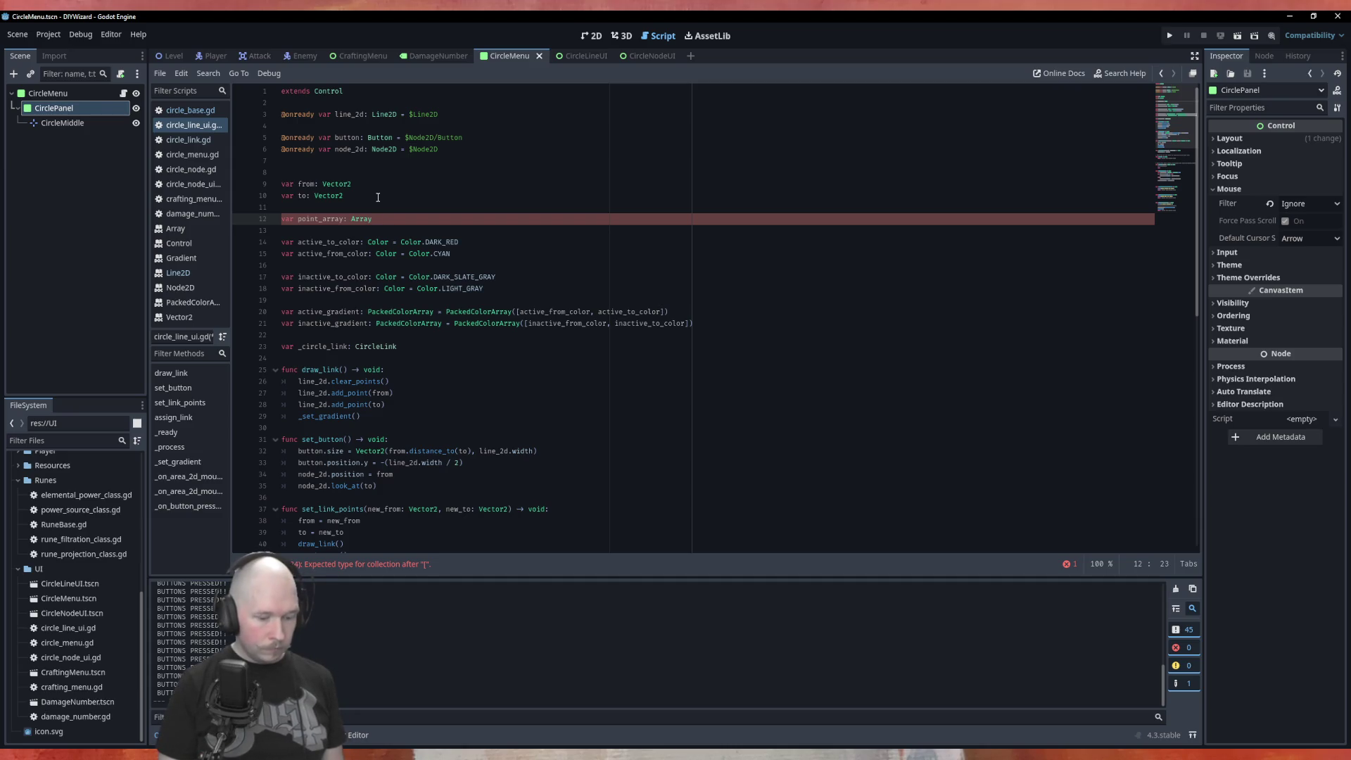
{"action": "type", "text": "("}
{"action": "key", "text": "BackSpace"}
{"action": "type", "text": "[Vec"}
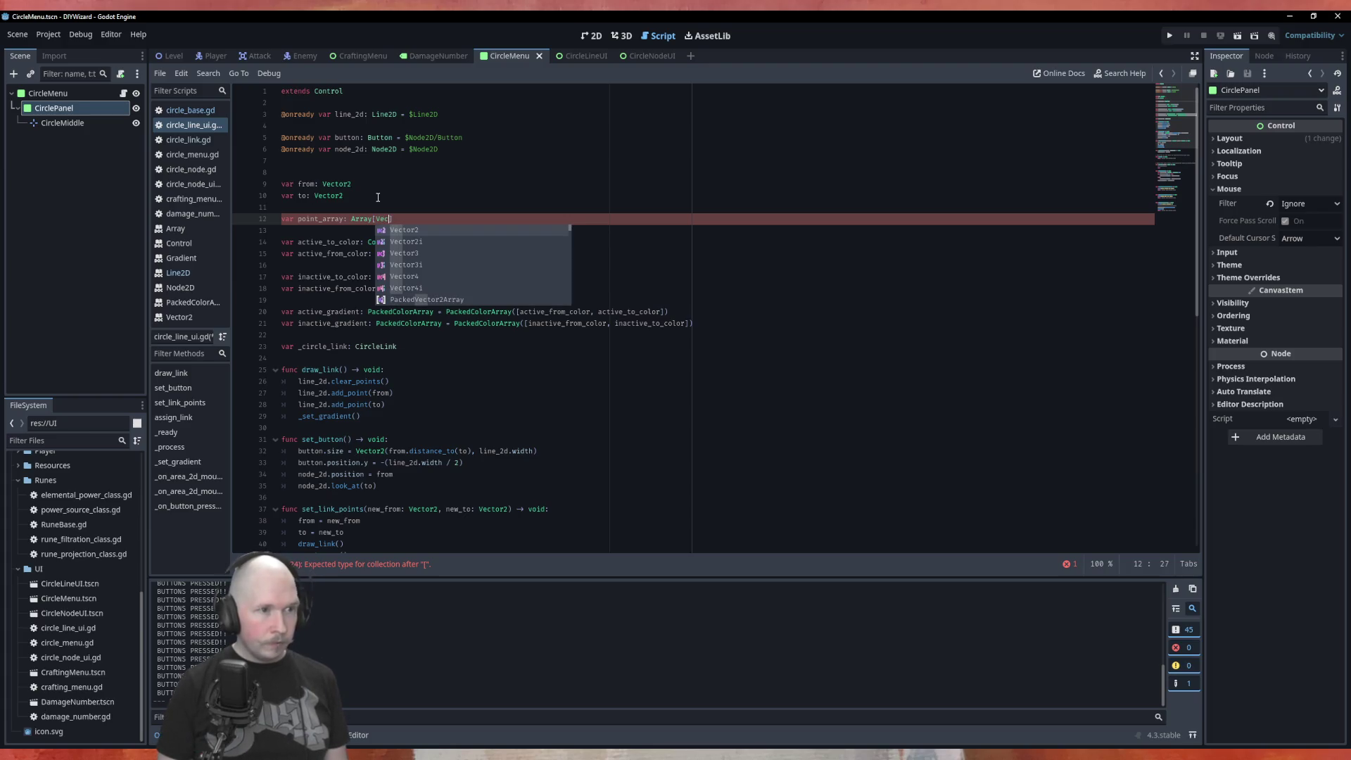
{"action": "key", "text": "Return"}
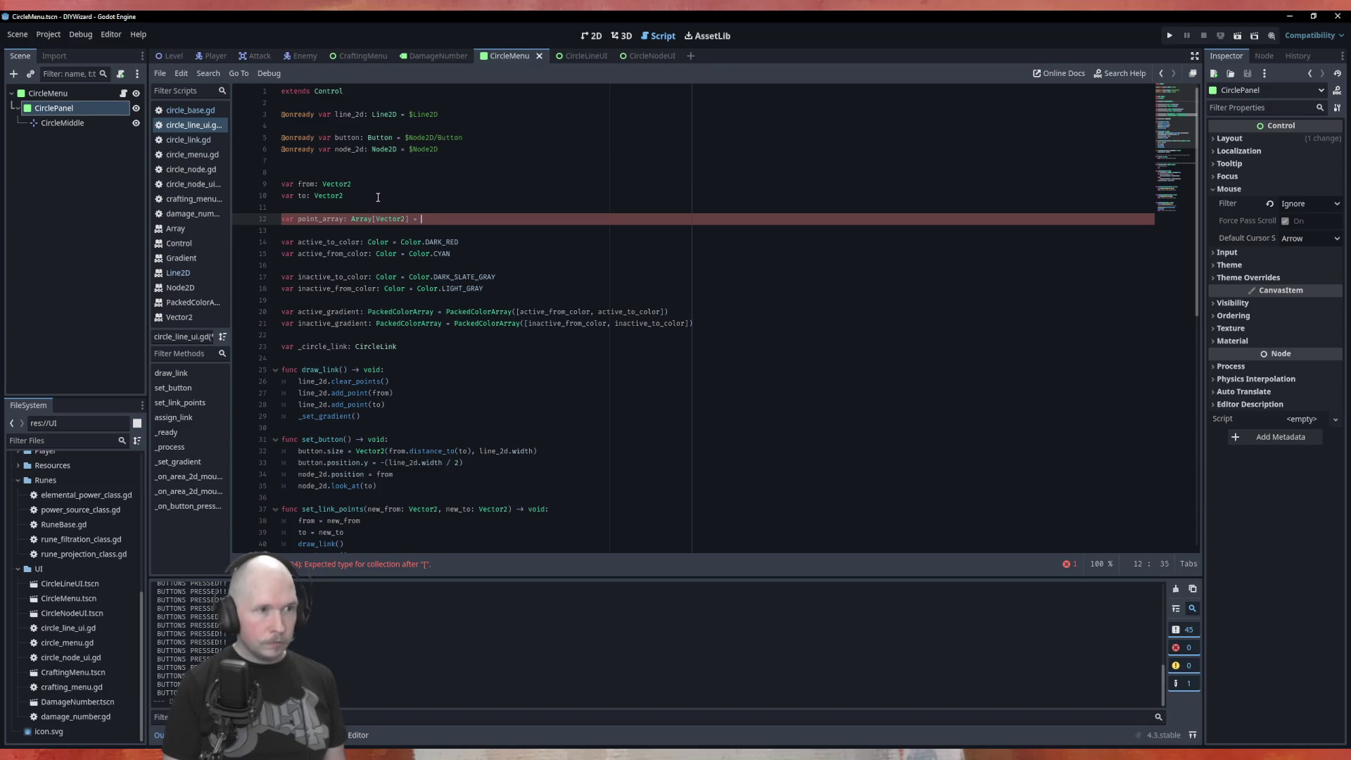
{"action": "type", "text": "["}
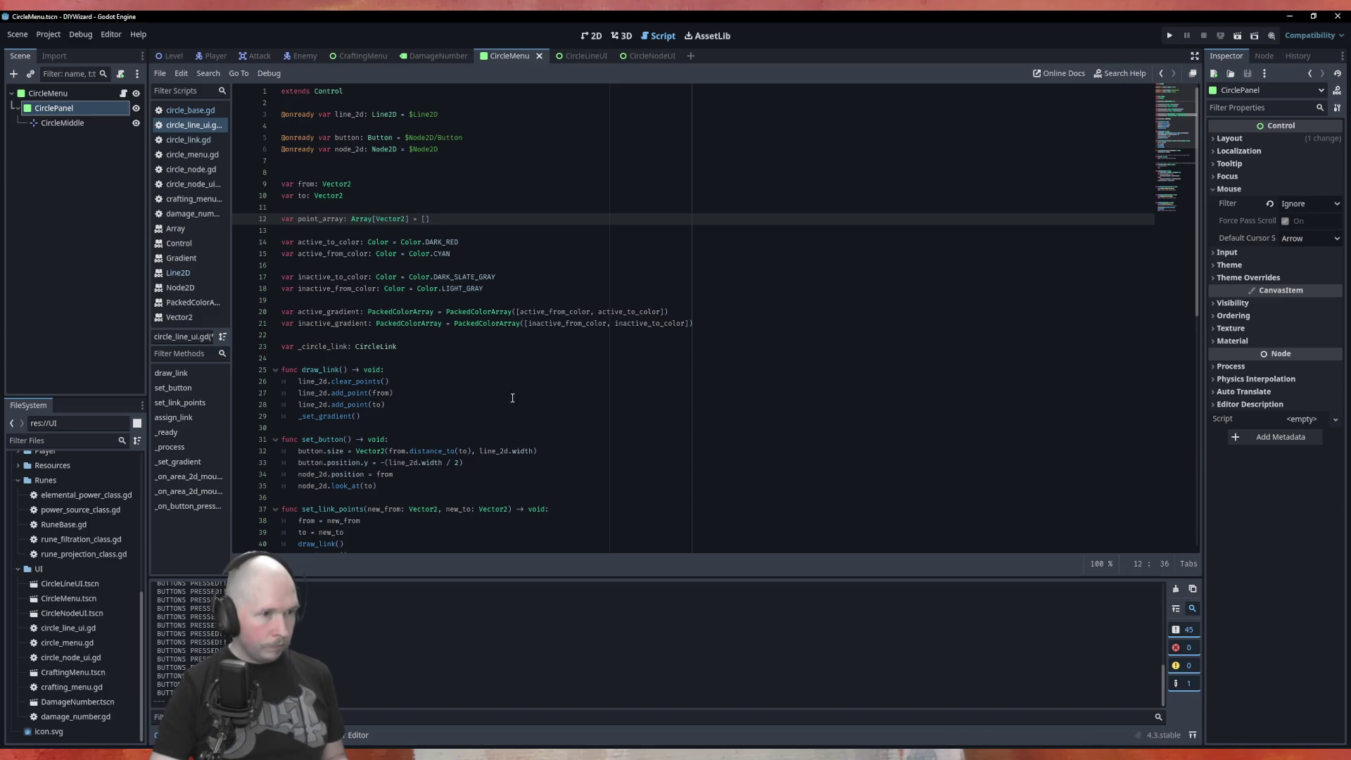
Replace from and to in draw_link's add_point calls with point_array, the second indexed [1].
{"action": "double_click", "coordinate": [313, 219]}
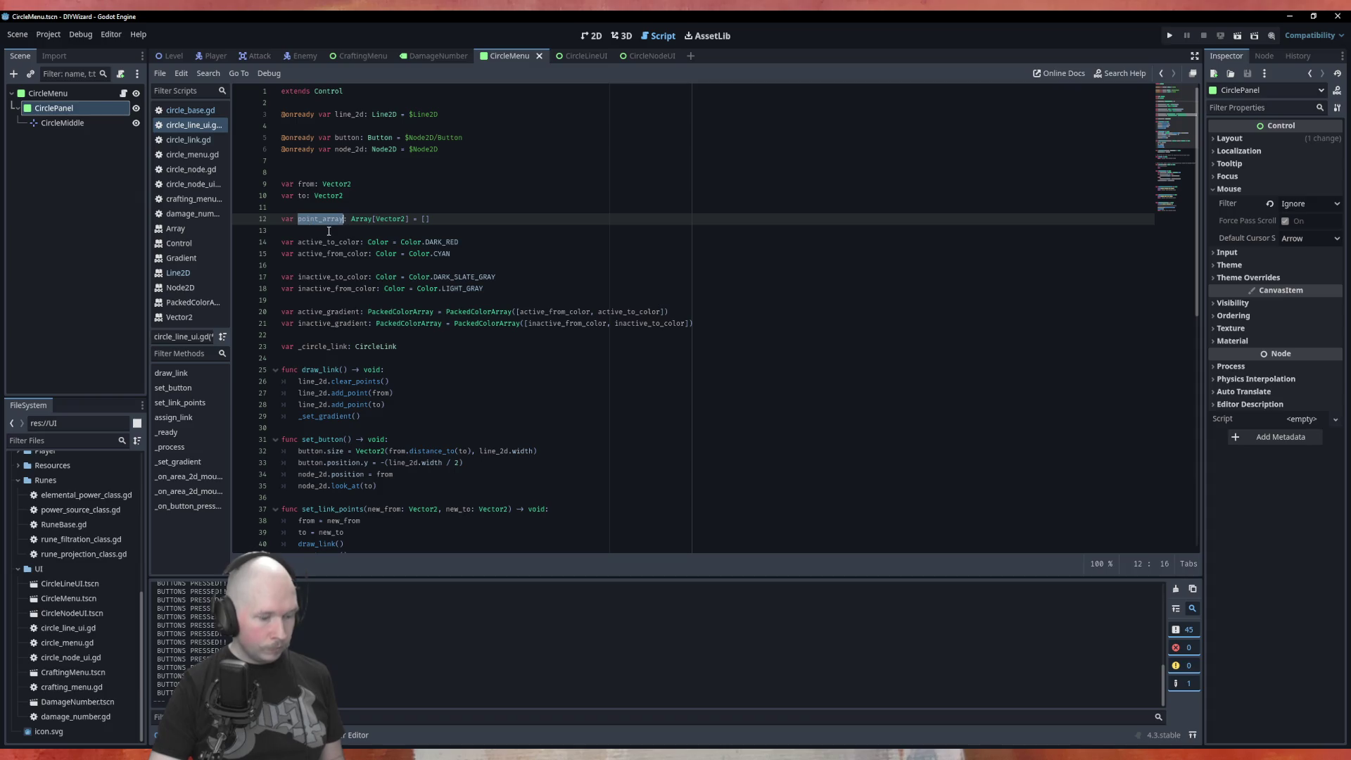
{"action": "double_click", "coordinate": [384, 394]}
{"action": "key", "text": "ctrl+v"}
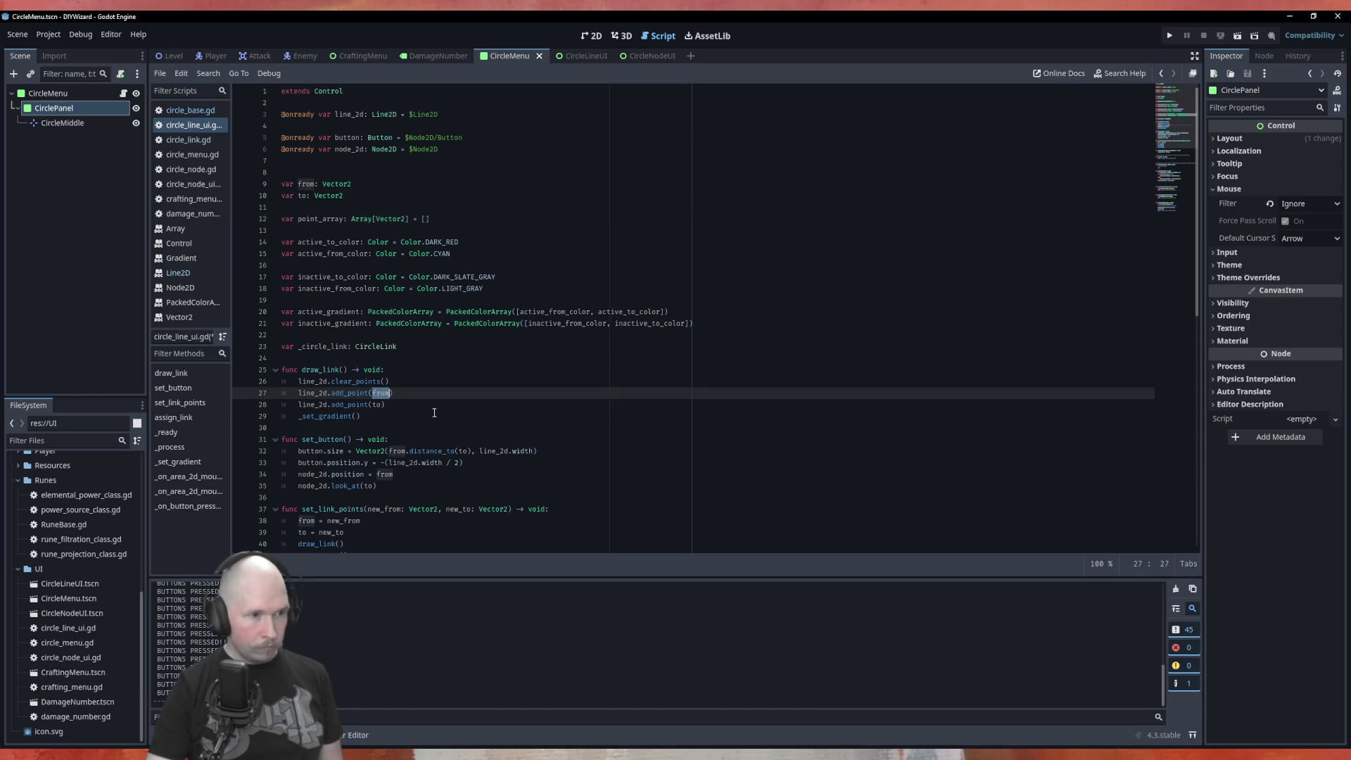
{"action": "left_click", "coordinate": [378, 404]}
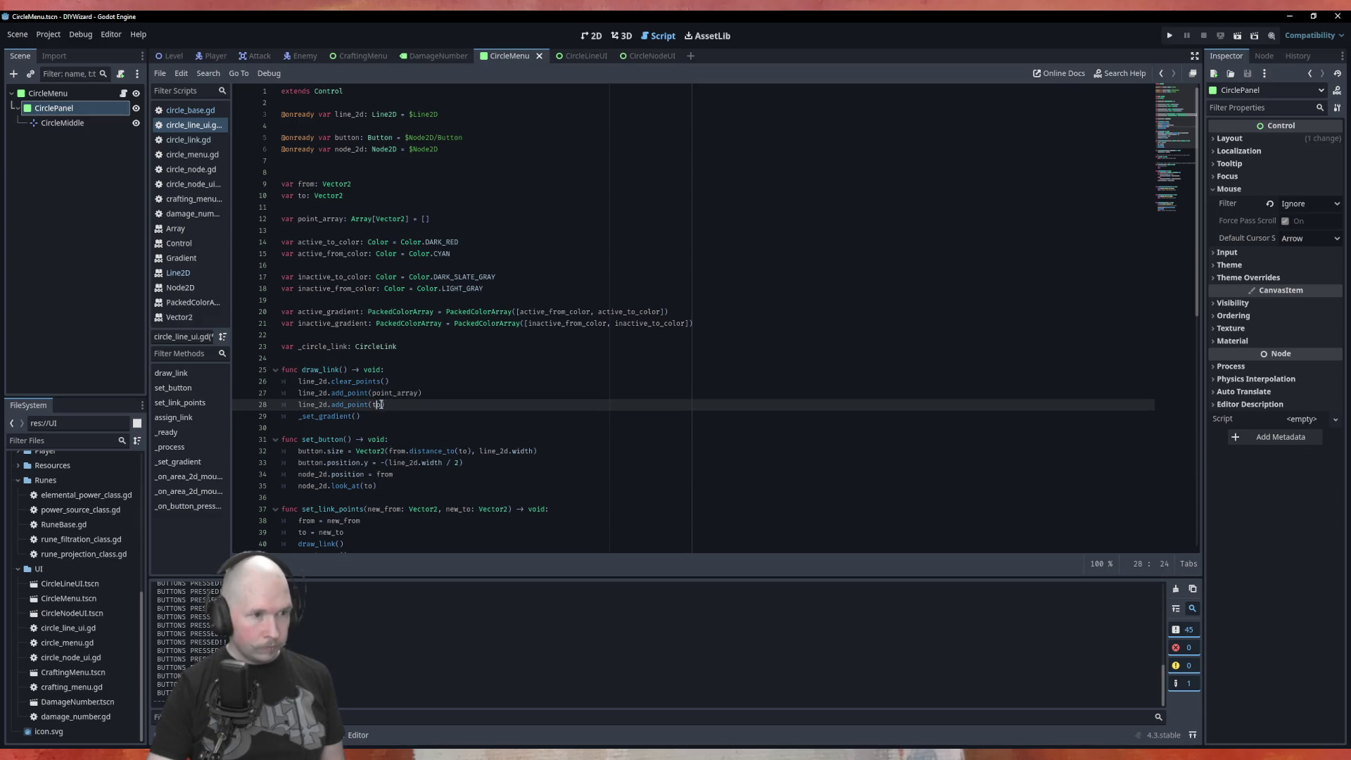
{"action": "triple_click", "coordinate": [380, 406]}
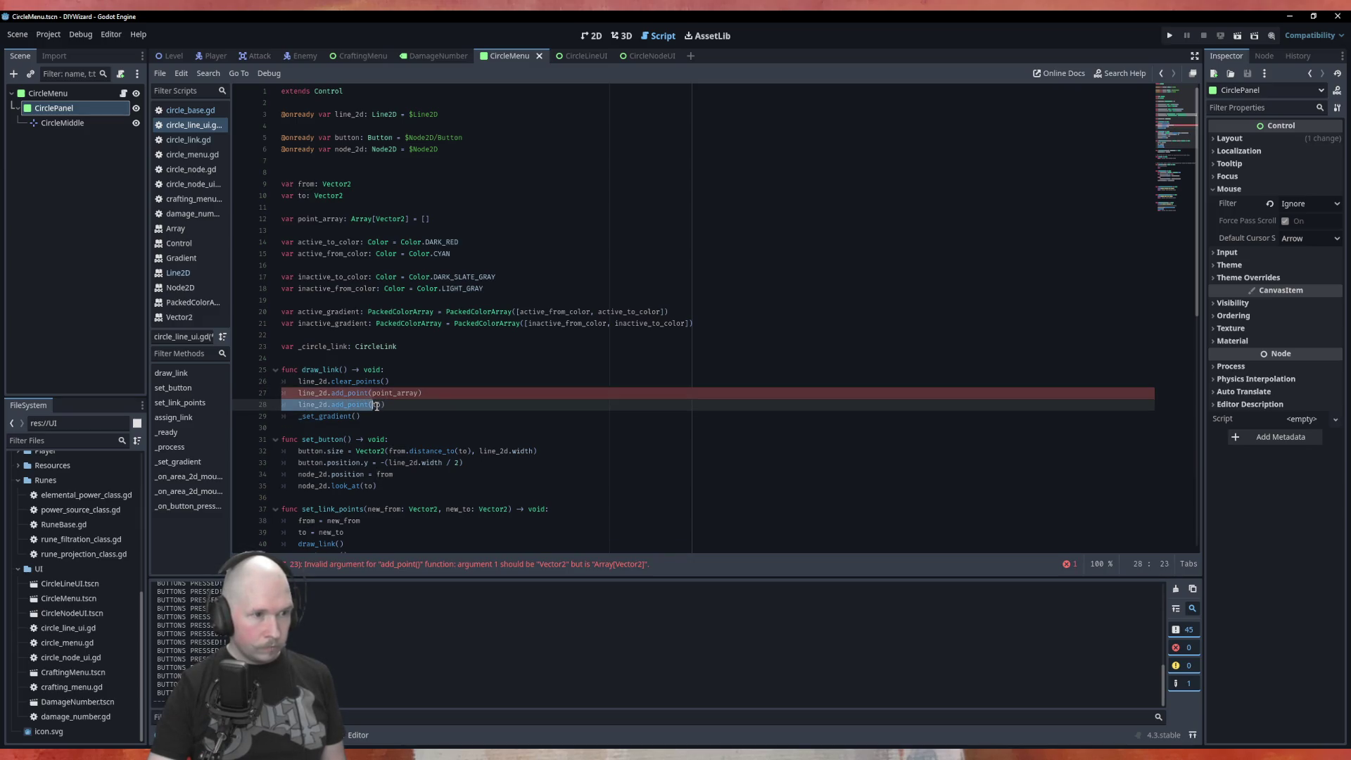
{"action": "left_click", "coordinate": [380, 404]}
{"action": "key", "text": "BackSpace"}
{"action": "key", "text": "BackSpace"}
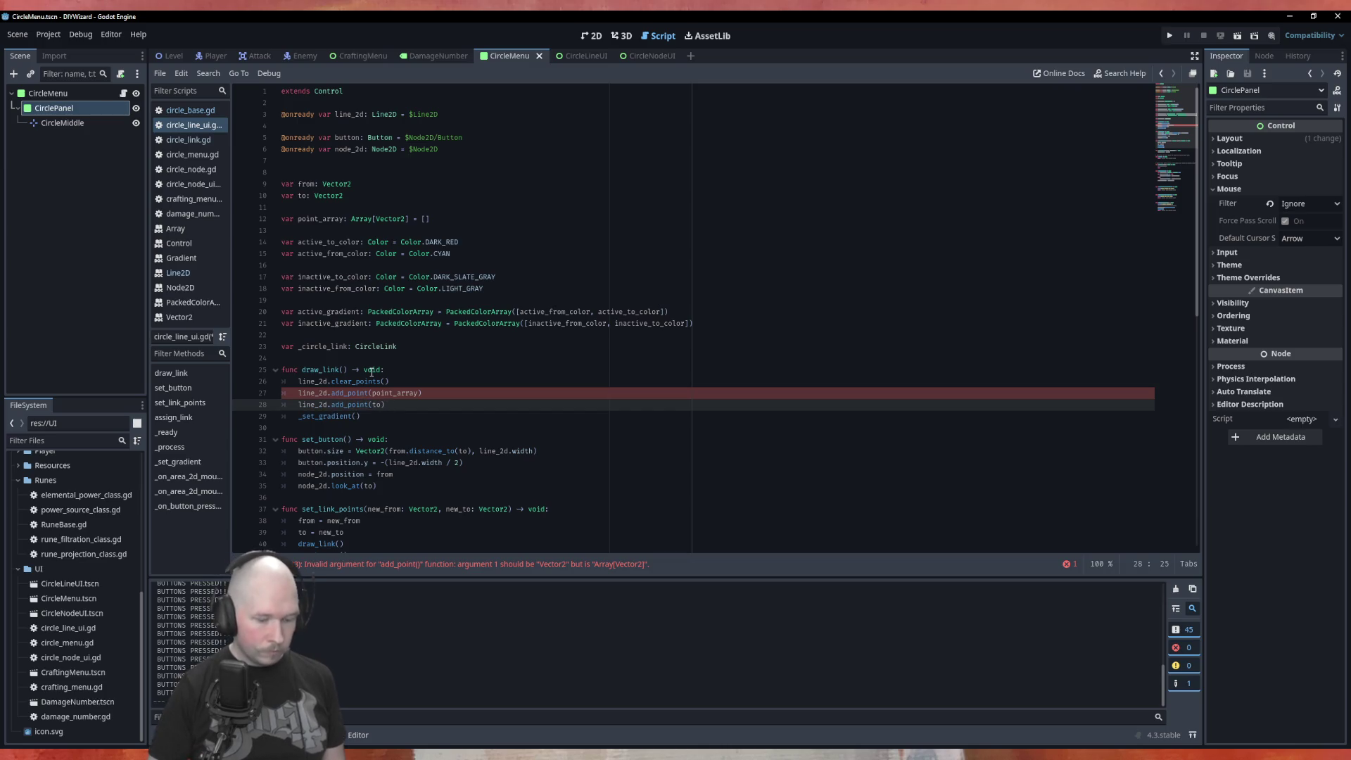
{"action": "type", "text": "point_array["}
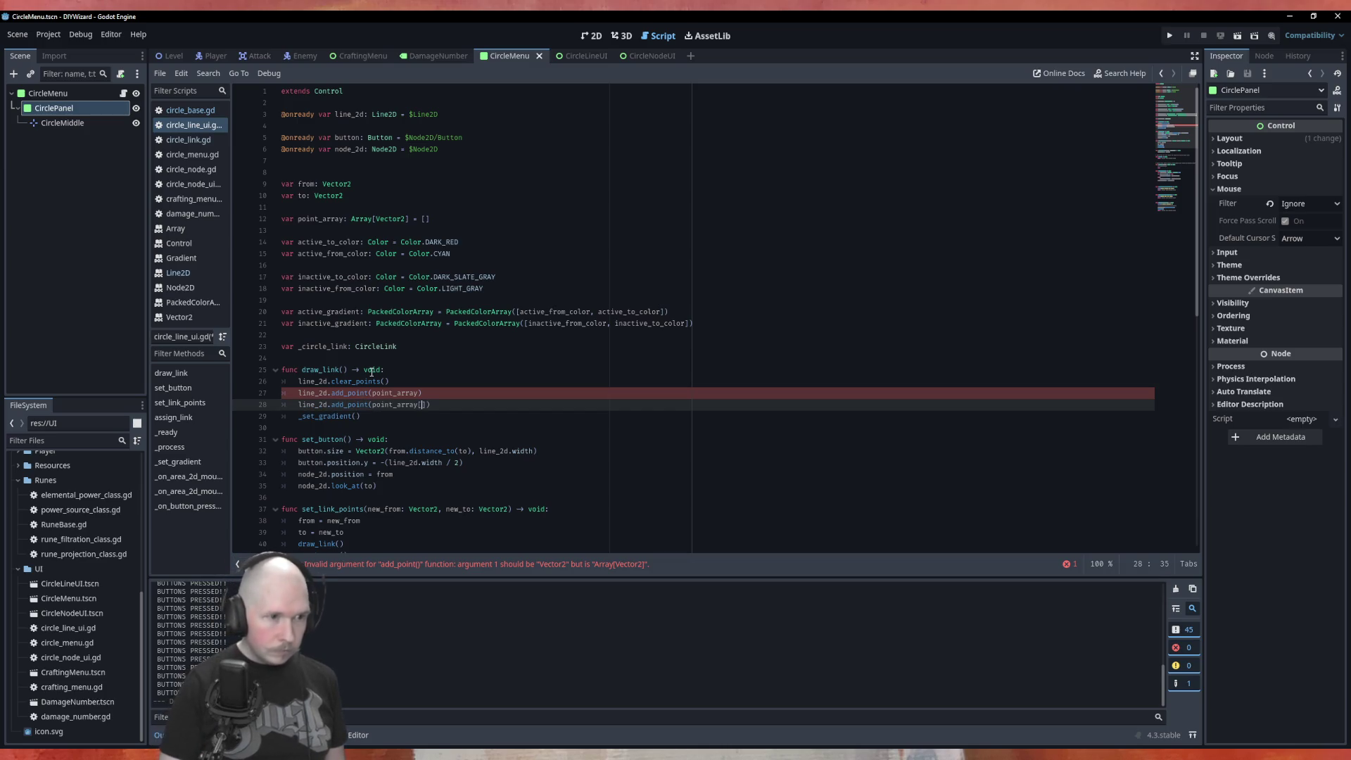
{"action": "type", "text": "1"}
Index the first add_point as point_array[0] and save circle_line_ui.gd.
{"action": "key", "text": "Up"}
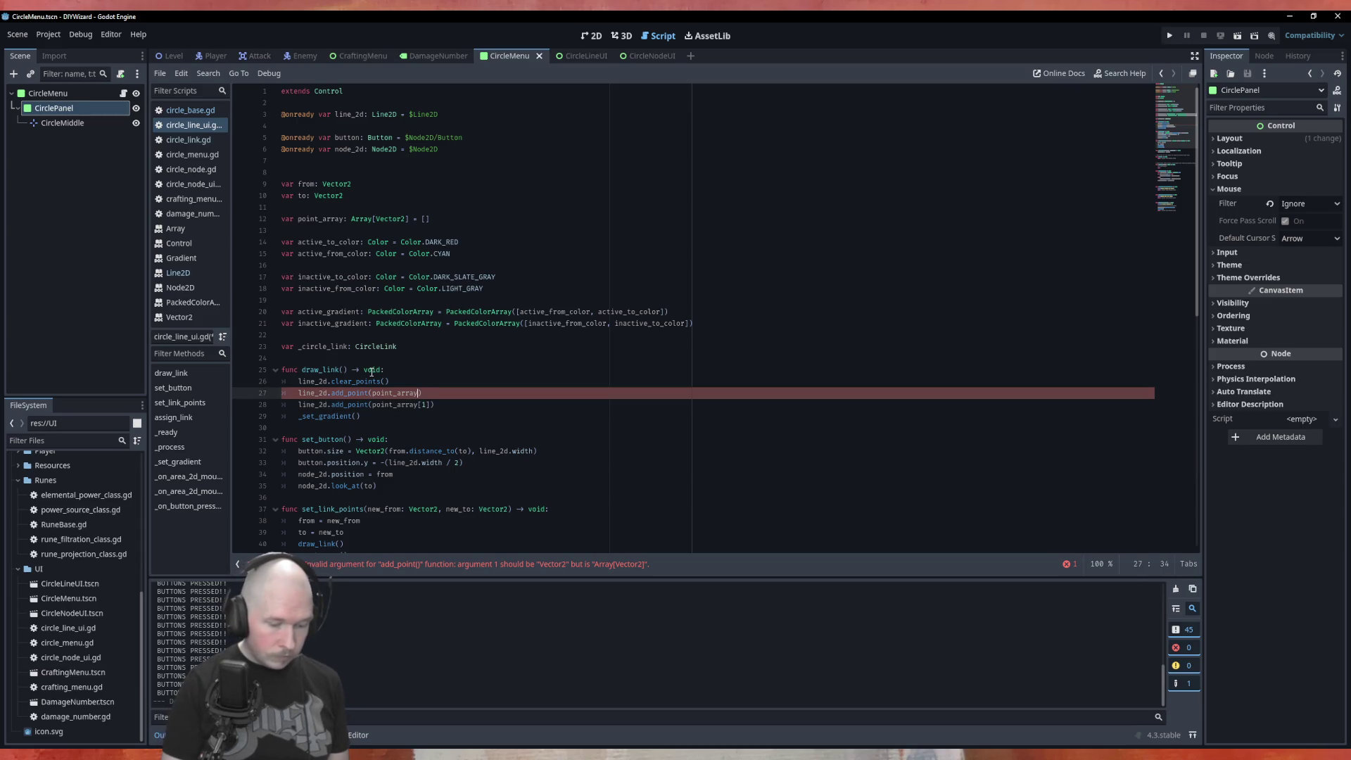
{"action": "type", "text": "[0"}
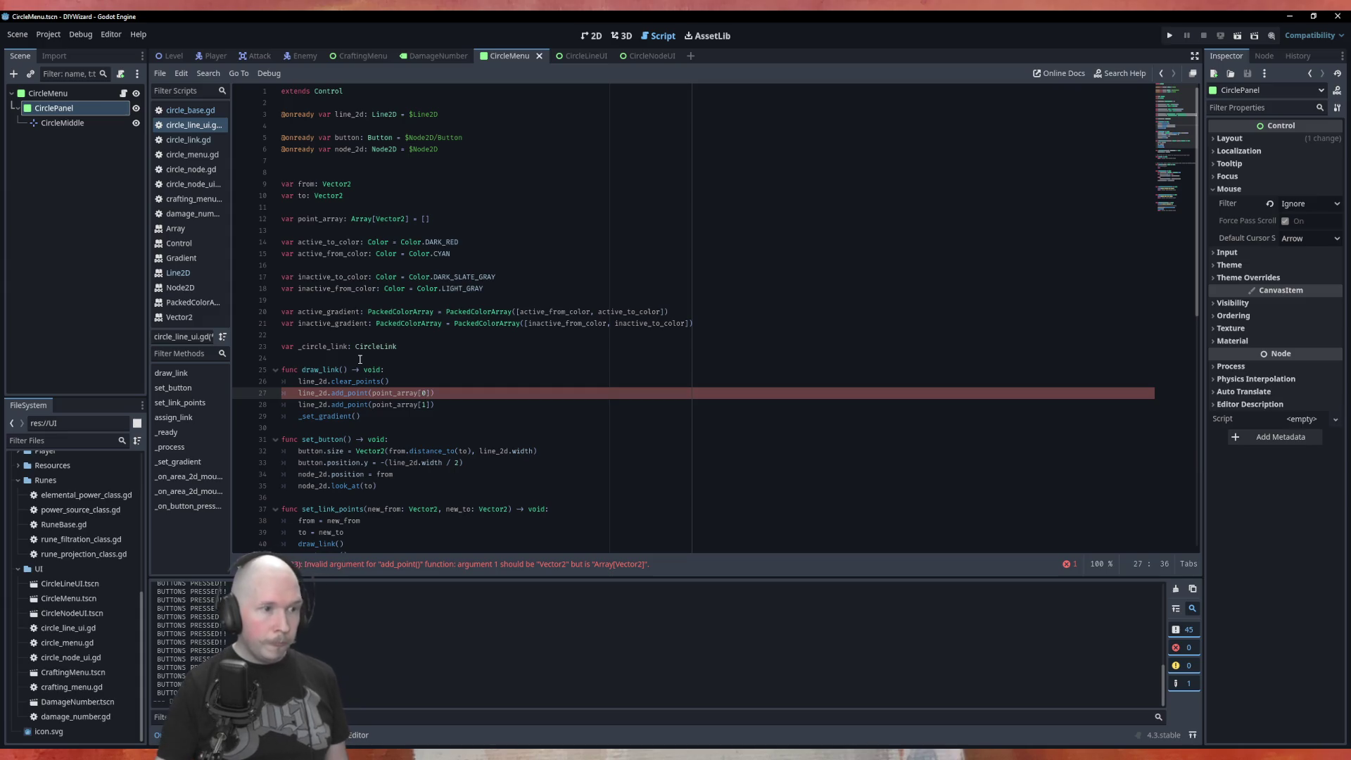
{"action": "left_click", "coordinate": [398, 437]}
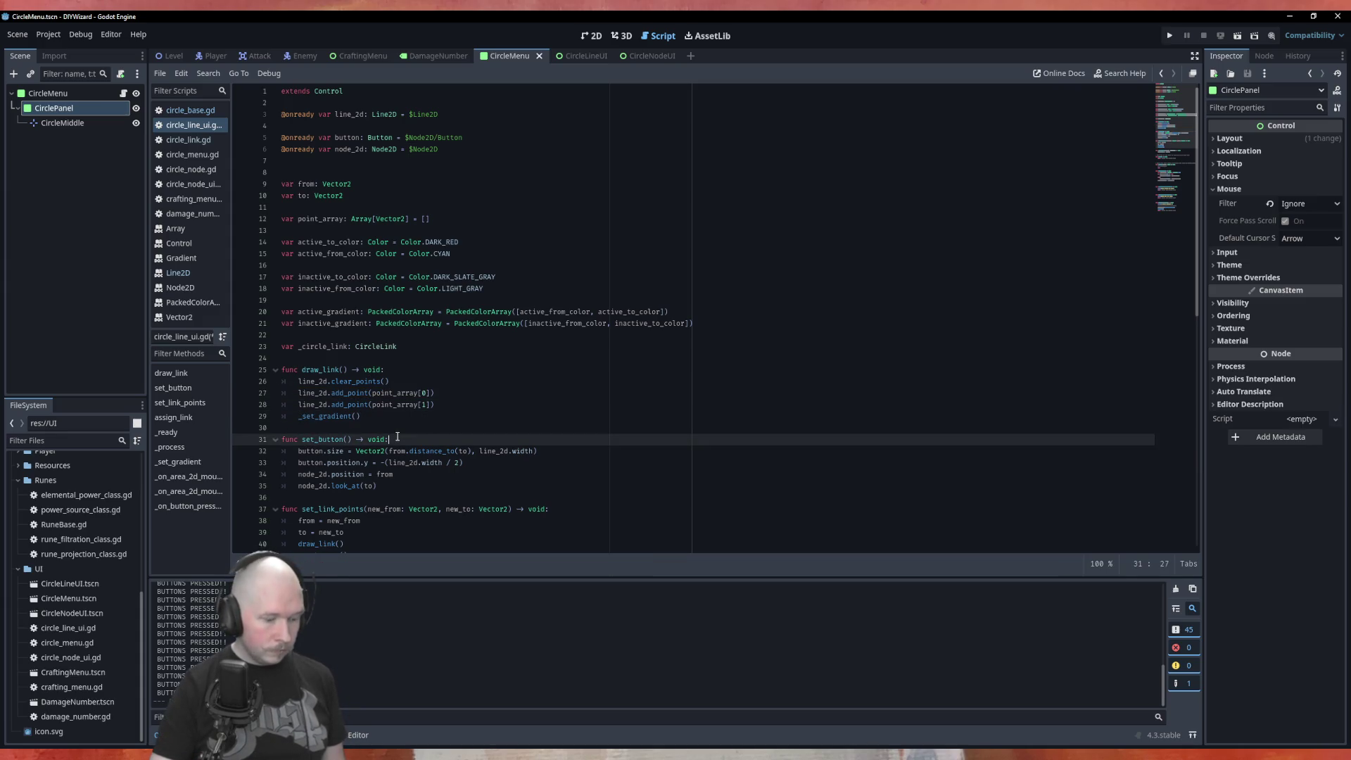
{"action": "key", "text": "ctrl+s"}
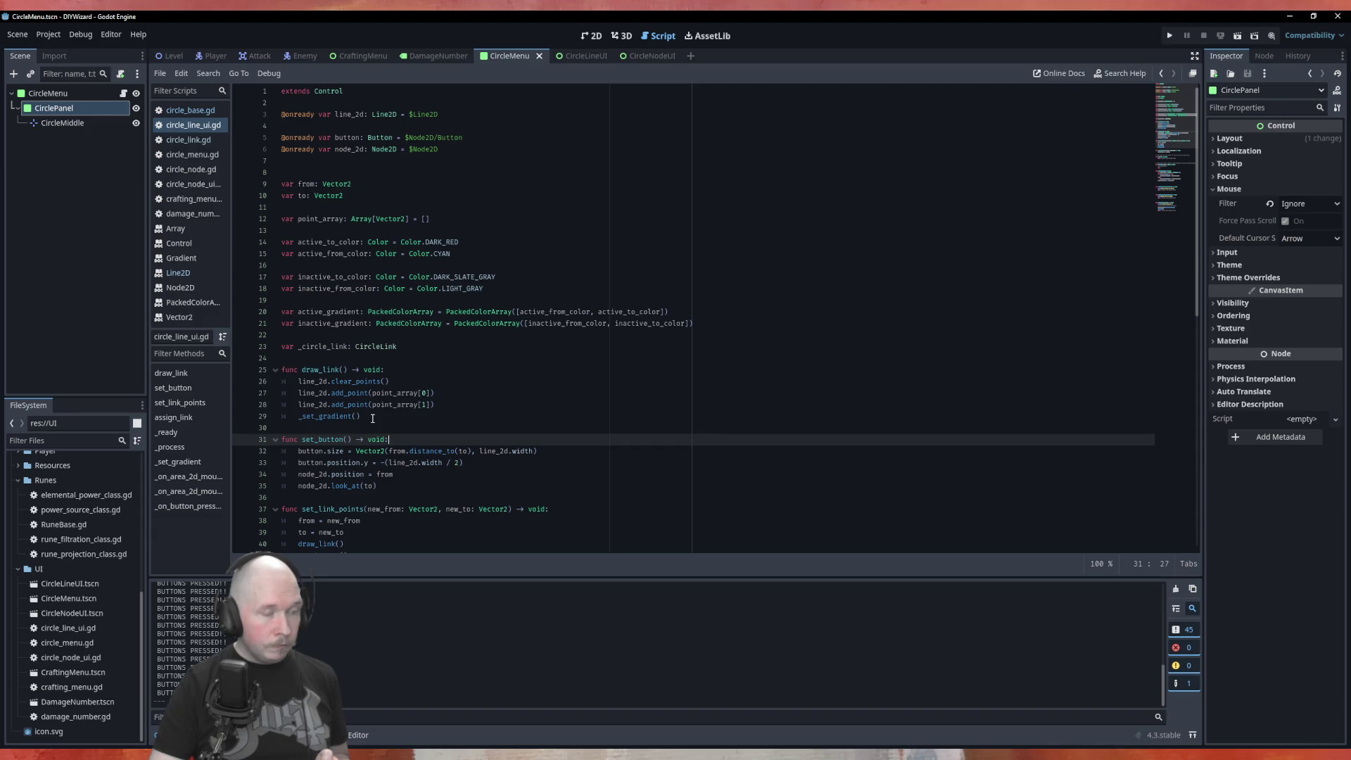
{"action": "scroll", "coordinate": [373, 418], "scroll_direction": "down", "scroll_amount": 2}
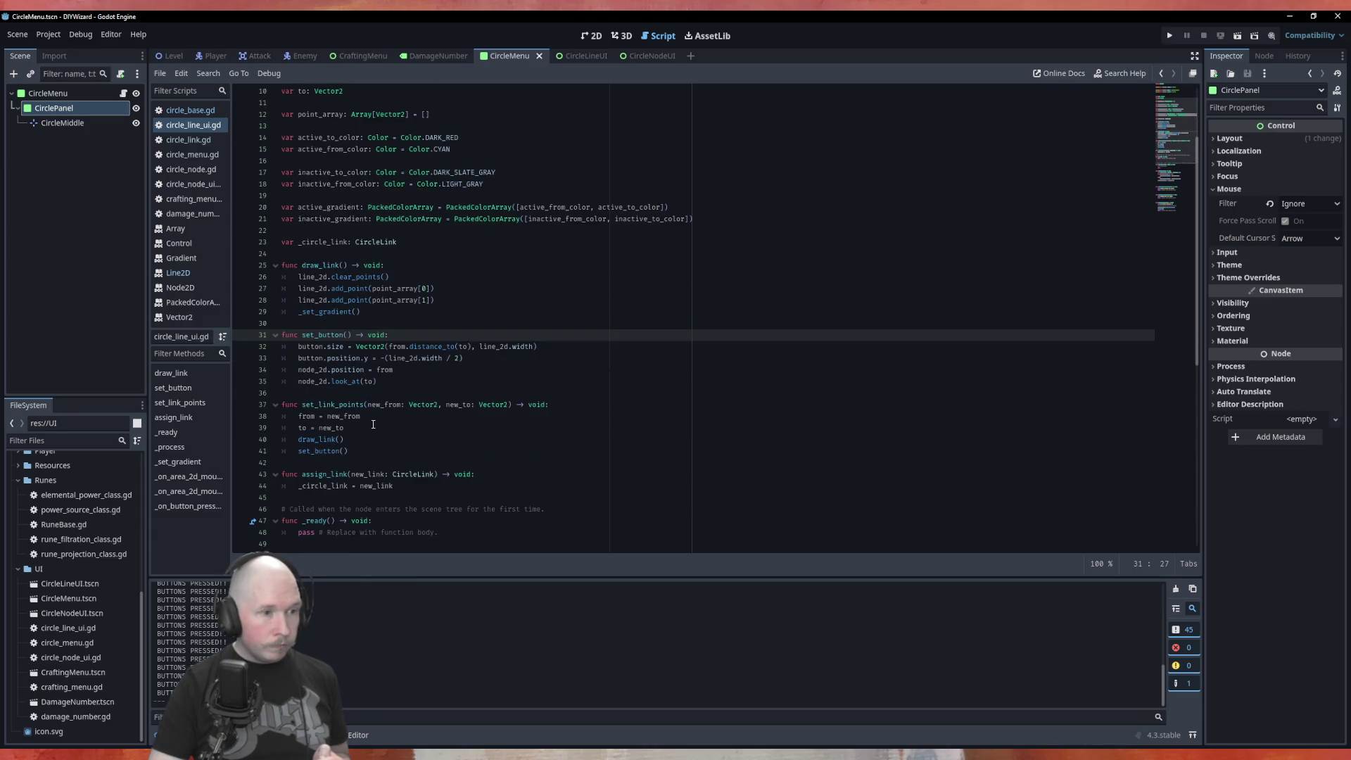
Move the _set_gradient() call down one line toward set_link_points.
{"action": "left_click", "coordinate": [370, 439]}
{"action": "left_click", "coordinate": [282, 312]}
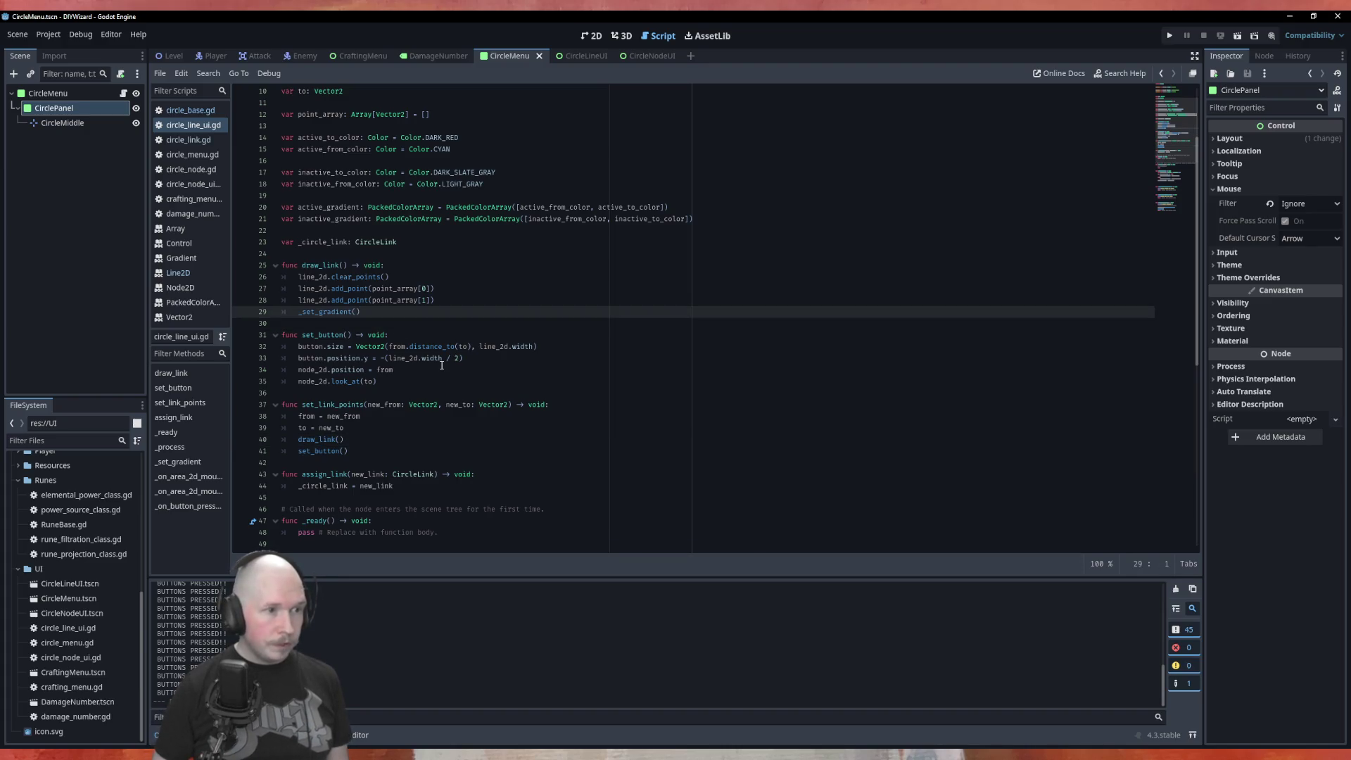
{"action": "key", "text": "alt+Down"}
{"action": "key", "text": "alt+Down"}
{"action": "key", "text": "alt+Down"}
{"action": "key", "text": "alt+Down"}
{"action": "key", "text": "alt+Down"}
{"action": "key", "text": "alt+Down"}
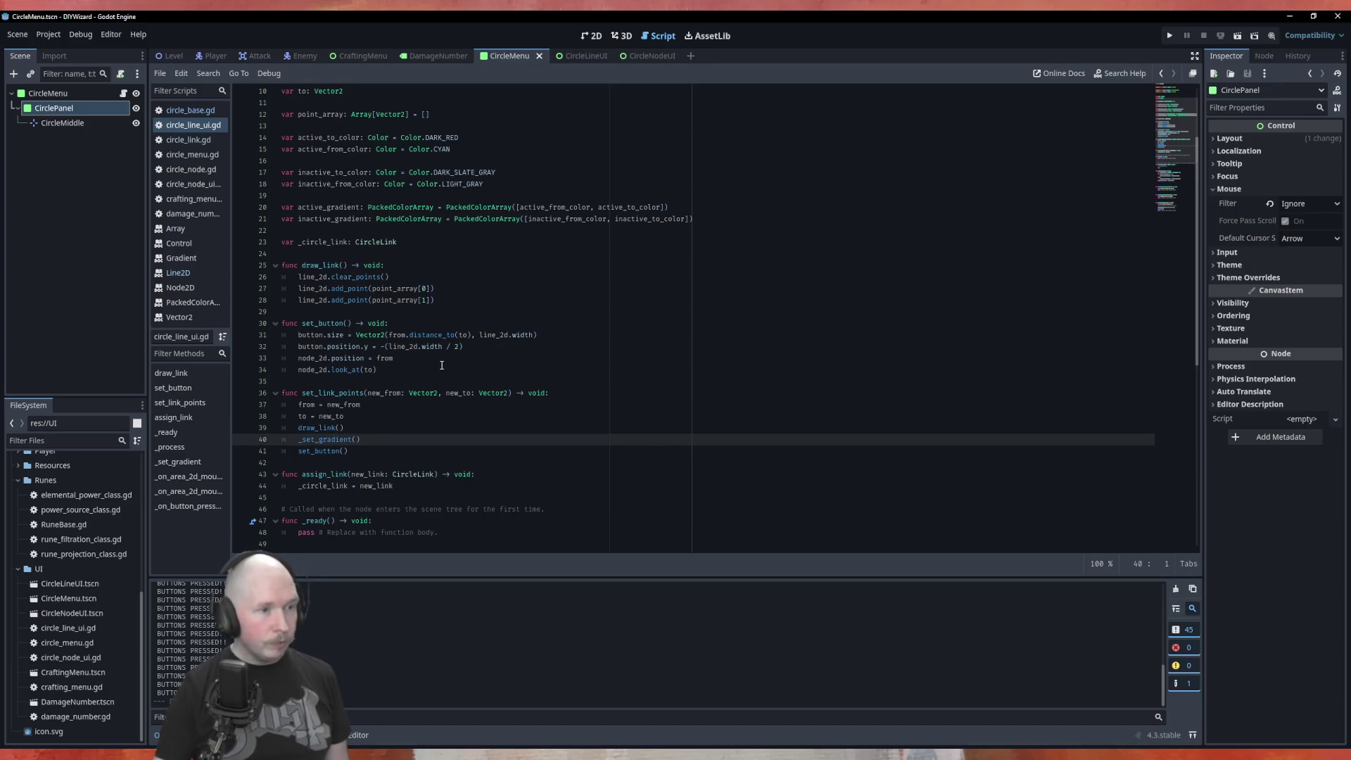
Call _set_gradient() right after draw_link() in _on_button_pressed and save the script.
{"action": "scroll", "coordinate": [442, 365], "scroll_direction": "down", "scroll_amount": 10}
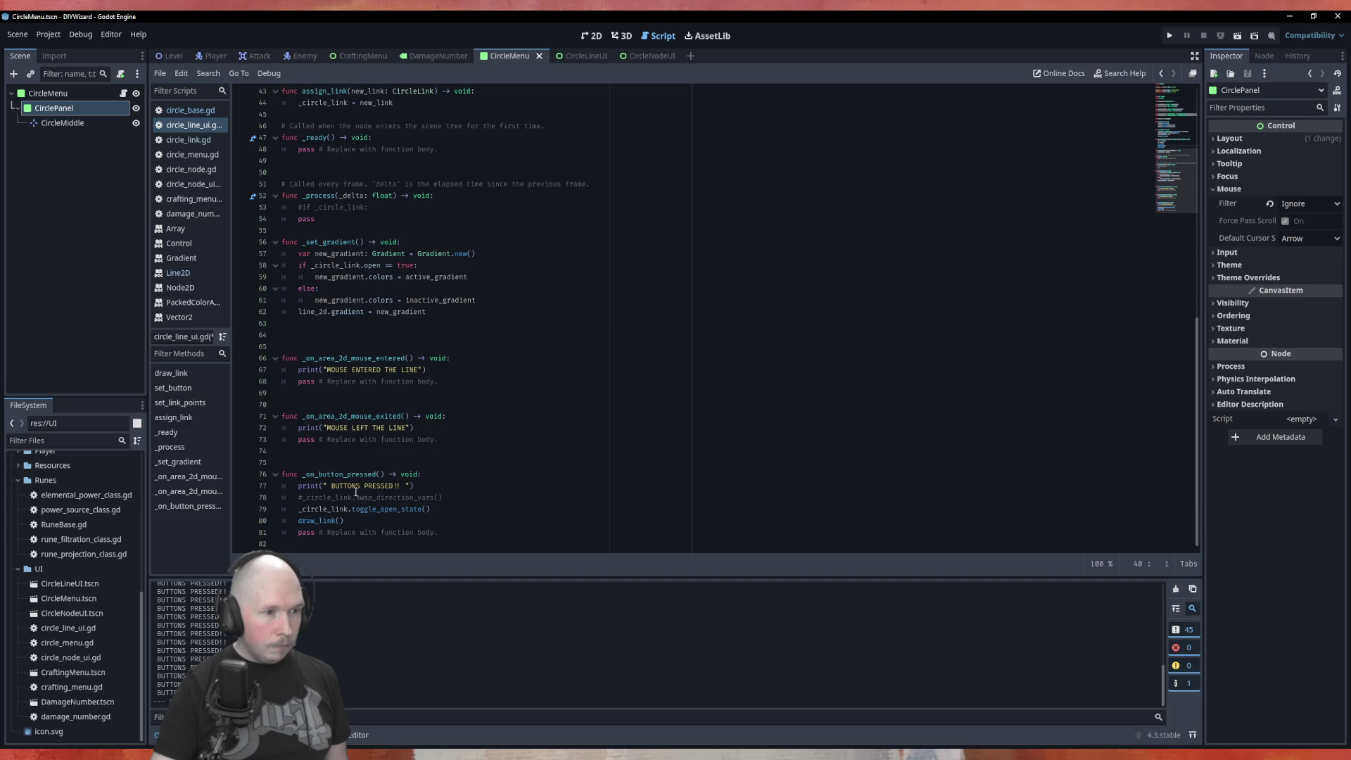
{"action": "left_click", "coordinate": [377, 522]}
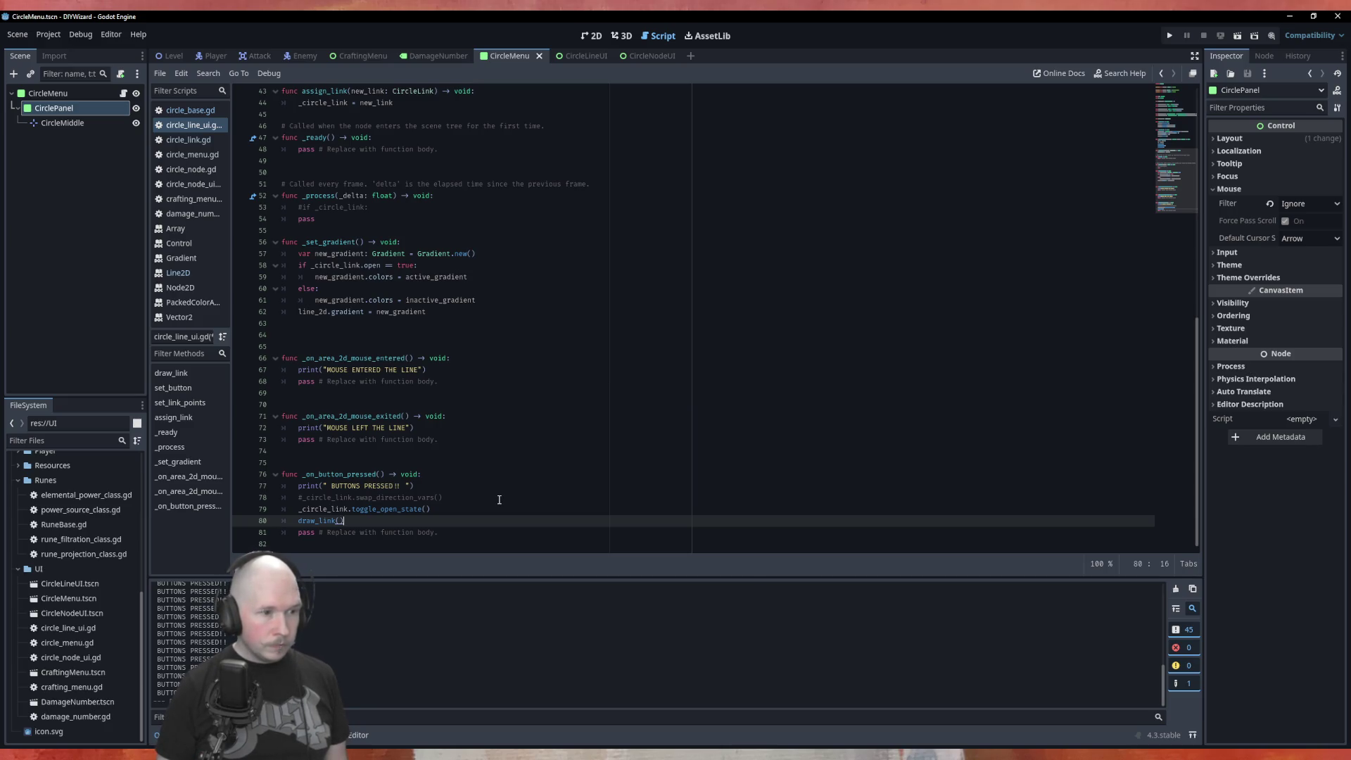
{"action": "key", "text": "Return"}
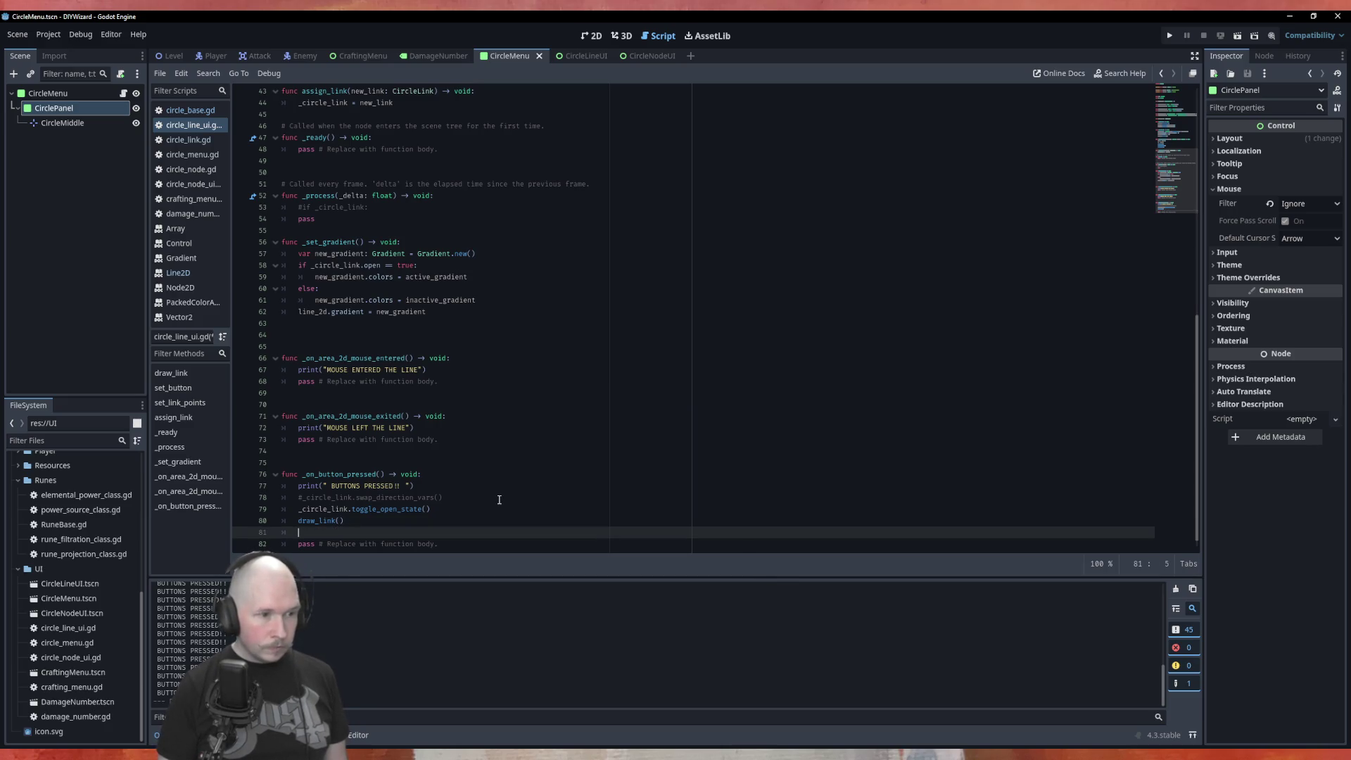
{"action": "type", "text": "_se"}
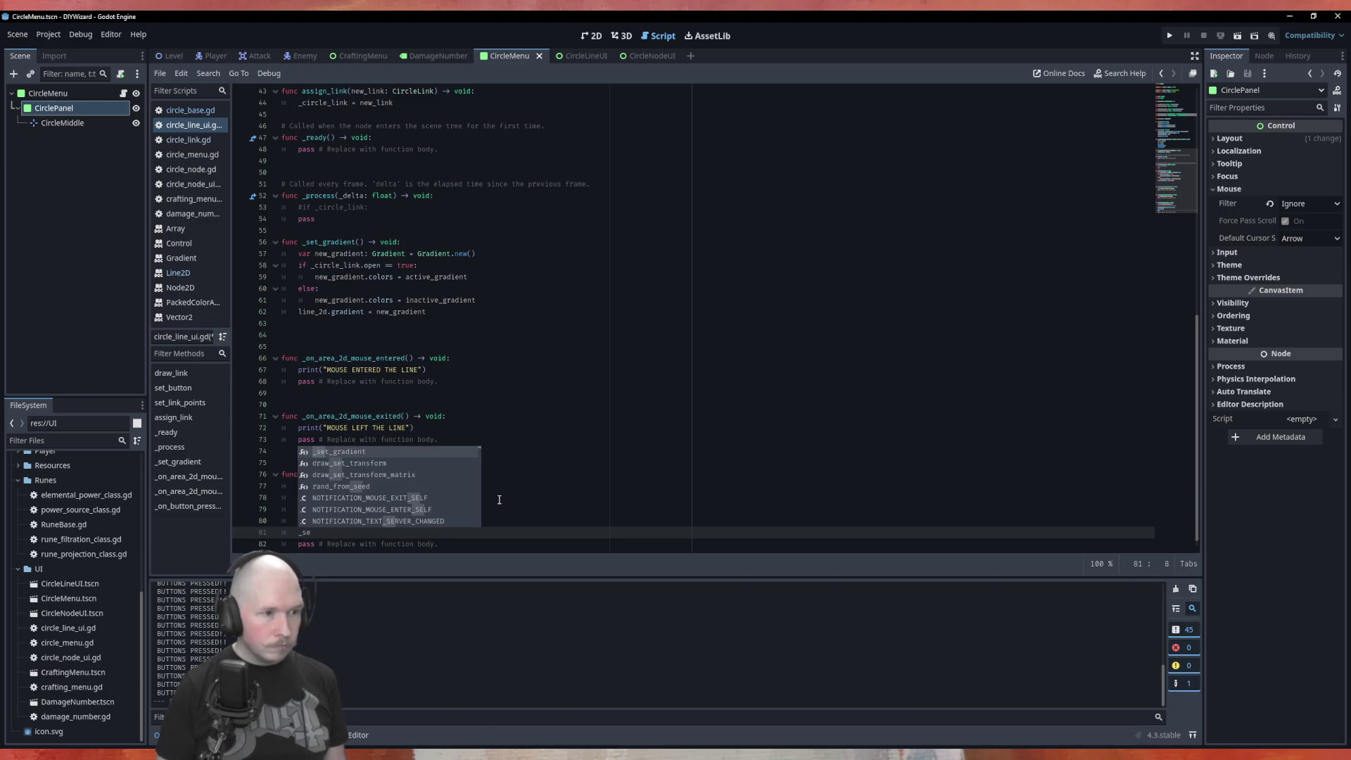
{"action": "key", "text": "Return"}
{"action": "left_click", "coordinate": [477, 466]}
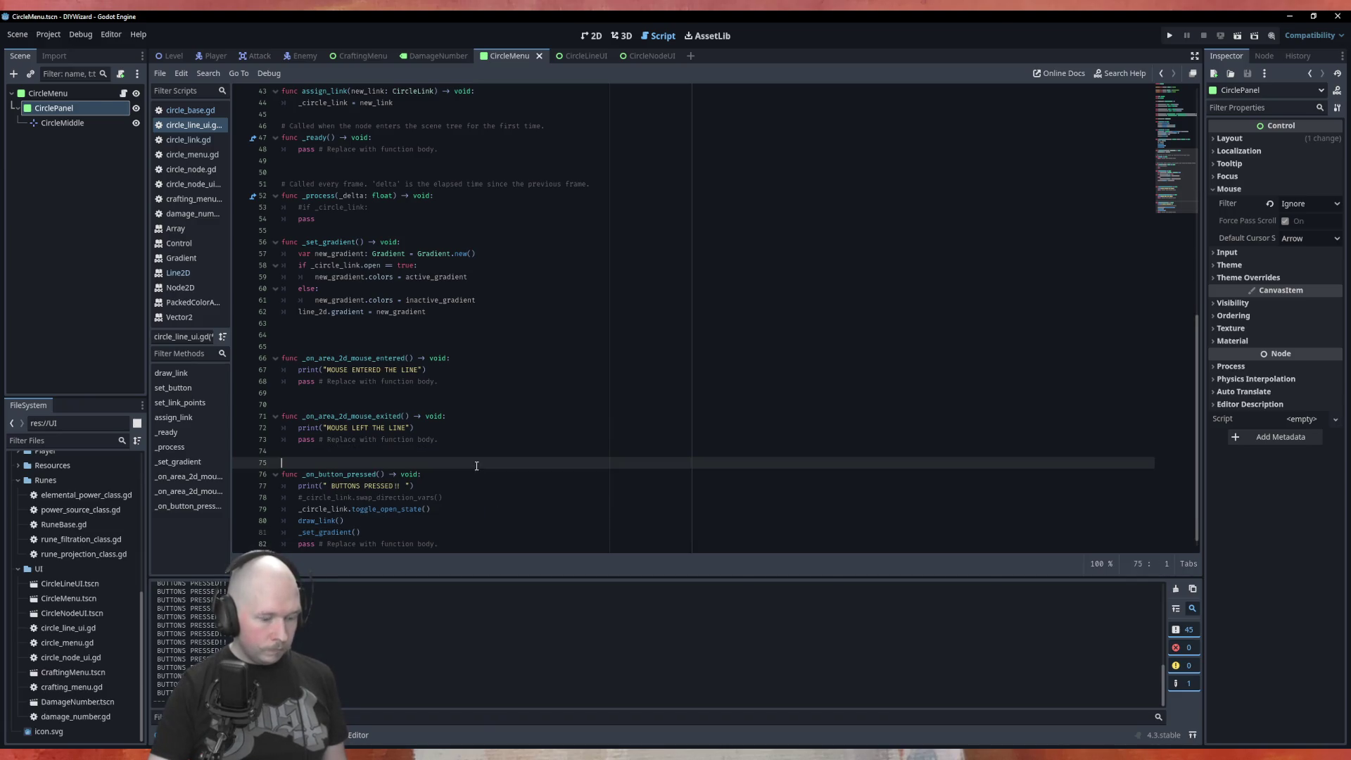
{"action": "key", "text": "ctrl+s"}
{"action": "scroll", "coordinate": [422, 396], "scroll_direction": "up", "scroll_amount": 7}
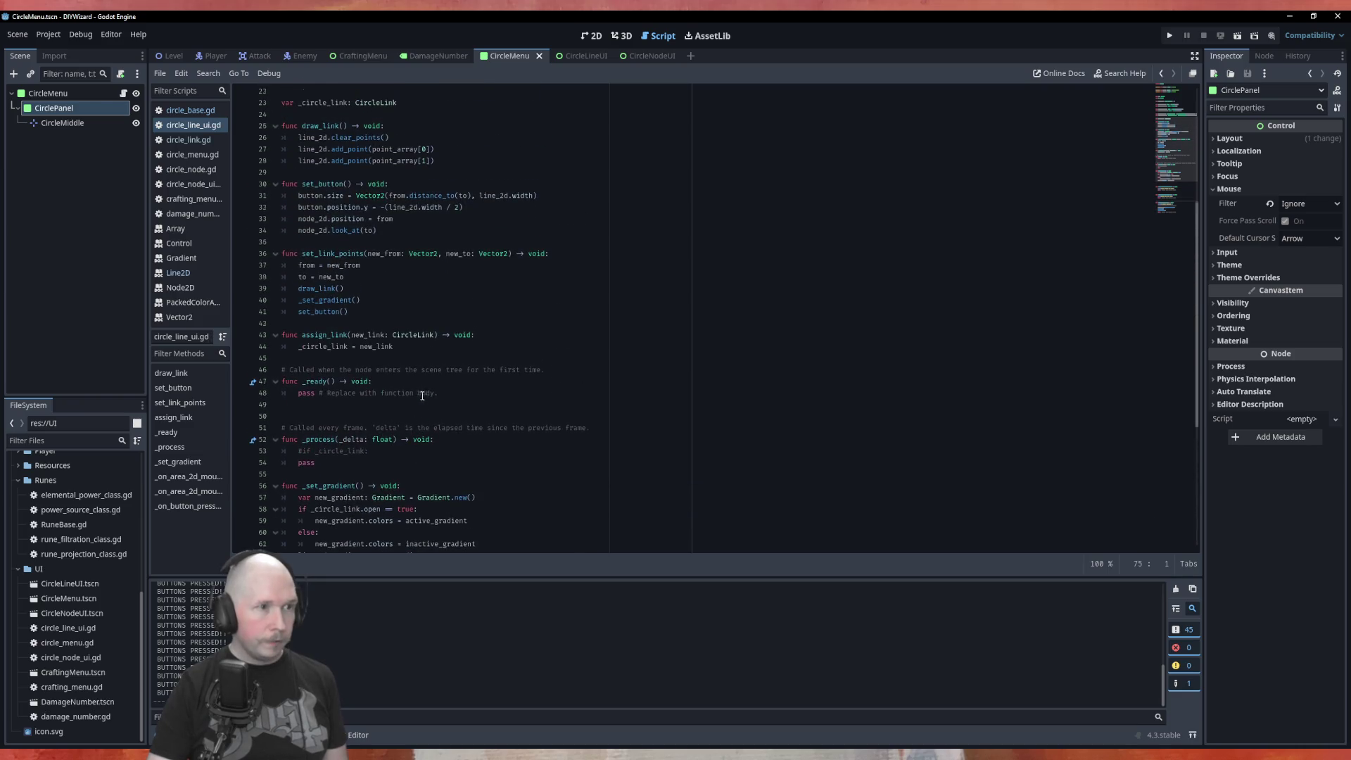
{"action": "left_click", "coordinate": [367, 282]}
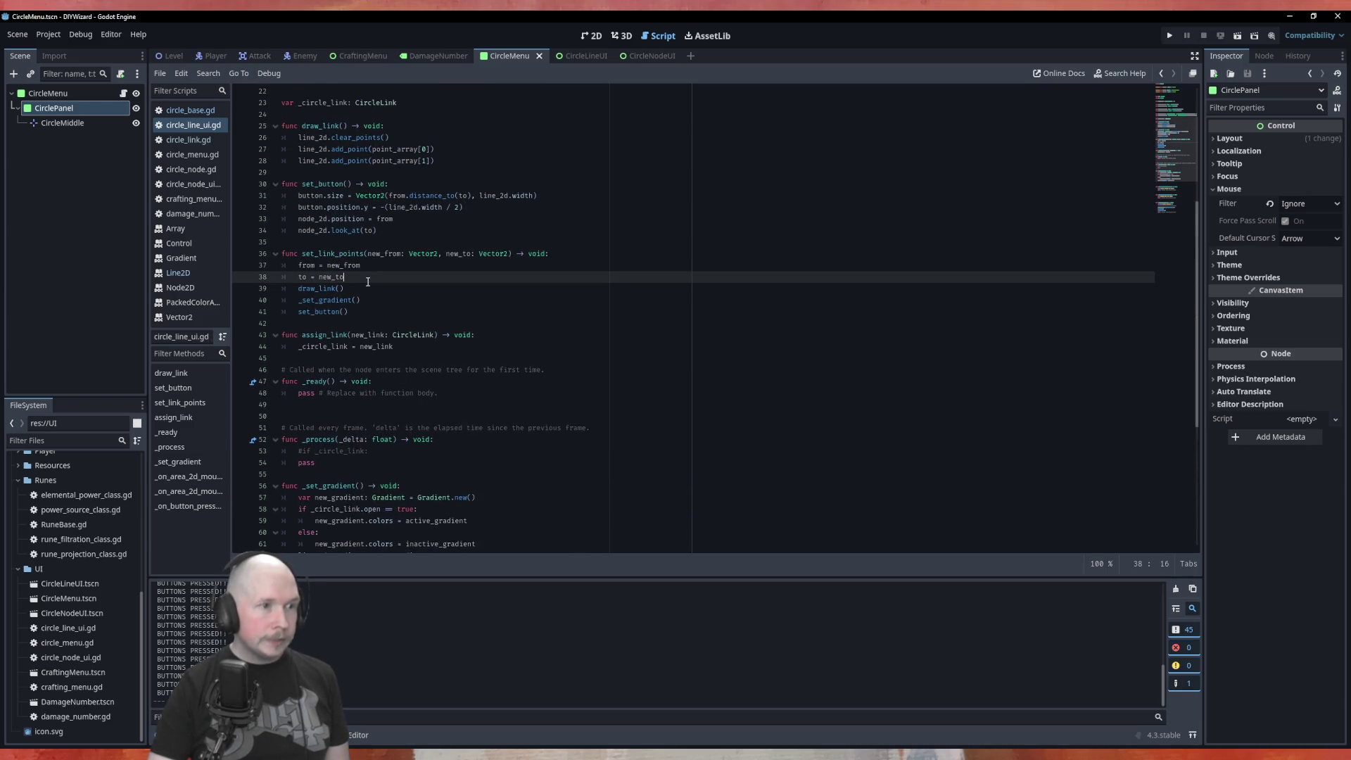
Add point_array = [new_from, new_to] below to = new_to in set_link_points and save.
{"action": "key", "text": "Return"}
{"action": "type", "text": "po"}
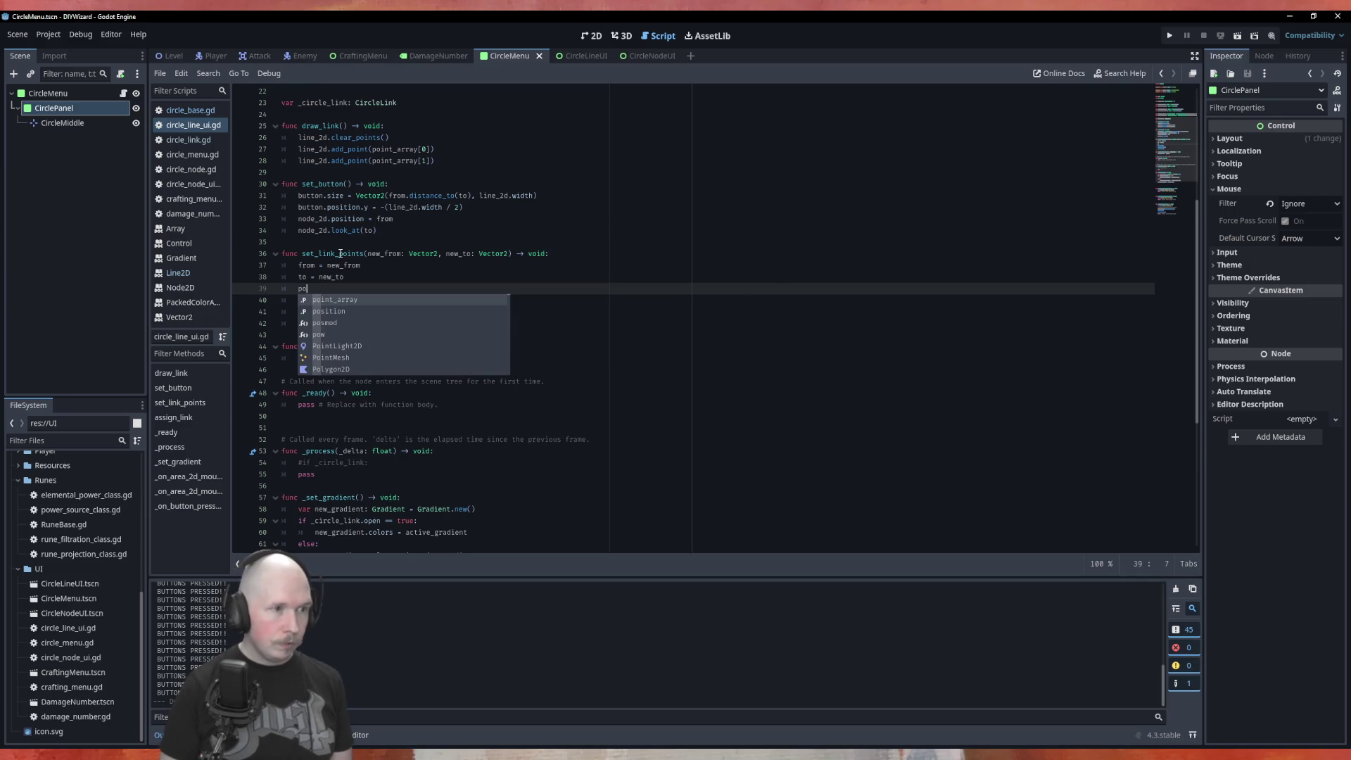
{"action": "key", "text": "Return"}
{"action": "type", "text": "["}
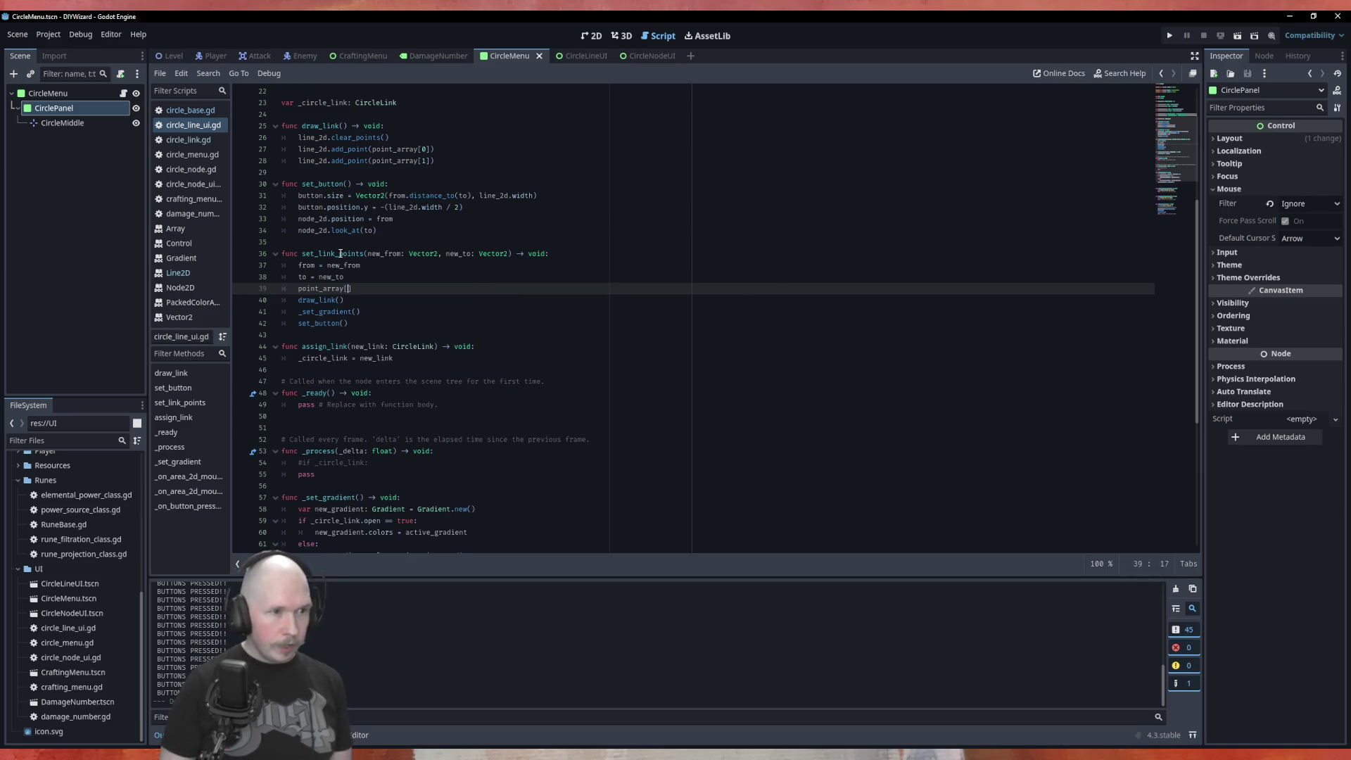
{"action": "type", "text": "new"}
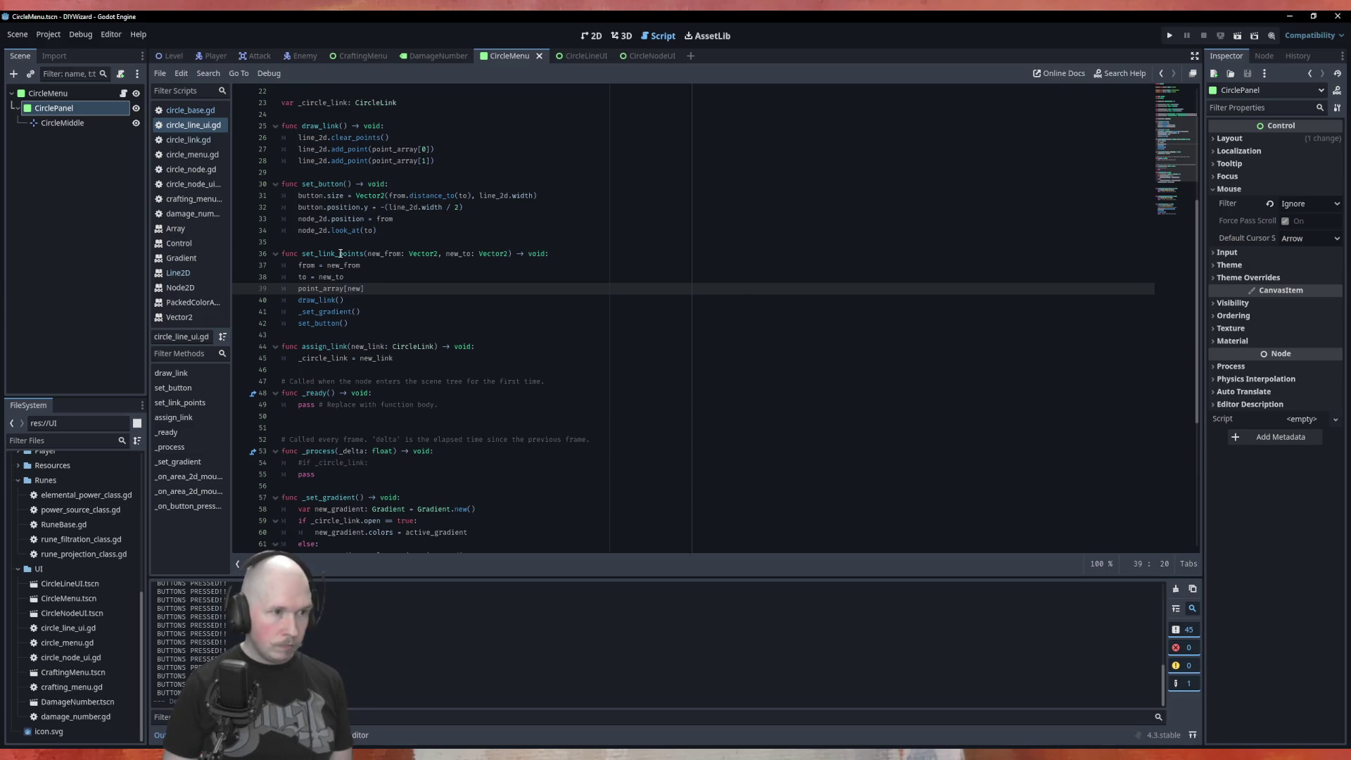
{"action": "type", "text": "_"}
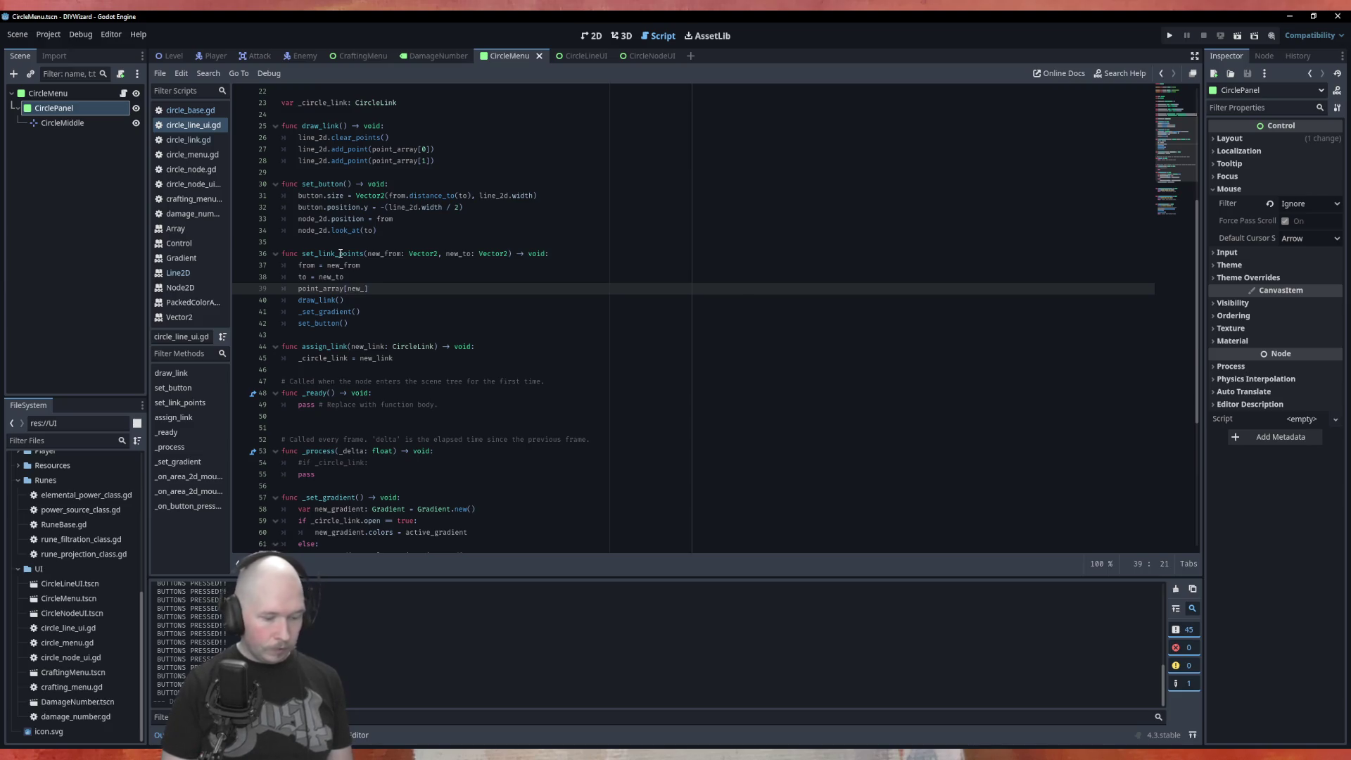
{"action": "type", "text": "from"}
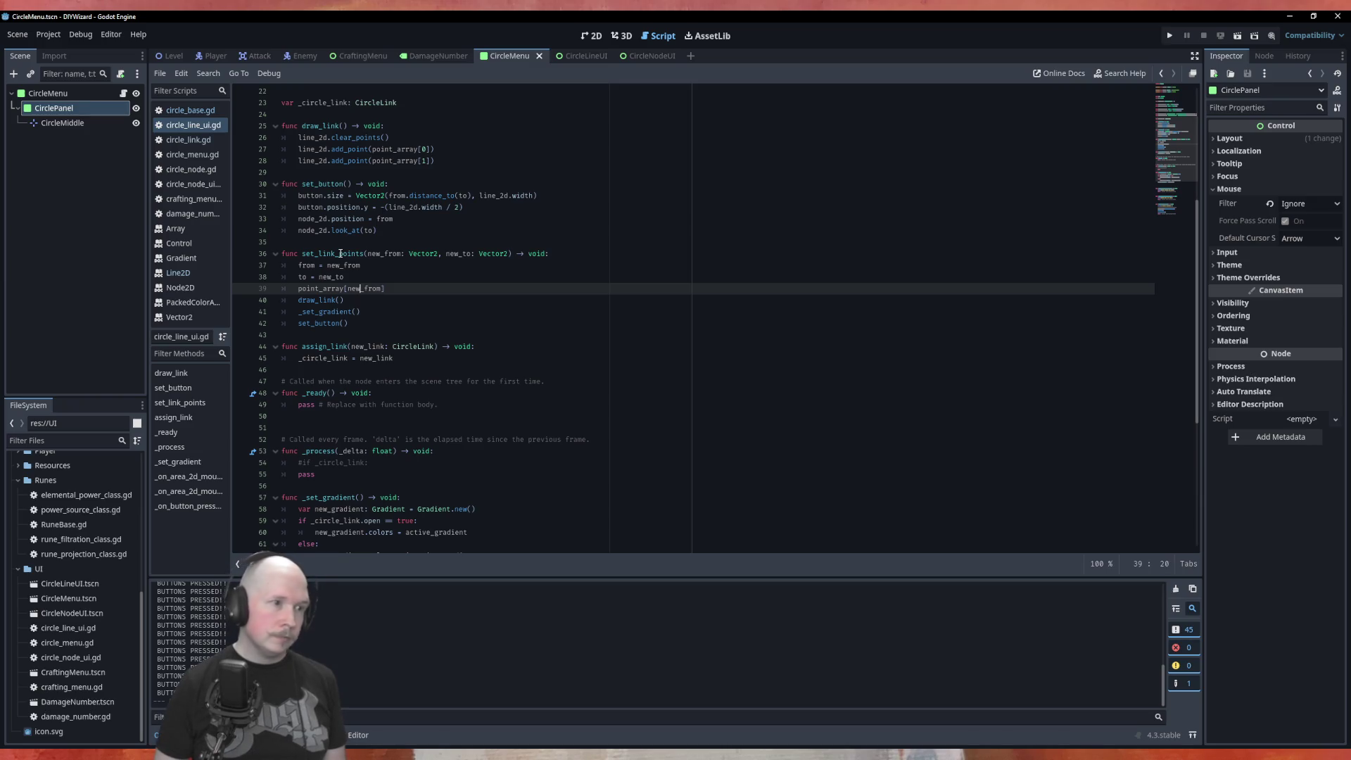
{"action": "key", "text": "Left"}
{"action": "key", "text": "Left"}
{"action": "key", "text": "Left"}
{"action": "type", "text": "="}
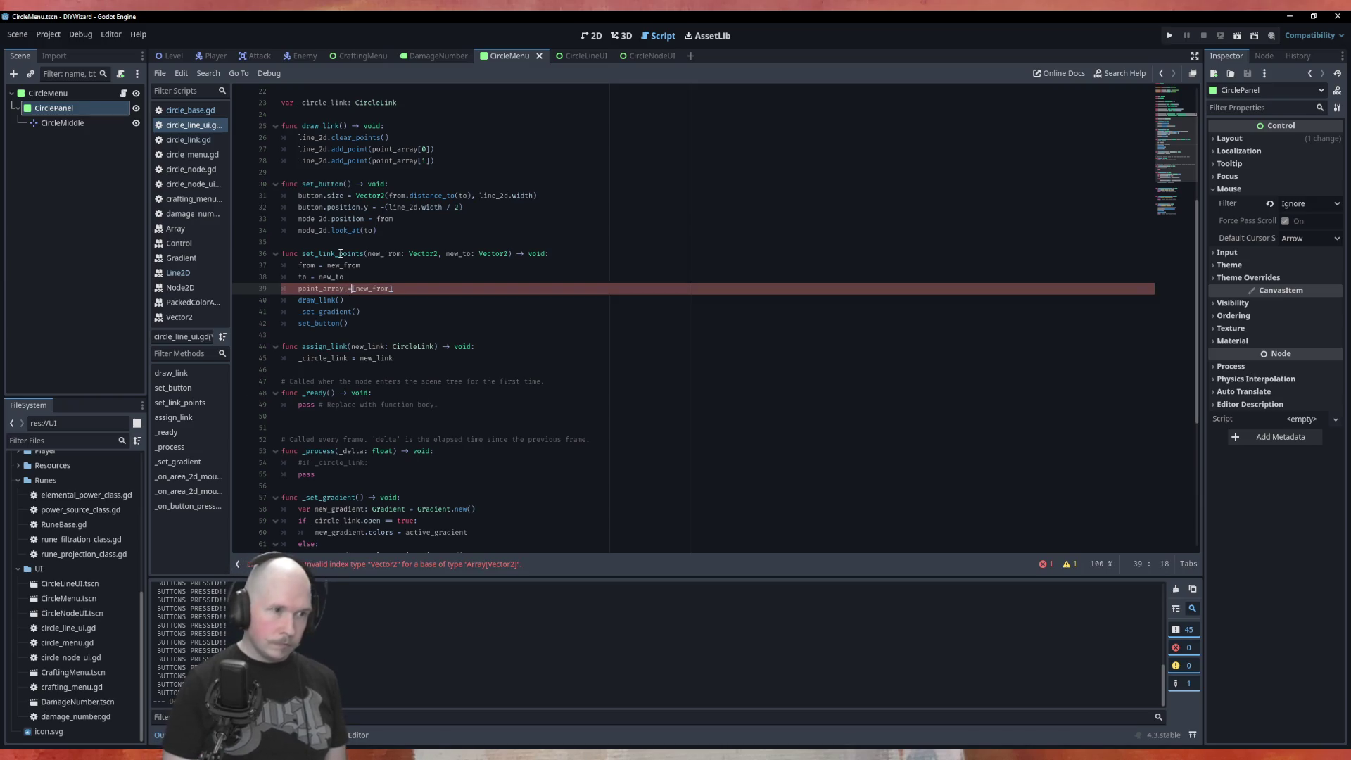
{"action": "key", "text": "End"}
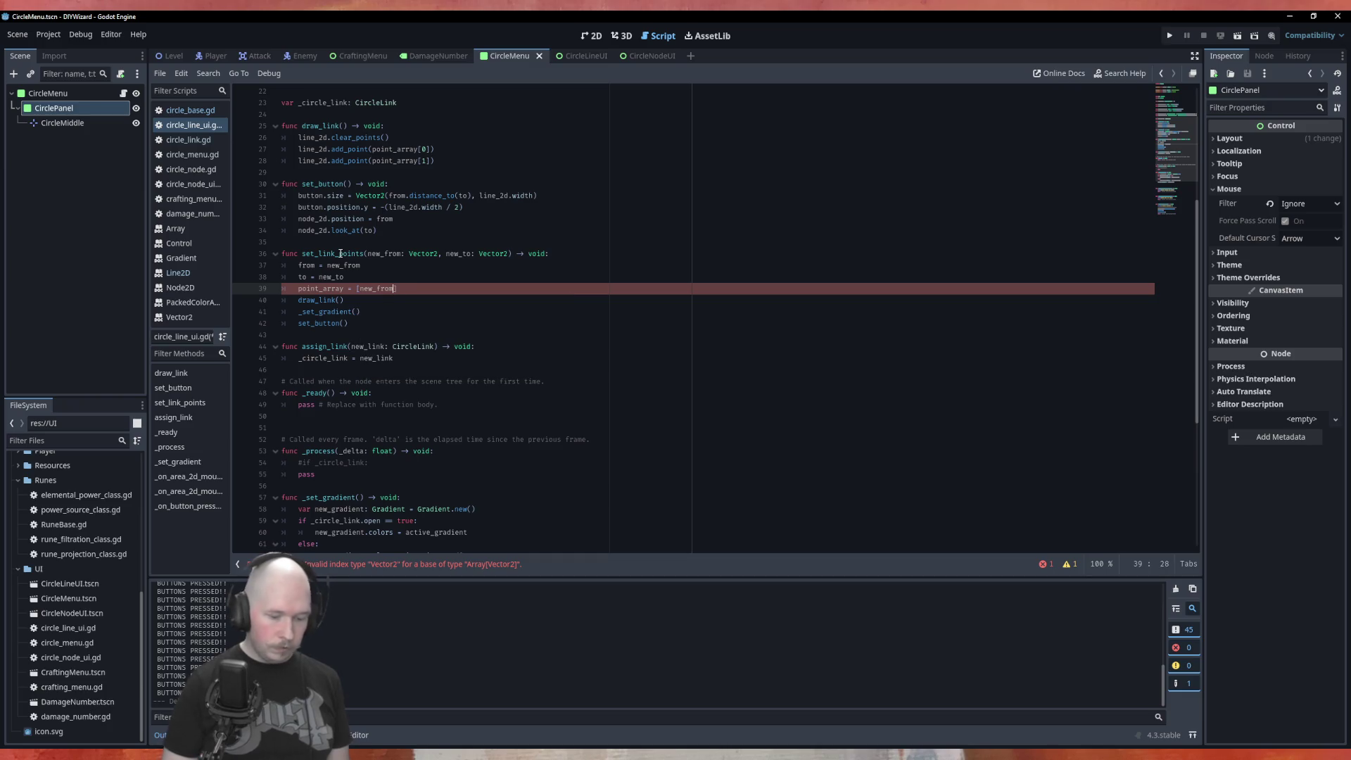
{"action": "type", "text": ", new_to"}
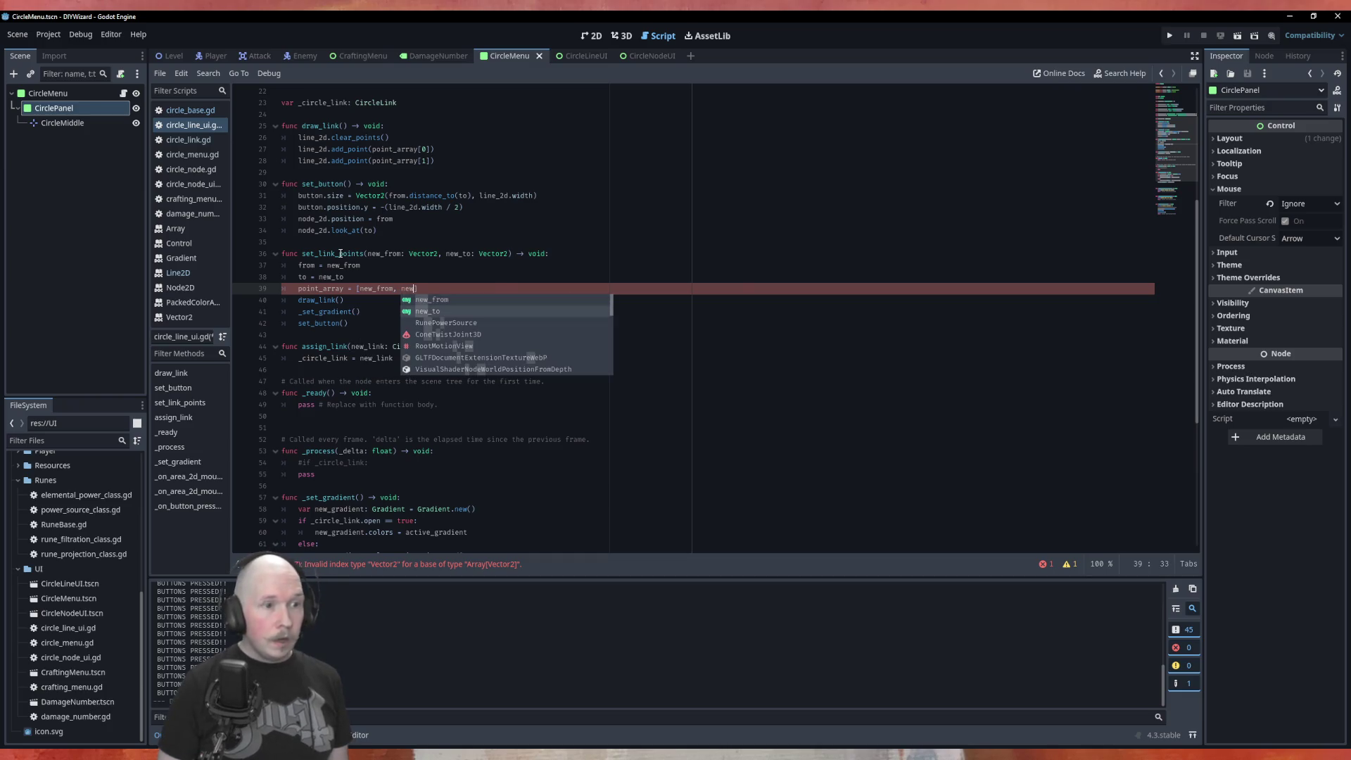
{"action": "key", "text": "ctrl+s"}
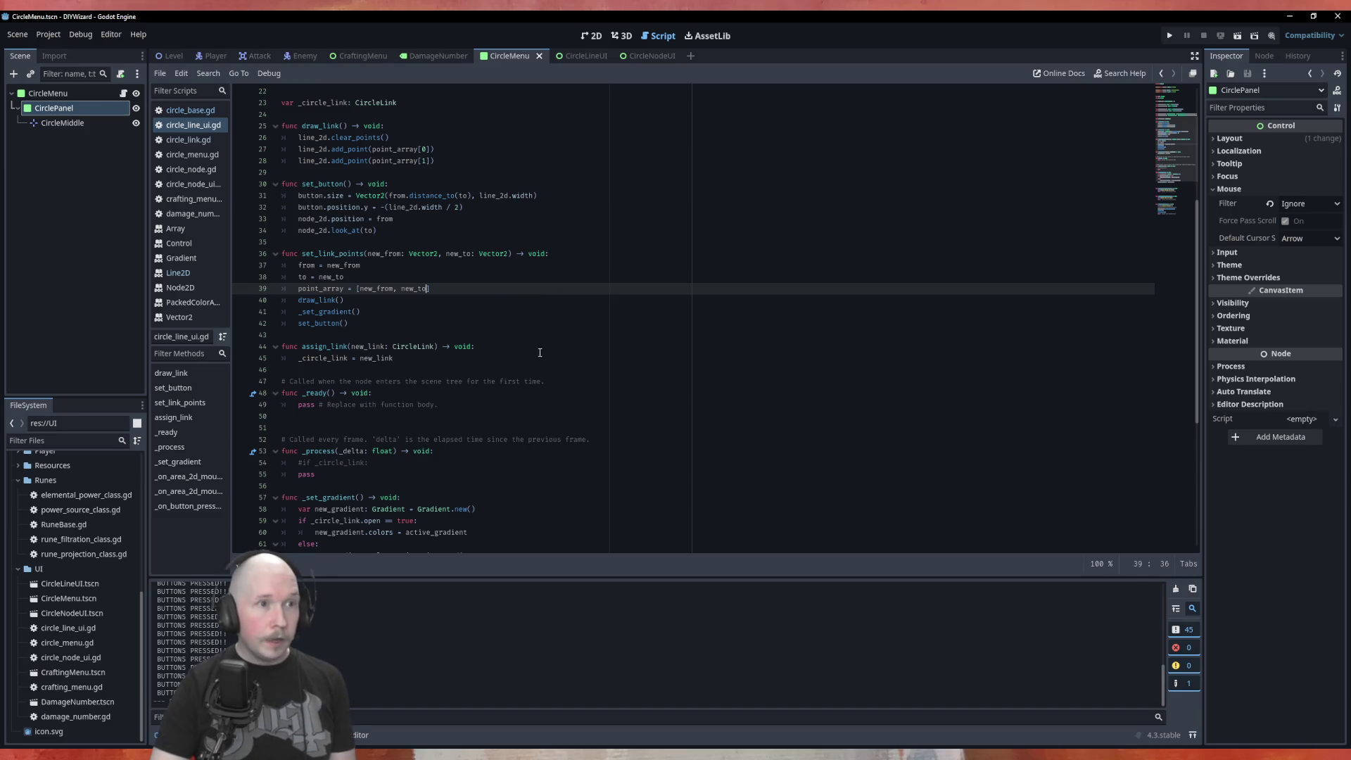
Run the scene with F6, press a link three times, close it, and open CircleLineUI.tscn.
{"action": "key", "text": "F6"}
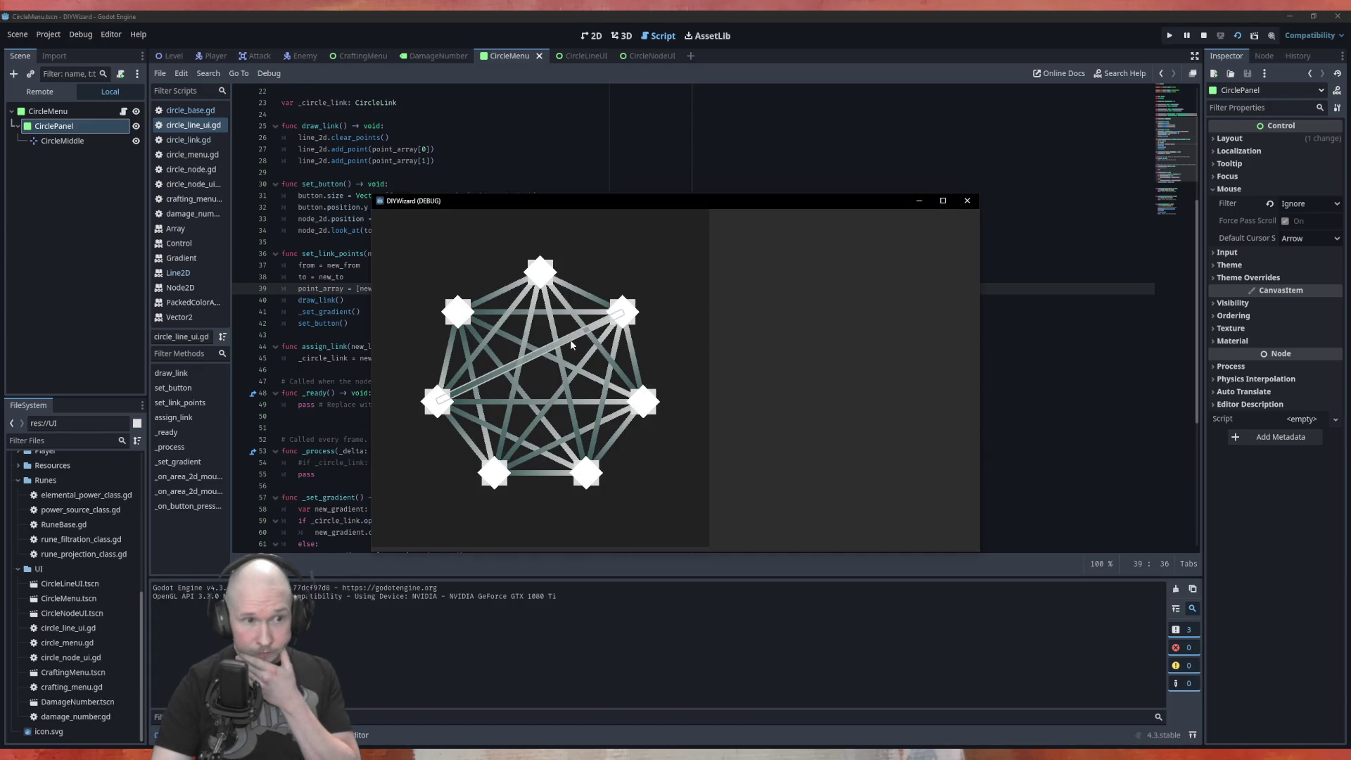
{"action": "left_click", "coordinate": [571, 345]}
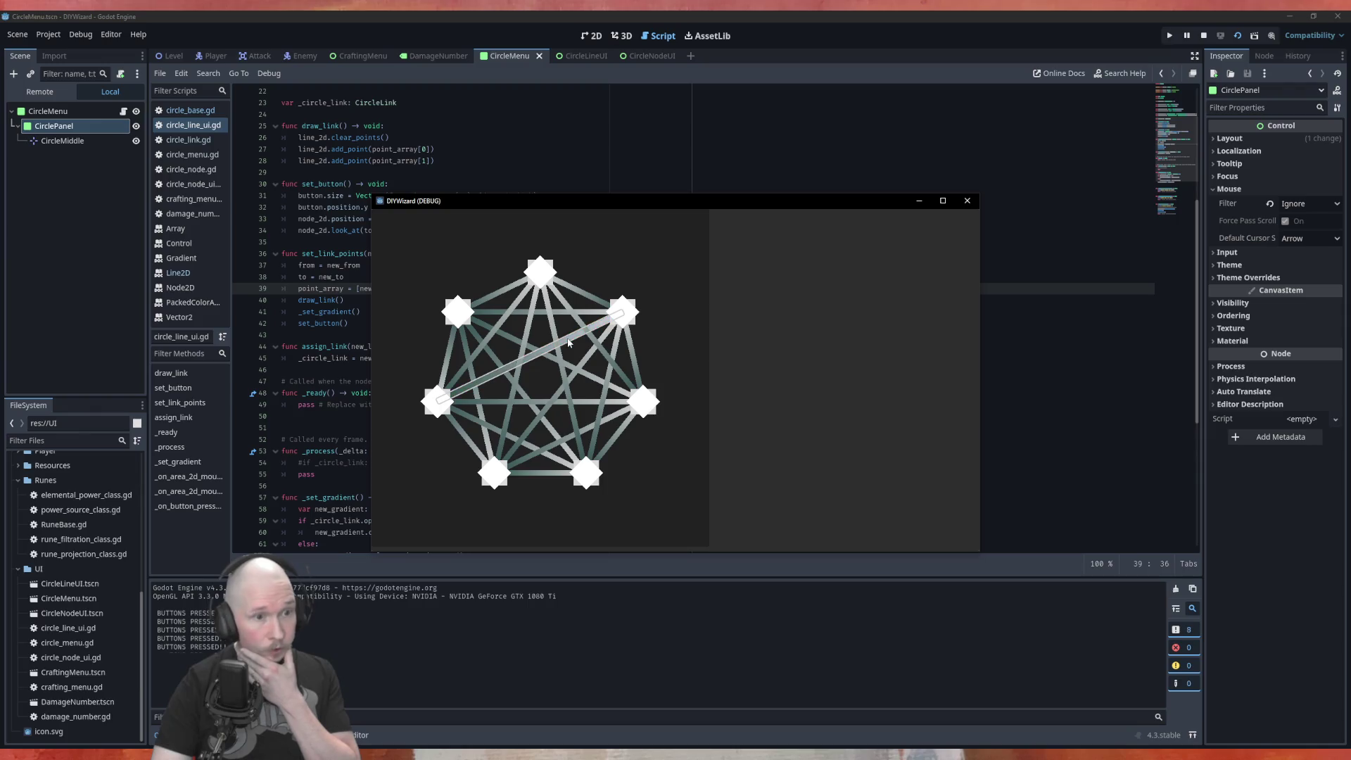
{"action": "left_click", "coordinate": [569, 342]}
{"action": "left_click", "coordinate": [570, 343]}
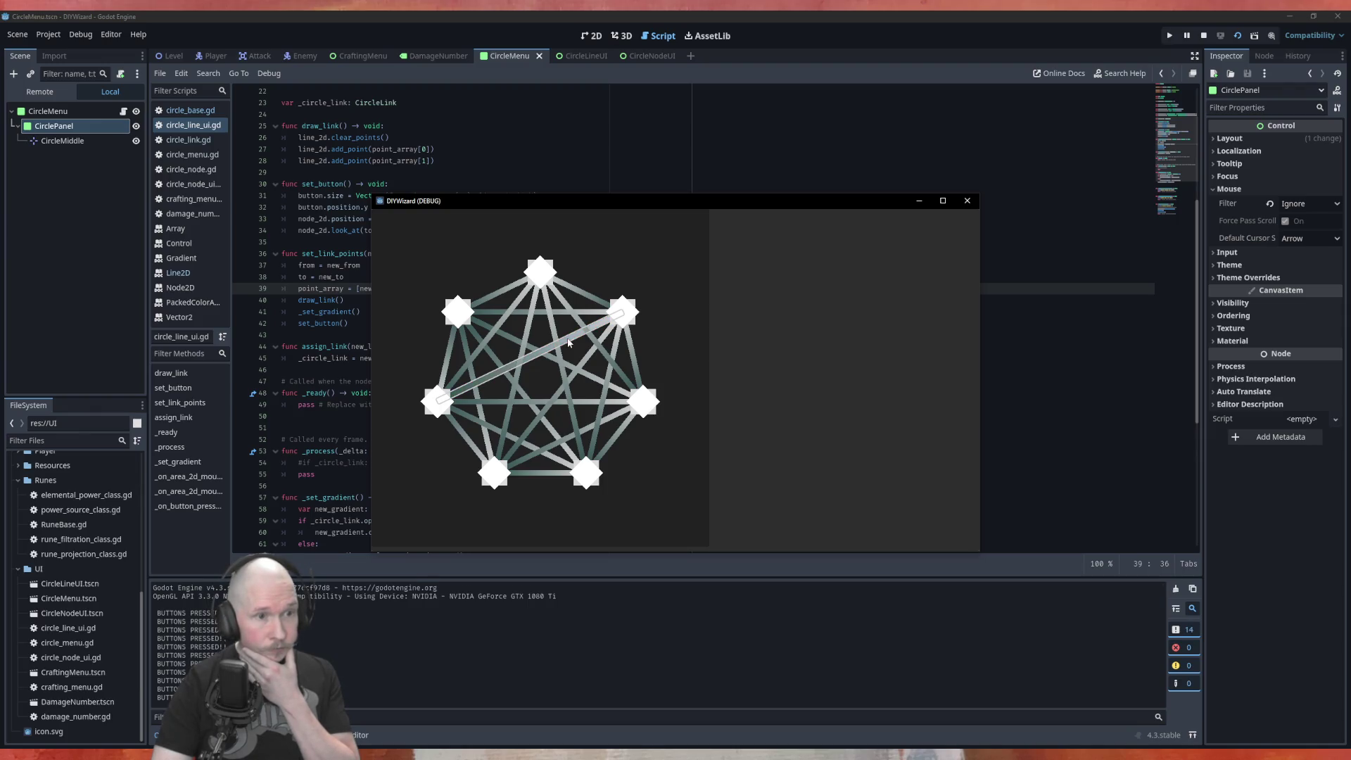
{"action": "left_click", "coordinate": [968, 202]}
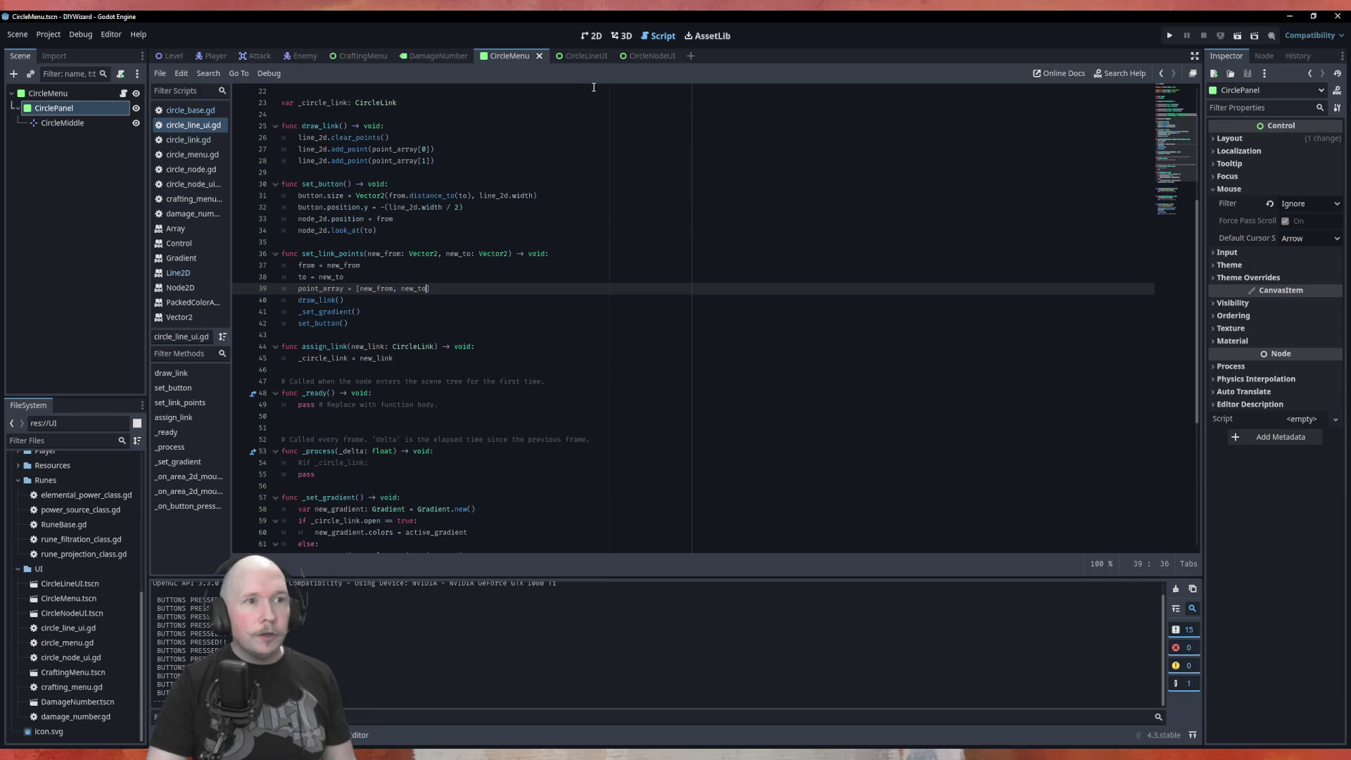
{"action": "left_click", "coordinate": [574, 55]}
{"action": "right_click", "coordinate": [49, 139]}
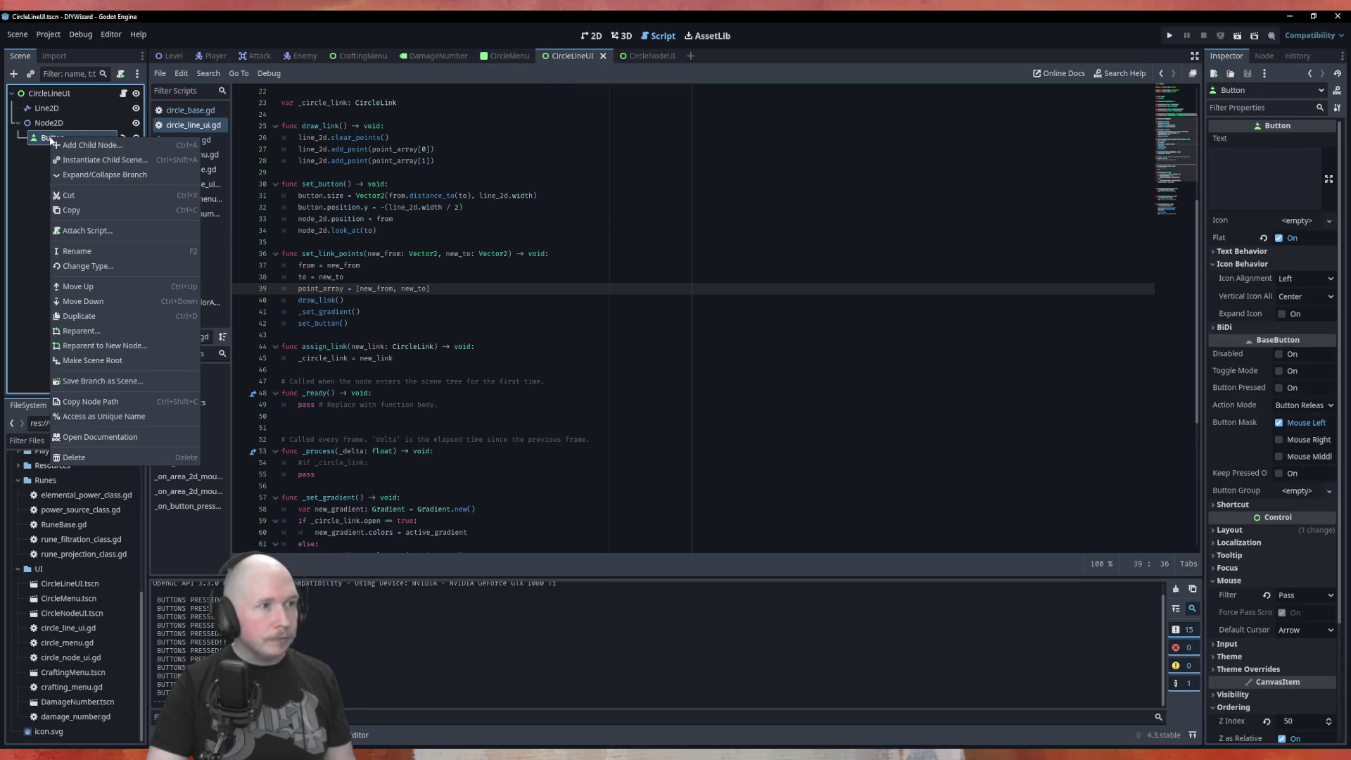
Open the Button class reference from the Scene dock, then reselect the Button node.
{"action": "left_click_drag", "start_coordinate": [345, 276], "coordinate": [363, 265]}
{"action": "scroll", "coordinate": [535, 240], "scroll_direction": "up", "scroll_amount": 2}
{"action": "scroll", "coordinate": [535, 240], "scroll_direction": "up", "scroll_amount": 8}
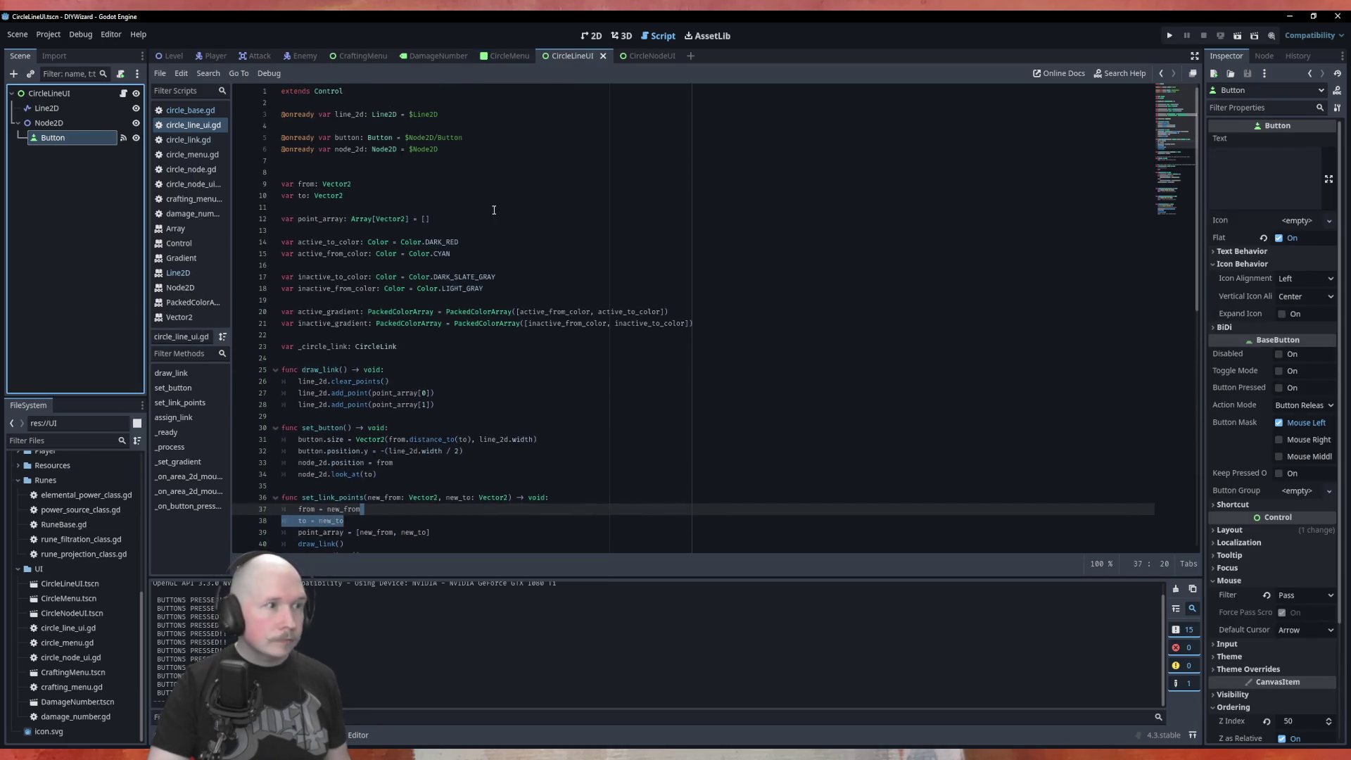
{"action": "left_click_drag", "start_coordinate": [282, 161], "coordinate": [353, 173]}
{"action": "left_click", "coordinate": [379, 138], "text": "ctrl"}
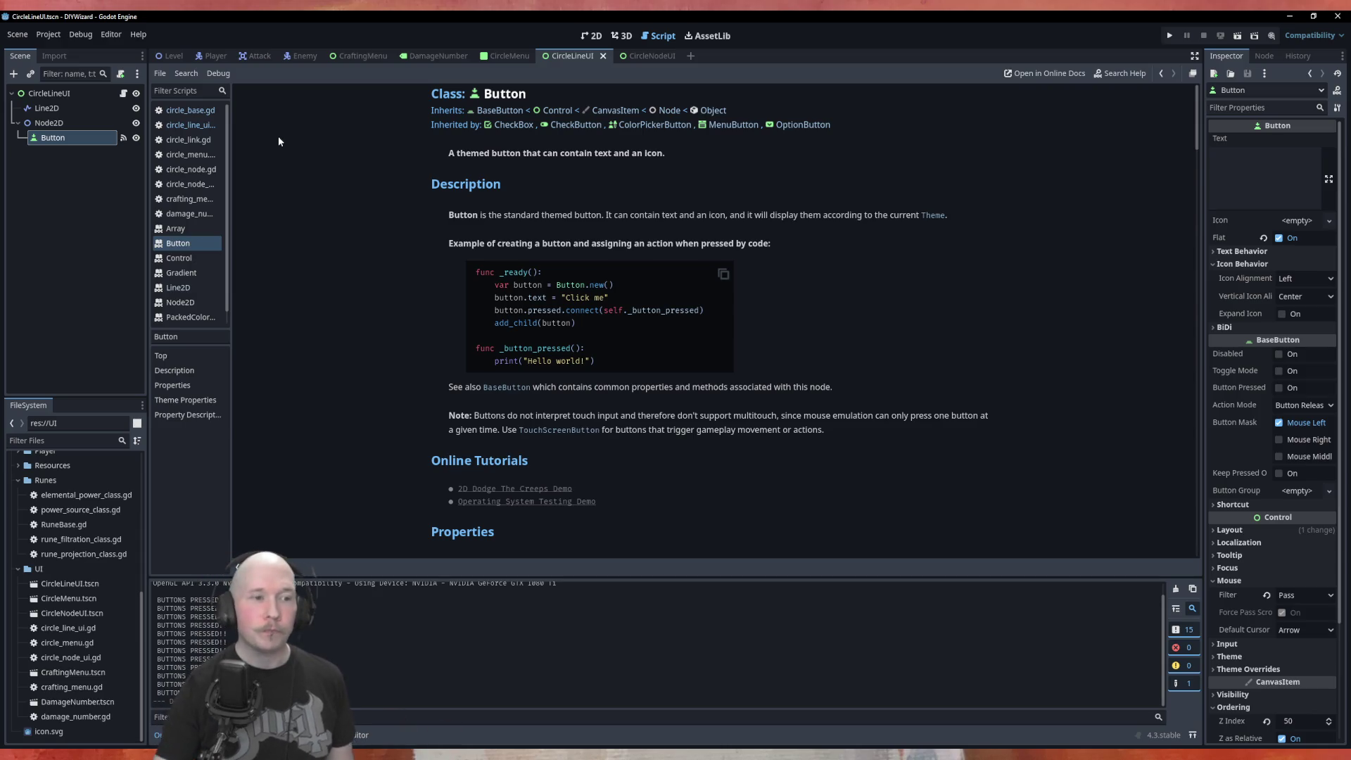
{"action": "left_click", "coordinate": [103, 225]}
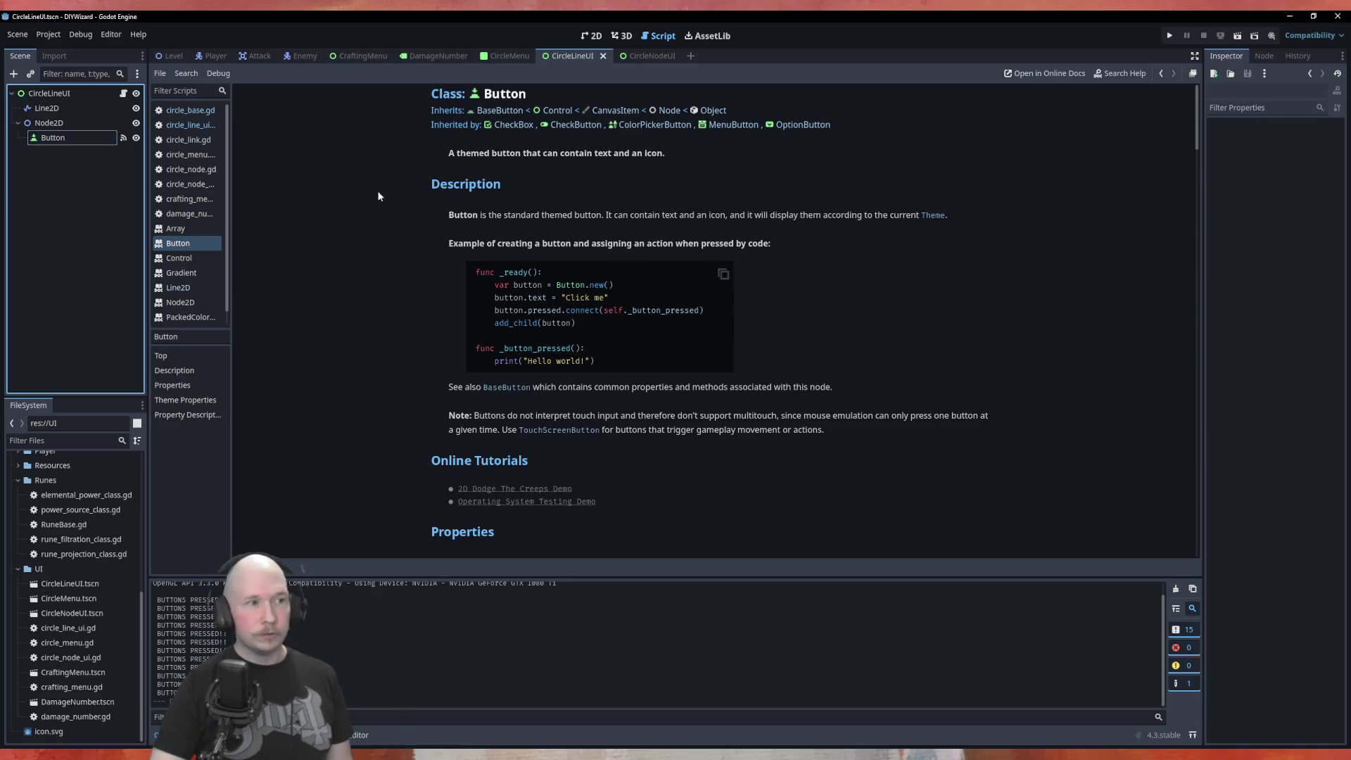
{"action": "left_click", "coordinate": [53, 137]}
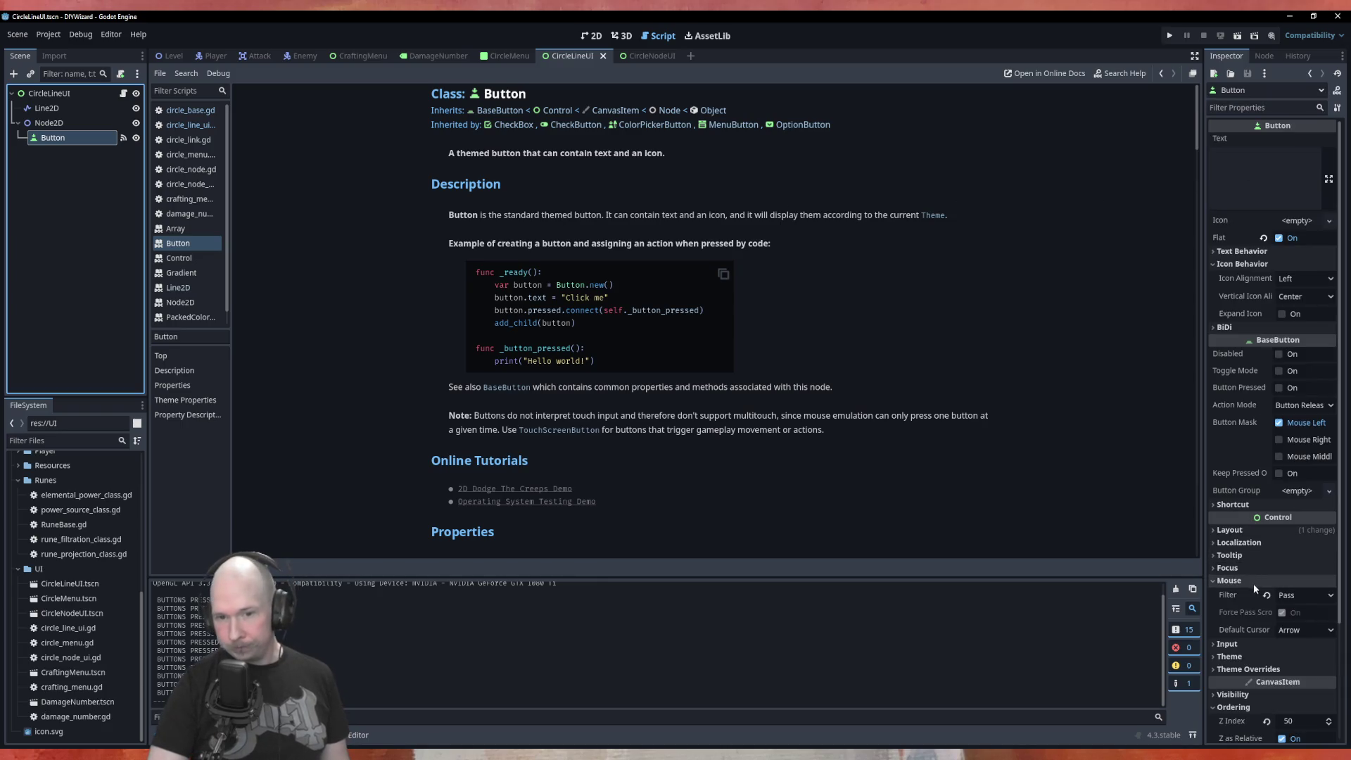
{"action": "left_click", "coordinate": [1249, 668]}
Expand the Button's Theme Overrides > Styles and read the Focus entry's tooltip.
{"action": "scroll", "coordinate": [1253, 668], "scroll_direction": "down", "scroll_amount": 3}
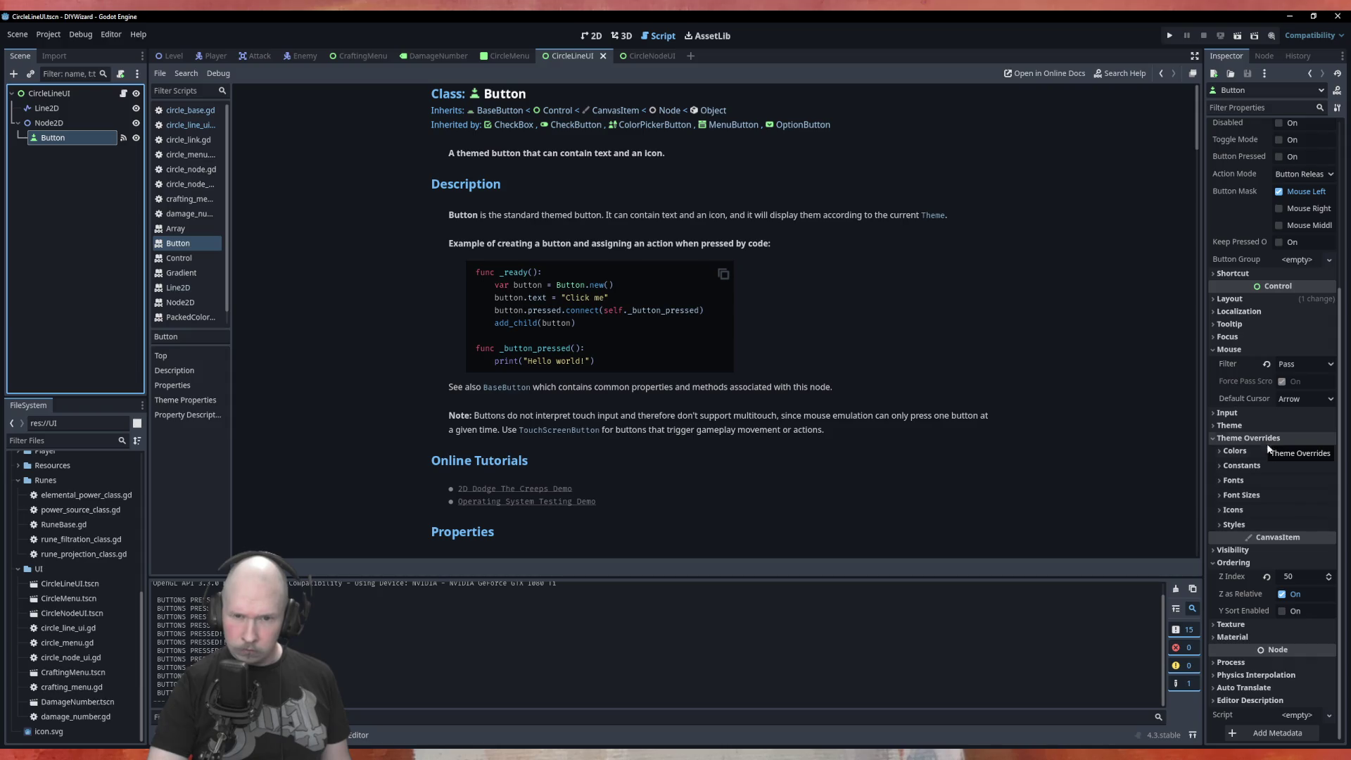
{"action": "left_click", "coordinate": [1261, 525]}
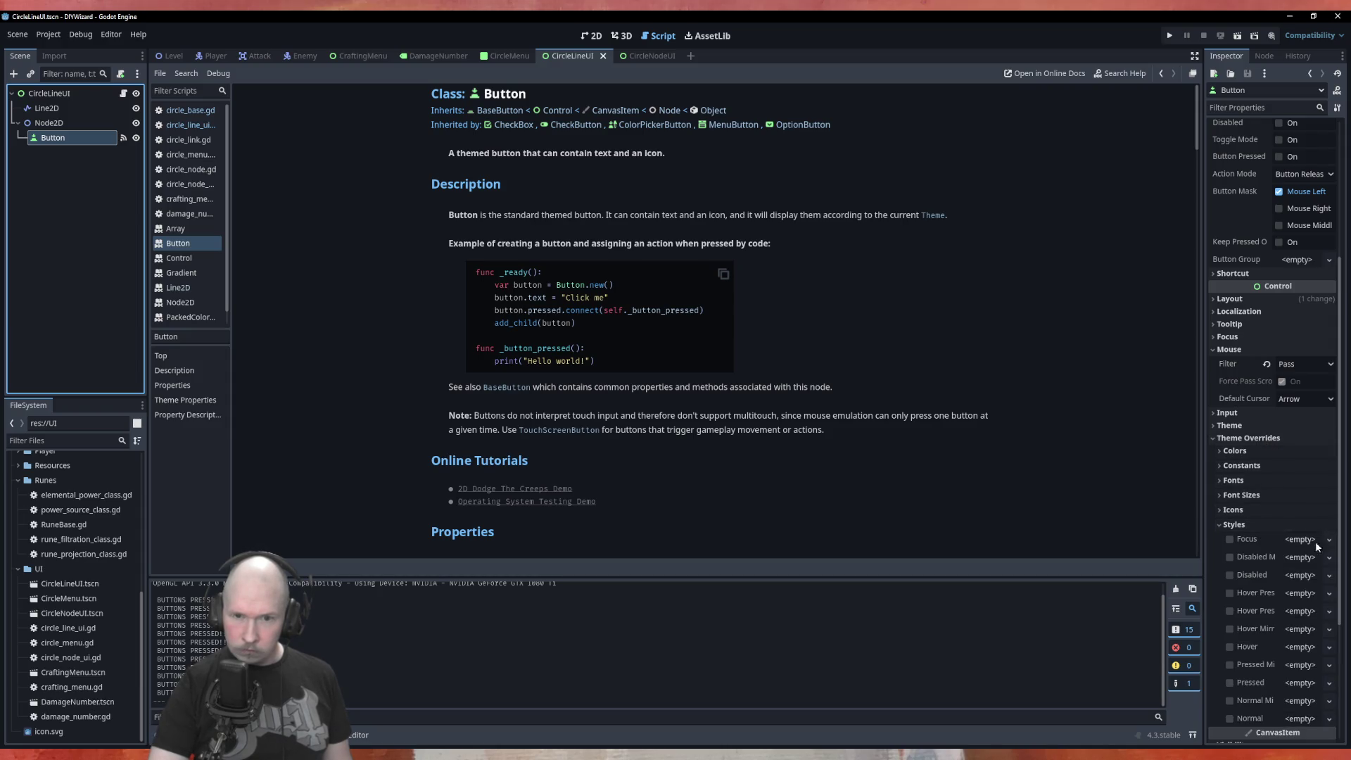
{"action": "left_click", "coordinate": [1229, 539]}
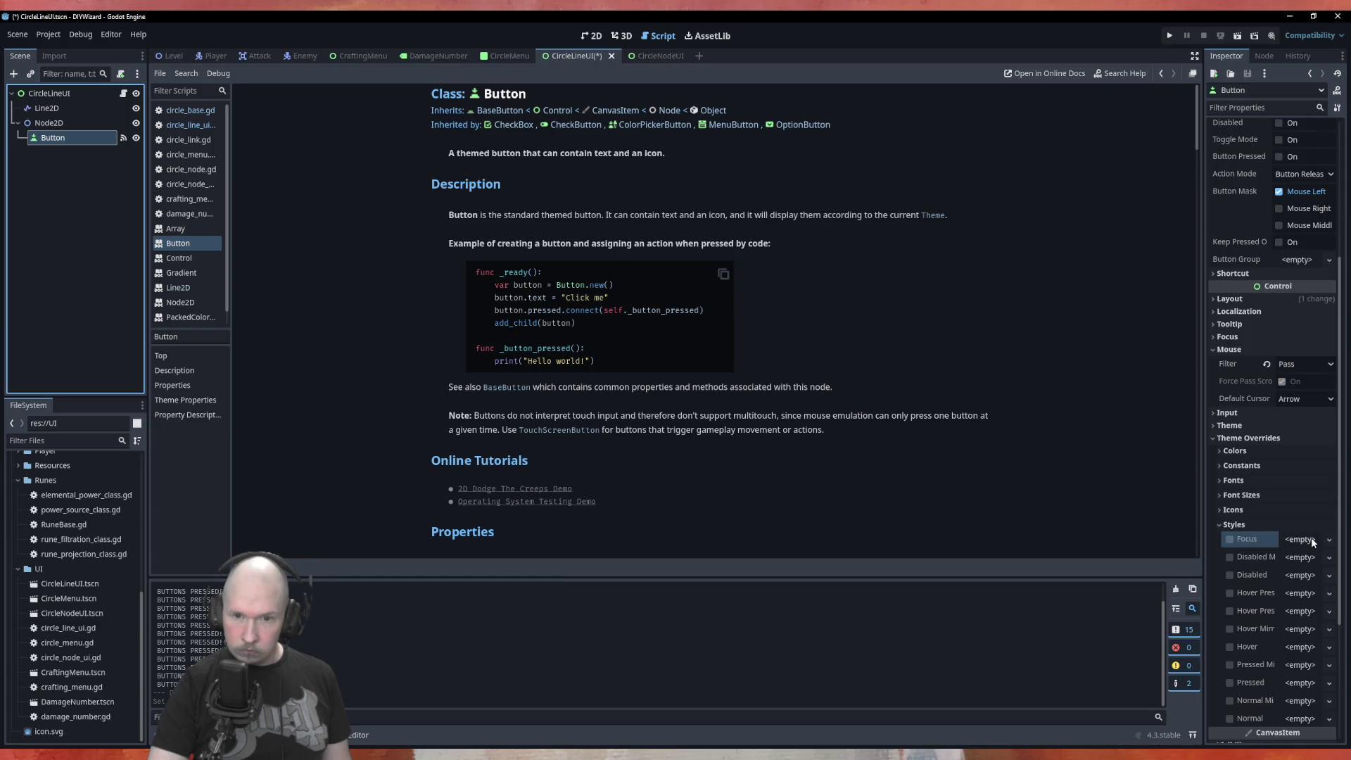
{"action": "left_click", "coordinate": [1313, 540]}
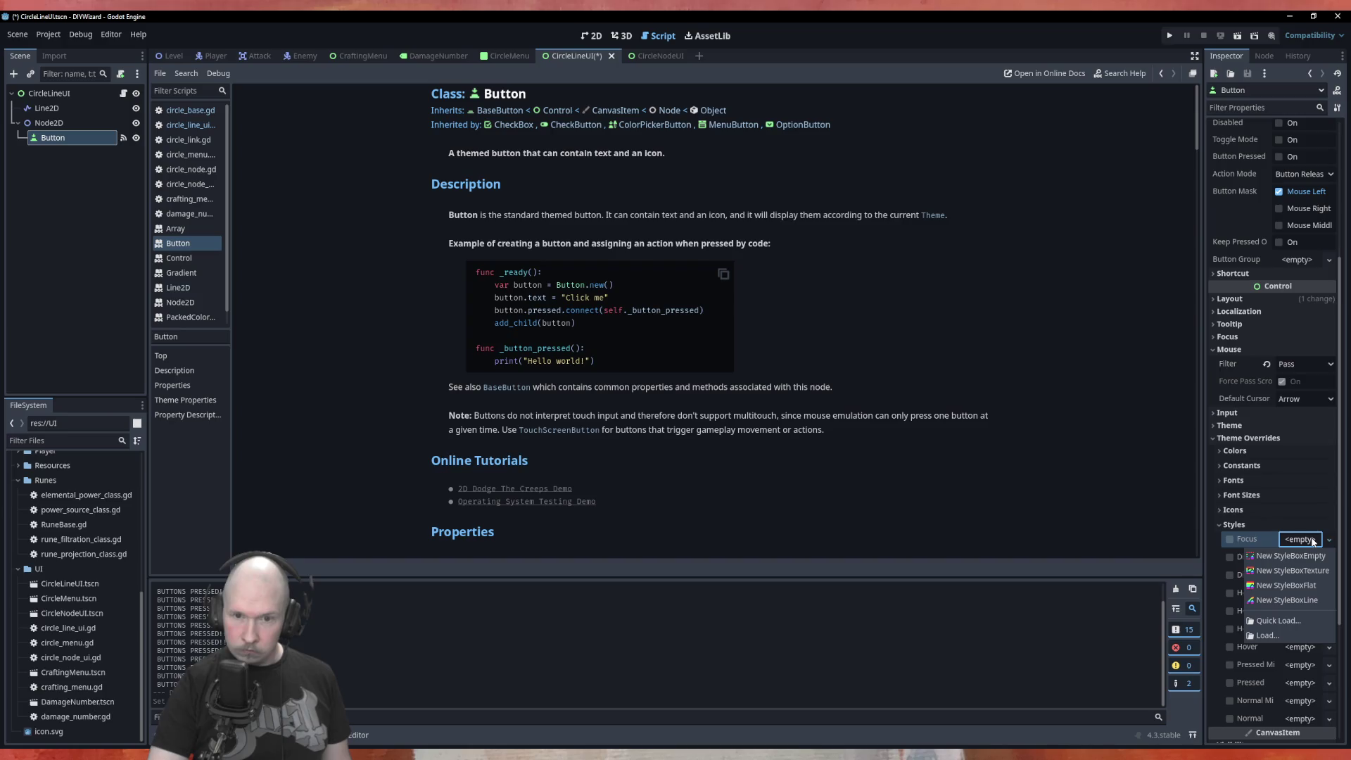
{"action": "left_click", "coordinate": [1313, 540]}
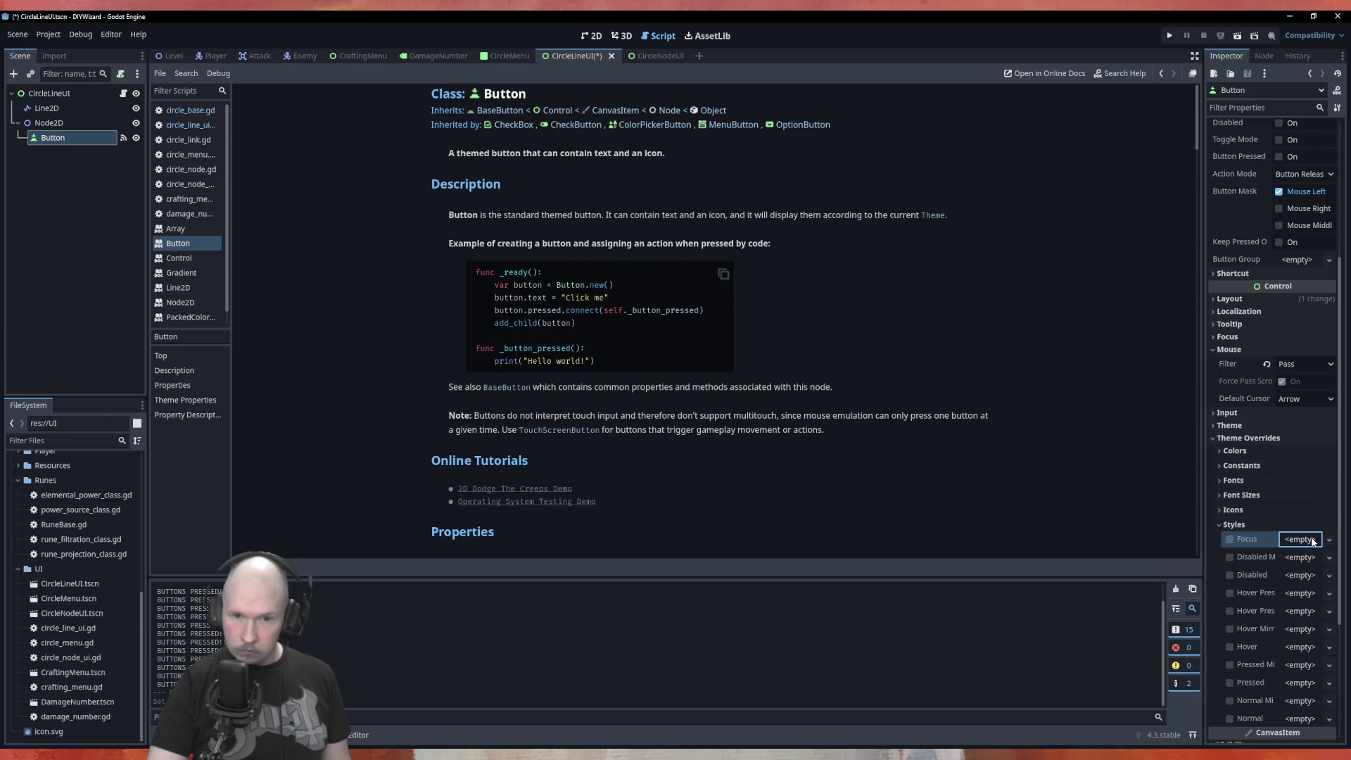
{"action": "left_click", "coordinate": [1251, 436]}
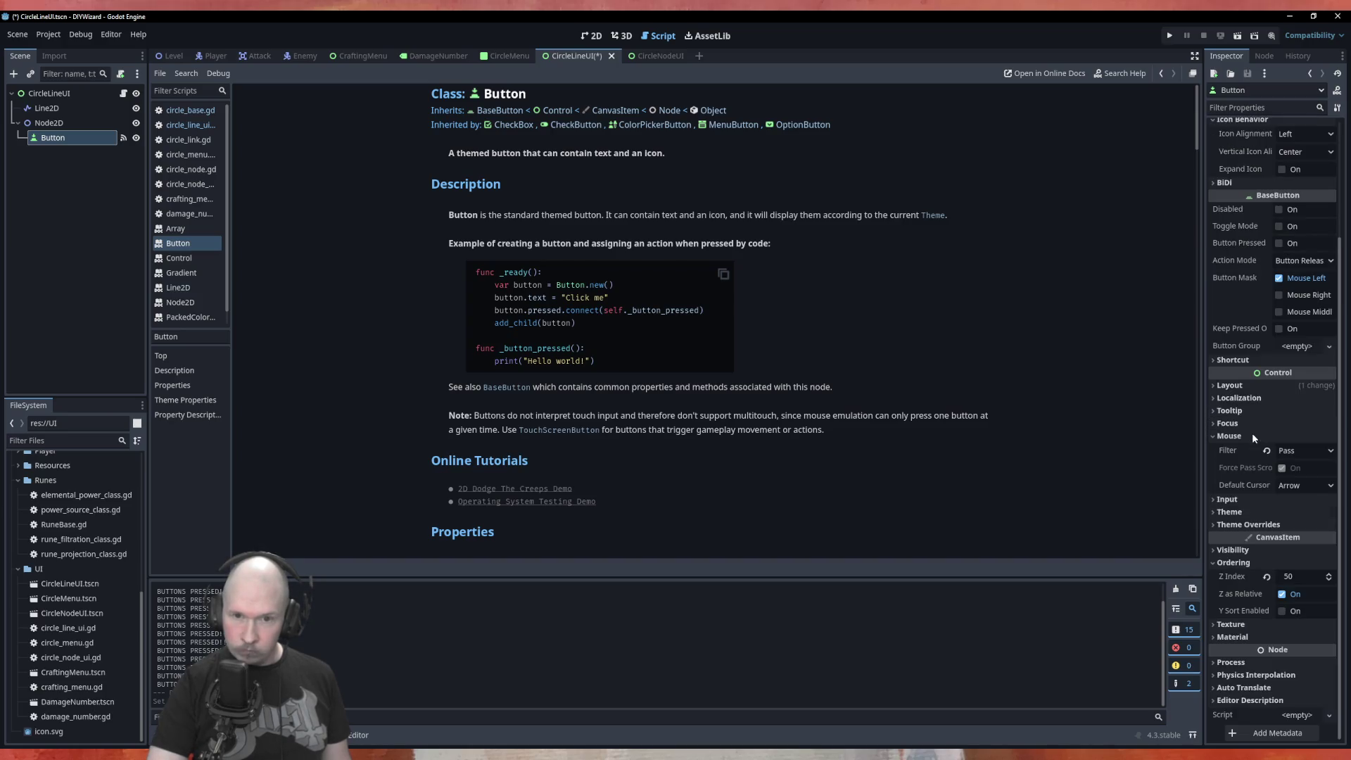
{"action": "left_click", "coordinate": [1249, 511]}
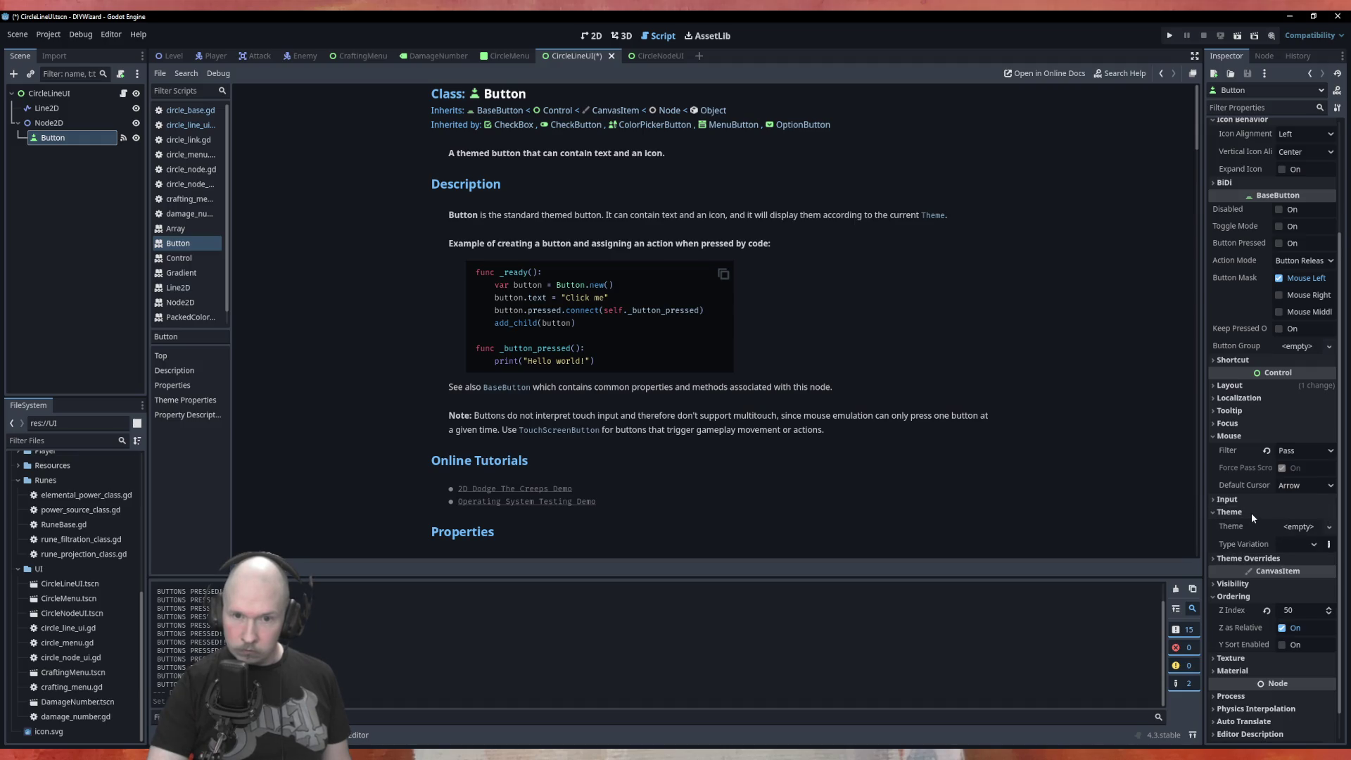
{"action": "left_click", "coordinate": [1251, 513]}
{"action": "left_click", "coordinate": [1253, 525]}
{"action": "scroll", "coordinate": [1265, 589], "scroll_direction": "down", "scroll_amount": 5}
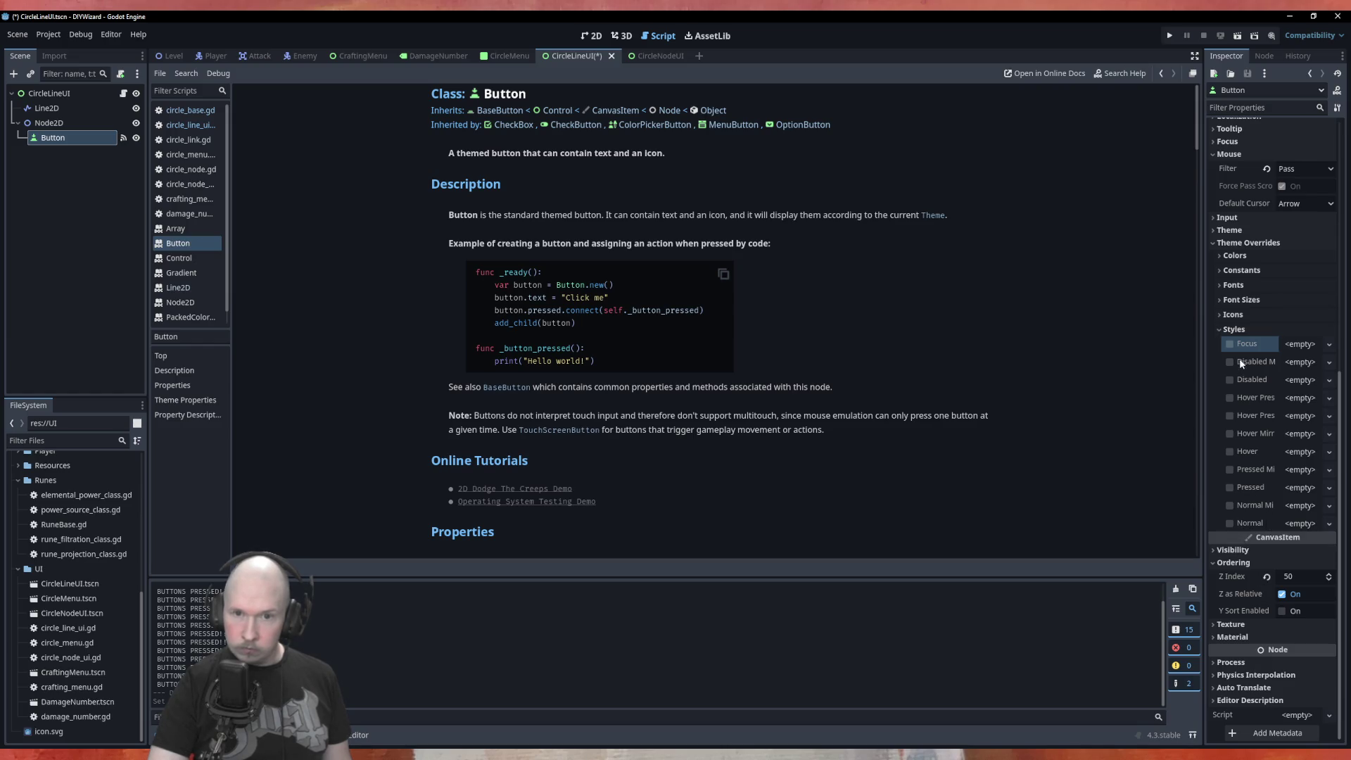
{"action": "mouse_move", "coordinate": [1240, 349]}
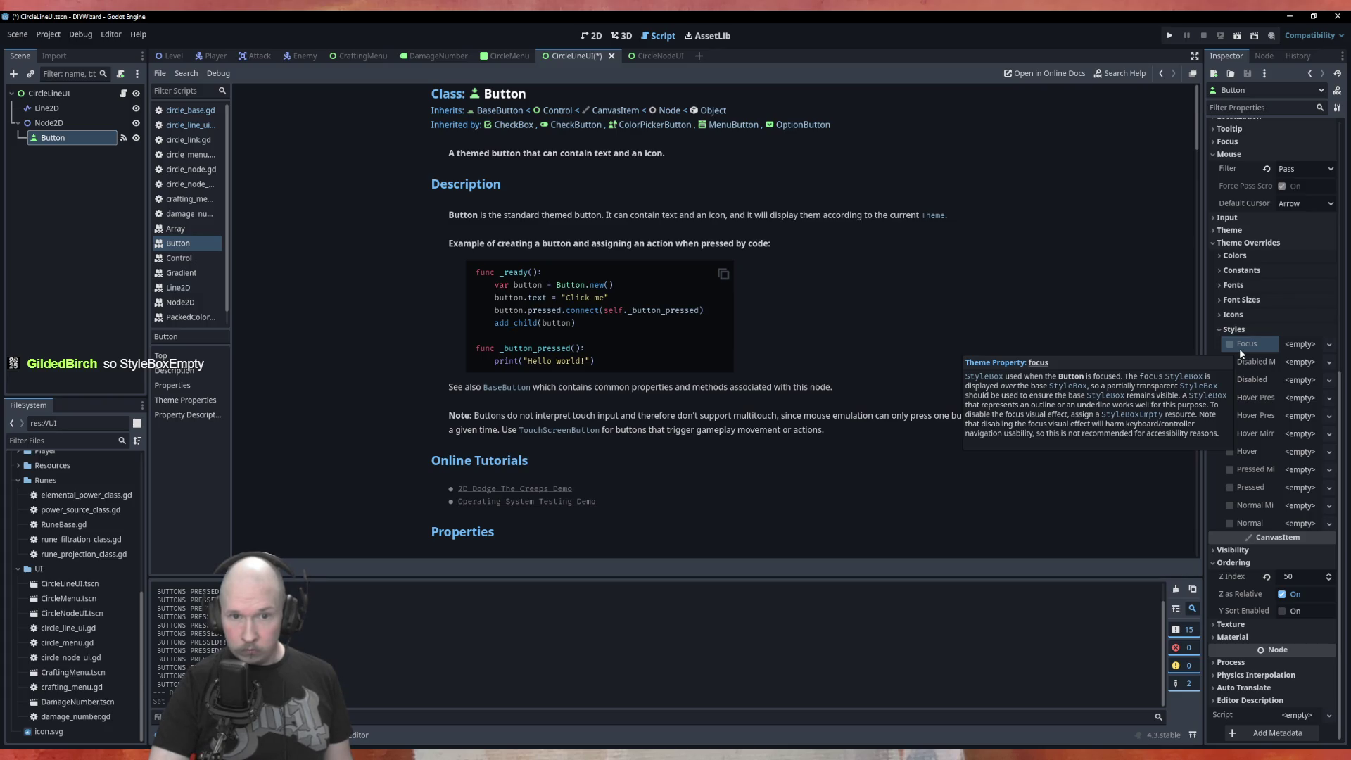
Search the Button docs for 'focu' and step to the focus StyleBox entry.
{"action": "left_click", "coordinate": [1256, 241]}
{"action": "scroll", "coordinate": [864, 331], "scroll_direction": "down", "scroll_amount": 5}
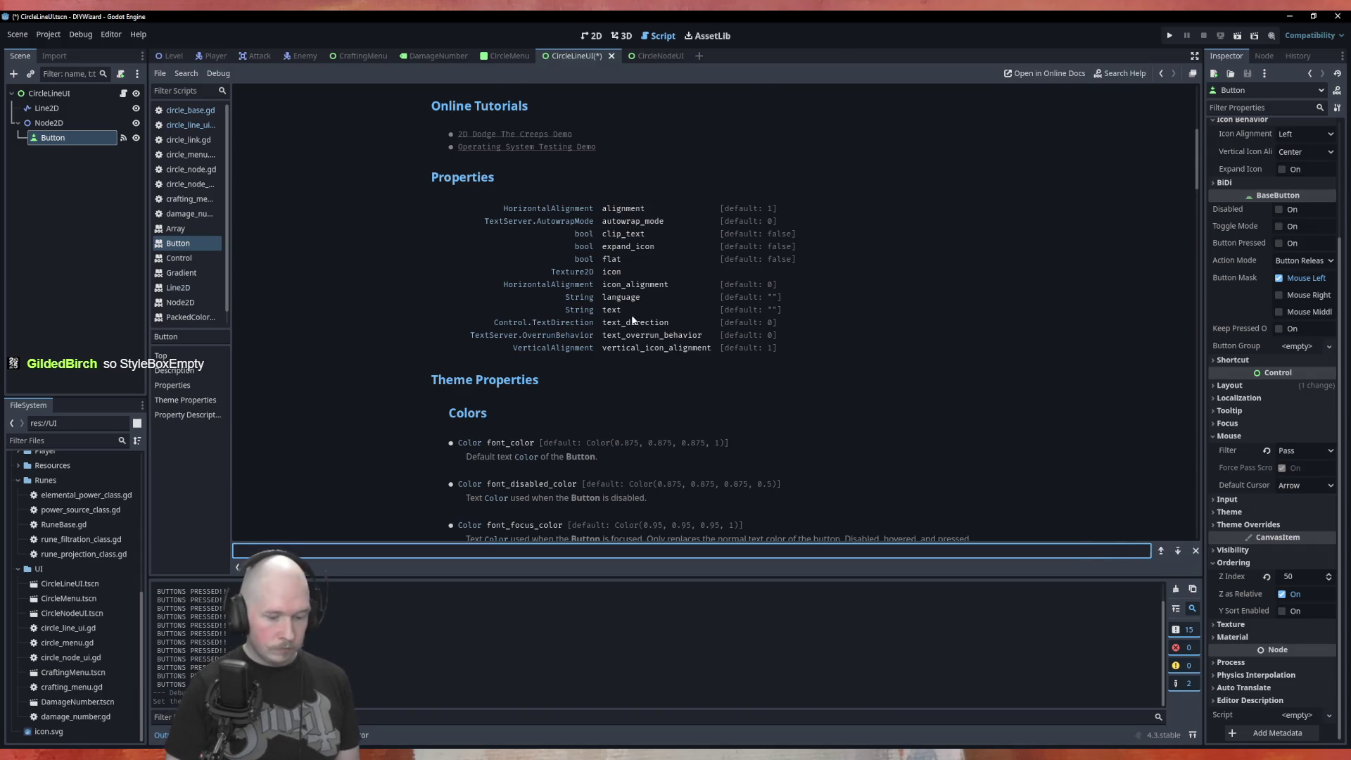
{"action": "type", "text": "focus"}
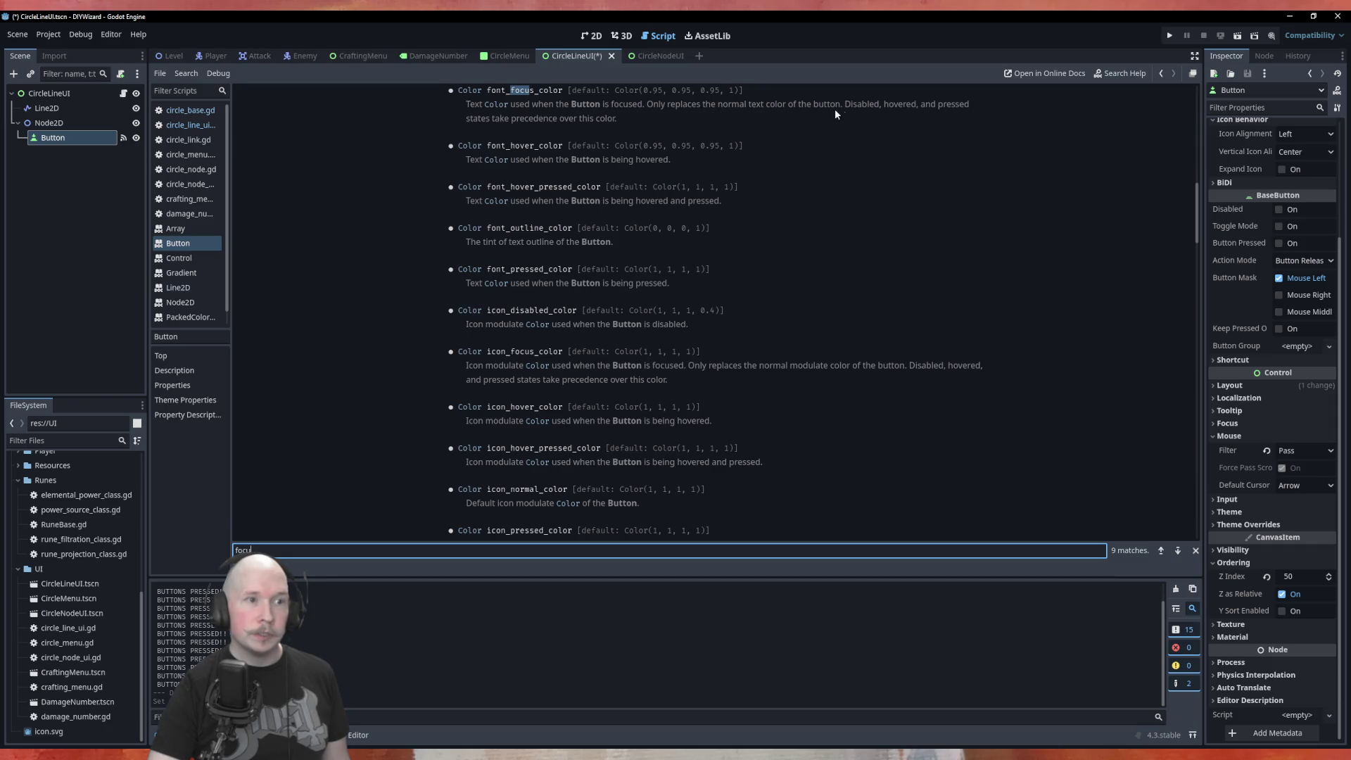
{"action": "left_click", "coordinate": [1179, 554]}
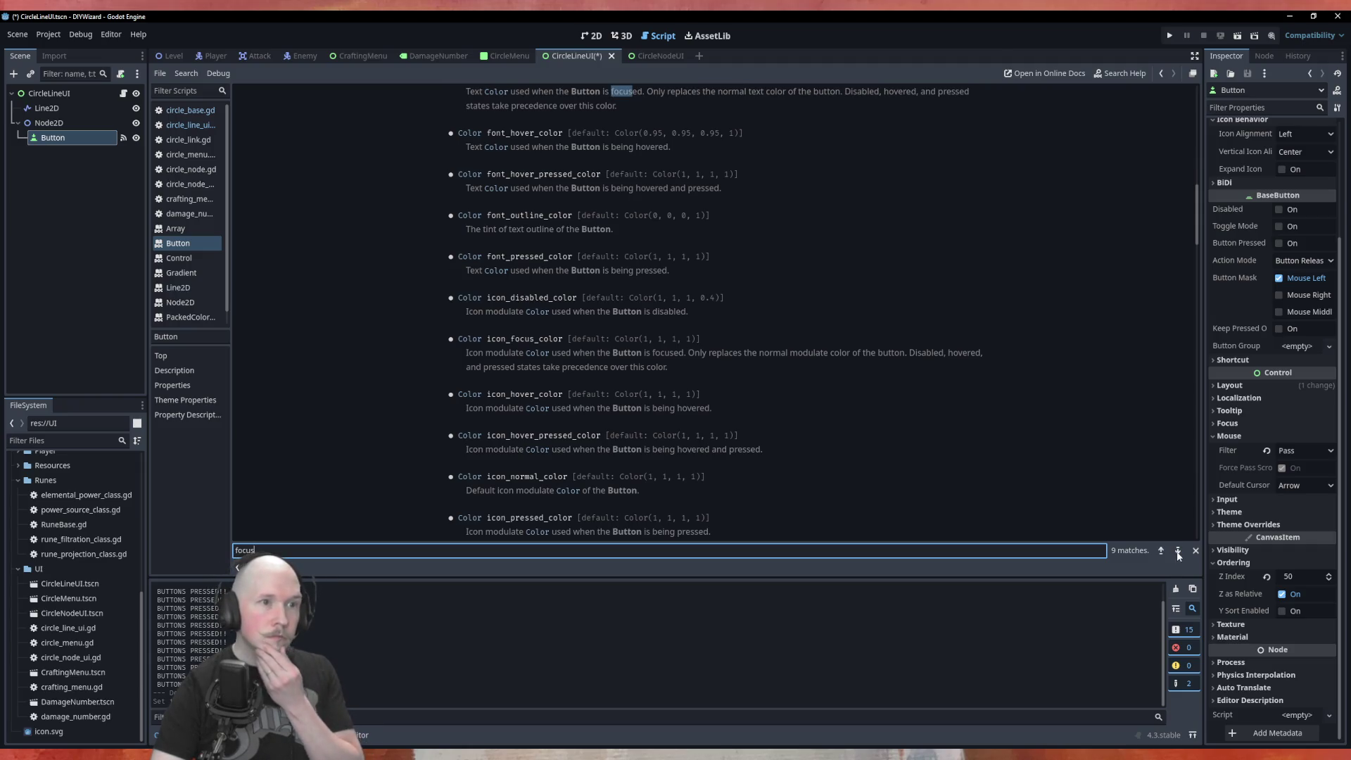
{"action": "left_click", "coordinate": [1179, 554]}
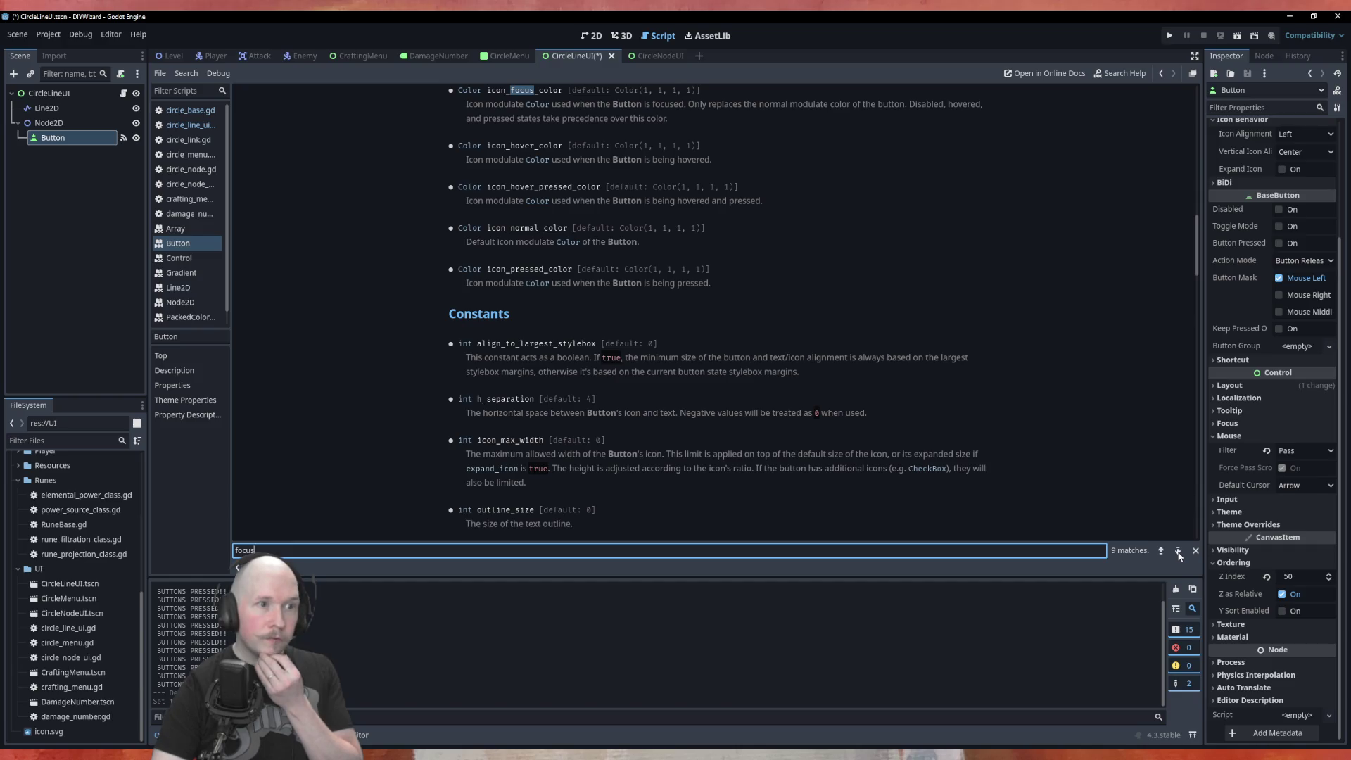
{"action": "left_click", "coordinate": [1179, 554]}
{"action": "left_click", "coordinate": [1179, 554]}
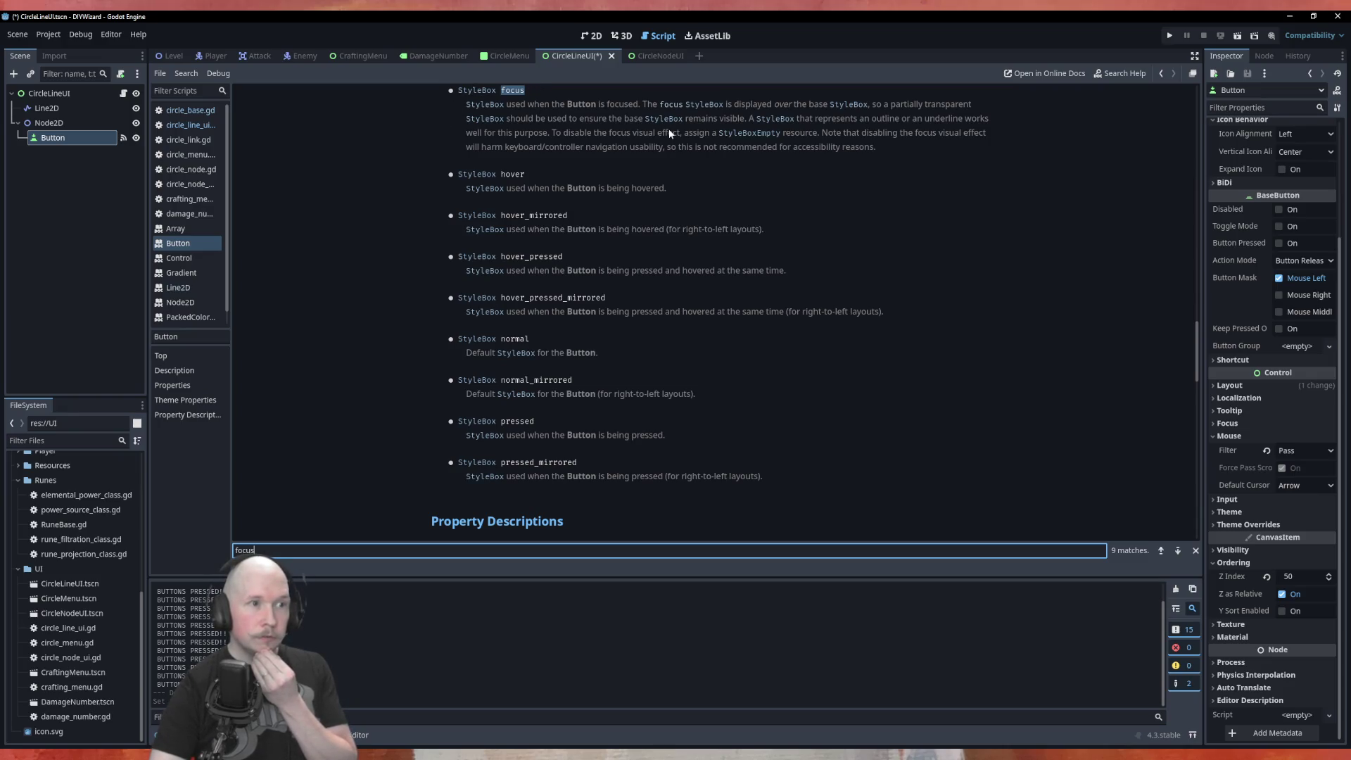
Expand and collapse the Button's theme overrides and styles list in the Inspector.
{"action": "scroll", "coordinate": [586, 149], "scroll_direction": "up", "scroll_amount": 3}
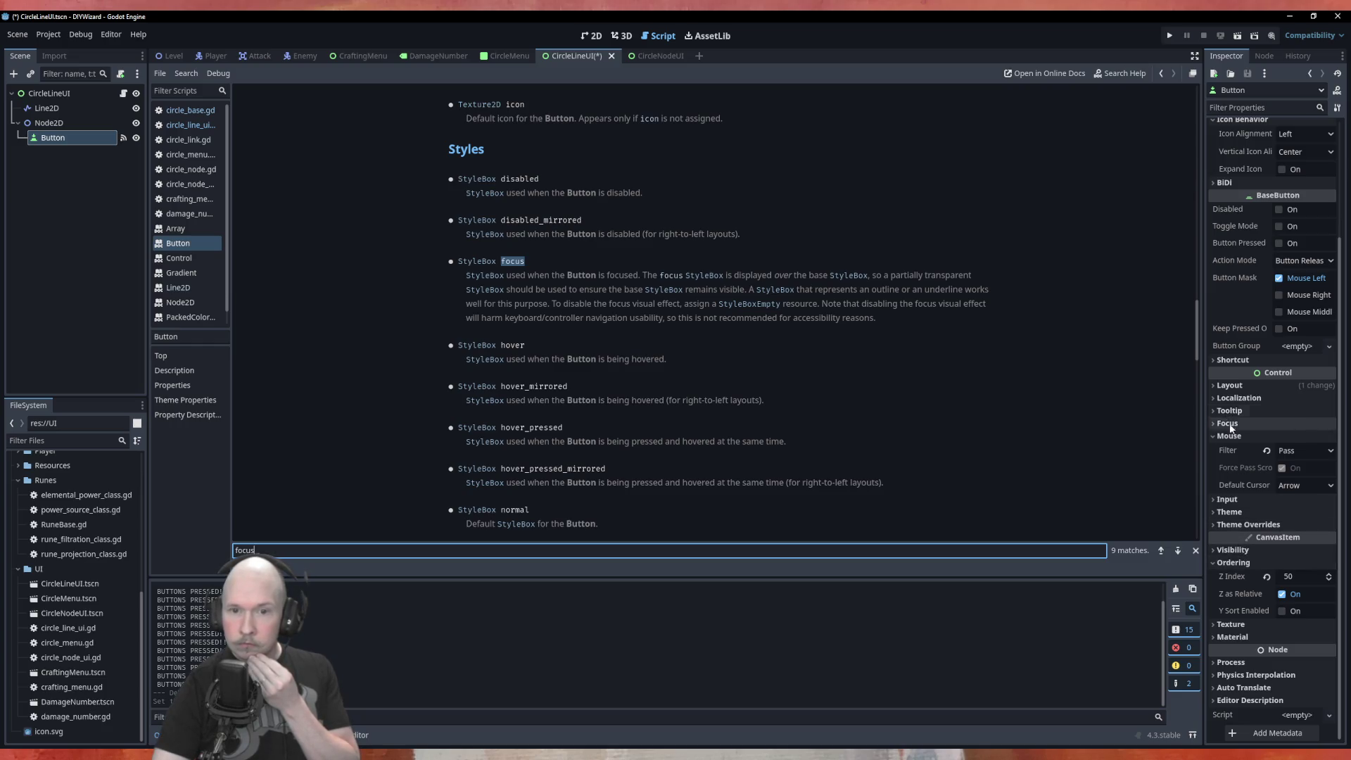
{"action": "left_click", "coordinate": [1248, 525]}
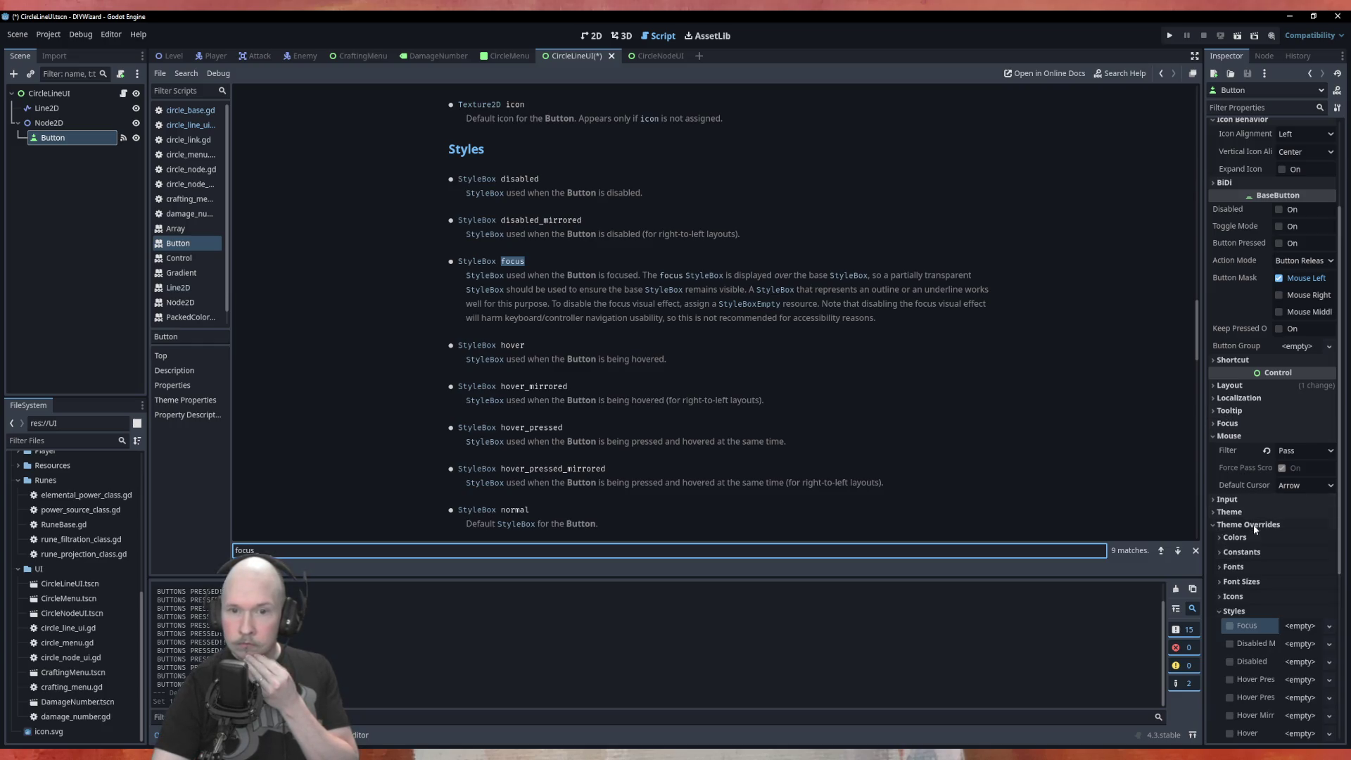
{"action": "left_click", "coordinate": [1236, 612]}
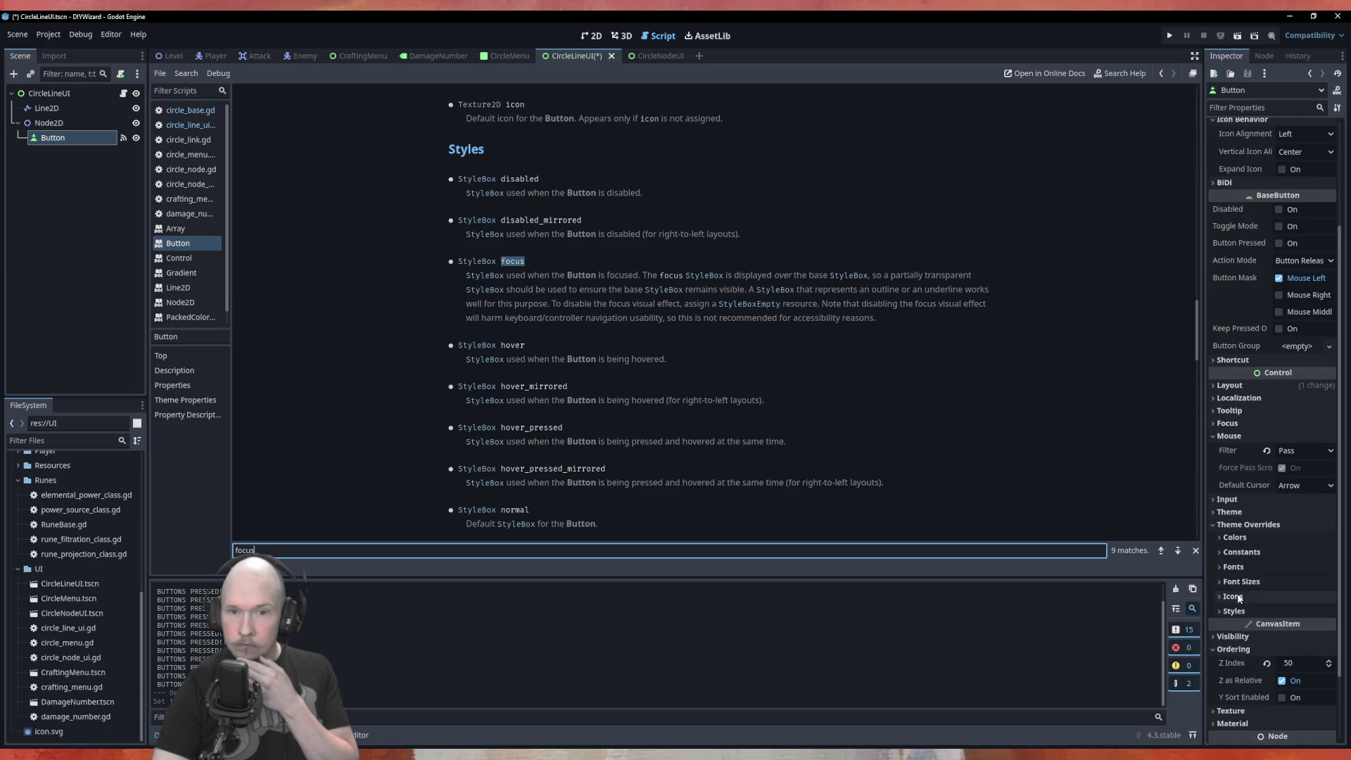
{"action": "left_click", "coordinate": [1243, 525]}
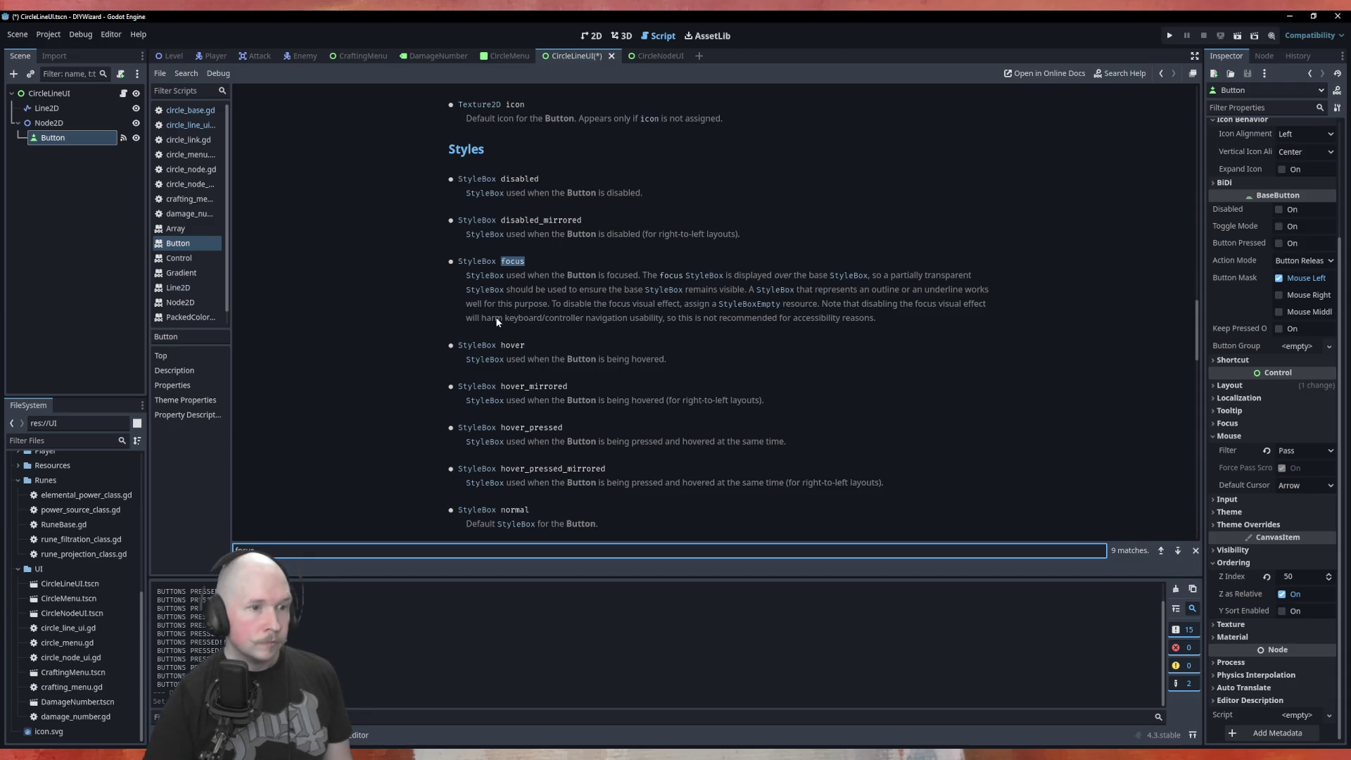
Step through further focus matches in the Button documentation.
{"action": "left_click", "coordinate": [1179, 551]}
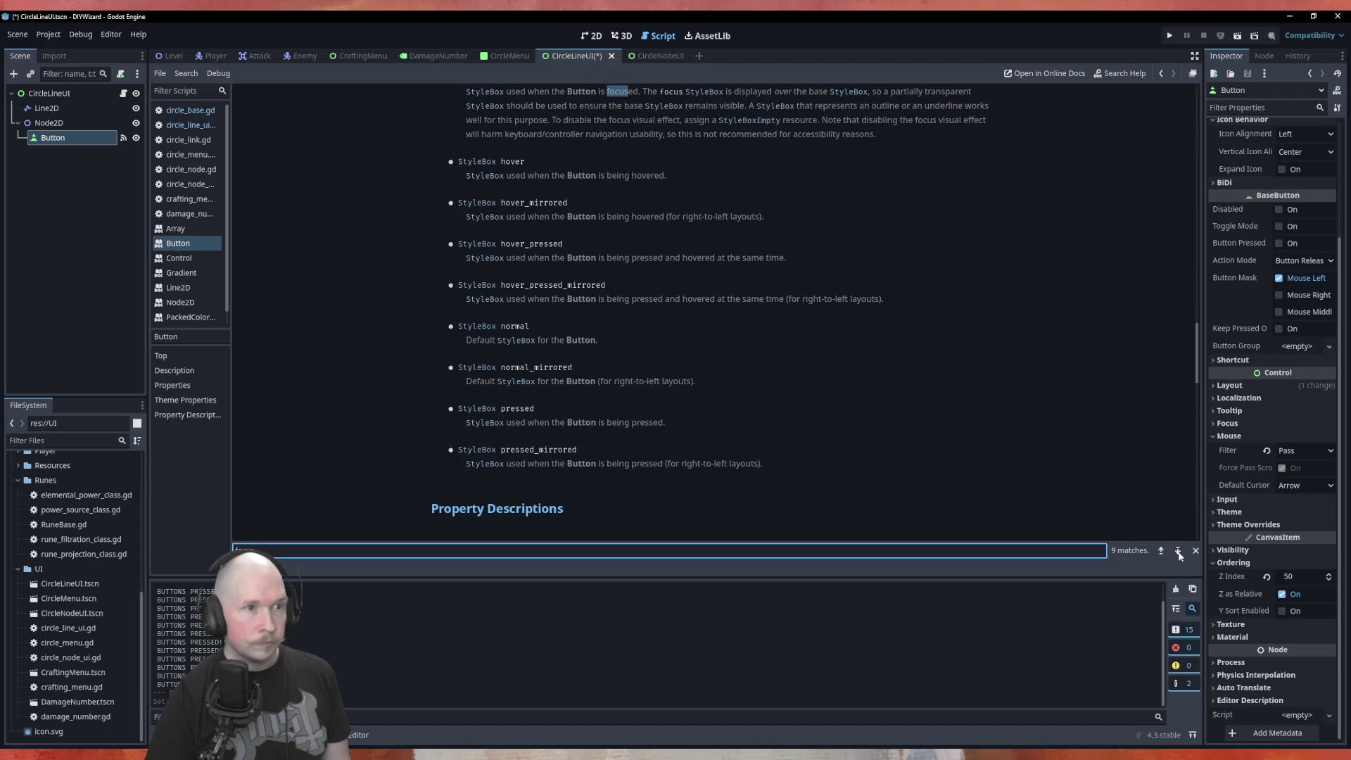
{"action": "left_click", "coordinate": [1179, 552]}
{"action": "left_click", "coordinate": [1179, 551]}
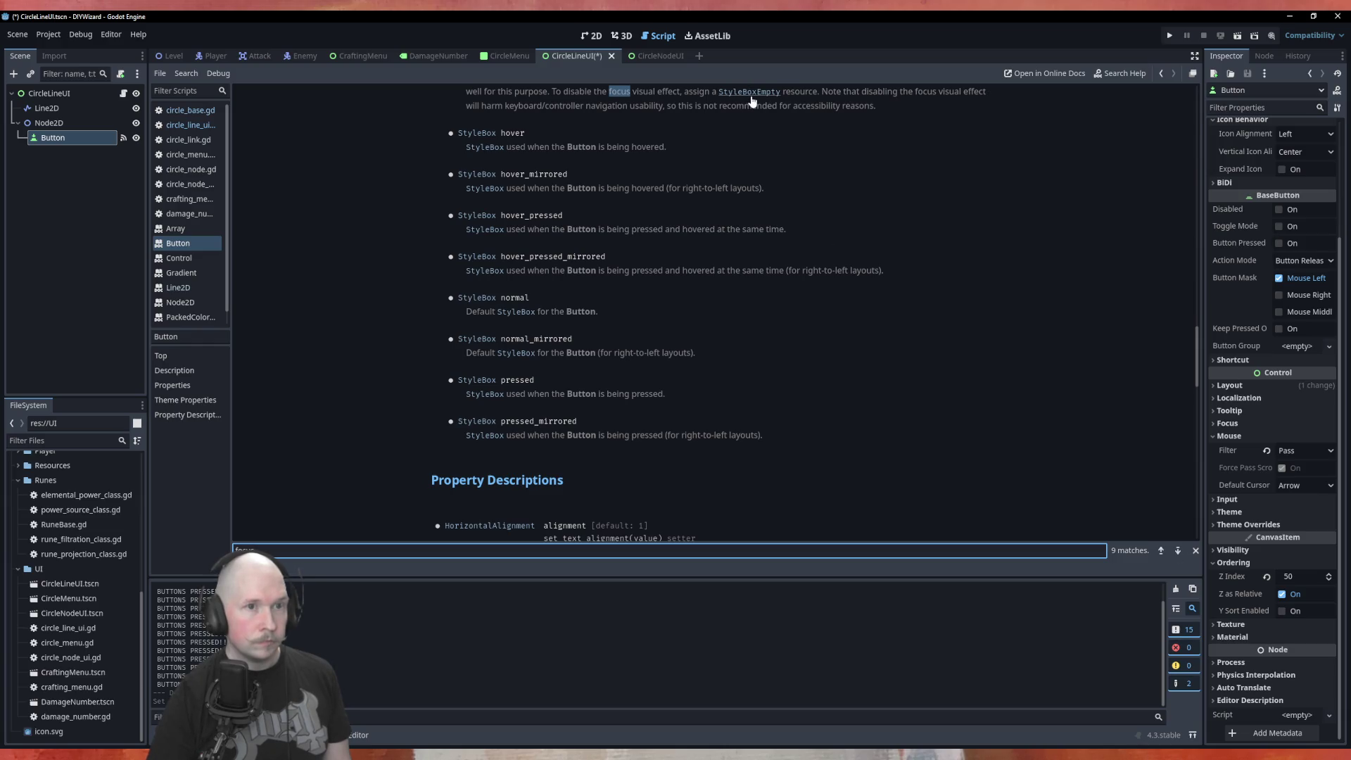
Set the Button's Focus style override to a new StyleBoxEmpty.
{"action": "left_click", "coordinate": [1250, 526]}
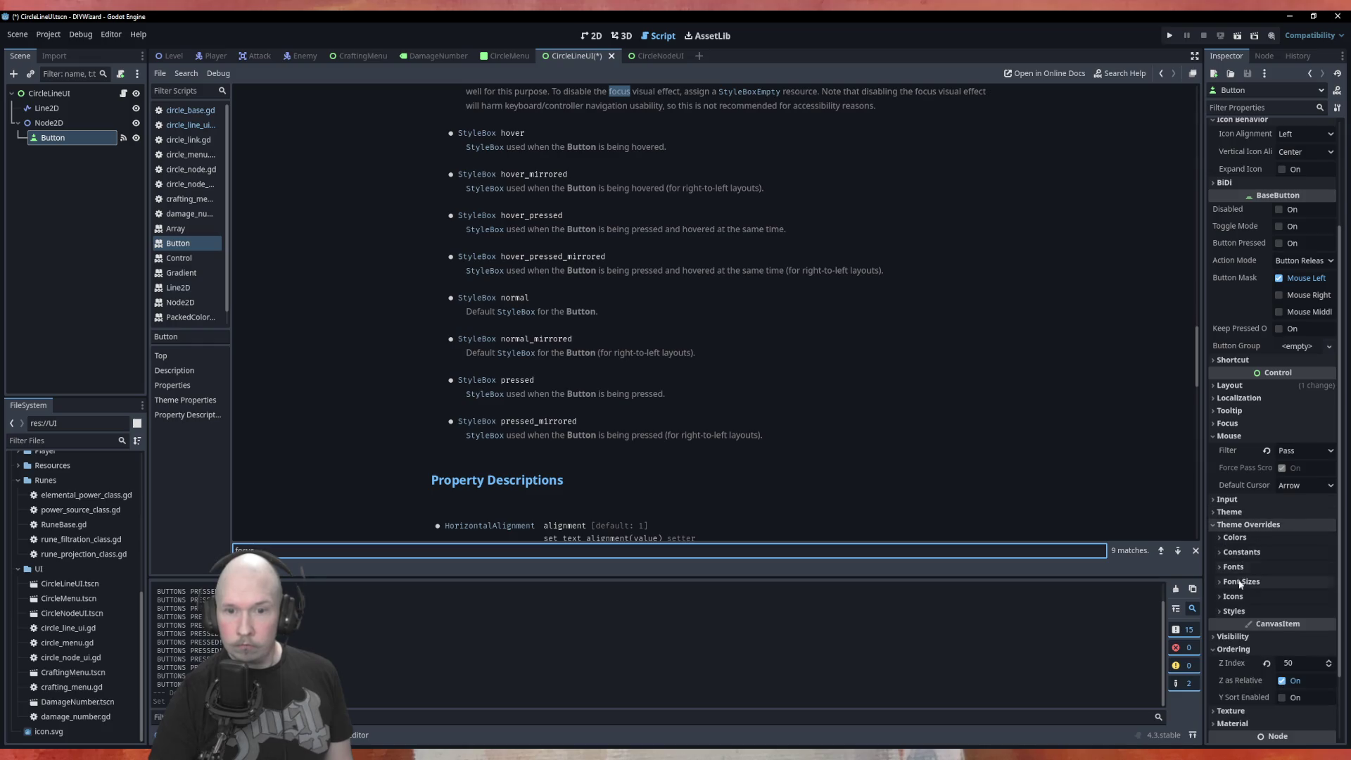
{"action": "left_click", "coordinate": [1243, 612]}
{"action": "left_click", "coordinate": [1292, 626]}
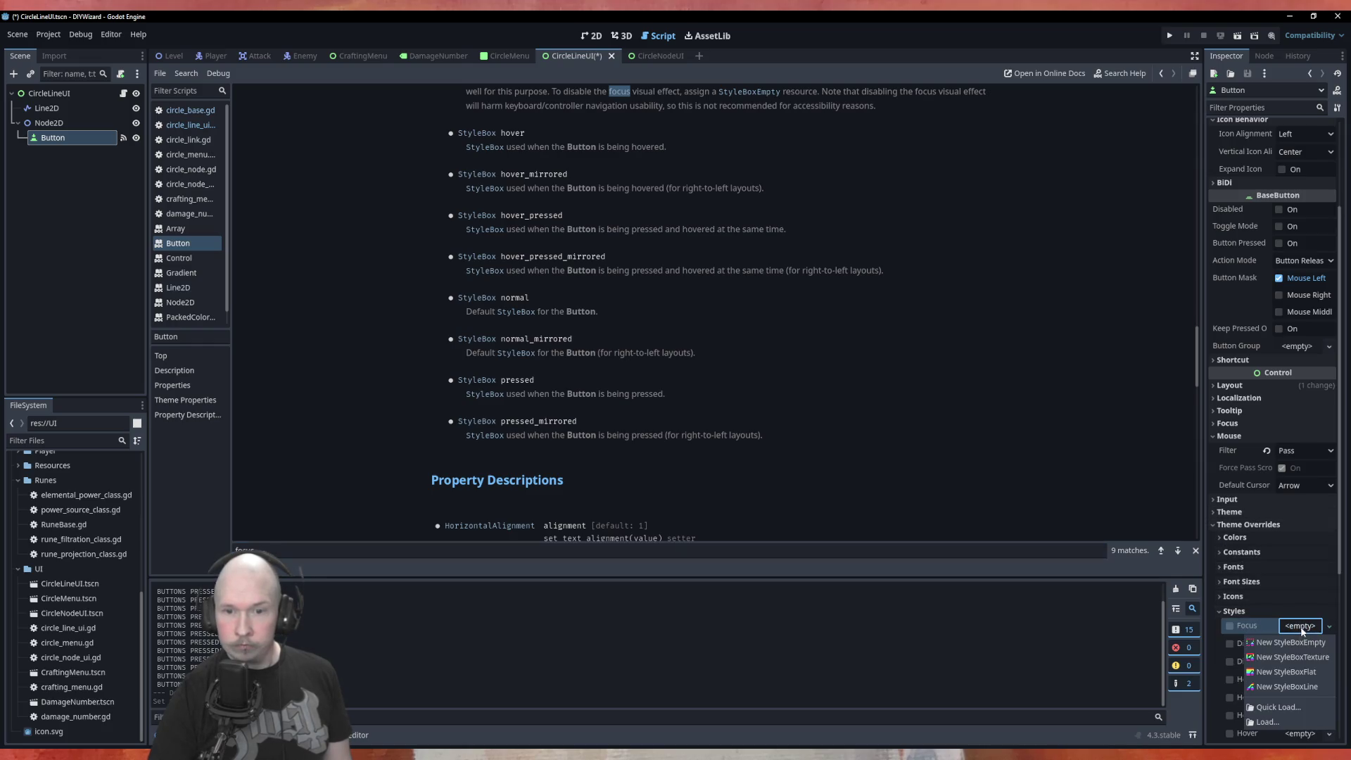
{"action": "left_click", "coordinate": [1295, 643]}
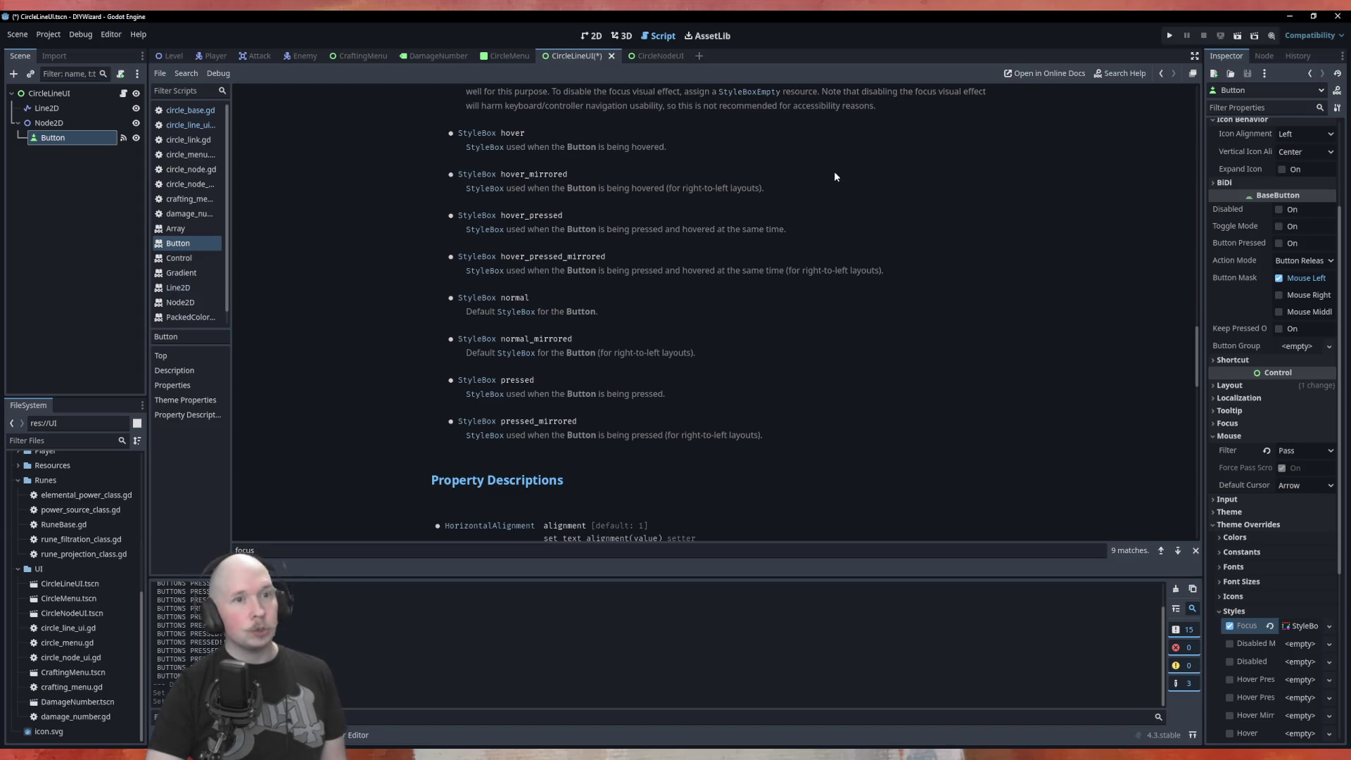
{"action": "left_click", "coordinate": [506, 57]}
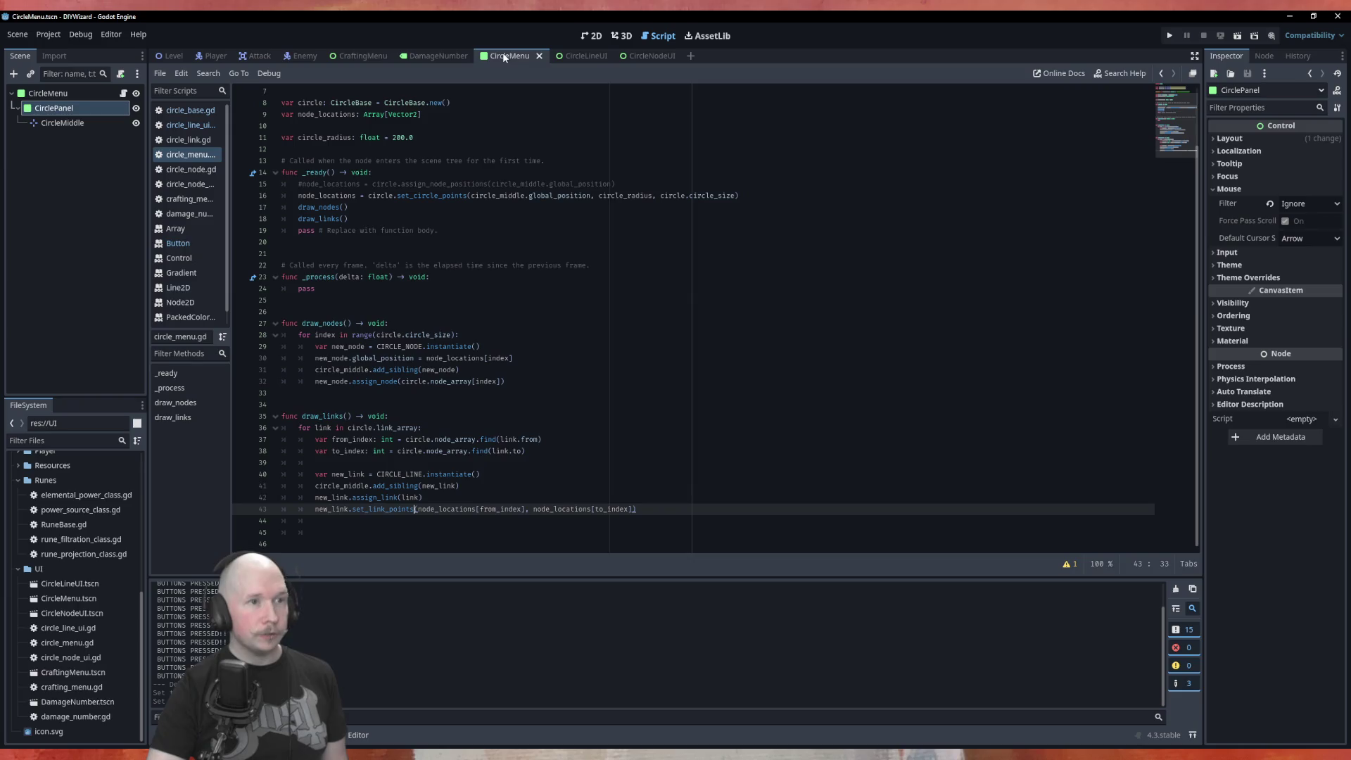
Run the circle menu, click several links to check they turn cyan and red, then close the game.
{"action": "key", "text": "F6"}
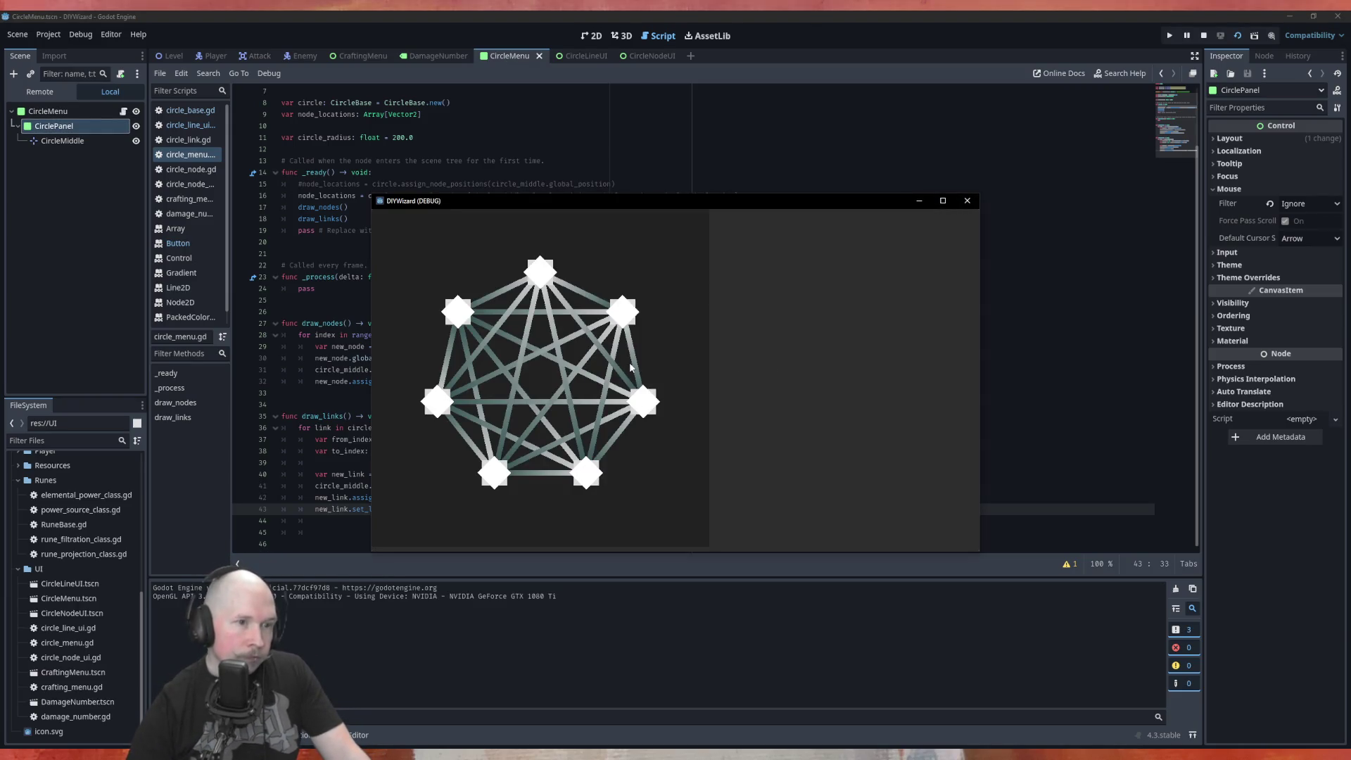
{"action": "left_click", "coordinate": [634, 362]}
{"action": "double_click", "coordinate": [635, 361]}
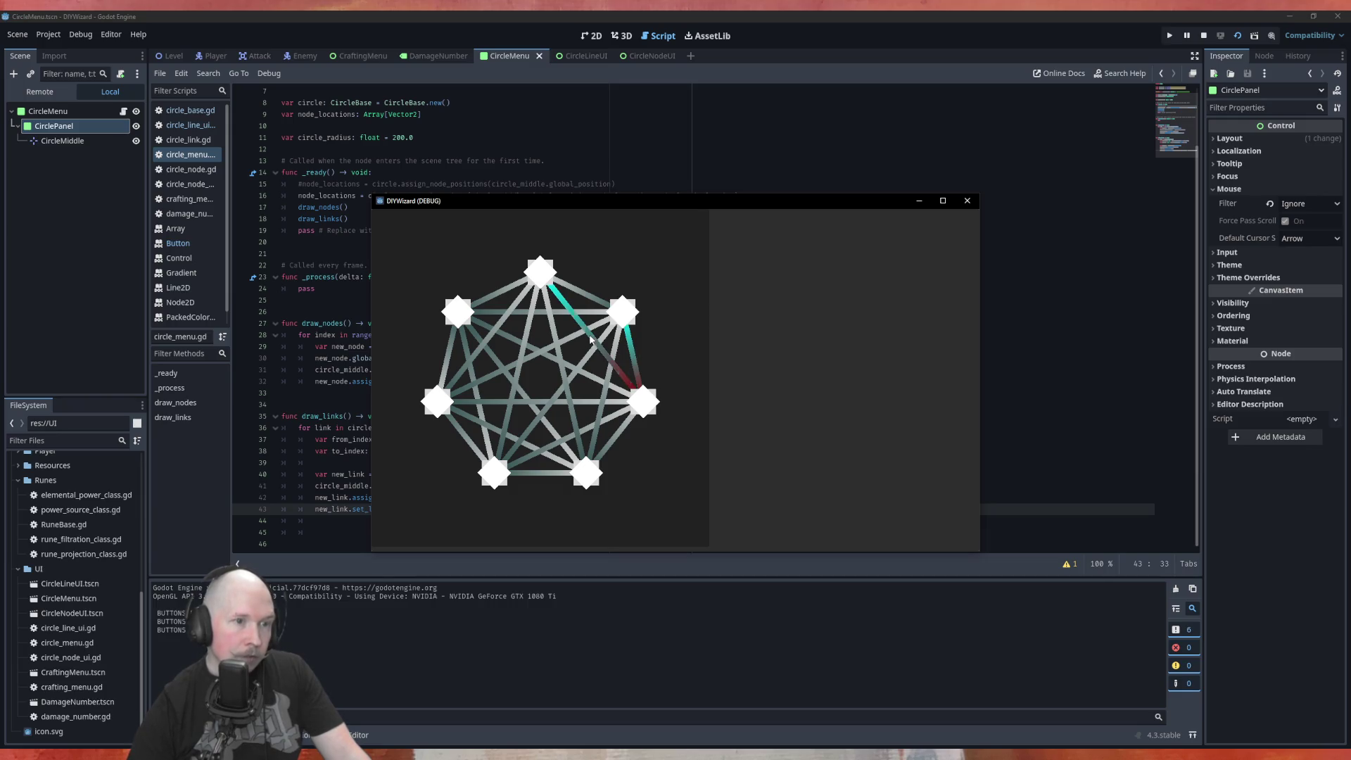
{"action": "left_click", "coordinate": [587, 363]}
{"action": "double_click", "coordinate": [622, 356]}
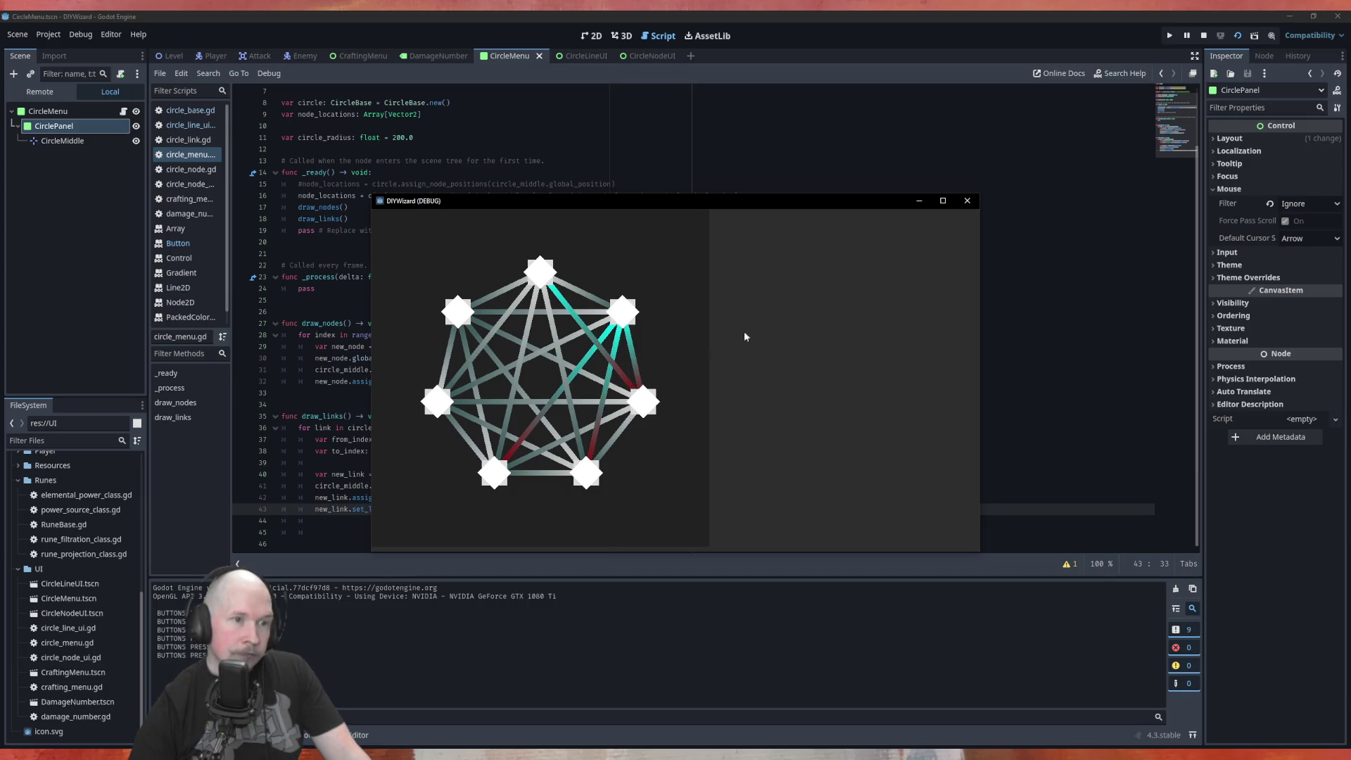
{"action": "left_click", "coordinate": [591, 295]}
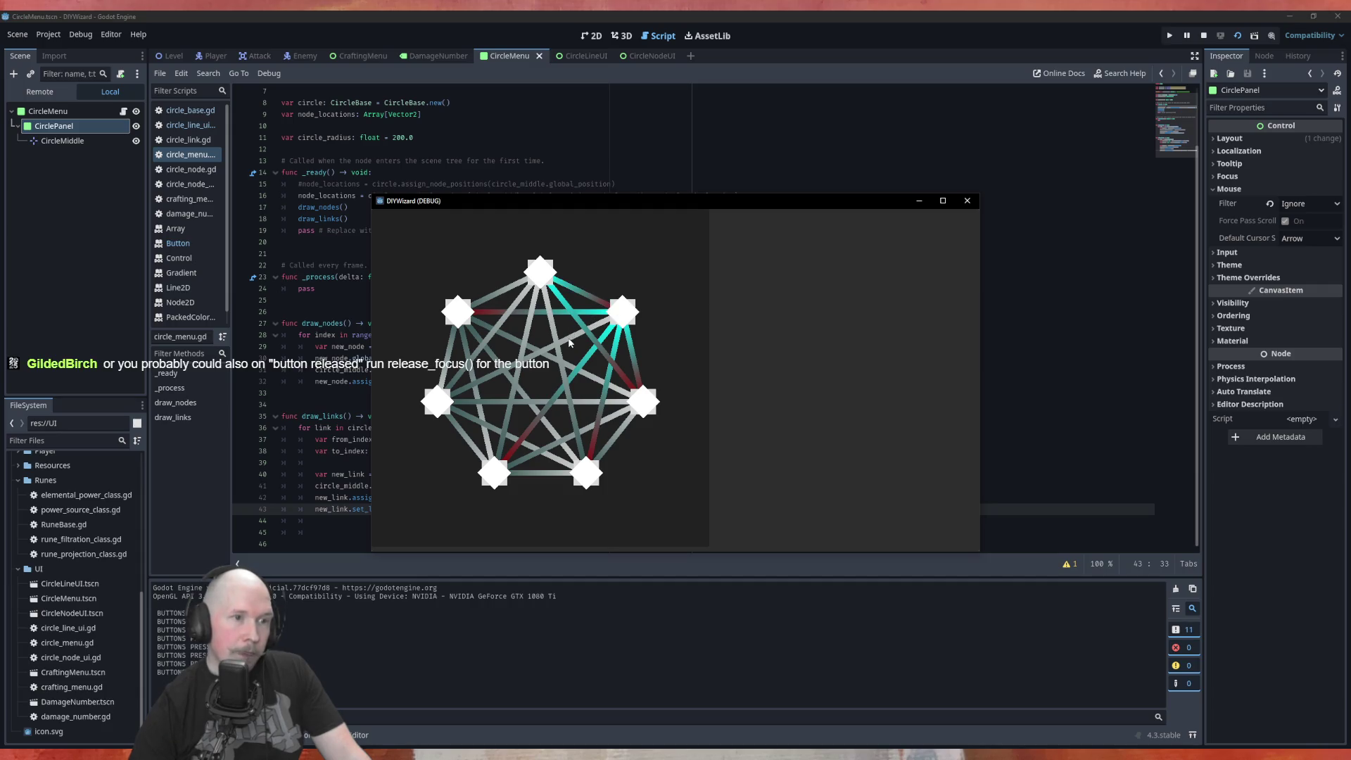
{"action": "left_click", "coordinate": [570, 343]}
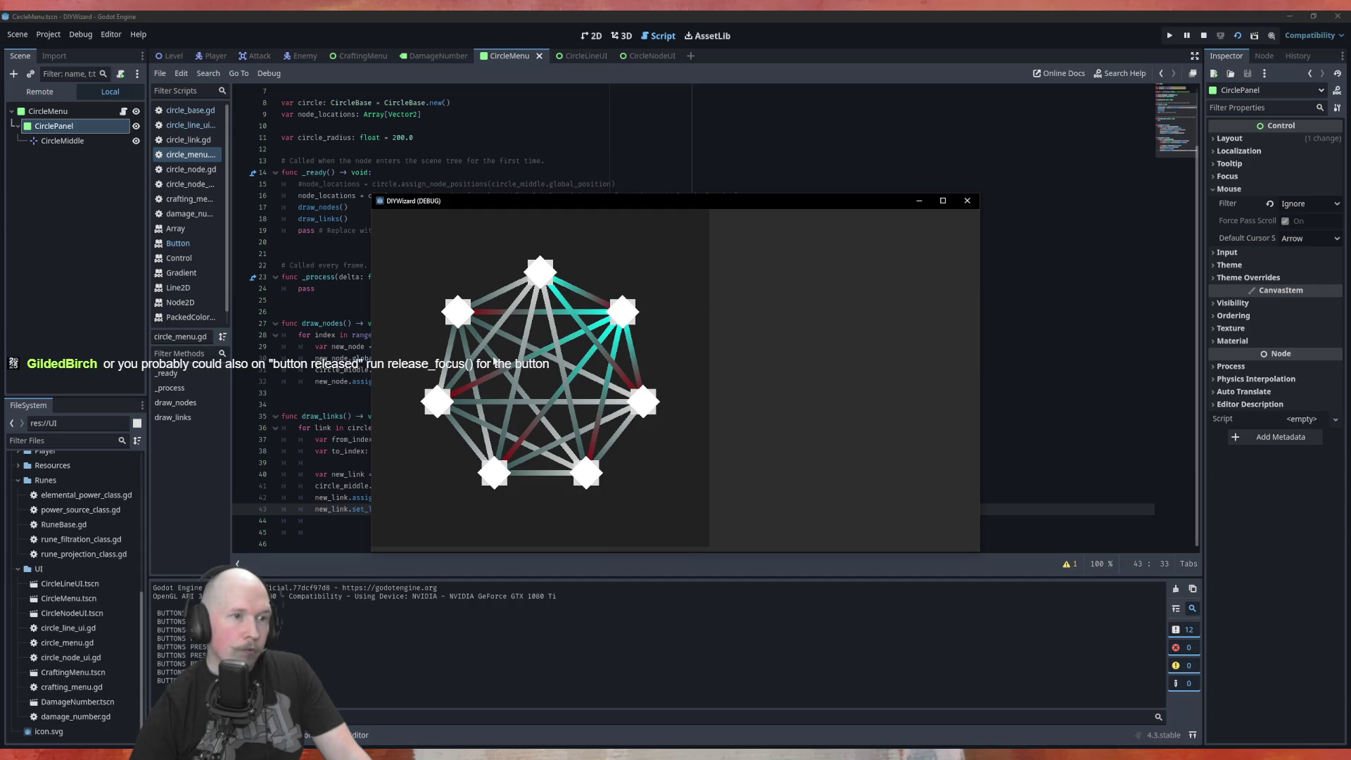
{"action": "left_click", "coordinate": [496, 362]}
{"action": "left_click", "coordinate": [506, 335]}
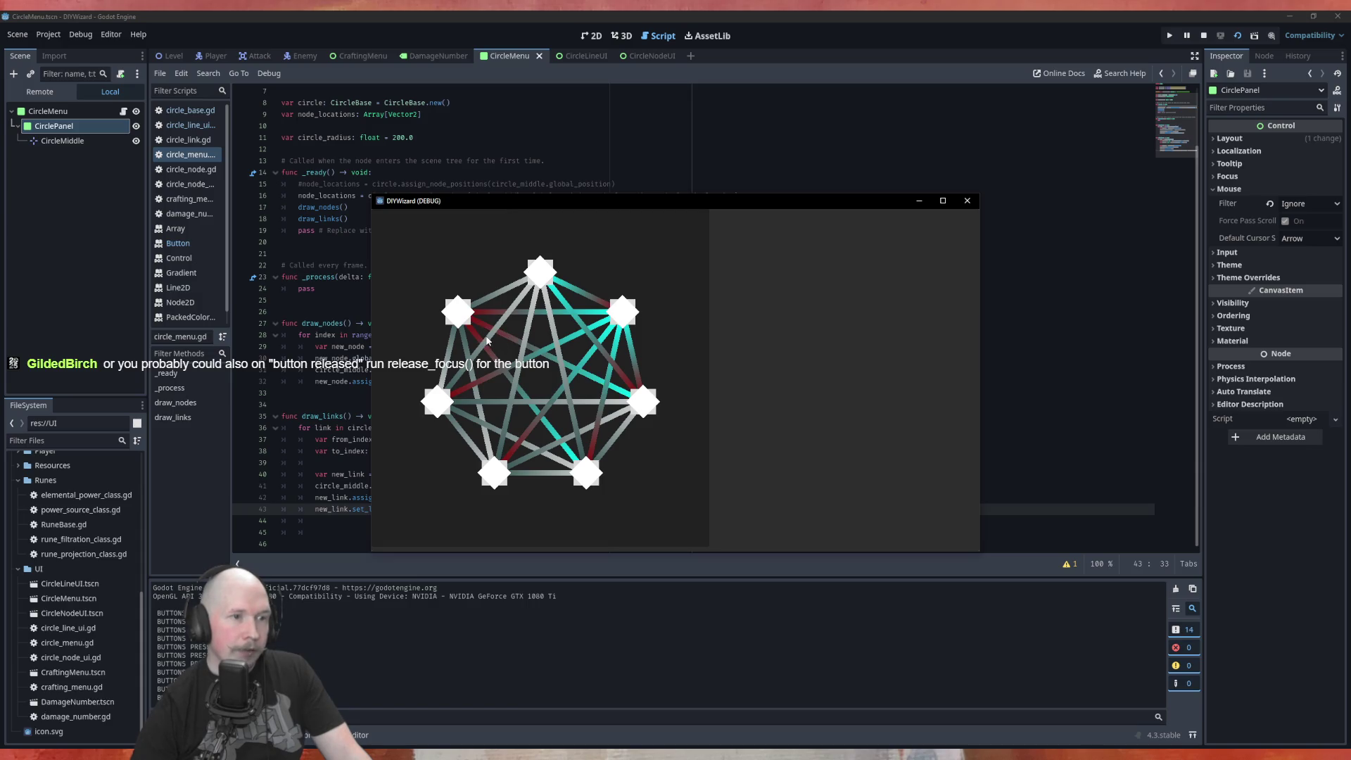
{"action": "left_click", "coordinate": [488, 341]}
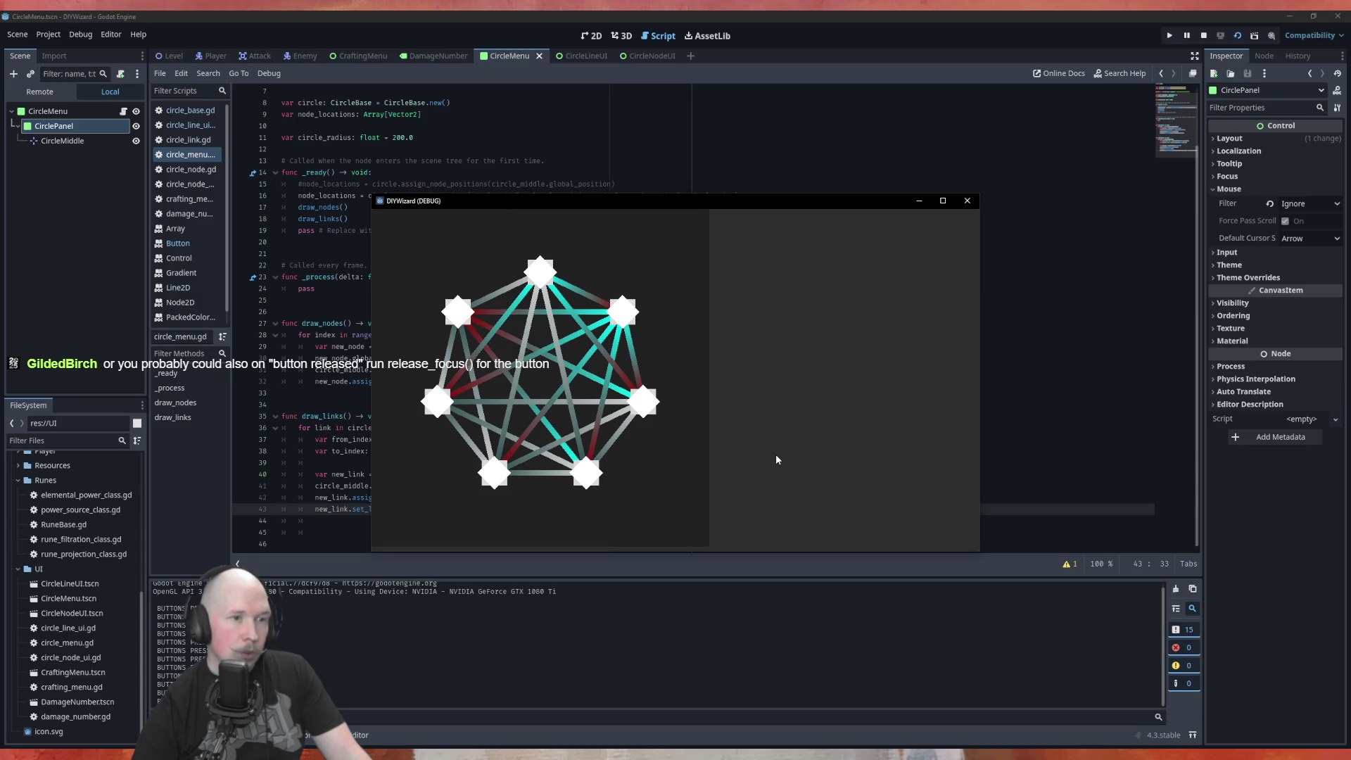
{"action": "left_click", "coordinate": [967, 200]}
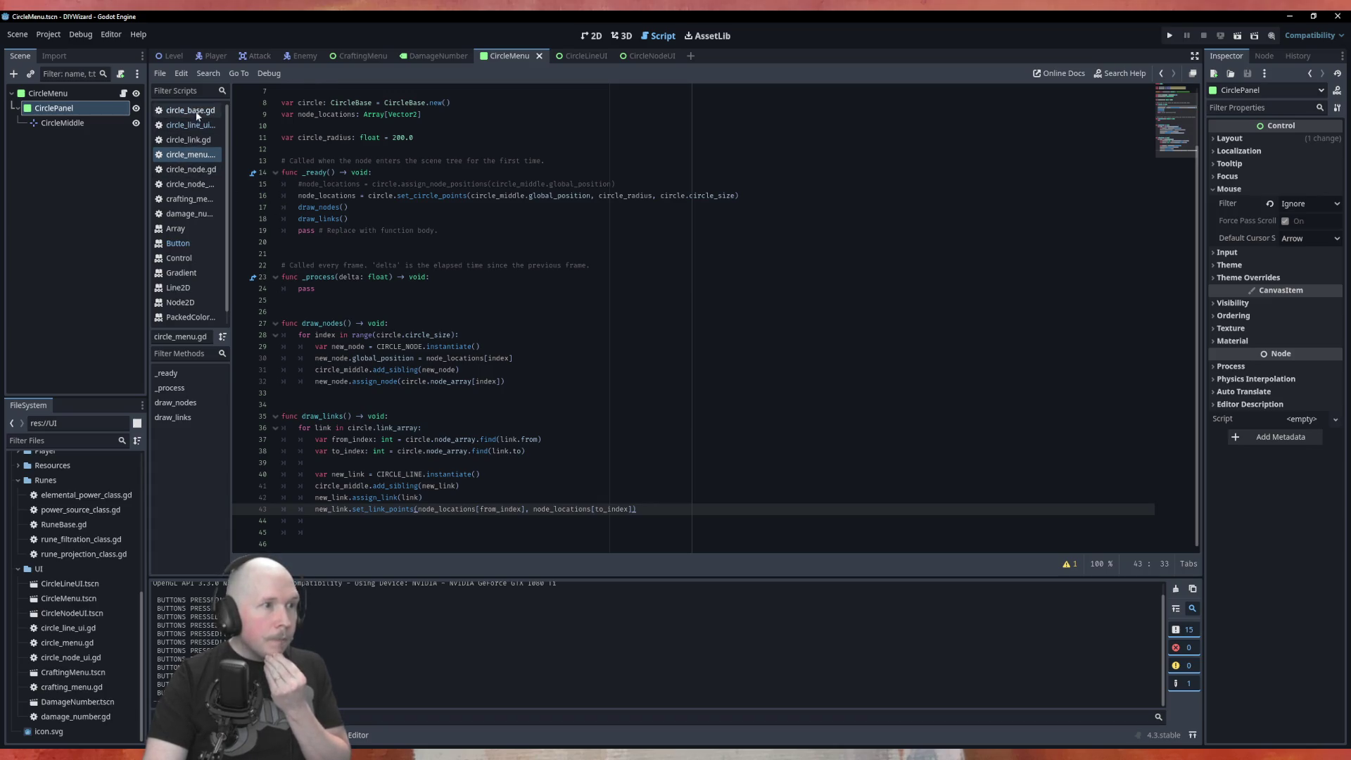
In circle_line_ui.gd, comment out the _circle_link.toggle_open_state call on line 80.
{"action": "left_click", "coordinate": [197, 130]}
{"action": "scroll", "coordinate": [535, 311], "scroll_direction": "down", "scroll_amount": 10}
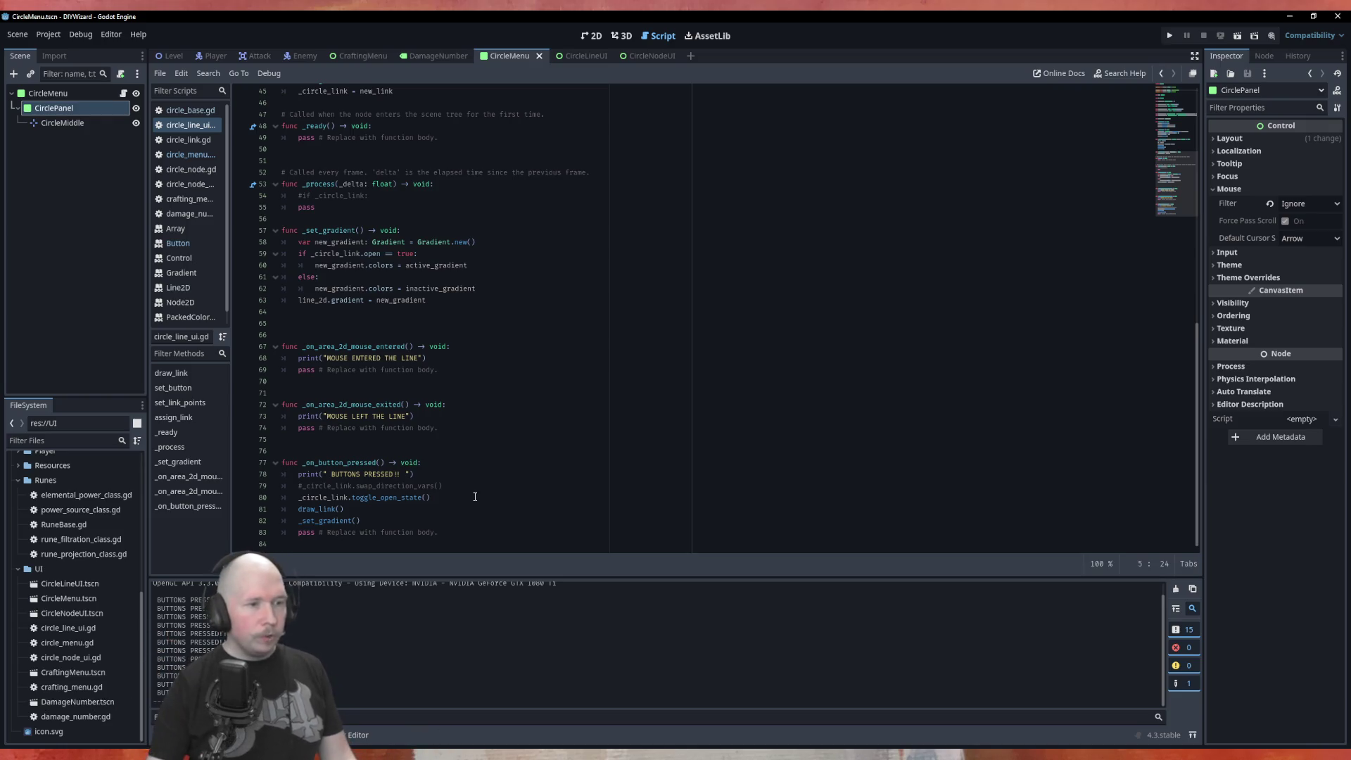
{"action": "left_click", "coordinate": [475, 497]}
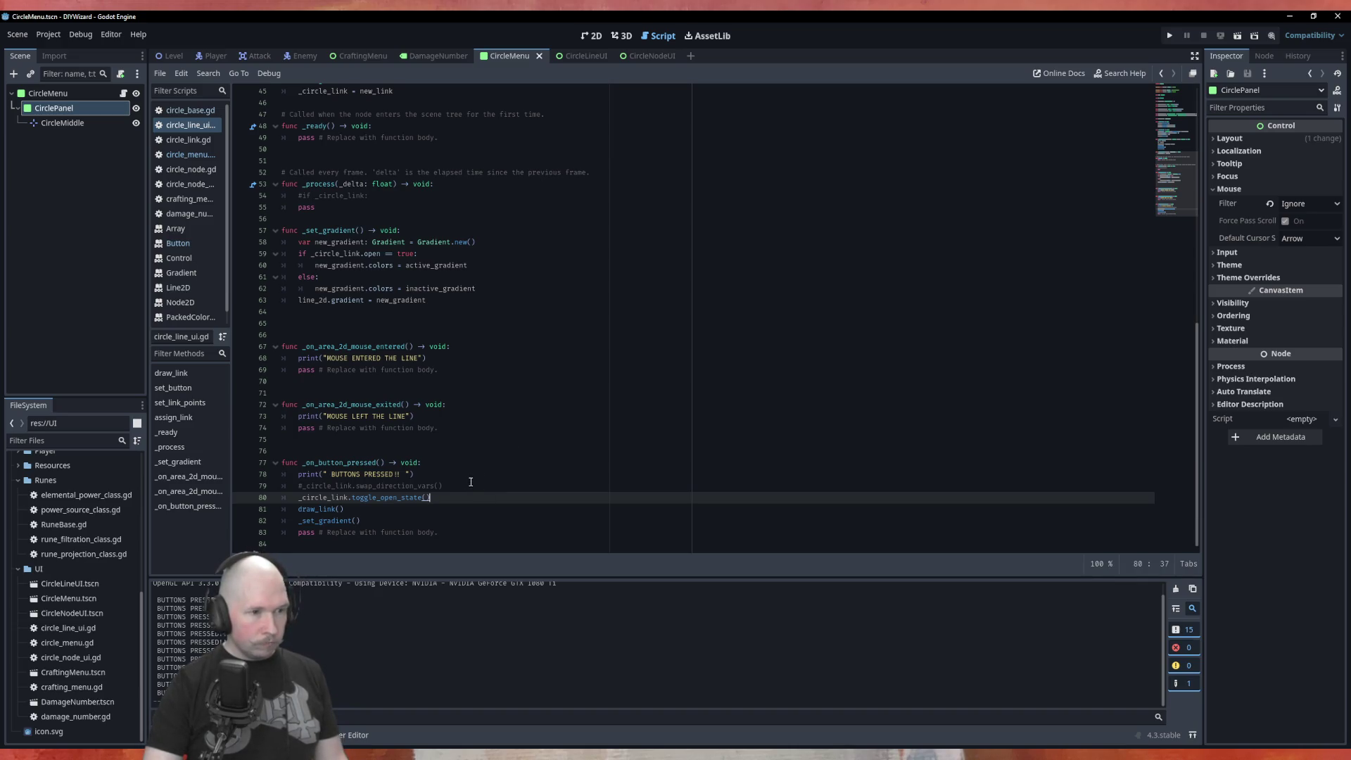
{"action": "left_click", "coordinate": [295, 498]}
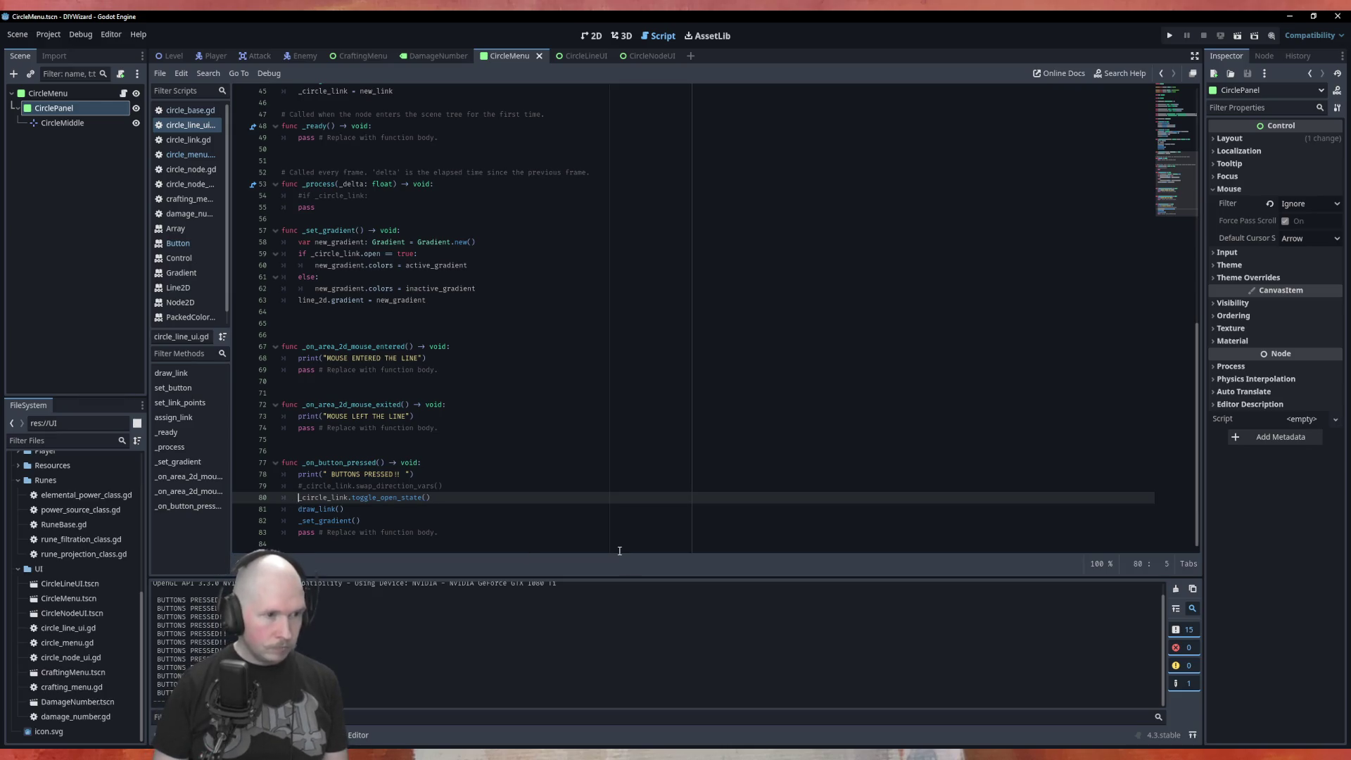
{"action": "key", "text": "ctrl+k"}
{"action": "key", "text": "ctrl+shift+Return"}
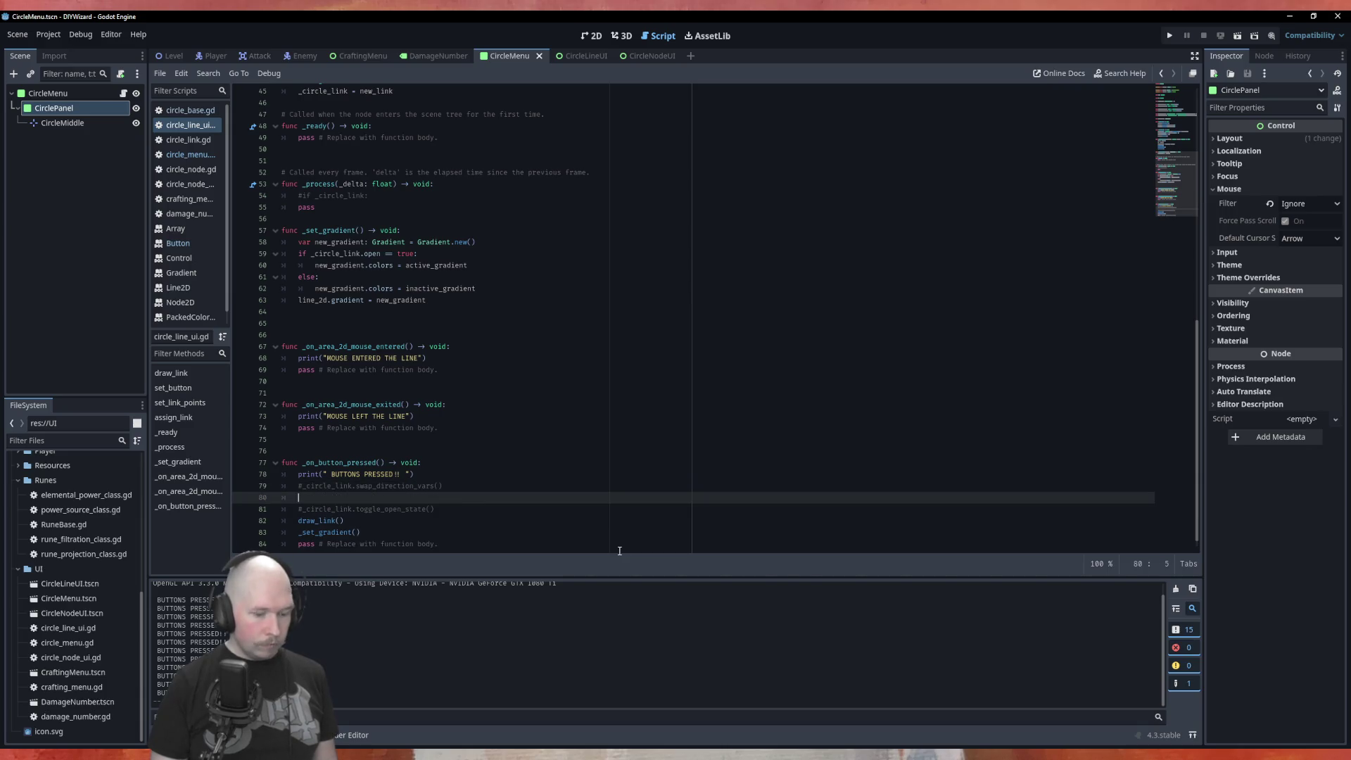
Add point_array.append(point_array.pop_front()) in its place, save the script and run the project.
{"action": "type", "text": "if"}
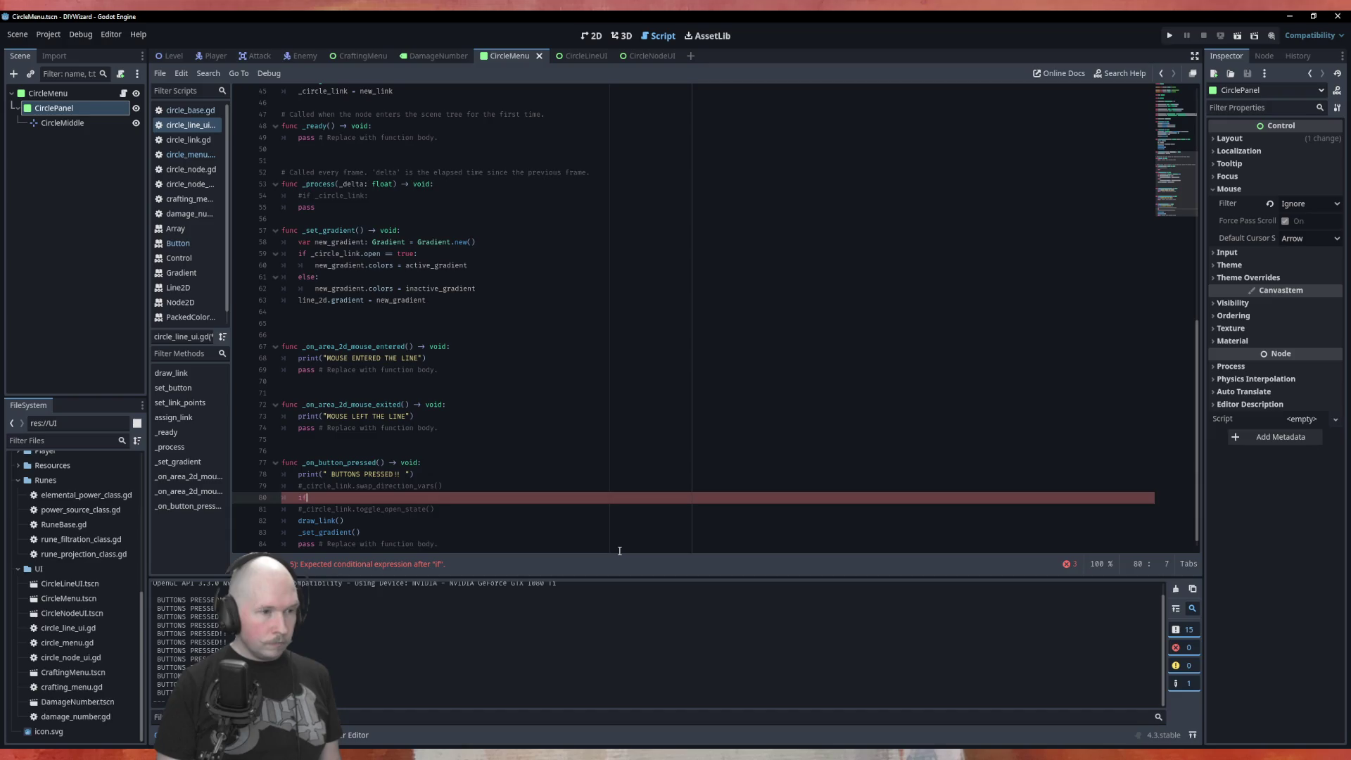
{"action": "key", "text": "BackSpace"}
{"action": "key", "text": "BackSpace"}
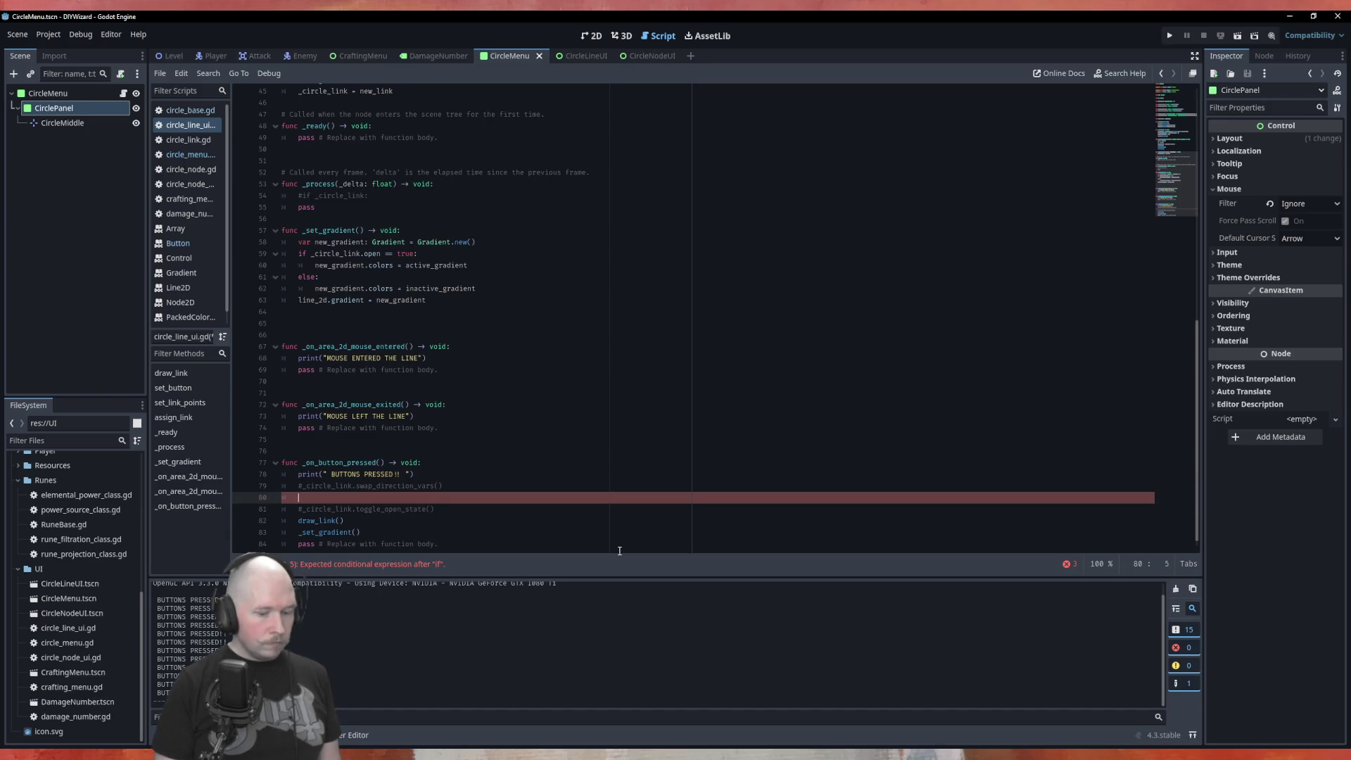
{"action": "type", "text": "po"}
{"action": "key", "text": "Return"}
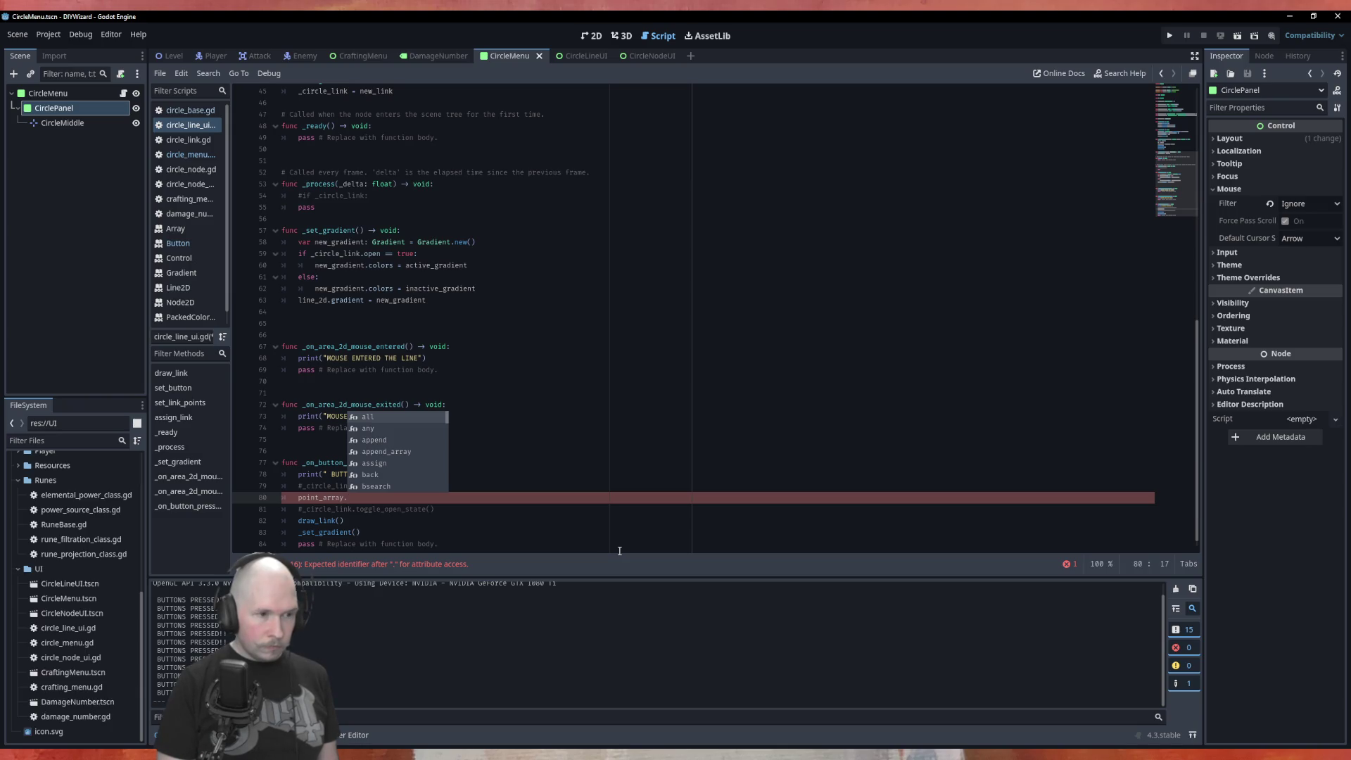
{"action": "type", "text": "po"}
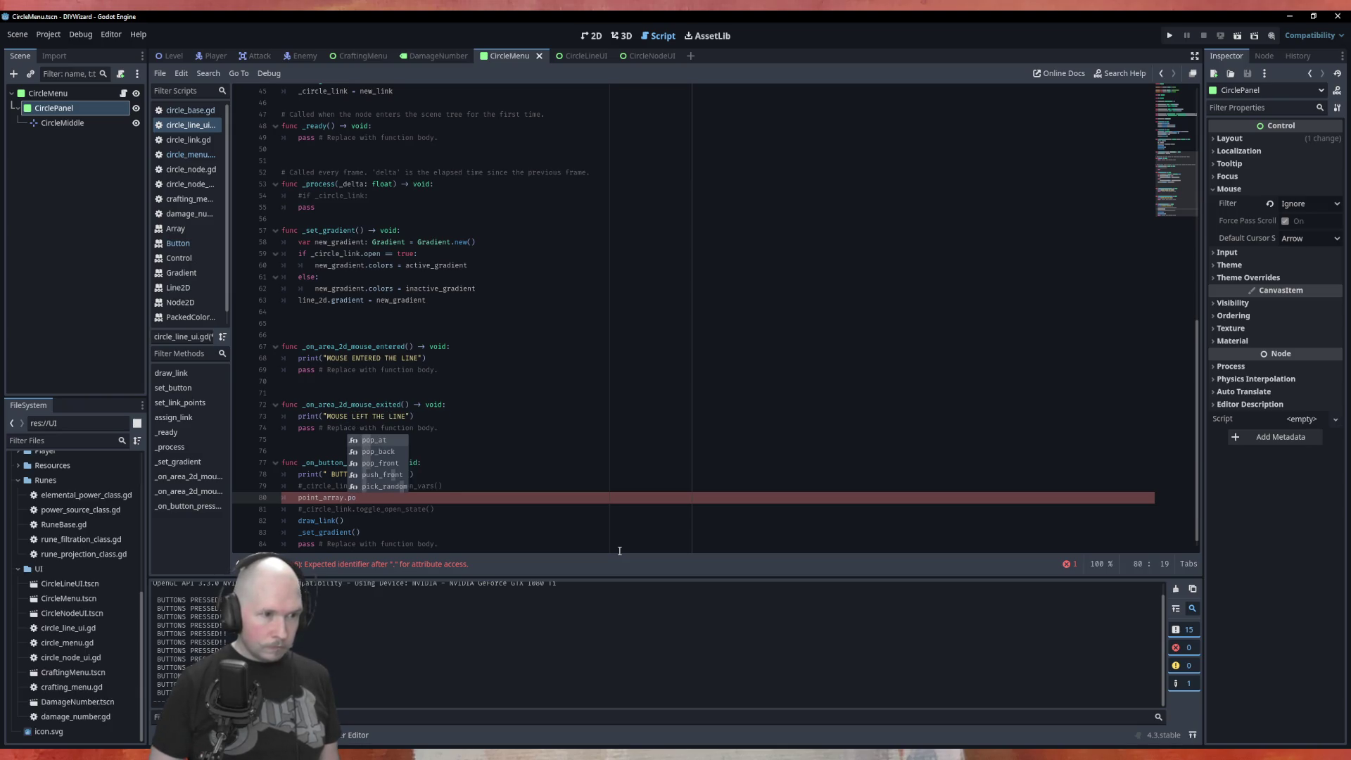
{"action": "key", "text": "Down"}
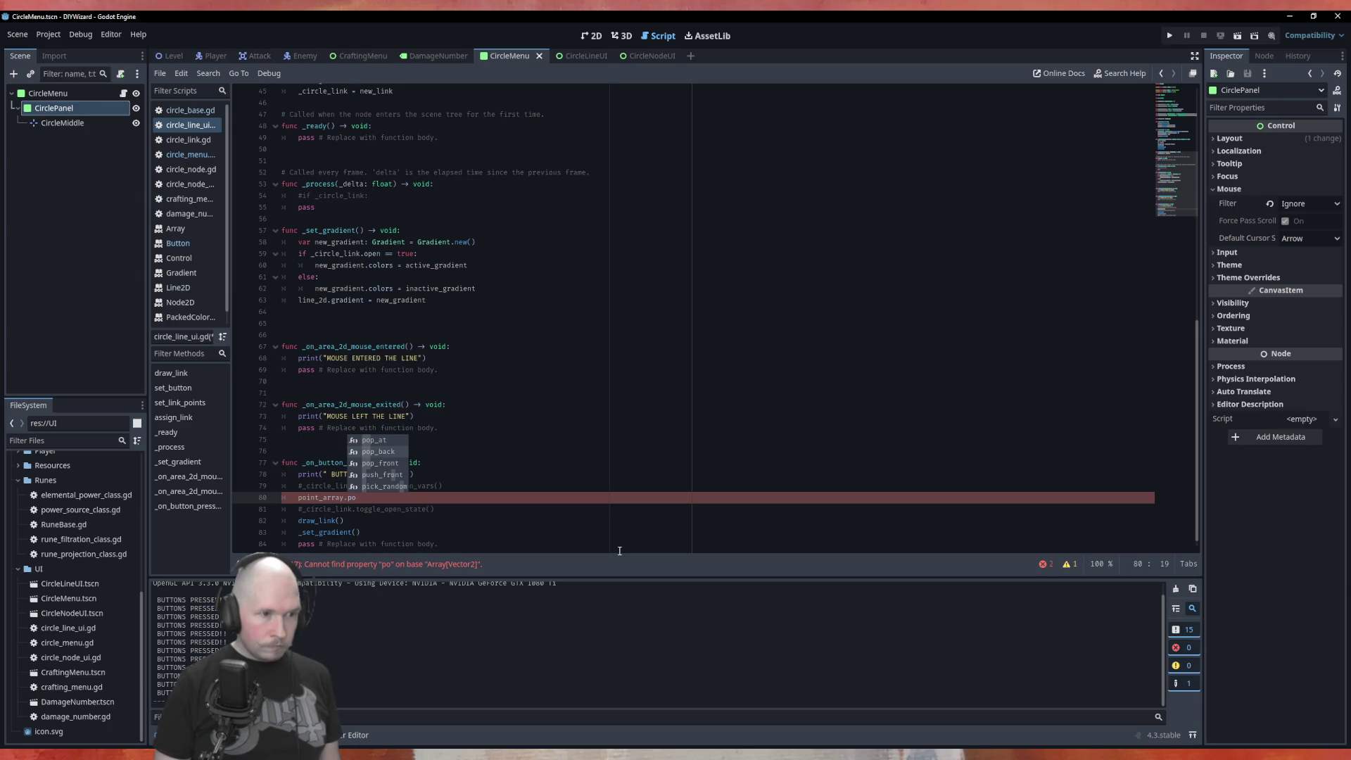
{"action": "key", "text": "Down"}
{"action": "key", "text": "Return"}
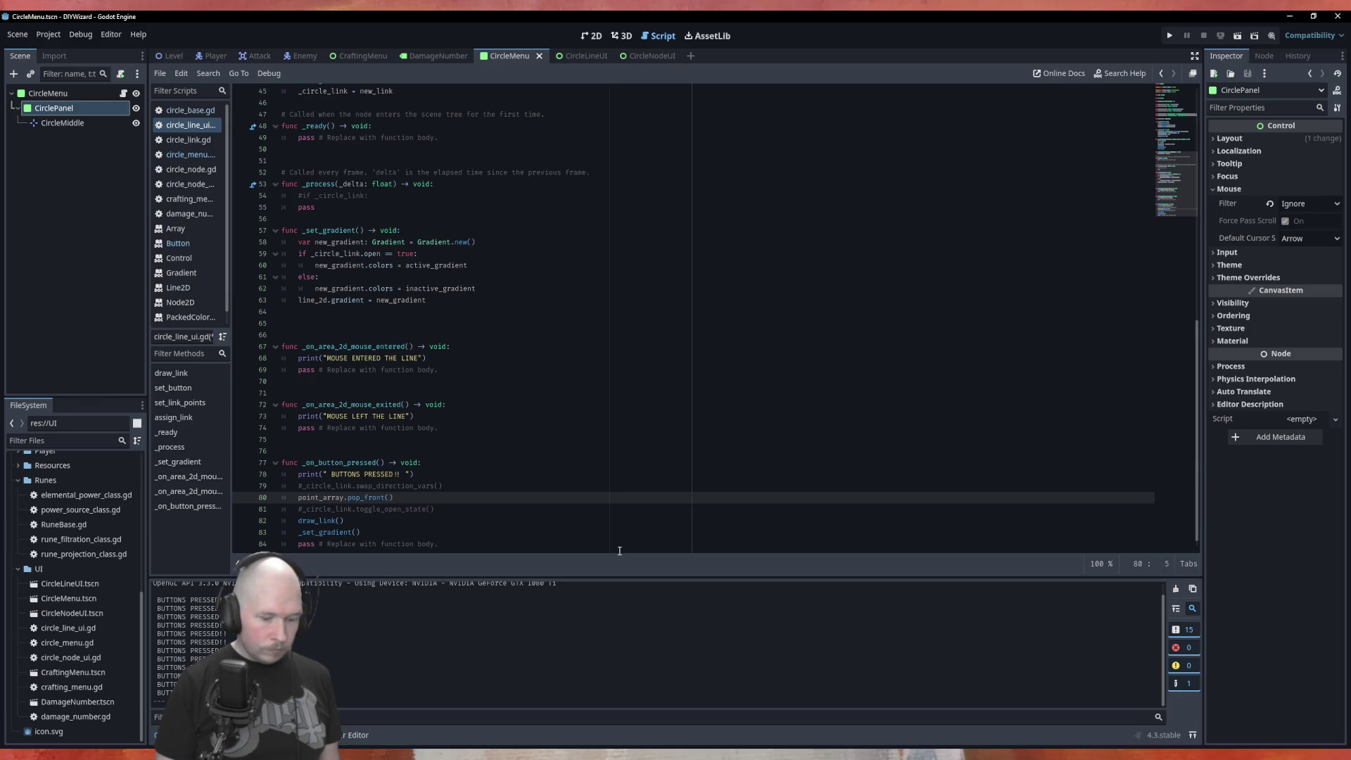
{"action": "type", "text": "point_a"}
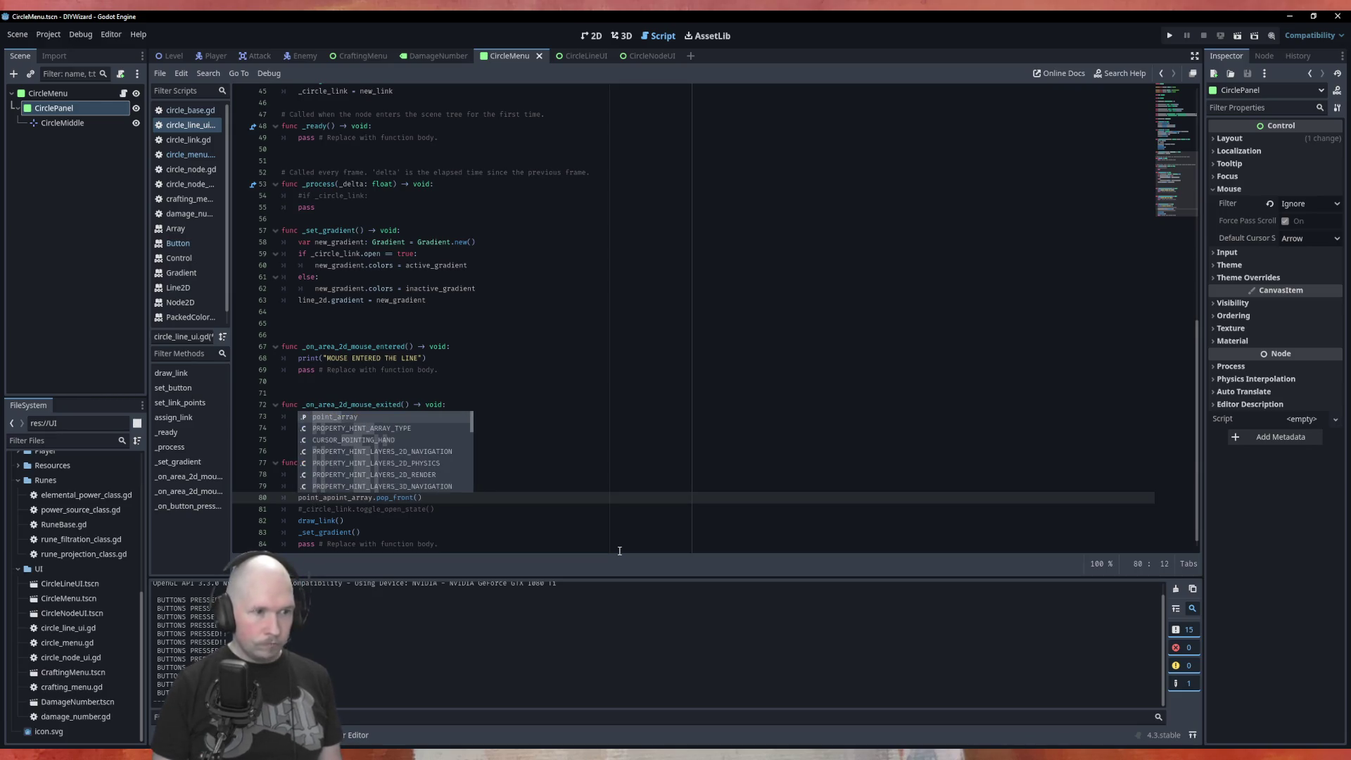
{"action": "key", "text": "Return"}
{"action": "type", "text": ".append"}
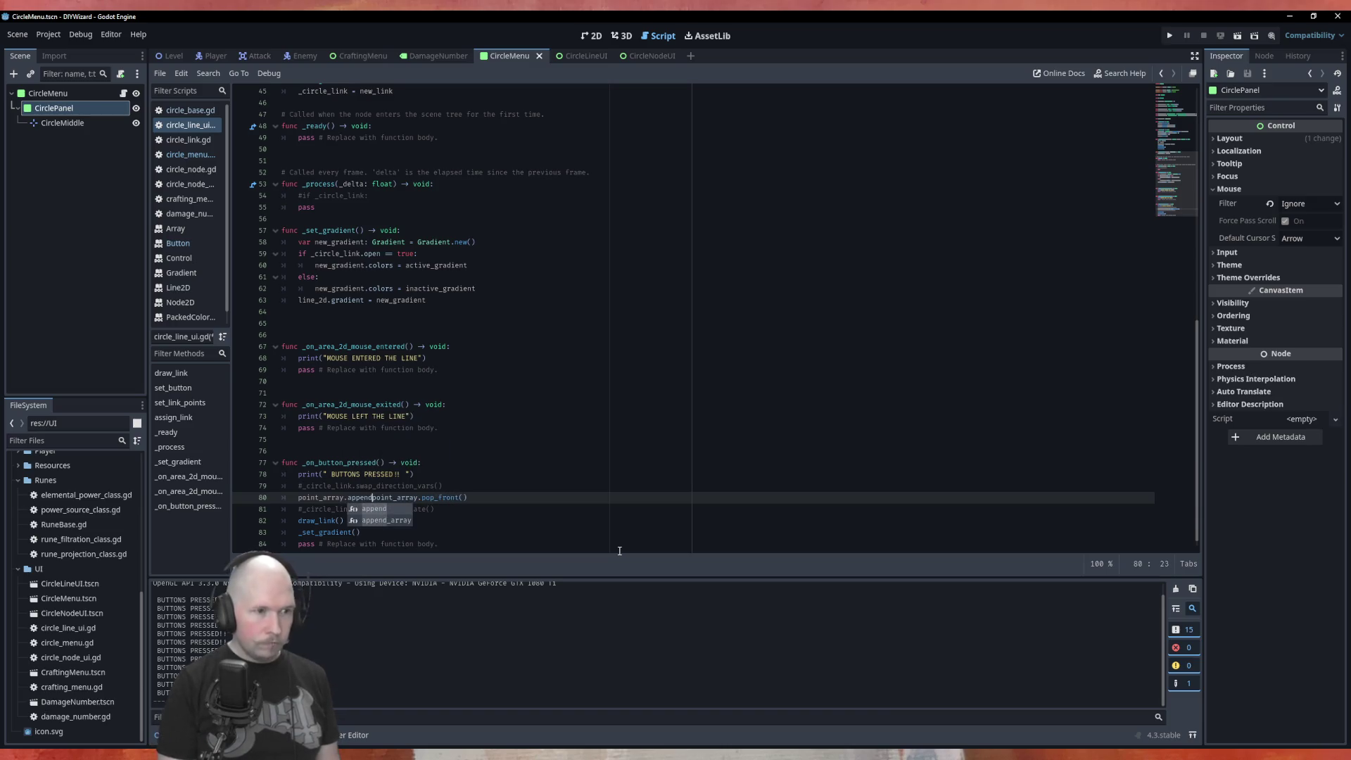
{"action": "type", "text": "("}
{"action": "key", "text": "End"}
{"action": "type", "text": ")"}
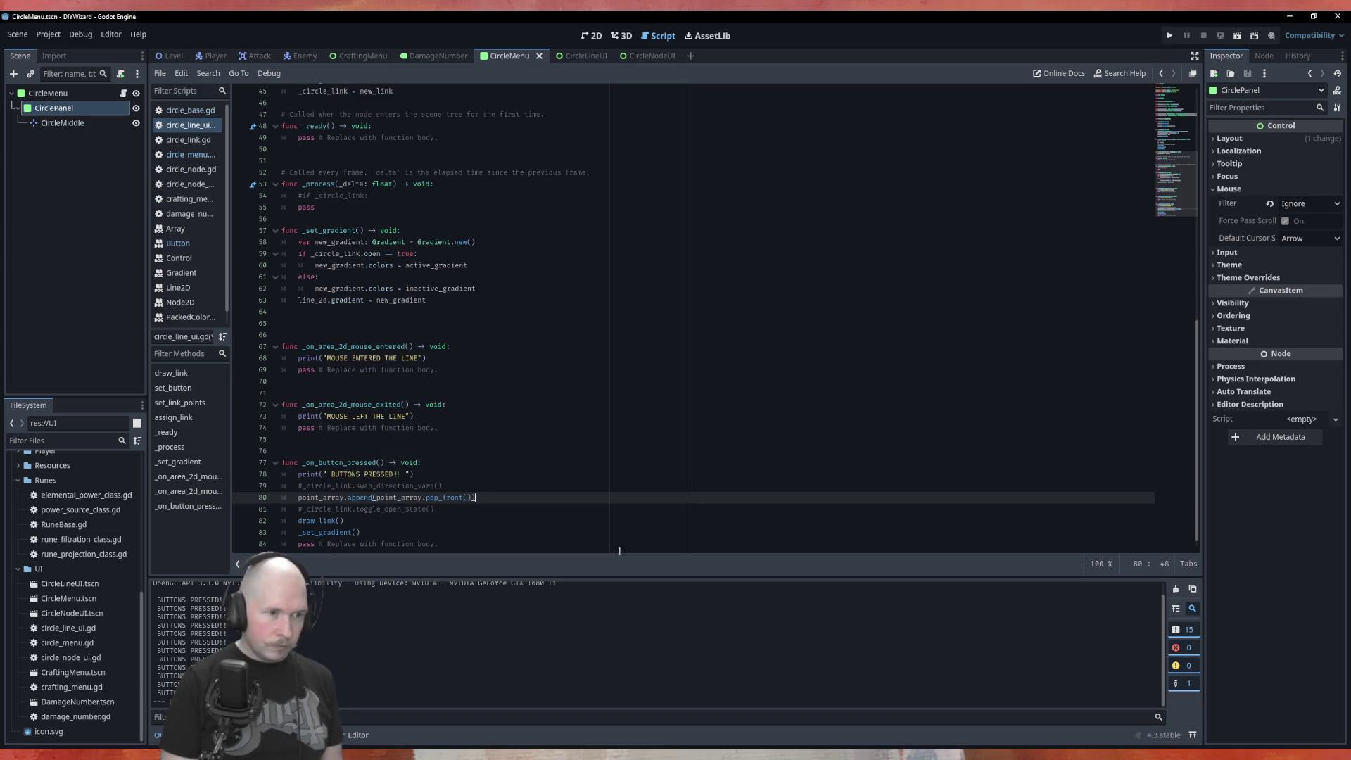
{"action": "key", "text": "ctrl+s"}
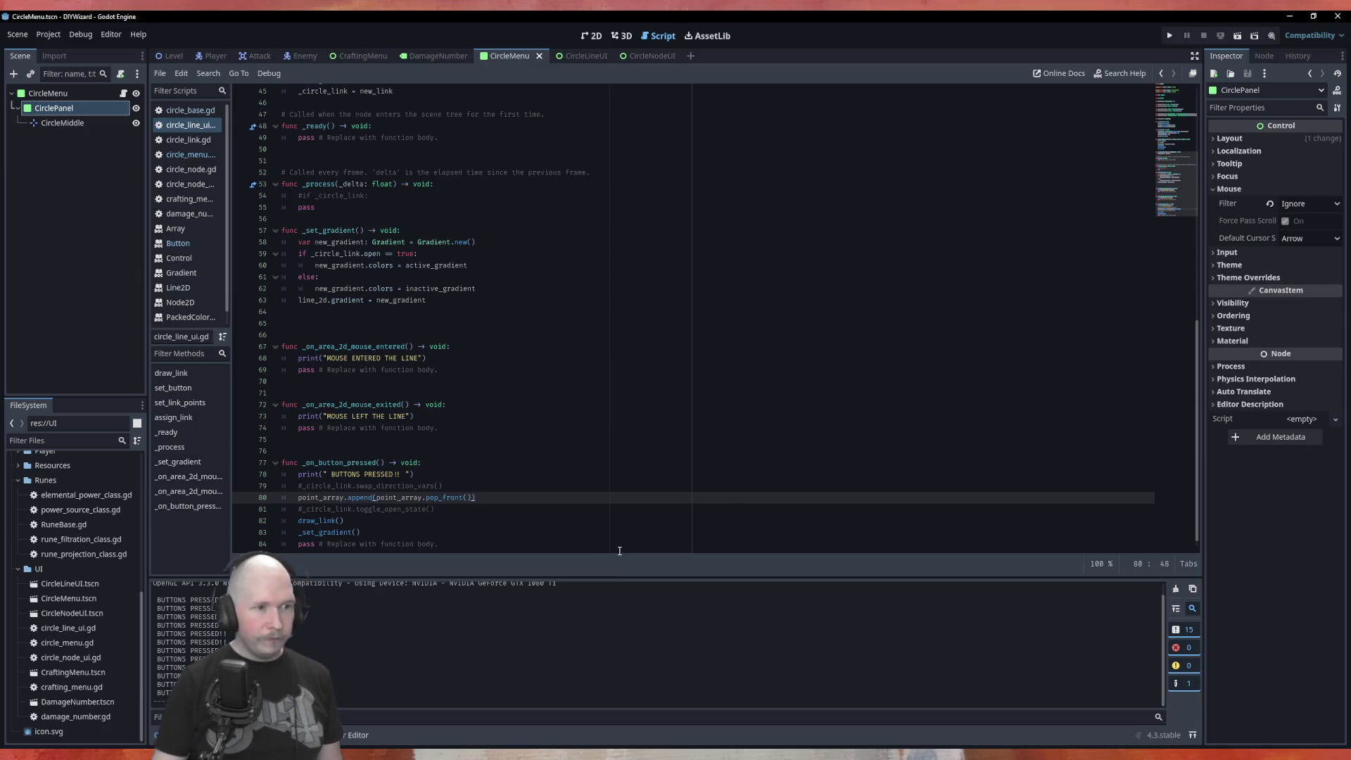
{"action": "key", "text": "F5"}
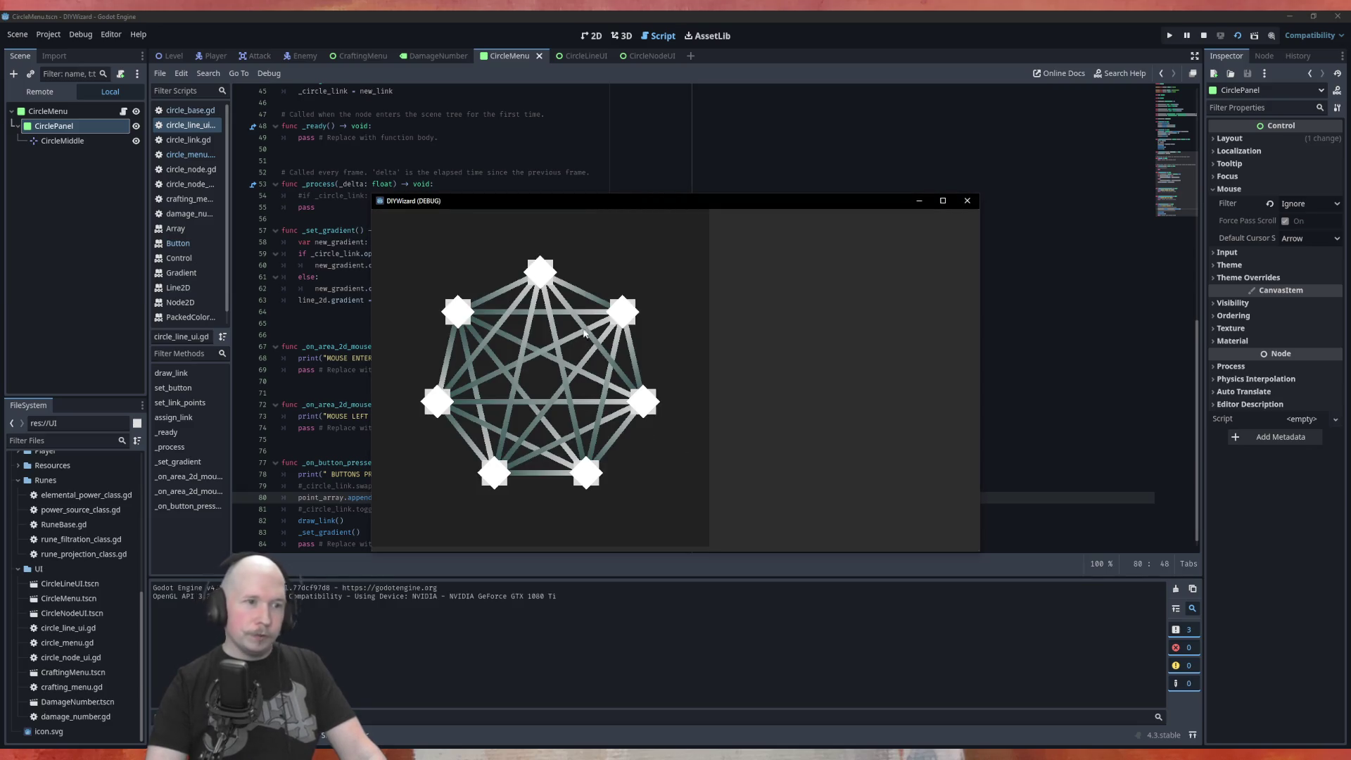
Click links repeatedly in the running game to check their shading and the Output log, then close it.
{"action": "left_click", "coordinate": [579, 295]}
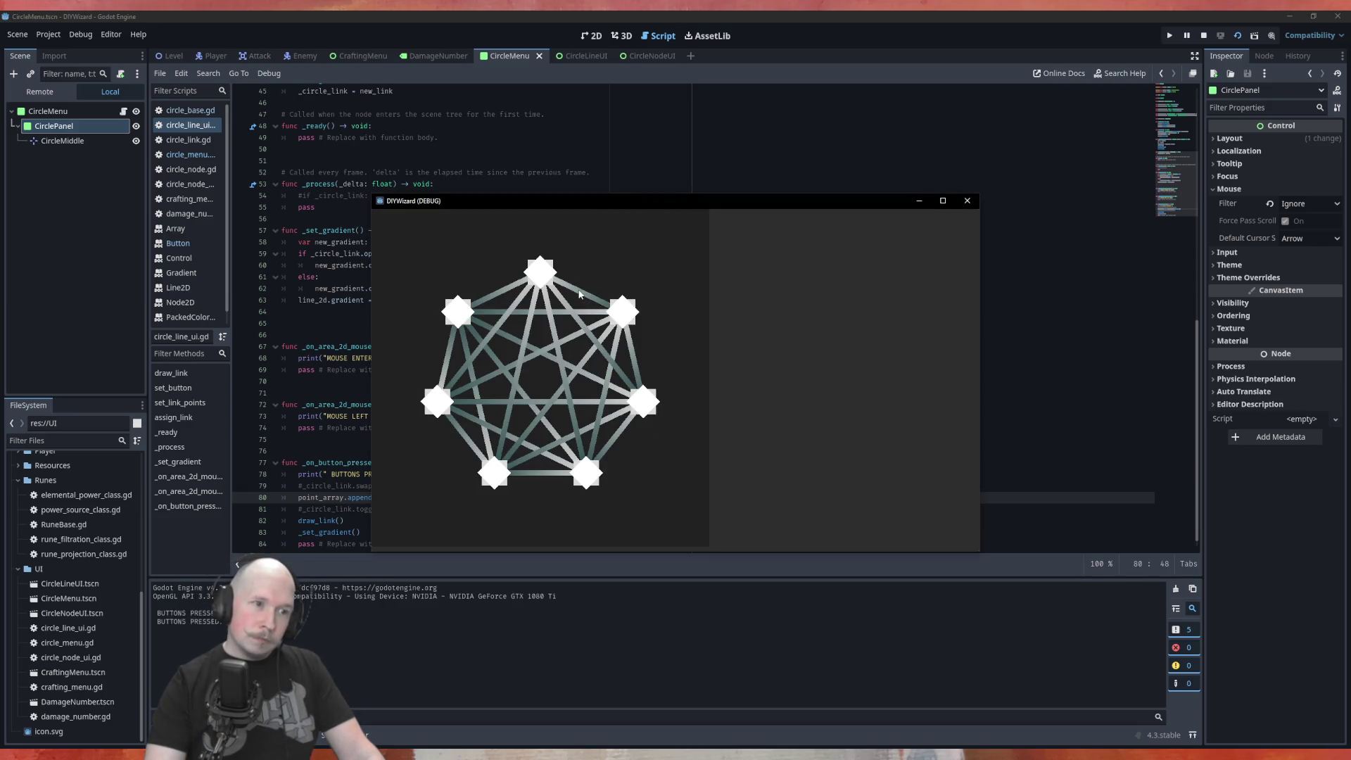
{"action": "double_click", "coordinate": [579, 294]}
{"action": "double_click", "coordinate": [580, 294]}
{"action": "left_click", "coordinate": [579, 294]}
{"action": "double_click", "coordinate": [579, 295]}
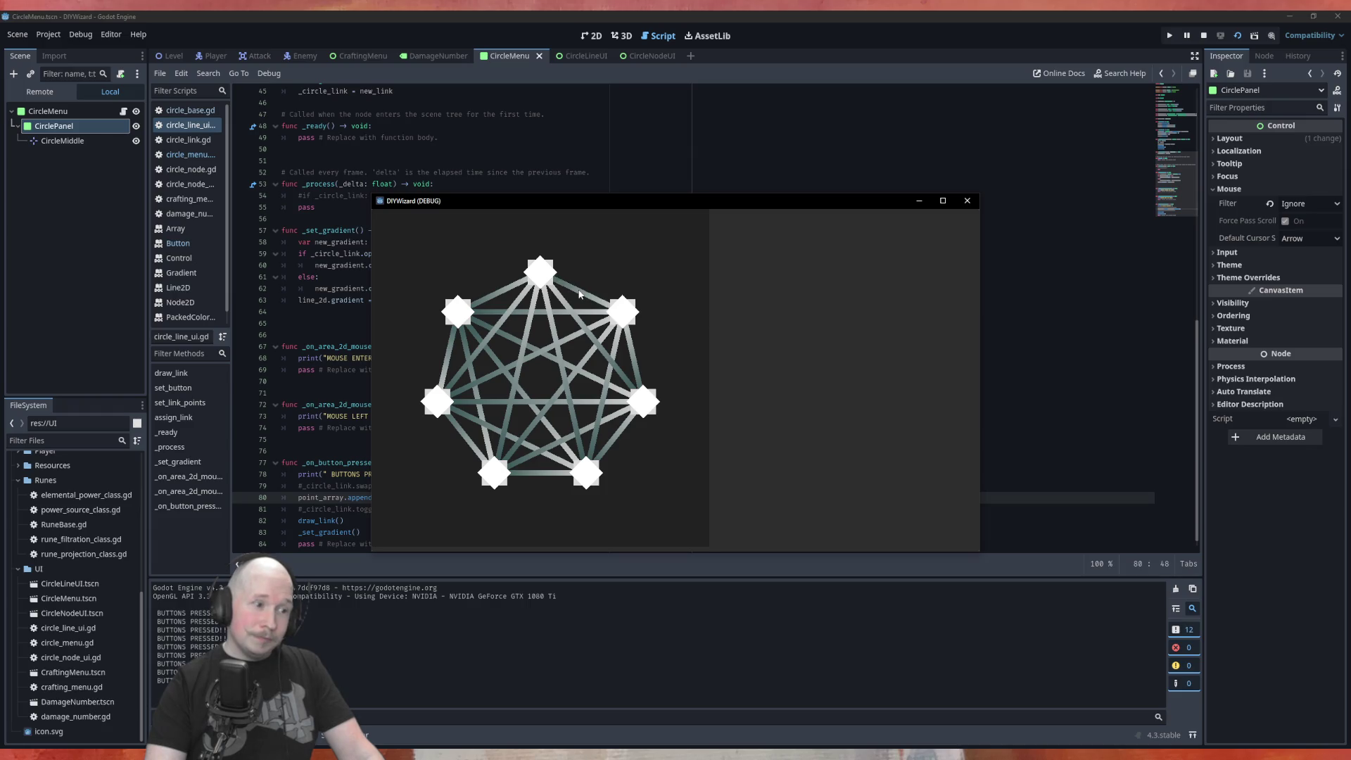
{"action": "left_click", "coordinate": [579, 295]}
{"action": "left_click", "coordinate": [581, 327]}
{"action": "left_click", "coordinate": [582, 328]}
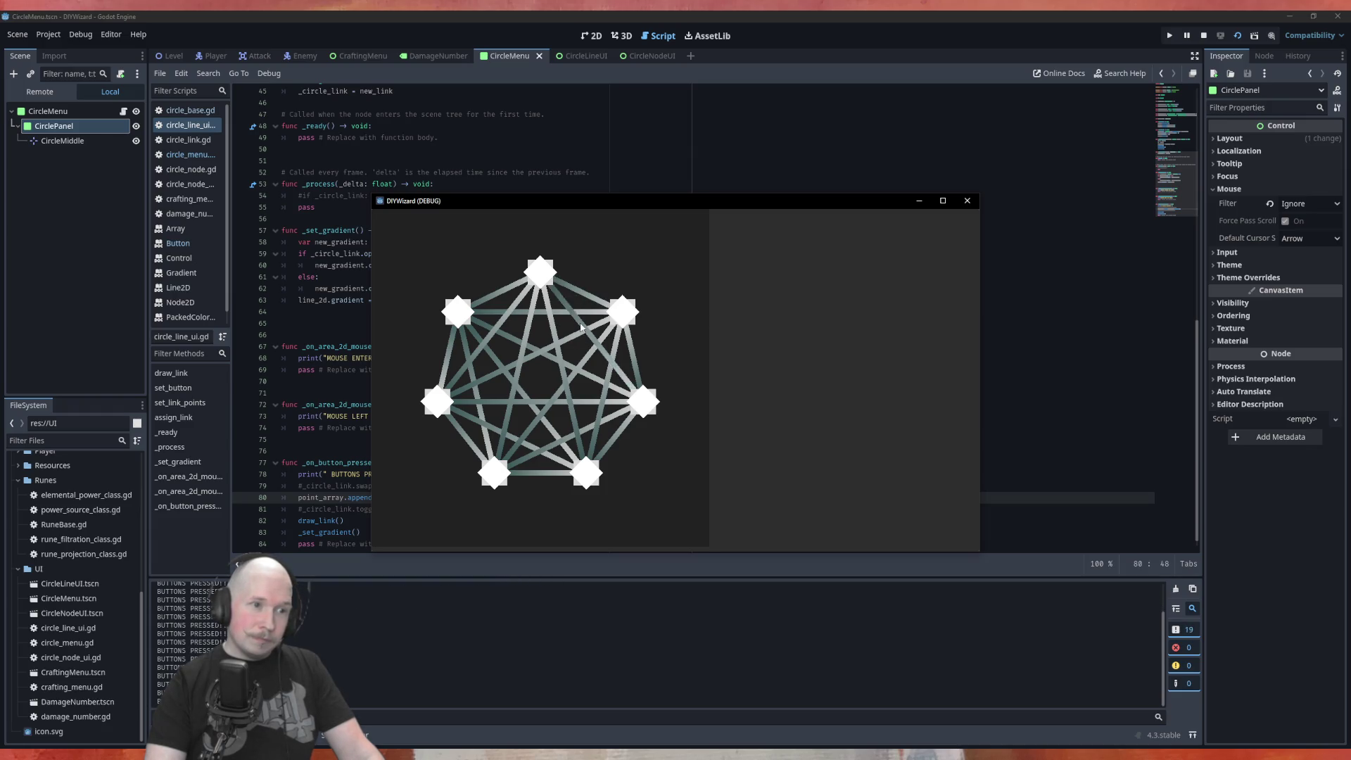
{"action": "left_click", "coordinate": [581, 327]}
{"action": "double_click", "coordinate": [581, 327]}
{"action": "left_click", "coordinate": [535, 359]}
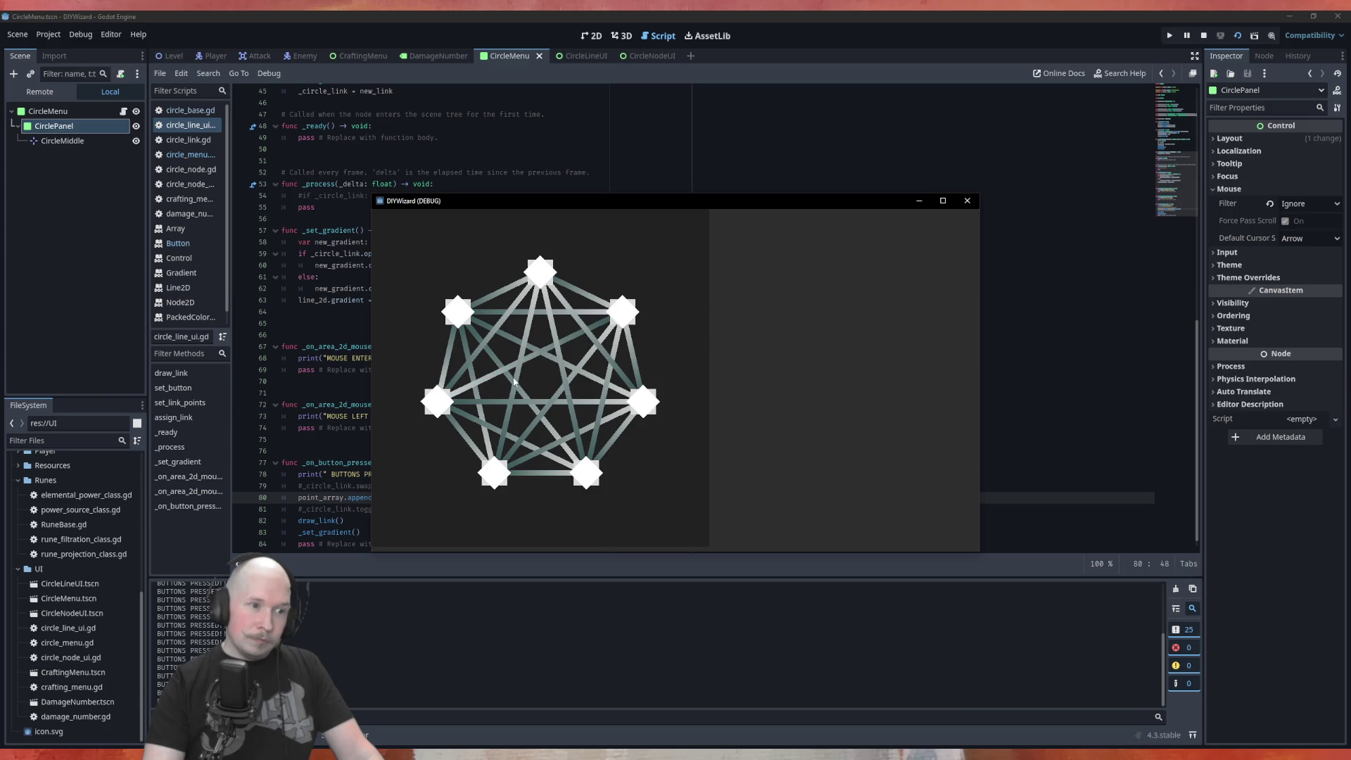
{"action": "left_click", "coordinate": [516, 382]}
{"action": "left_click", "coordinate": [529, 399]}
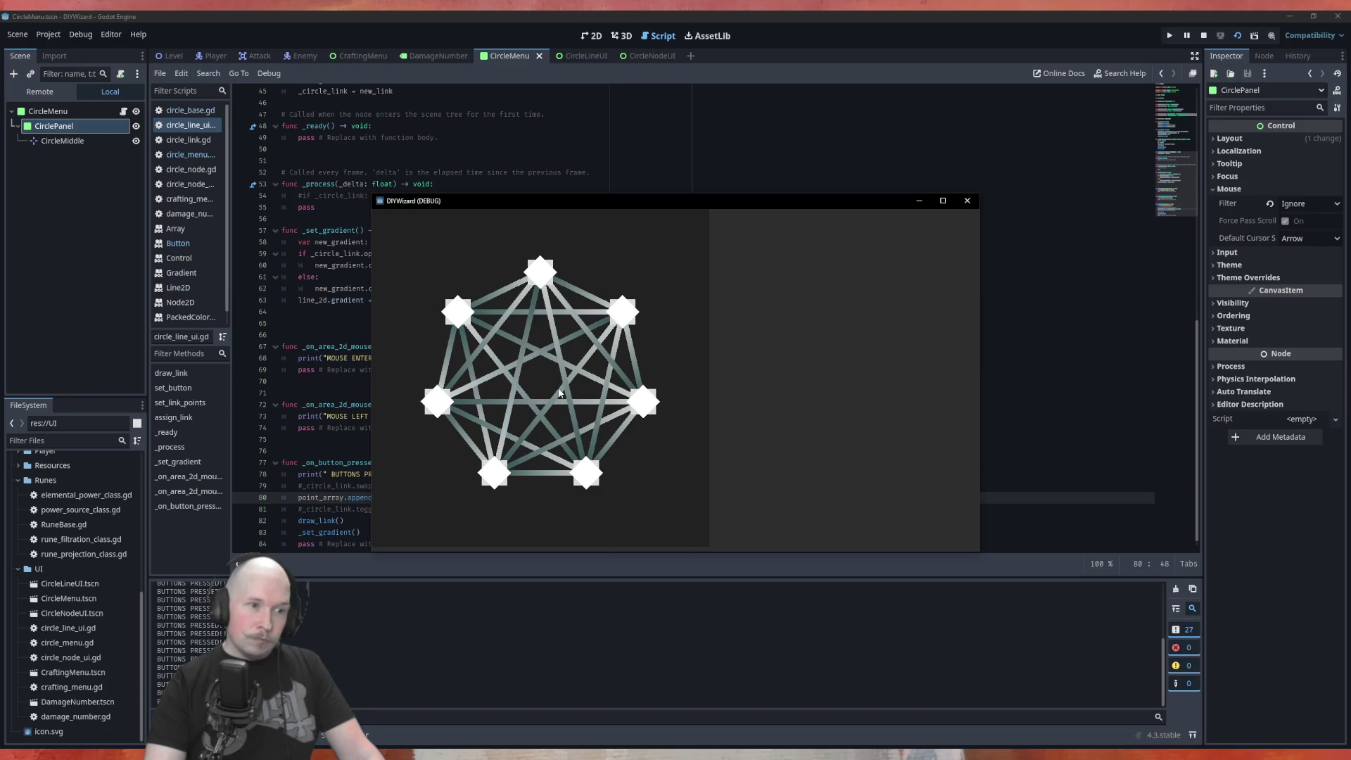
{"action": "left_click", "coordinate": [561, 393]}
{"action": "left_click", "coordinate": [561, 393]}
{"action": "left_click", "coordinate": [542, 360]}
{"action": "left_click", "coordinate": [532, 359]}
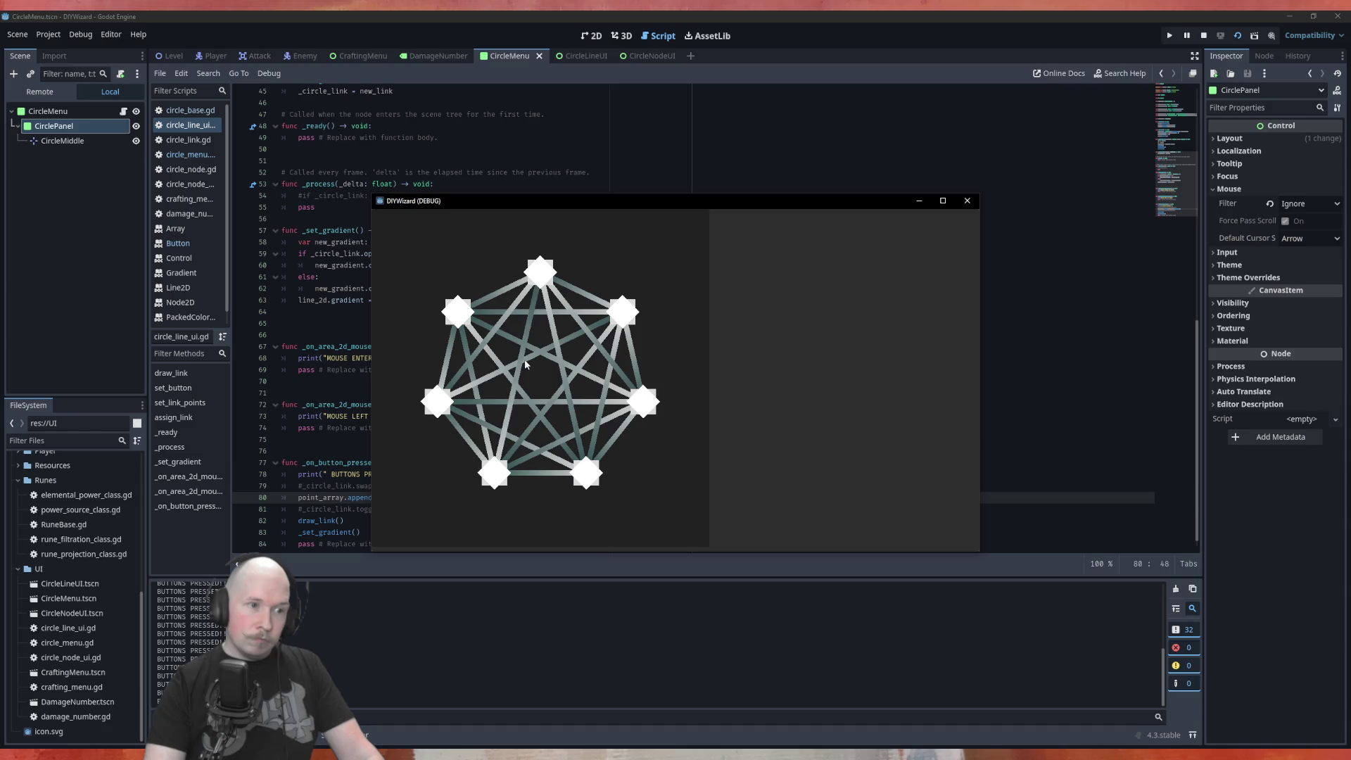
{"action": "left_click", "coordinate": [525, 364]}
{"action": "left_click", "coordinate": [528, 364]}
{"action": "left_click", "coordinate": [557, 370]}
{"action": "left_click", "coordinate": [556, 369]}
{"action": "left_click", "coordinate": [563, 377]}
{"action": "left_click", "coordinate": [584, 379]}
{"action": "left_click", "coordinate": [587, 380]}
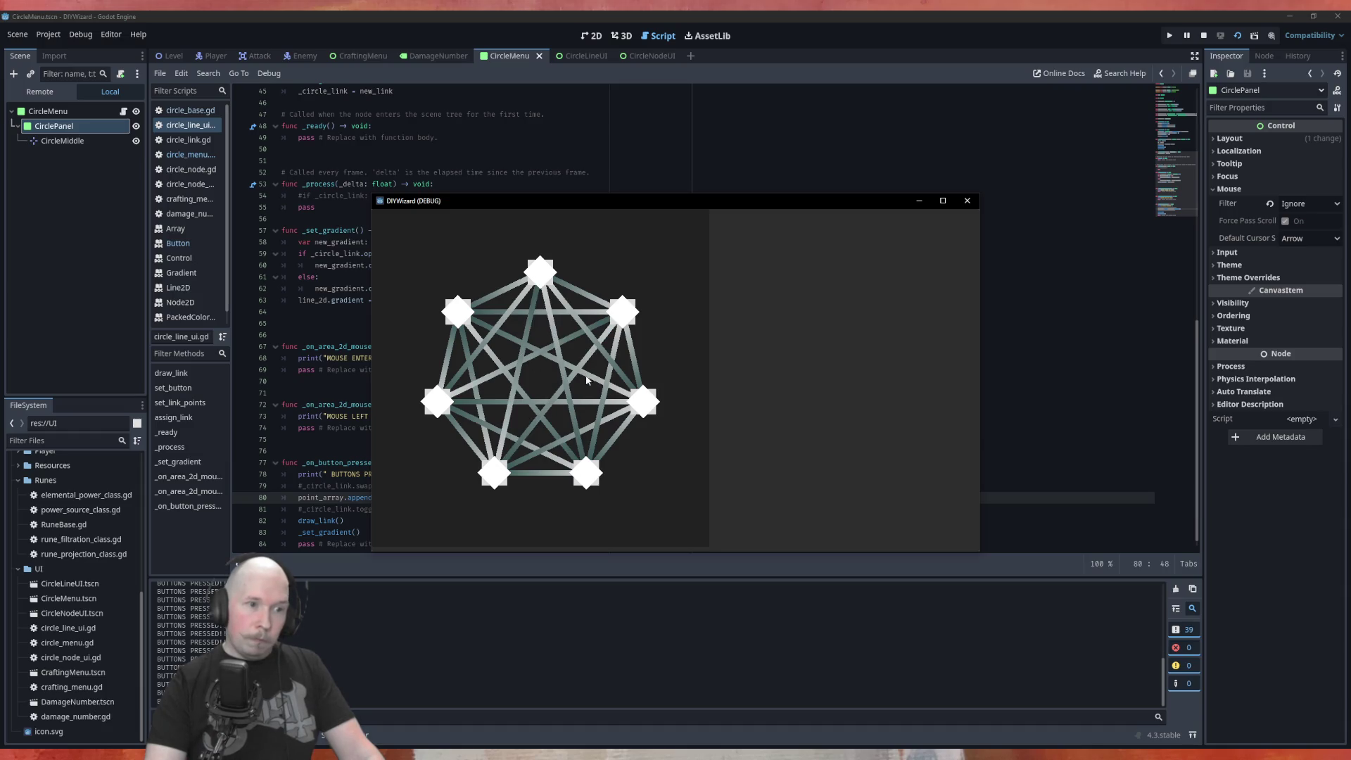
{"action": "left_click", "coordinate": [587, 380]}
{"action": "left_click", "coordinate": [587, 380]}
{"action": "left_click", "coordinate": [517, 369]}
{"action": "left_click", "coordinate": [492, 357]}
{"action": "left_click", "coordinate": [493, 358]}
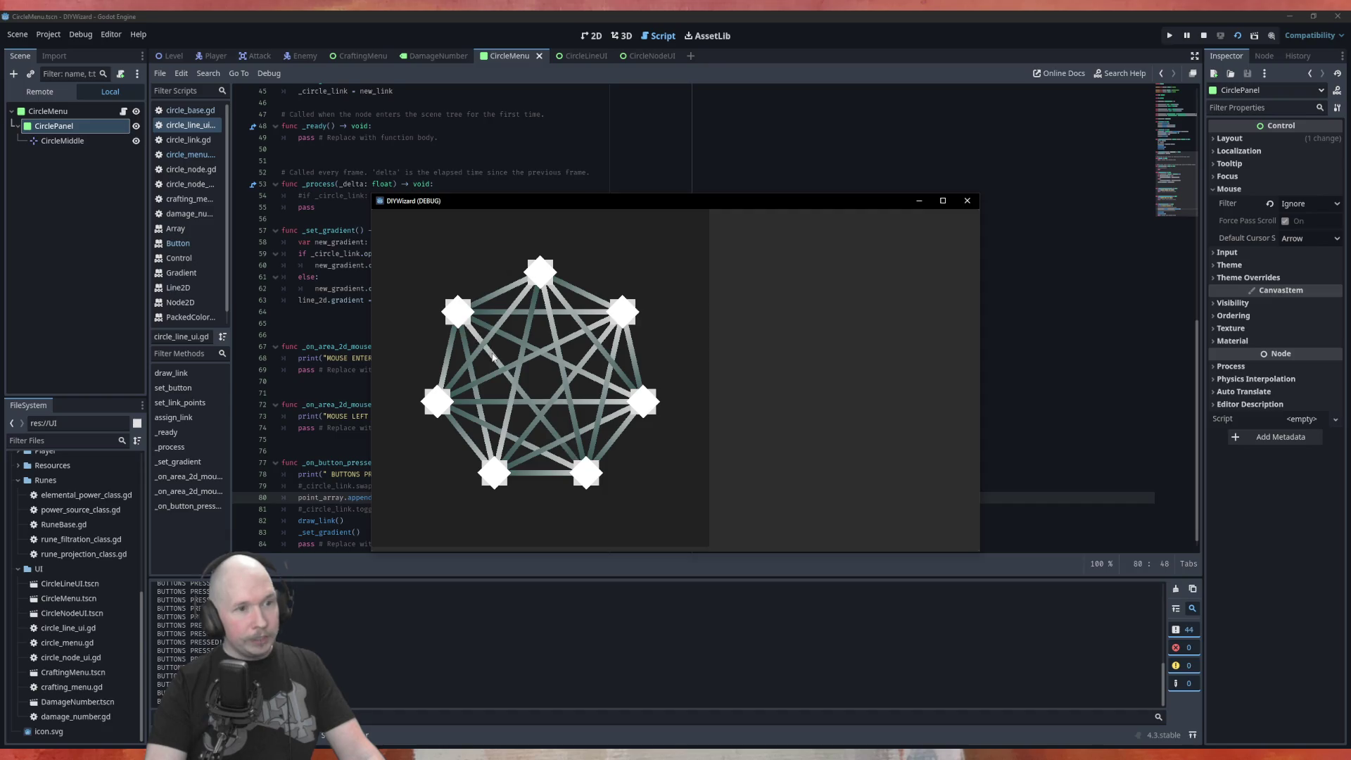
{"action": "left_click", "coordinate": [493, 358]}
{"action": "left_click", "coordinate": [493, 357]}
{"action": "left_click", "coordinate": [493, 357]}
{"action": "left_click", "coordinate": [493, 357]}
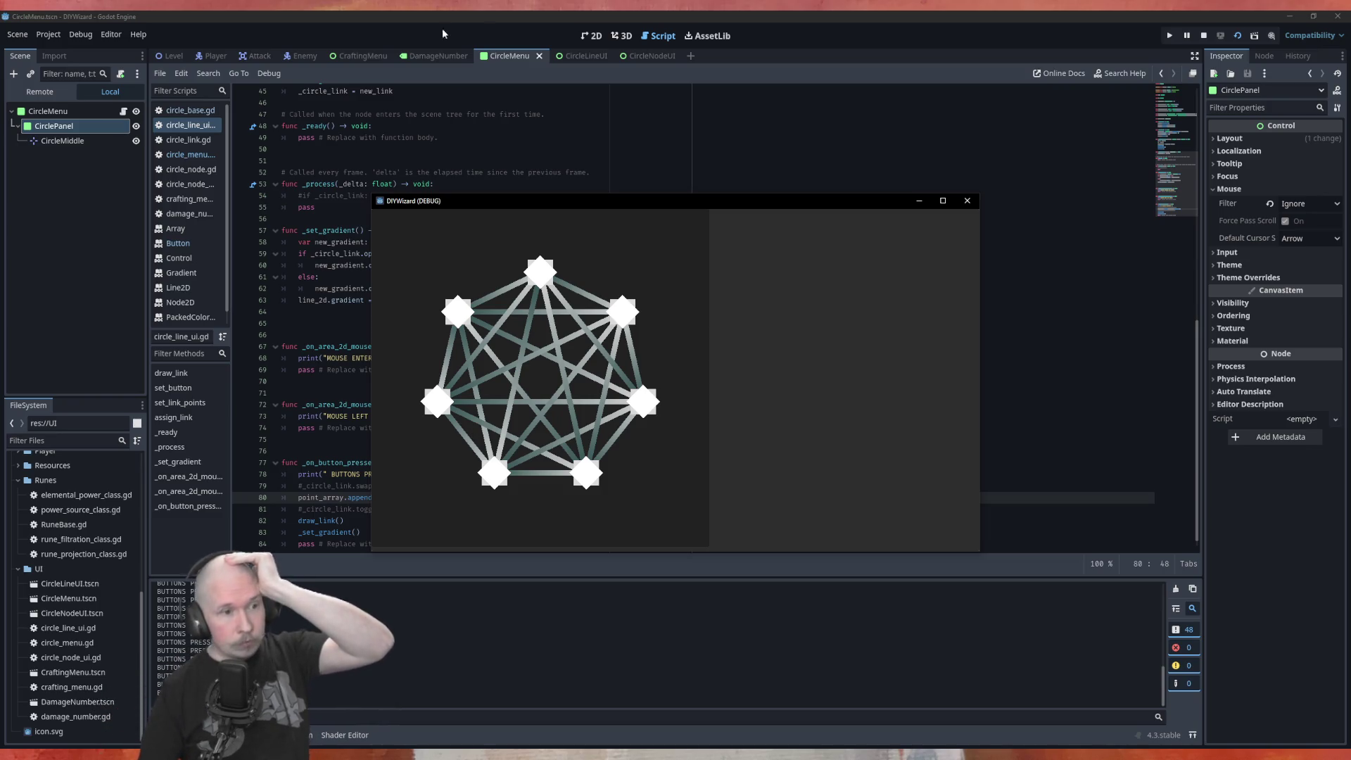
{"action": "left_click", "coordinate": [967, 201]}
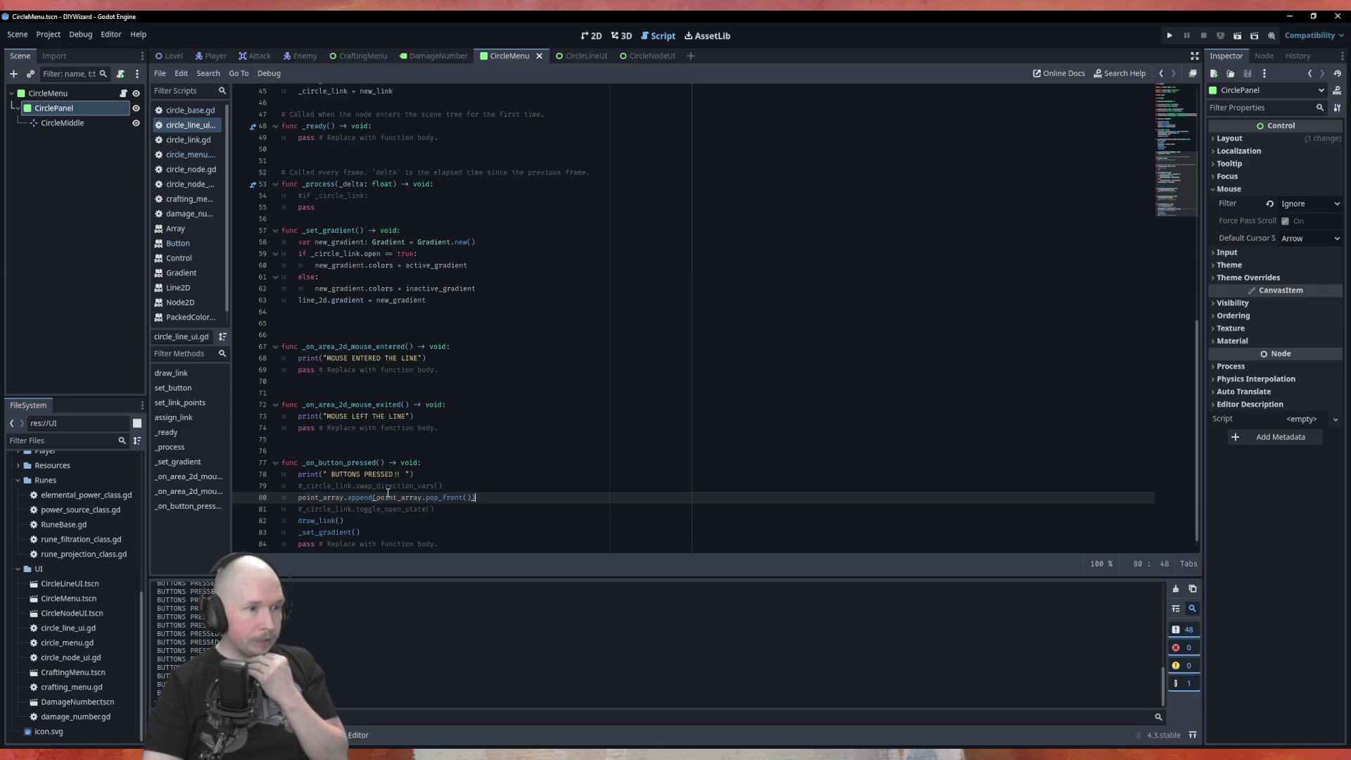
Uncomment the _circle_link.swap_direction_vars() call on line 79 of _on_button_pressed.
{"action": "scroll", "coordinate": [388, 494], "scroll_direction": "down", "scroll_amount": 1}
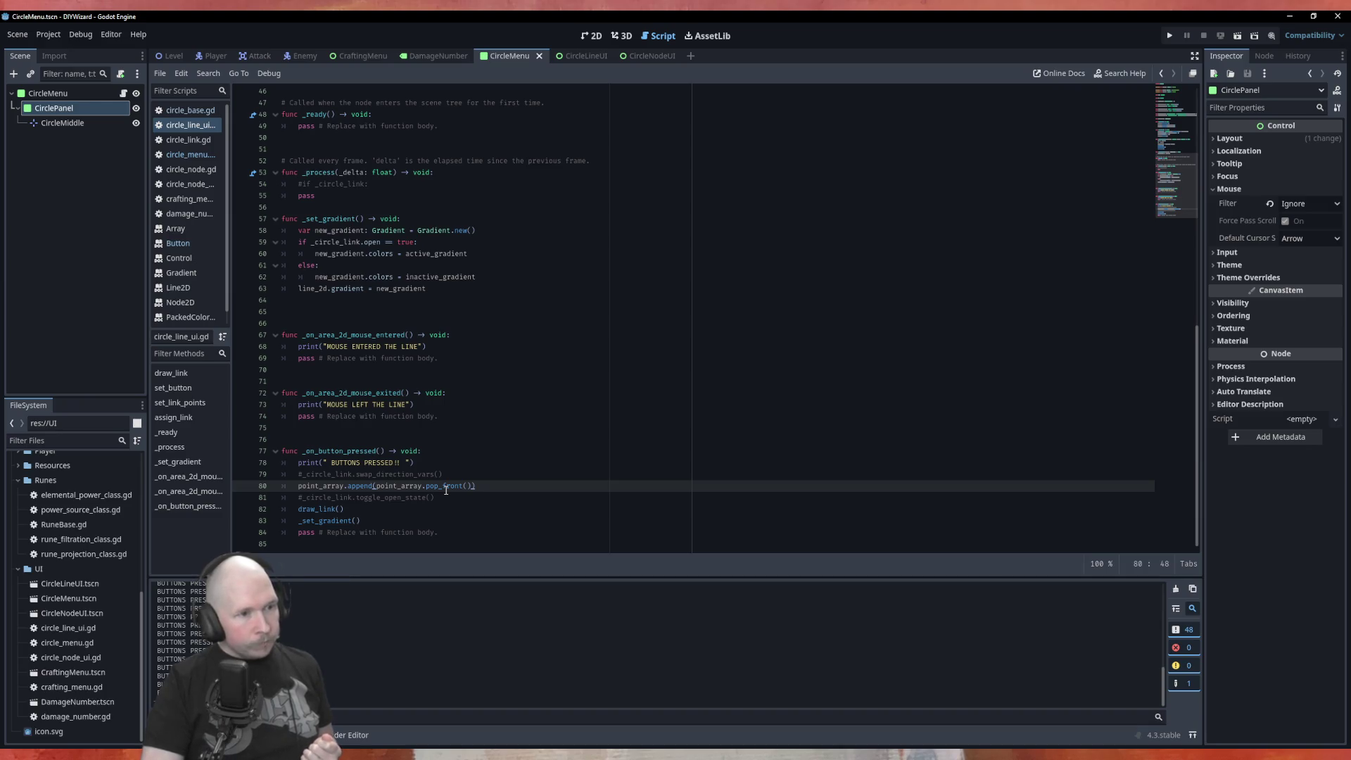
{"action": "scroll", "coordinate": [445, 491], "scroll_direction": "up", "scroll_amount": 13}
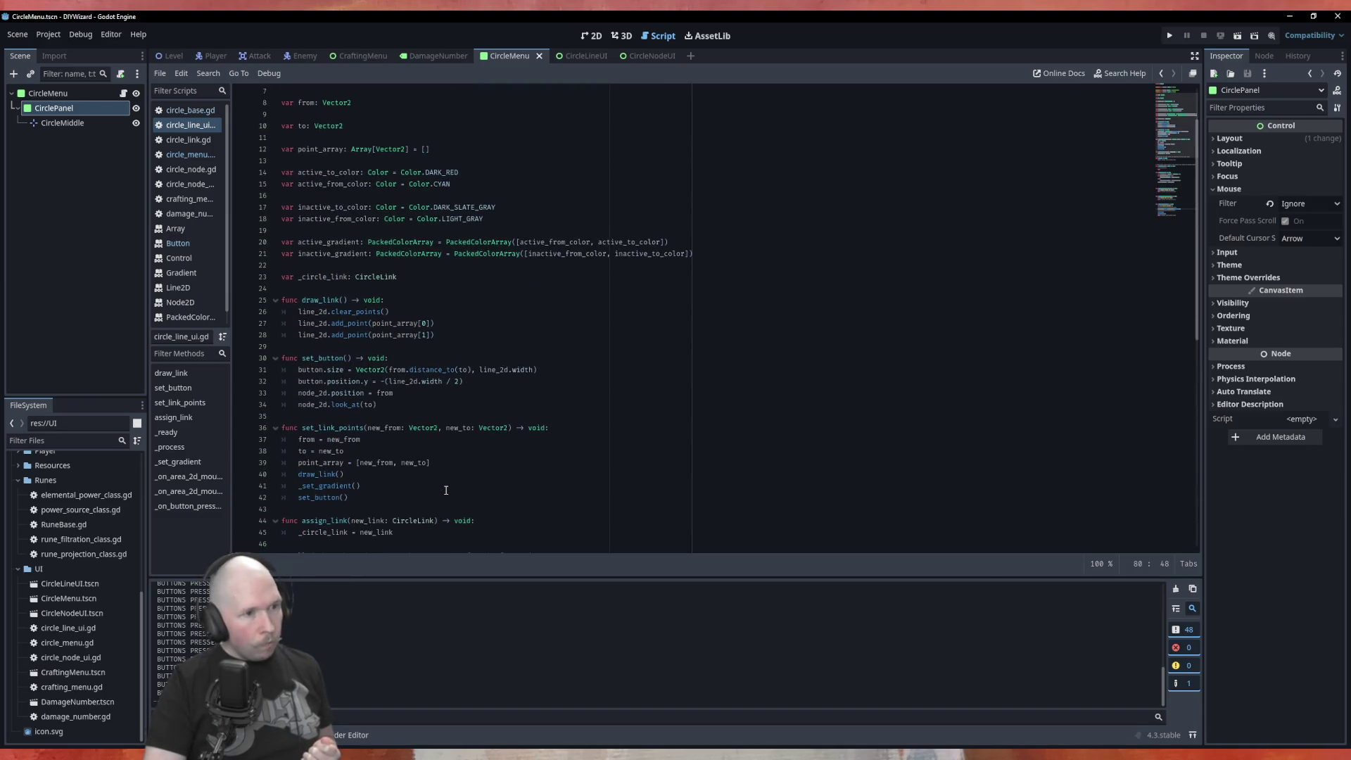
{"action": "scroll", "coordinate": [487, 411], "scroll_direction": "up", "scroll_amount": 2}
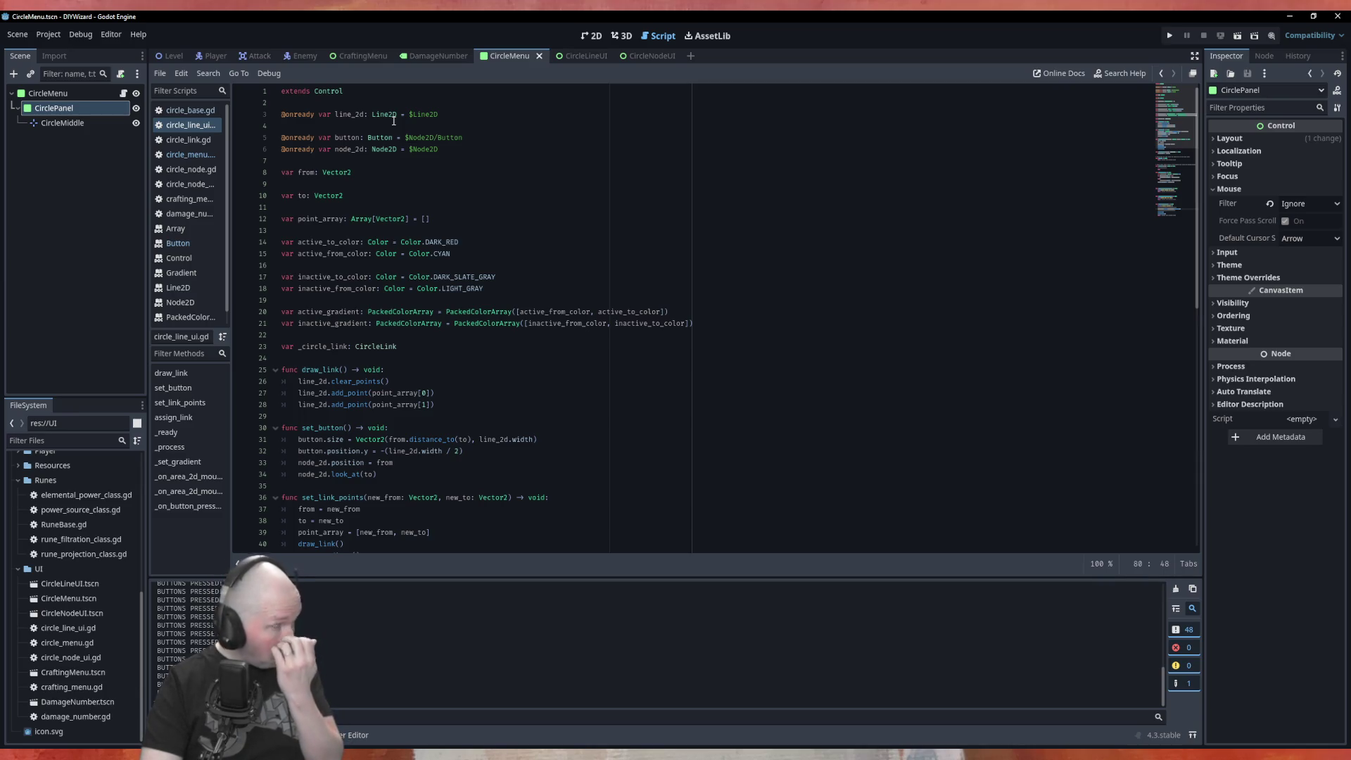
{"action": "scroll", "coordinate": [640, 391], "scroll_direction": "down", "scroll_amount": 15}
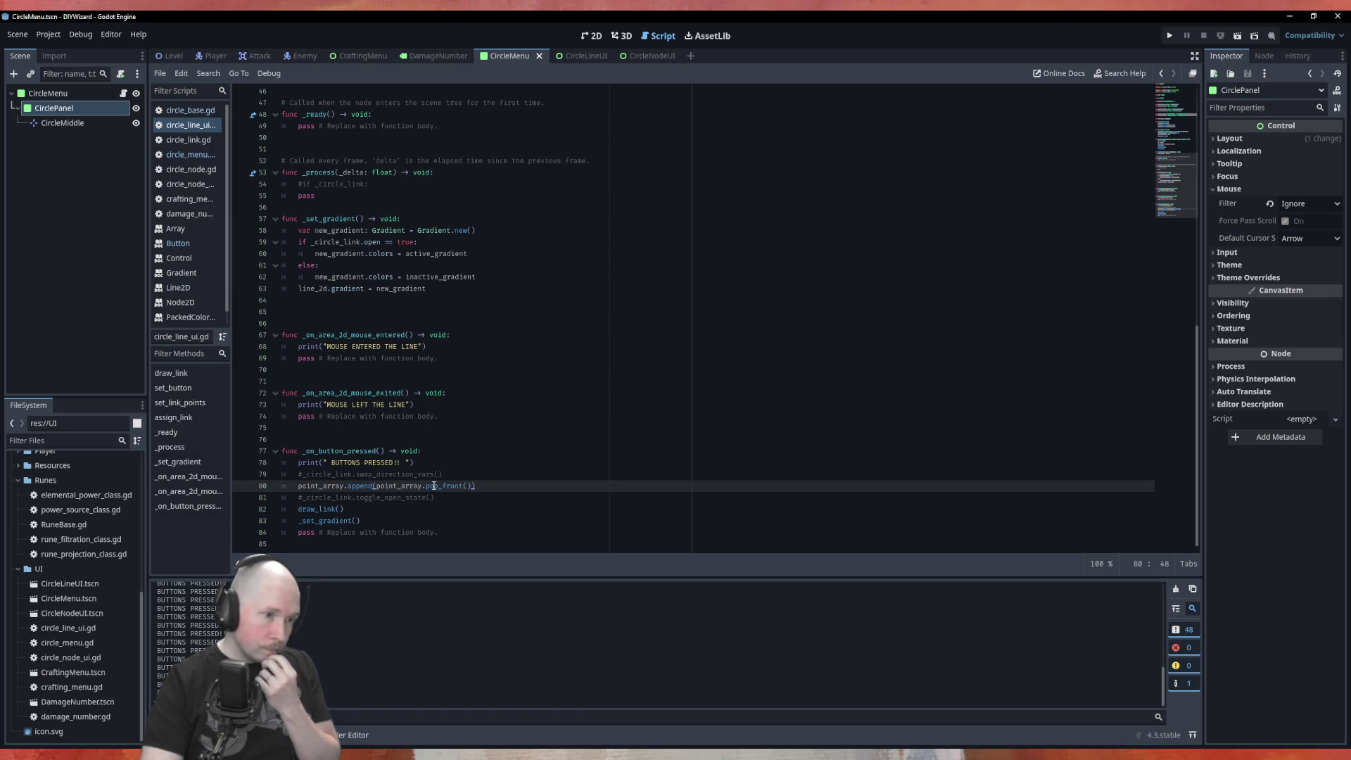
{"action": "left_click", "coordinate": [302, 474]}
{"action": "key", "text": "BackSpace"}
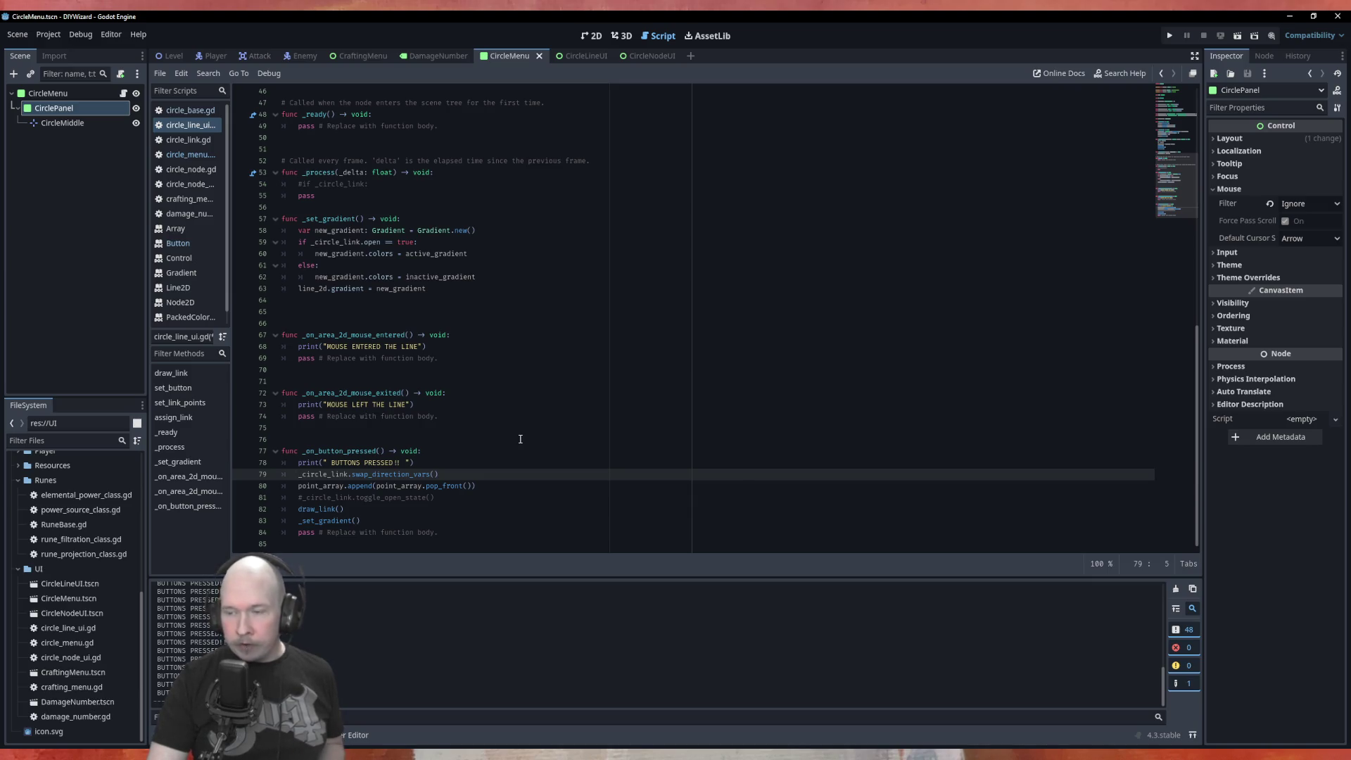
{"action": "scroll", "coordinate": [521, 439], "scroll_direction": "up", "scroll_amount": 8}
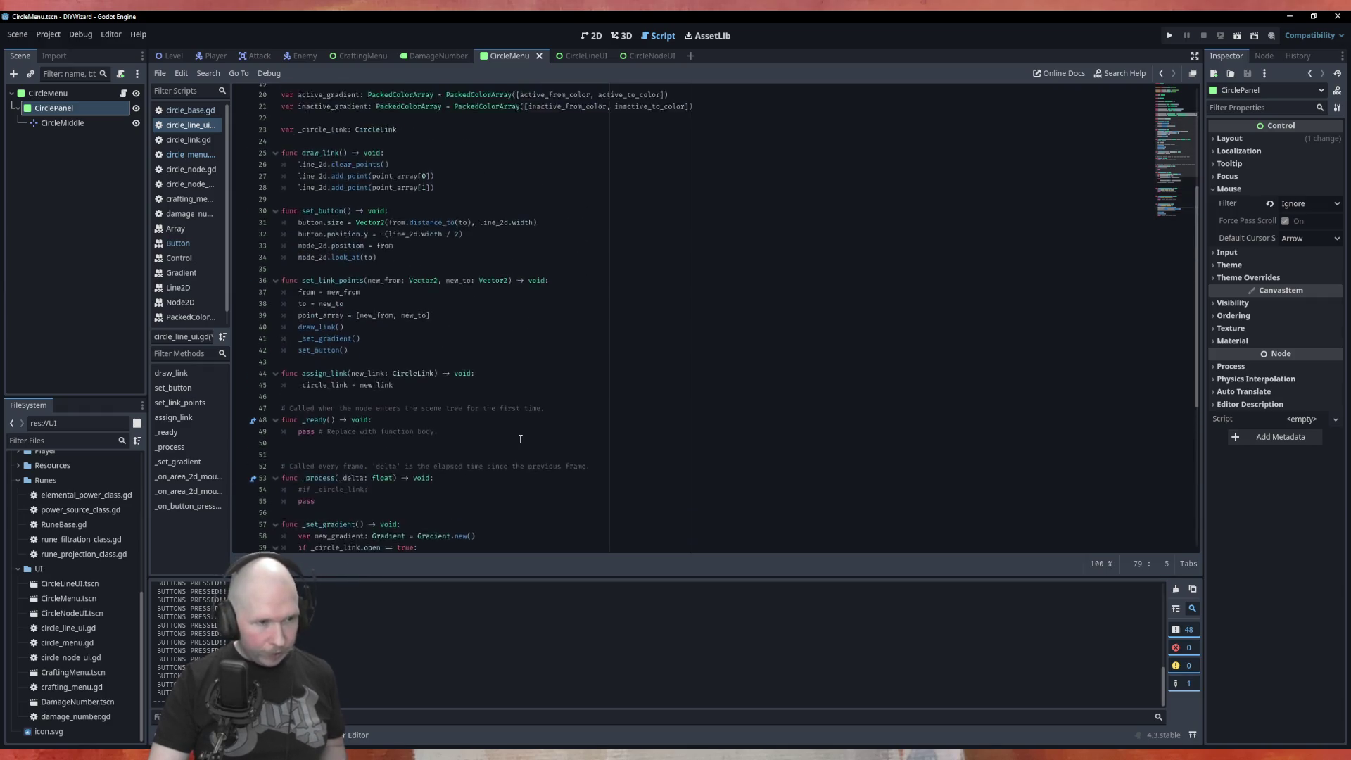
{"action": "scroll", "coordinate": [521, 439], "scroll_direction": "up", "scroll_amount": 6}
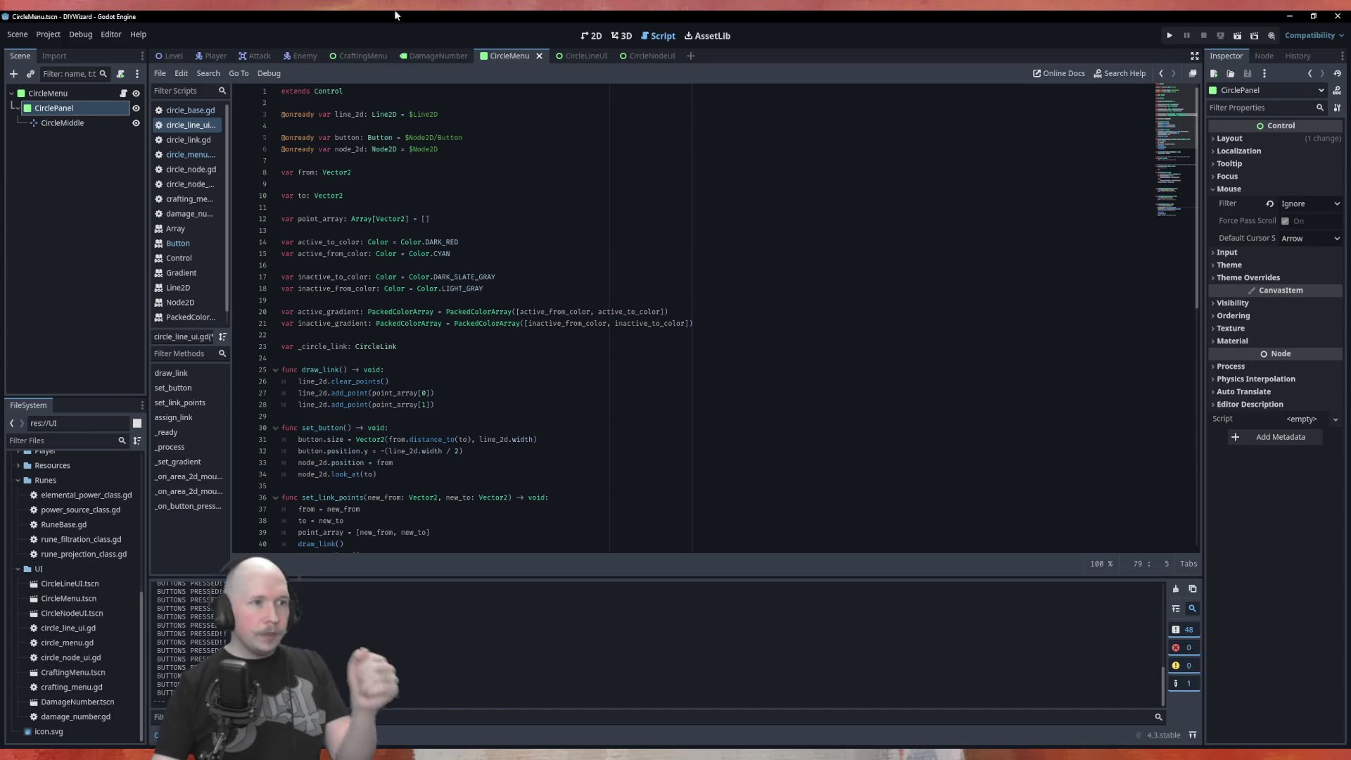
{"action": "double_click", "coordinate": [350, 173]}
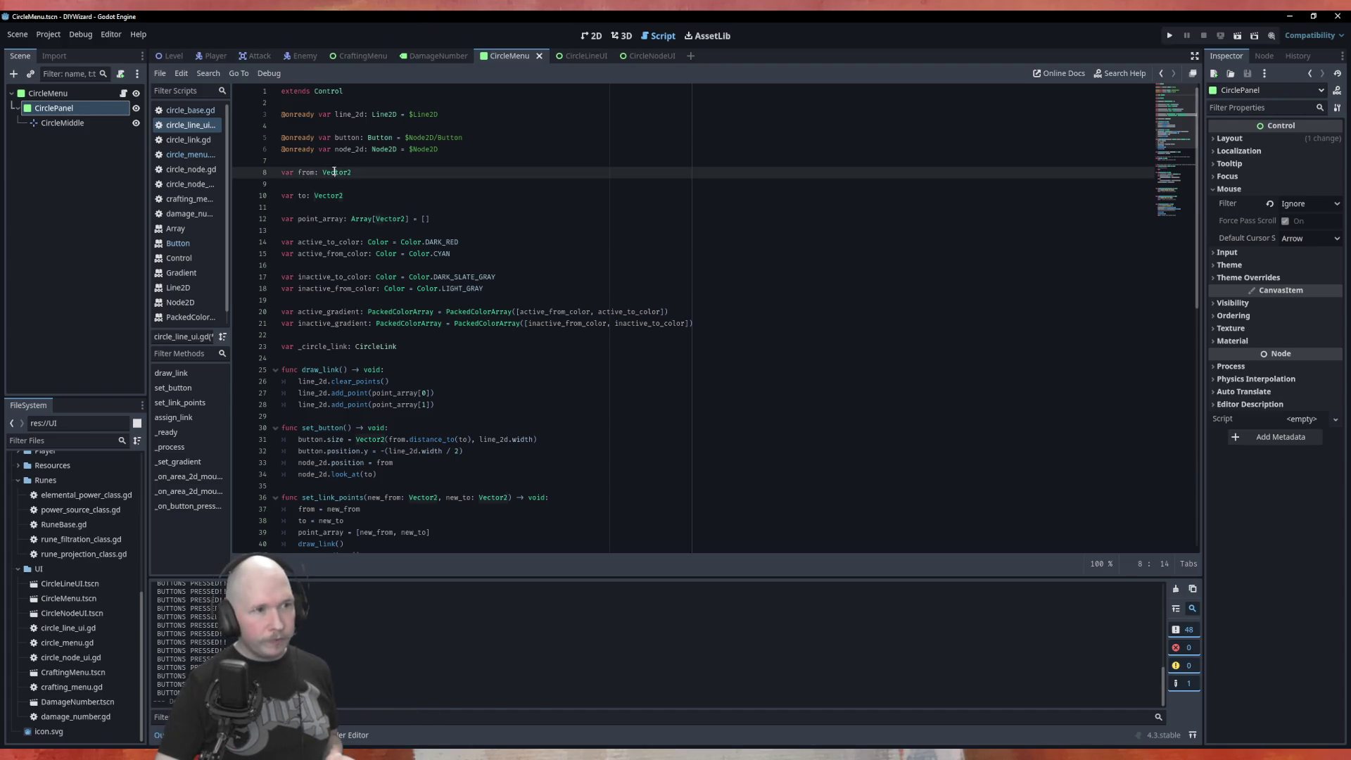
{"action": "left_click", "coordinate": [363, 175]}
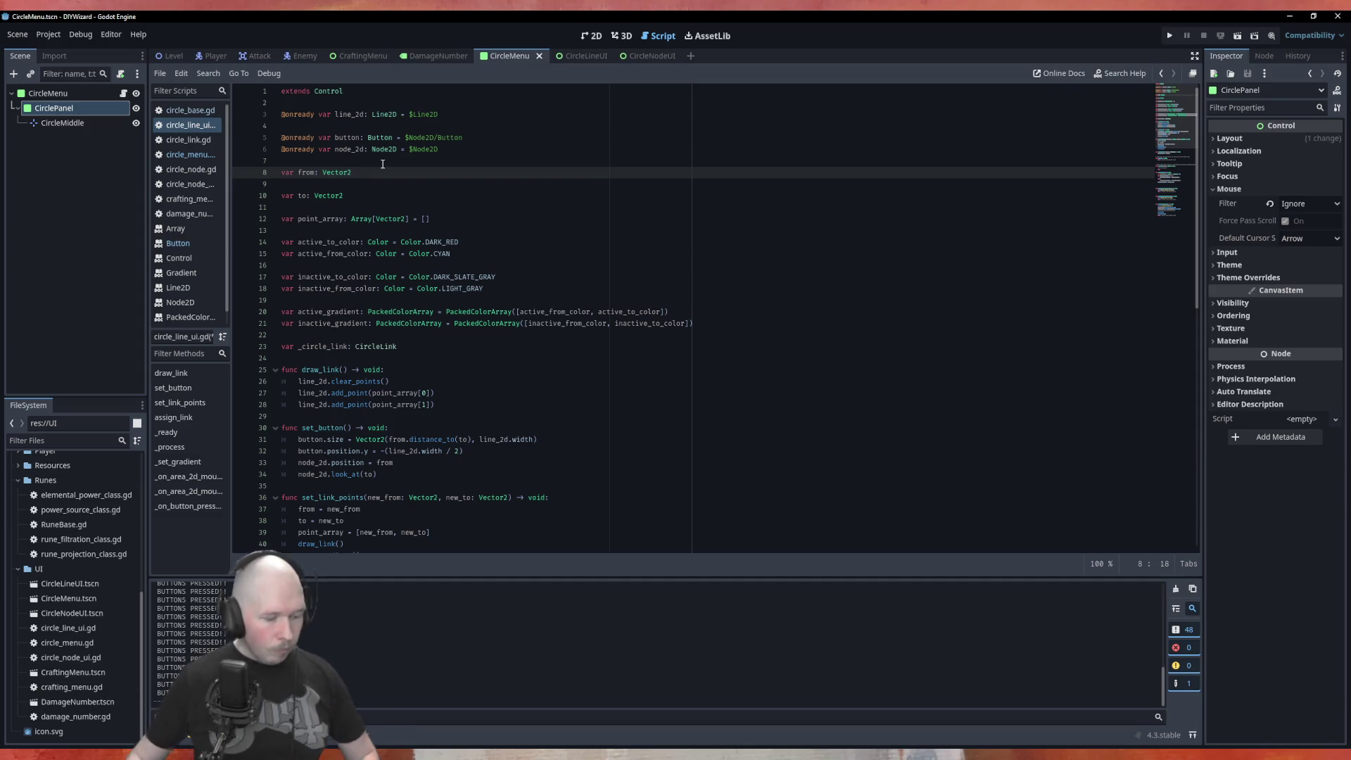
Add 'var from_index: int' on a new line below 'var to: Vector2' in circle_line_ui.gd.
{"action": "left_click", "coordinate": [364, 207]}
{"action": "key", "text": "Return"}
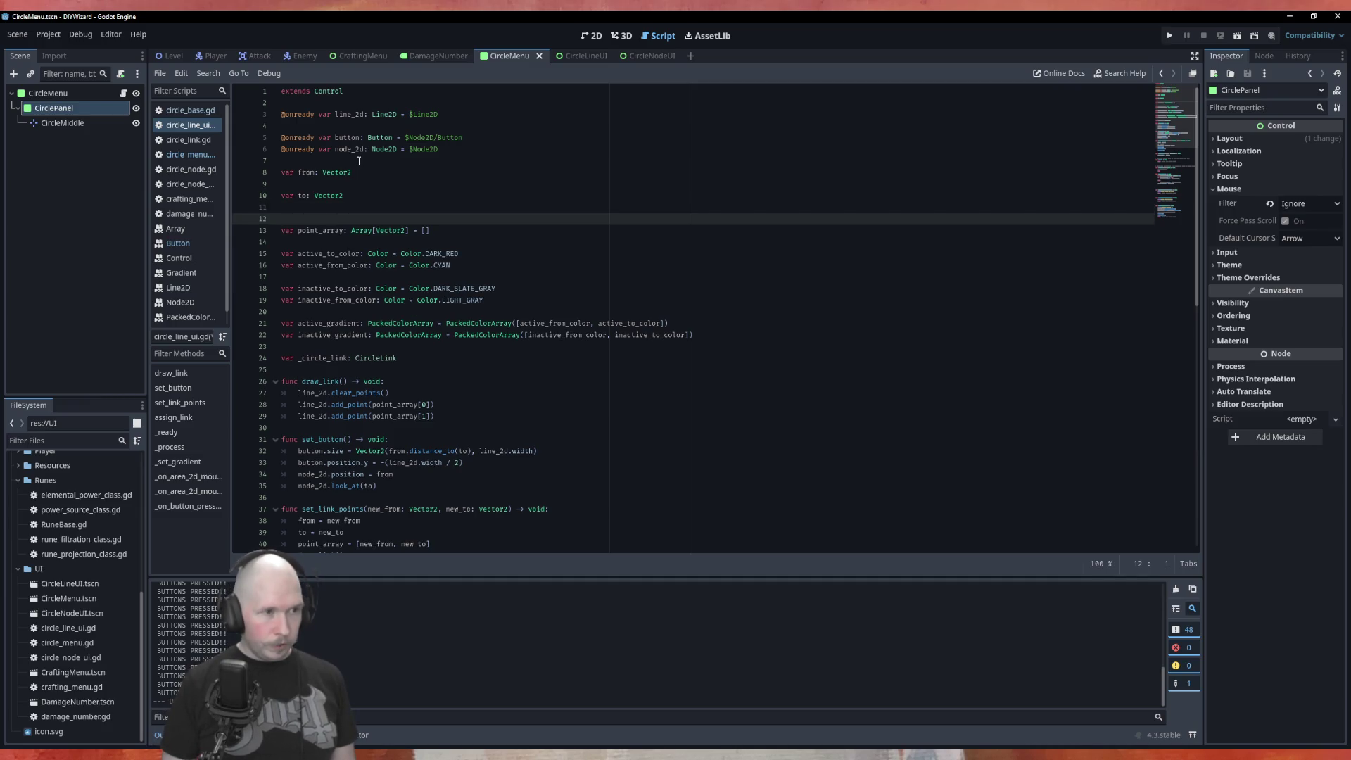
{"action": "key", "text": "Up"}
{"action": "key", "text": "Return"}
{"action": "type", "text": "var fr"}
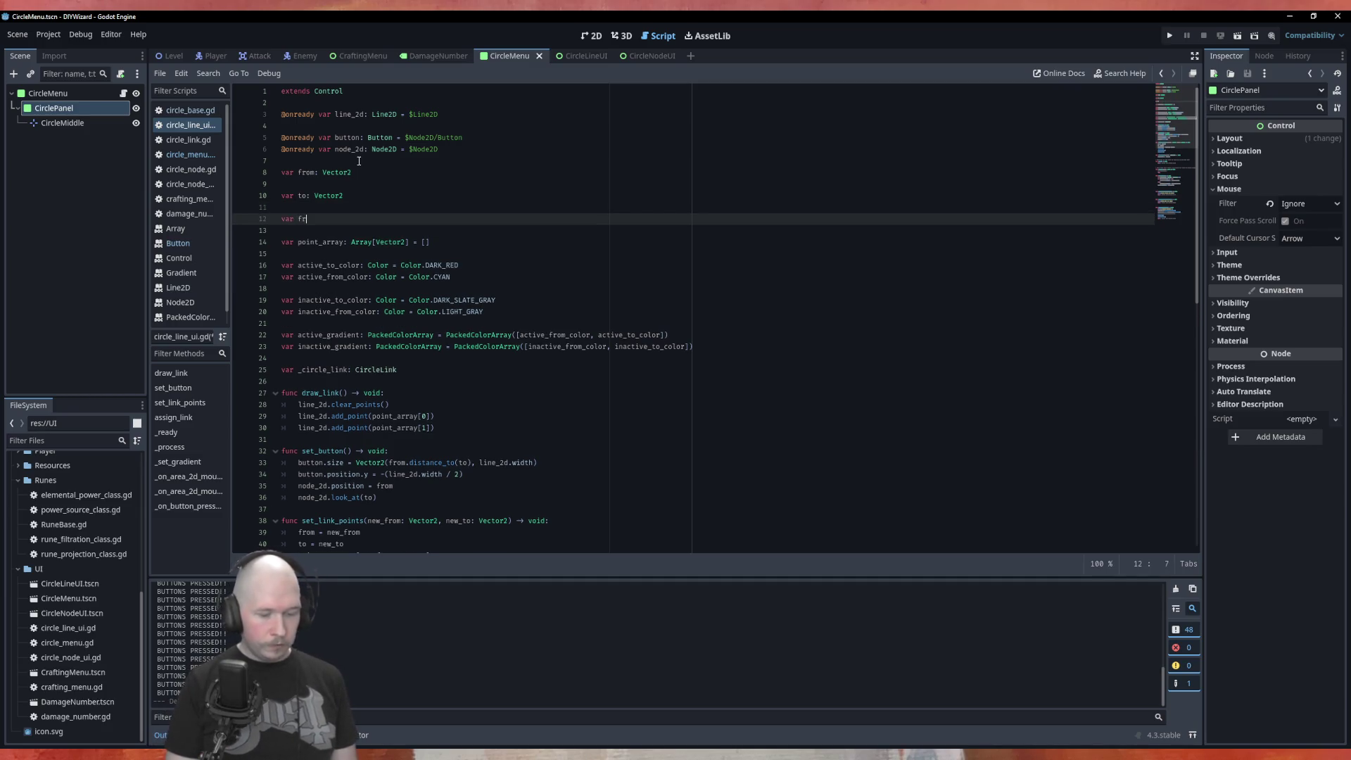
{"action": "type", "text": "om_"}
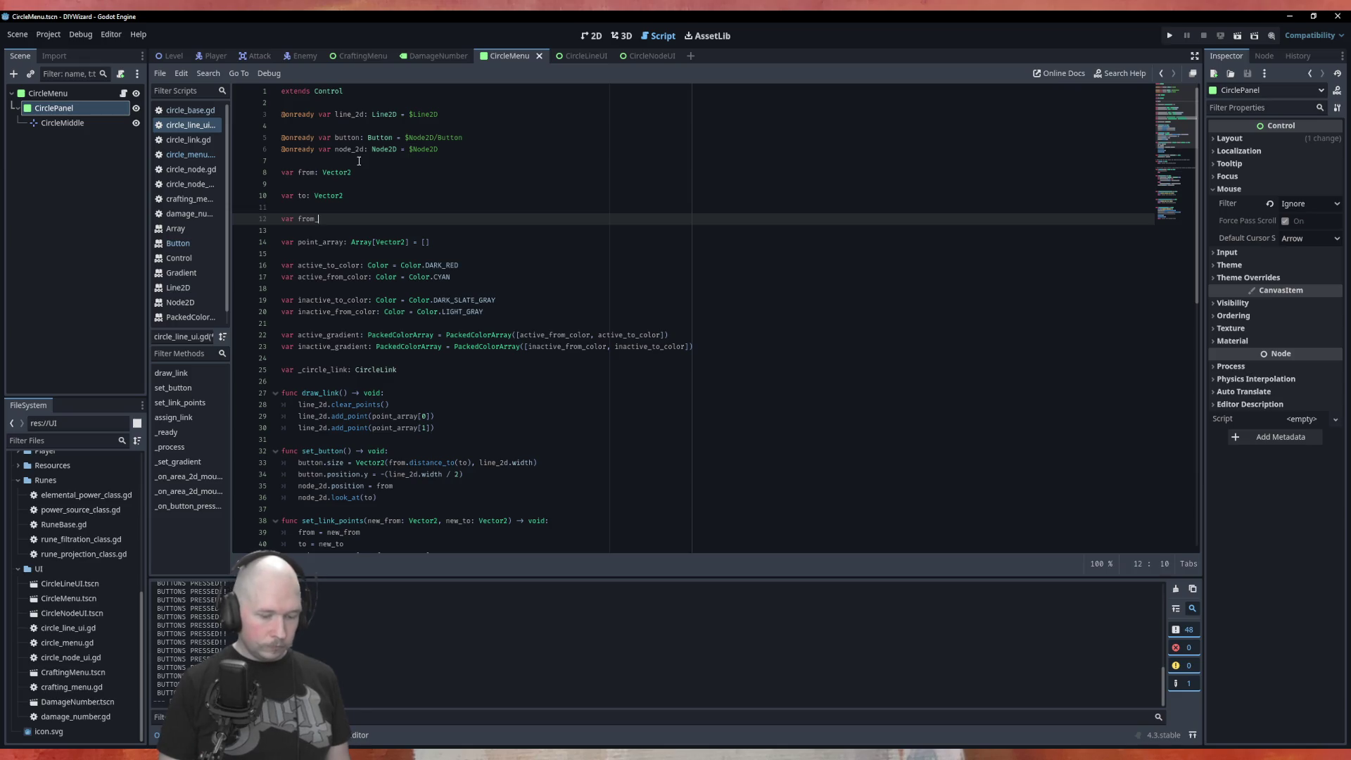
{"action": "type", "text": "index: Int"}
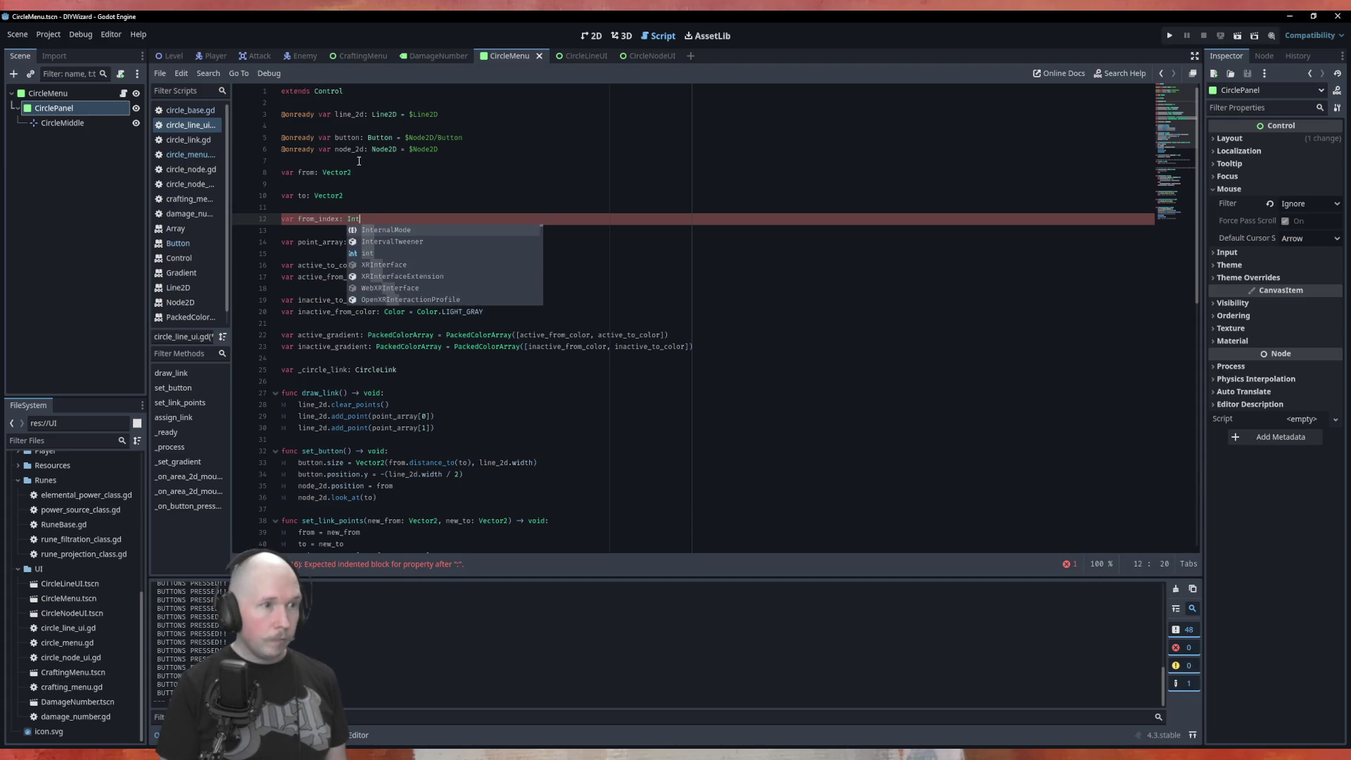
{"action": "key", "text": "BackSpace"}
{"action": "type", "text": "int ="}
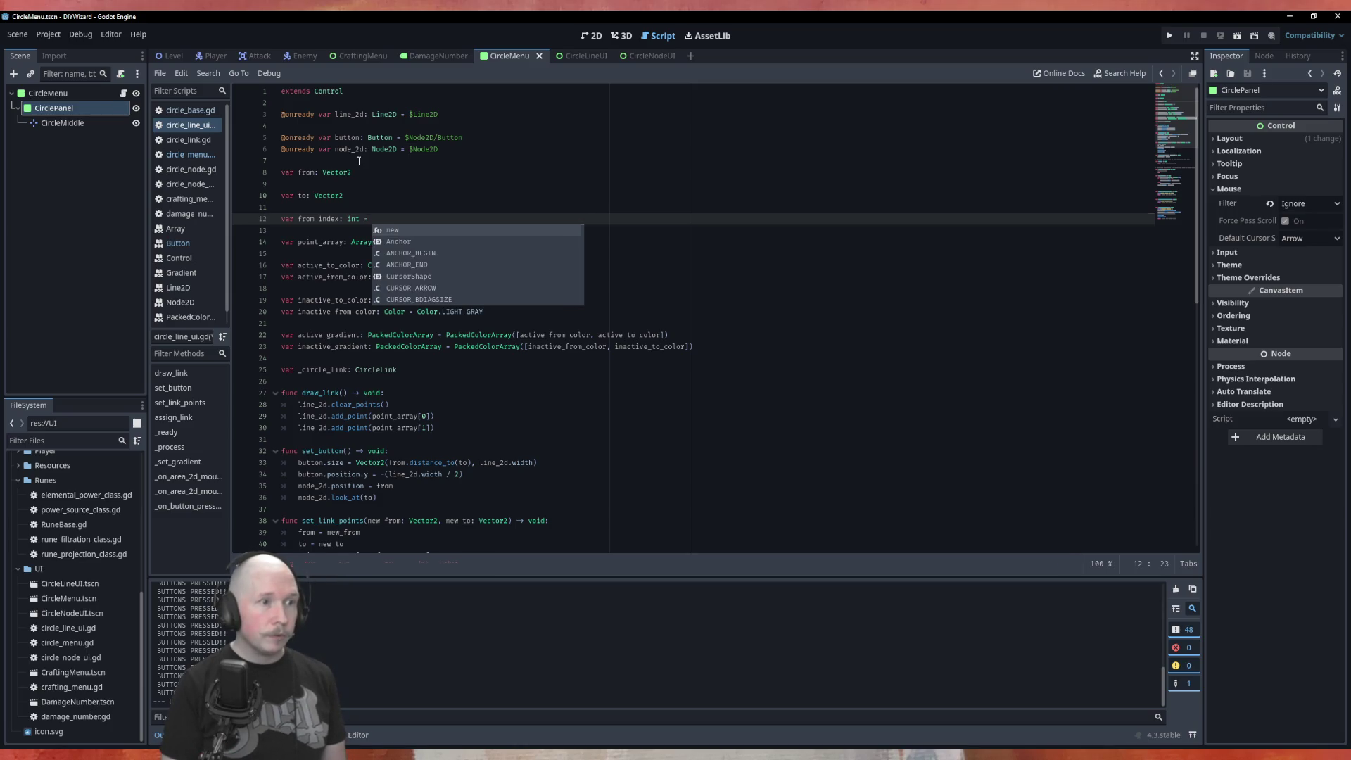
{"action": "key", "text": "BackSpace"}
{"action": "key", "text": "BackSpace"}
{"action": "key", "text": "BackSpace"}
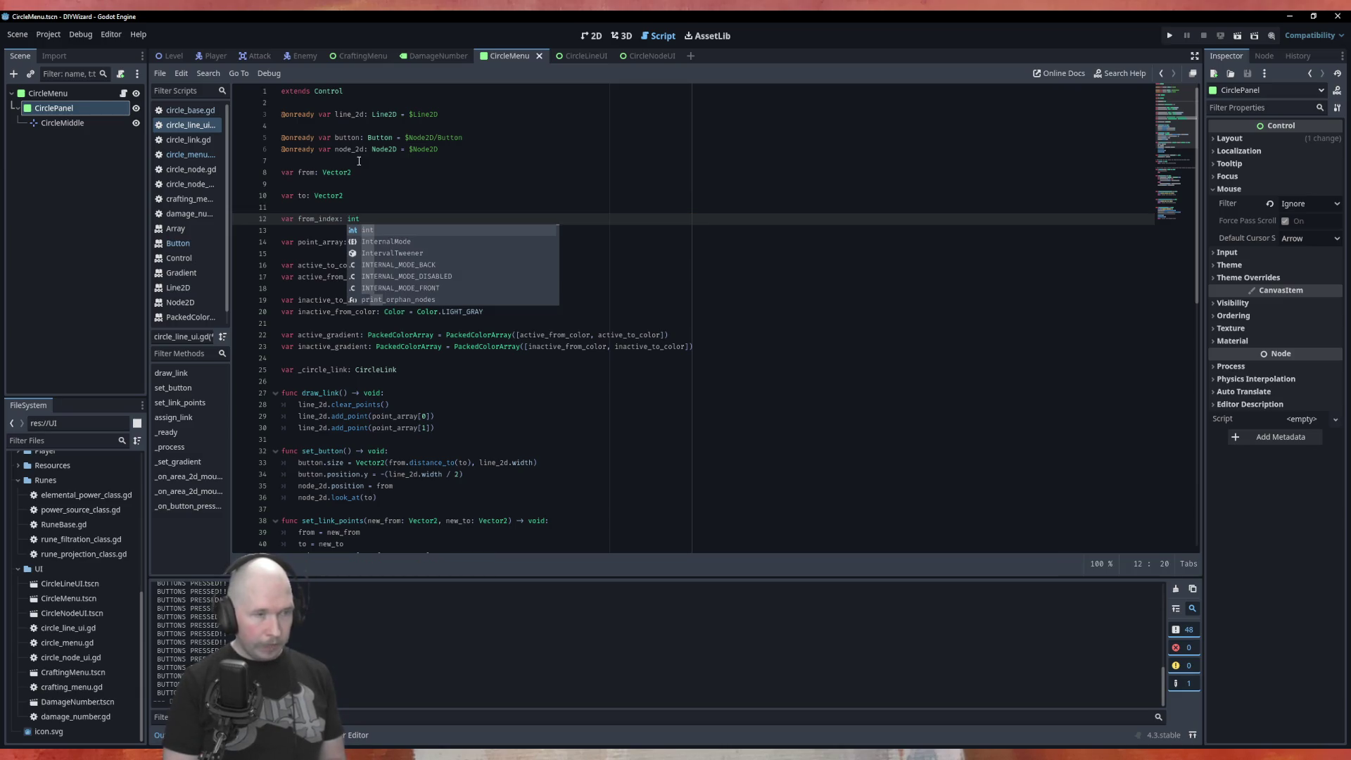
{"action": "left_click", "coordinate": [524, 369]}
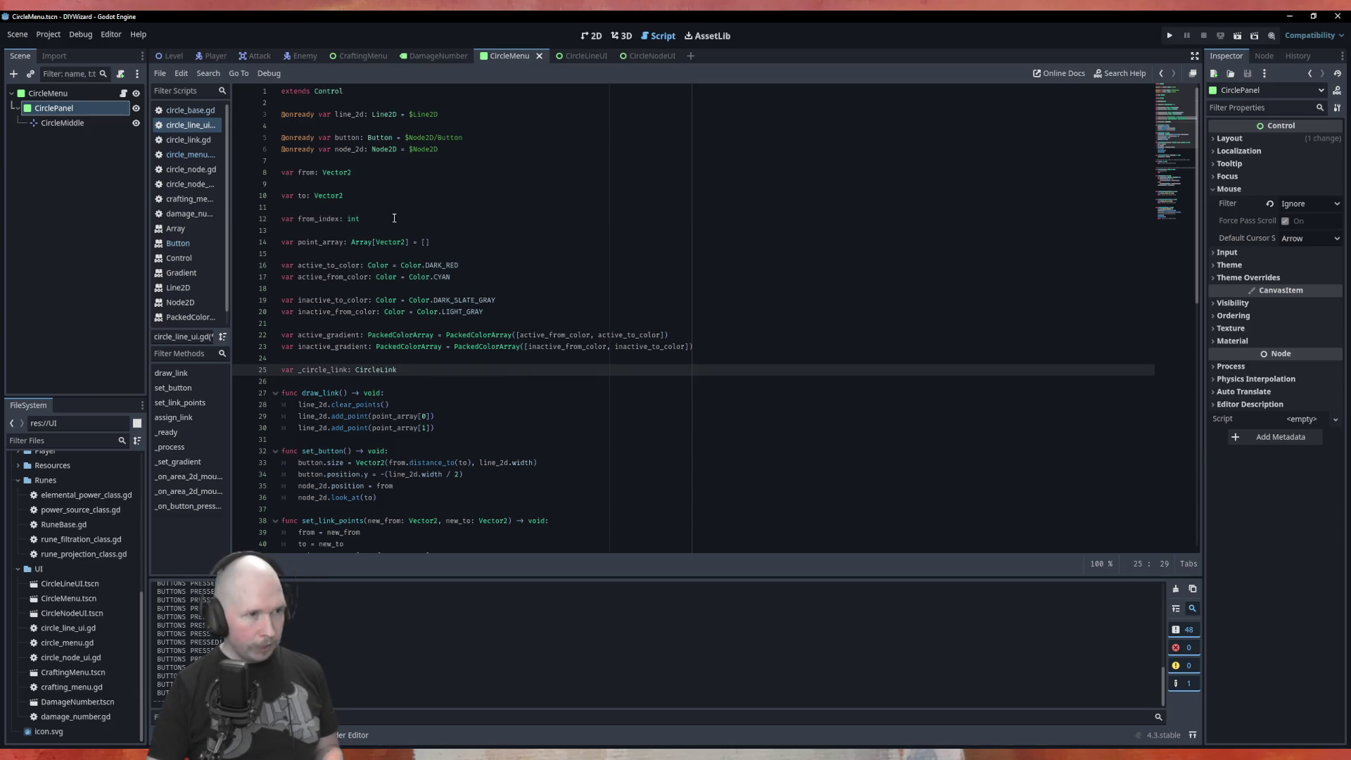
{"action": "scroll", "coordinate": [394, 219], "scroll_direction": "down", "scroll_amount": 5}
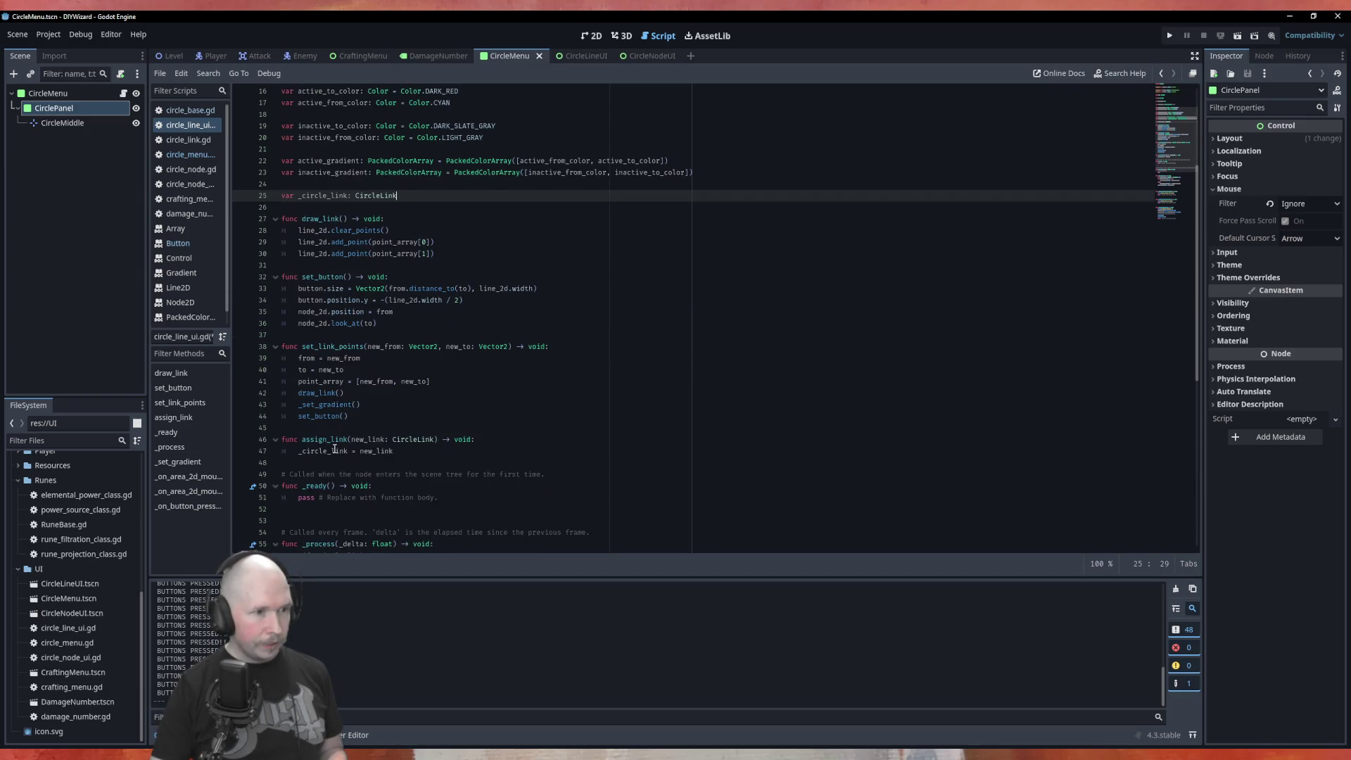
In assign_link, add 'from_index = _circle_link.from_index' after '_circle_link = new_link'.
{"action": "left_click", "coordinate": [420, 451]}
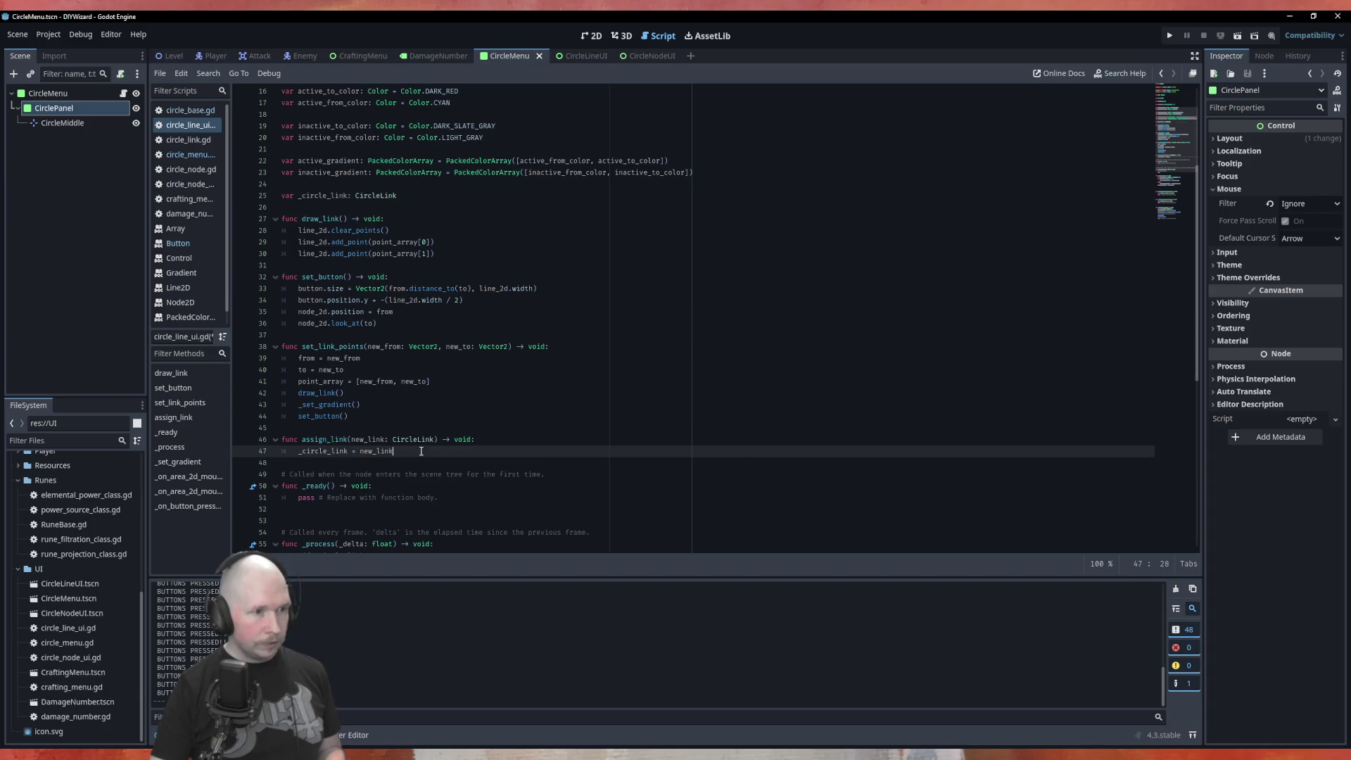
{"action": "key", "text": "Return"}
{"action": "type", "text": "_"}
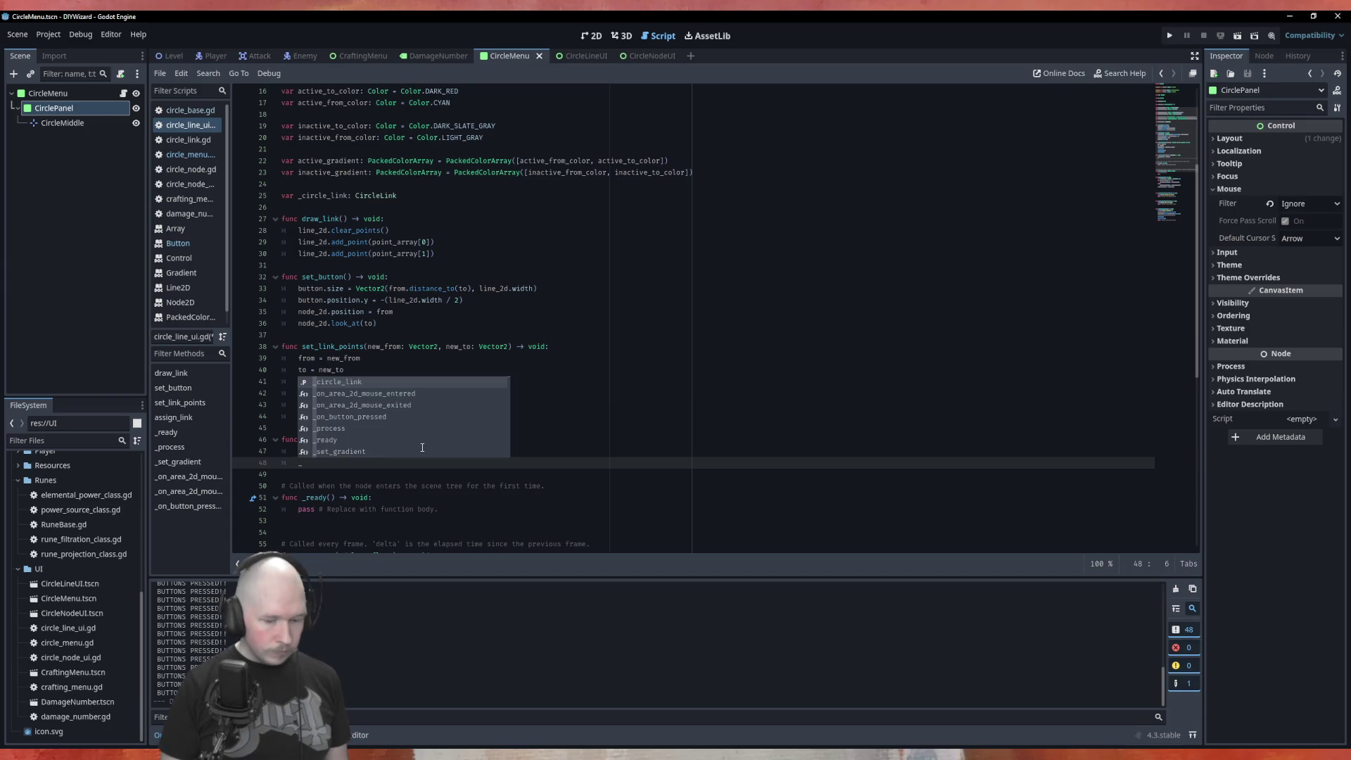
{"action": "key", "text": "BackSpace"}
{"action": "type", "text": "from"}
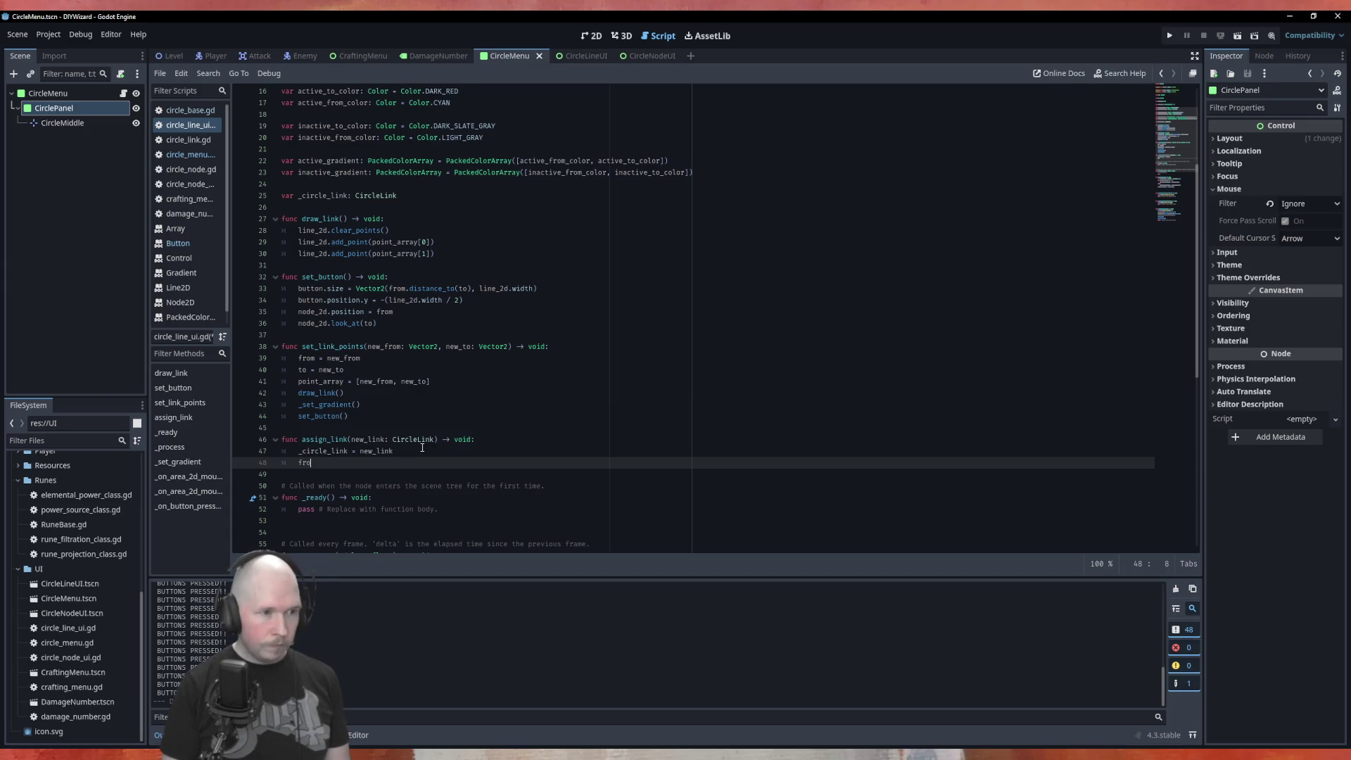
{"action": "key", "text": "Down"}
{"action": "key", "text": "Return"}
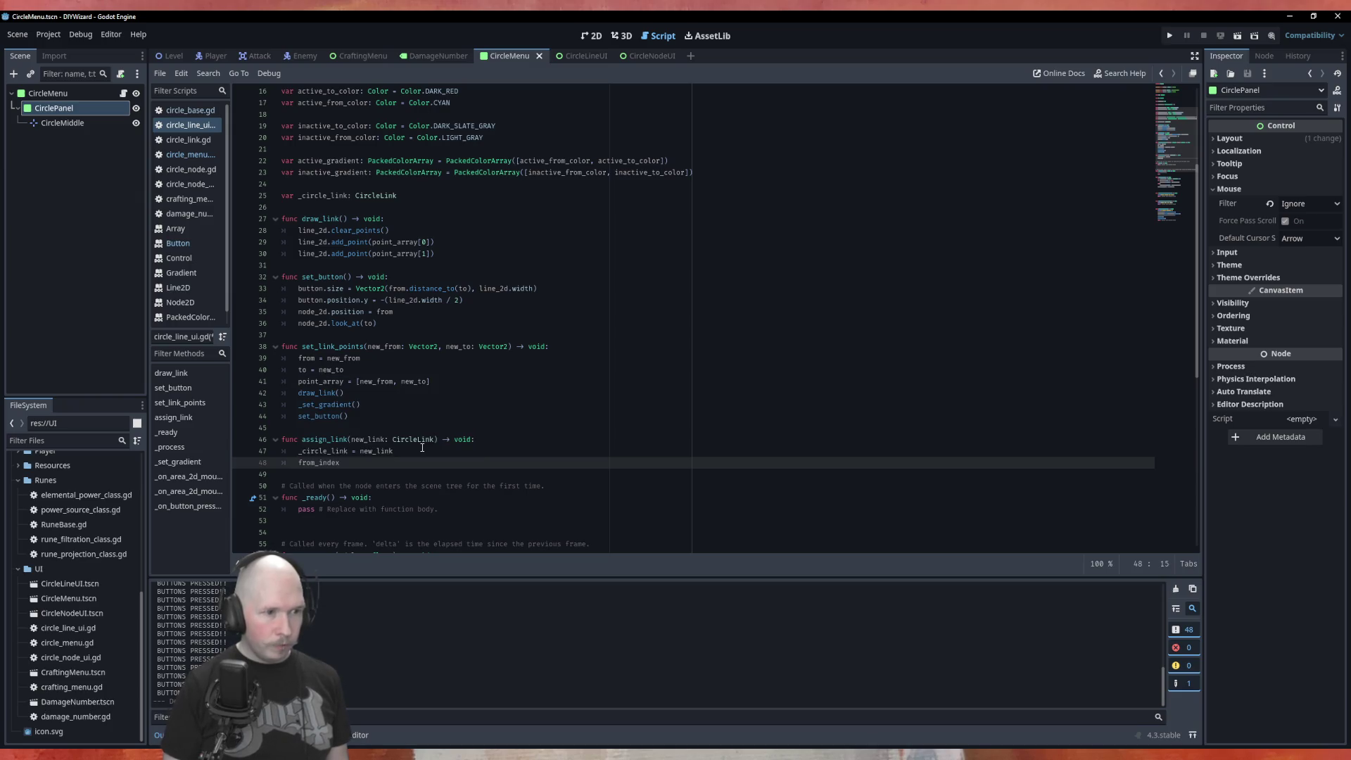
{"action": "type", "text": " = _"}
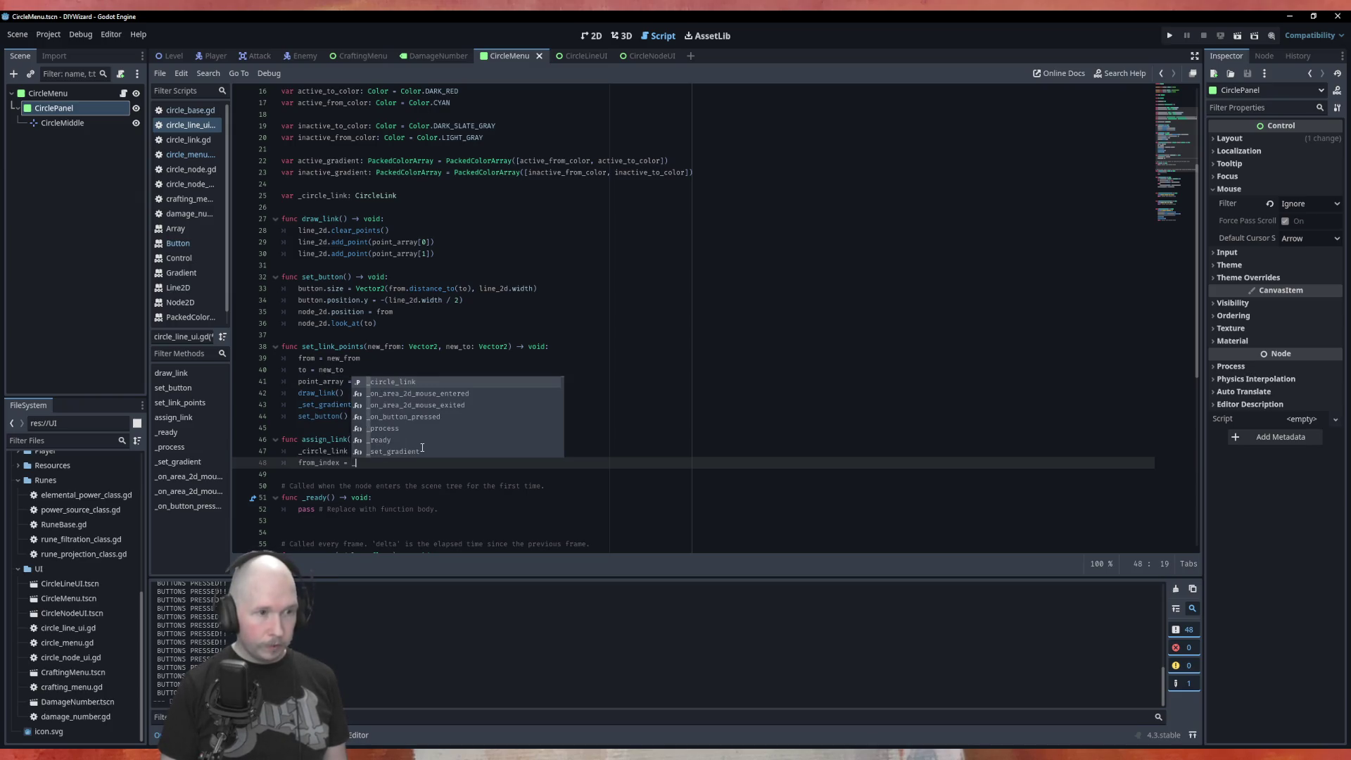
{"action": "key", "text": "Return"}
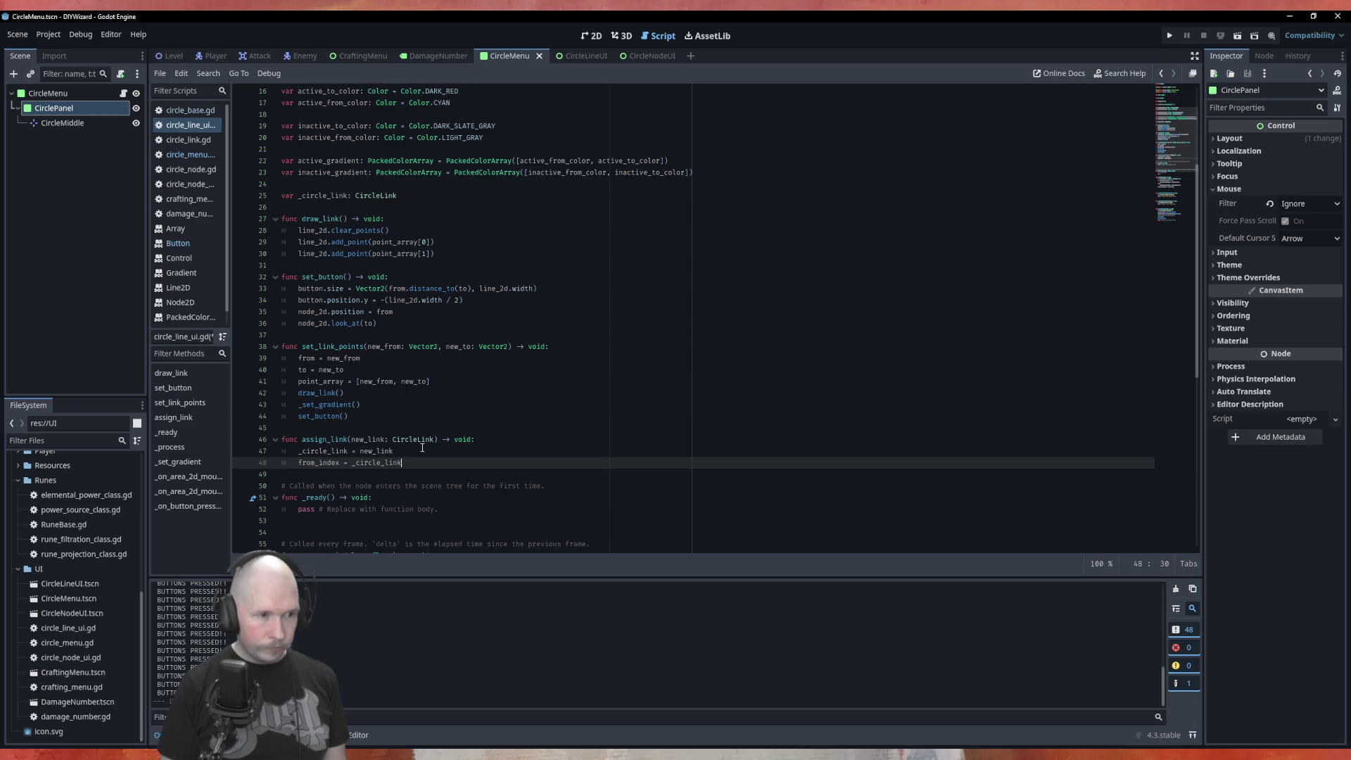
{"action": "type", "text": ".from"}
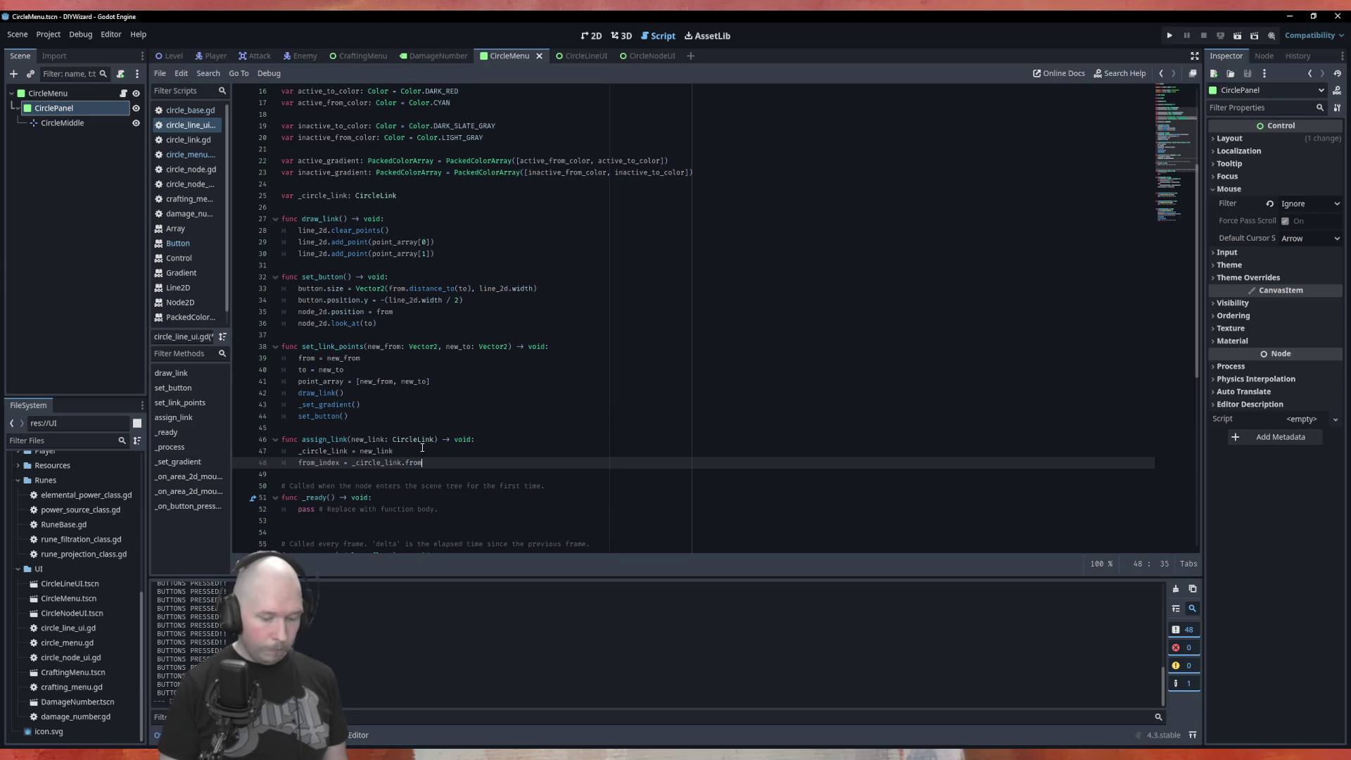
{"action": "type", "text": "_index"}
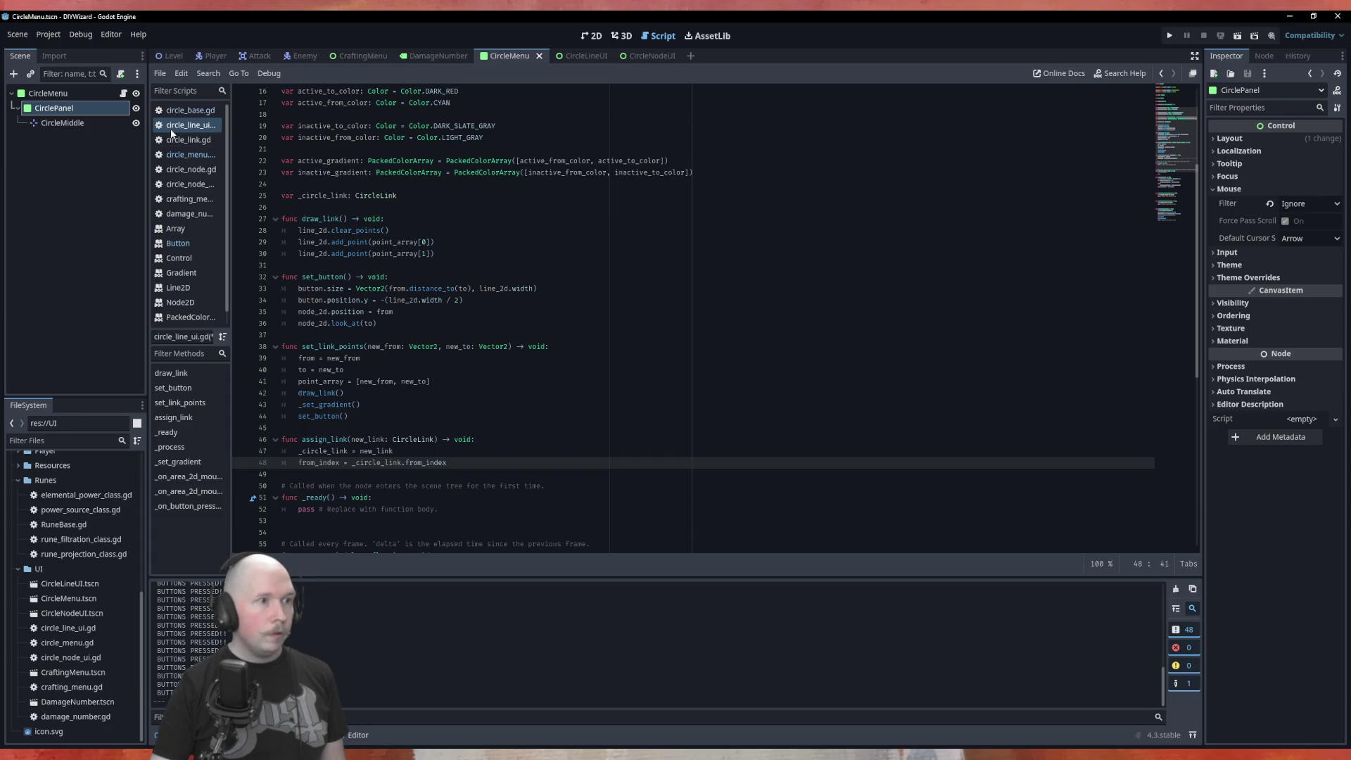
{"action": "left_click", "coordinate": [188, 139]}
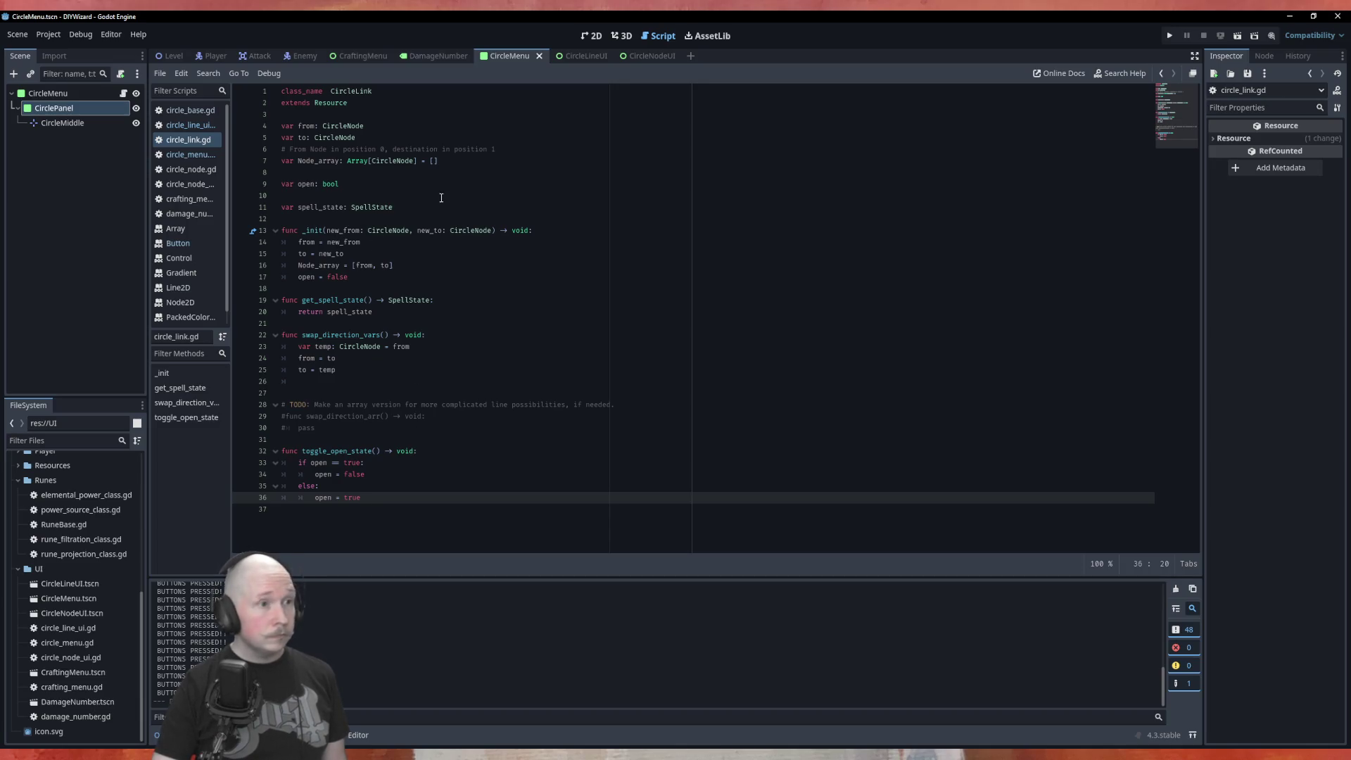
Rename the Node_array variable to node_array in circle_link.gd.
{"action": "left_click", "coordinate": [485, 171]}
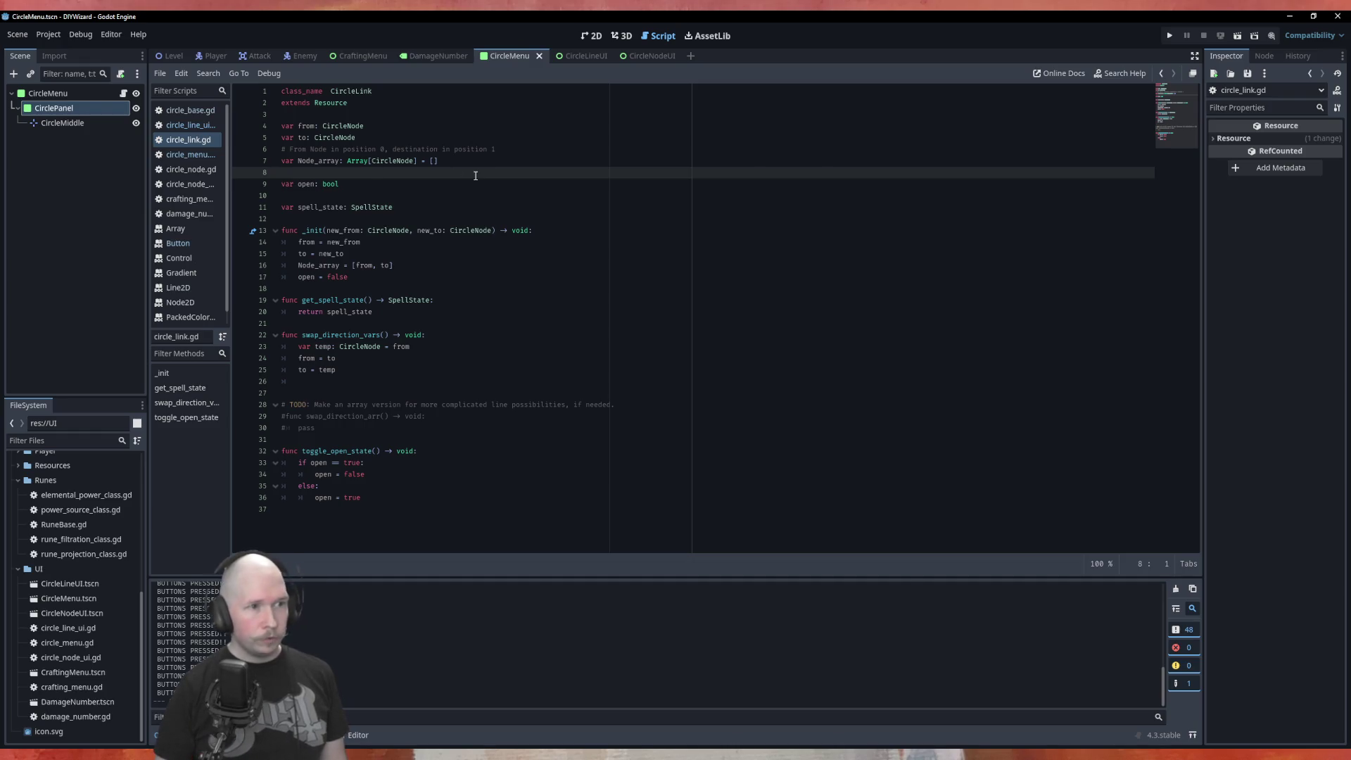
{"action": "key", "text": "Return"}
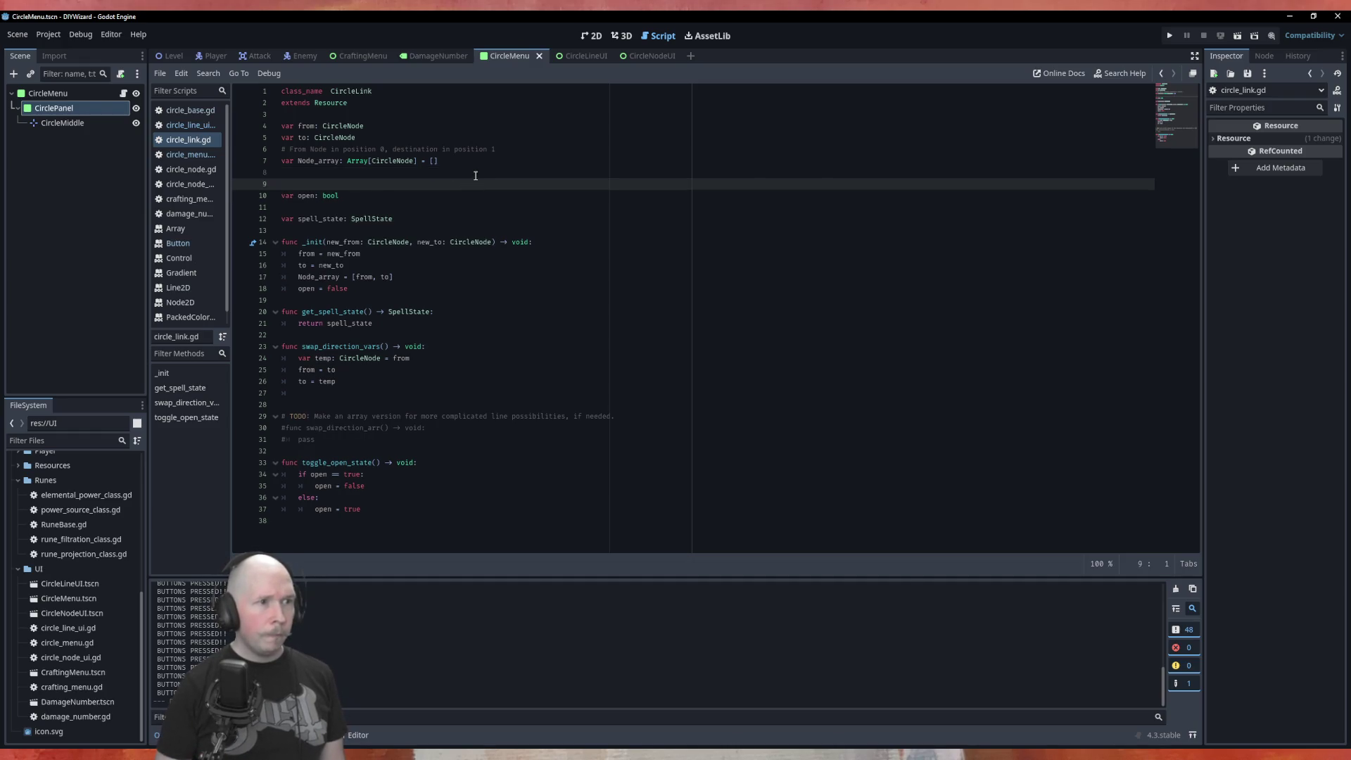
{"action": "key", "text": "Up"}
{"action": "key", "text": "Up"}
{"action": "key", "text": "Right"}
{"action": "key", "text": "BackSpace"}
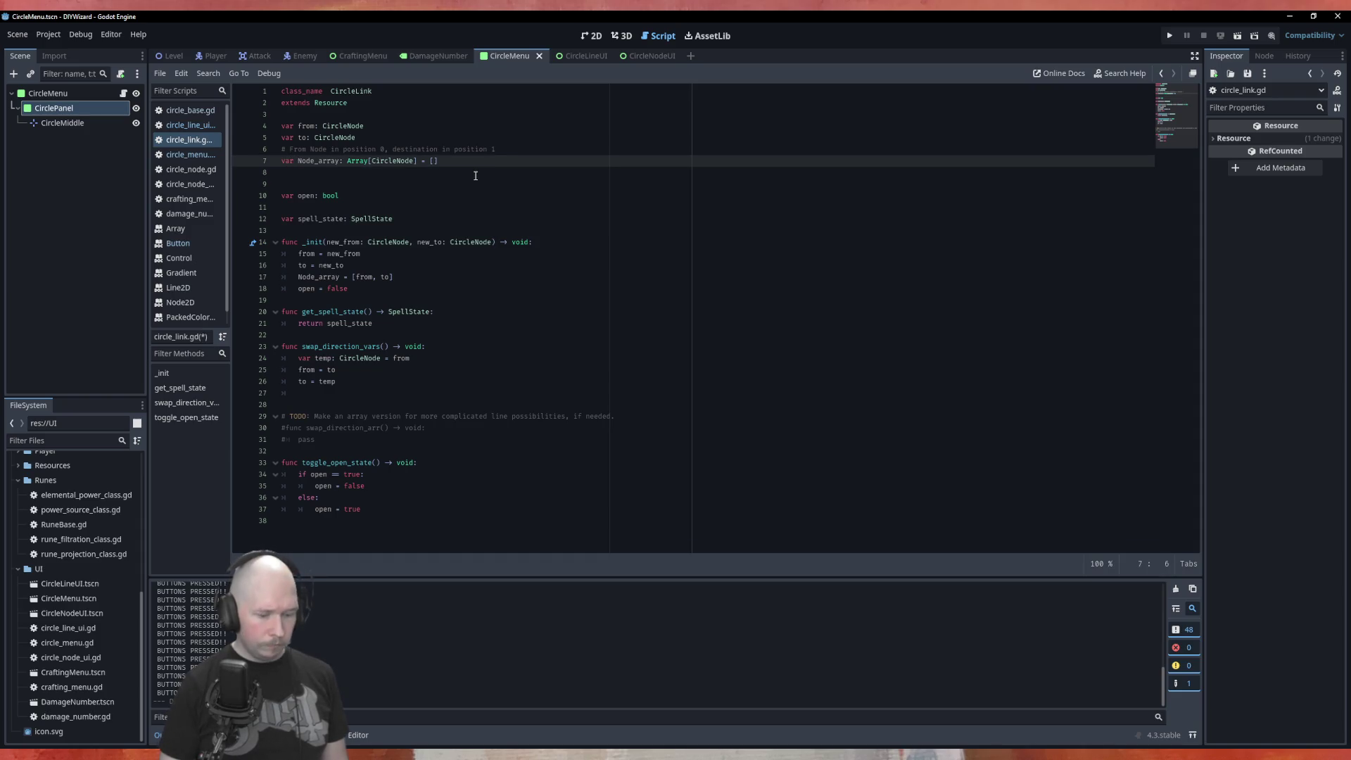
{"action": "type", "text": "n"}
Delete the from/destination comment above it and declare 'var from_index: int' below node_array.
{"action": "key", "text": "Up"}
{"action": "key", "text": "Left"}
{"action": "key", "text": "Left"}
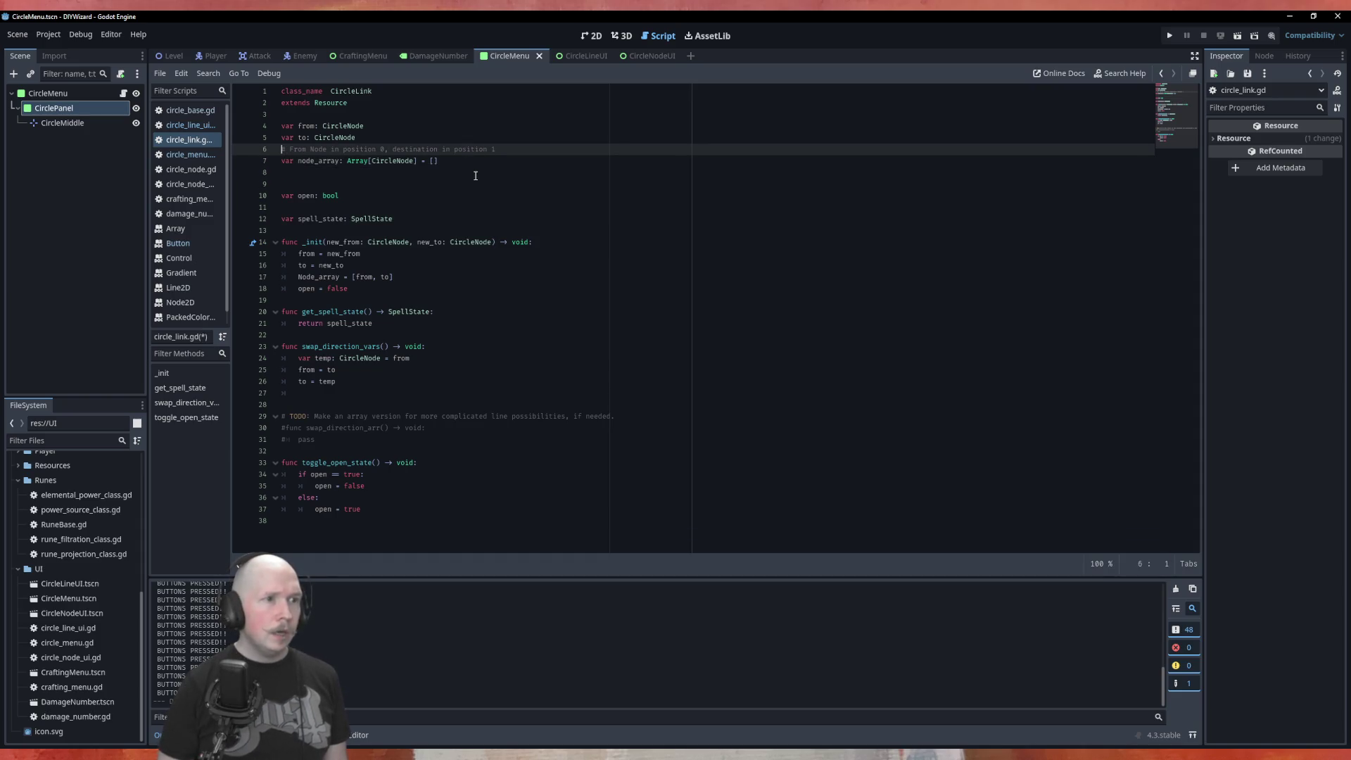
{"action": "key", "text": "Return"}
{"action": "key", "text": "Down"}
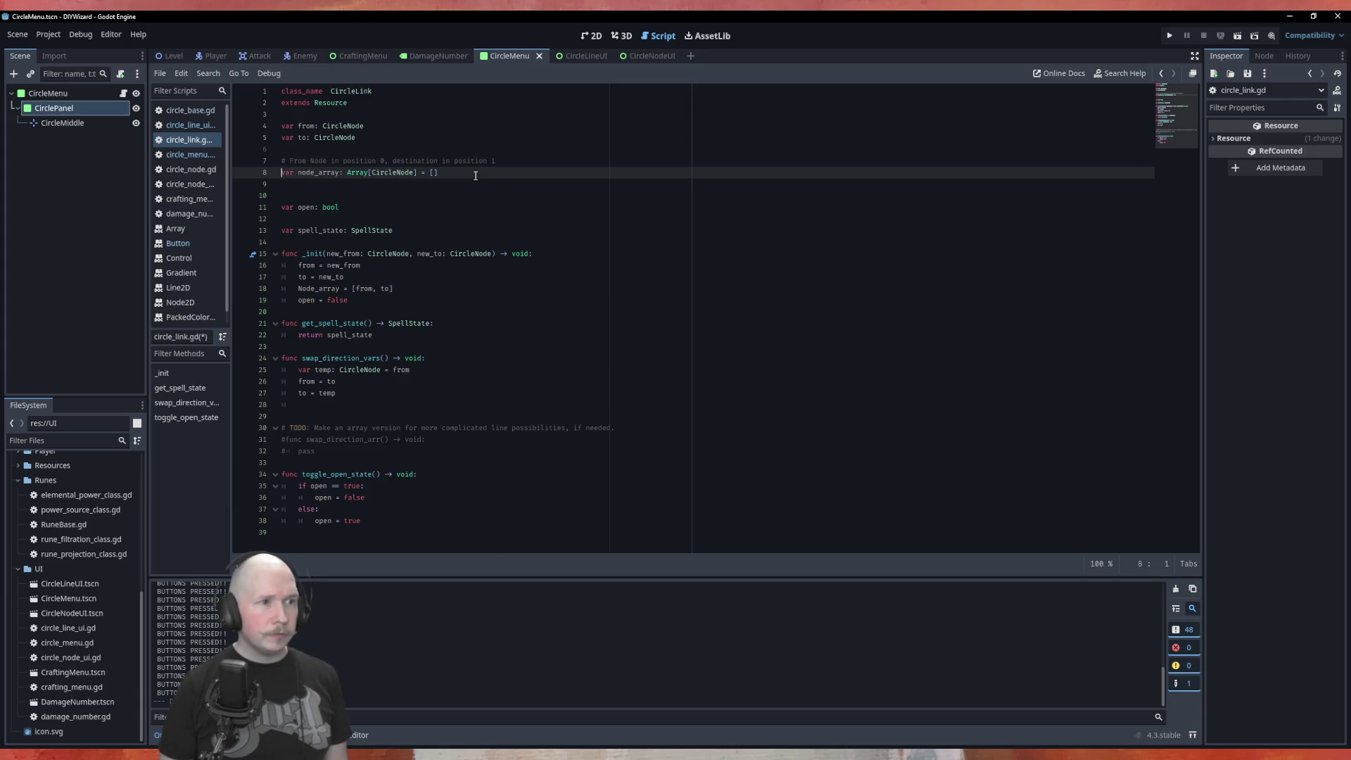
{"action": "key", "text": "Up"}
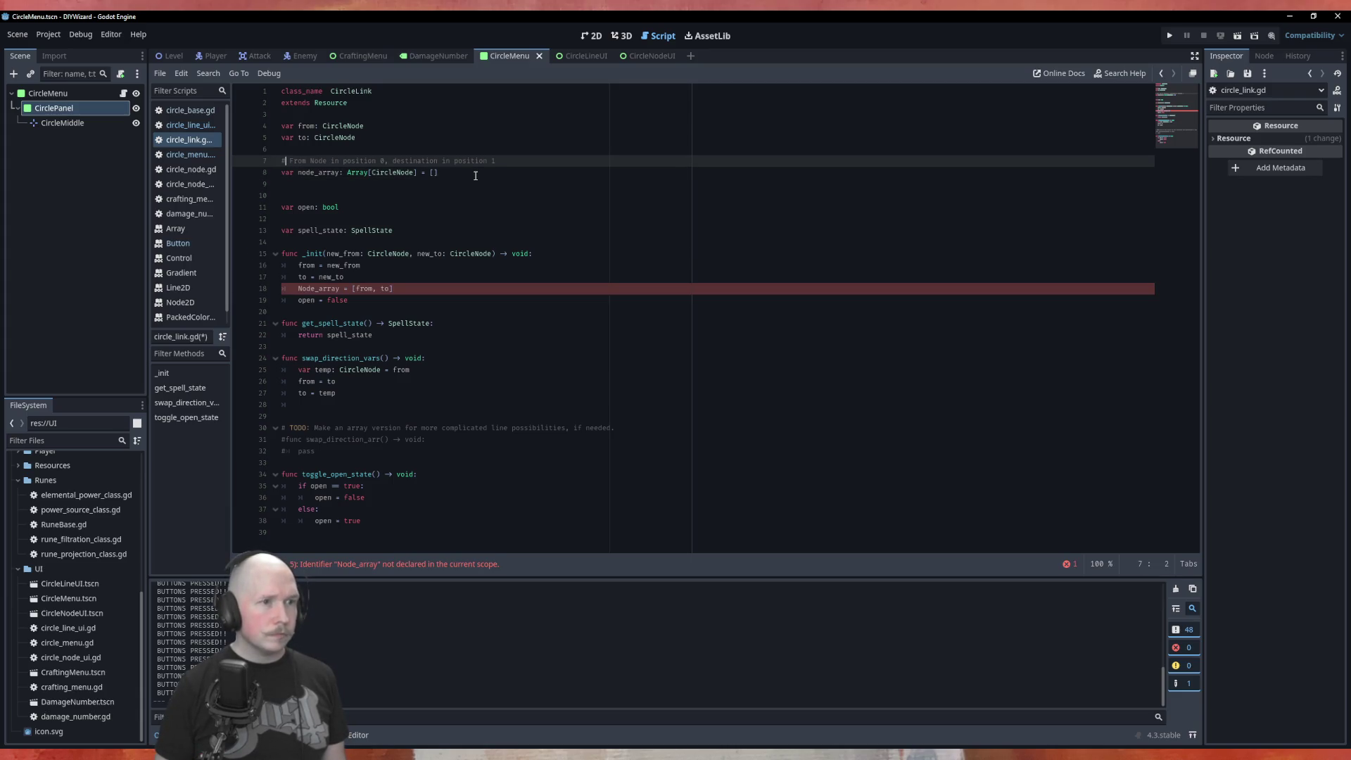
{"action": "key", "text": "shift+End"}
{"action": "key", "text": "Delete"}
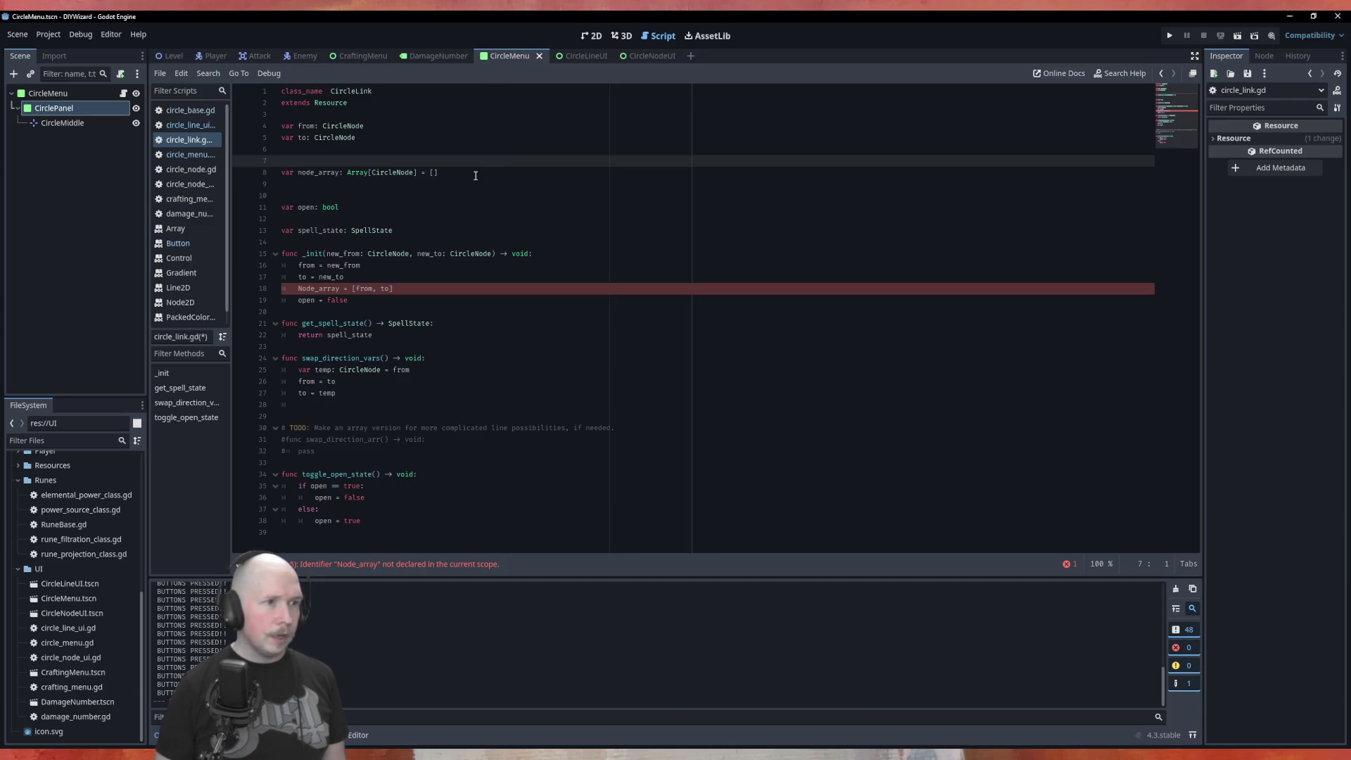
{"action": "key", "text": "Down"}
{"action": "key", "text": "Down"}
{"action": "type", "text": "var "}
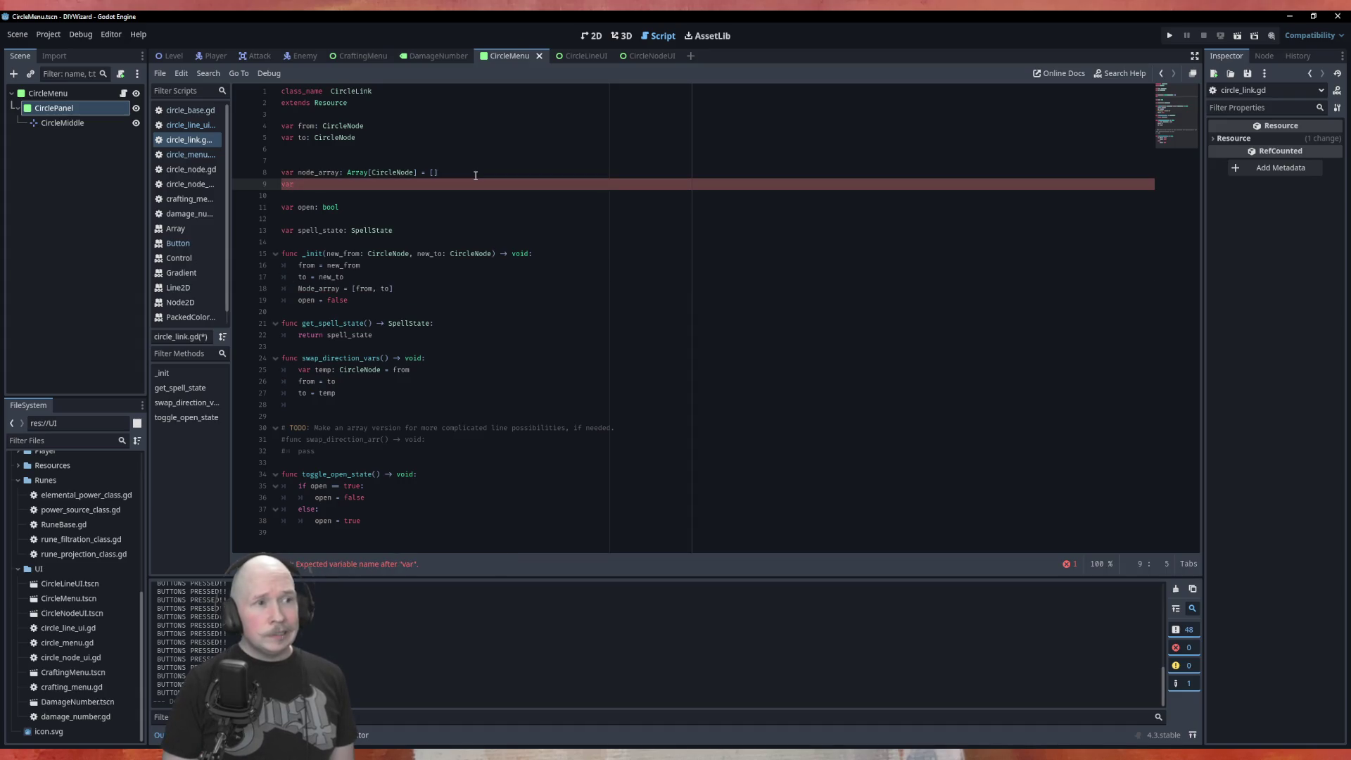
{"action": "type", "text": "from"}
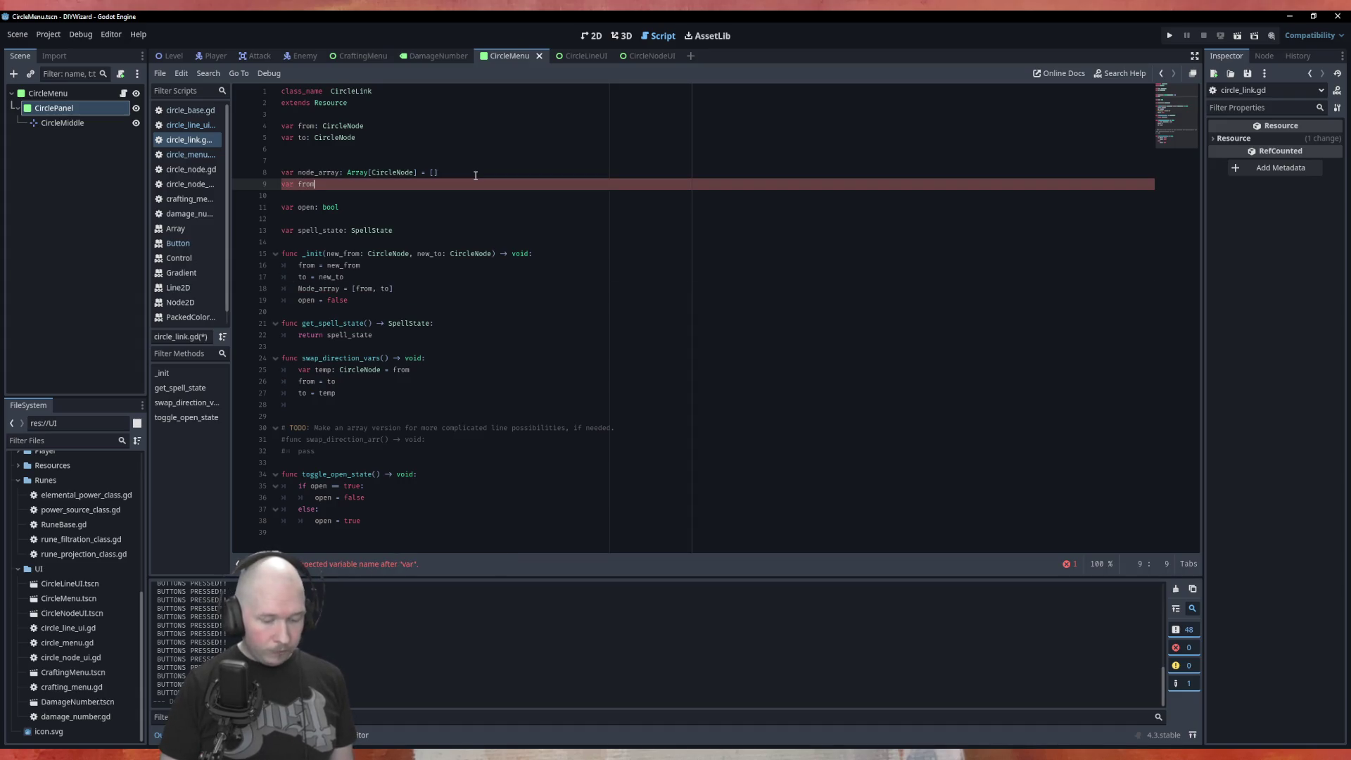
{"action": "type", "text": "_index"}
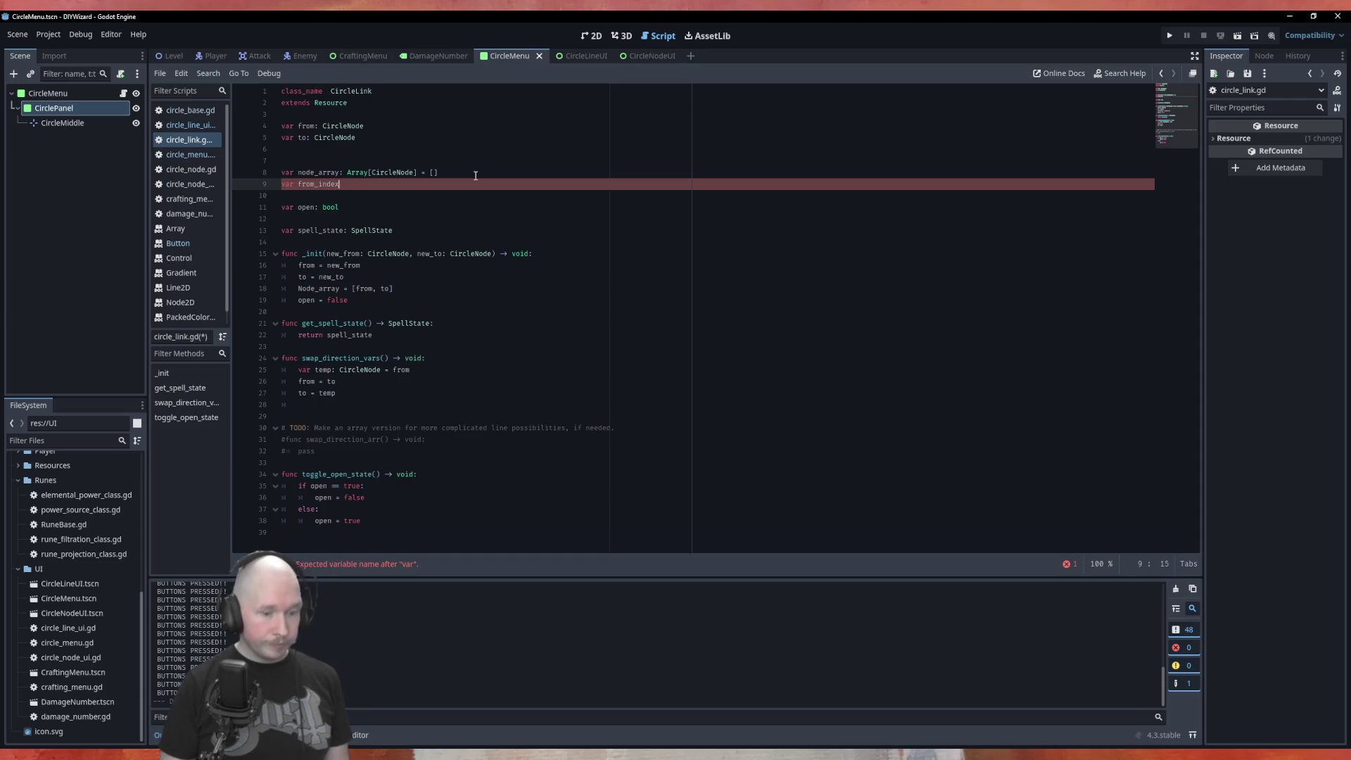
{"action": "type", "text": ": int"}
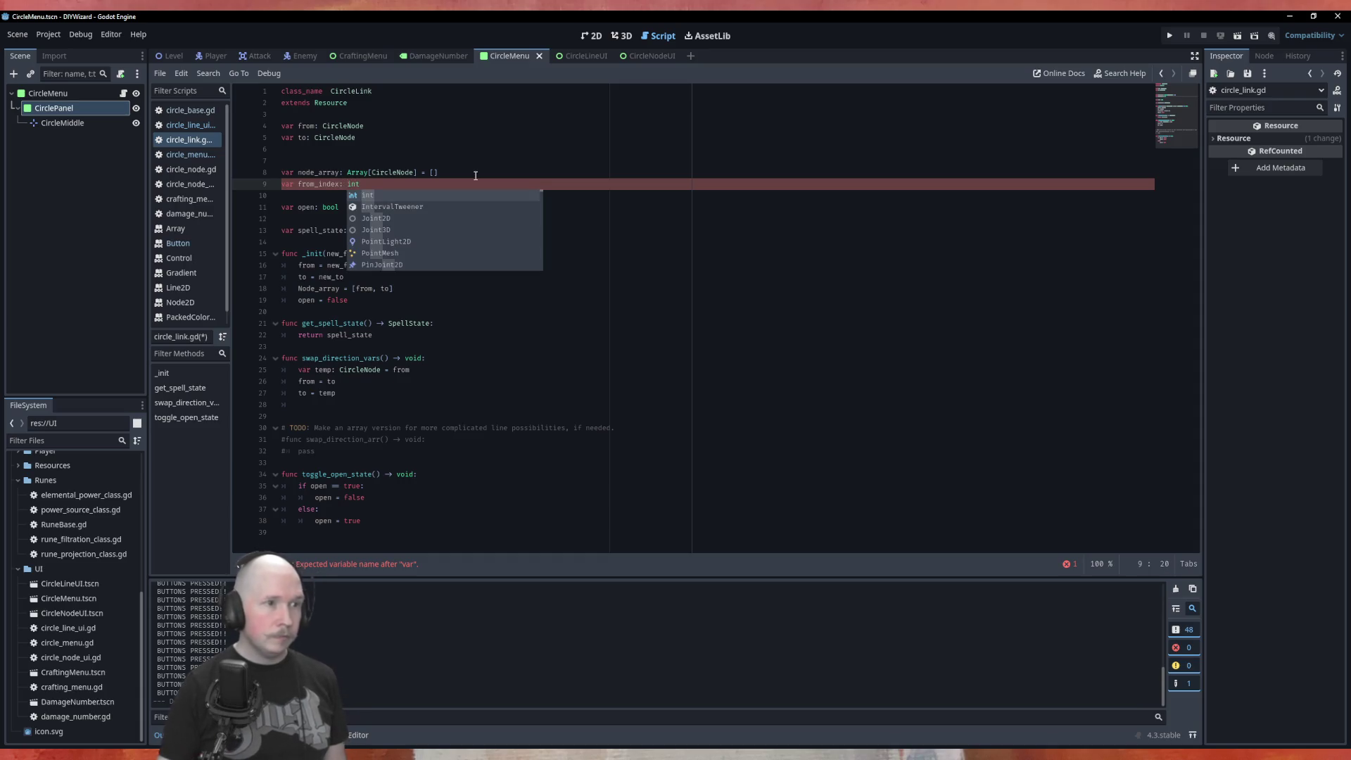
{"action": "left_click", "coordinate": [528, 137]}
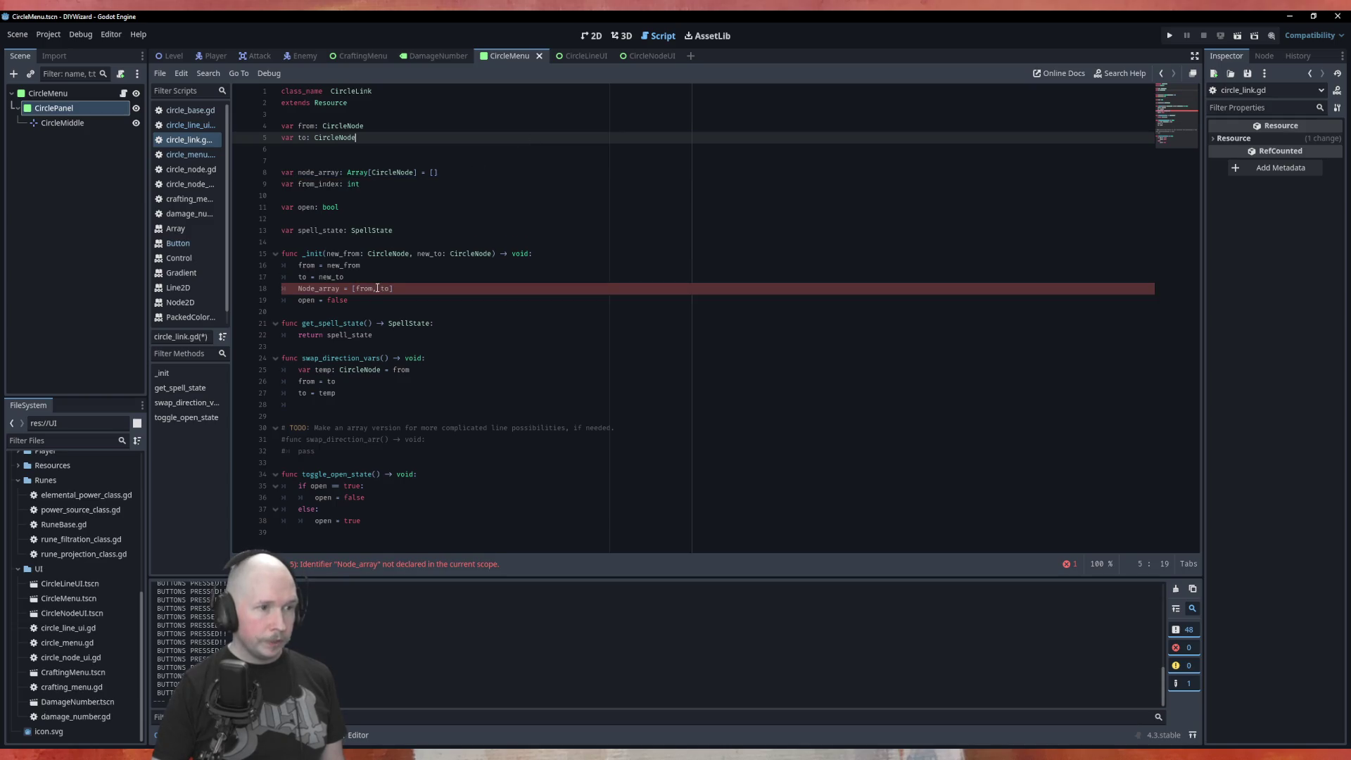
Correct the Node_array typo to node_array in _init's assignment on line 18.
{"action": "left_click", "coordinate": [305, 288]}
{"action": "key", "text": "BackSpace"}
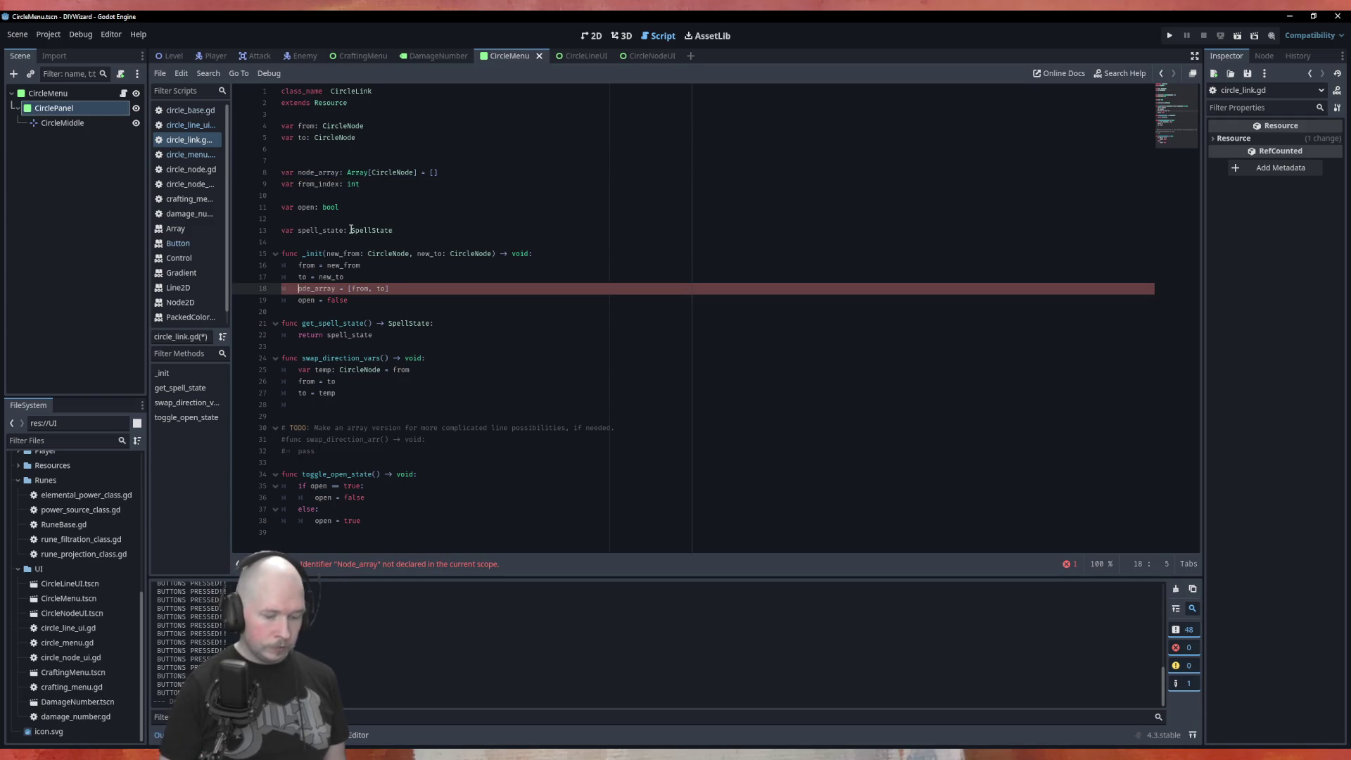
{"action": "type", "text": "n"}
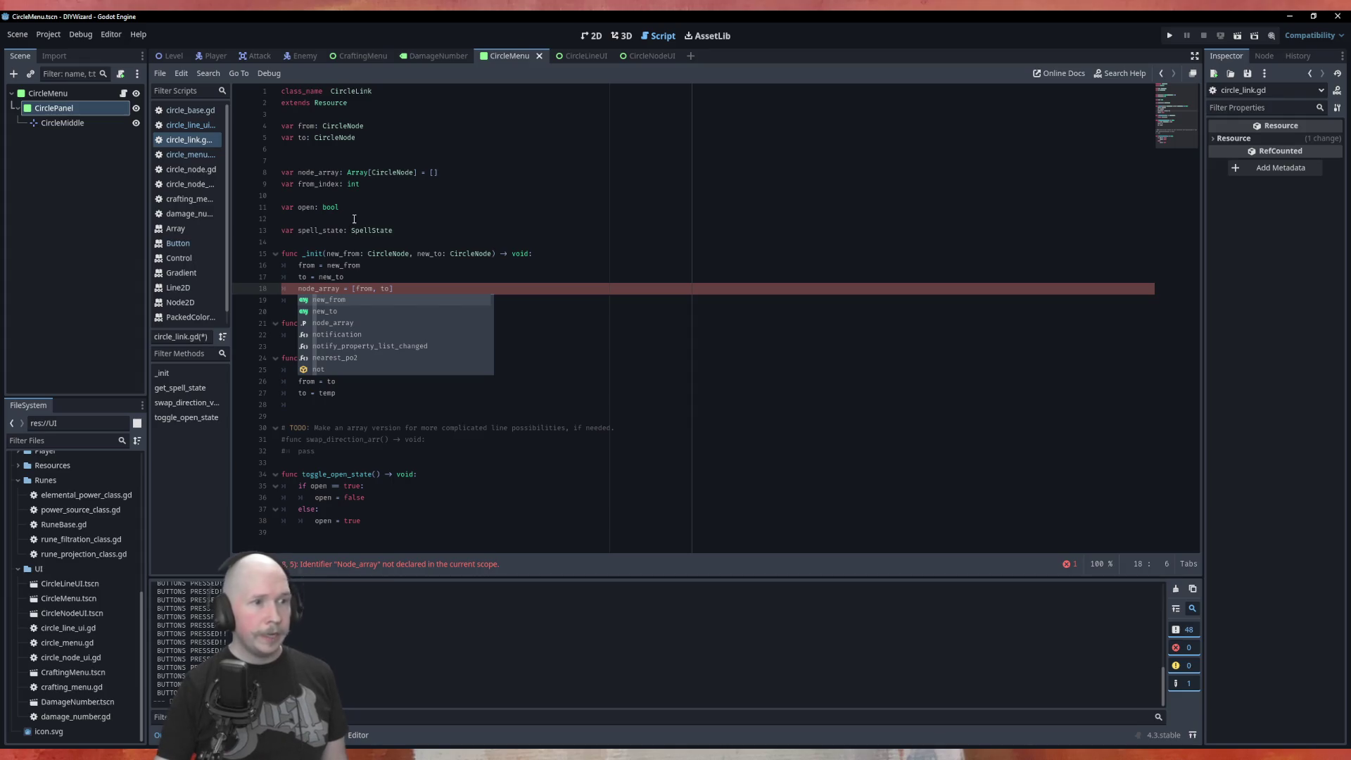
Add 'from_index = 0' in _init right after 'node_array = [from, to]'.
{"action": "left_click", "coordinate": [422, 288]}
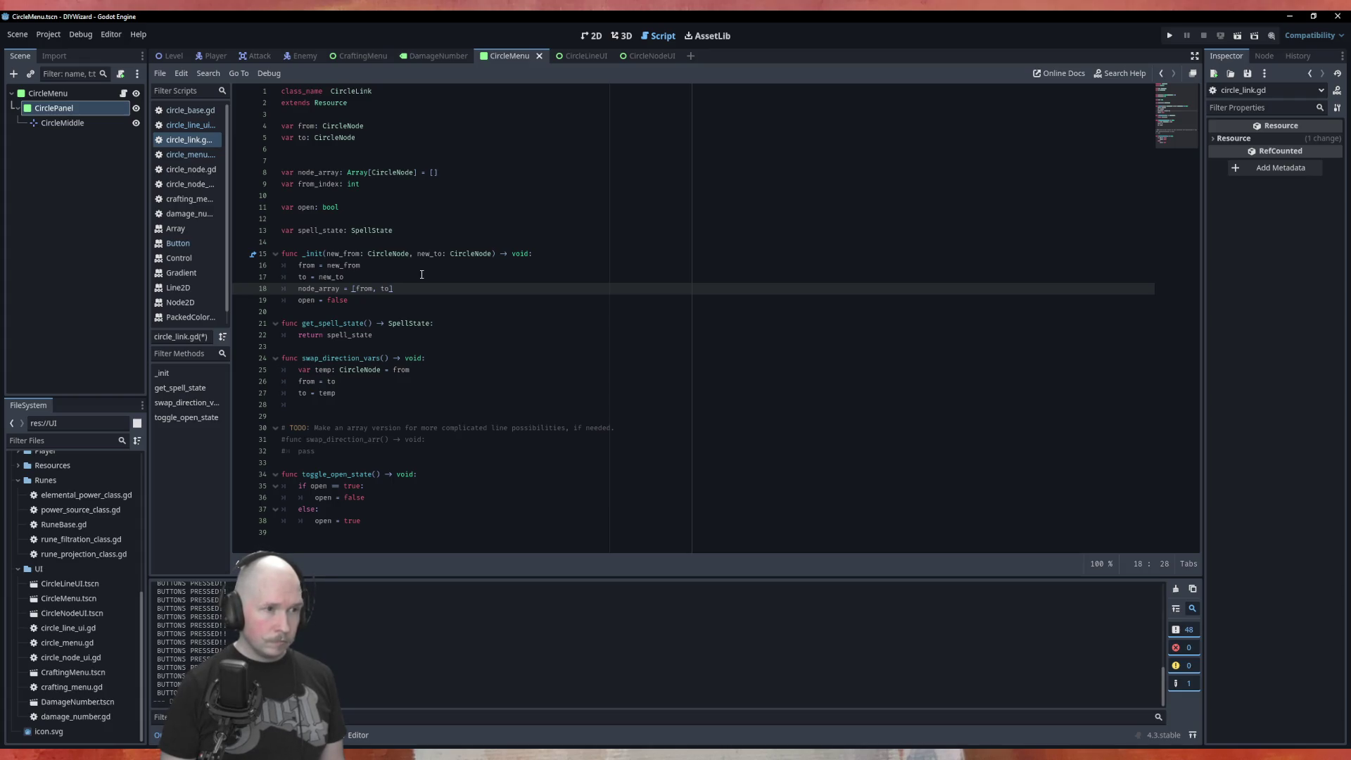
{"action": "key", "text": "Return"}
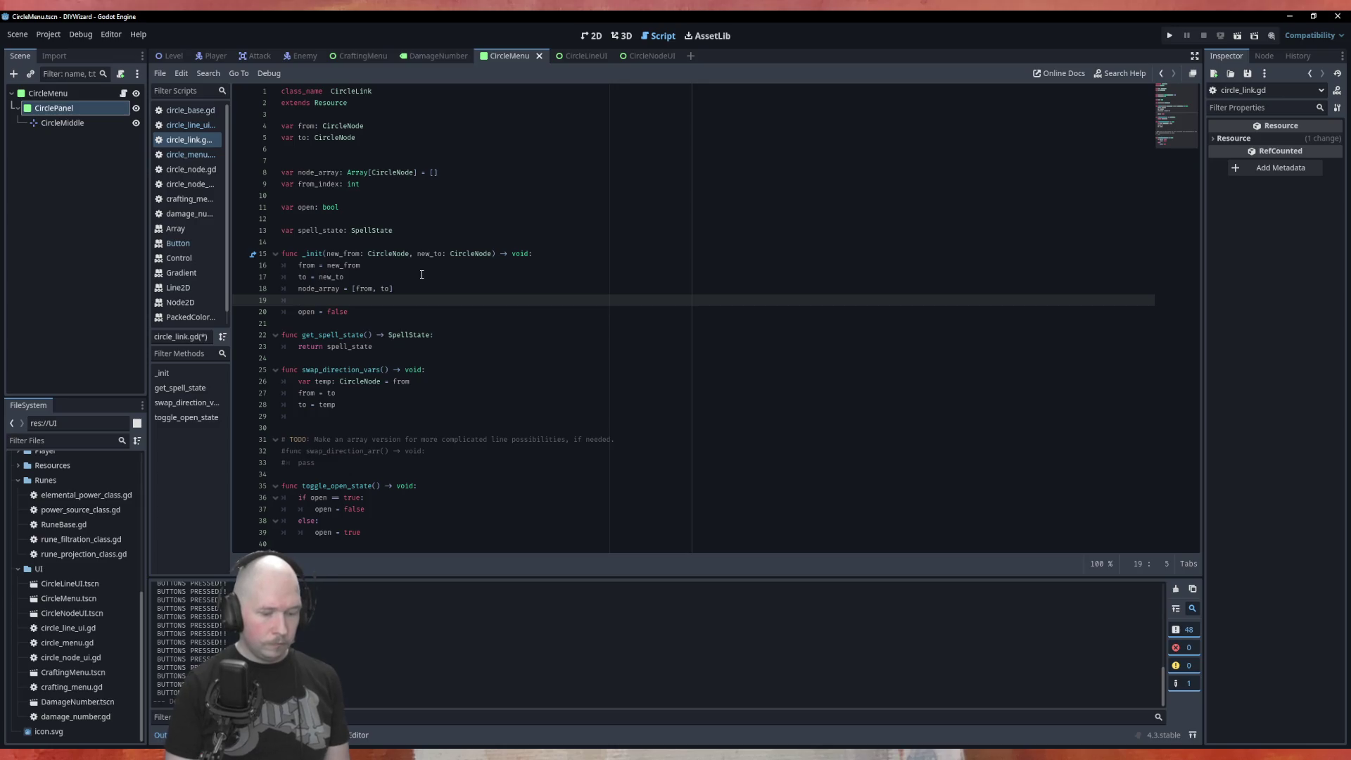
{"action": "type", "text": "fom"}
{"action": "key", "text": "Down"}
{"action": "key", "text": "Return"}
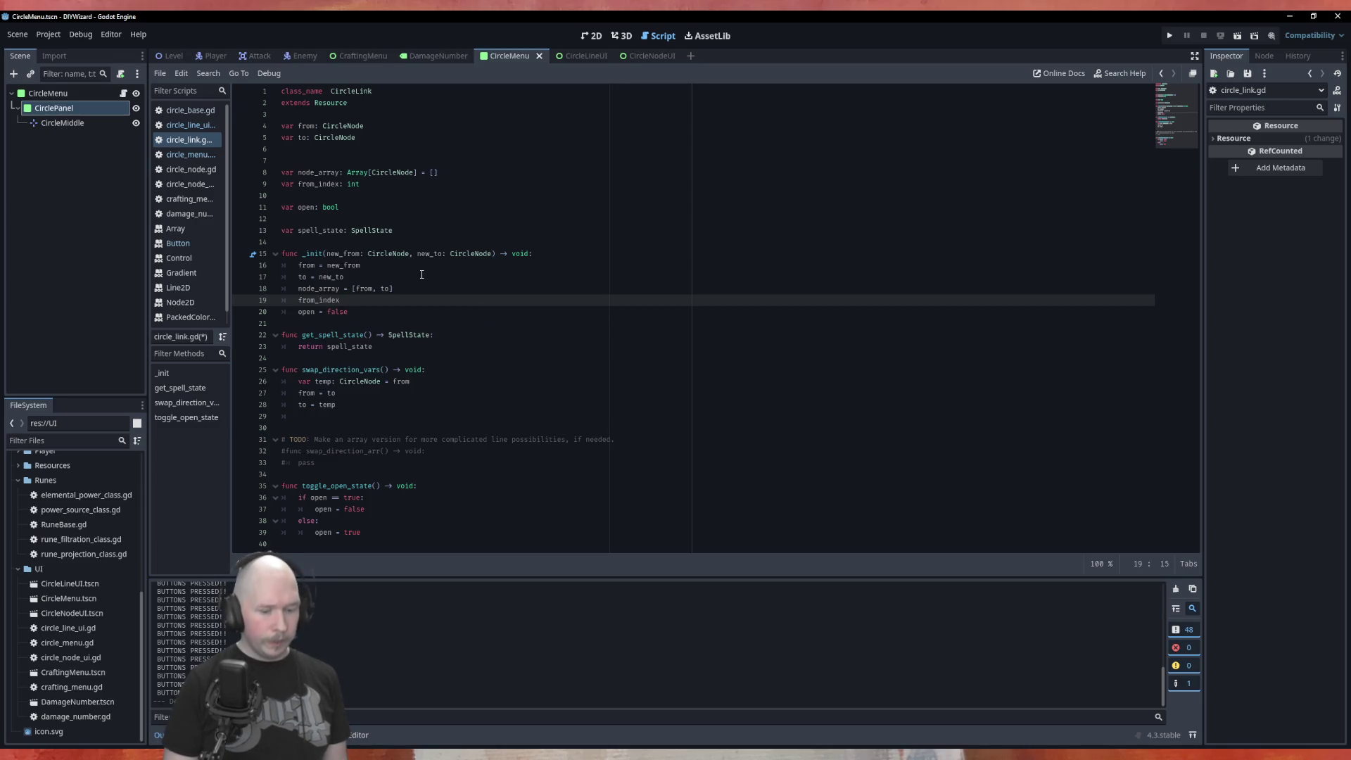
{"action": "type", "text": " = 0"}
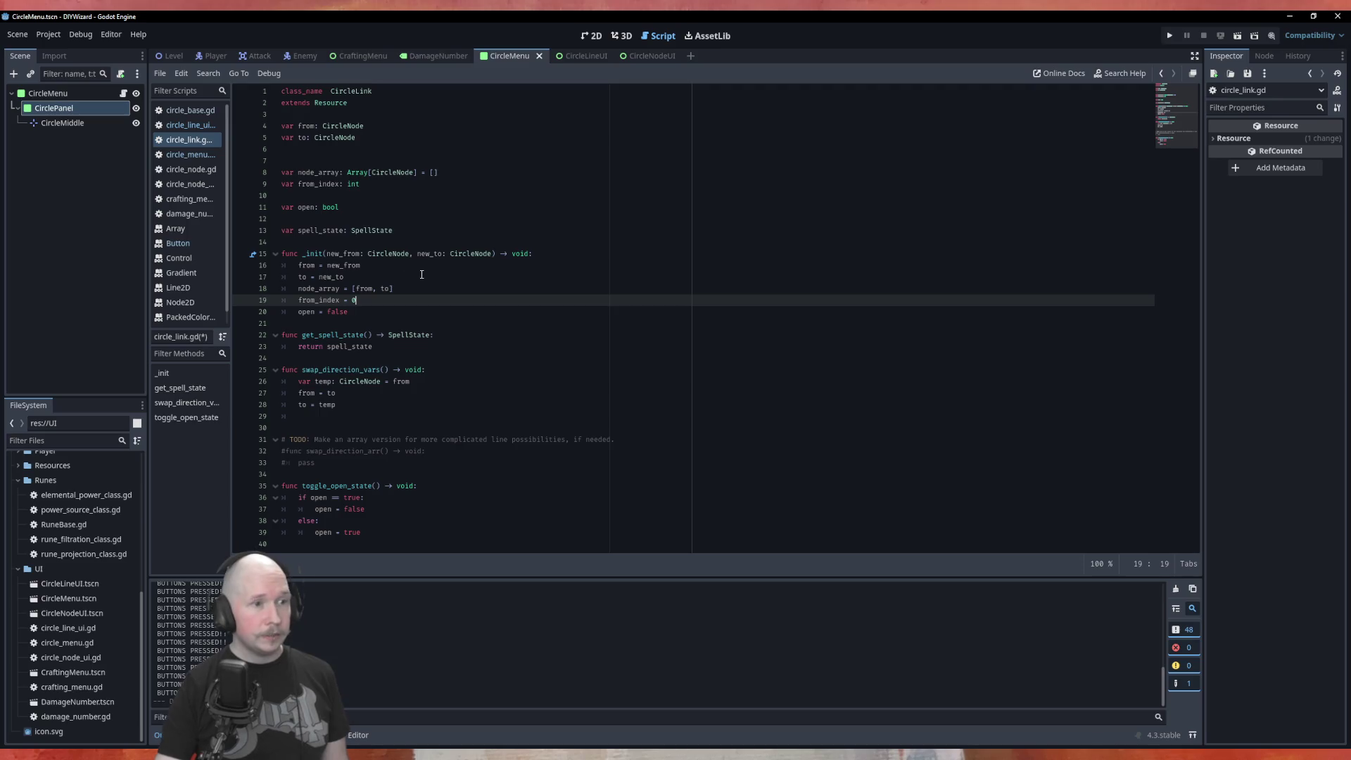
{"action": "left_click", "coordinate": [381, 279]}
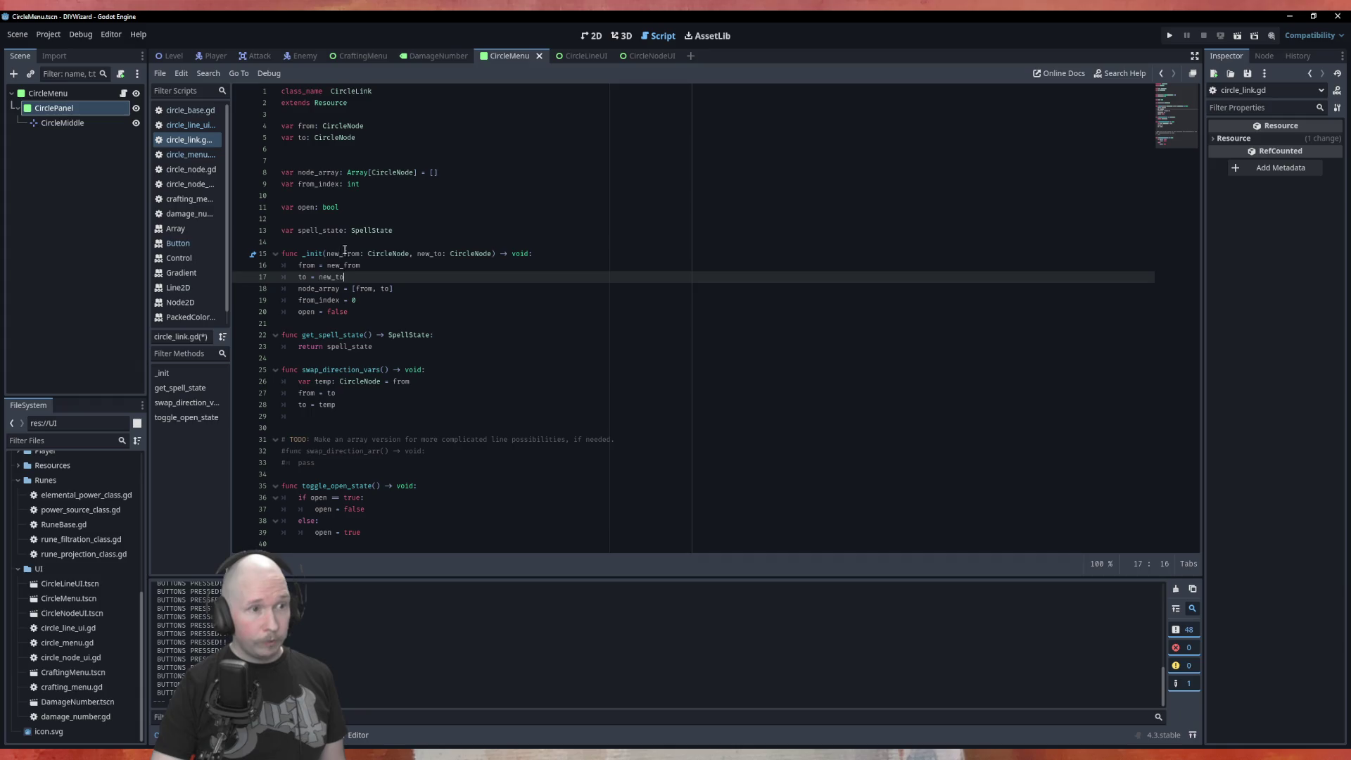
{"action": "left_click", "coordinate": [393, 301]}
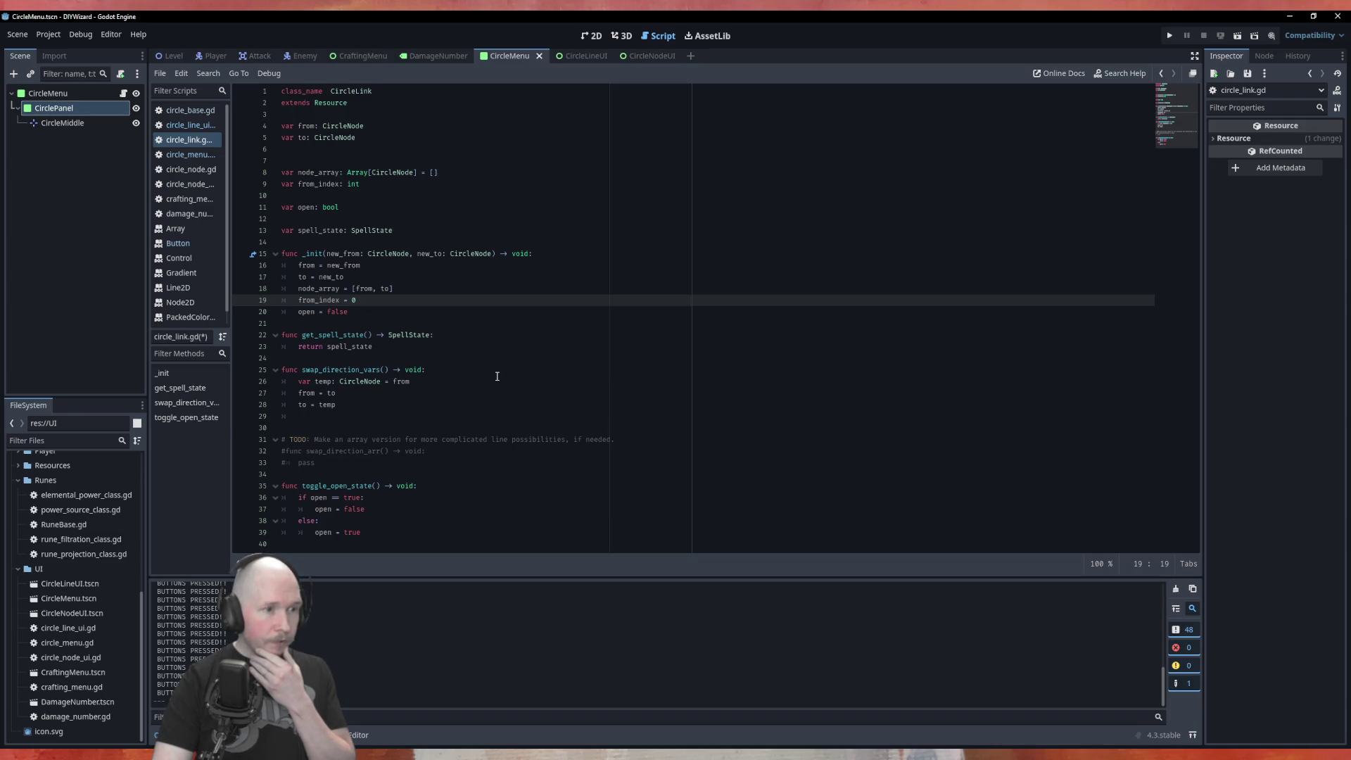
{"action": "left_click", "coordinate": [288, 450]}
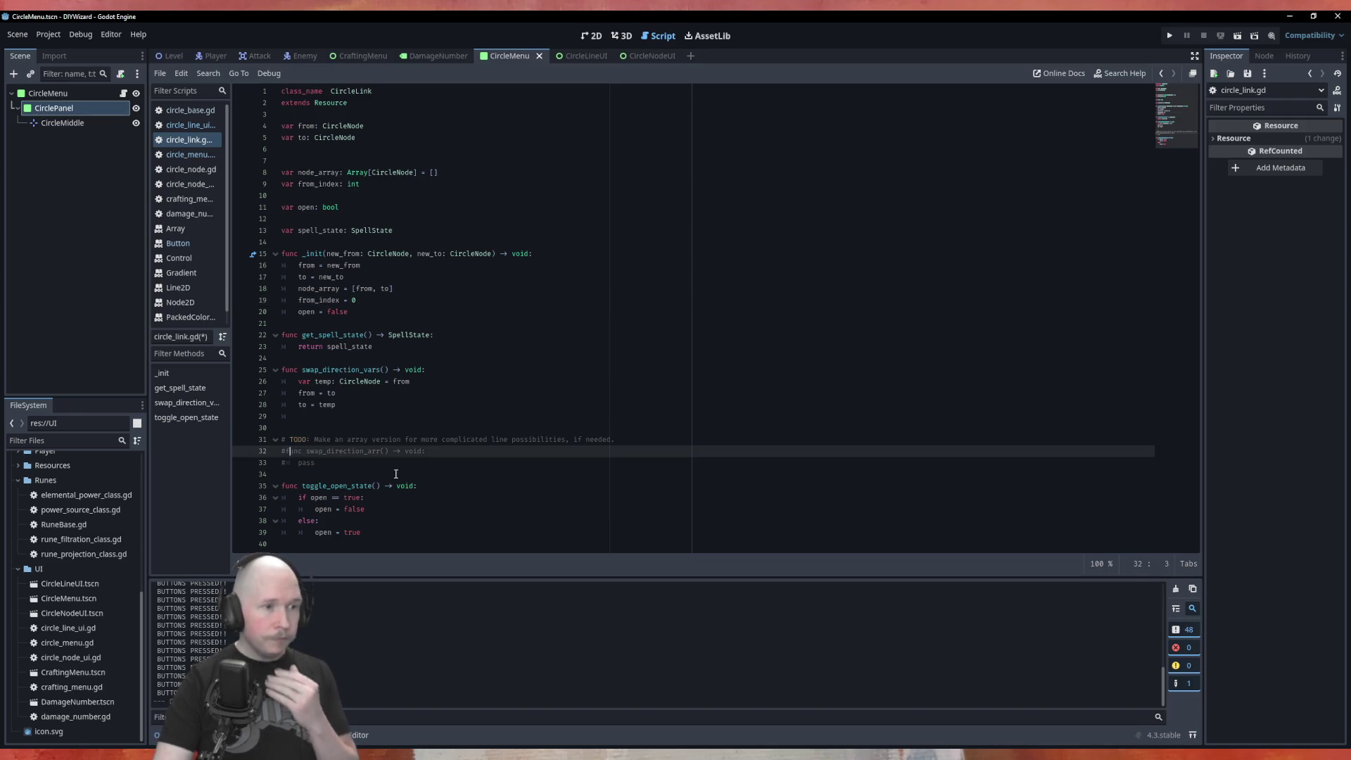
Uncomment swap_direction_arr and change its return type from void to int.
{"action": "key", "text": "BackSpace"}
{"action": "key", "text": "Down"}
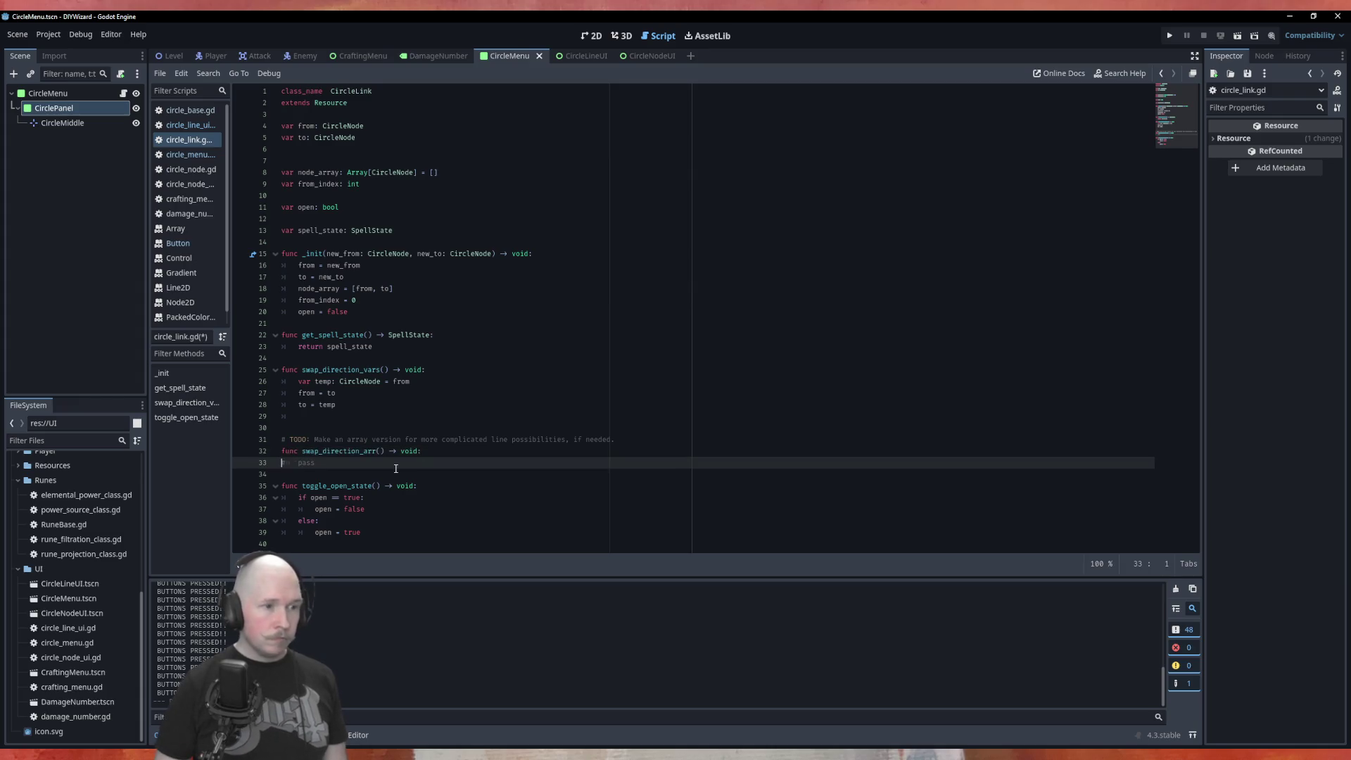
{"action": "key", "text": "Up"}
{"action": "key", "text": "End"}
{"action": "key", "text": "Return"}
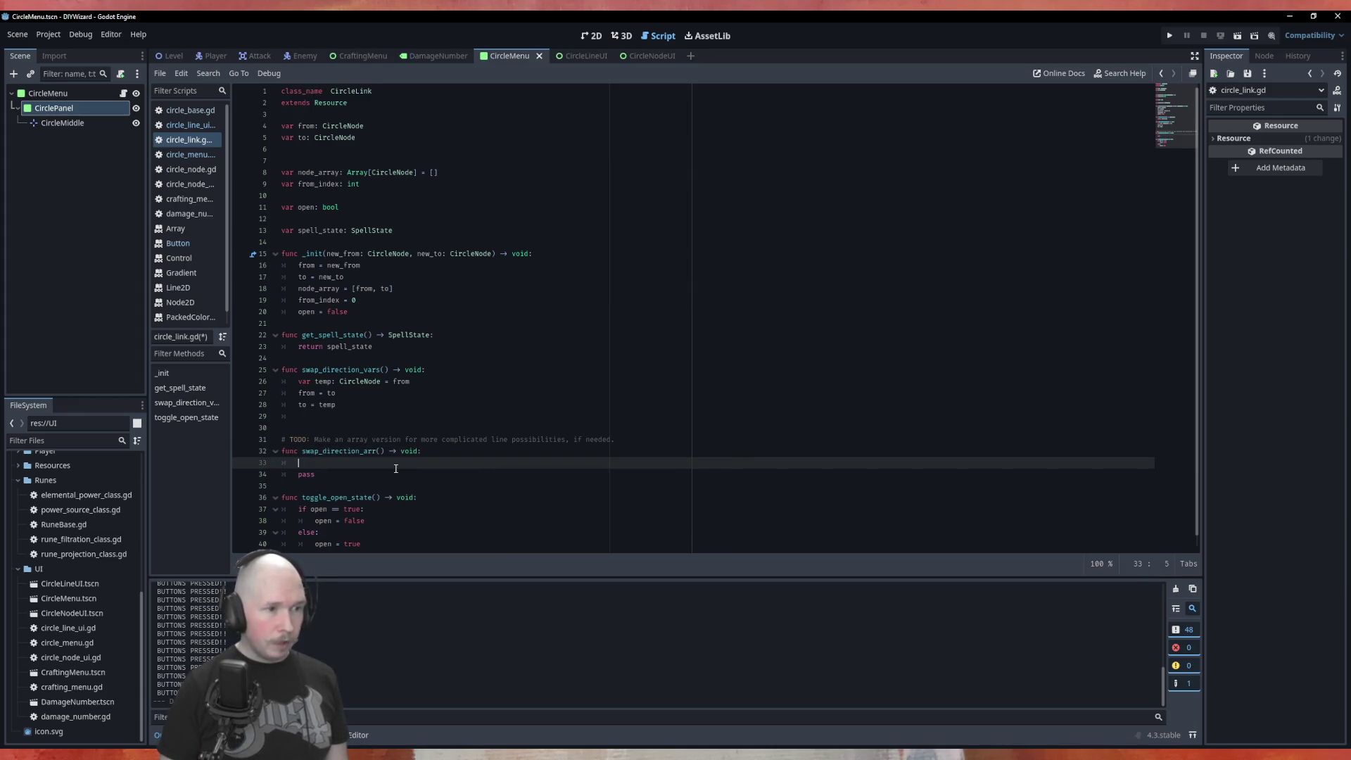
{"action": "key", "text": "Up"}
{"action": "key", "text": "End"}
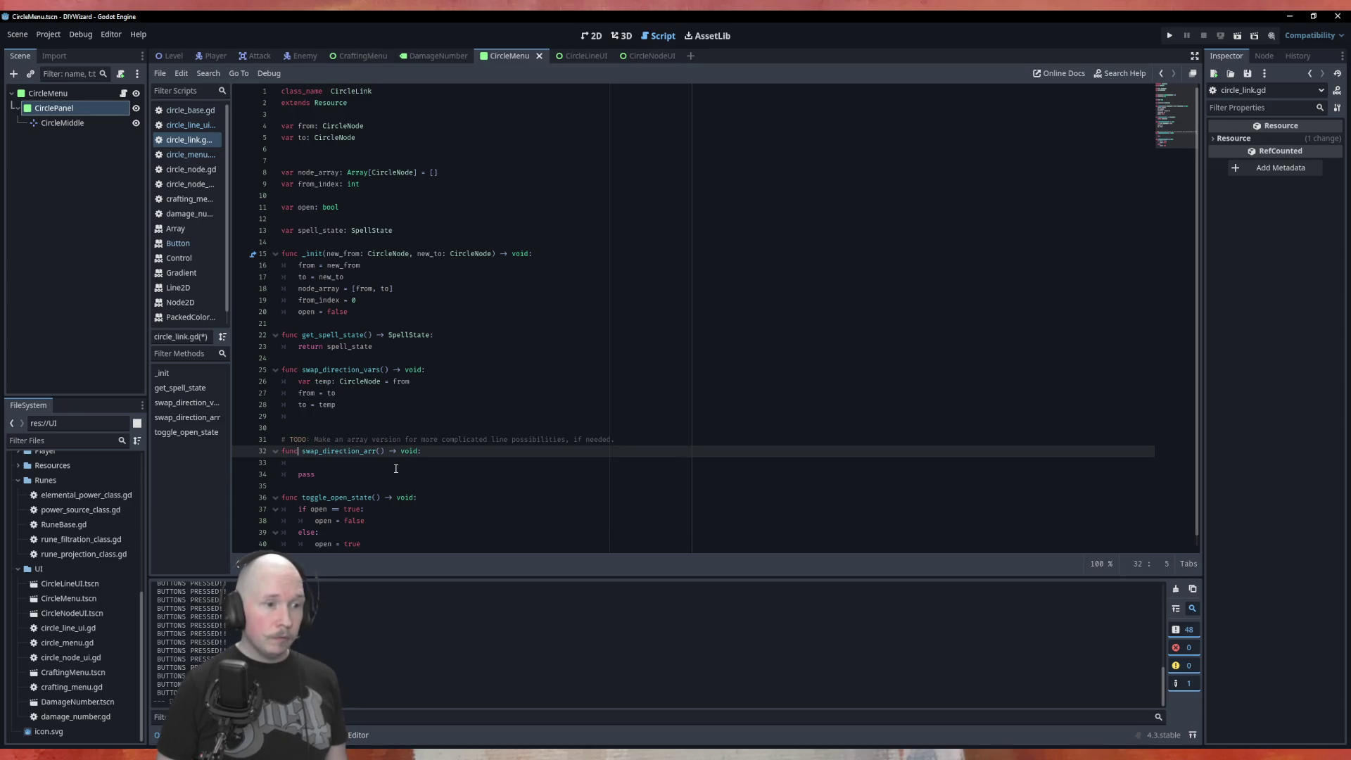
{"action": "key", "text": "BackSpace"}
{"action": "key", "text": "BackSpace"}
{"action": "key", "text": "BackSpace"}
{"action": "key", "text": "BackSpace"}
{"action": "type", "text": "int:"}
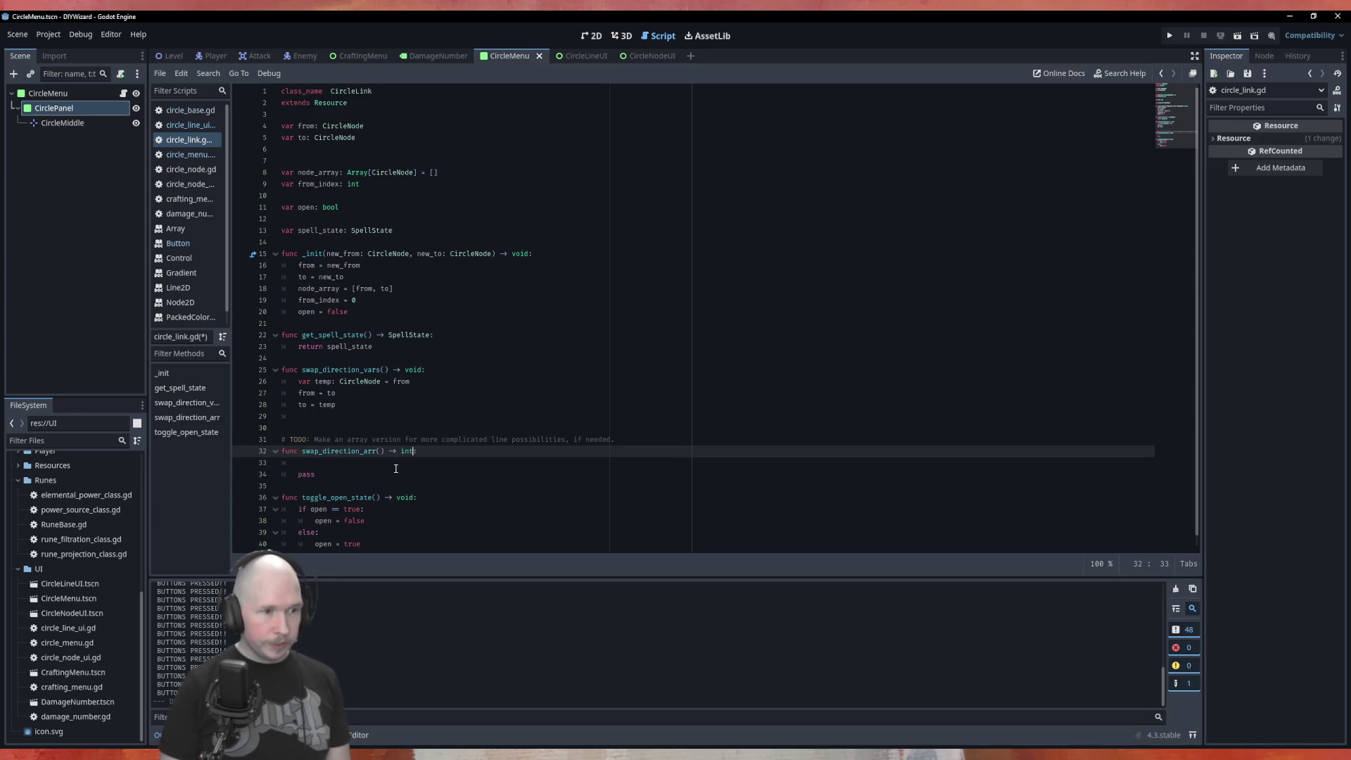
{"action": "key", "text": "Return"}
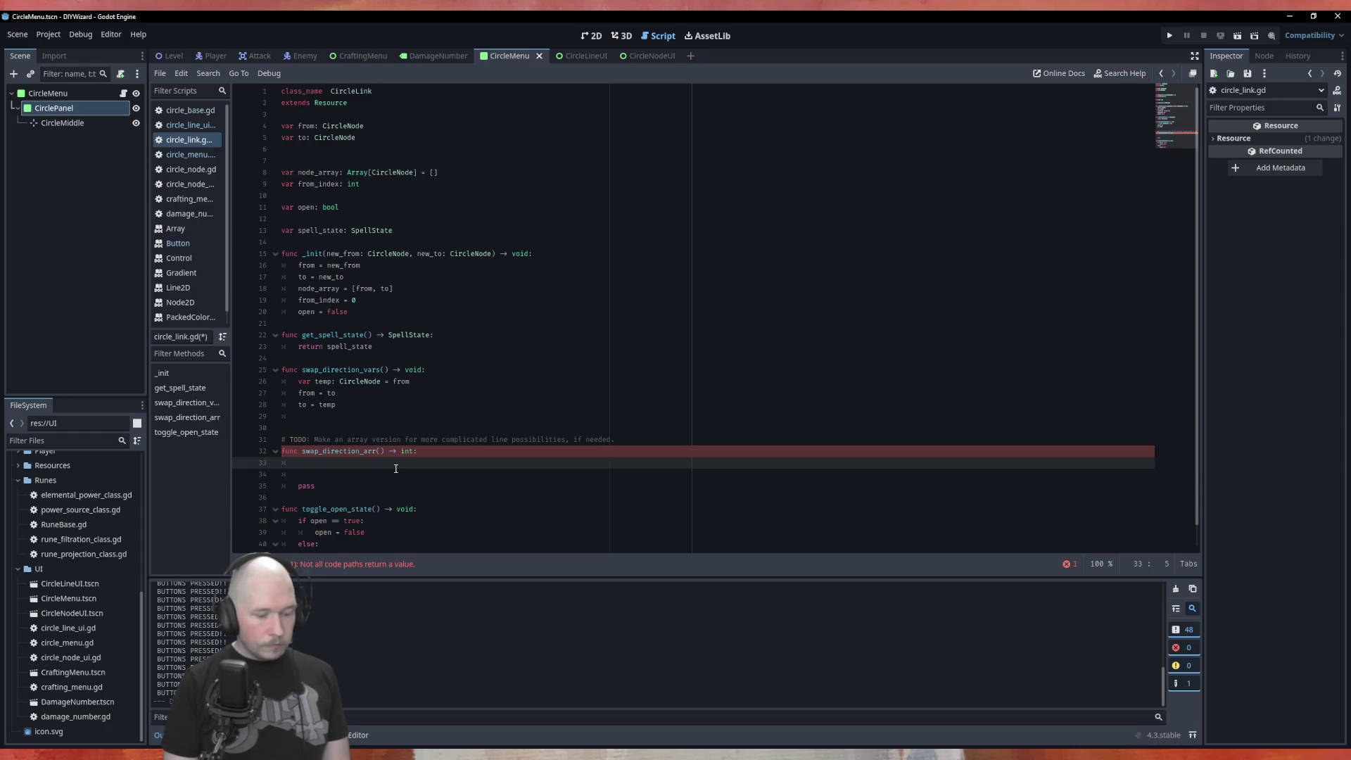
Add 'from_index += 1' as the first line of the function body.
{"action": "type", "text": "f"}
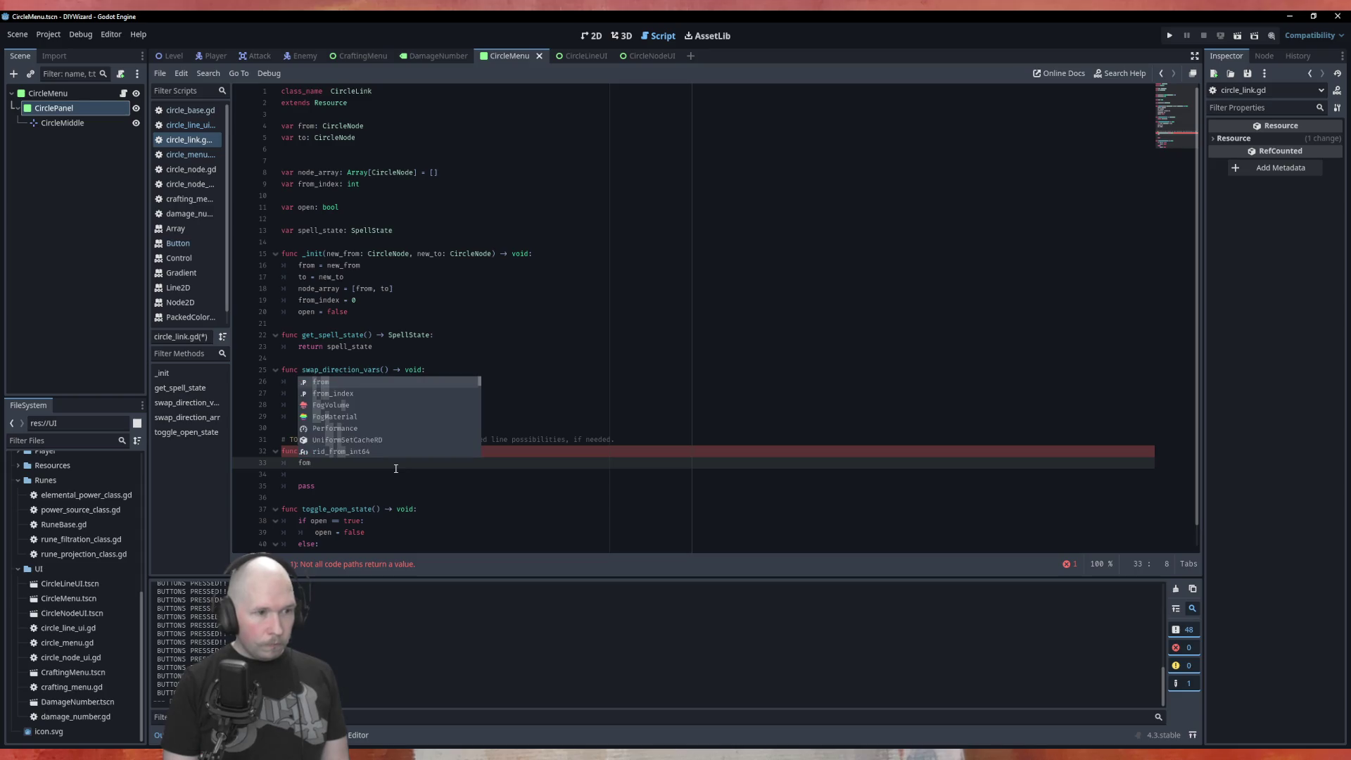
{"action": "type", "text": "rom"}
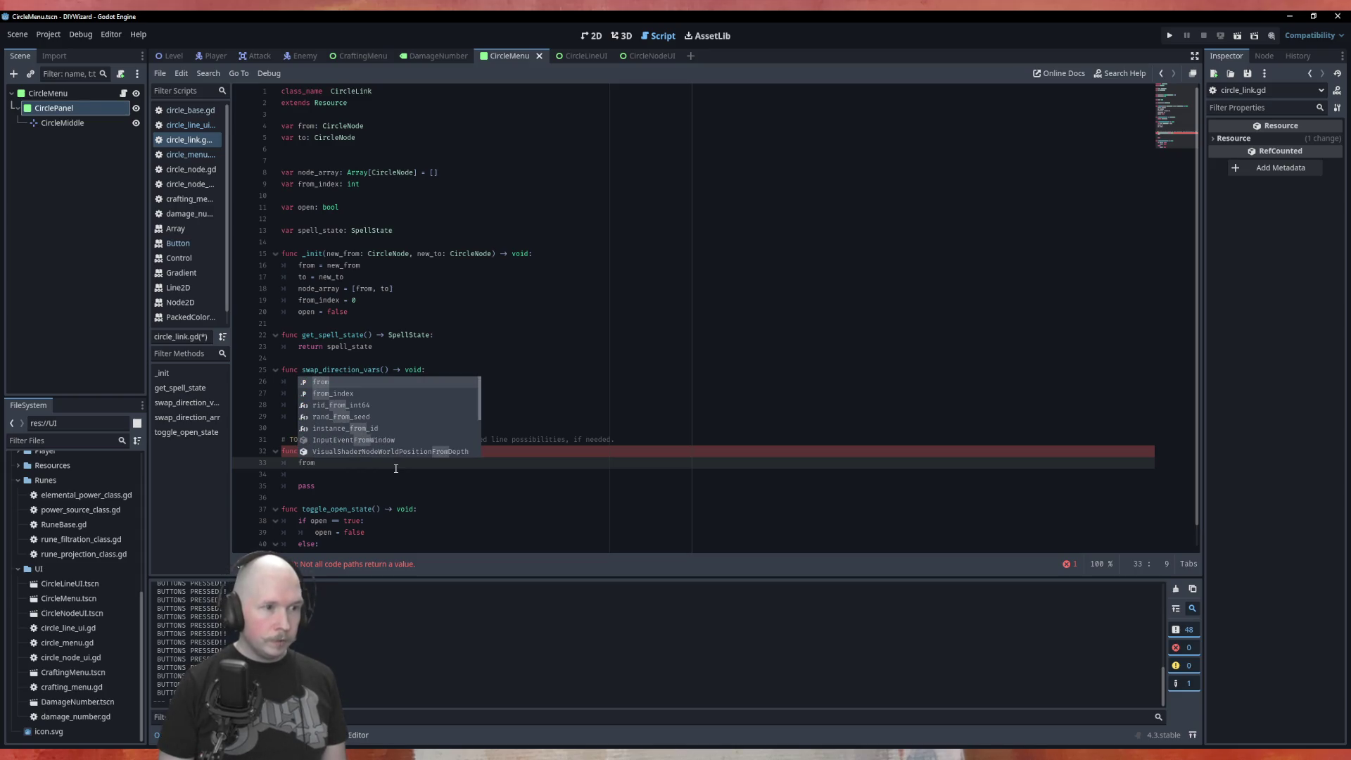
{"action": "key", "text": "Down"}
{"action": "key", "text": "Return"}
{"action": "type", "text": "+= 1"}
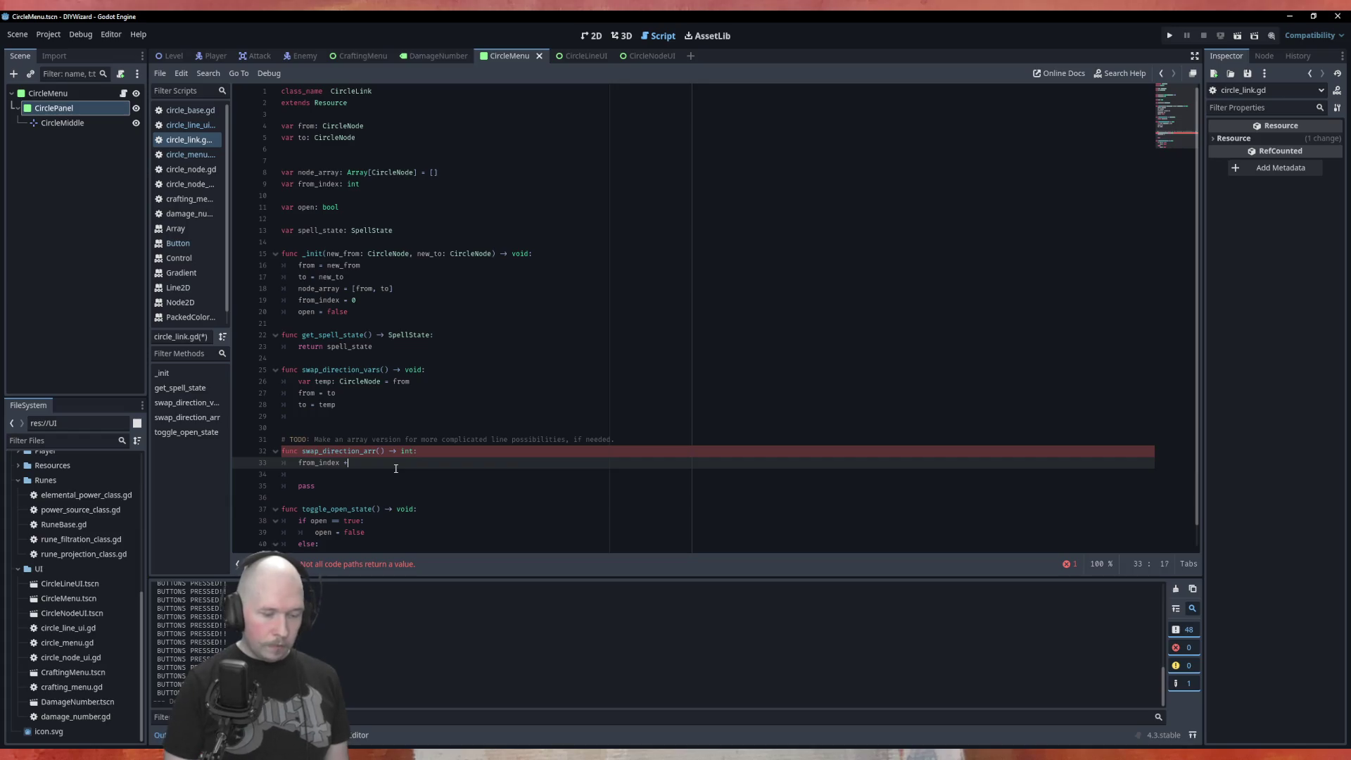
{"action": "key", "text": "Return"}
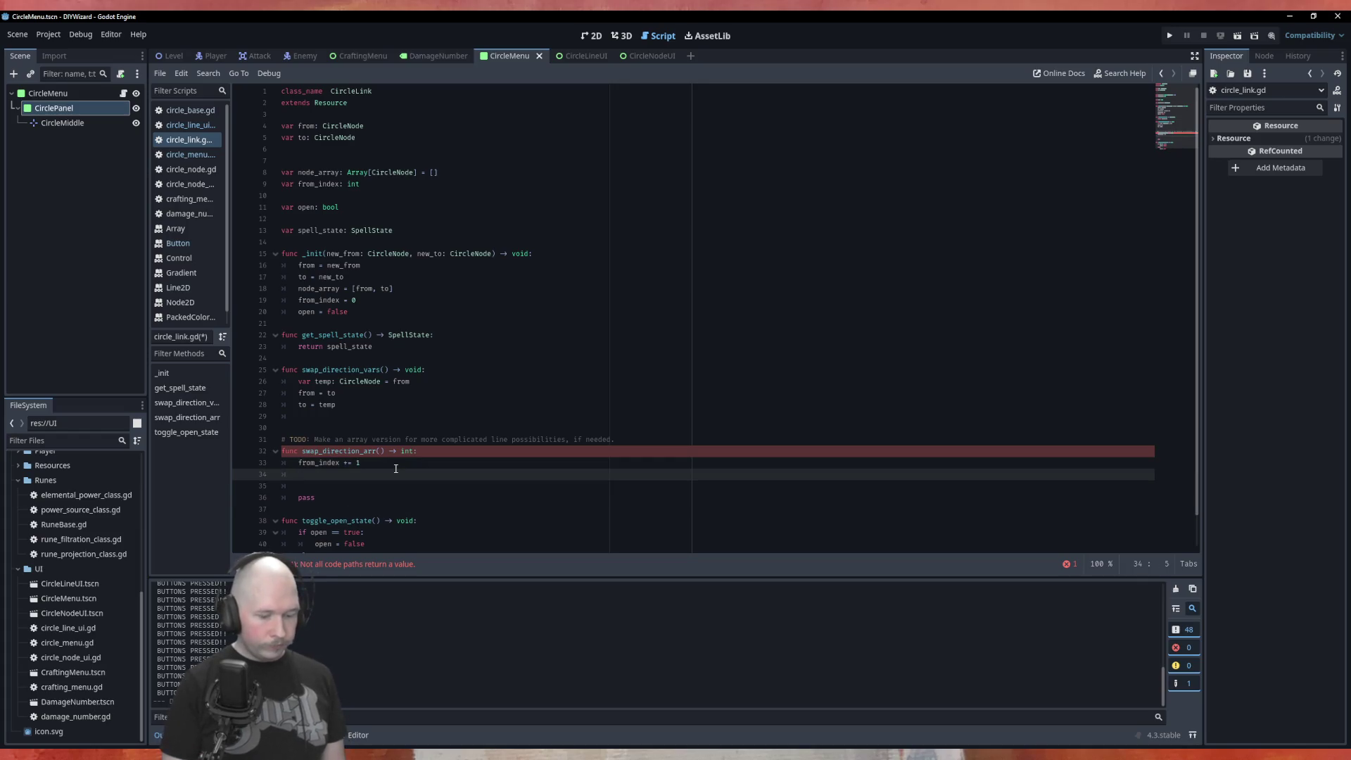
Add an if statement comparing from_index with node_array.size().
{"action": "type", "text": "if from"}
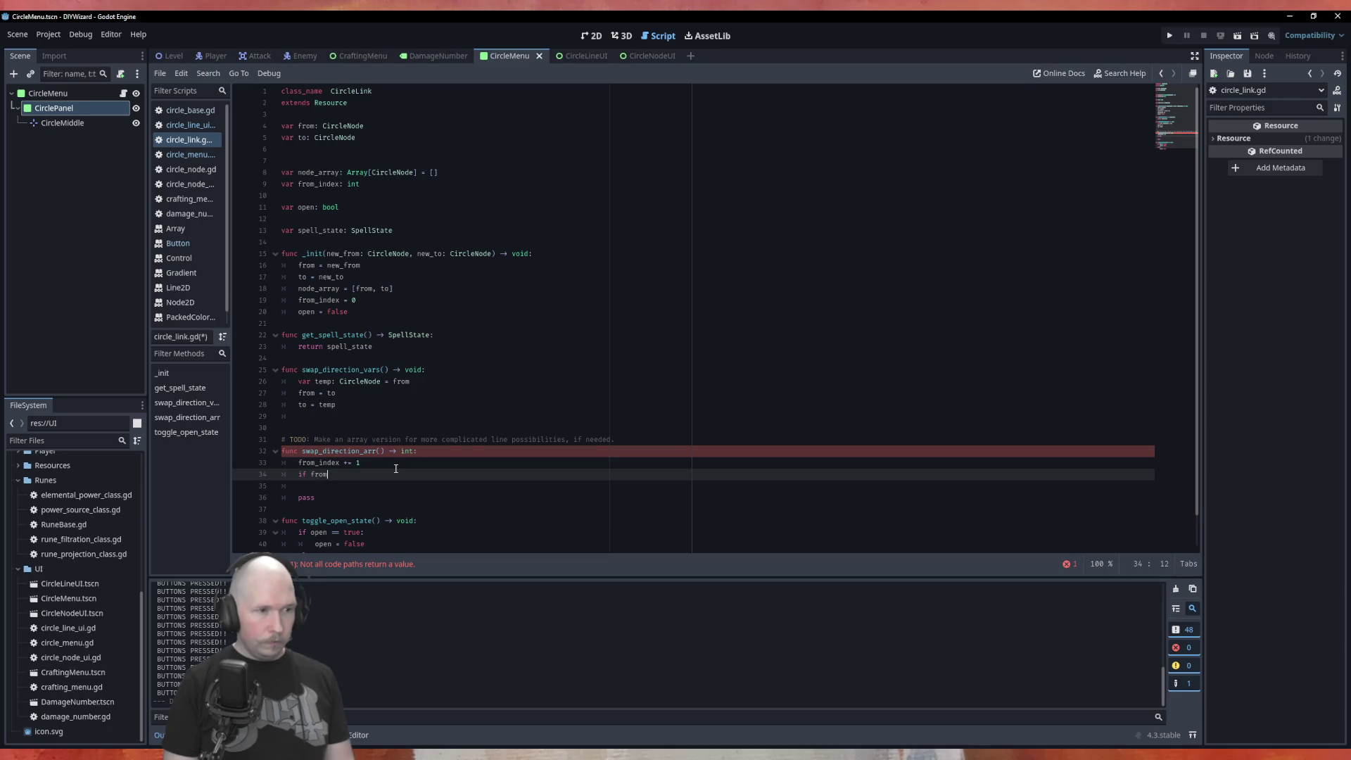
{"action": "key", "text": "Return"}
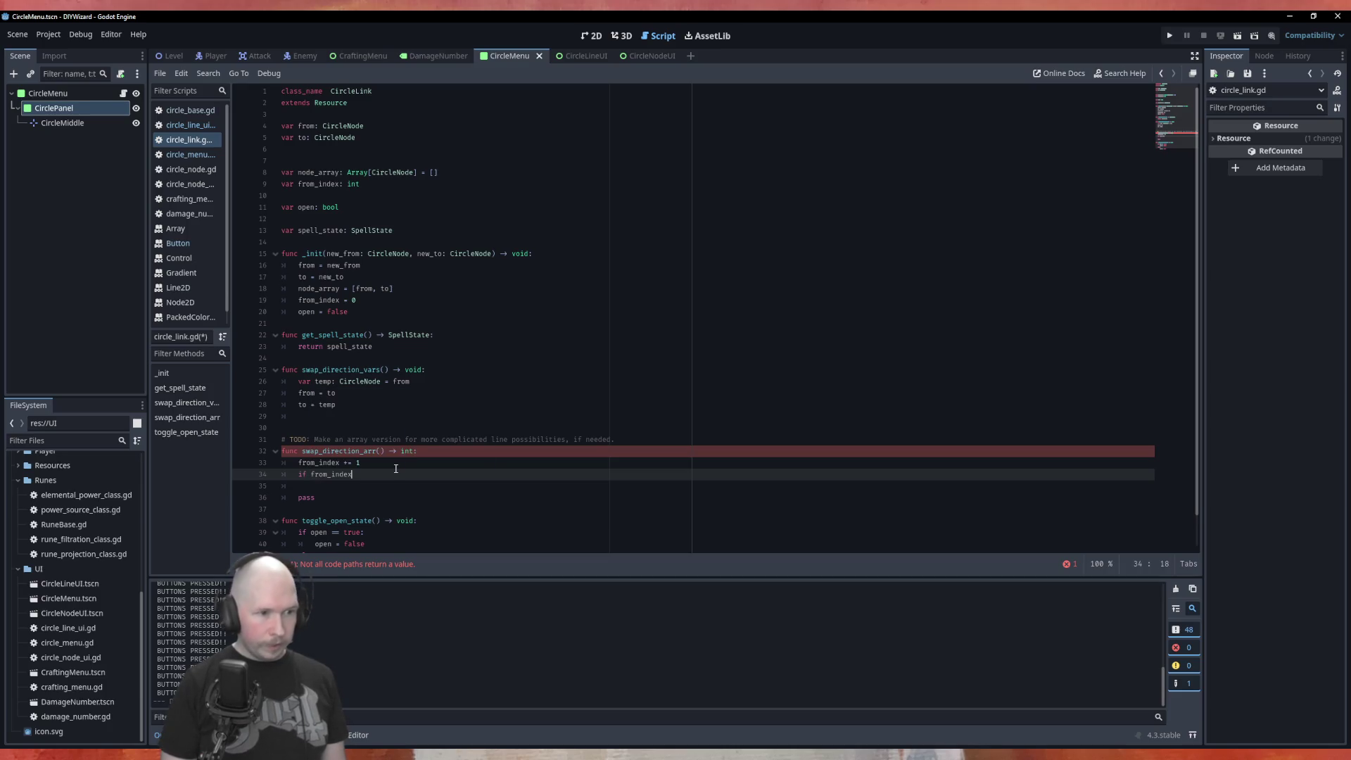
{"action": "type", "text": "<"}
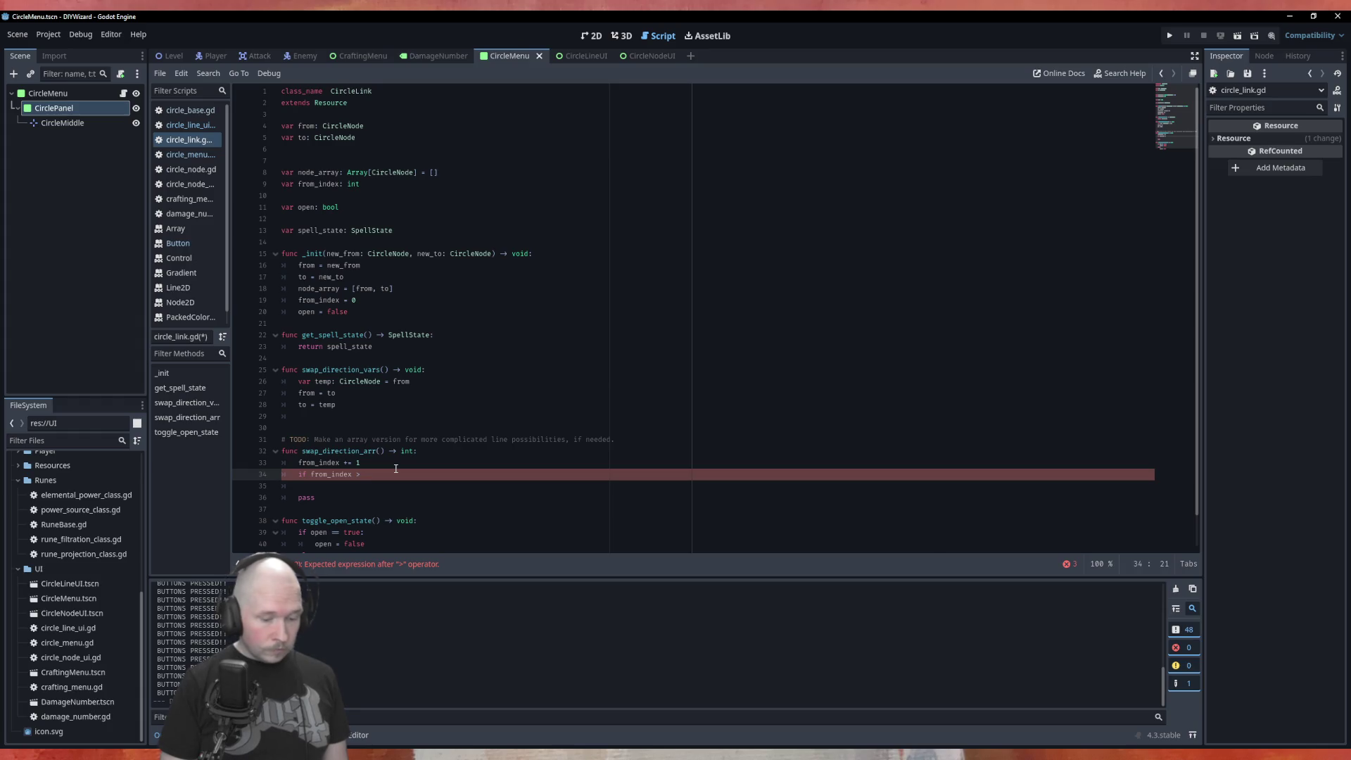
{"action": "type", "text": "node"}
{"action": "key", "text": "Return"}
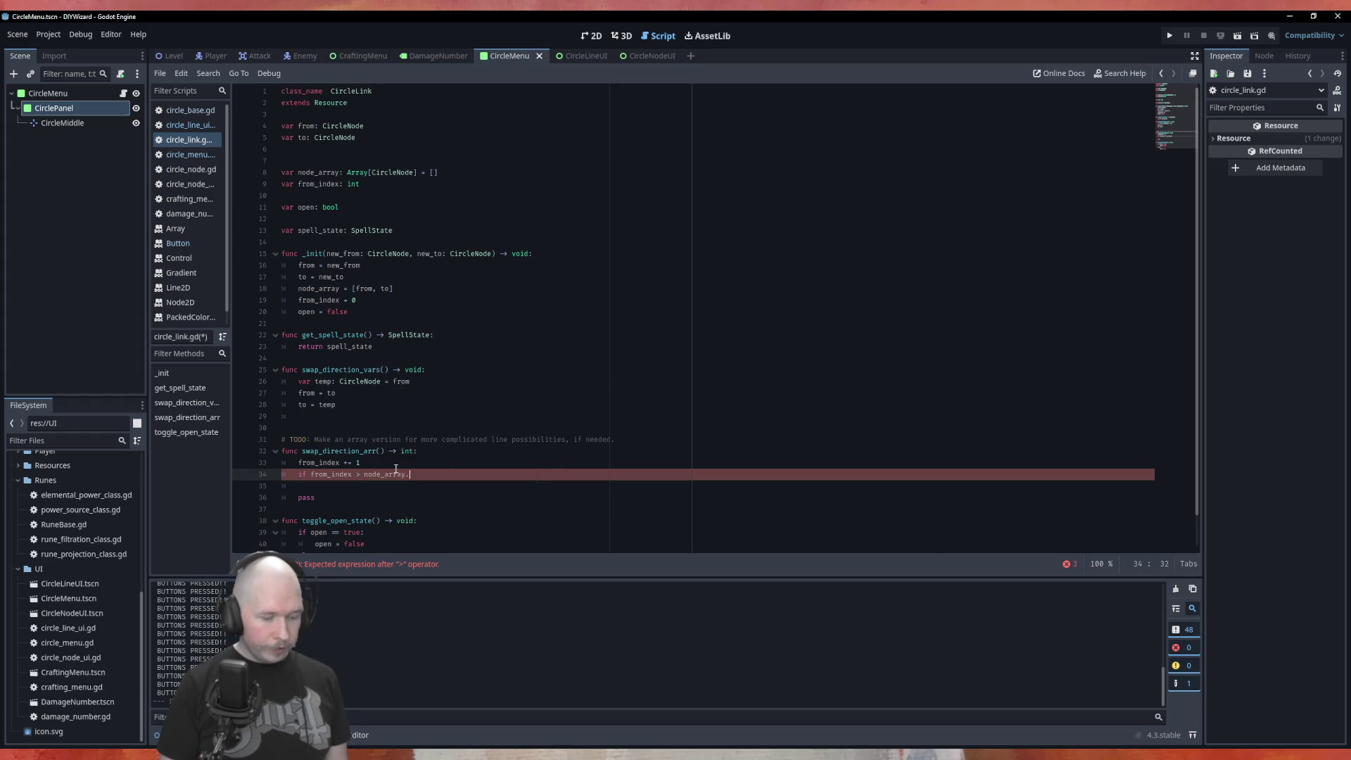
{"action": "type", "text": "s"}
{"action": "key", "text": "Down"}
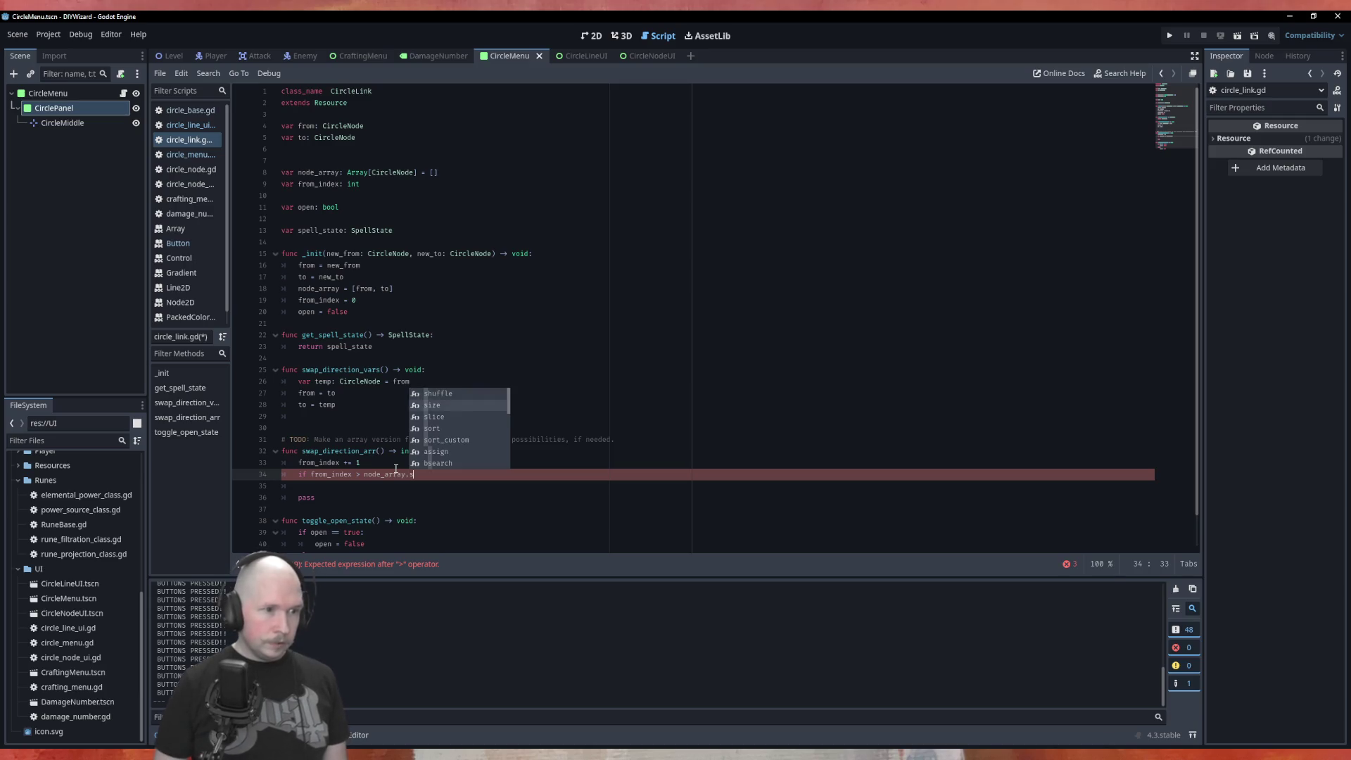
{"action": "key", "text": "Return"}
{"action": "type", "text": ":"}
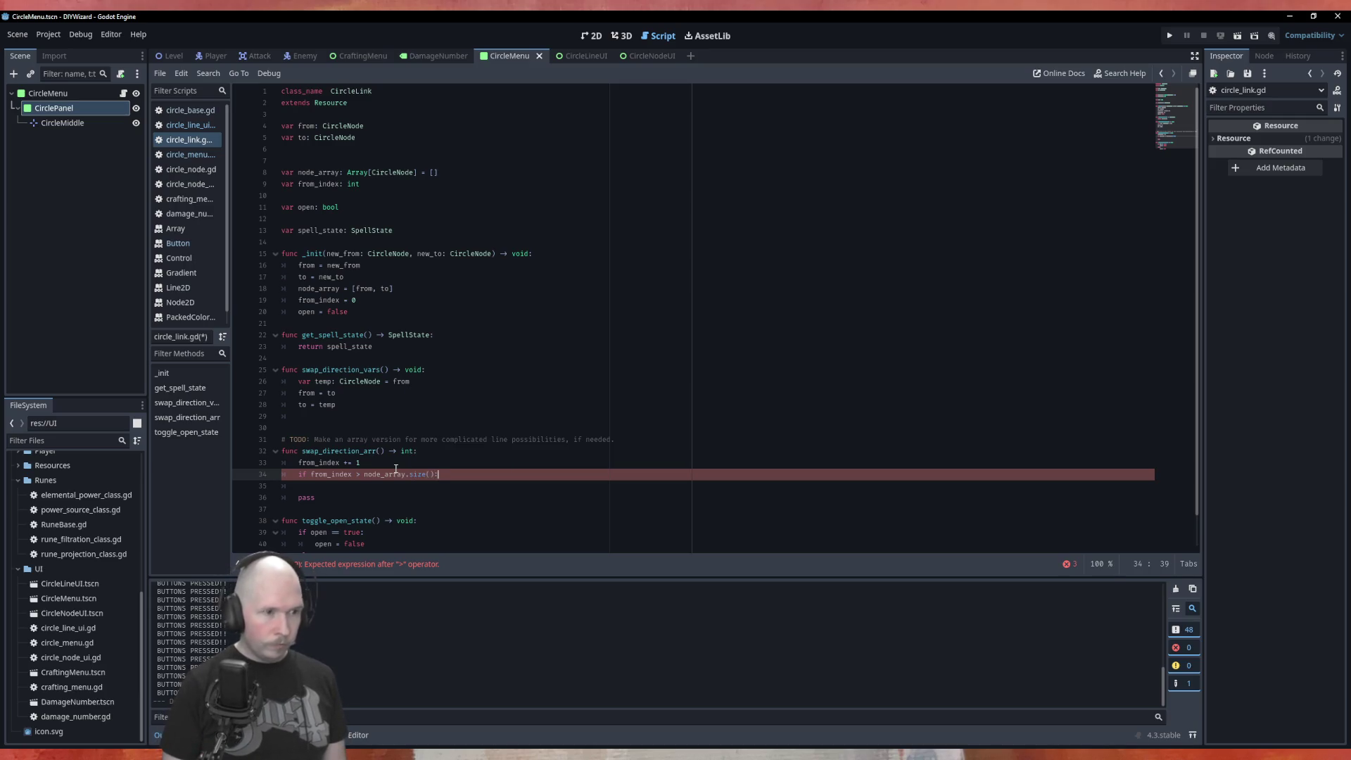
{"action": "key", "text": "Return"}
Reset from_index to 0 inside the if, make the comparison >=, and save the script.
{"action": "type", "text": "rom"}
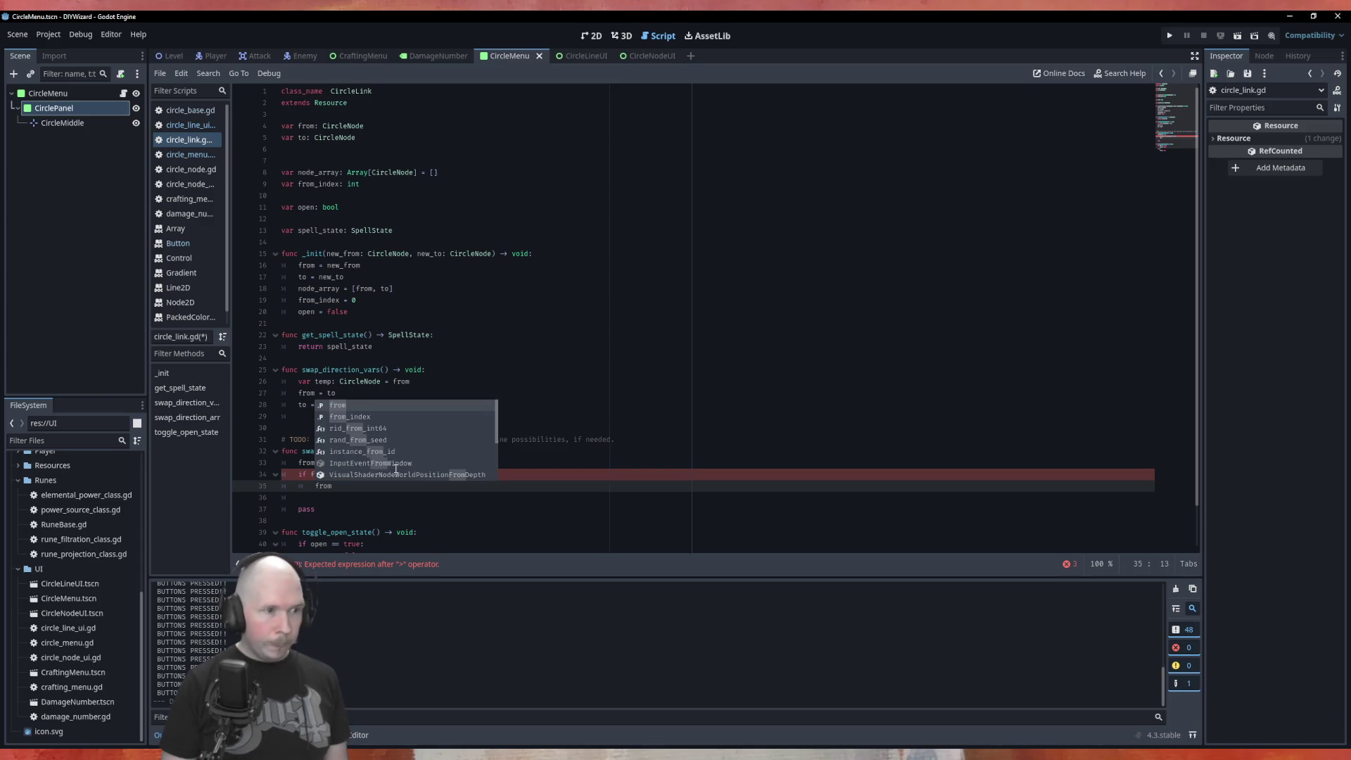
{"action": "key", "text": "Down"}
{"action": "key", "text": "Return"}
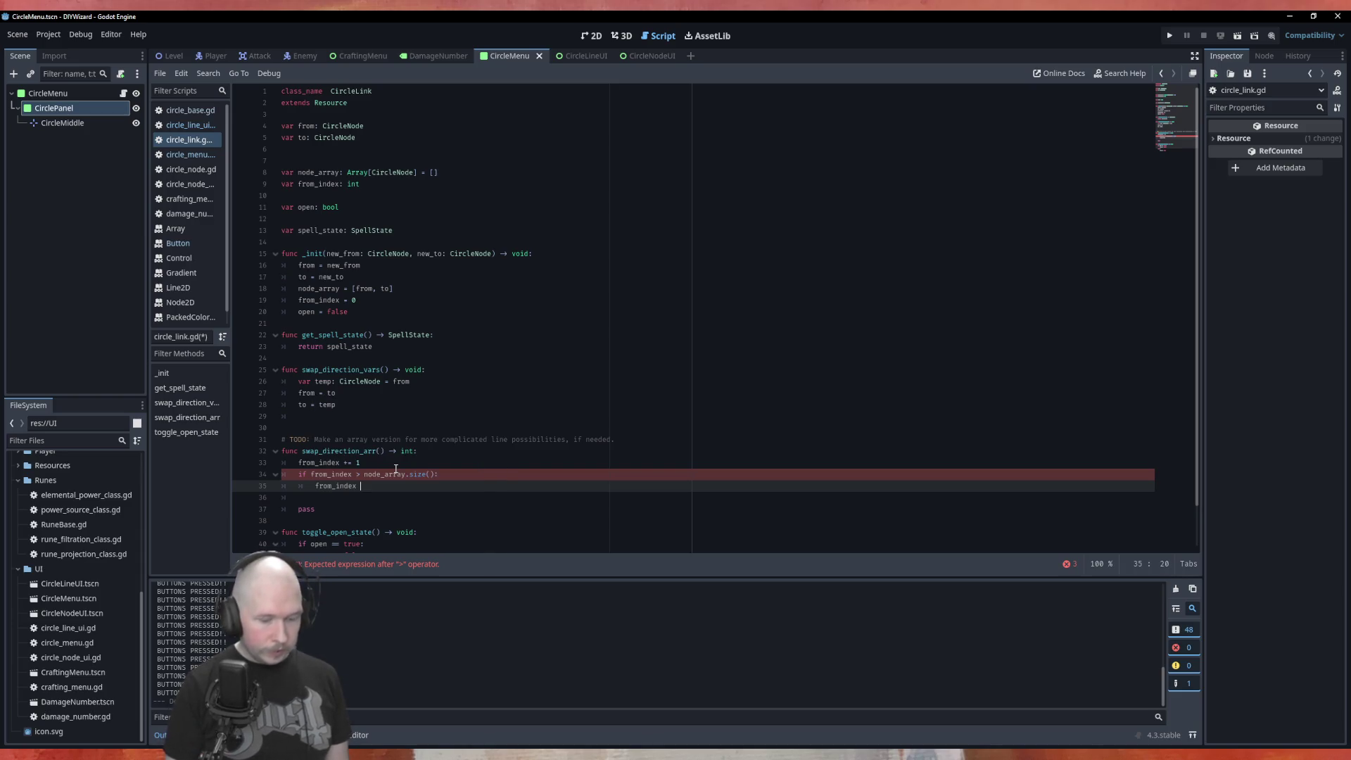
{"action": "type", "text": "= 0"}
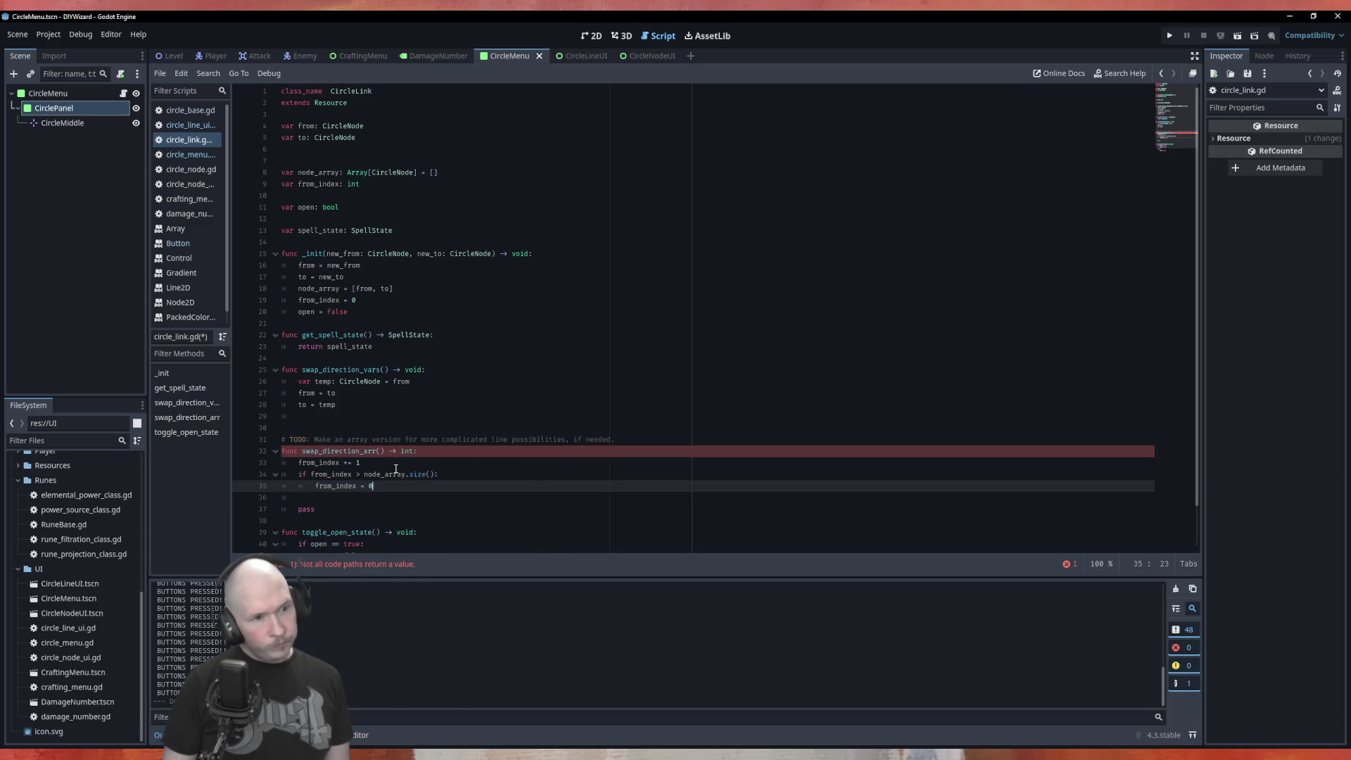
{"action": "key", "text": "Up"}
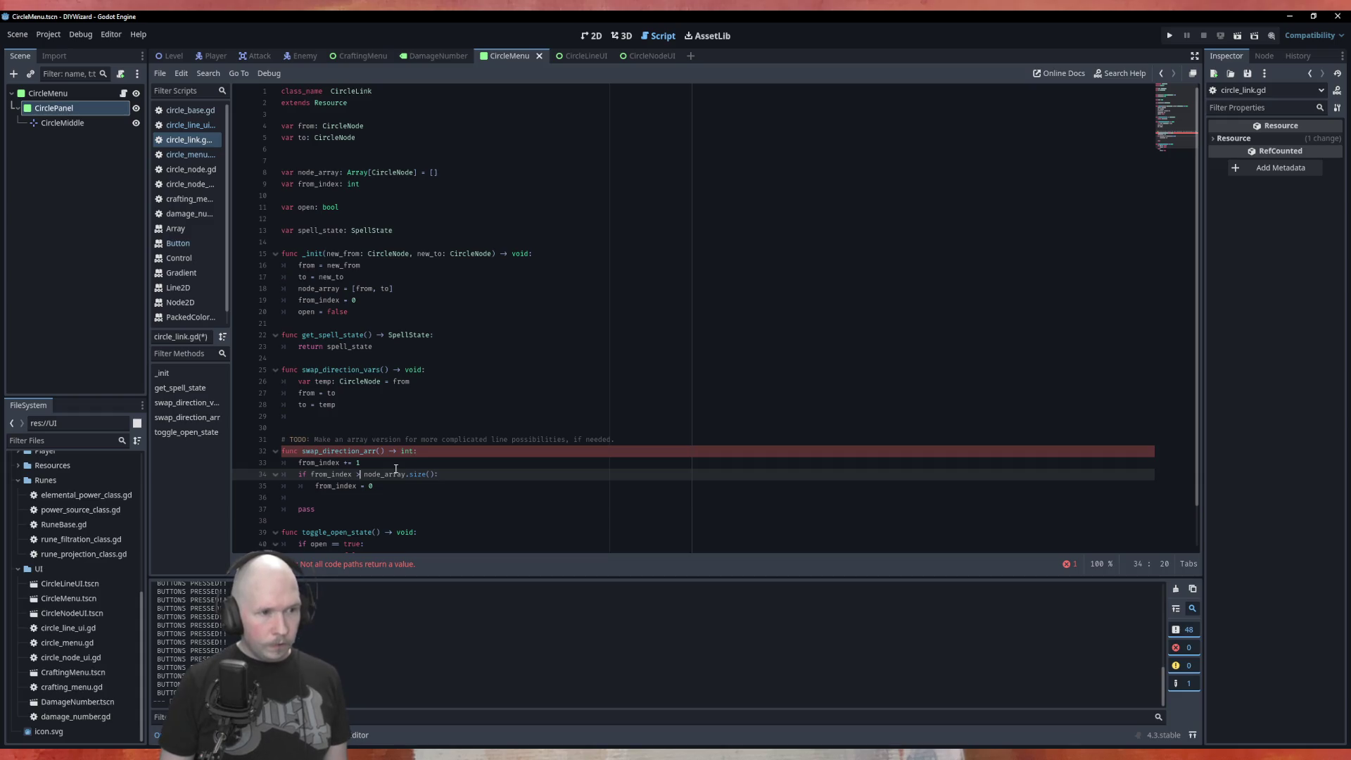
{"action": "type", "text": "="}
{"action": "key", "text": "ctrl+s"}
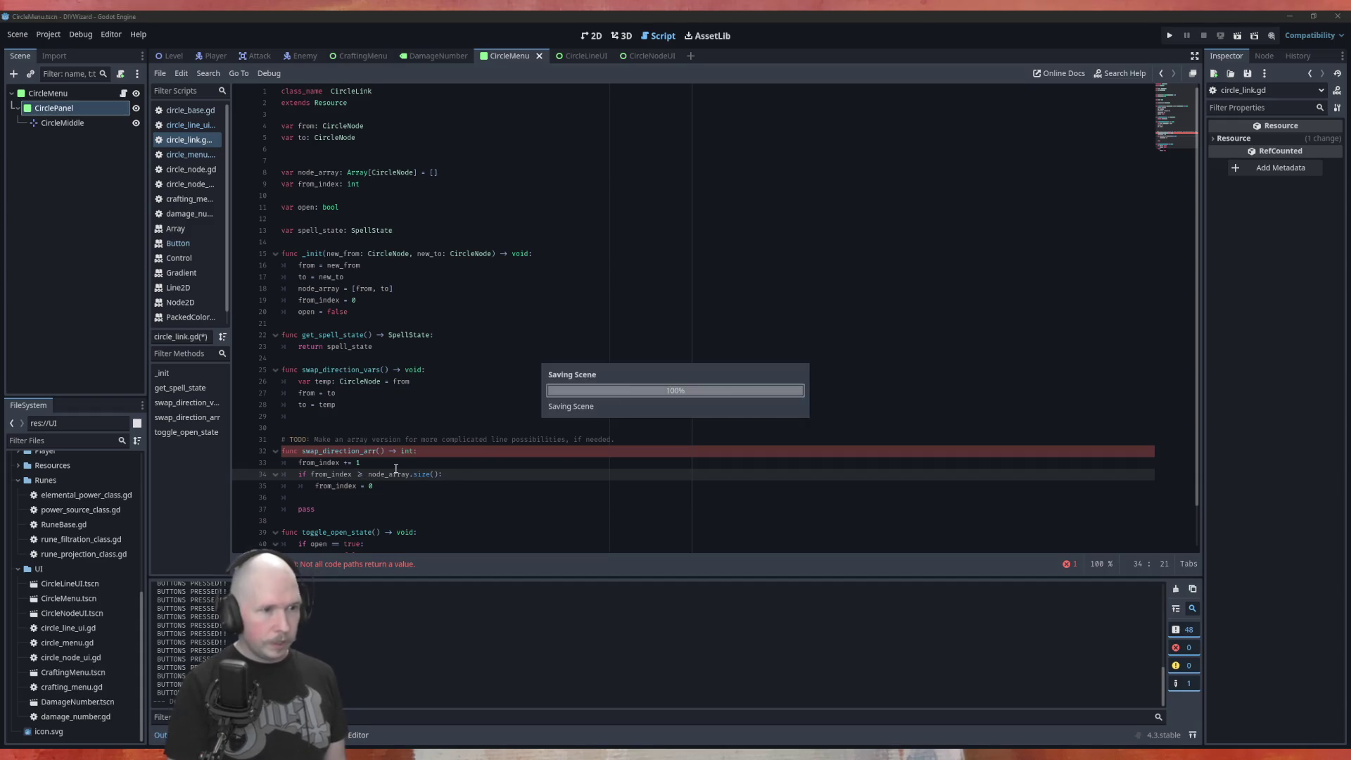